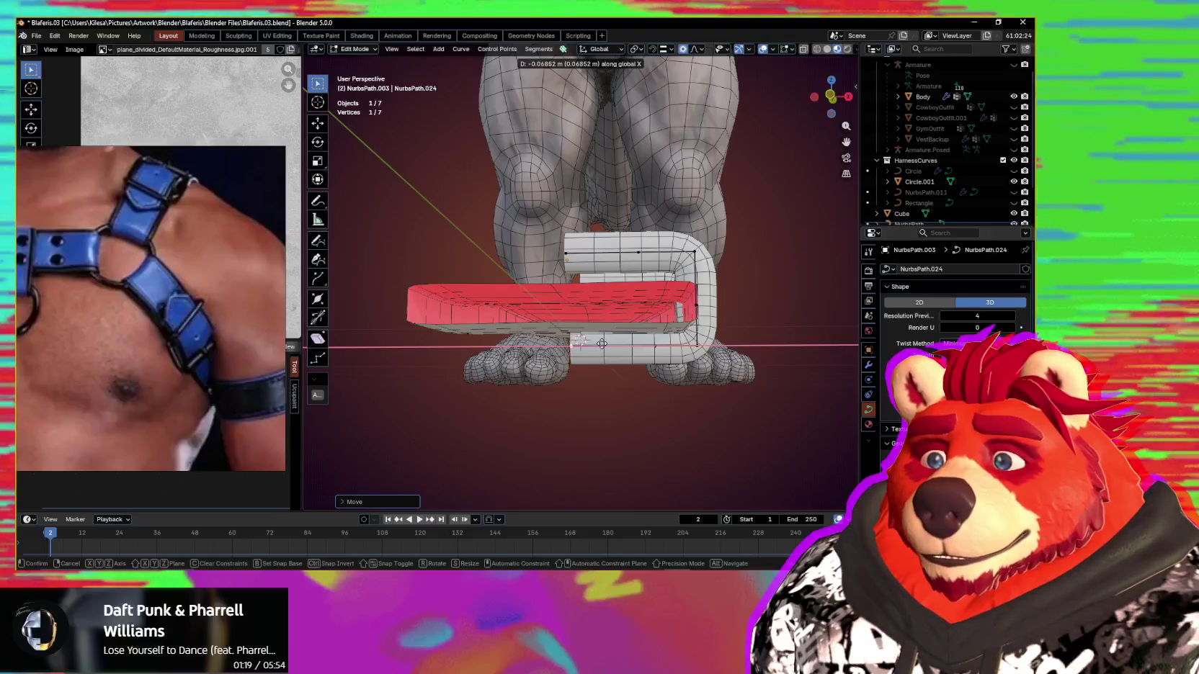
Step: Confirm the extruded end of the NurbsPath.024 buckle curve
click(600, 344)
mouse_move(601, 344)
middle_down()
mouse_move(614, 344)
mouse_move(609, 416)
mouse_move(531, 375)
mouse_move(555, 376)
middle_up()
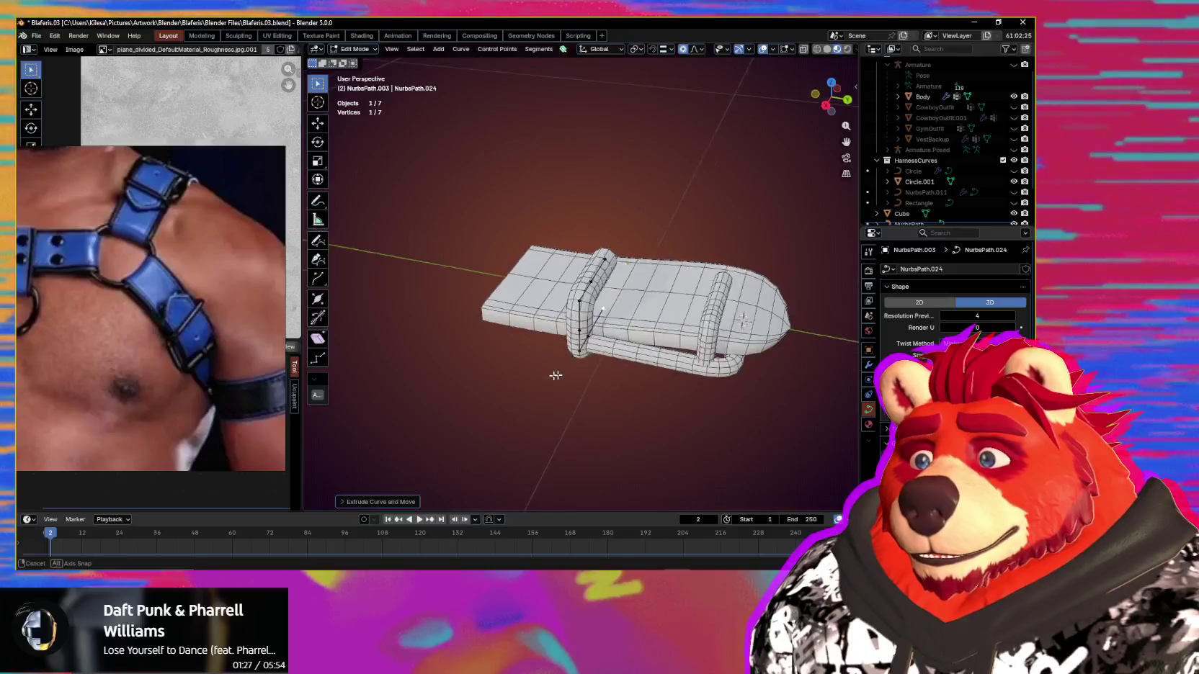
mouse_move(624, 363)
middle_down()
mouse_move(653, 359)
mouse_move(615, 358)
middle_up()
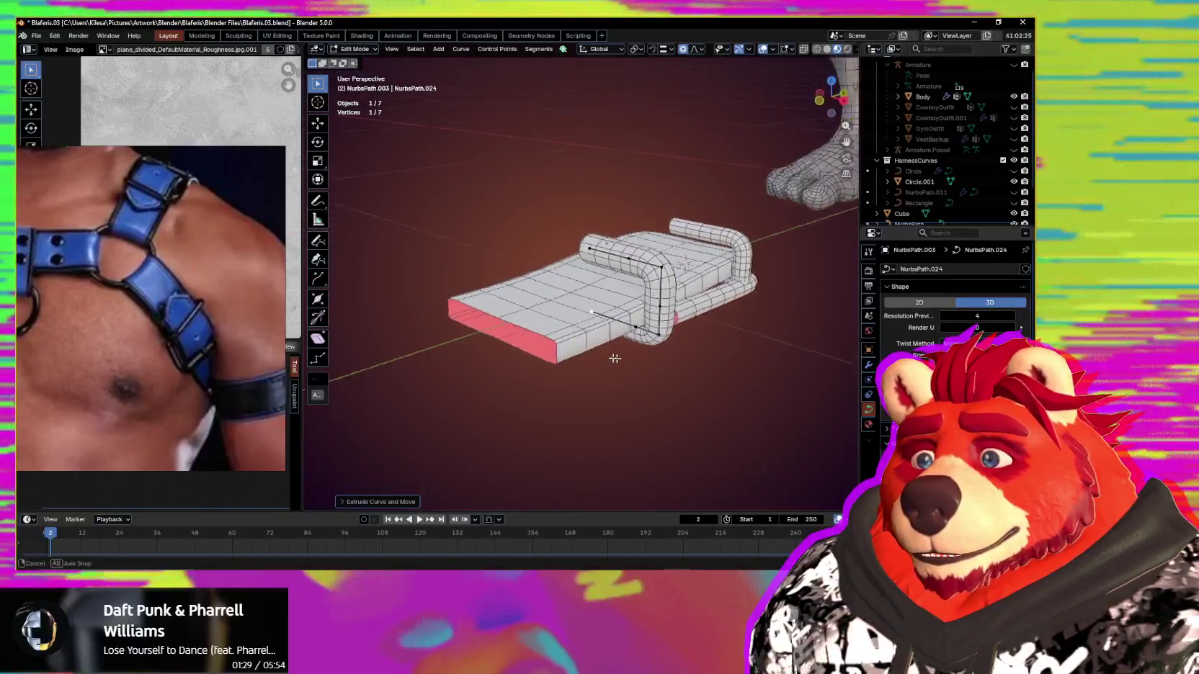
Step: Select all NurbsPath.024 control points and flatten them along Z, then inspect the buckle
key(a)
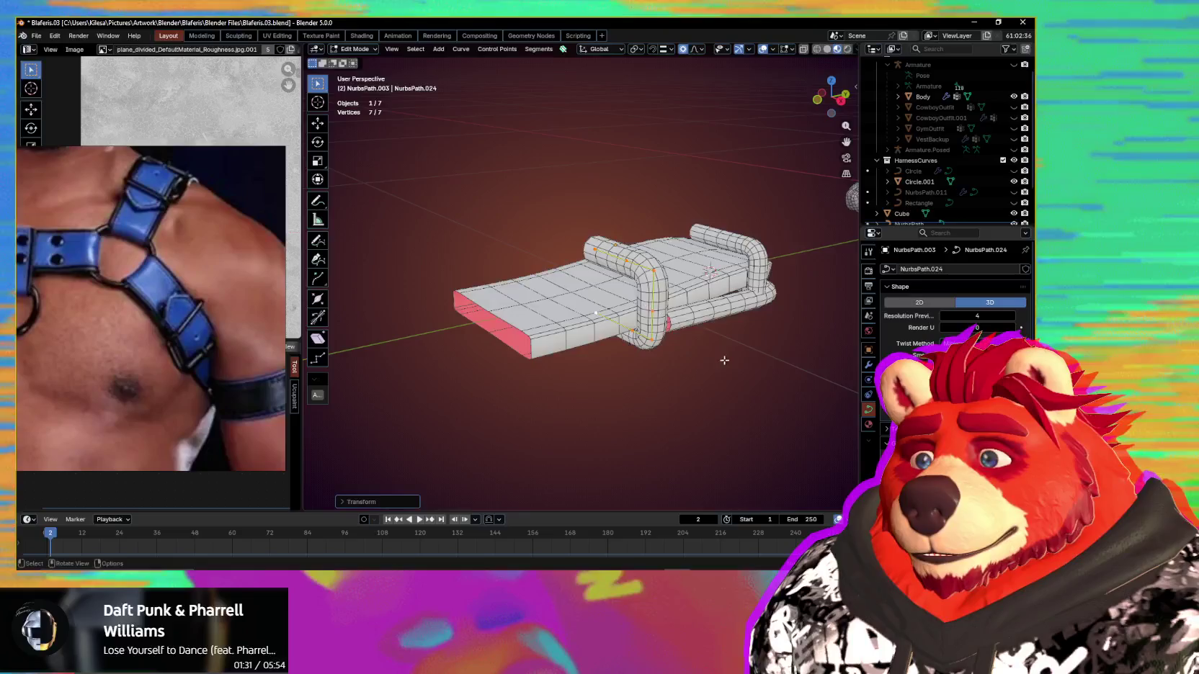
middle_drag(782, 382, 825, 383)
key(s)
key(z)
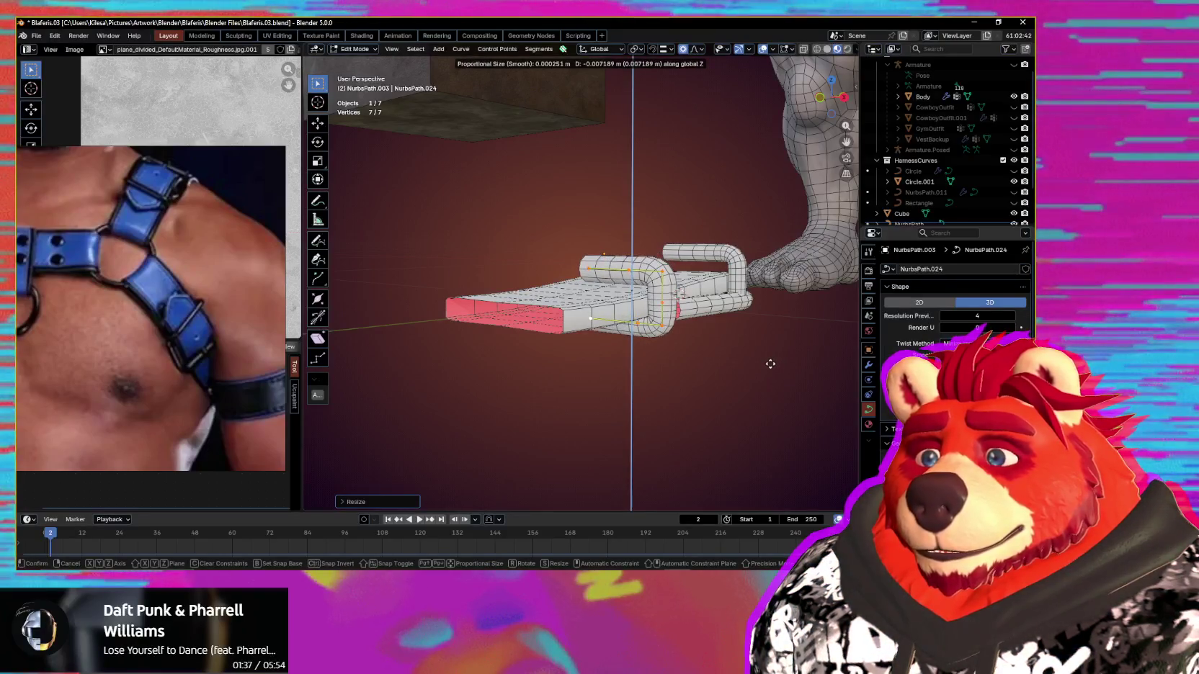
mouse_move(770, 364)
middle_down()
mouse_move(685, 358)
mouse_move(865, 414)
mouse_move(591, 385)
mouse_move(693, 411)
mouse_move(723, 356)
mouse_move(706, 379)
middle_up()
scroll(723, 356, up, 3)
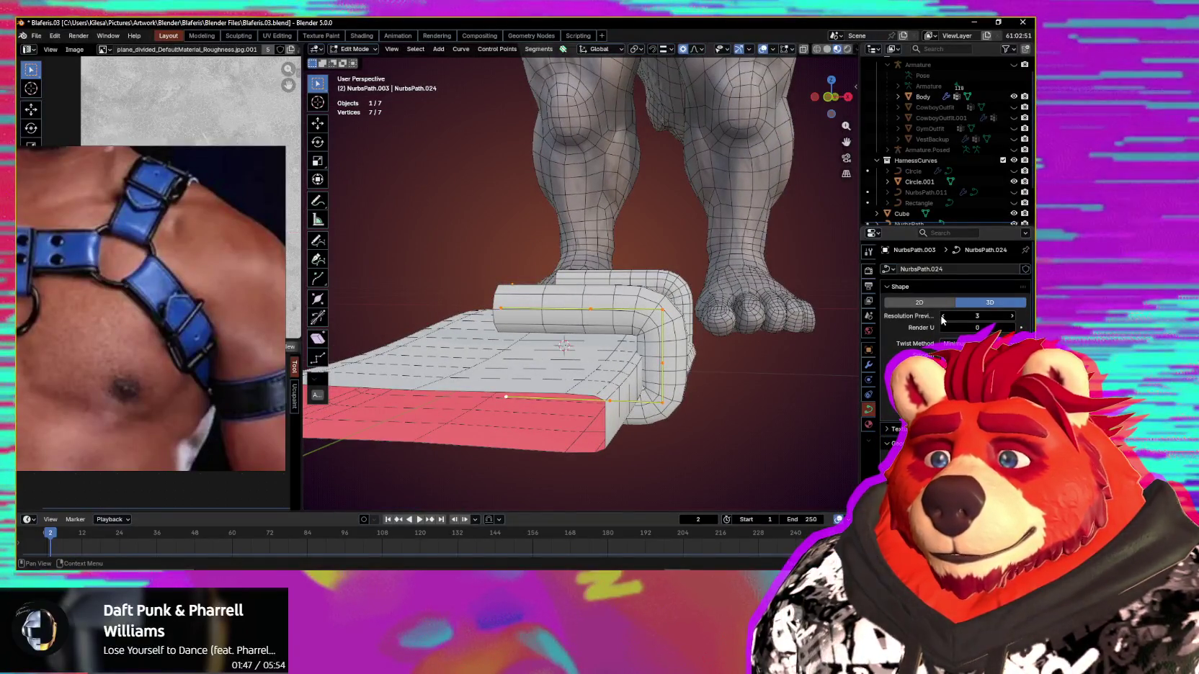
mouse_move(704, 348)
middle_down()
mouse_move(689, 324)
mouse_move(509, 369)
mouse_move(719, 365)
middle_up()
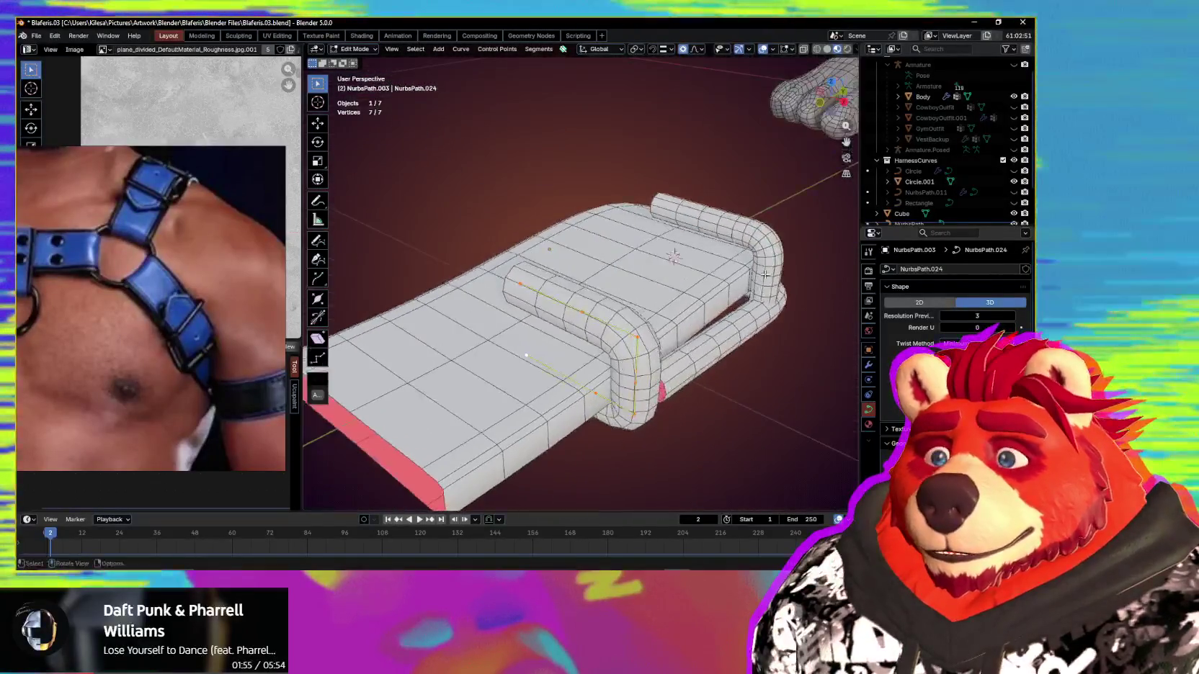
mouse_move(720, 365)
middle_down()
mouse_move(792, 273)
mouse_move(906, 321)
middle_up()
mouse_move(727, 308)
middle_down()
mouse_move(728, 319)
mouse_move(562, 364)
mouse_move(652, 376)
middle_up()
scroll(728, 319, down, 4)
Step: Raise NurbsPath.021's Resolution Preview from 2 to 3, previewing the tube with overlays hidden
click(629, 373)
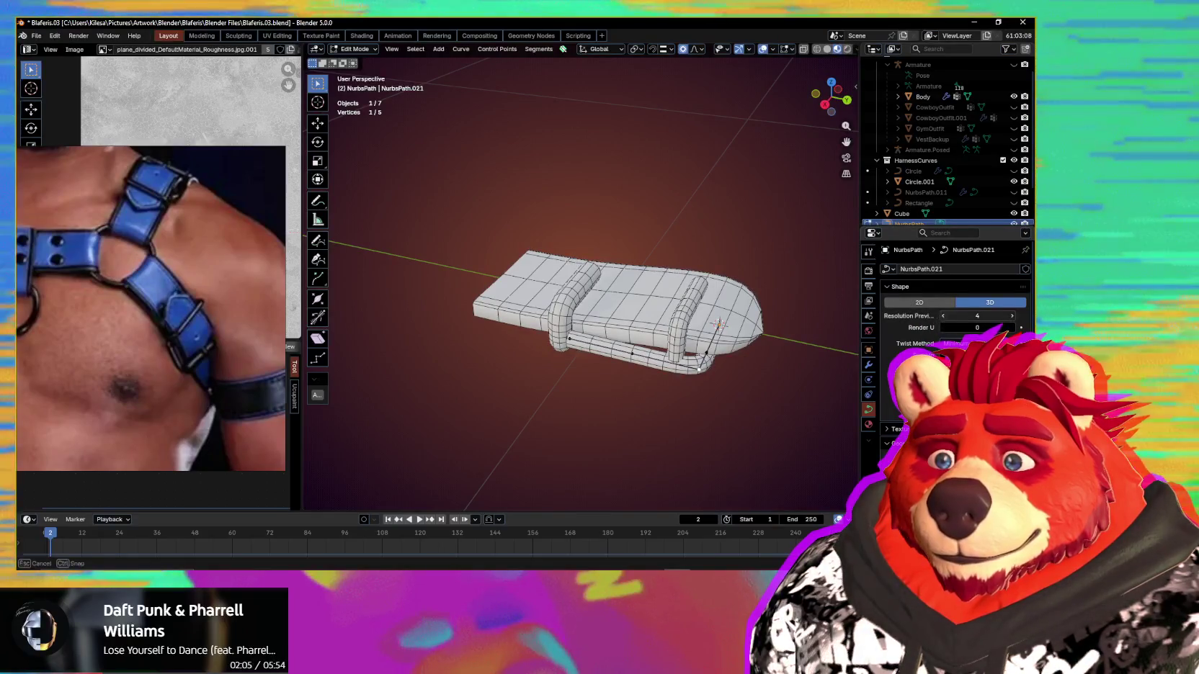
middle_drag(721, 338, 642, 356)
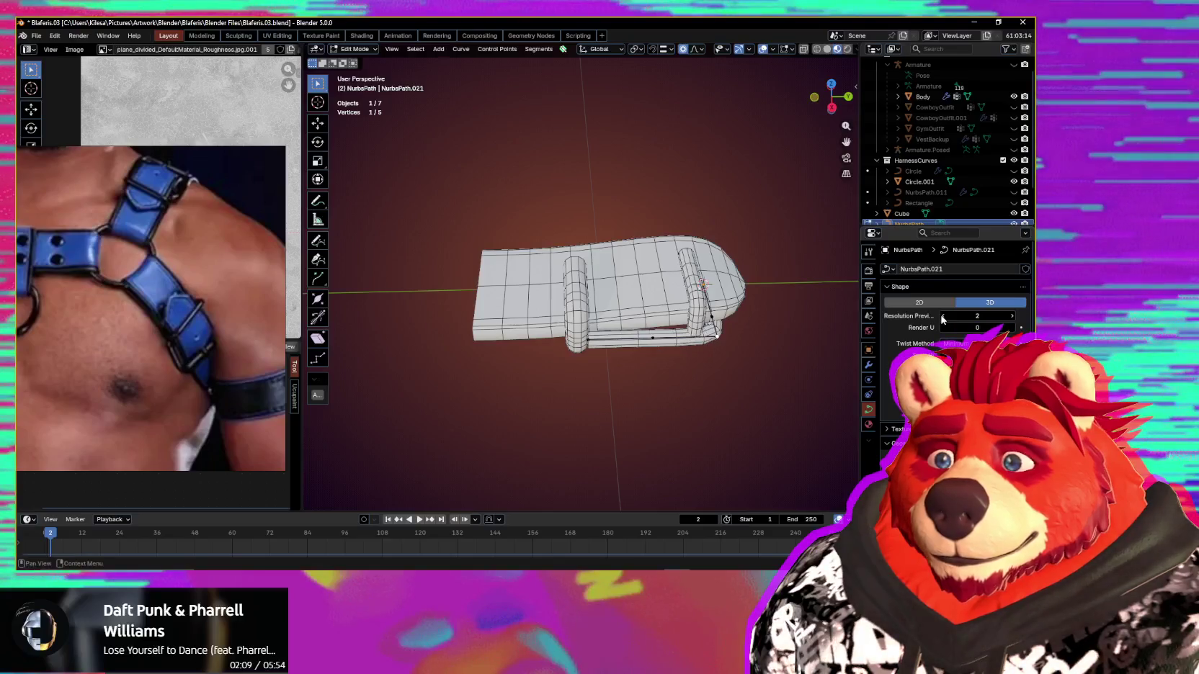
middle_drag(743, 365, 693, 379)
key(shift+alt+z)
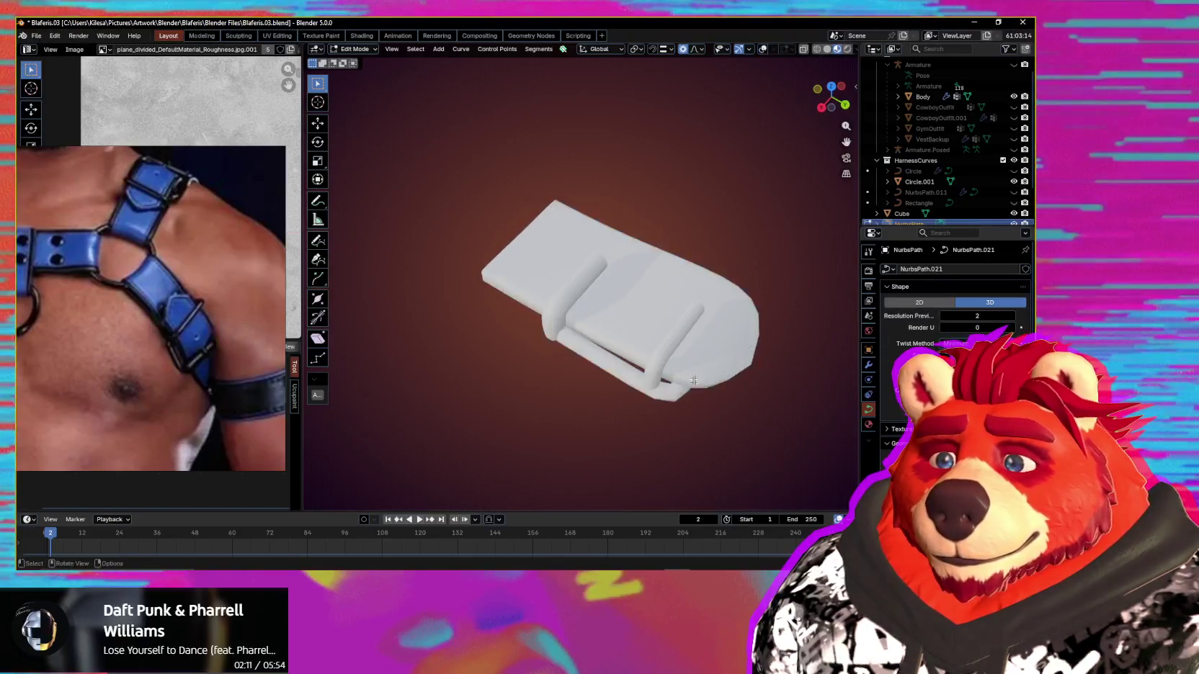
click(1011, 316)
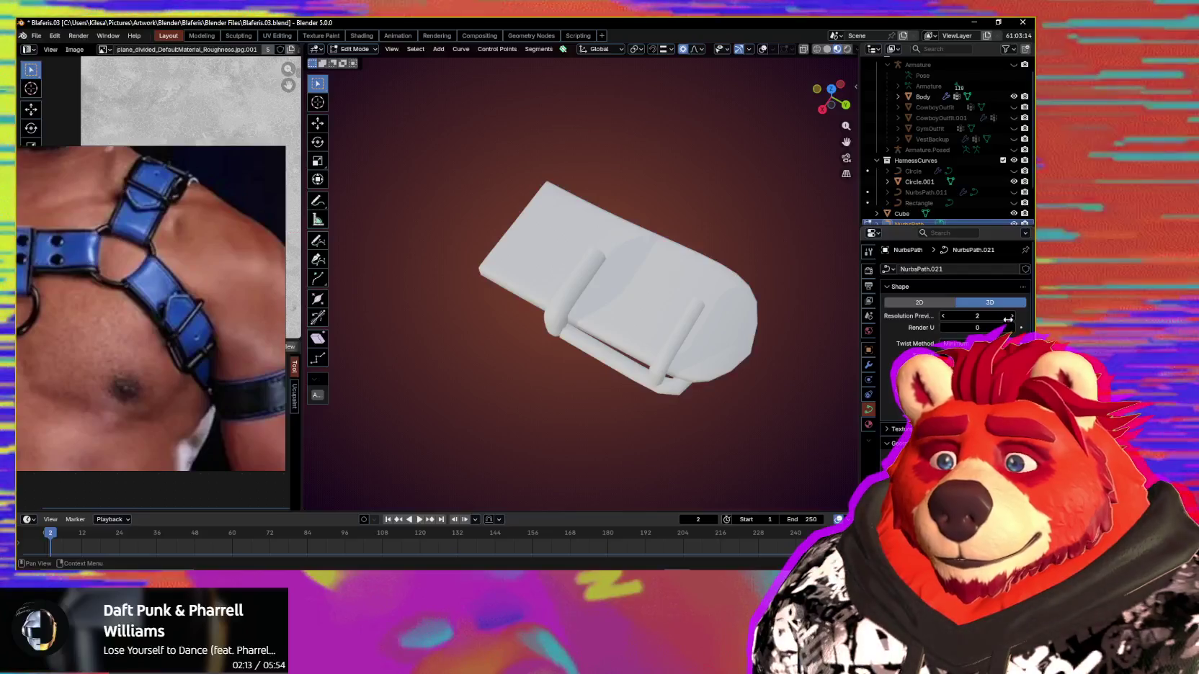
key(shift+alt+z)
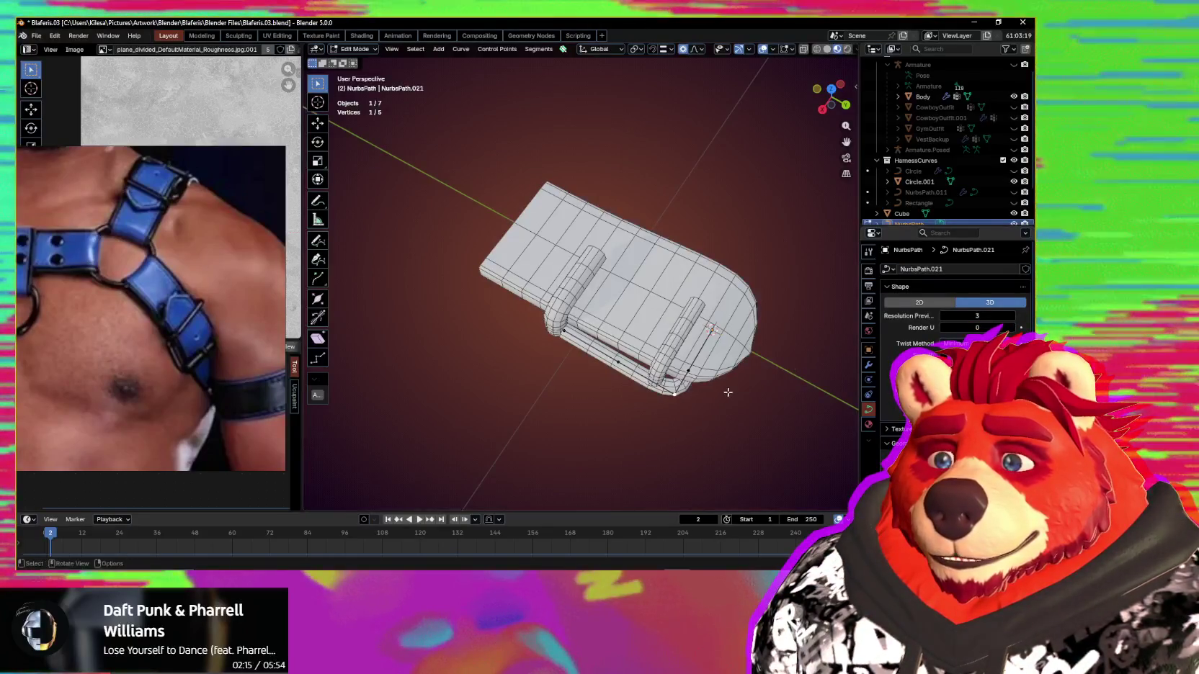
mouse_move(723, 394)
middle_down()
mouse_move(771, 361)
mouse_move(771, 341)
middle_up()
middle_drag(690, 364, 611, 246)
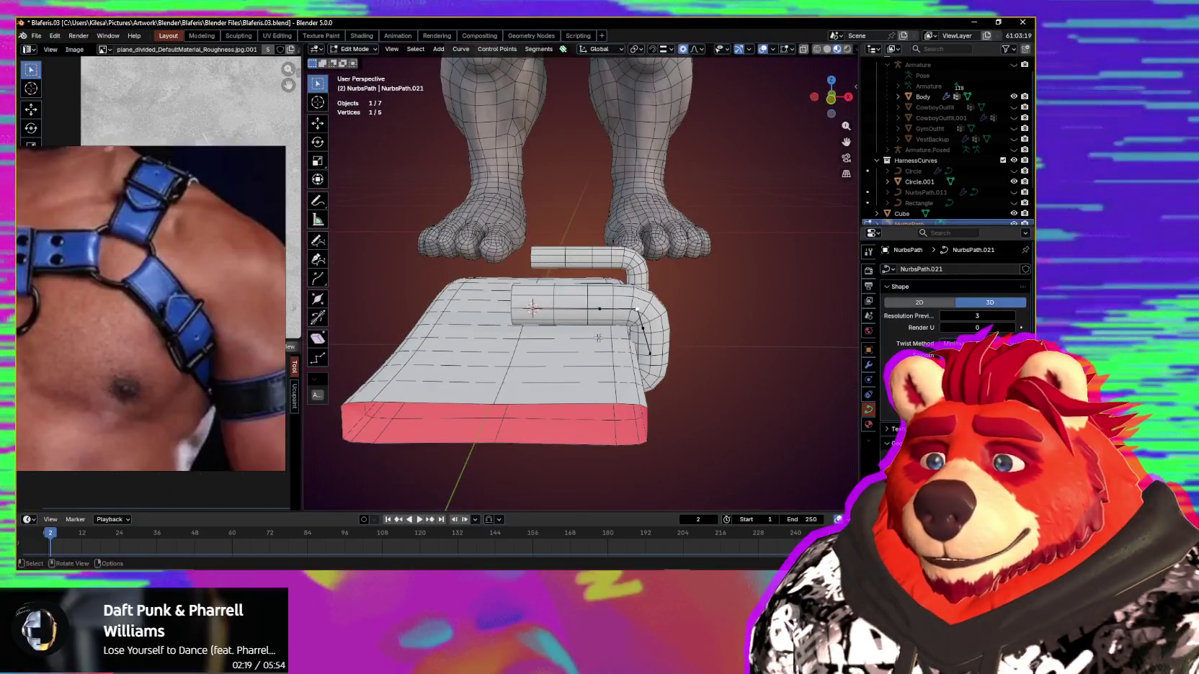
middle_drag(575, 284, 581, 279)
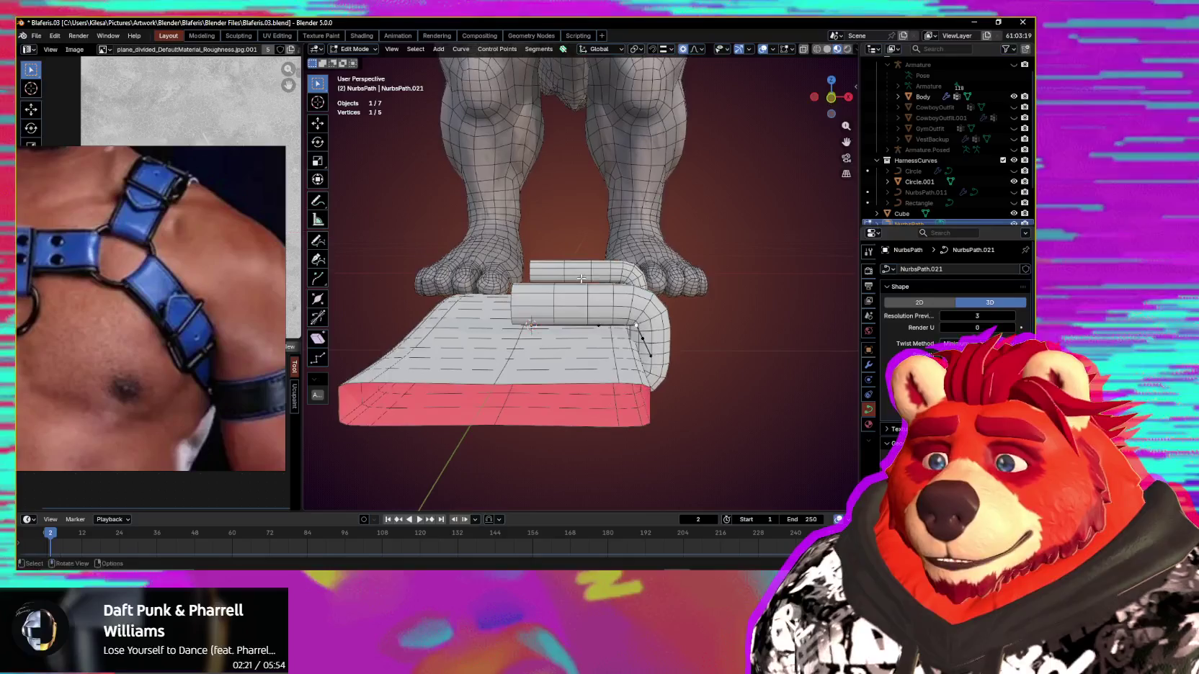
mouse_move(588, 321)
middle_down()
mouse_move(553, 303)
mouse_move(552, 330)
mouse_move(532, 356)
mouse_move(661, 375)
mouse_move(587, 381)
mouse_move(554, 415)
mouse_move(787, 390)
middle_up()
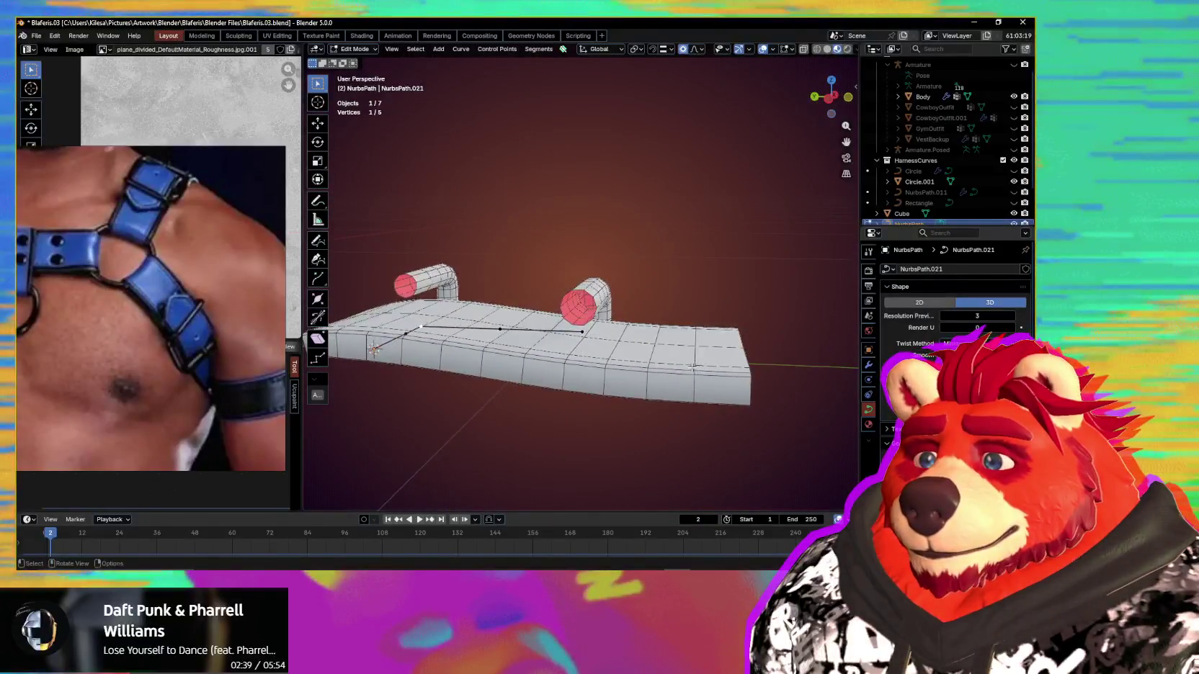
mouse_move(690, 394)
middle_down()
mouse_move(688, 415)
mouse_move(656, 406)
mouse_move(581, 317)
middle_up()
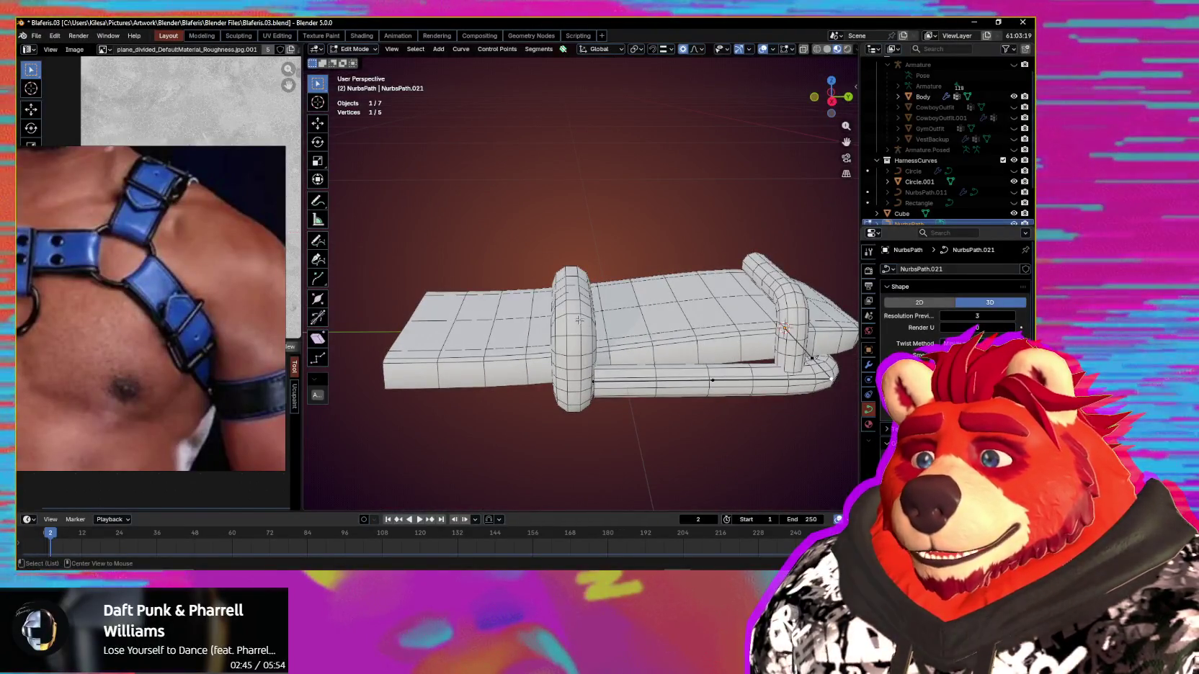
Step: Slide the buckle loop along the Y axis on the strap
key(g)
key(y)
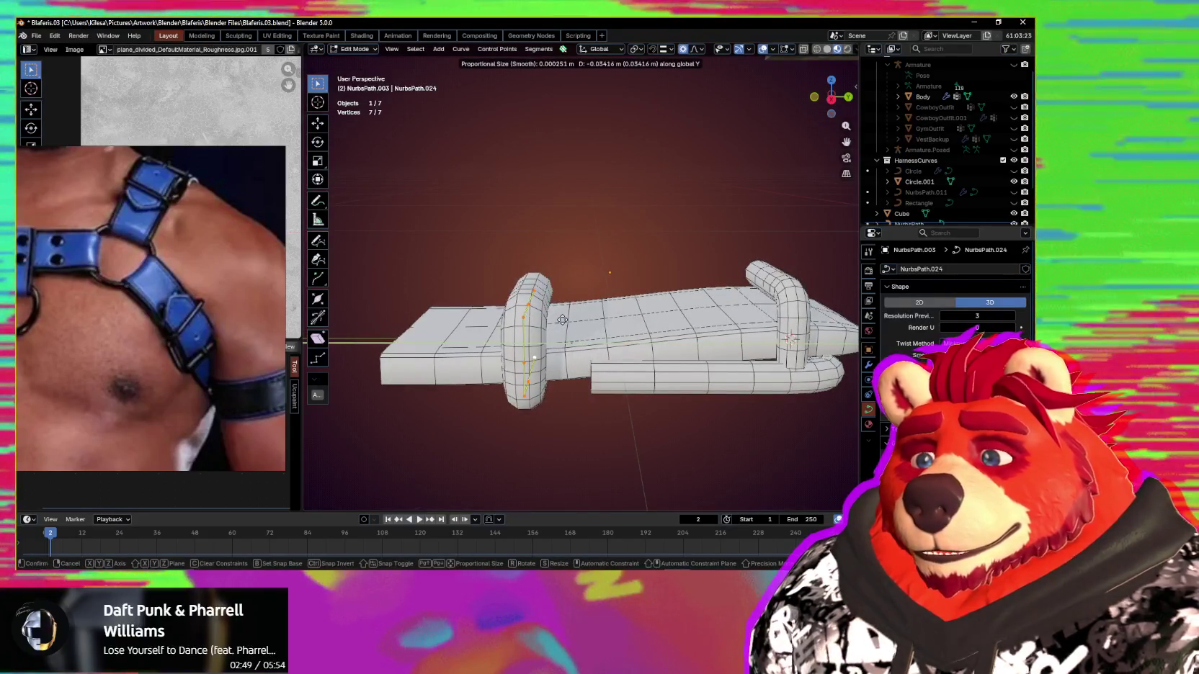
click(562, 320)
mouse_move(562, 320)
middle_down()
mouse_move(482, 361)
mouse_move(547, 332)
mouse_move(653, 379)
middle_up()
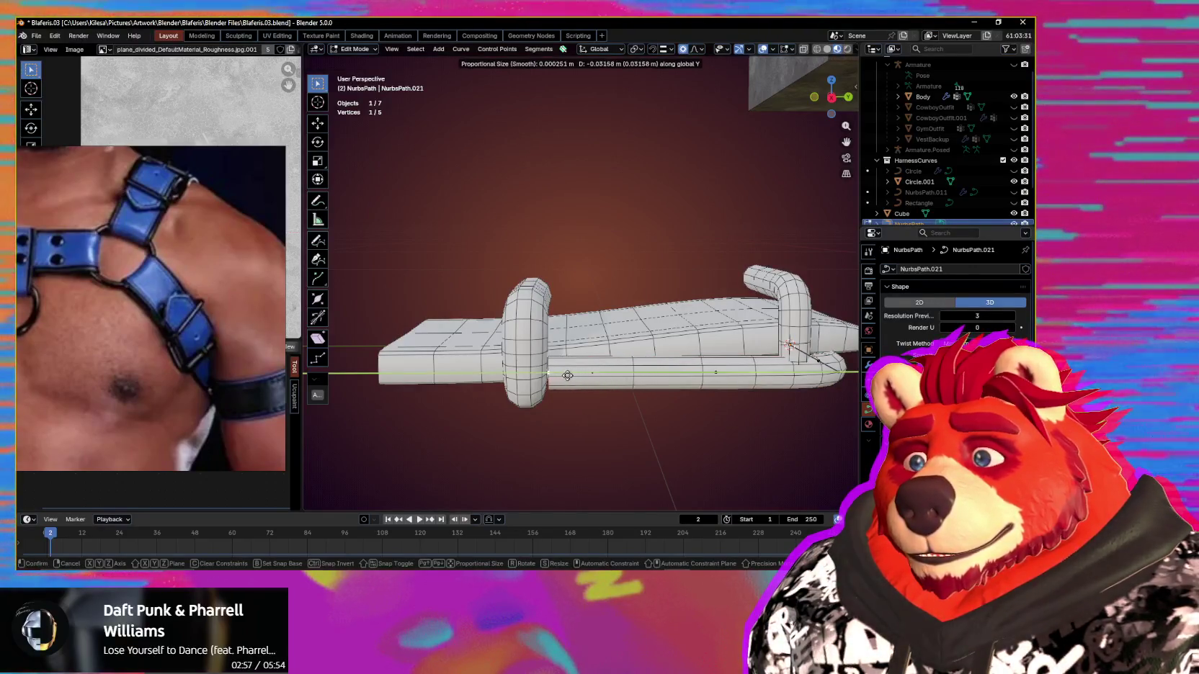
click(552, 377)
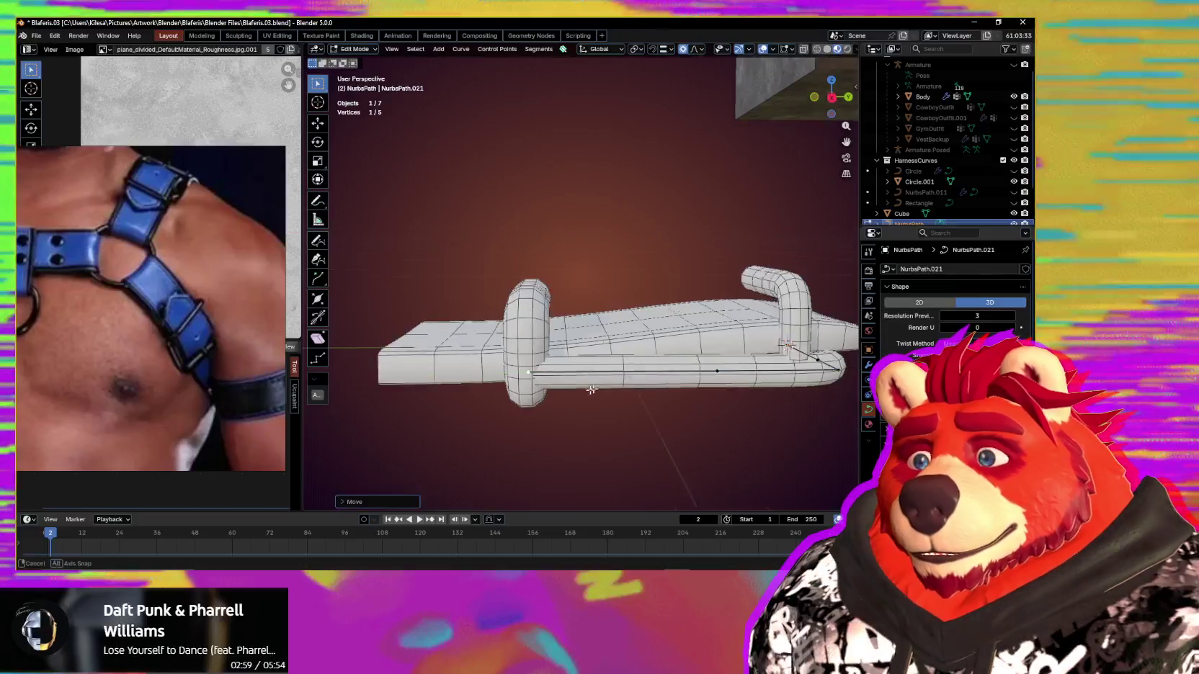
scroll(607, 404, down, 3)
scroll(608, 404, down, 2)
mouse_move(608, 404)
middle_down()
mouse_move(548, 424)
mouse_move(632, 423)
middle_up()
scroll(642, 420, up, 2)
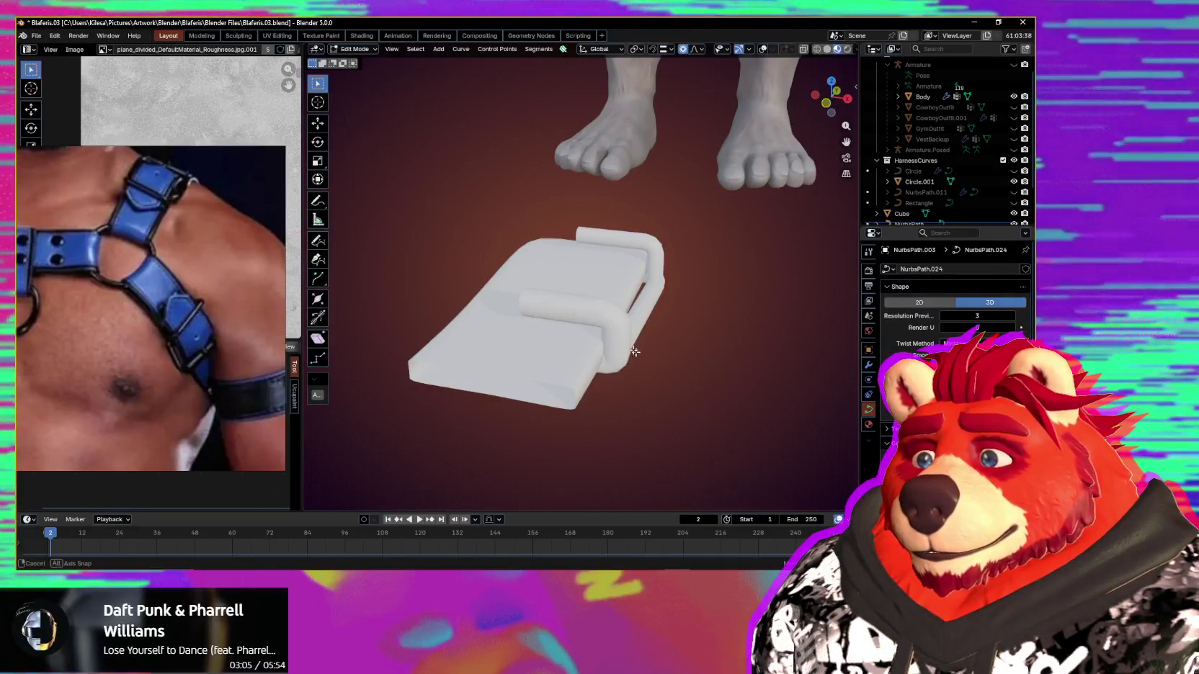
middle_drag(634, 351, 617, 351)
Step: Select all NurbsPath.024 points and slim the tube thickness with Alt+S
key(shift+alt+z)
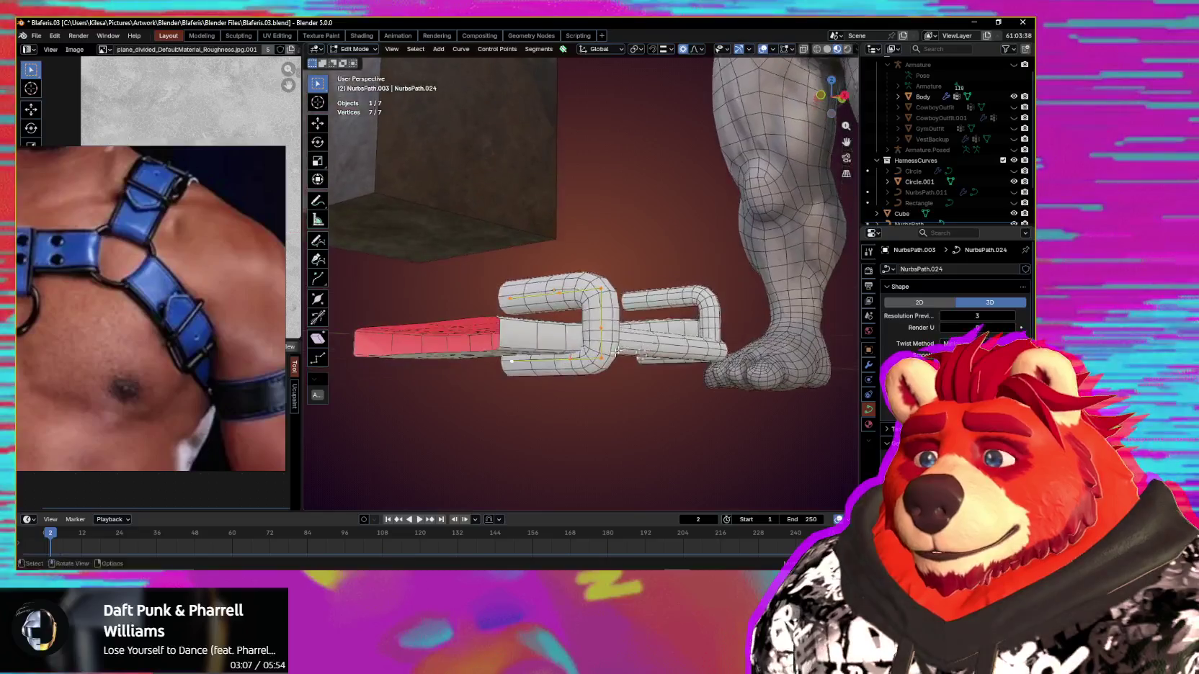
click(636, 408)
mouse_move(642, 382)
middle_down()
mouse_move(629, 383)
mouse_move(632, 293)
middle_up()
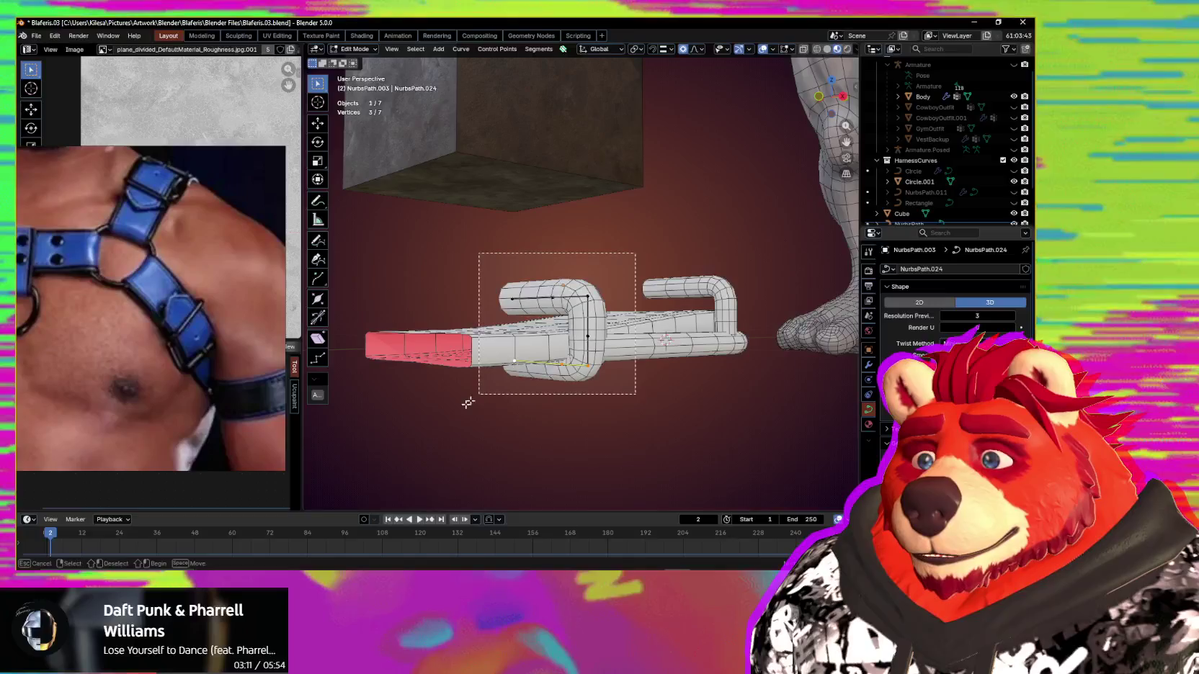
drag(468, 403, 470, 400)
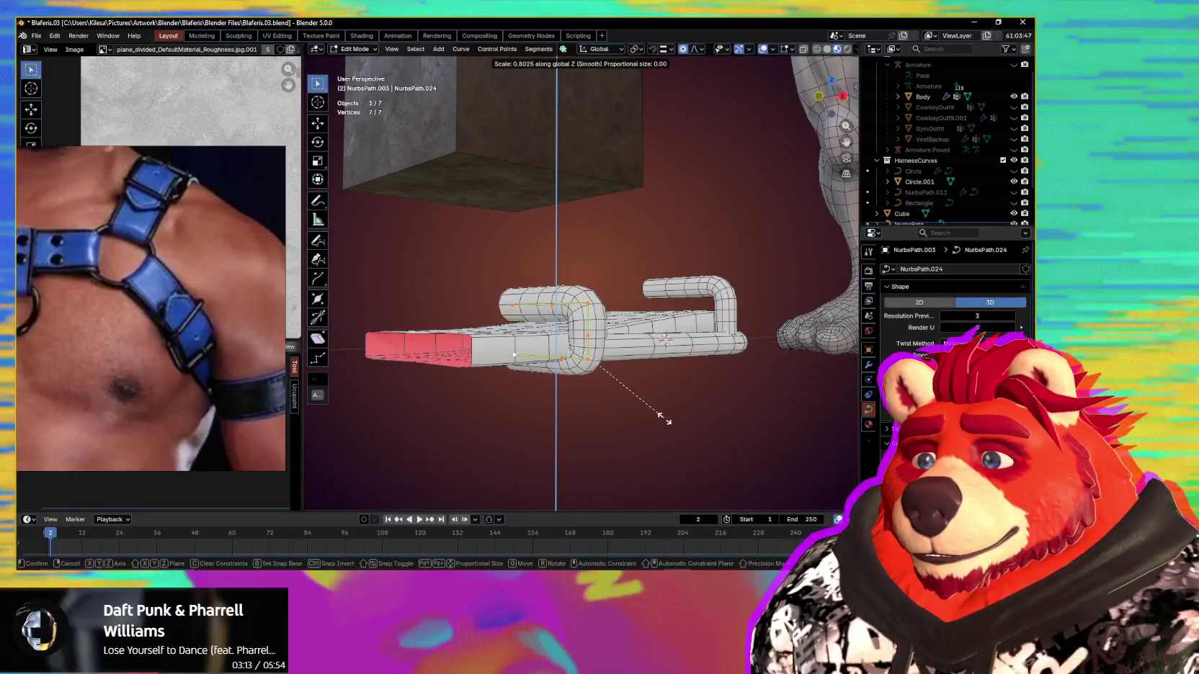
key(alt+s)
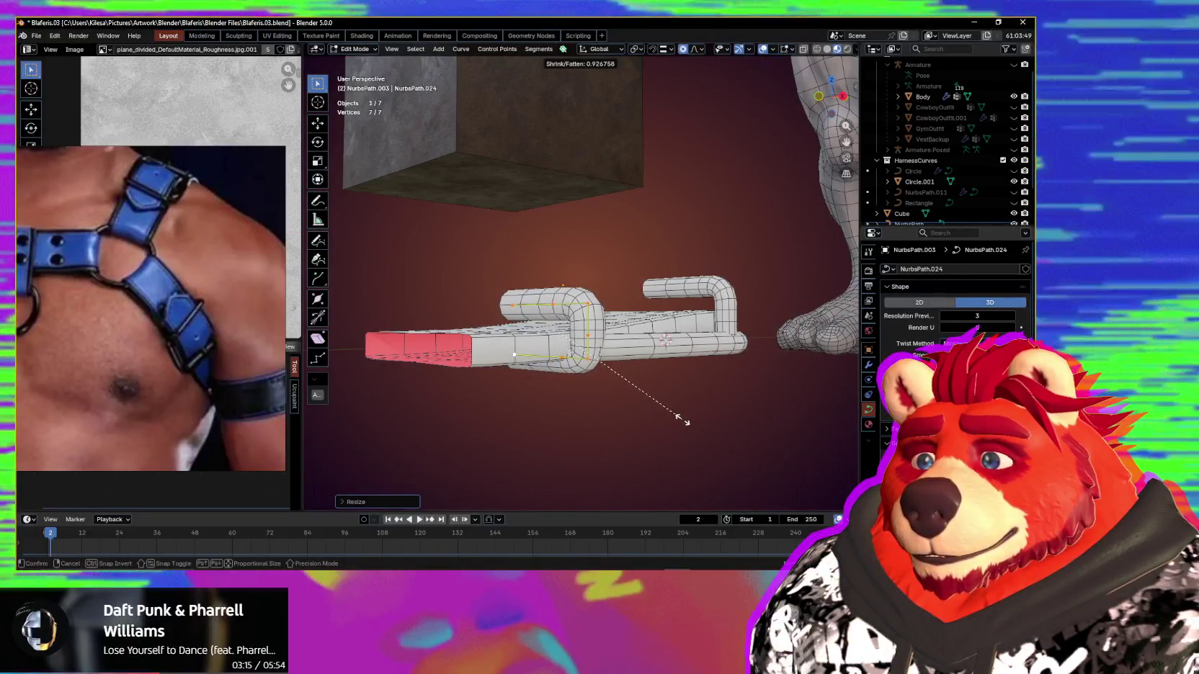
click(676, 421)
middle_drag(676, 421, 728, 428)
scroll(694, 414, up, 2)
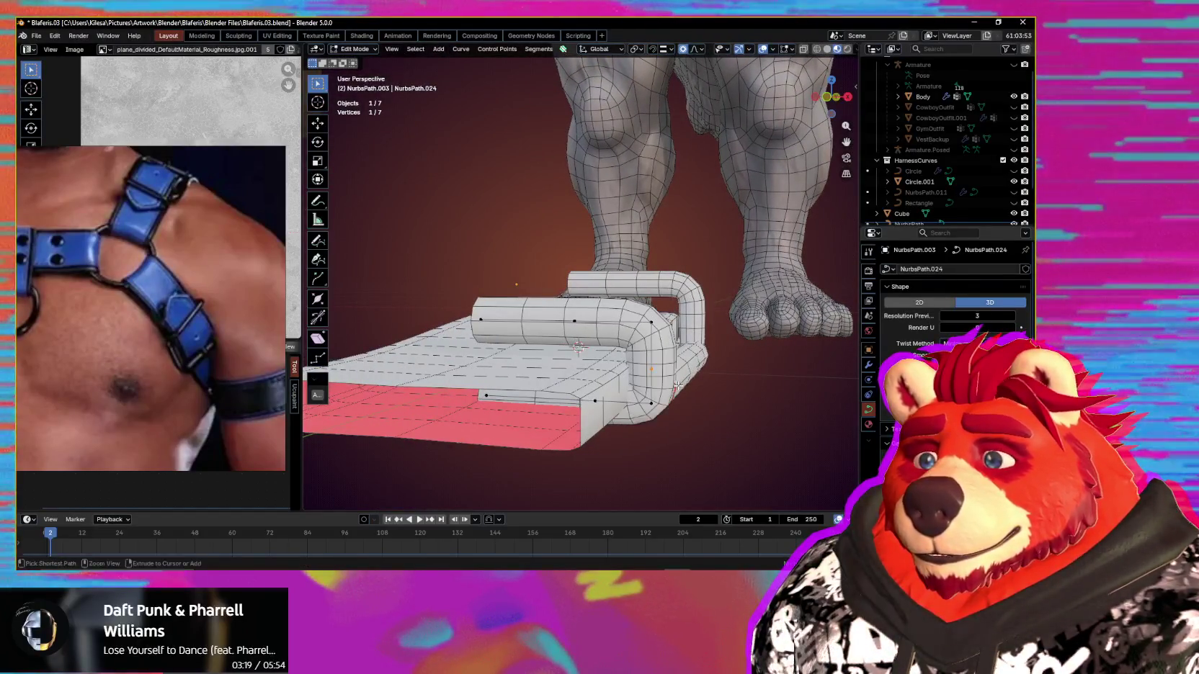
middle_drag(684, 394, 700, 396)
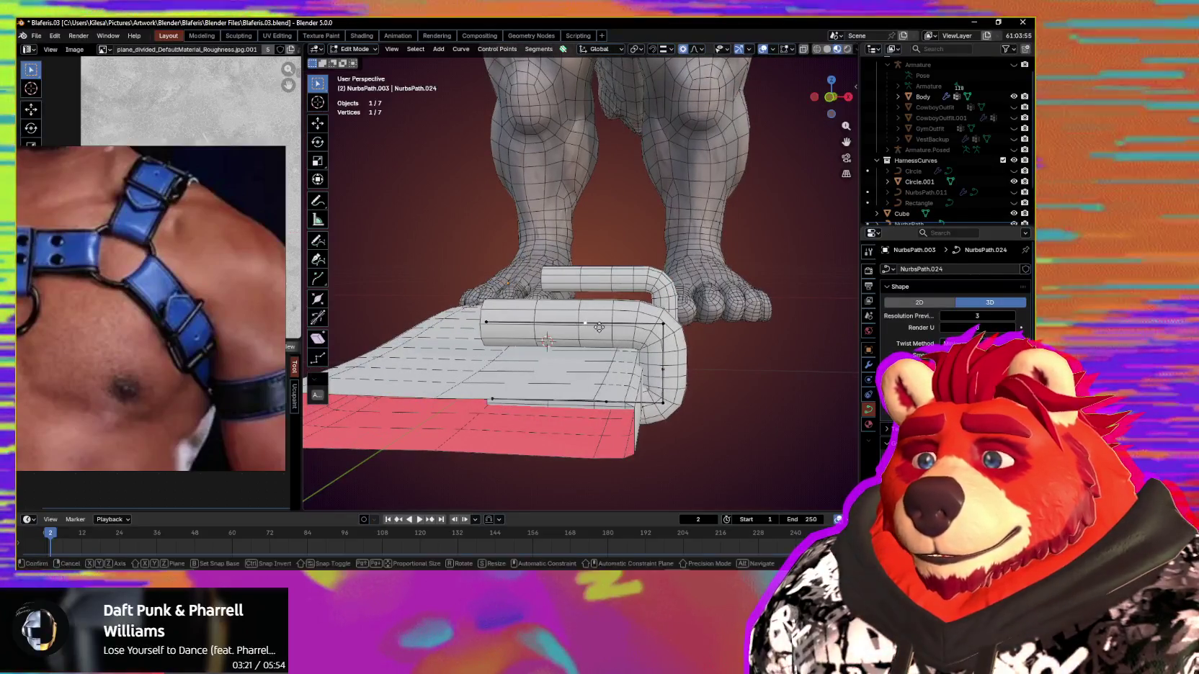
Step: Shift the selected NurbsPath.024 bar point along the X axis
key(g)
key(x)
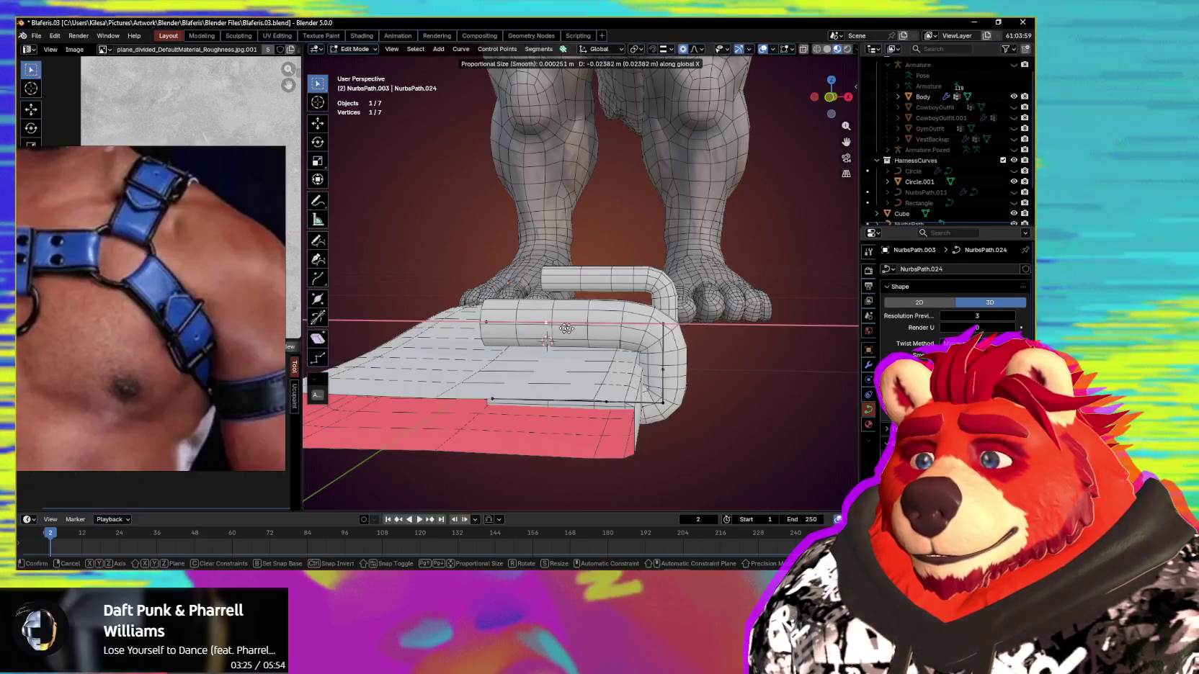
click(623, 337)
mouse_move(623, 337)
middle_down()
mouse_move(671, 389)
mouse_move(498, 389)
mouse_move(600, 411)
middle_up()
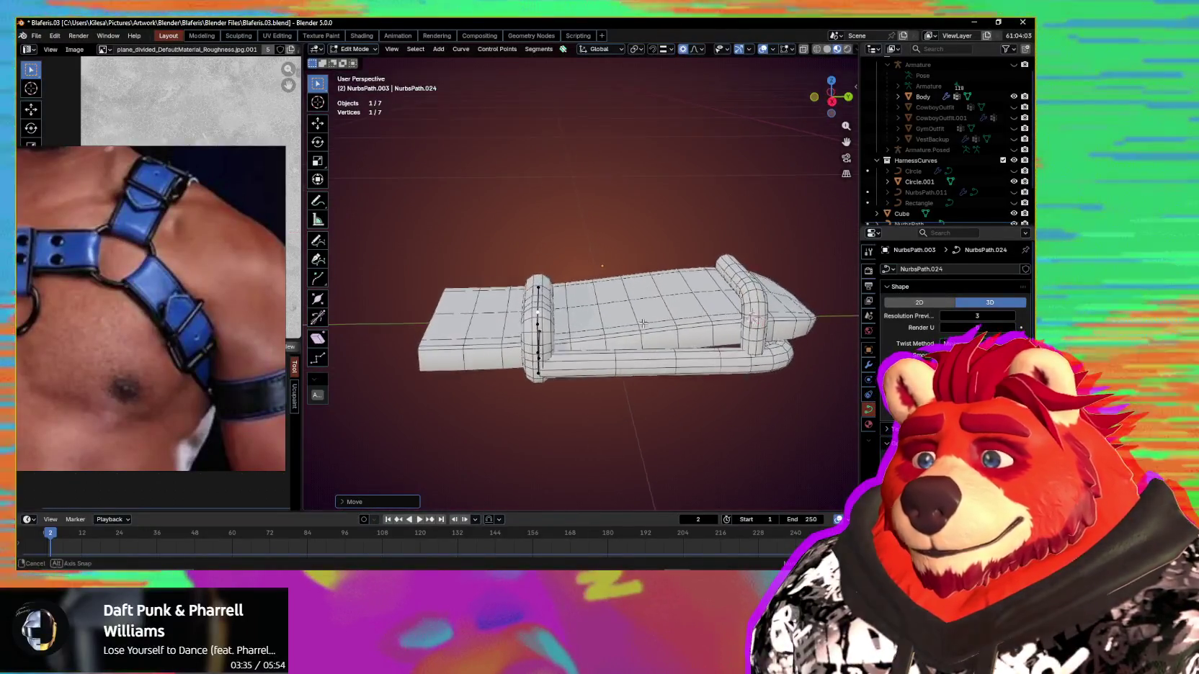
mouse_move(642, 323)
middle_down()
mouse_move(552, 361)
mouse_move(722, 353)
mouse_move(693, 348)
middle_up()
scroll(648, 344, up, 2)
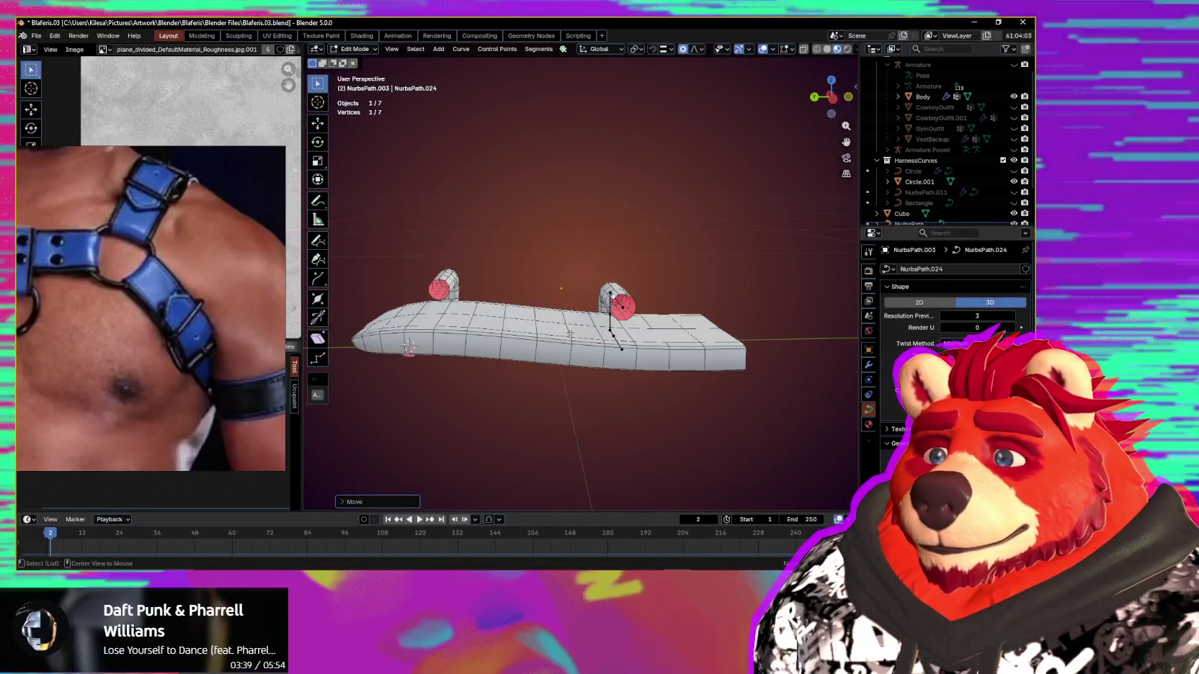
middle_drag(599, 343, 595, 325)
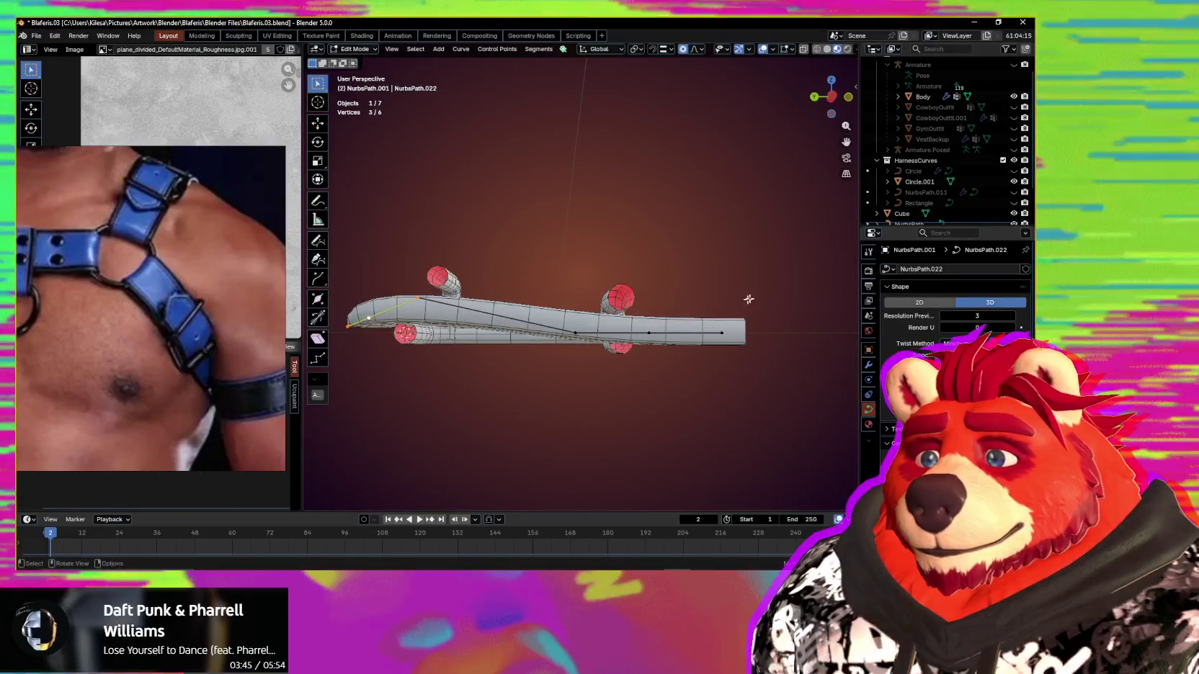
Step: Confirm the vertical move of the strap points, then squash them along Z
click(673, 389)
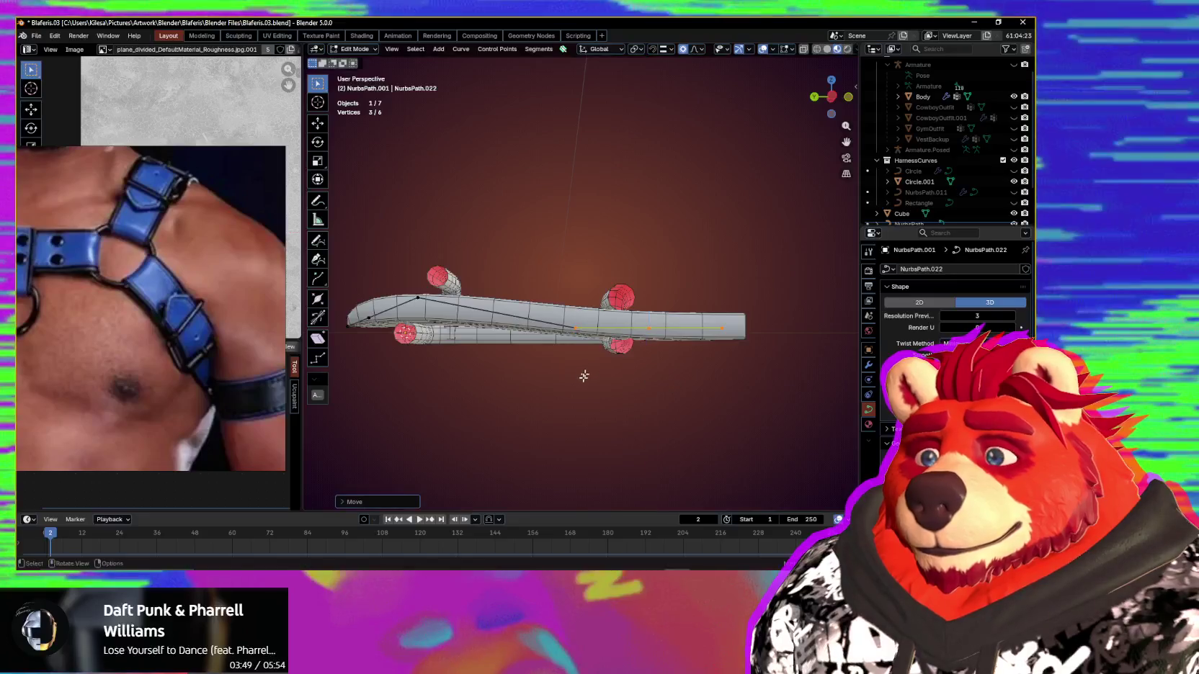
middle_drag(587, 386, 558, 330)
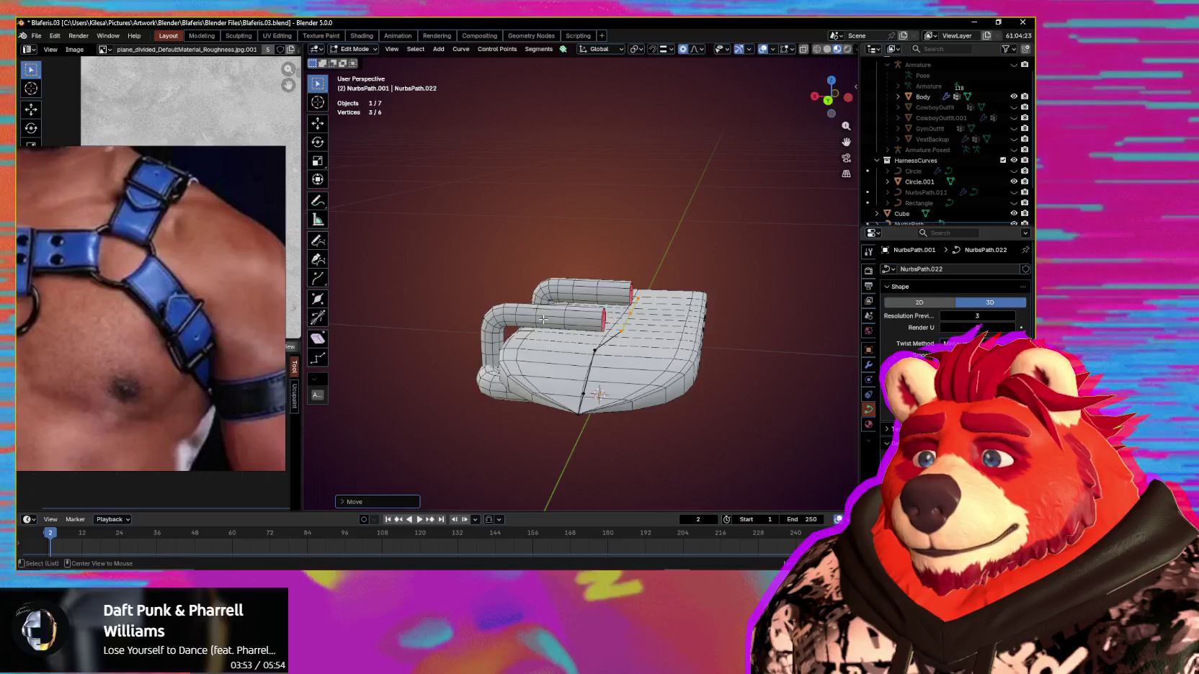
mouse_move(548, 320)
middle_down()
mouse_move(640, 373)
mouse_move(625, 410)
mouse_move(611, 352)
mouse_move(684, 392)
middle_up()
key(s)
key(z)
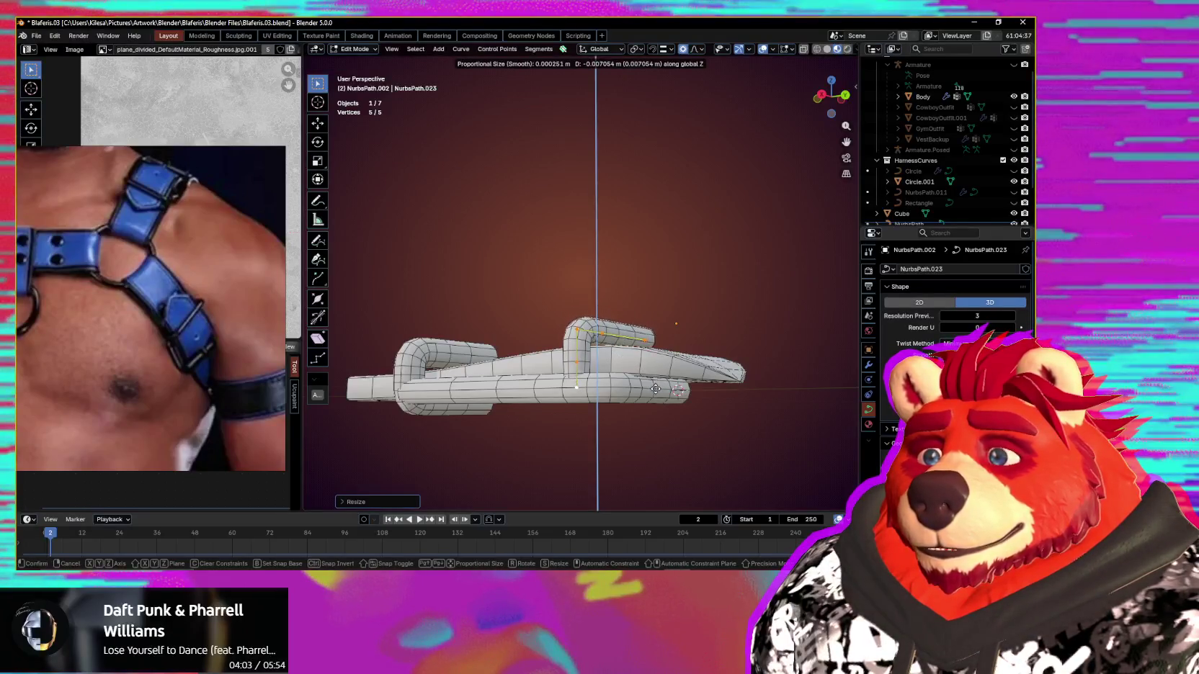
mouse_move(644, 408)
middle_down()
mouse_move(649, 389)
mouse_move(669, 434)
mouse_move(712, 461)
mouse_move(677, 436)
mouse_move(693, 473)
mouse_move(654, 407)
mouse_move(637, 427)
middle_up()
Step: Squash the strap points along Z again and lower them vertically
key(s)
key(z)
key(g)
key(z)
scroll(711, 458, down, 3)
scroll(693, 473, up, 2)
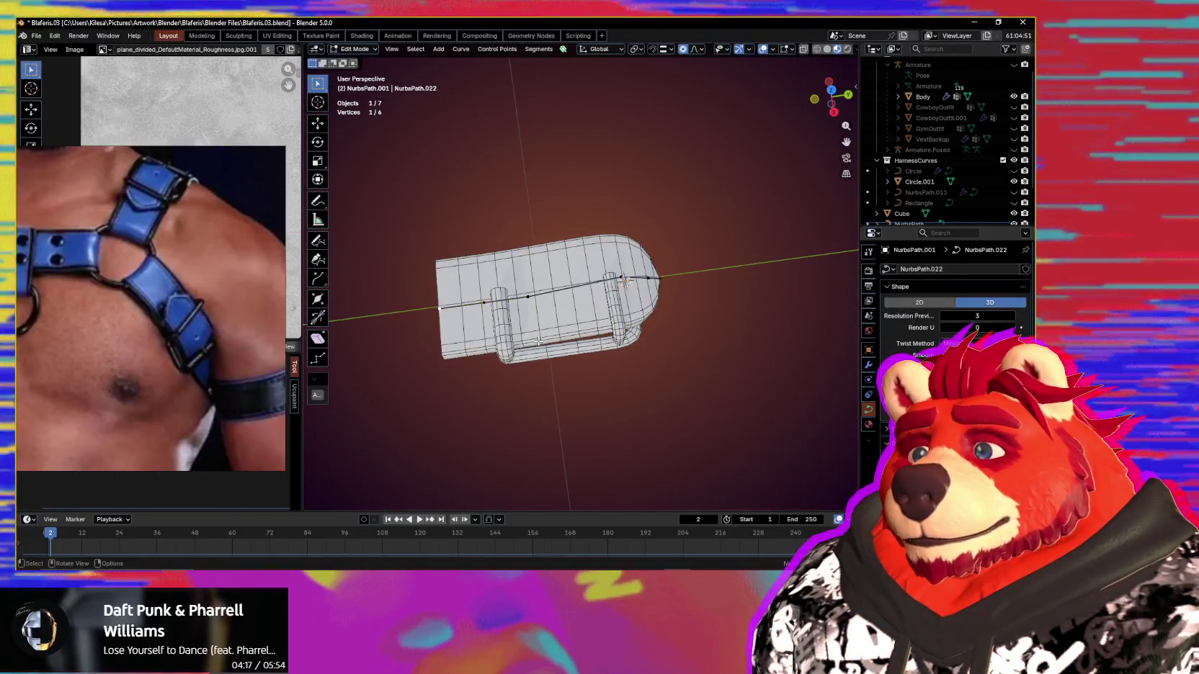
Step: Delete the strap curve's end point and extrude new points at its tip
key(ctrl+x)
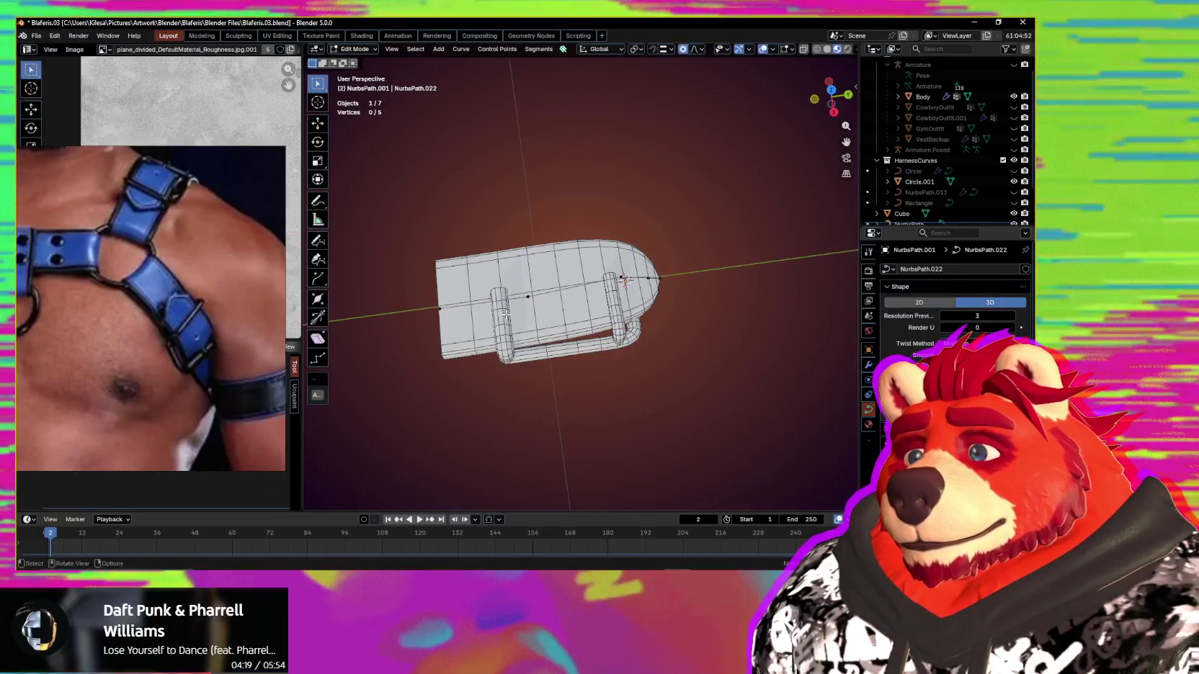
ctrl+right_click(507, 314)
ctrl+right_click(504, 314)
mouse_move(504, 314)
middle_down()
mouse_move(487, 310)
mouse_move(509, 331)
middle_up()
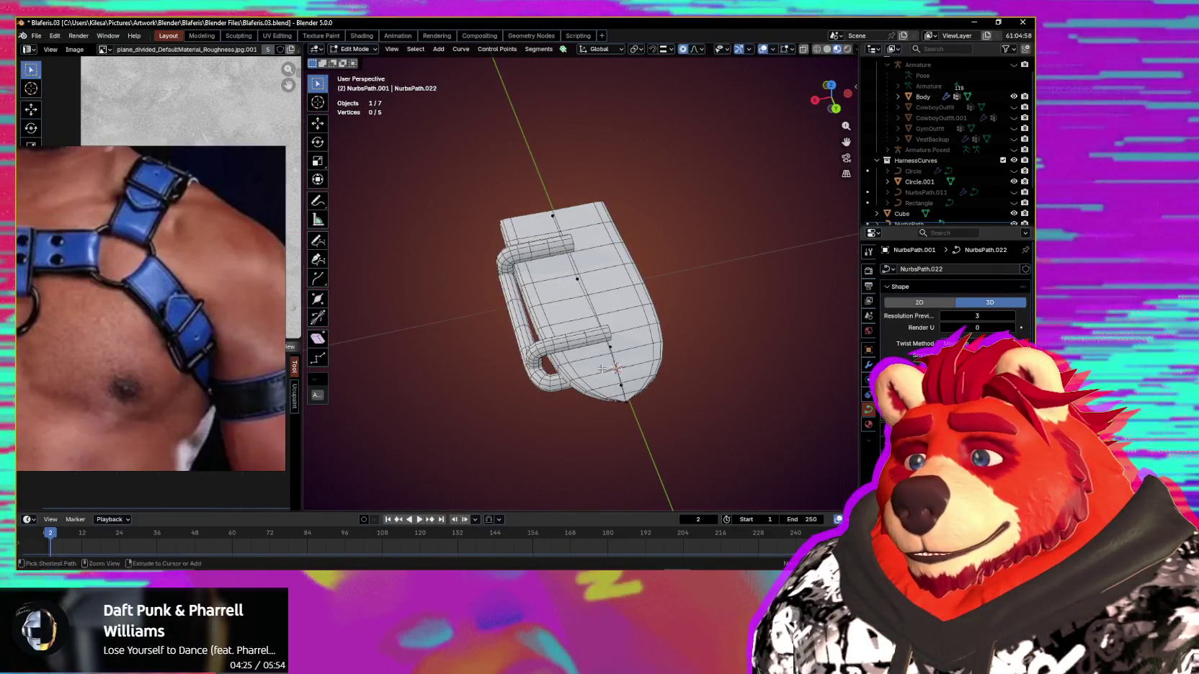
mouse_move(640, 395)
middle_down()
mouse_move(618, 351)
mouse_move(564, 310)
middle_up()
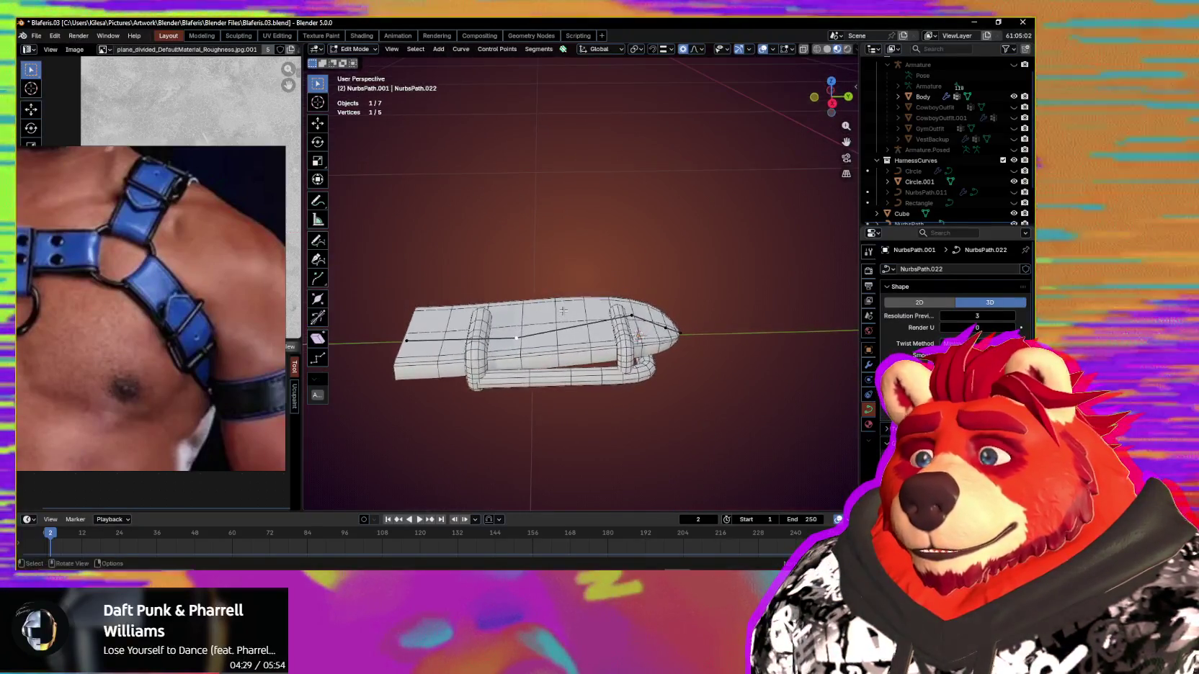
key(ctrl+z)
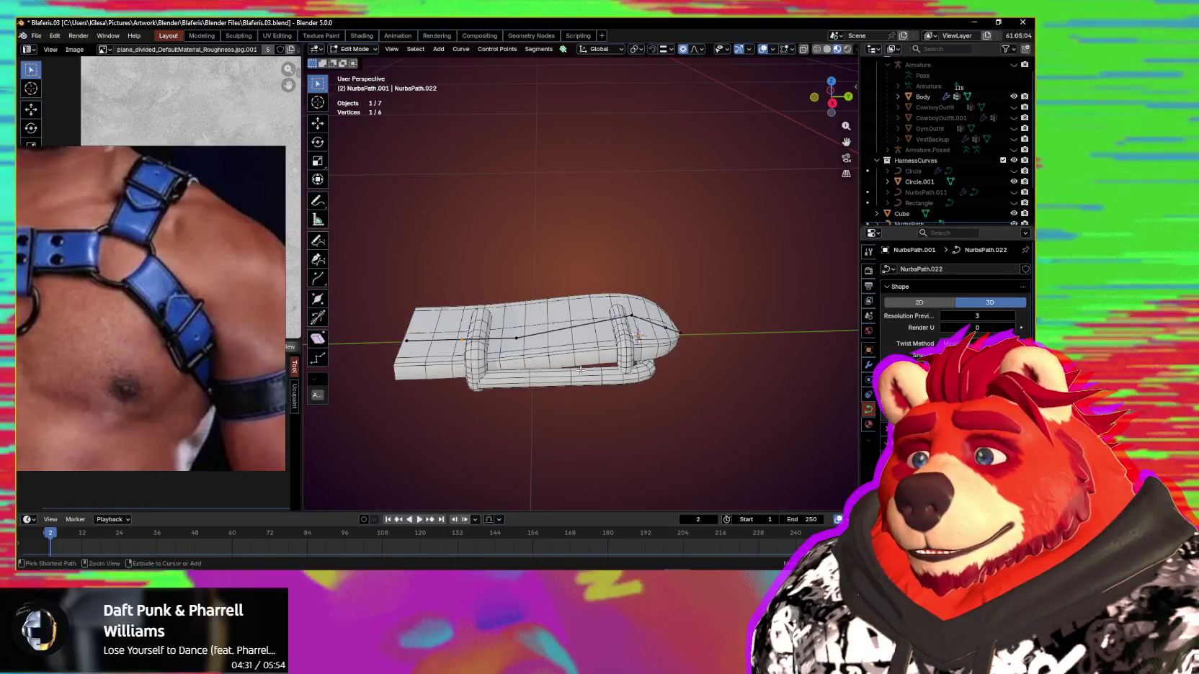
mouse_move(581, 370)
middle_down()
mouse_move(552, 338)
mouse_move(543, 275)
middle_up()
Step: Slide the new end point along Y and return to Object Mode
key(g)
key(y)
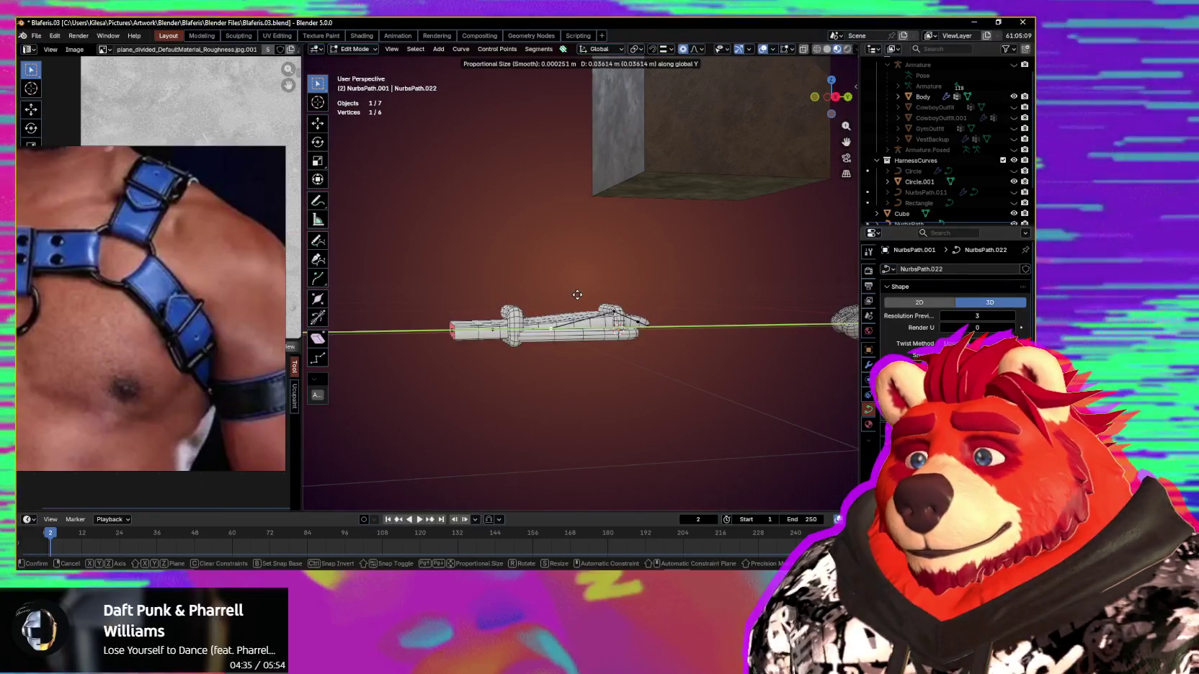
click(586, 292)
middle_drag(587, 292, 554, 383)
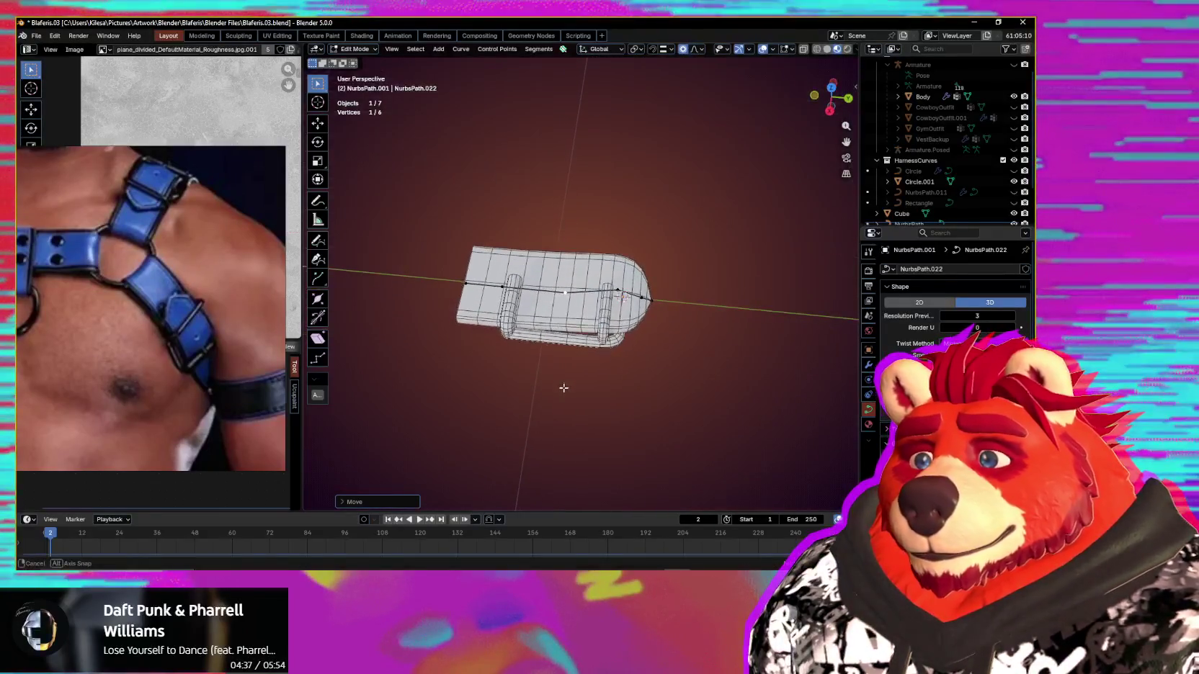
middle_drag(596, 358, 672, 372)
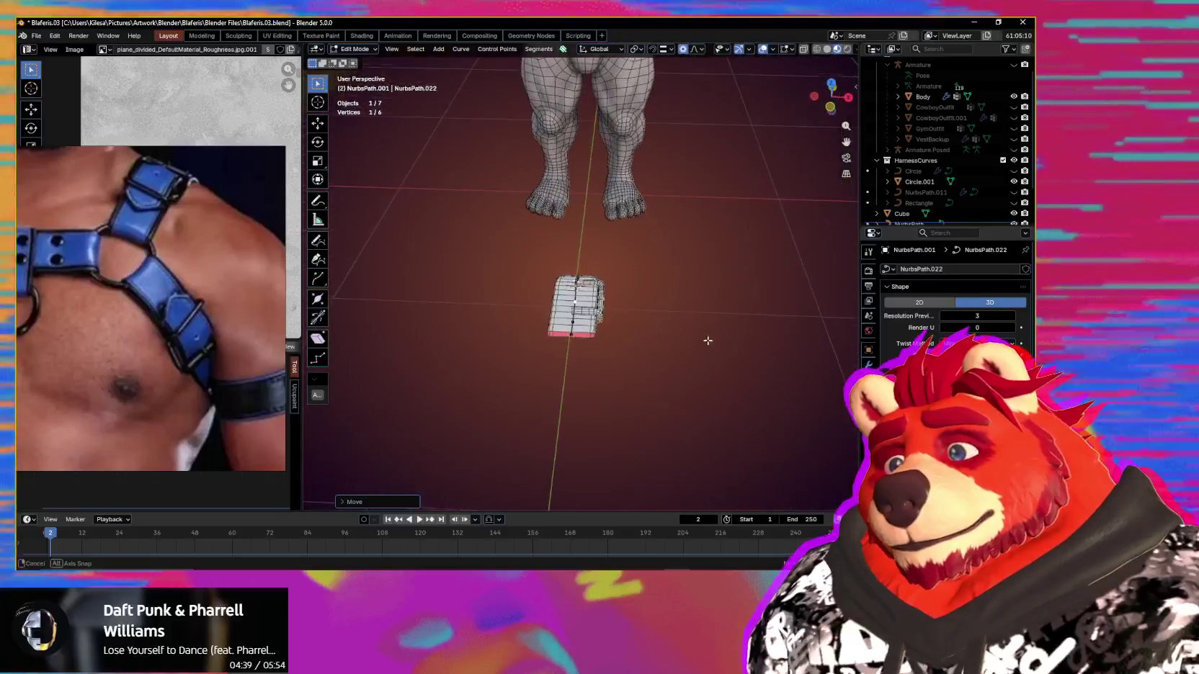
scroll(672, 372, up, 3)
key(ctrl+Tab)
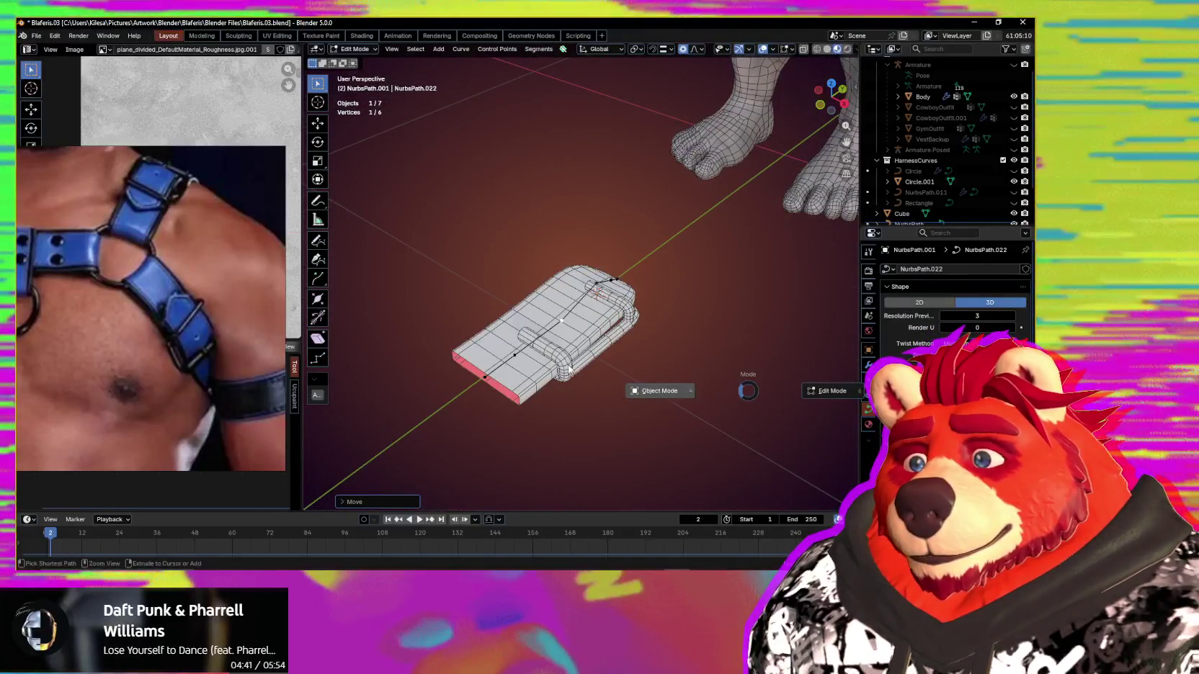
click(566, 367)
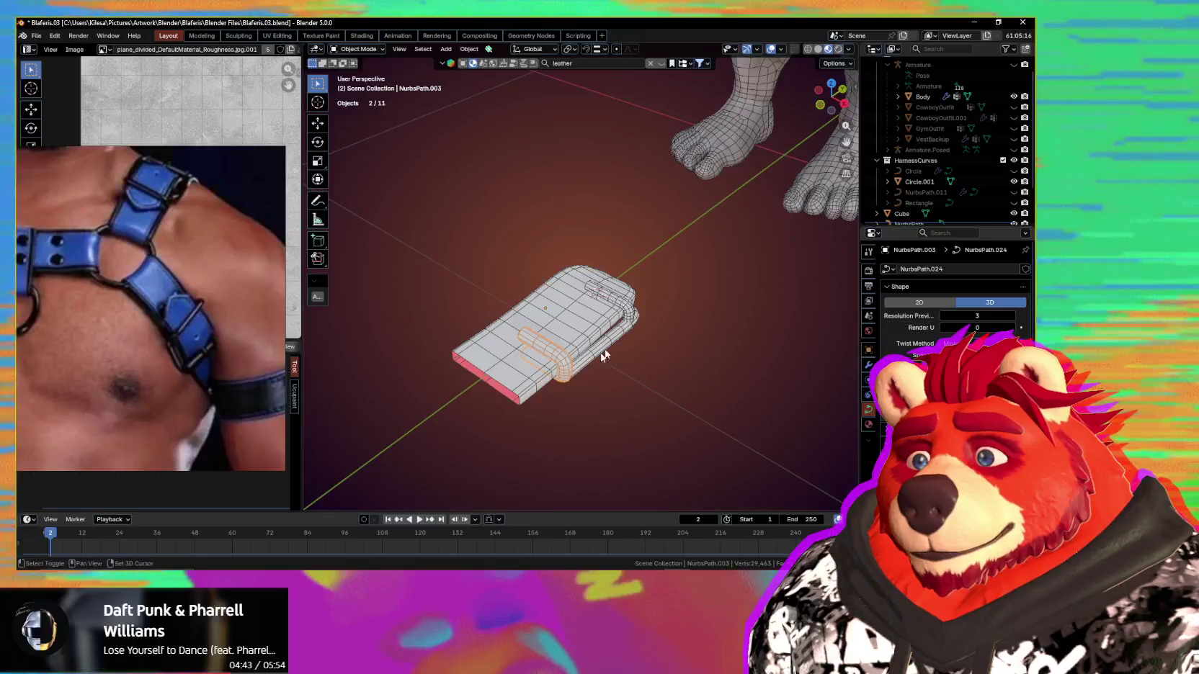
Step: Add a Mirror modifier to the selected buckle curves from Quick Favorites
shift+click(623, 303)
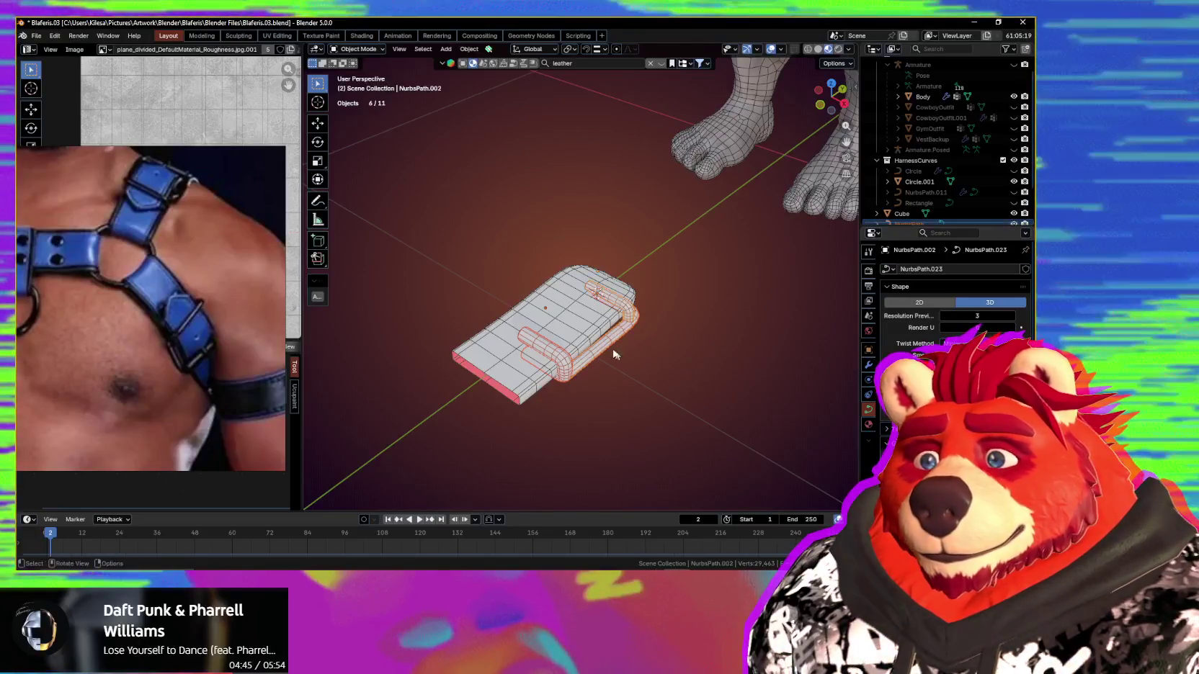
key(q)
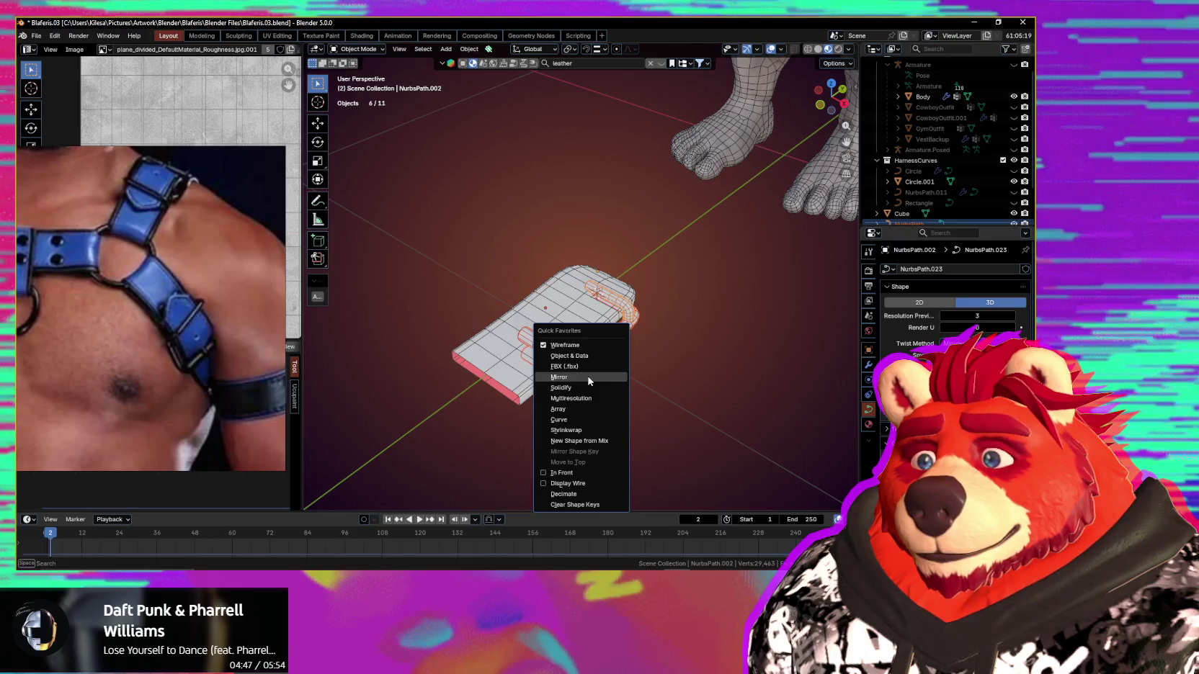
click(589, 377)
mouse_move(583, 380)
middle_down()
mouse_move(631, 367)
mouse_move(616, 377)
middle_up()
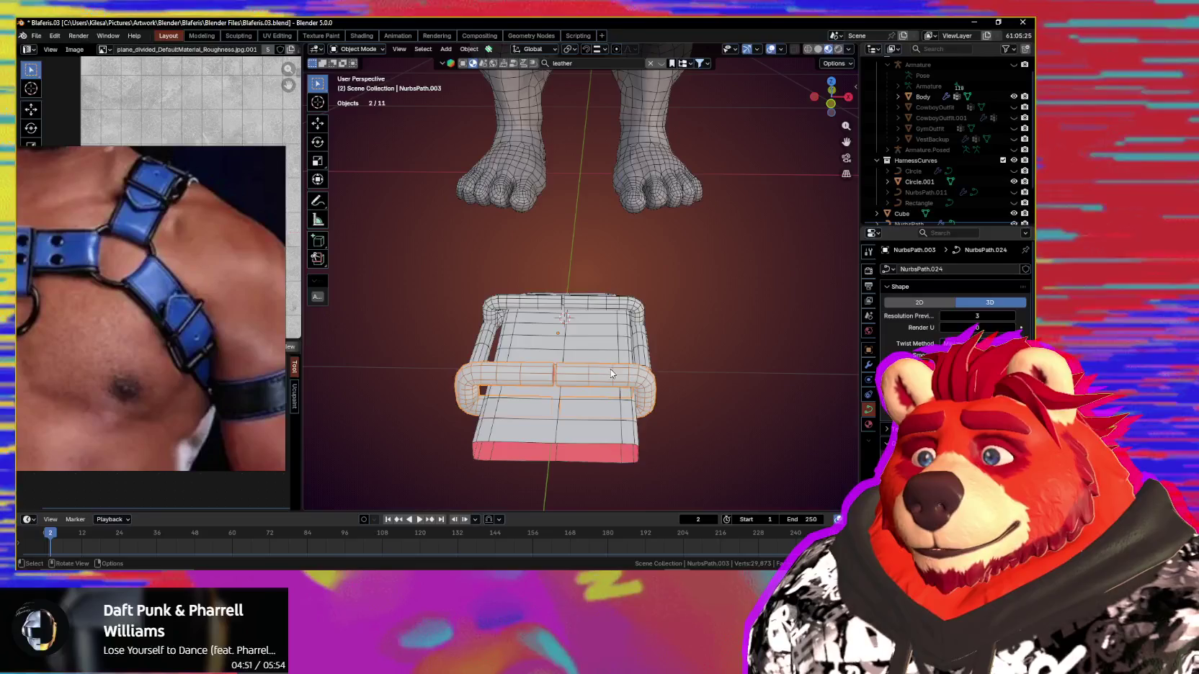
click(869, 366)
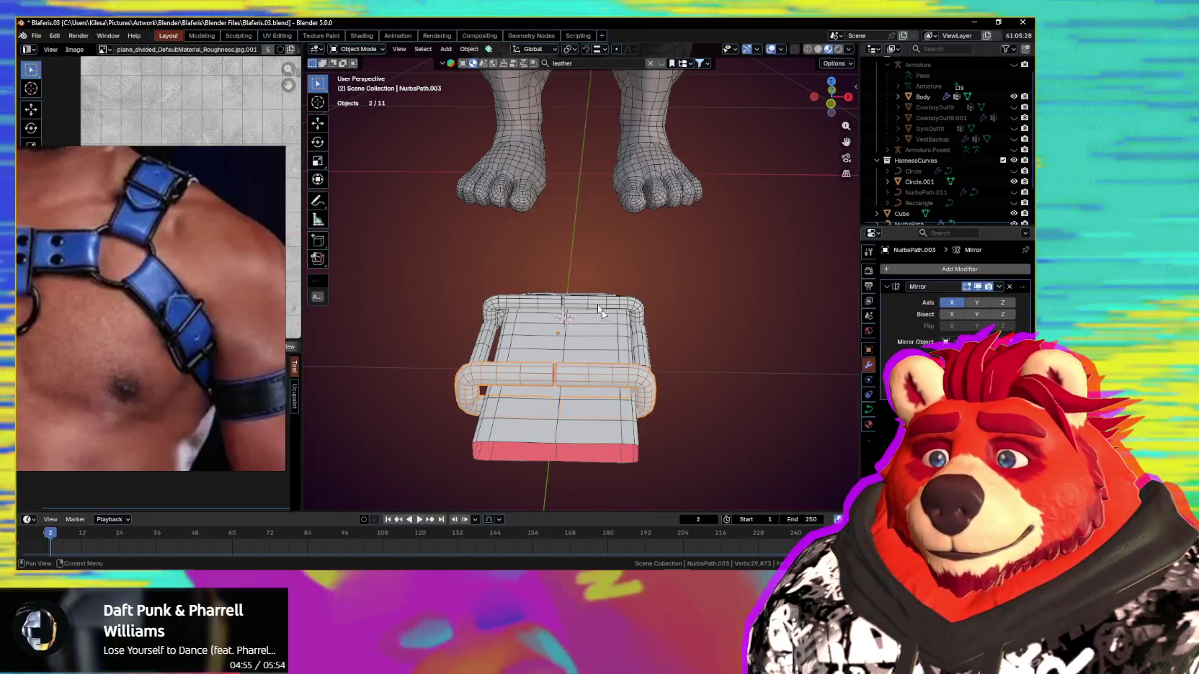
Step: In Edit Mode, shift a side point of the buckle along X to line up
key(Tab)
scroll(601, 310, up, 1)
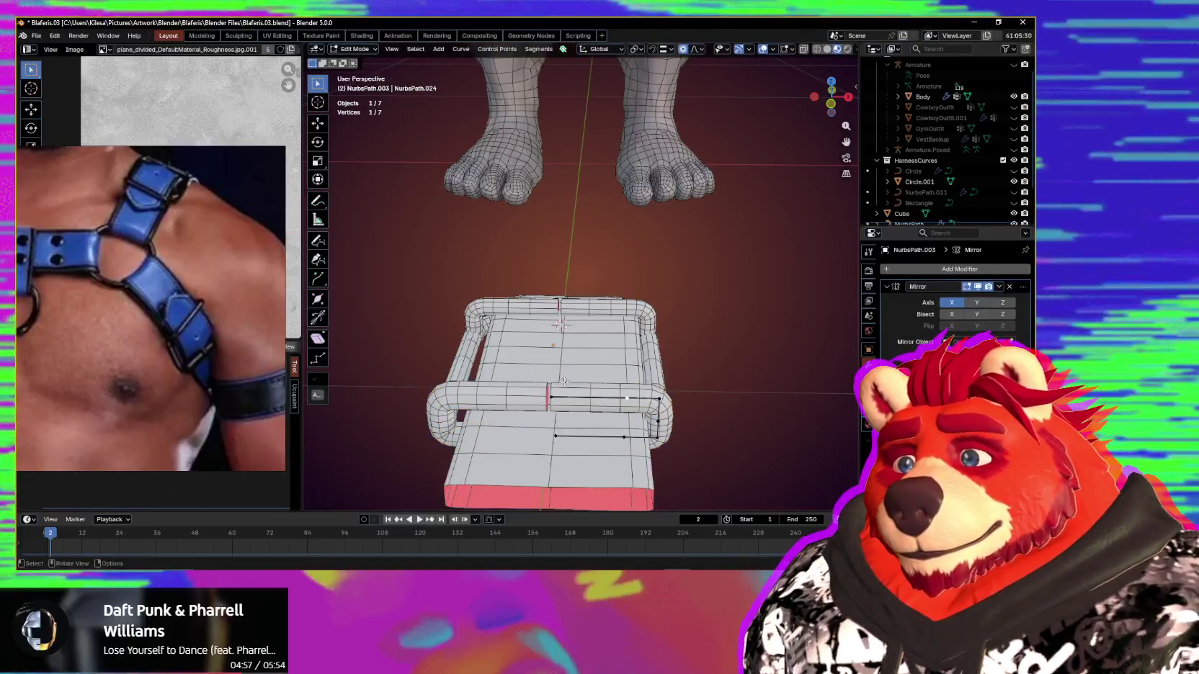
middle_drag(564, 438, 718, 436)
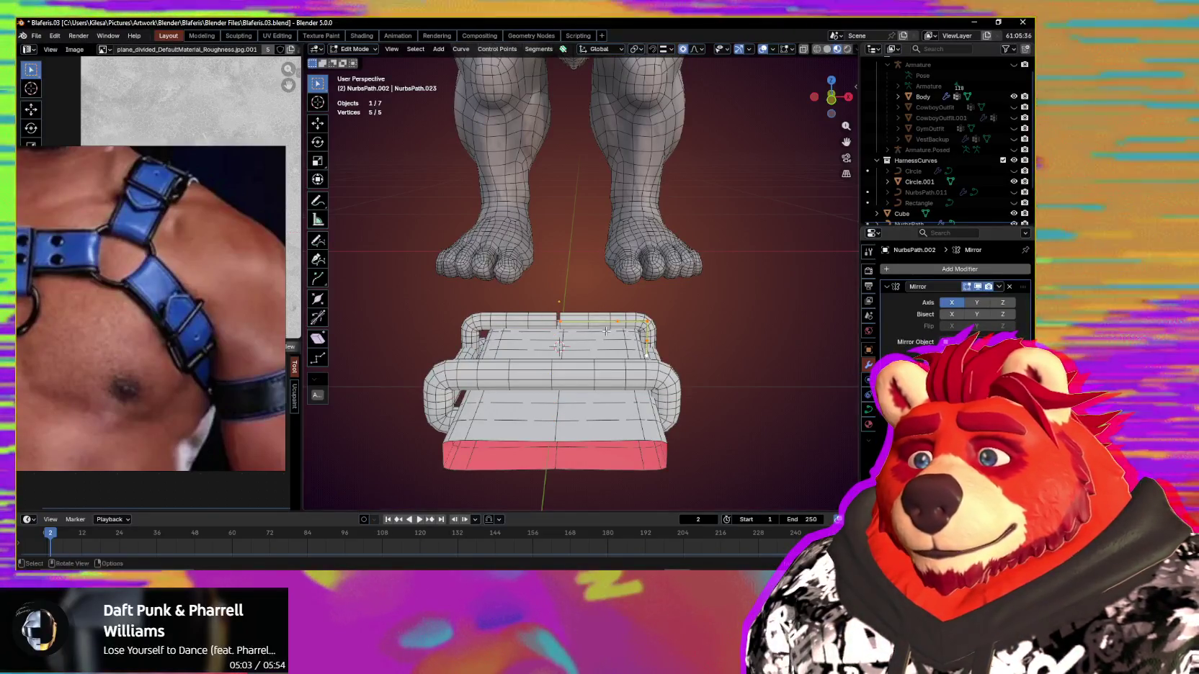
drag(533, 347, 534, 347)
key(g)
key(x)
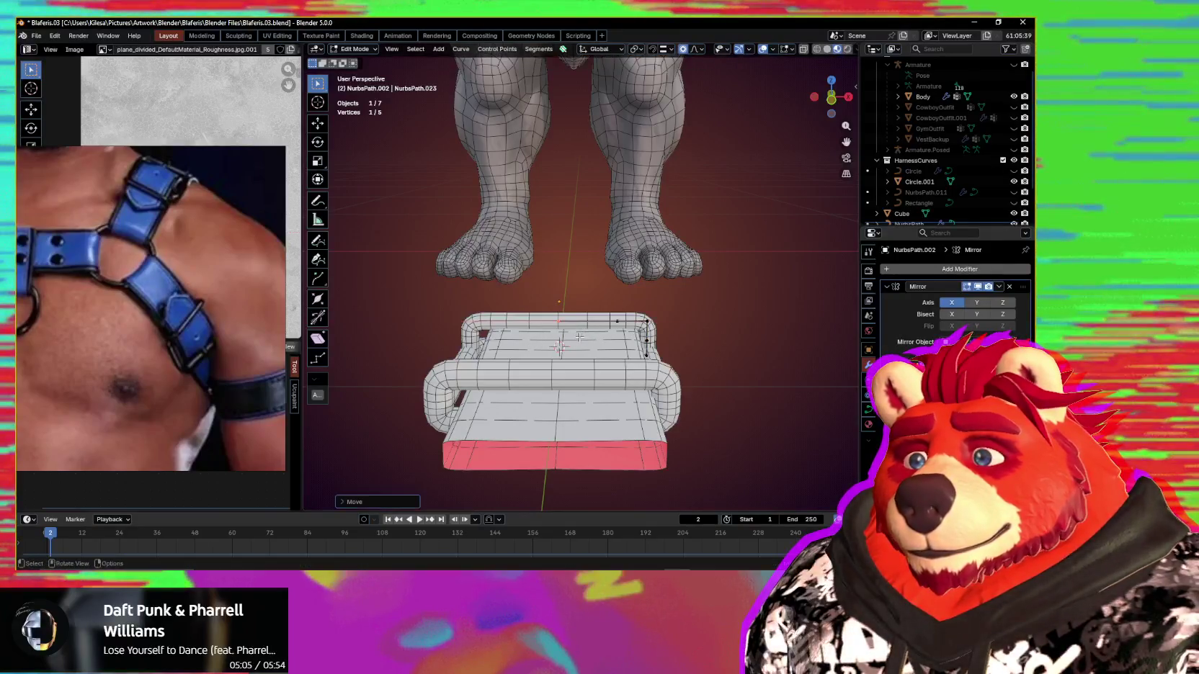
middle_drag(579, 336, 472, 325)
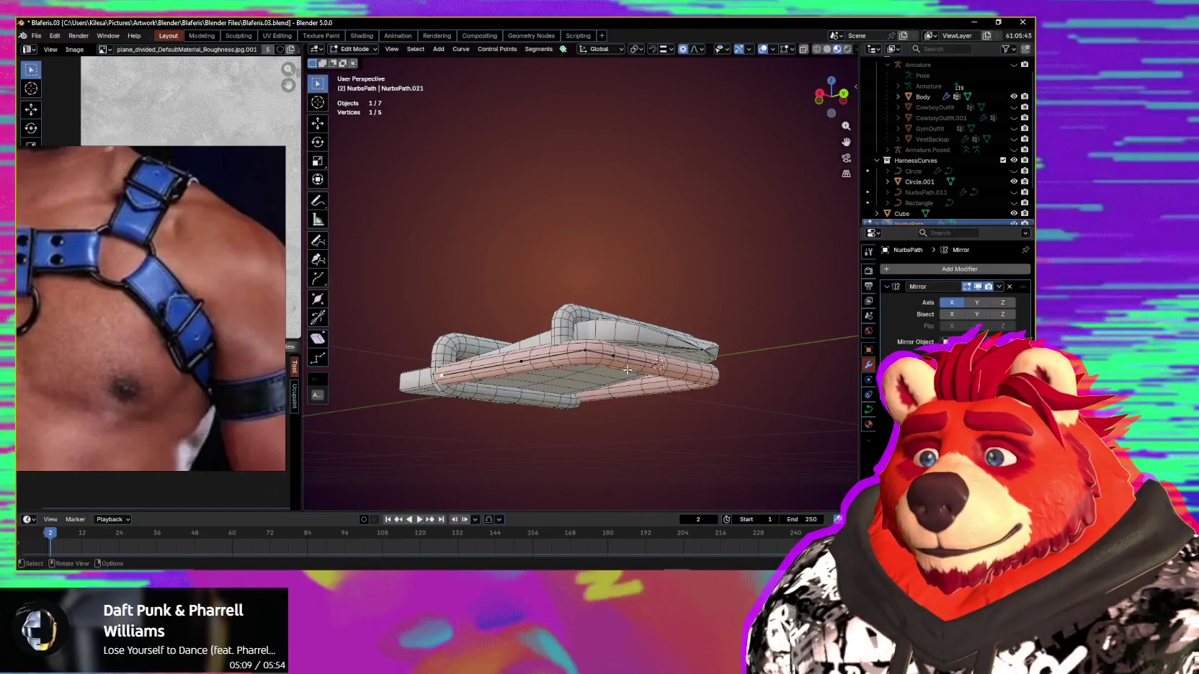
mouse_move(635, 372)
middle_down()
mouse_move(613, 381)
mouse_move(641, 371)
middle_up()
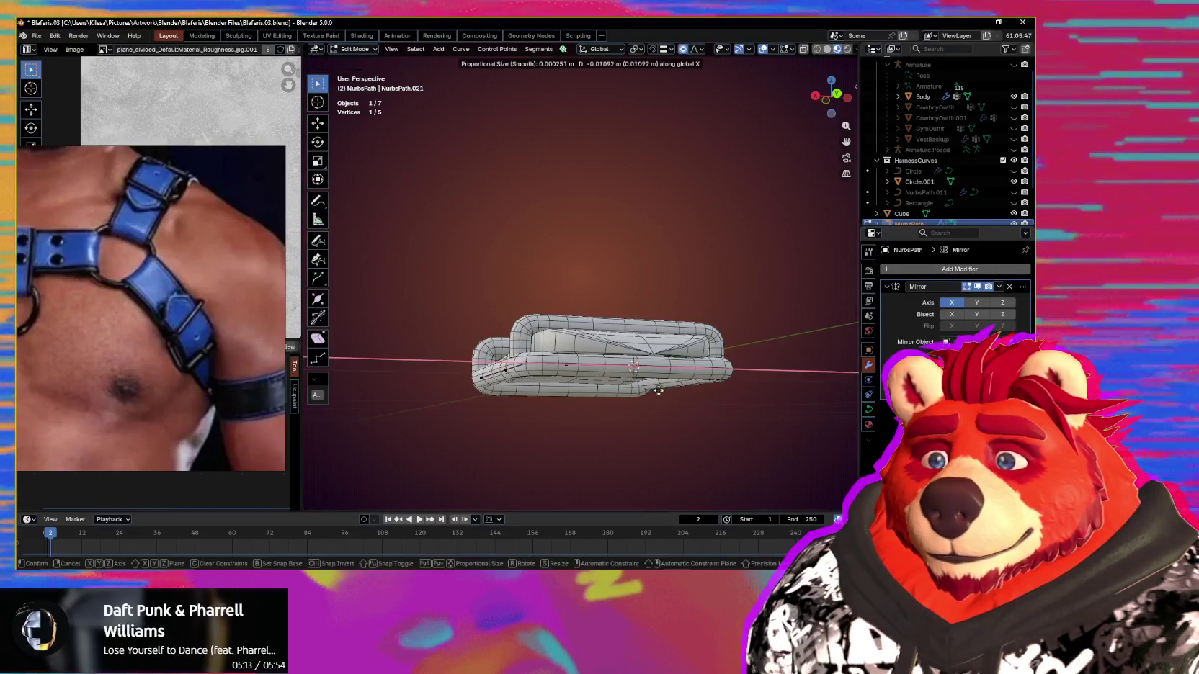
click(637, 389)
mouse_move(640, 415)
middle_down()
mouse_move(695, 458)
mouse_move(677, 484)
mouse_move(776, 428)
mouse_move(732, 424)
mouse_move(603, 464)
mouse_move(595, 493)
mouse_move(668, 480)
middle_up()
scroll(591, 407, up, 4)
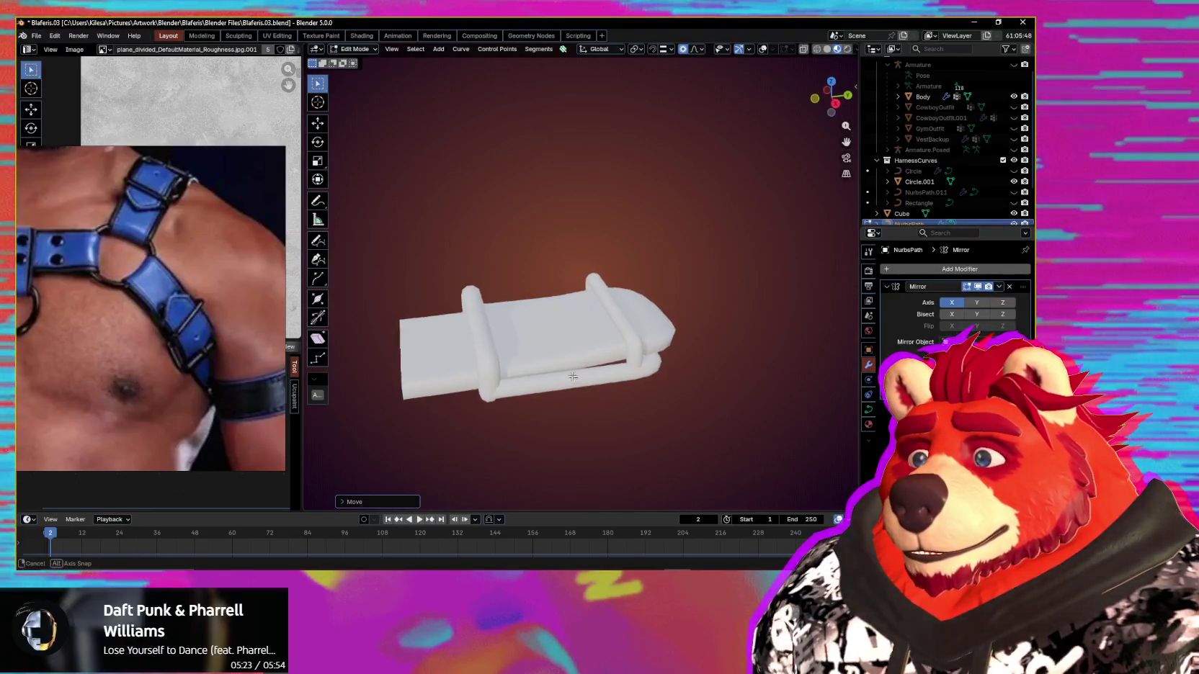
mouse_move(545, 340)
middle_down()
mouse_move(551, 321)
mouse_move(542, 371)
mouse_move(560, 393)
mouse_move(624, 366)
middle_up()
scroll(559, 392, up, 3)
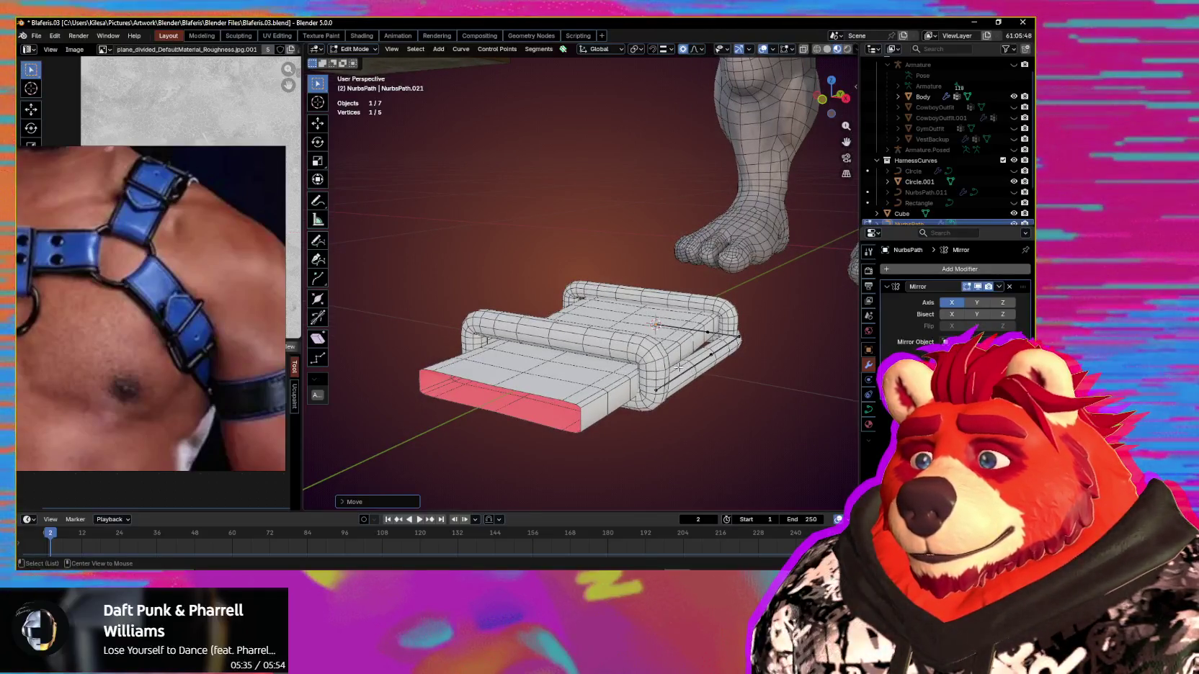
Step: Select all buckle points, thin the tube with Alt+S, and move them along Z
middle_drag(629, 375, 684, 410)
key(a)
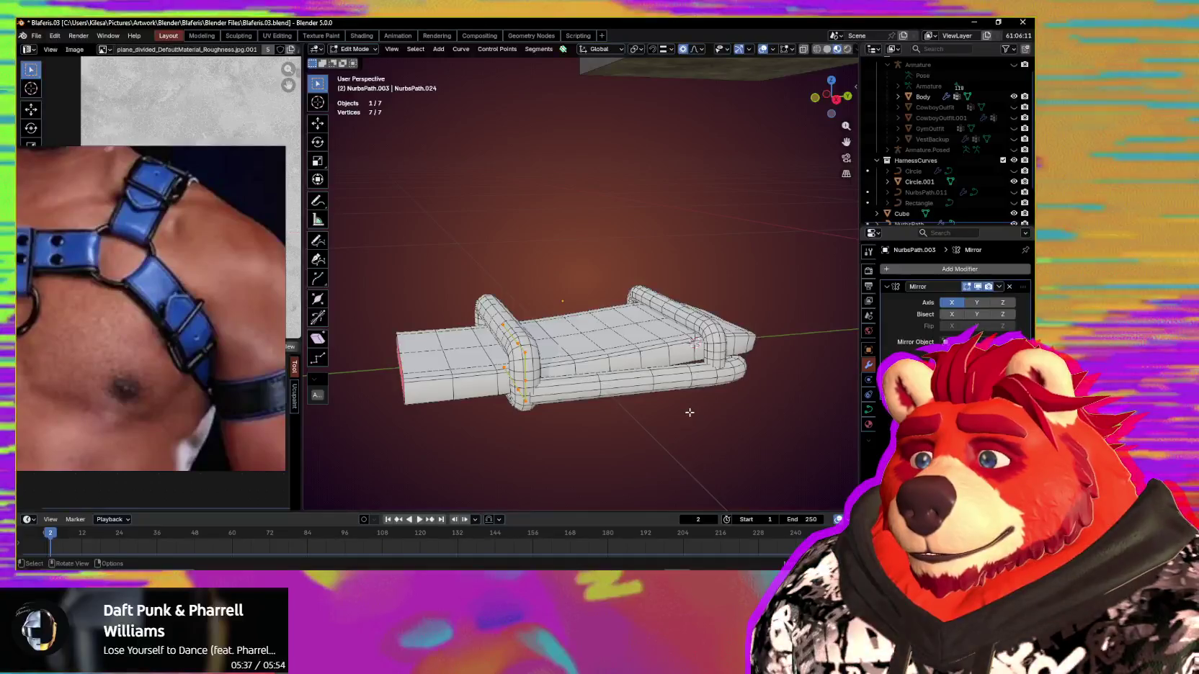
key(alt+s)
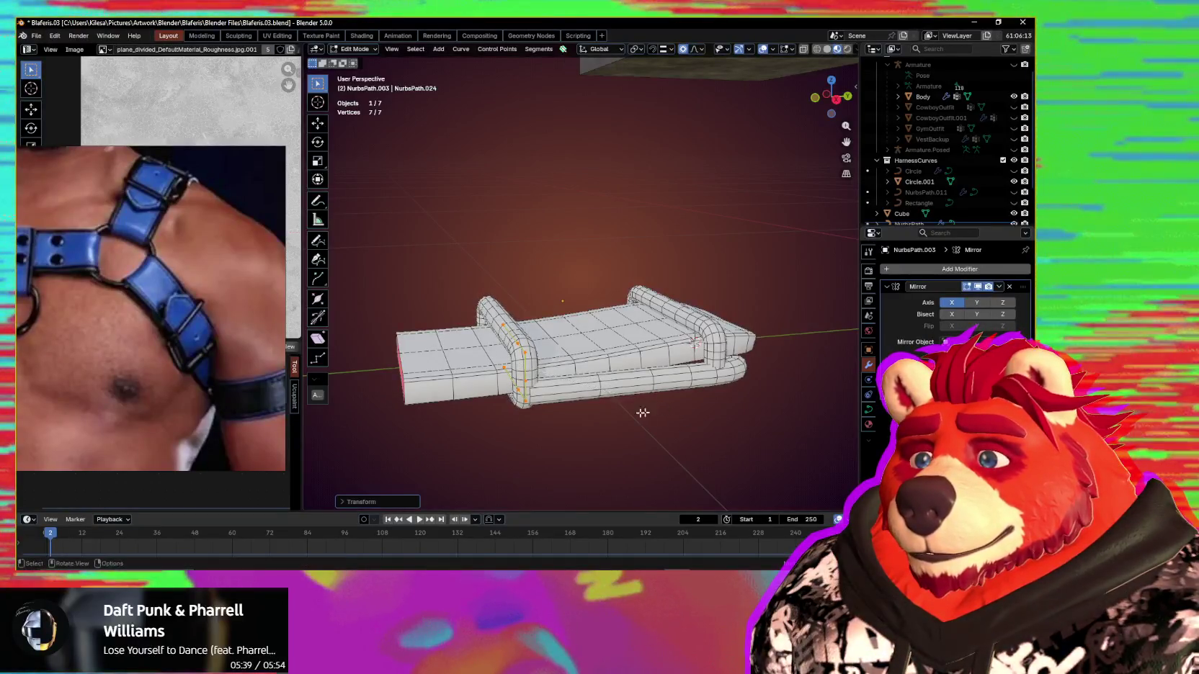
middle_drag(643, 413, 724, 409)
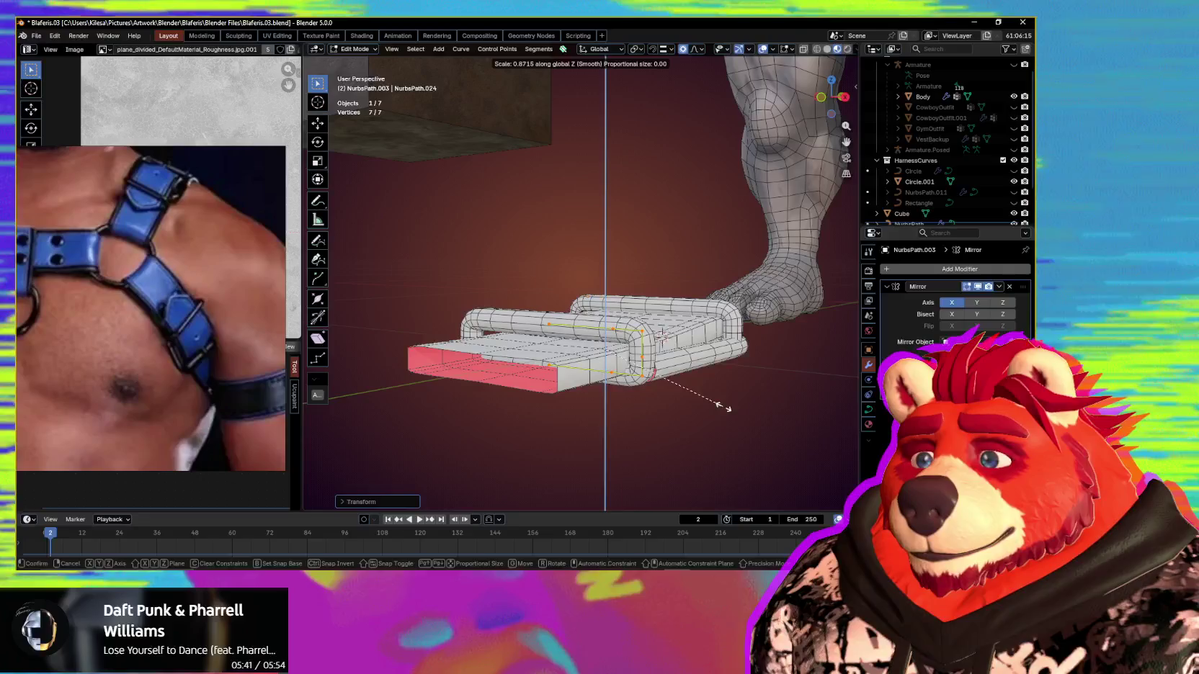
click(722, 408)
key(g)
key(z)
click(723, 410)
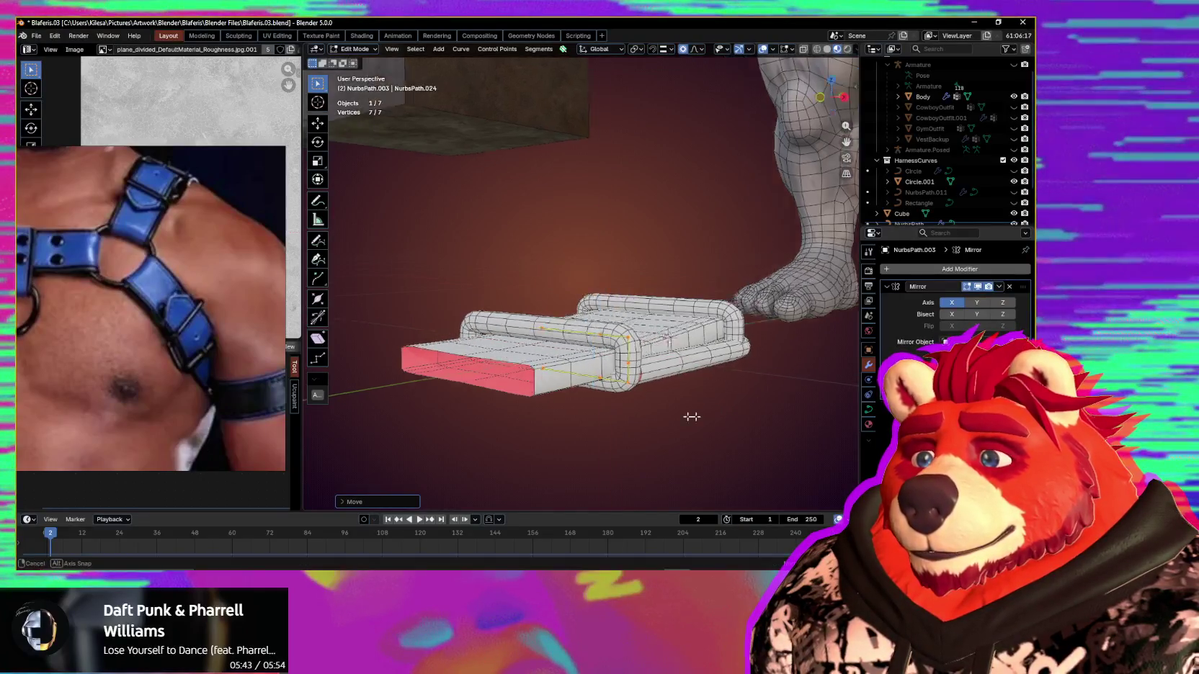
Step: Scale the buckle points along Z to flatten the frame
middle_drag(723, 410, 578, 420)
scroll(643, 416, up, 3)
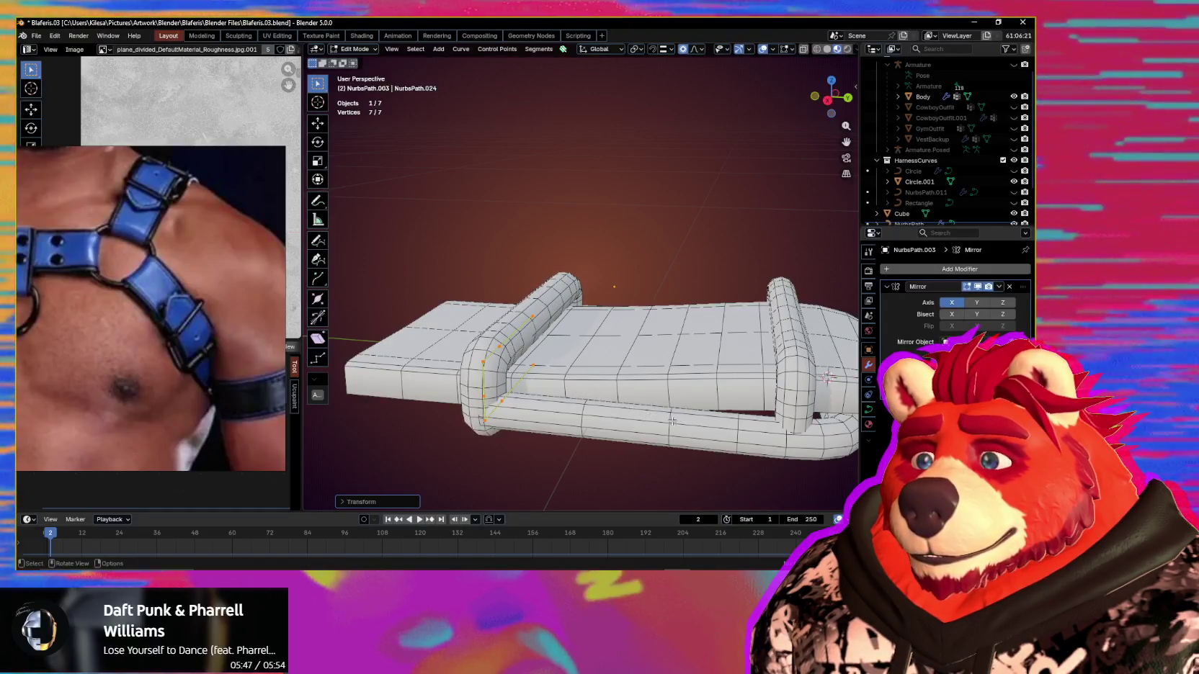
mouse_move(671, 420)
middle_down()
mouse_move(661, 417)
mouse_move(783, 427)
middle_up()
key(s)
key(z)
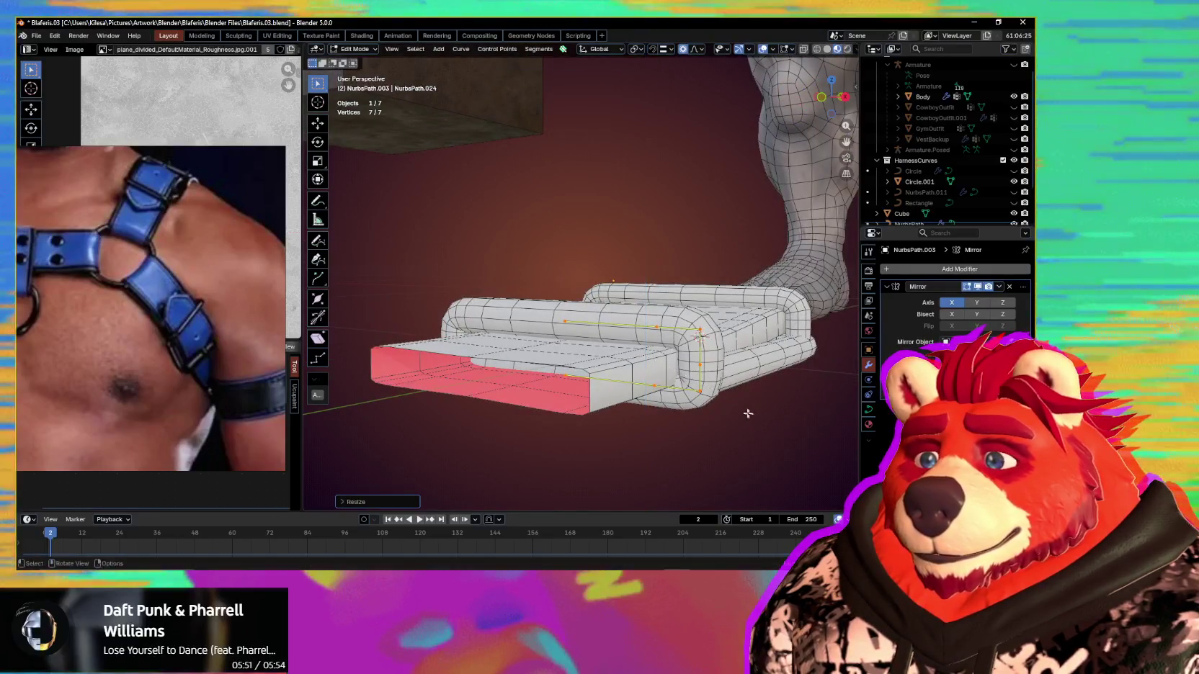
key(g)
click(748, 413)
mouse_move(748, 414)
middle_down()
mouse_move(600, 417)
mouse_move(534, 438)
middle_up()
Step: Preview the buckle with overlays hidden, then switch back to Object Mode
key(shift+alt+z)
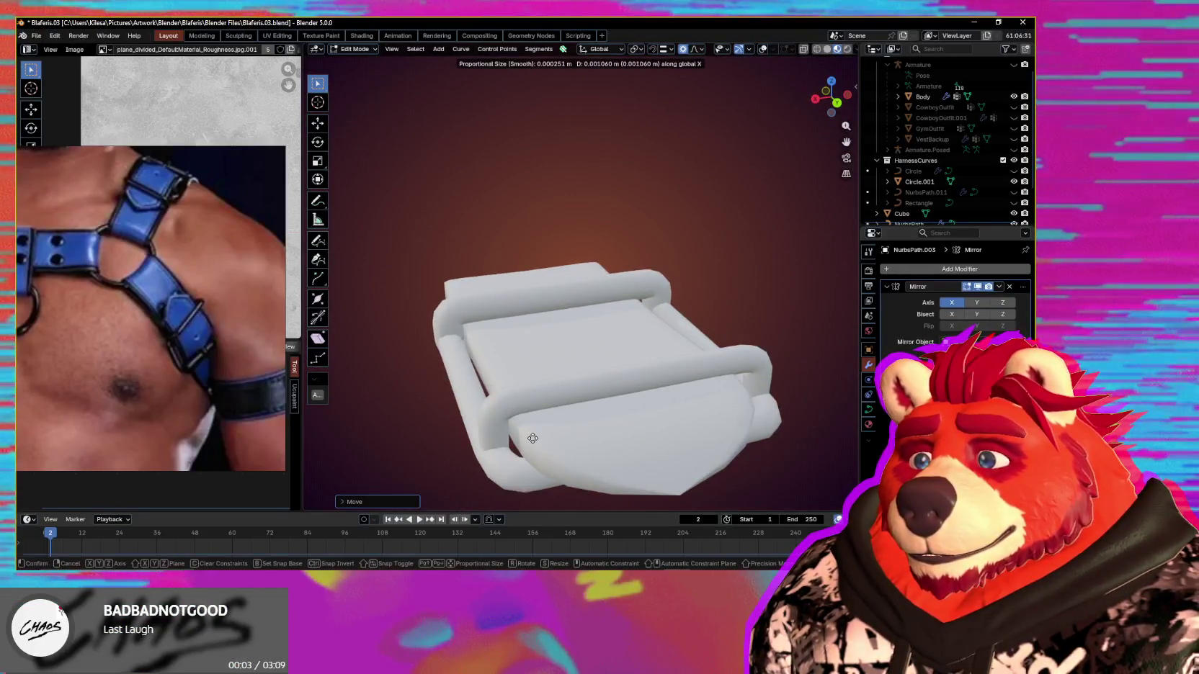
scroll(531, 438, down, 2)
scroll(527, 436, up, 4)
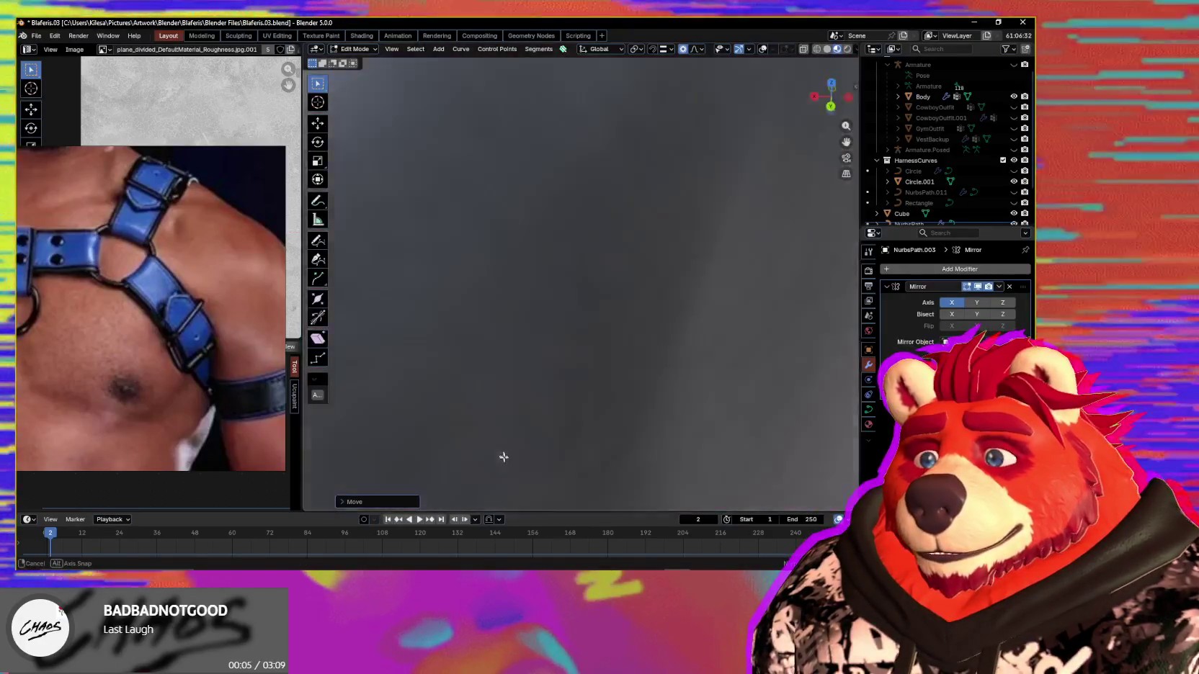
scroll(500, 455, down, 2)
mouse_move(522, 460)
middle_down()
mouse_move(569, 428)
mouse_move(558, 442)
mouse_move(683, 420)
middle_up()
key(shift+alt+z)
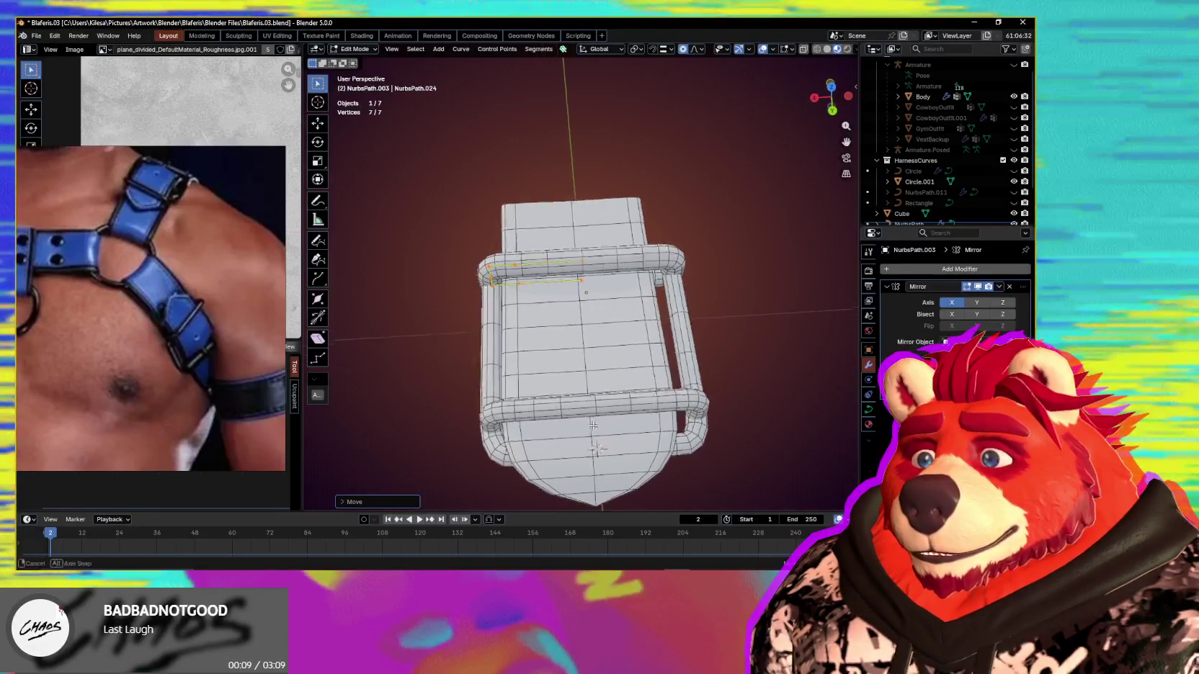
key(ctrl+Tab)
click(569, 419)
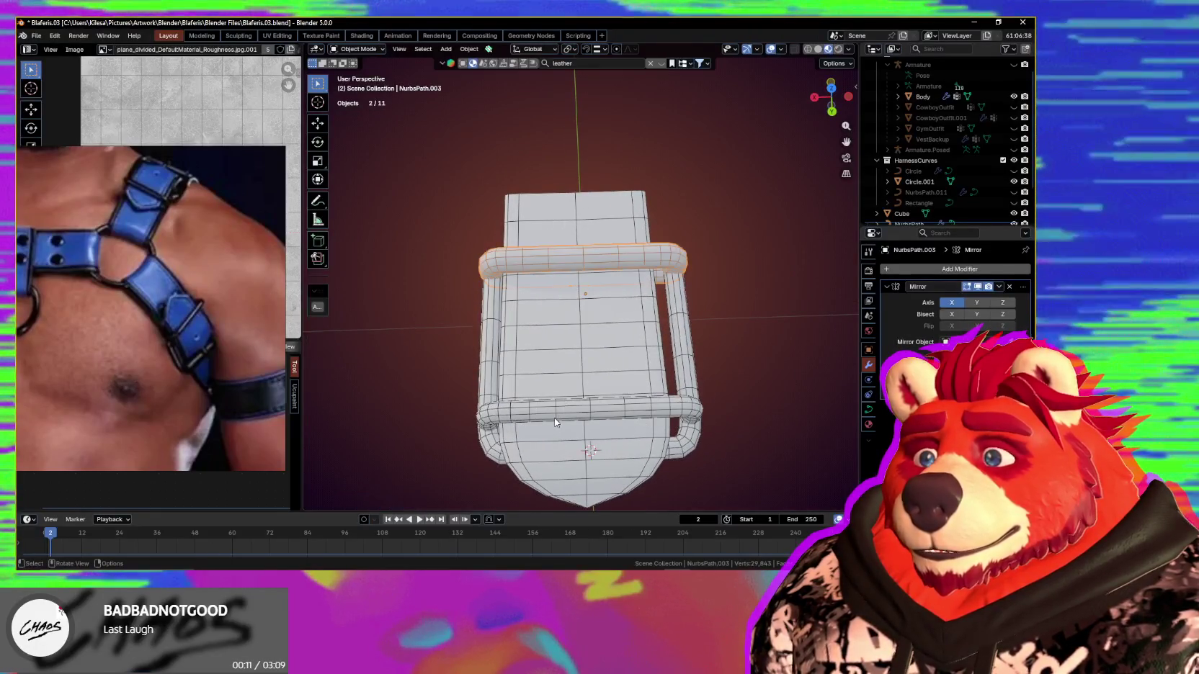
Step: Make NurbsPath.001 active, snap the 3D cursor to world origin, and enter Edit Mode
click(598, 353)
mouse_move(597, 354)
middle_down()
mouse_move(677, 307)
mouse_move(669, 374)
mouse_move(675, 297)
middle_up()
key(shift+s)
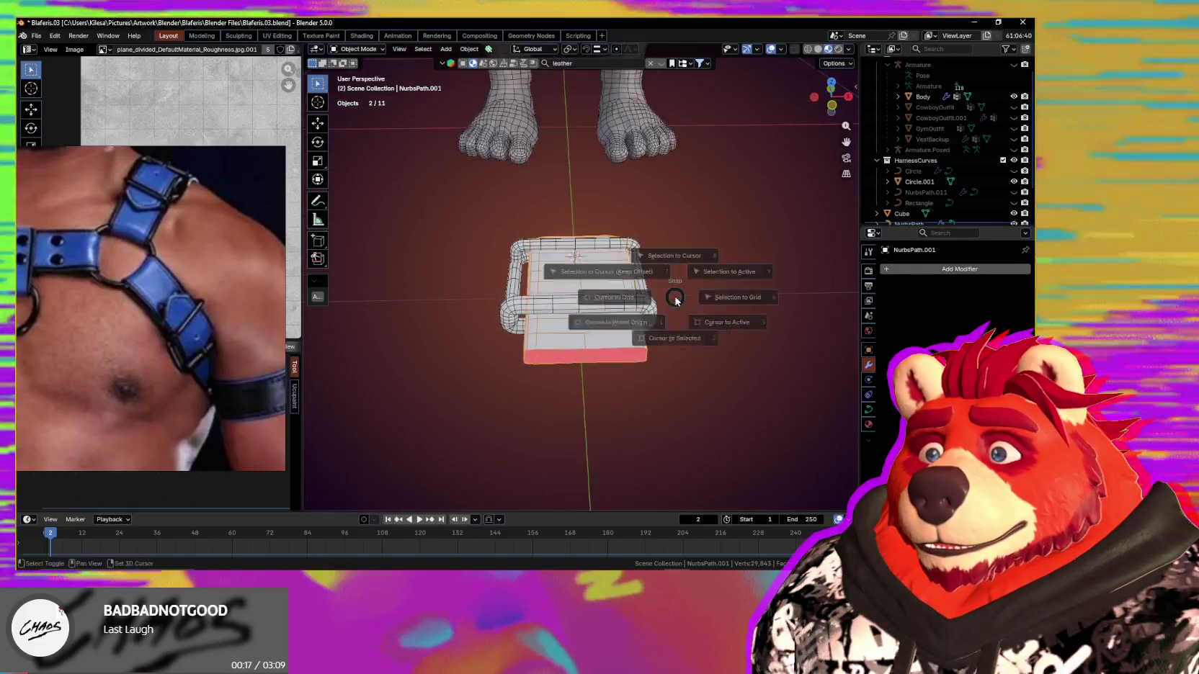
click(623, 343)
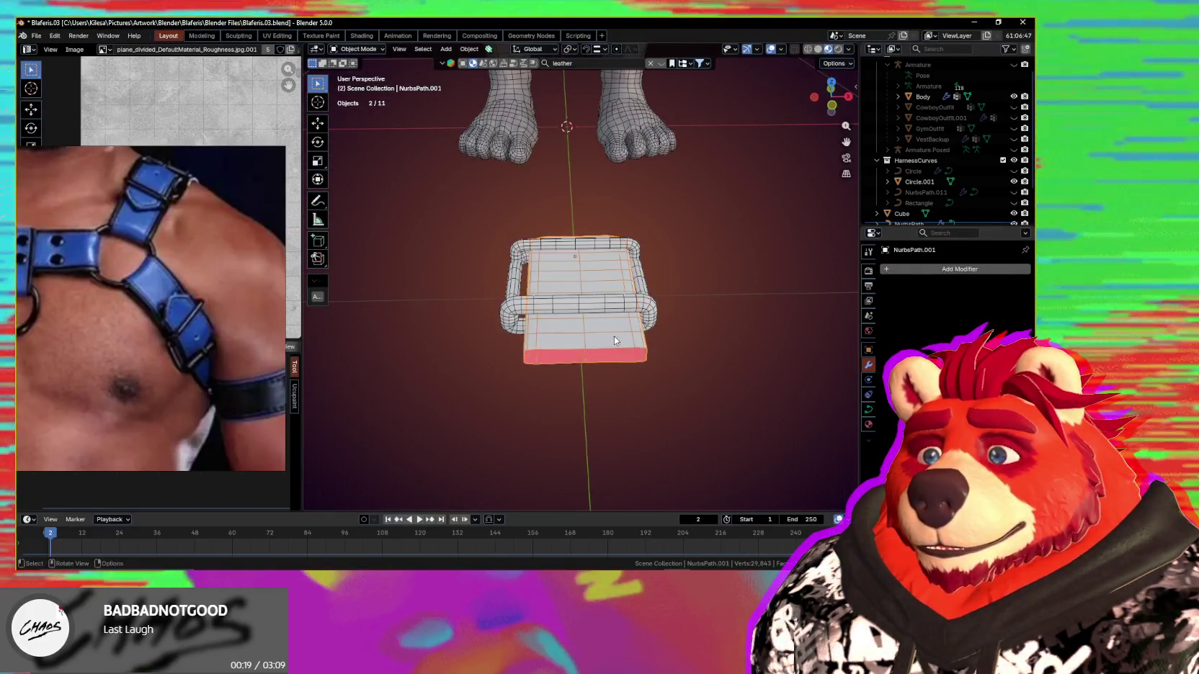
mouse_move(614, 337)
middle_down()
mouse_move(607, 384)
mouse_move(614, 351)
middle_up()
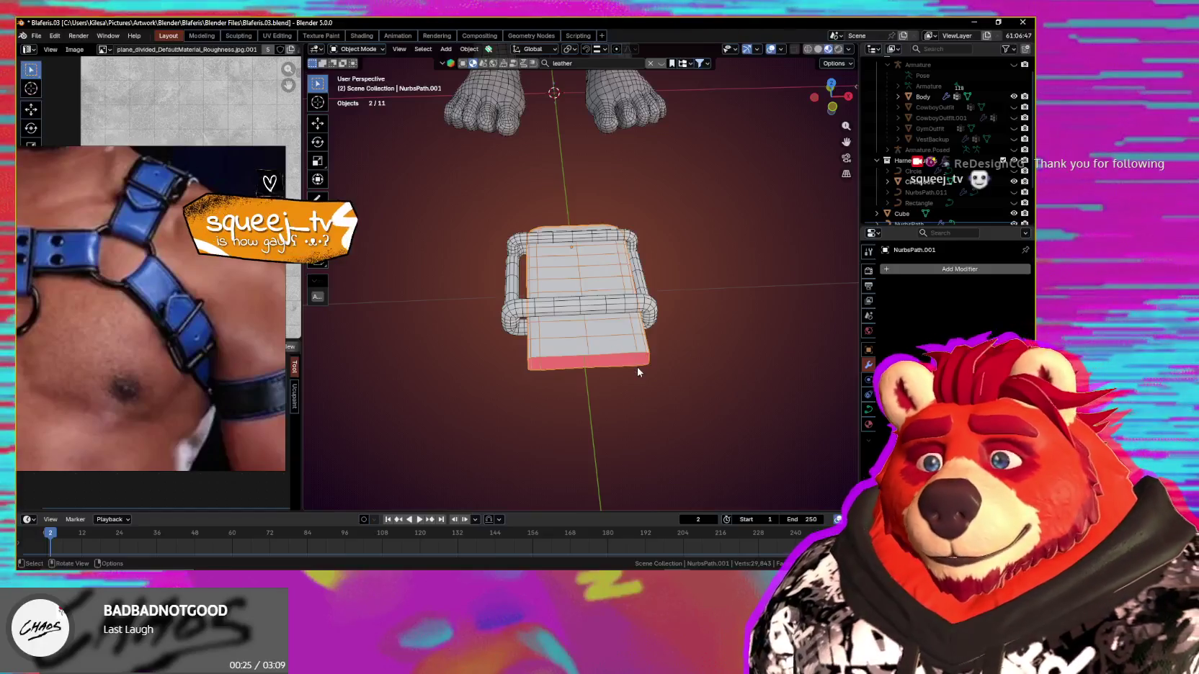
mouse_move(616, 315)
middle_down()
mouse_move(849, 310)
mouse_move(827, 350)
middle_up()
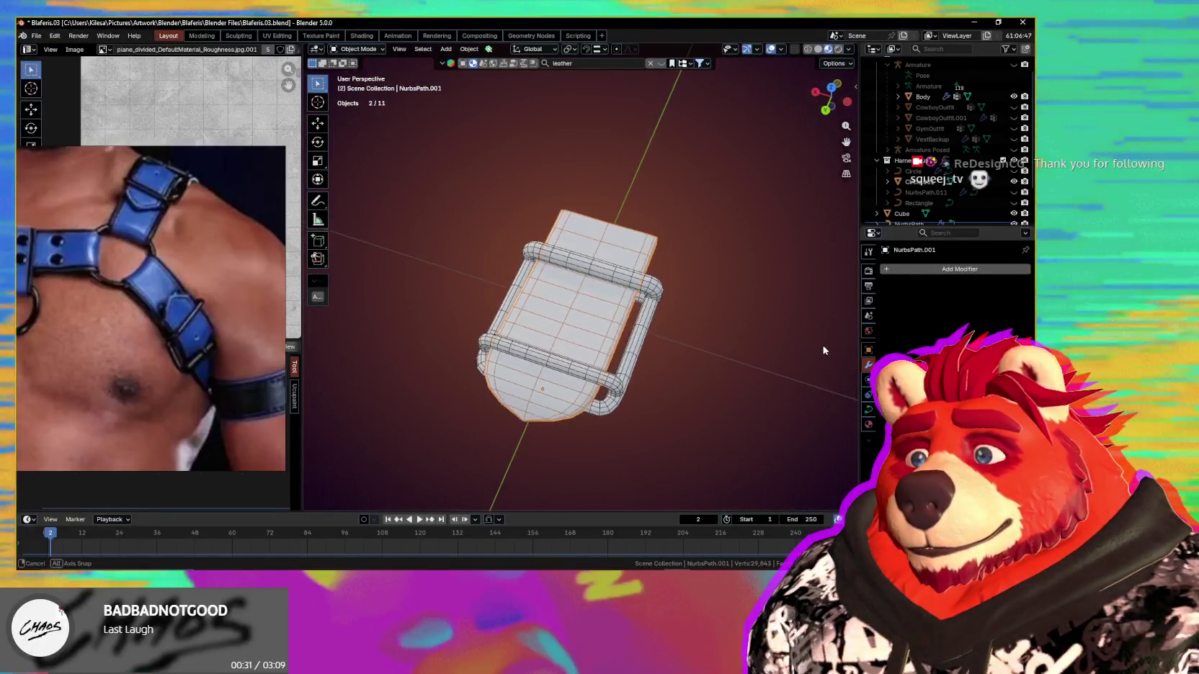
mouse_move(826, 350)
middle_down()
mouse_move(617, 317)
mouse_move(616, 271)
mouse_move(613, 317)
middle_up()
key(Tab)
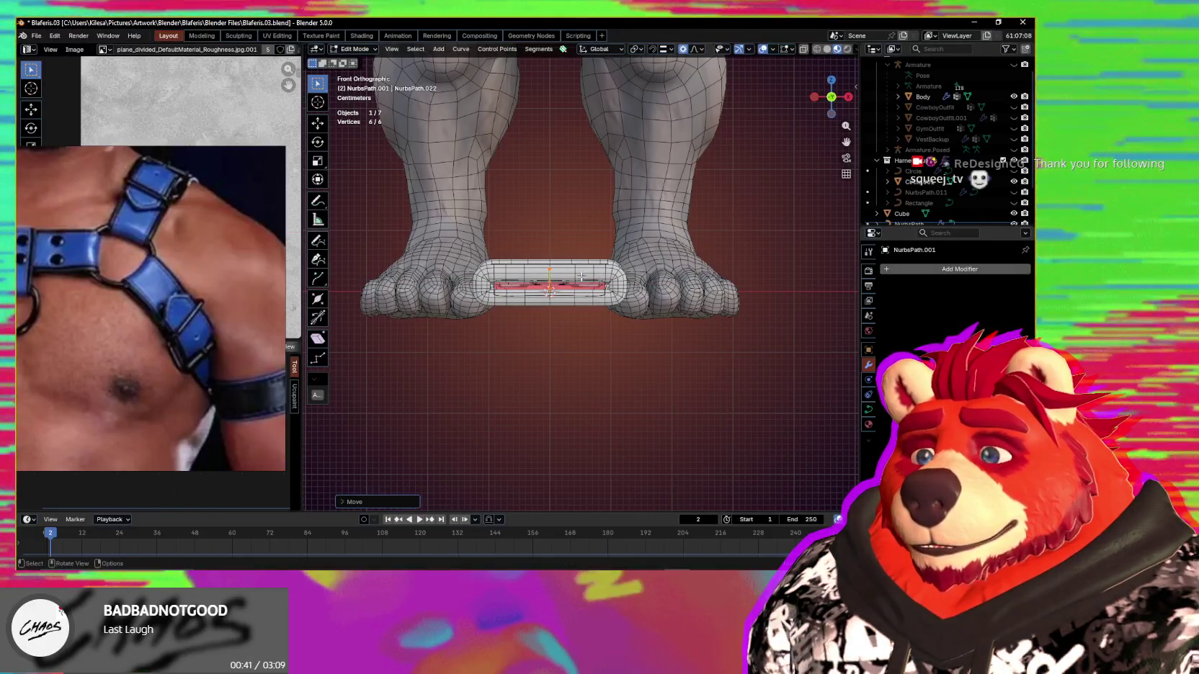
Step: Isolate the chest-strap curve in local view and orbit around to inspect it
key(KP_Divide)
middle_drag(581, 276, 617, 311)
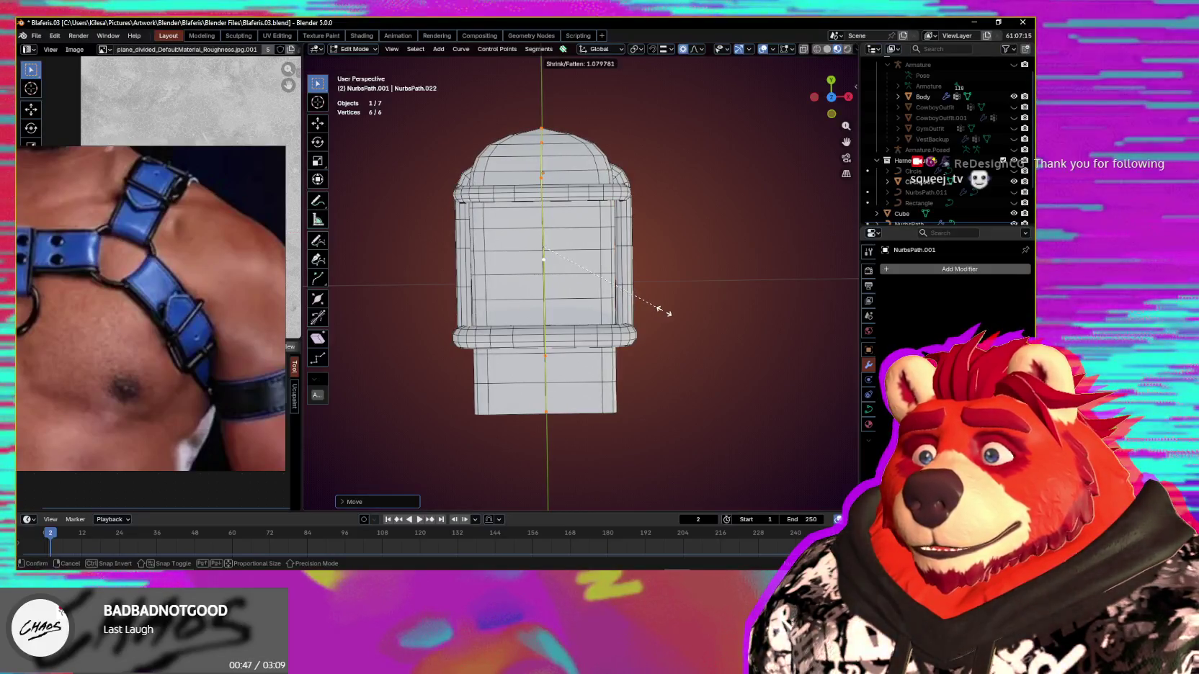
middle_drag(633, 325, 648, 302)
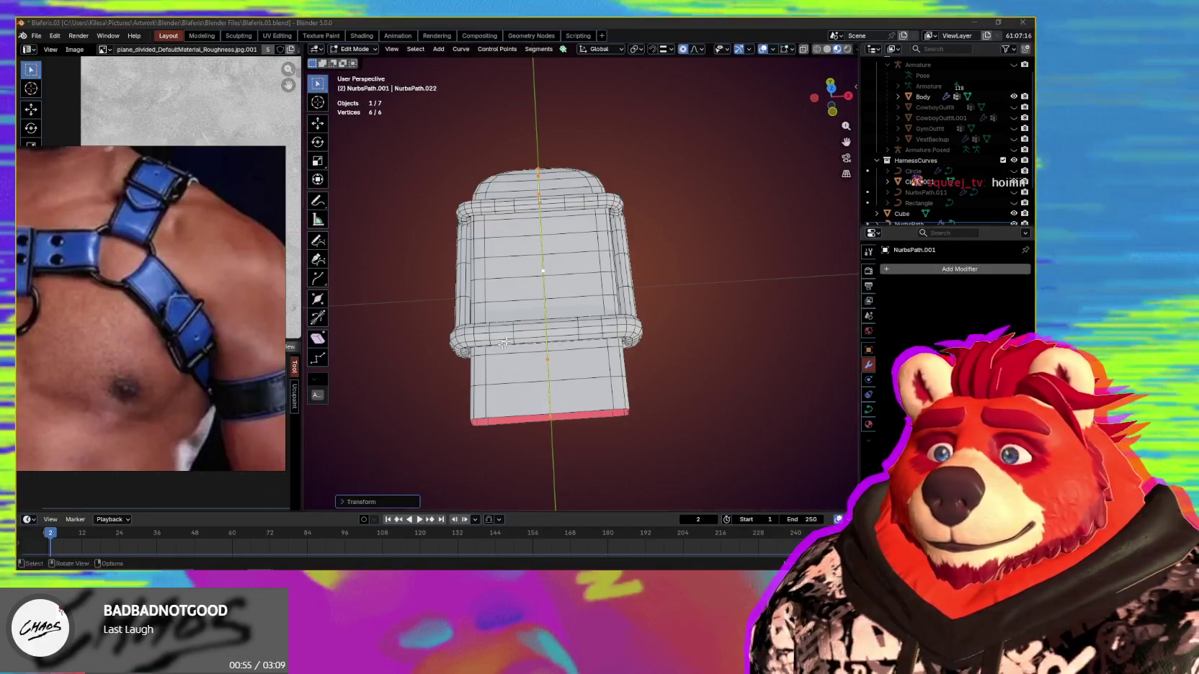
mouse_move(634, 303)
middle_down()
mouse_move(646, 286)
mouse_move(727, 280)
mouse_move(741, 297)
mouse_move(846, 285)
middle_up()
mouse_move(541, 361)
middle_down()
mouse_move(635, 361)
mouse_move(599, 369)
mouse_move(599, 354)
mouse_move(708, 345)
mouse_move(697, 337)
mouse_move(656, 361)
mouse_move(648, 338)
mouse_move(661, 327)
mouse_move(663, 399)
middle_up()
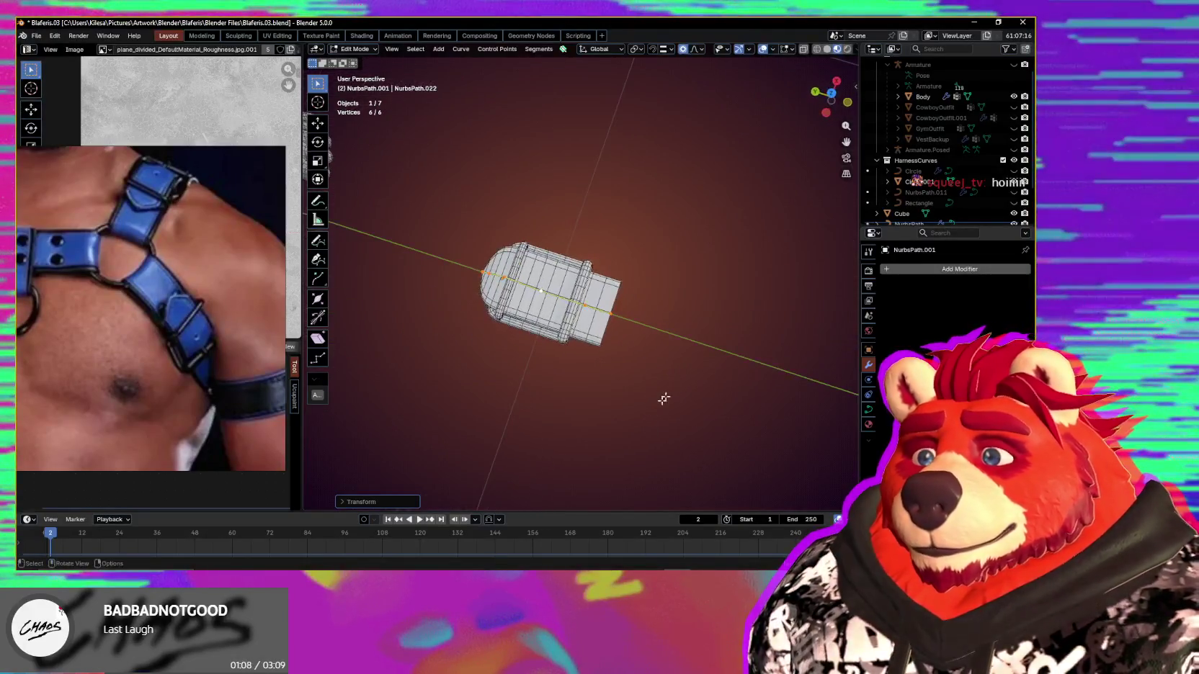
click(482, 362)
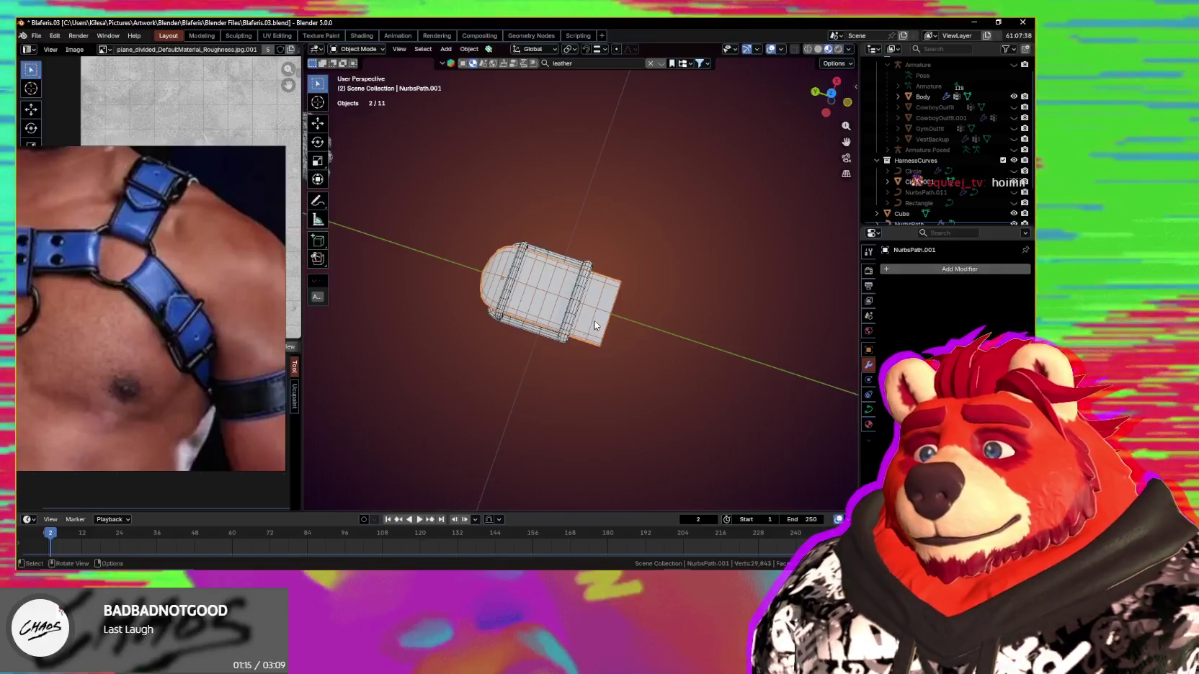
Step: Delete the strap curve's end point and extrude a new end point with Ctrl+right-click
middle_drag(484, 370, 620, 240)
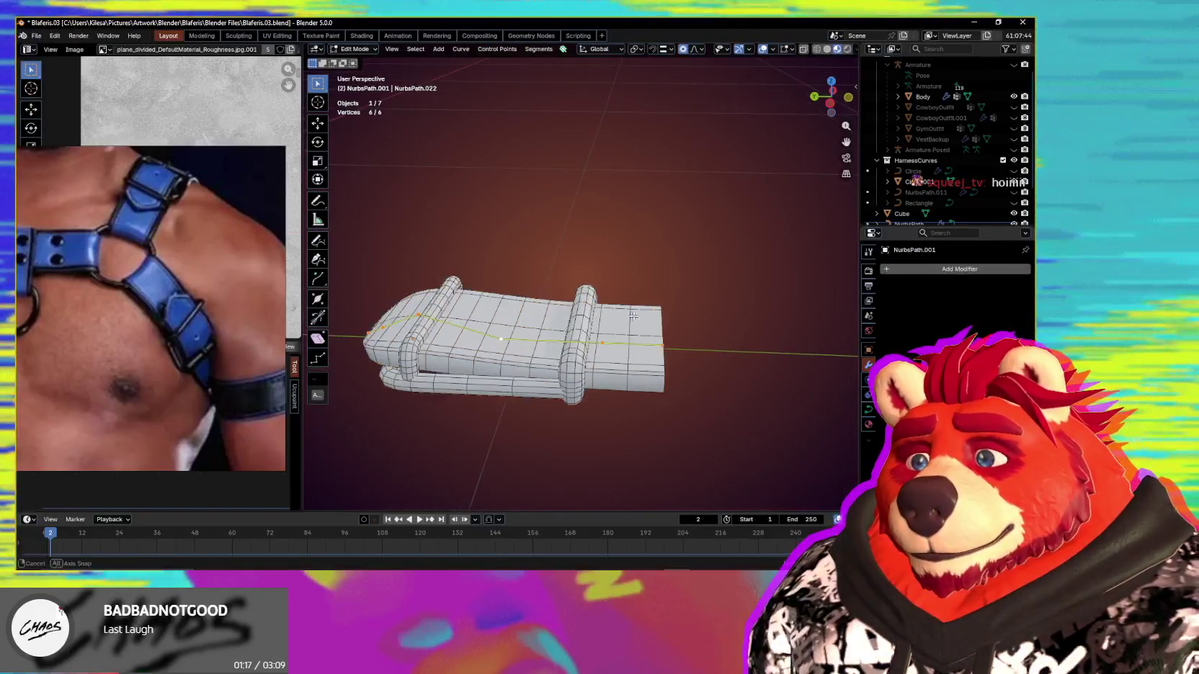
middle_drag(622, 327, 685, 321)
click(663, 360)
key(x)
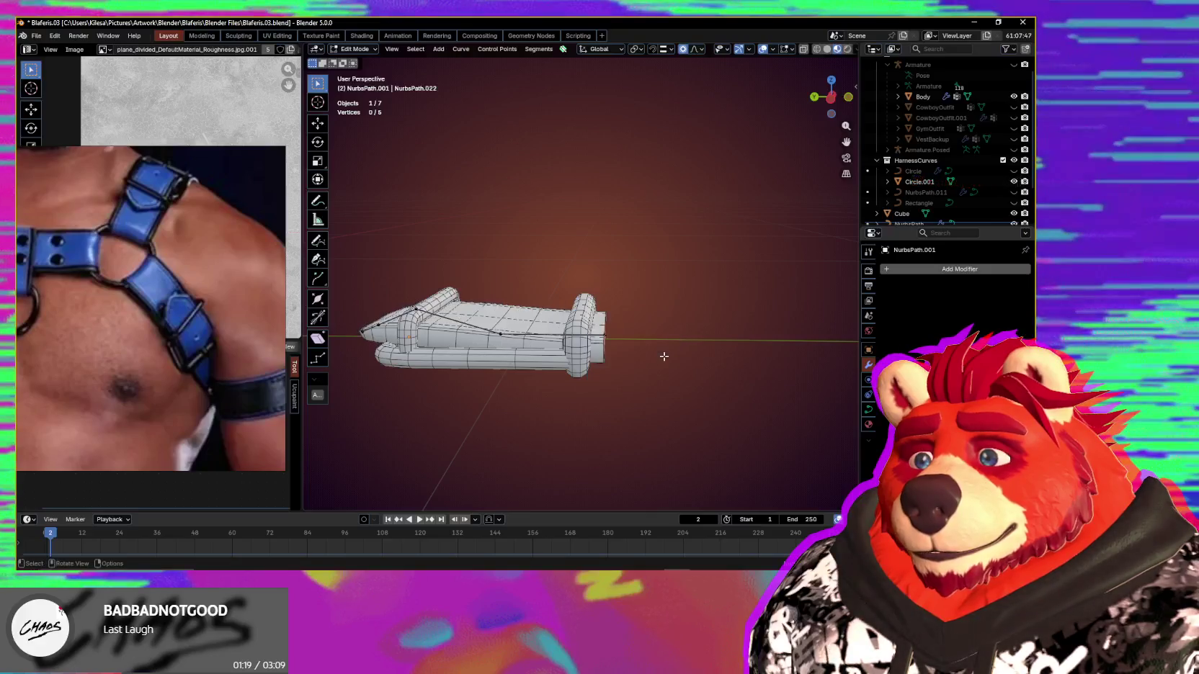
middle_drag(663, 362, 661, 395)
ctrl+right_click(662, 348)
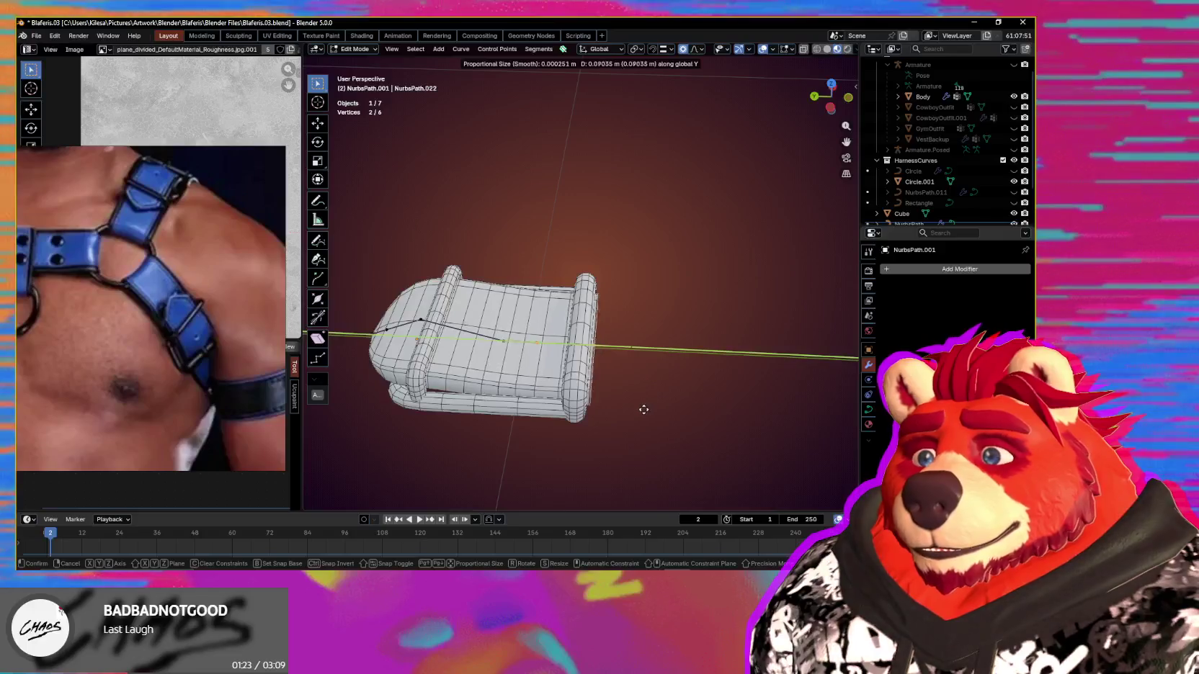
click(638, 410)
mouse_move(636, 410)
middle_down()
mouse_move(594, 359)
mouse_move(613, 361)
middle_up()
Step: Bend the strap end down beneath the buckle bar by moving points with proportional editing
key(g)
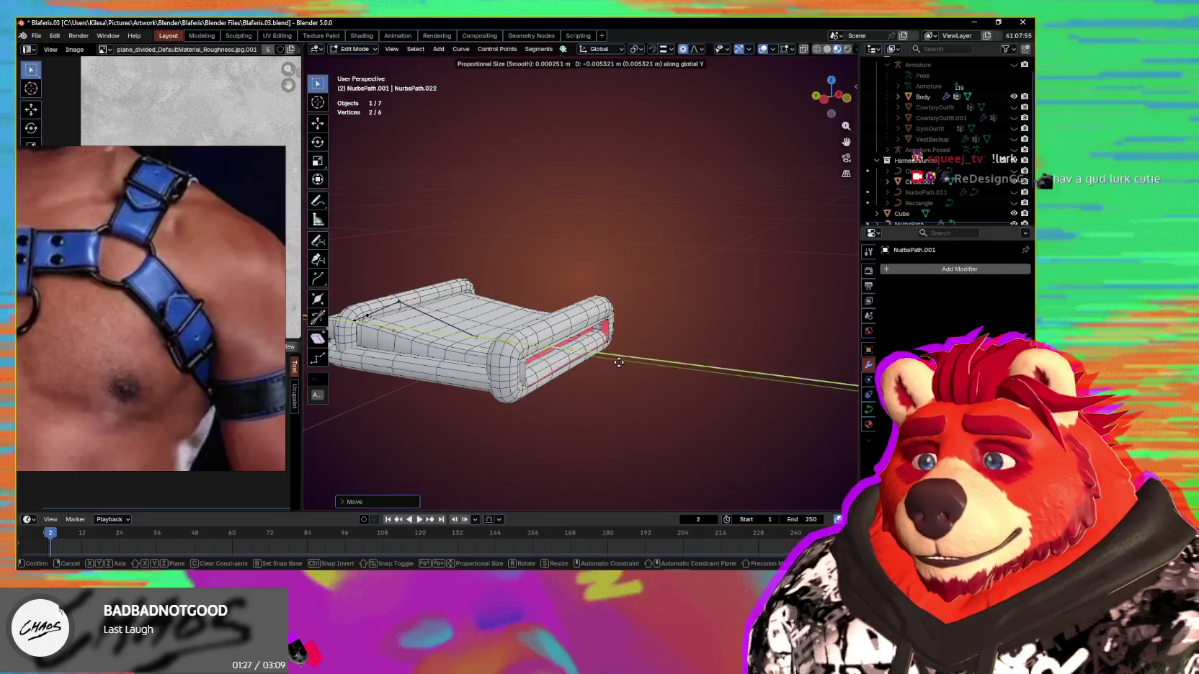
mouse_move(614, 361)
middle_down()
mouse_move(643, 400)
mouse_move(550, 398)
mouse_move(618, 409)
middle_up()
key(shift+alt+z)
scroll(618, 409, up, 3)
key(g)
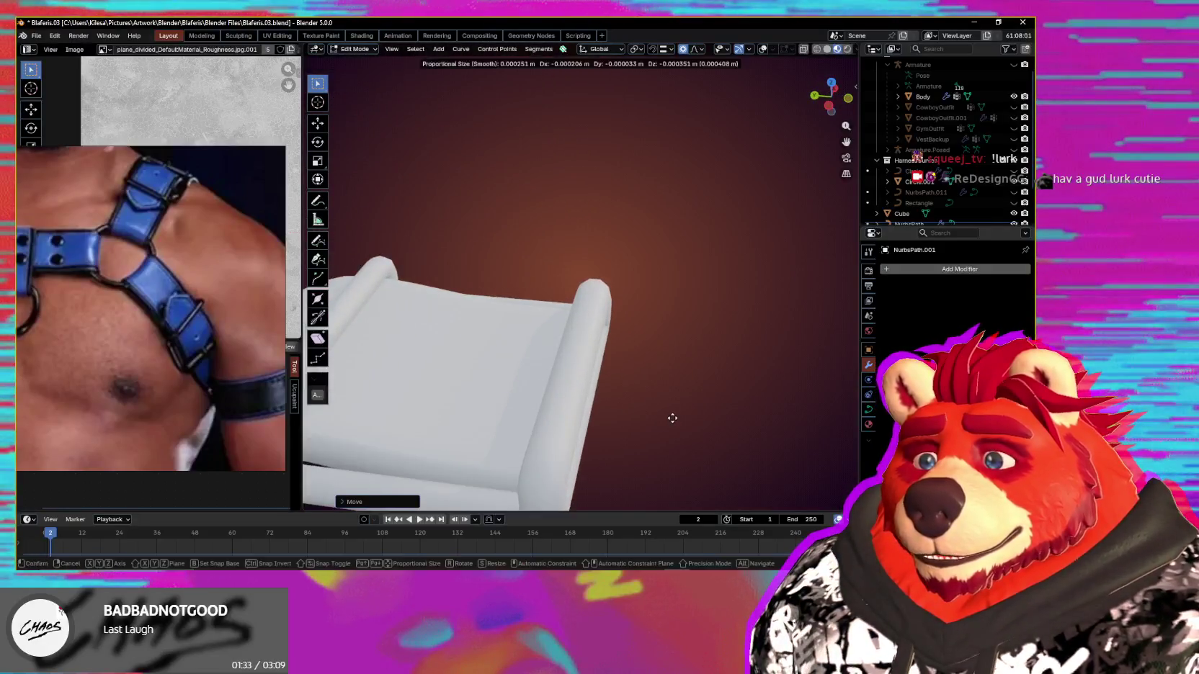
click(671, 422)
scroll(626, 419, down, 4)
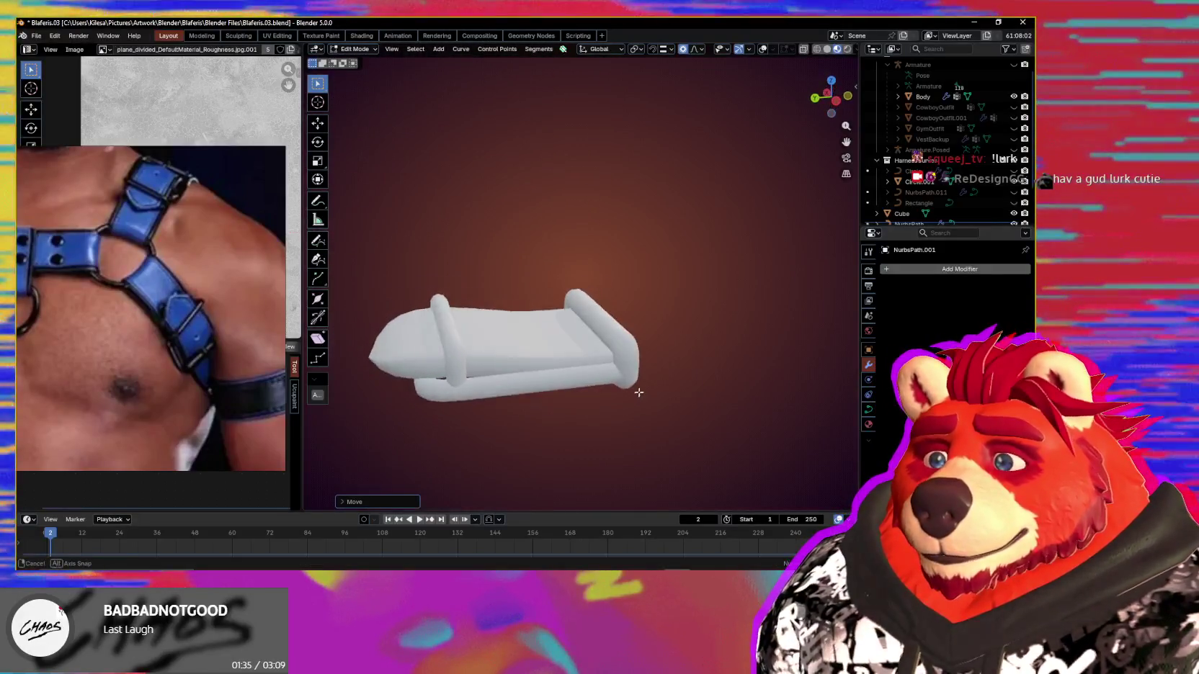
mouse_move(639, 392)
middle_down()
mouse_move(616, 382)
mouse_move(613, 401)
mouse_move(669, 446)
mouse_move(580, 327)
middle_up()
key(shift+alt+z)
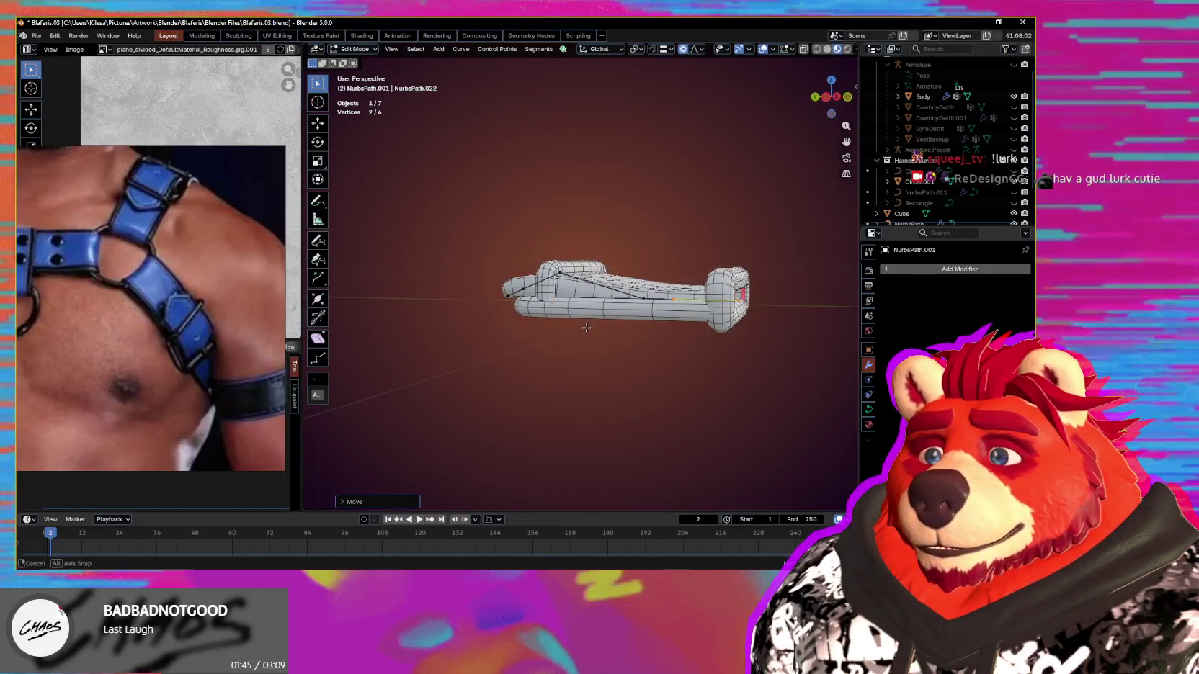
Step: Review the reshaped strap from a zoomed-out top-down view and bring up the mode menu
mouse_move(649, 342)
shift+middle_down()
mouse_move(574, 384)
mouse_move(642, 409)
shift+middle_up()
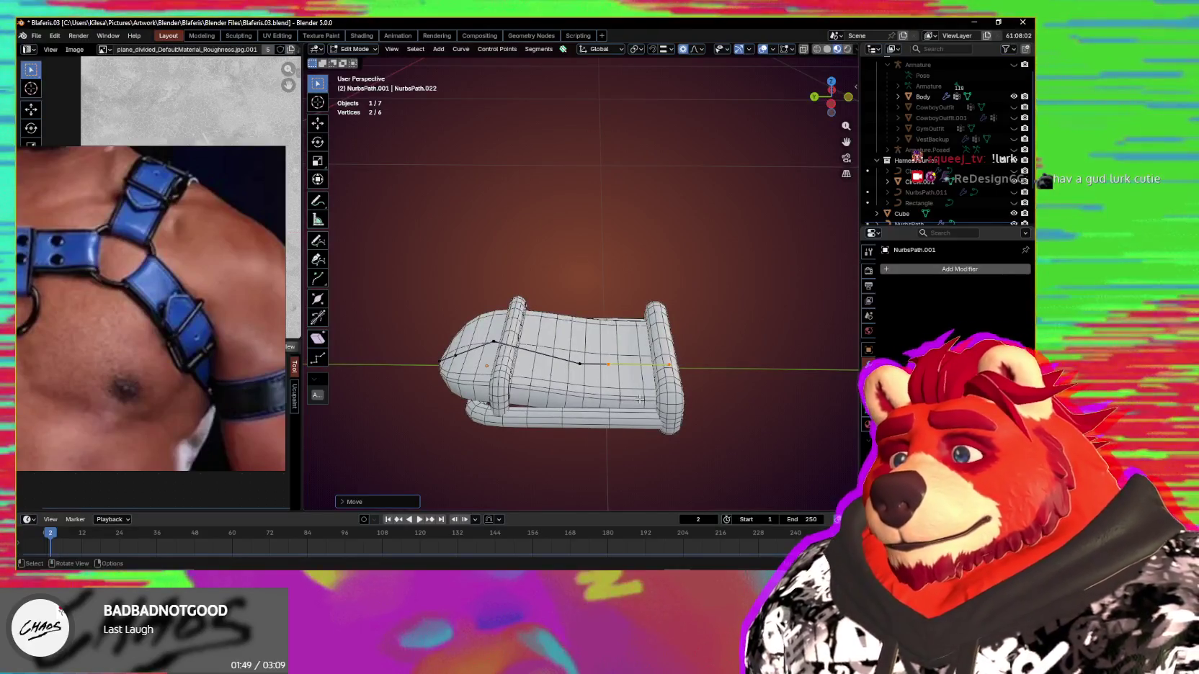
scroll(638, 396, down, 3)
scroll(644, 403, down, 3)
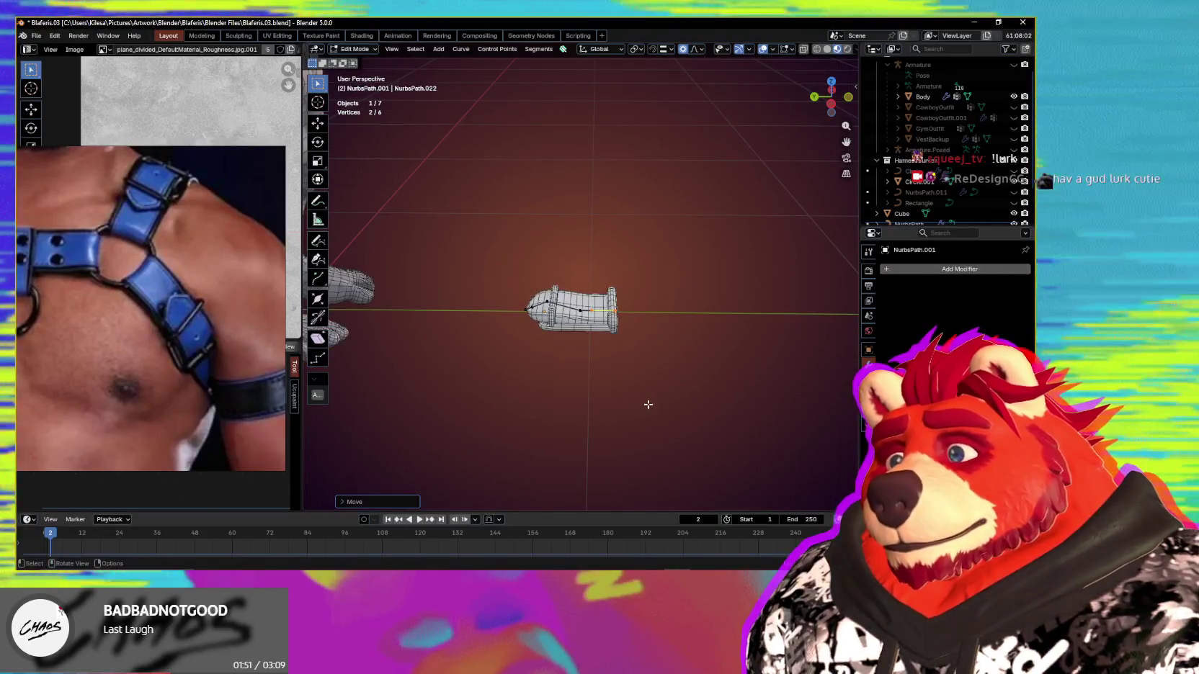
mouse_move(647, 403)
middle_down()
mouse_move(589, 384)
mouse_move(690, 407)
middle_up()
key(ctrl+Tab)
Step: Select the buckle near the character's feet, duplicate it and scale the copy to about 0.87
click(500, 415)
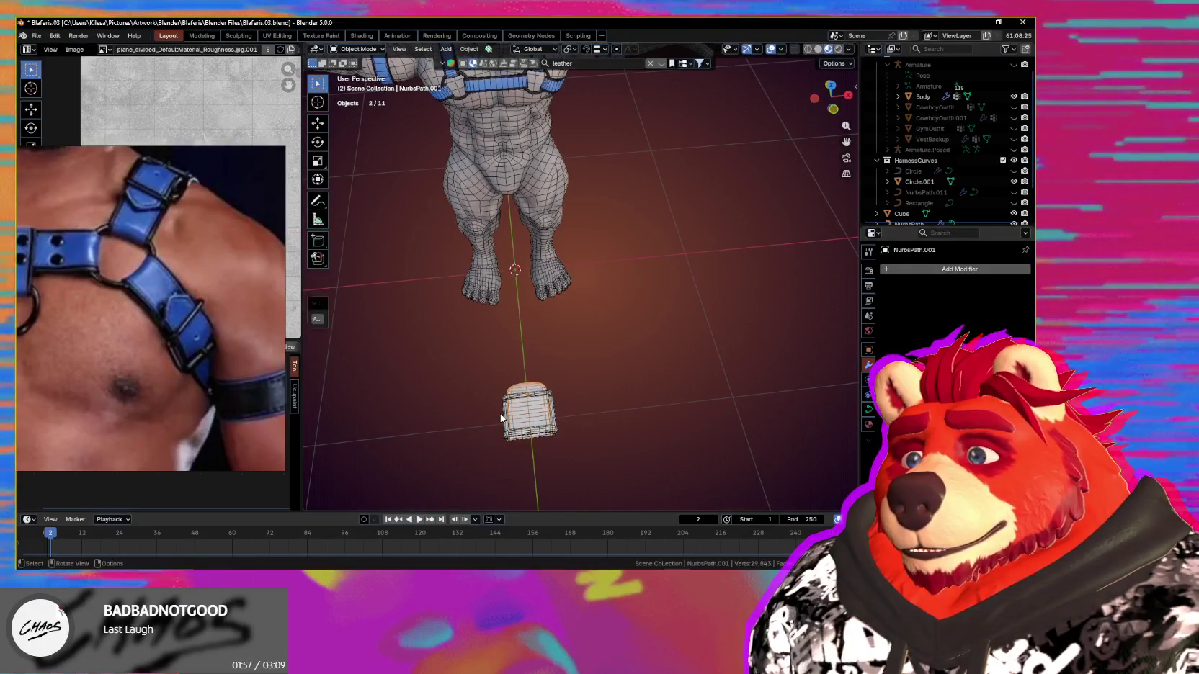
middle_drag(500, 414, 640, 331)
mouse_move(642, 323)
mouse_down()
mouse_move(528, 423)
mouse_move(592, 404)
mouse_up()
middle_drag(593, 404, 687, 370)
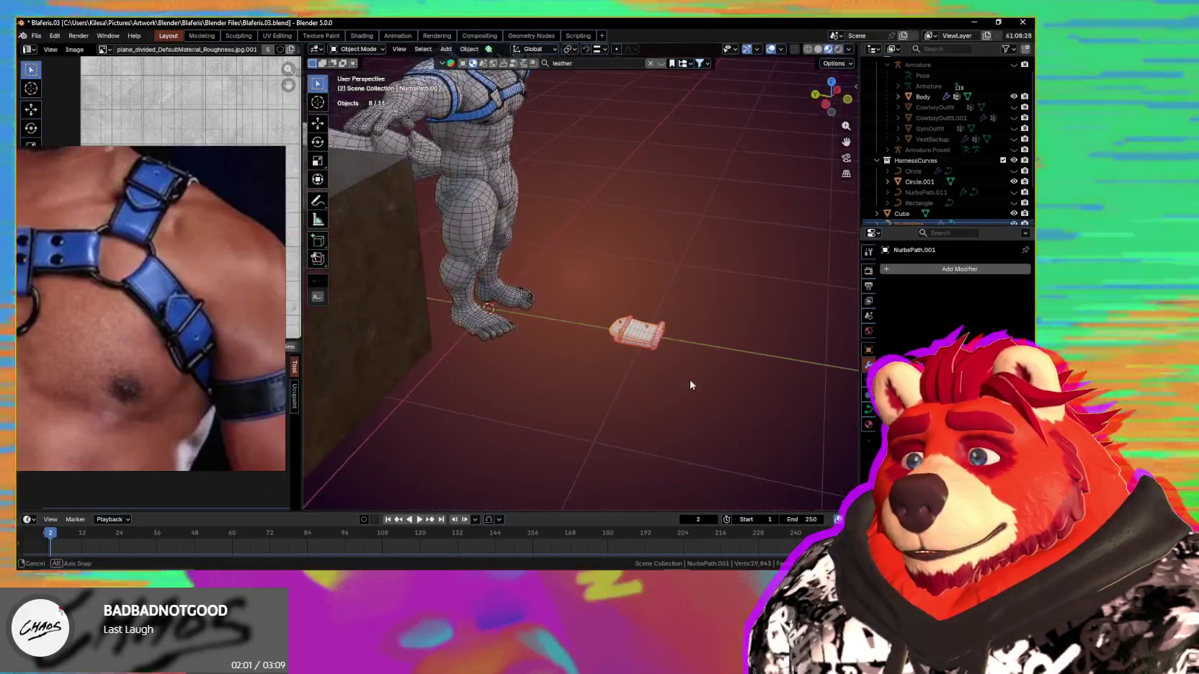
key(shift+d)
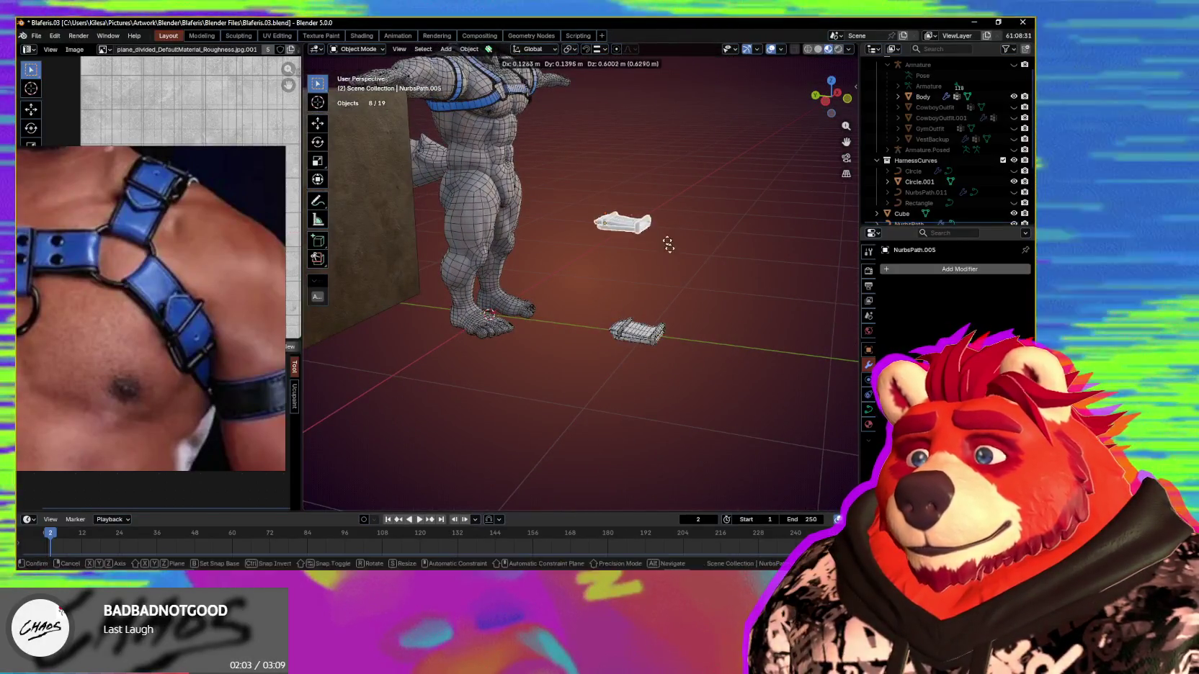
middle_drag(662, 255, 707, 338)
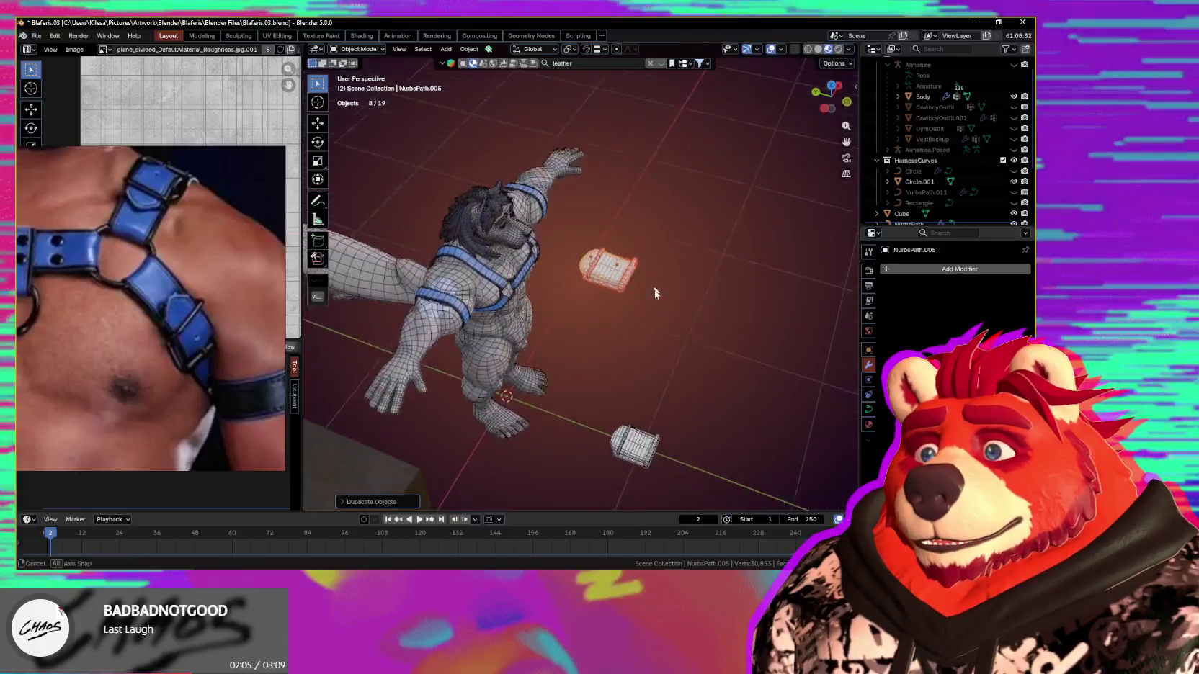
key(s)
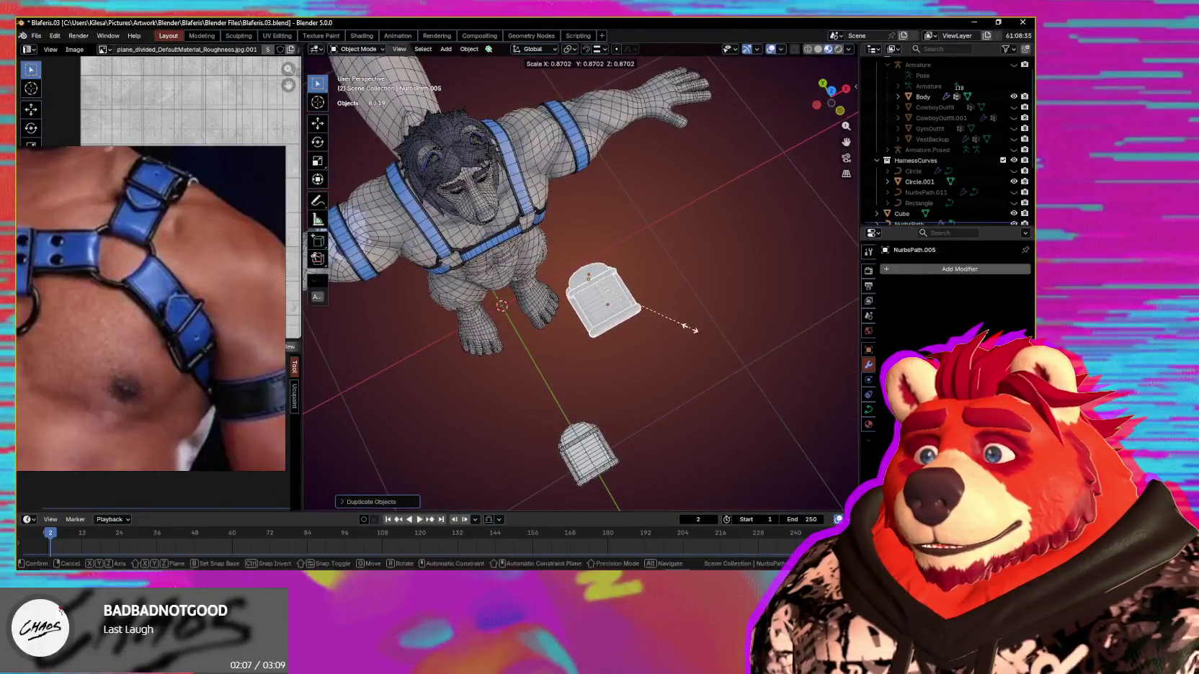
click(641, 352)
Step: Move the smaller buckle copy up onto the character's shoulder strap
middle_drag(658, 369, 711, 324)
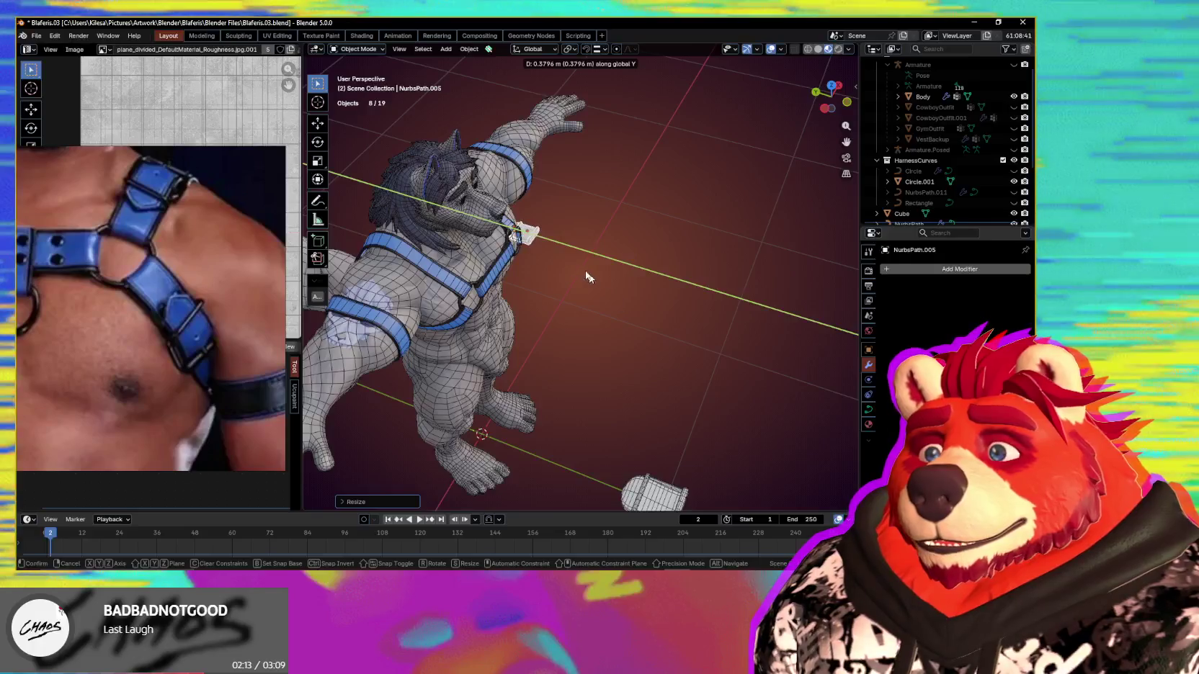
click(524, 234)
middle_drag(524, 235, 545, 237)
scroll(545, 236, up, 3)
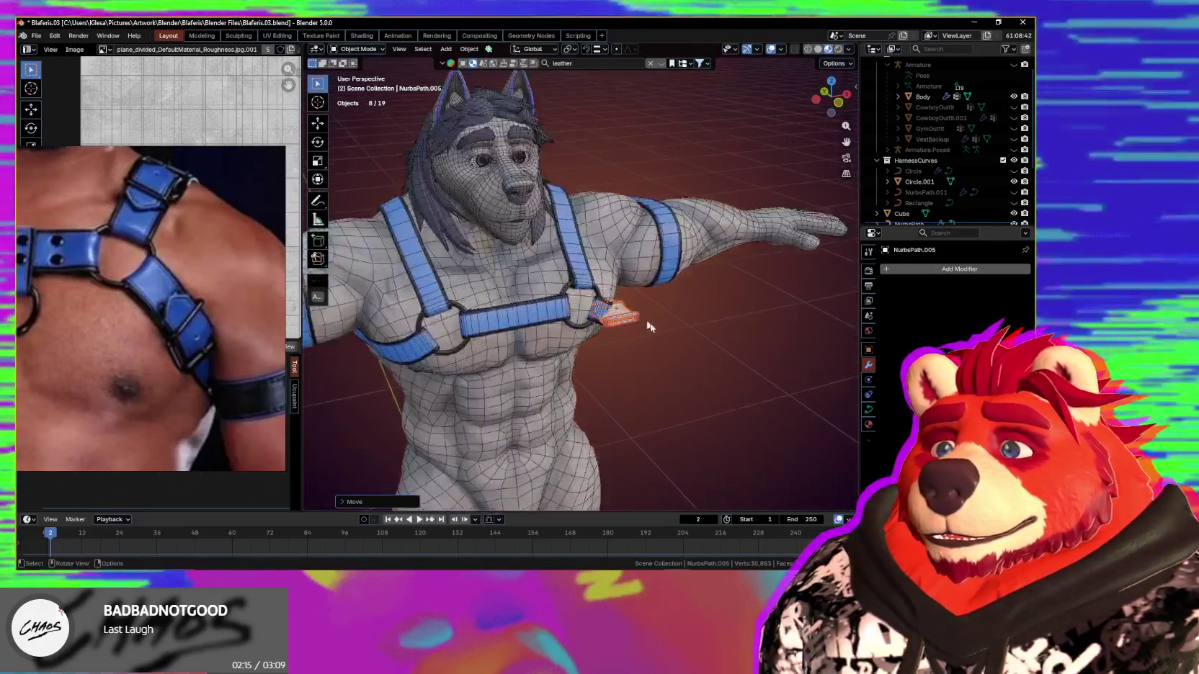
scroll(619, 296, up, 2)
middle_drag(619, 296, 602, 245)
key(g)
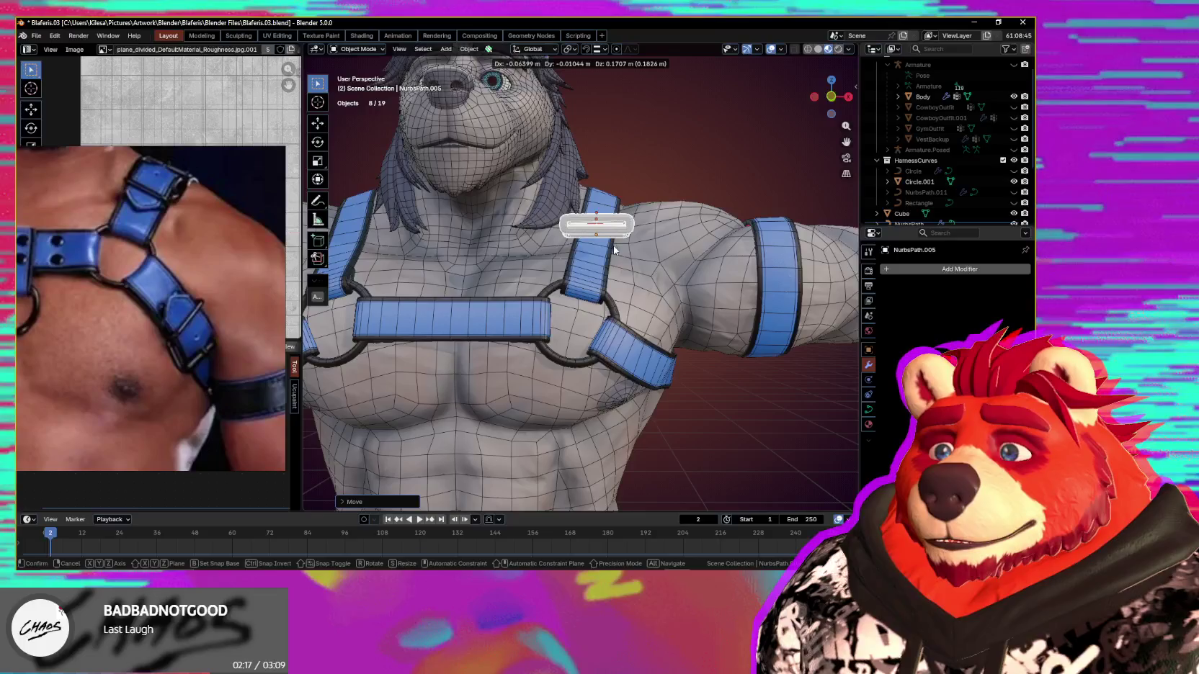
click(607, 340)
mouse_move(607, 340)
middle_down()
mouse_move(554, 359)
mouse_move(686, 349)
mouse_move(685, 327)
mouse_move(679, 342)
mouse_move(719, 338)
middle_up()
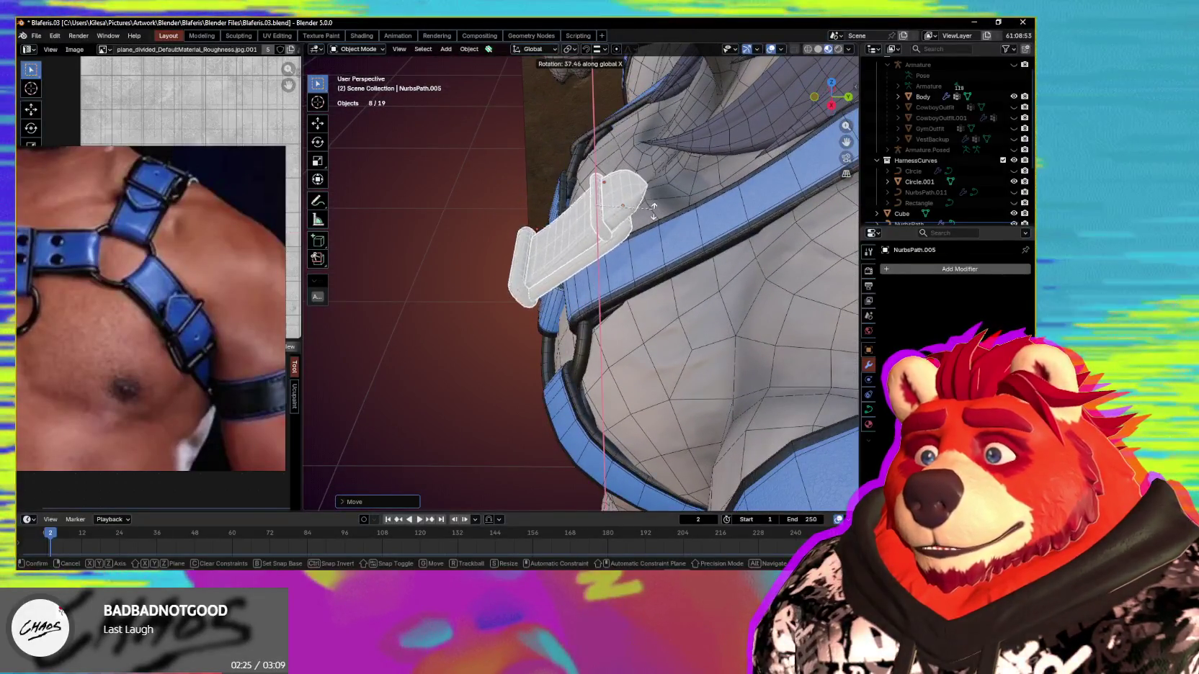
Step: Rotate the buckle to face the strap and move it toward the chest ring
click(622, 270)
mouse_move(696, 280)
middle_down()
mouse_move(649, 287)
mouse_move(713, 292)
middle_up()
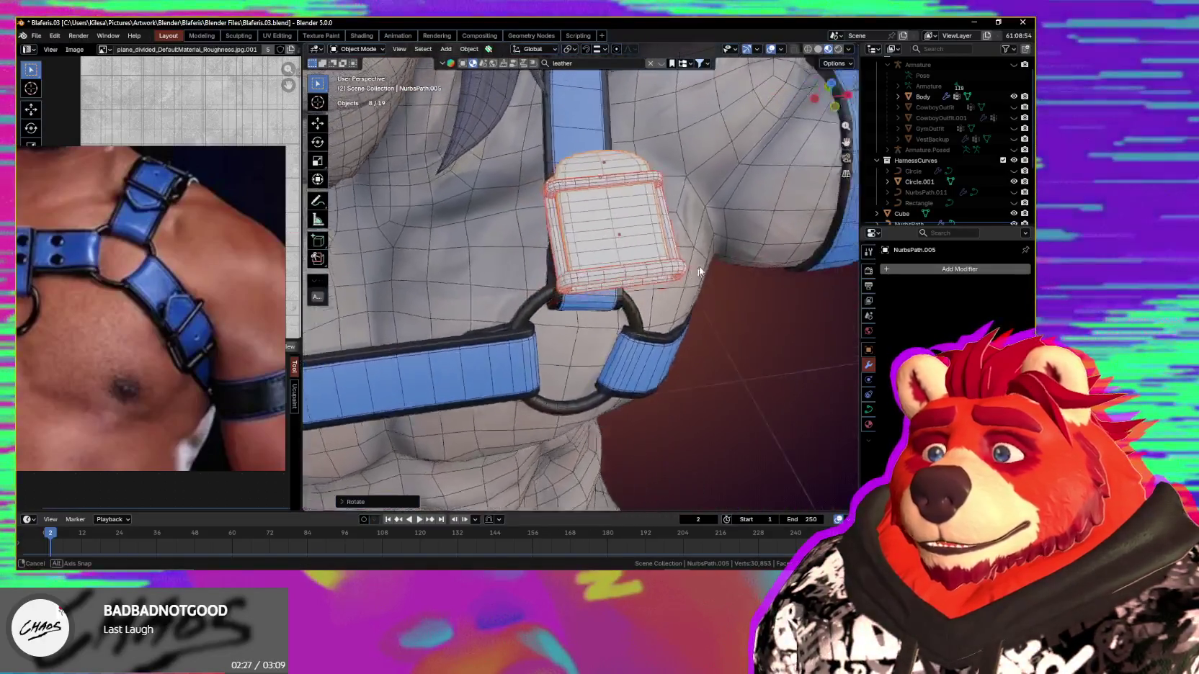
key(r)
click(687, 246)
mouse_move(688, 246)
middle_down()
mouse_move(674, 261)
mouse_move(690, 327)
mouse_move(677, 297)
mouse_move(580, 260)
middle_up()
key(g)
mouse_move(687, 354)
middle_down()
mouse_move(700, 335)
mouse_move(676, 290)
mouse_move(693, 303)
mouse_move(627, 218)
mouse_move(696, 348)
mouse_move(698, 288)
mouse_move(718, 289)
mouse_move(710, 357)
mouse_move(692, 339)
middle_up()
click(691, 314)
scroll(627, 217, up, 2)
Step: Rotate the buckle around its local Z axis, scale it down and set it on the strap
key(r)
key(z)
key(z)
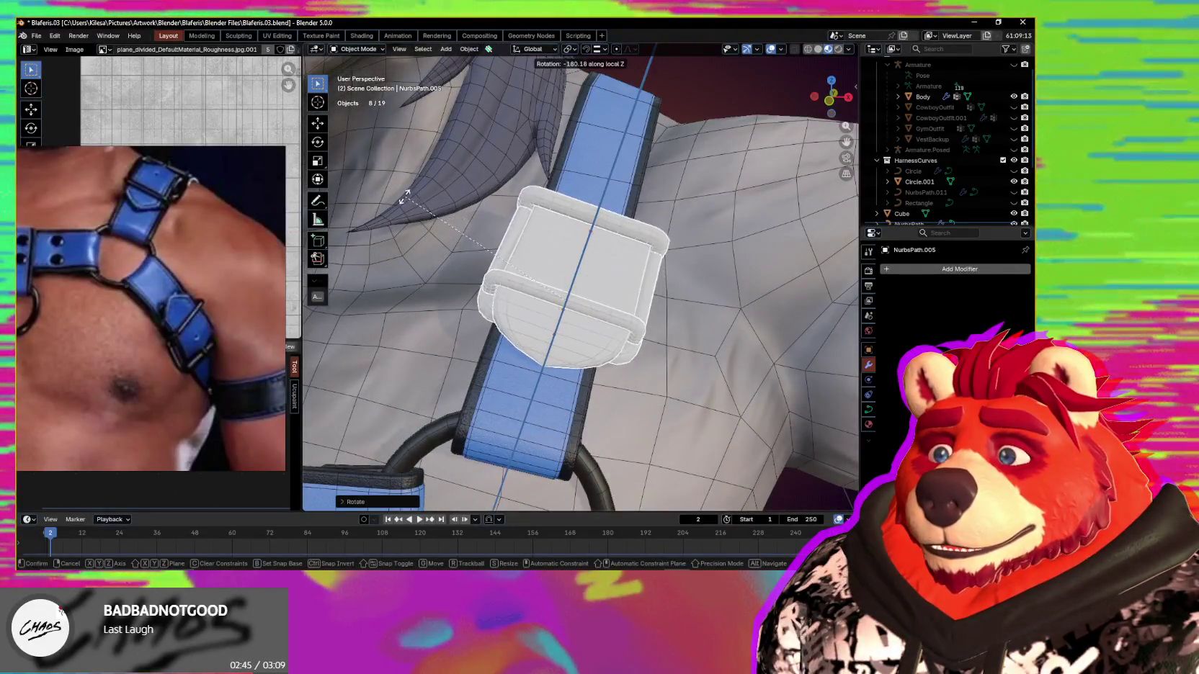
click(648, 351)
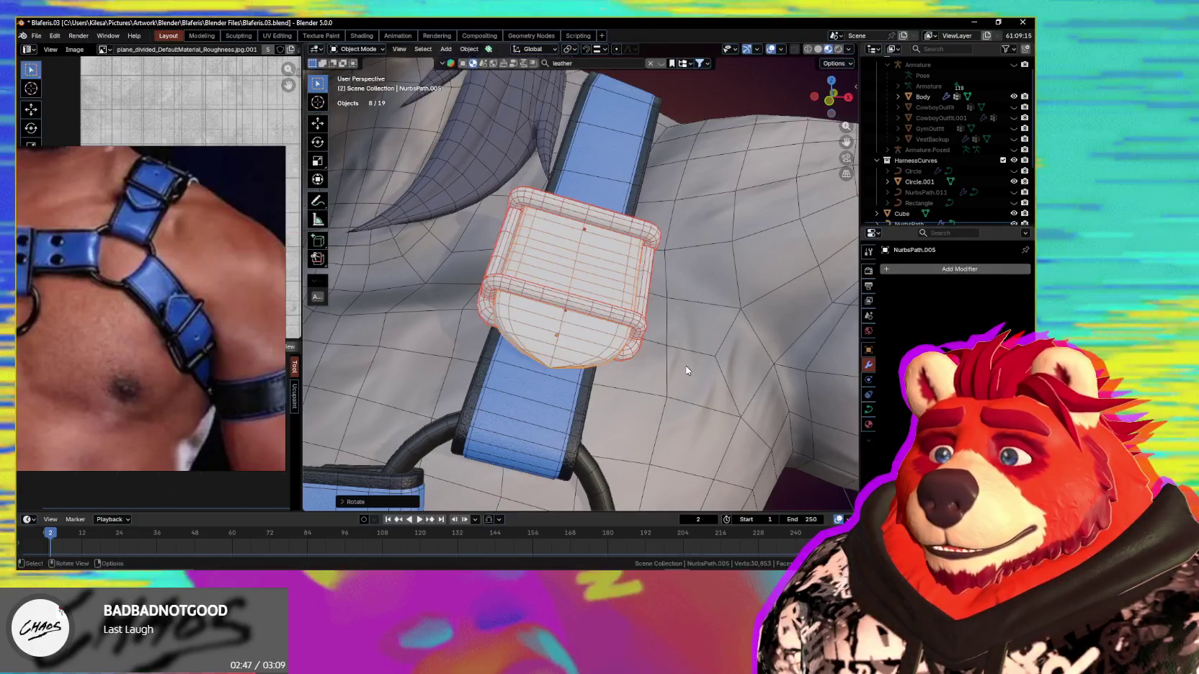
key(s)
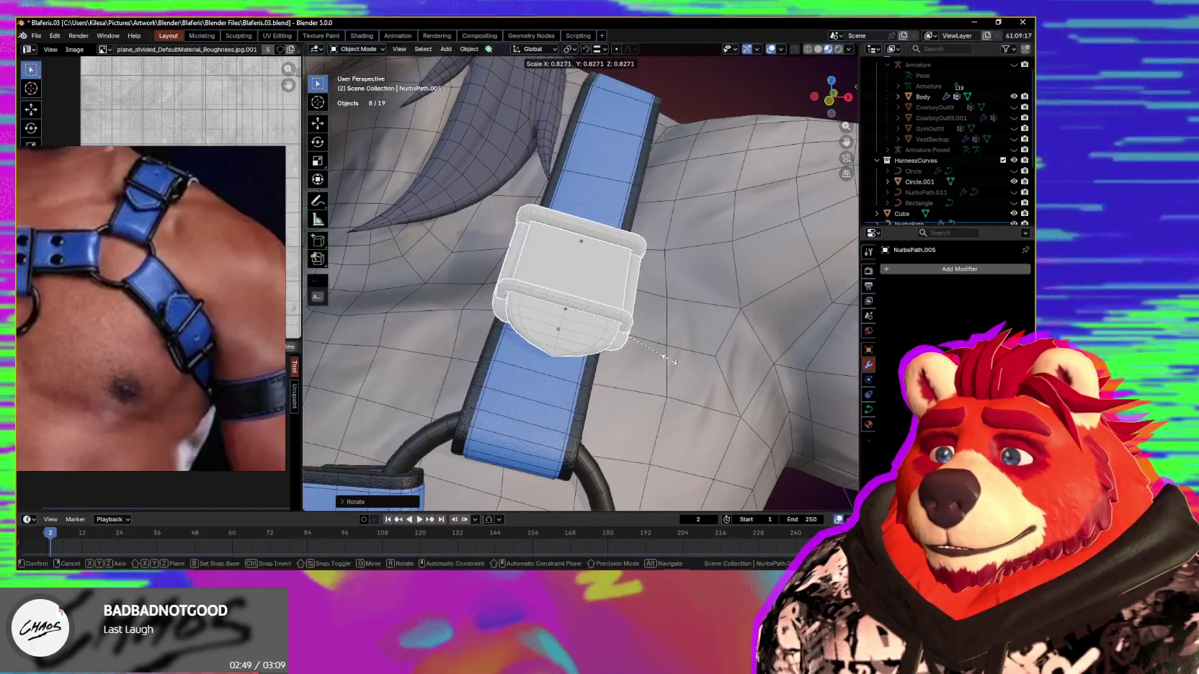
click(670, 371)
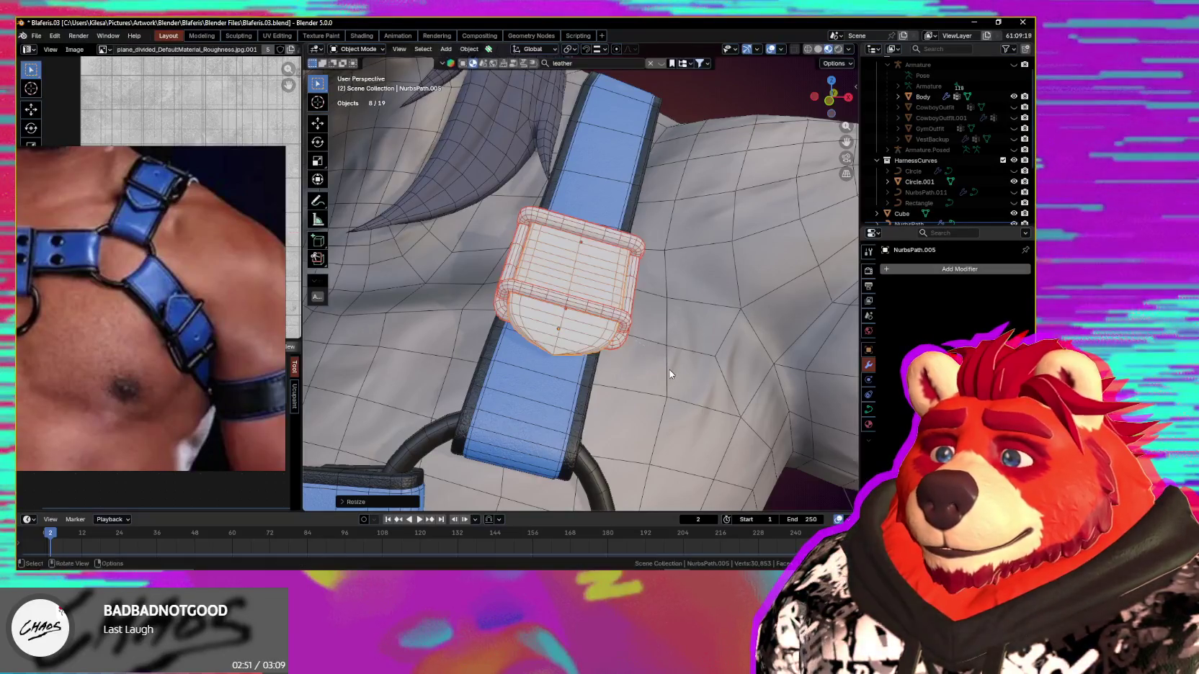
key(g)
click(655, 393)
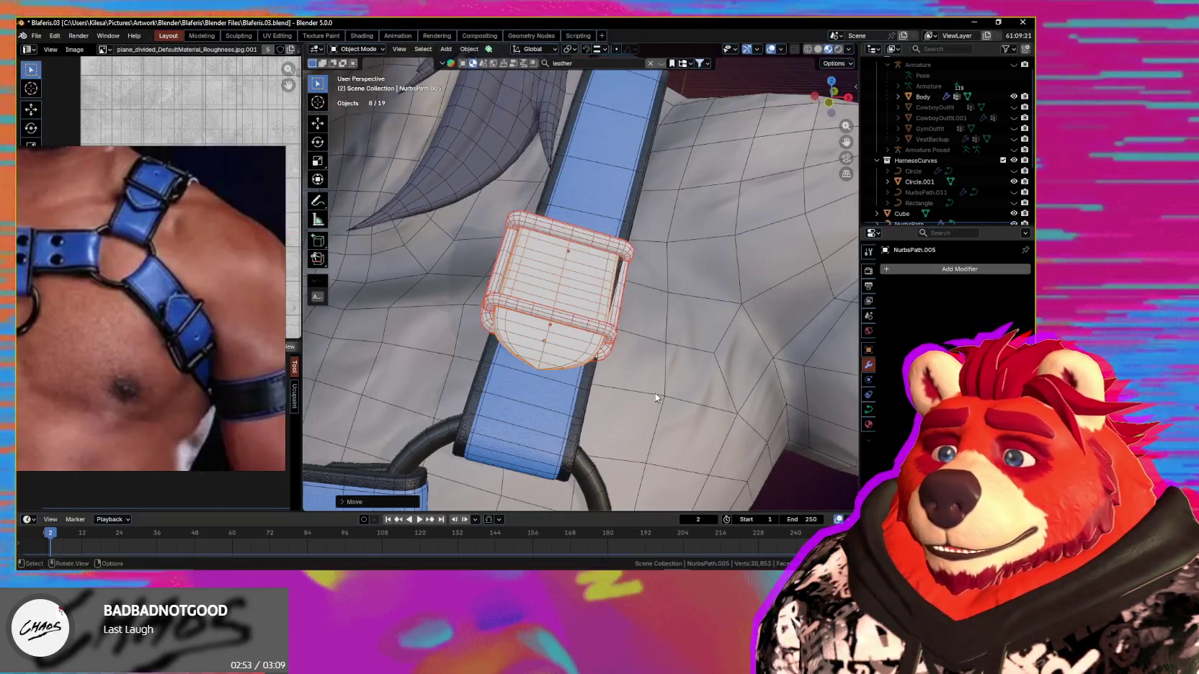
Step: Tilt and rotate the buckle so it follows the shoulder strap's angle
middle_drag(663, 379, 682, 308)
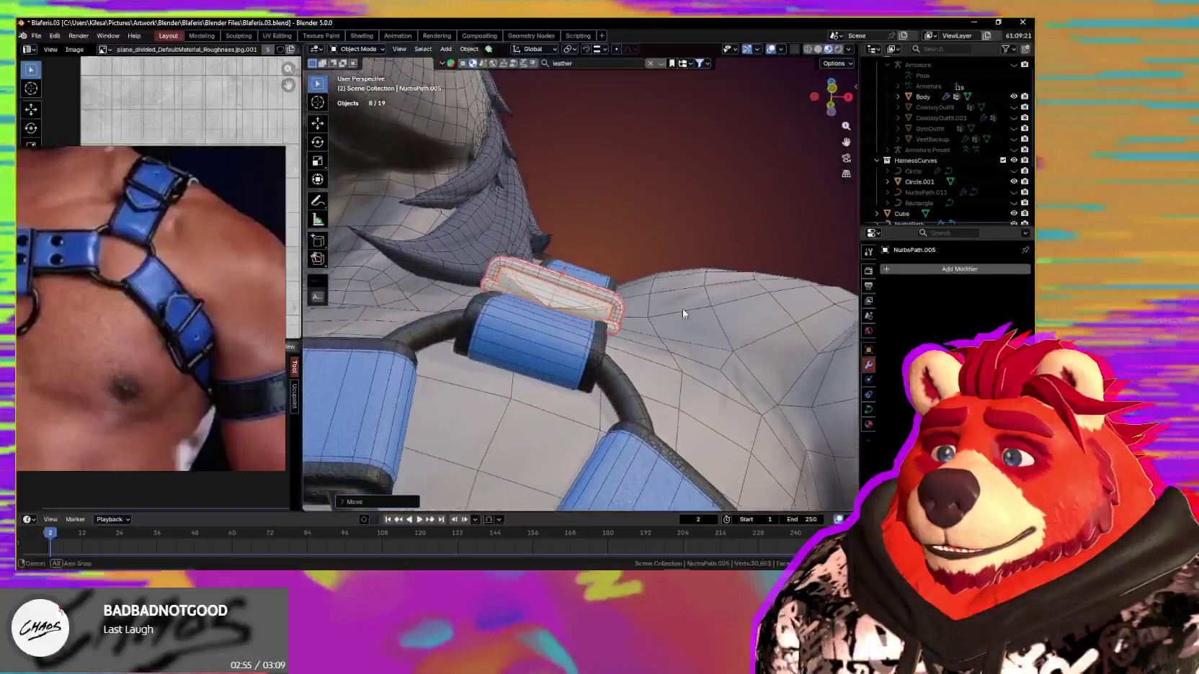
key(r)
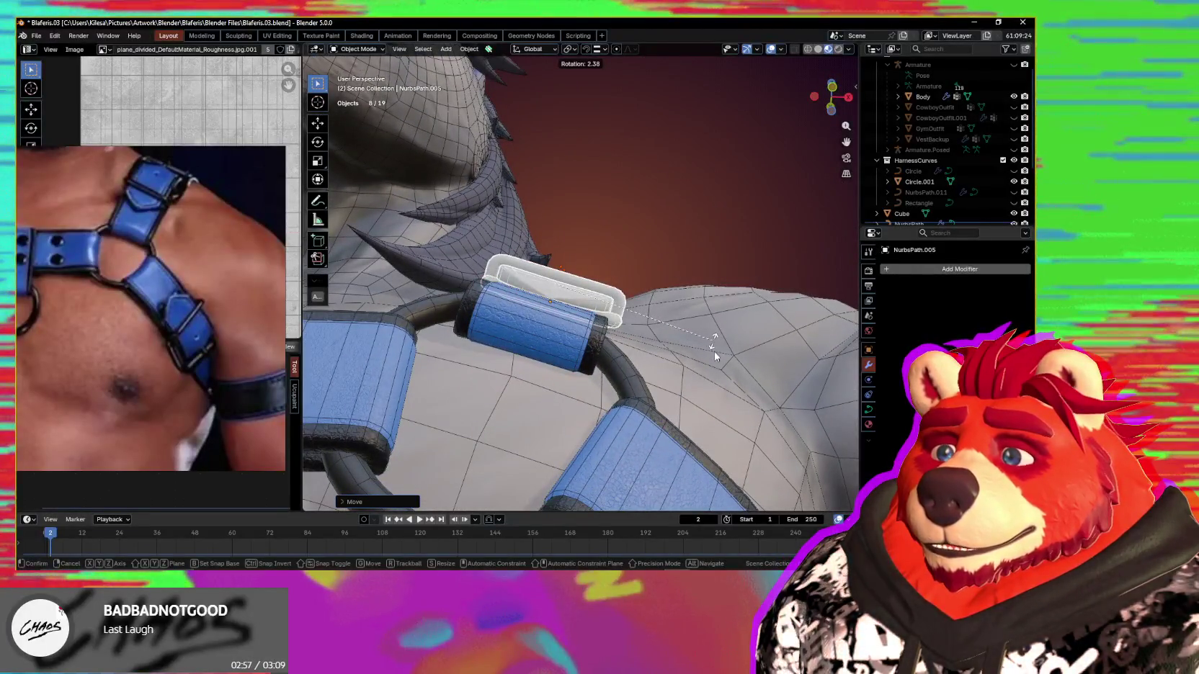
click(715, 355)
mouse_move(695, 365)
middle_down()
mouse_move(627, 401)
mouse_move(717, 323)
middle_up()
key(r)
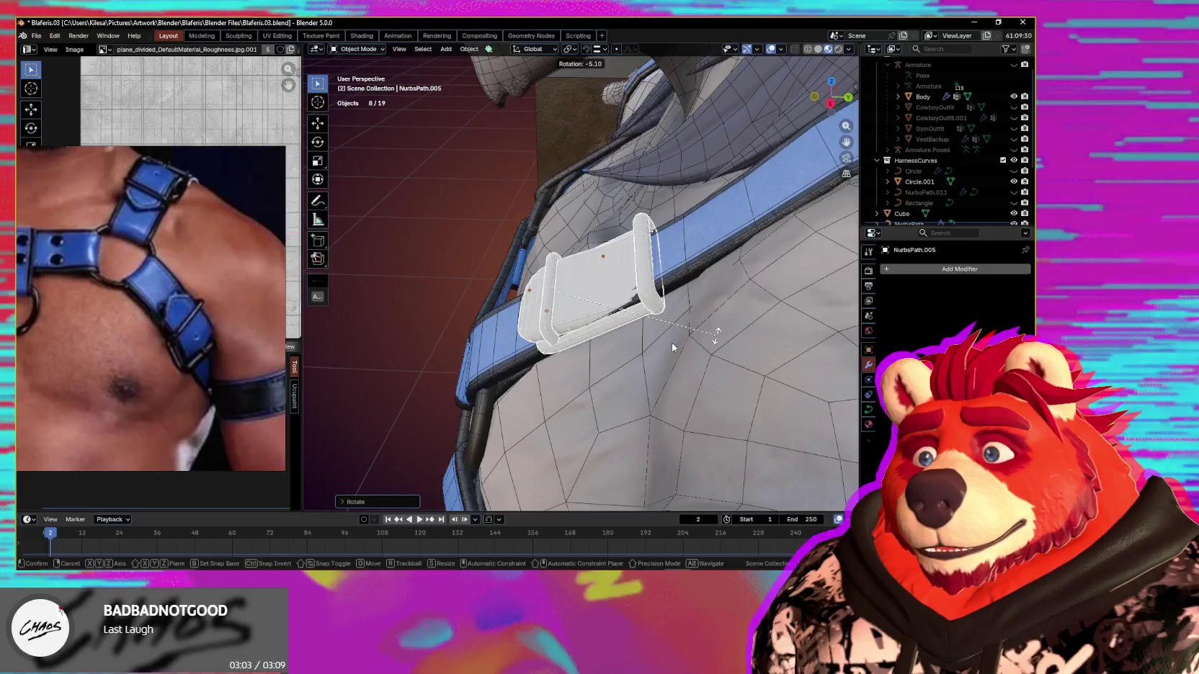
click(691, 339)
Step: Nudge the buckle into place on the strap with a small corrective rotation
middle_drag(668, 344, 742, 349)
key(g)
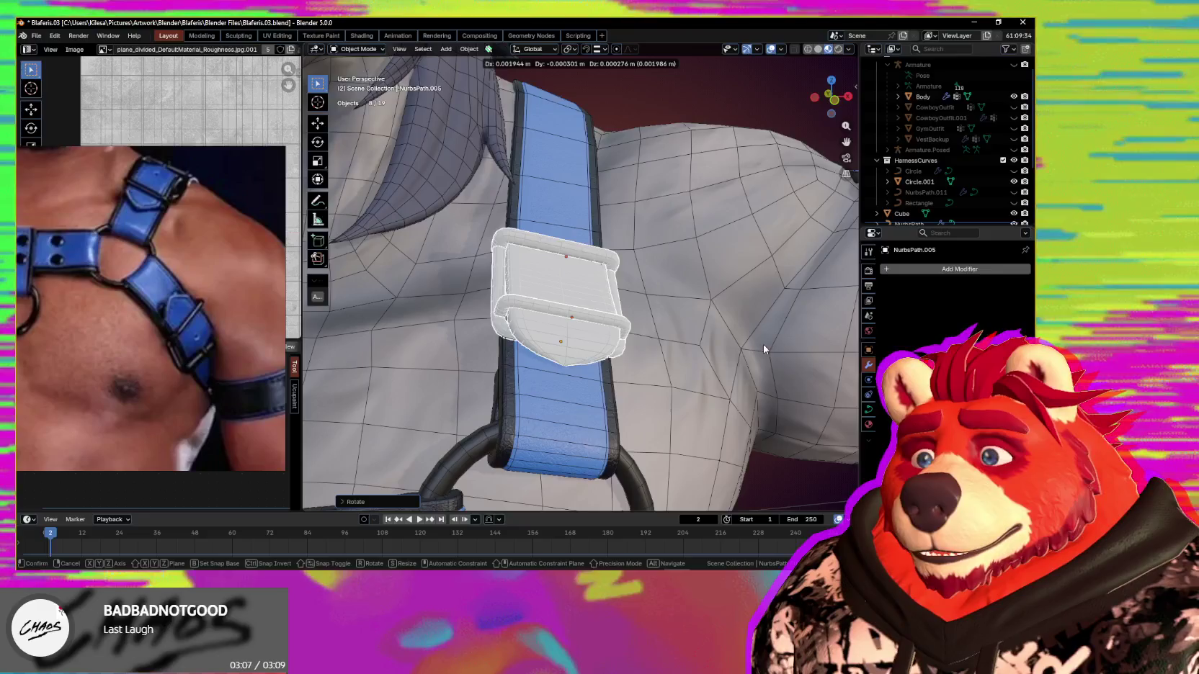
click(761, 347)
mouse_move(761, 347)
middle_down()
mouse_move(707, 362)
mouse_move(744, 366)
middle_up()
key(r)
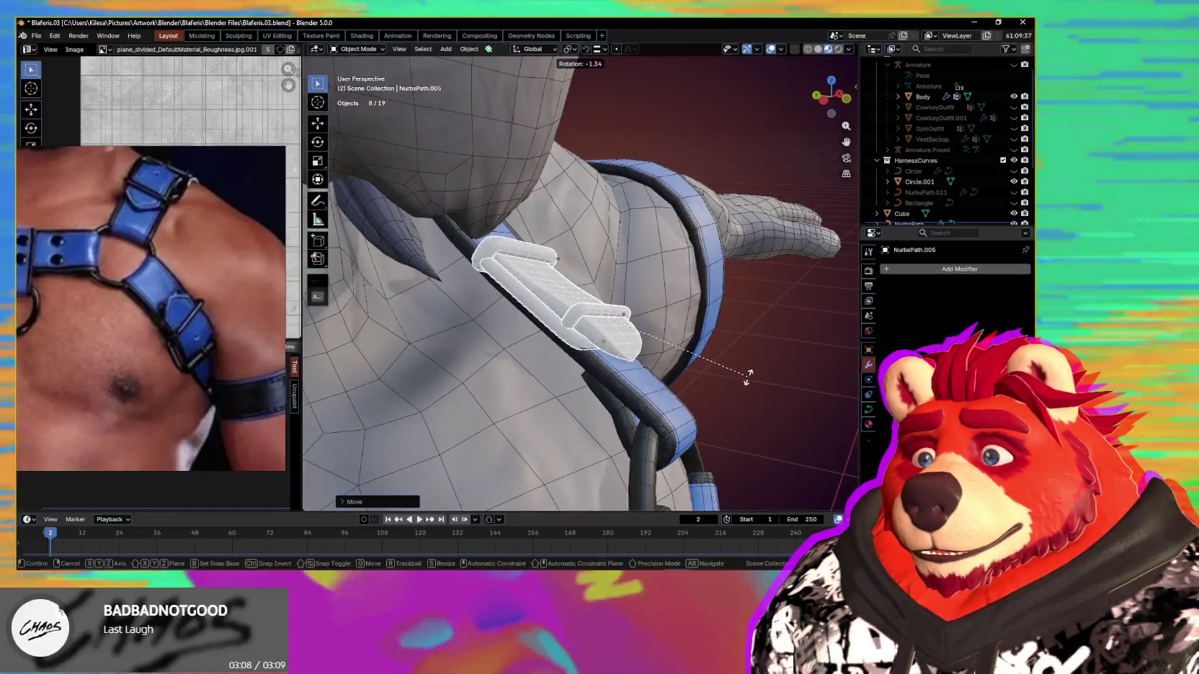
click(733, 380)
mouse_move(736, 370)
middle_down()
mouse_move(758, 356)
mouse_move(613, 351)
mouse_move(575, 363)
mouse_move(577, 391)
mouse_move(637, 372)
mouse_move(592, 316)
mouse_move(603, 308)
middle_up()
Step: Convert the fitted shoulder buckle from curves to a mesh
scroll(626, 378, down, 5)
scroll(637, 372, down, 3)
scroll(635, 367, up, 8)
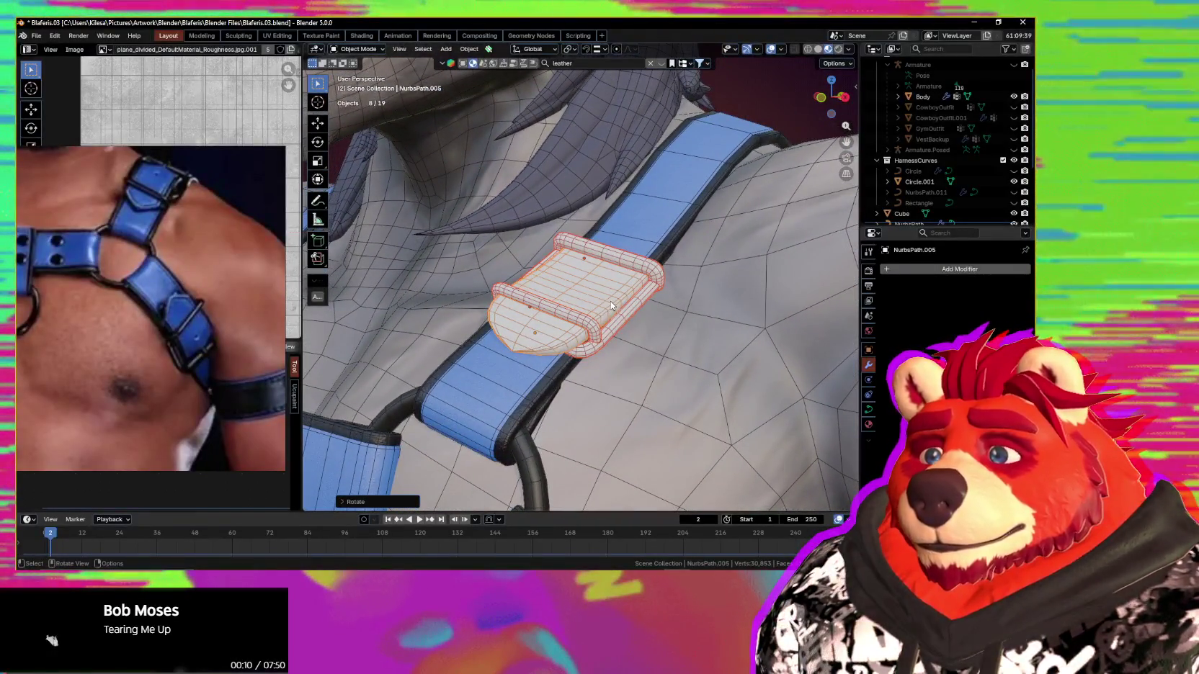
right_click(607, 296)
mouse_move(553, 296)
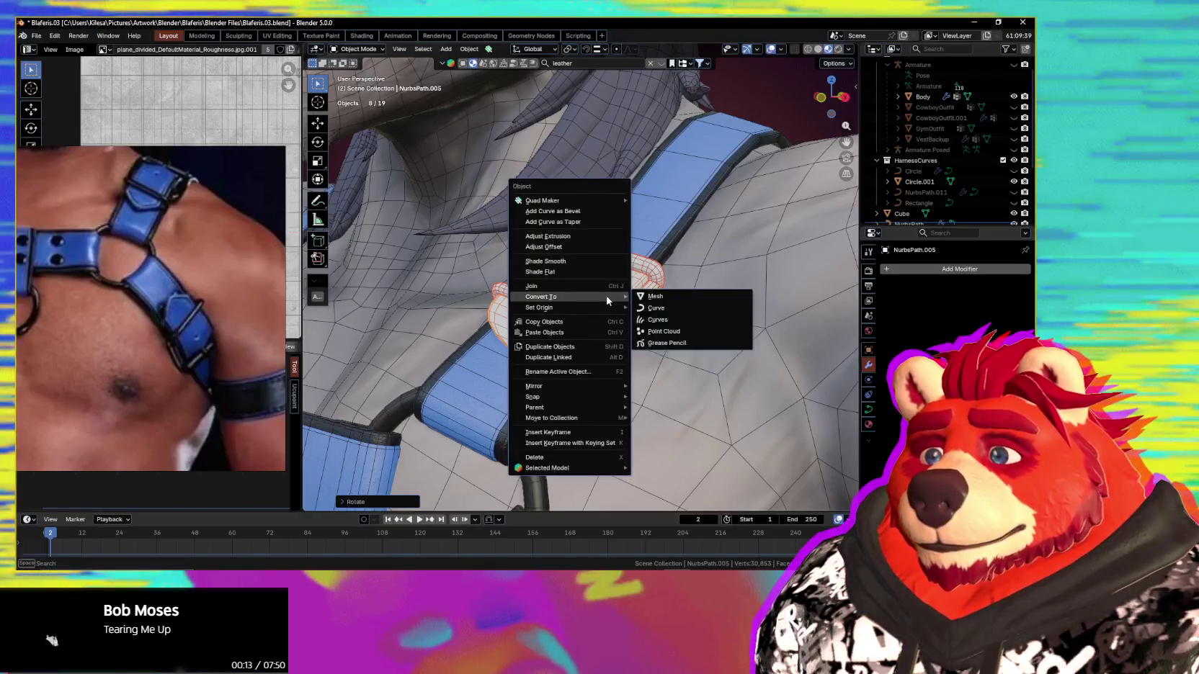
key(Escape)
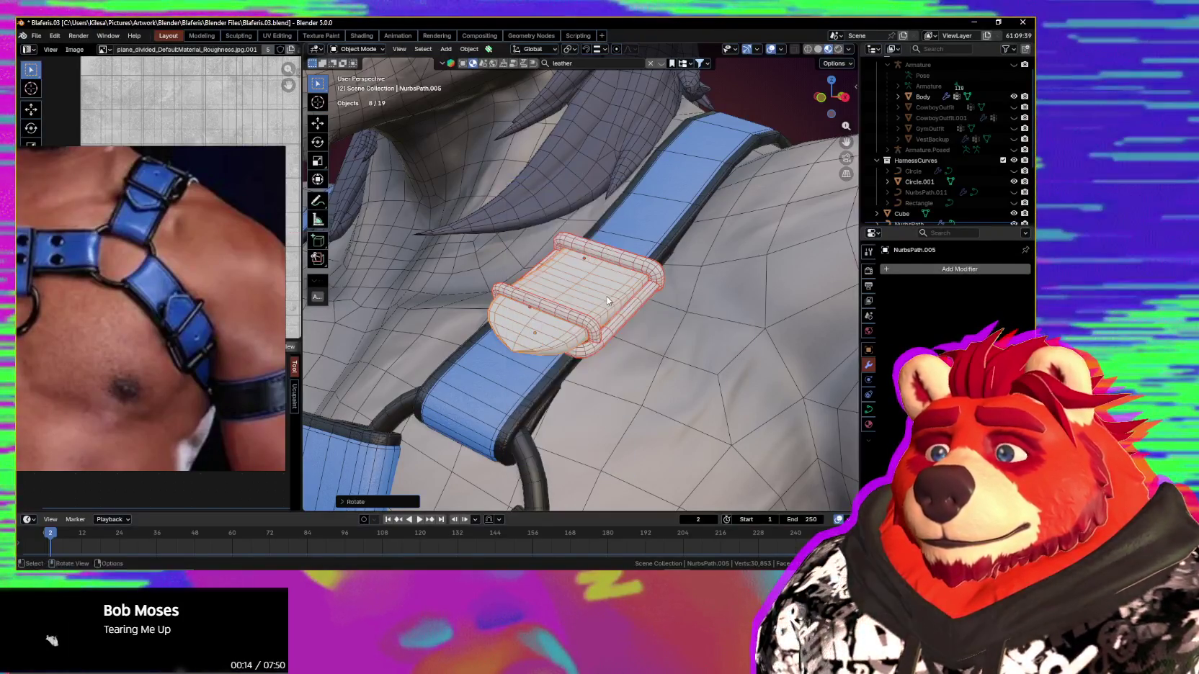
mouse_move(607, 302)
middle_down()
mouse_move(596, 374)
mouse_move(613, 372)
mouse_move(587, 402)
middle_up()
scroll(597, 374, down, 5)
scroll(597, 374, down, 6)
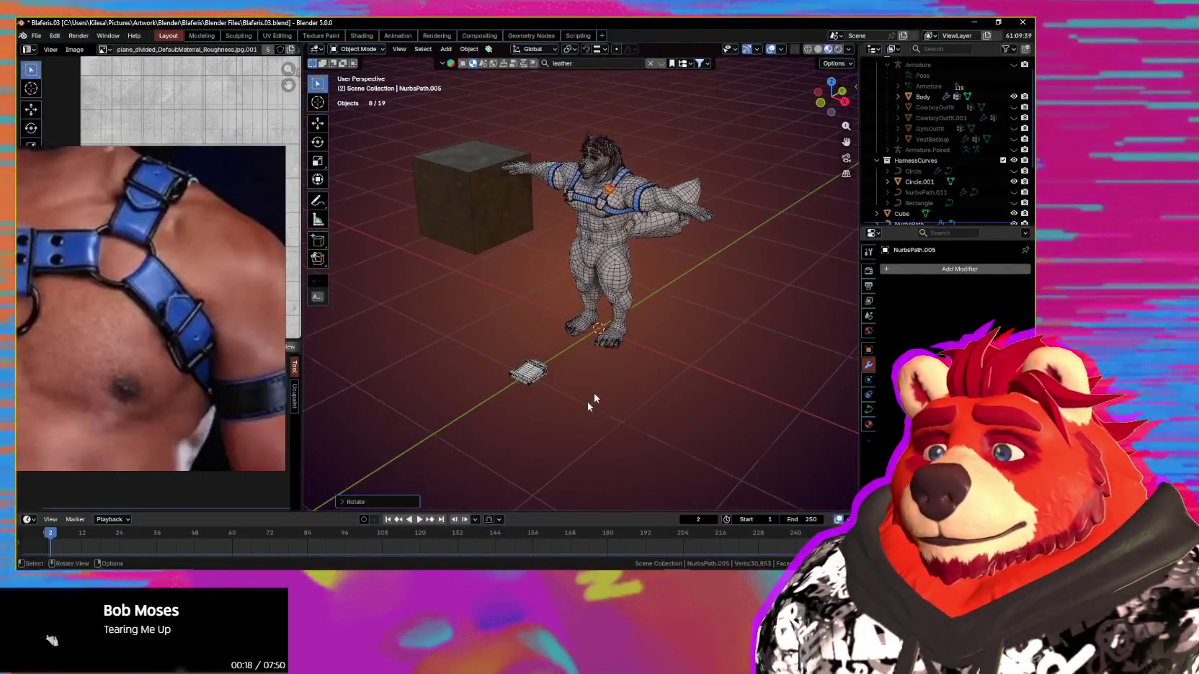
scroll(570, 427, up, 2)
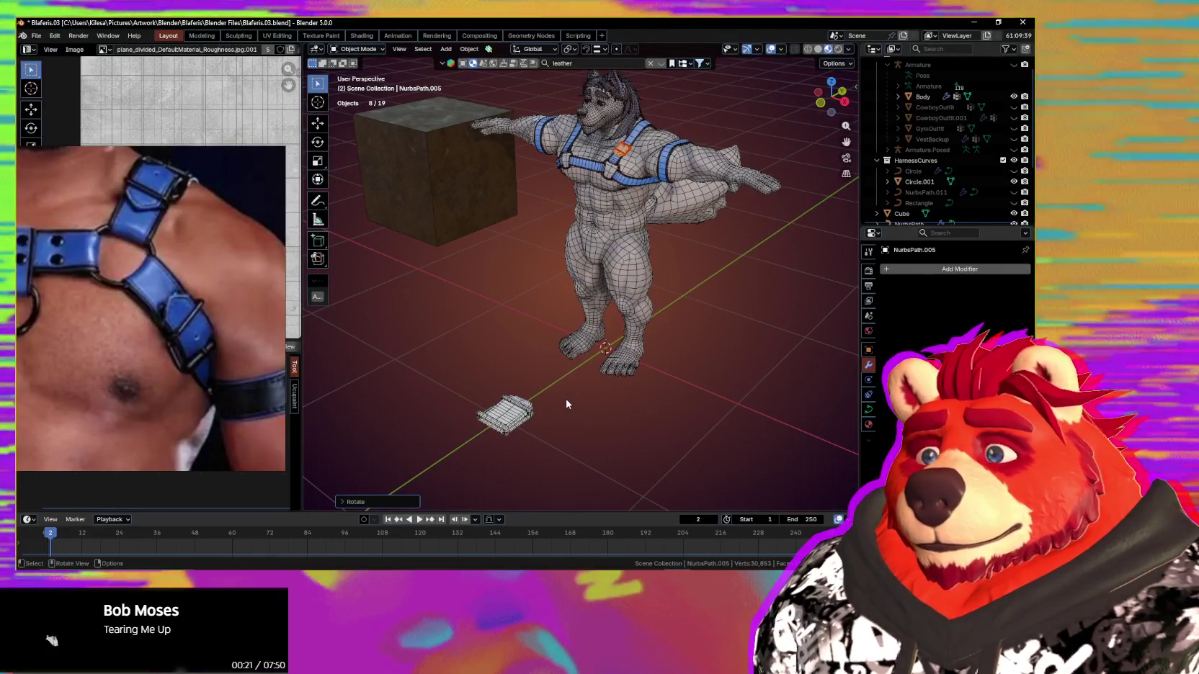
right_click(623, 155)
mouse_move(558, 153)
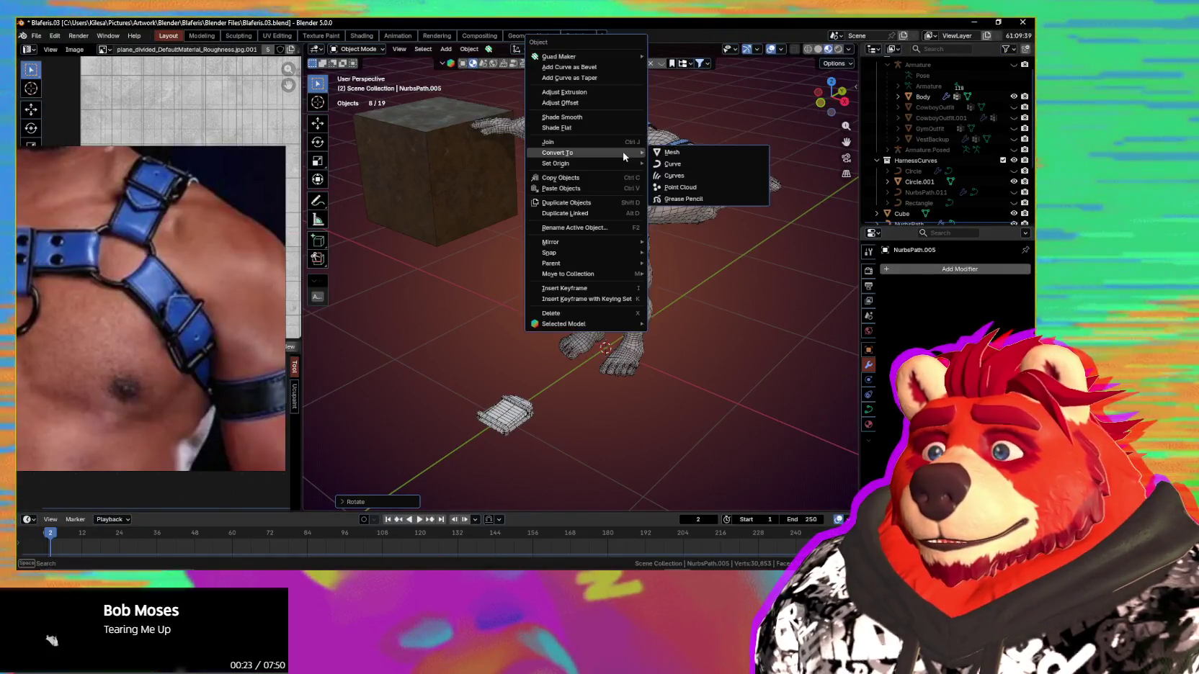
click(680, 153)
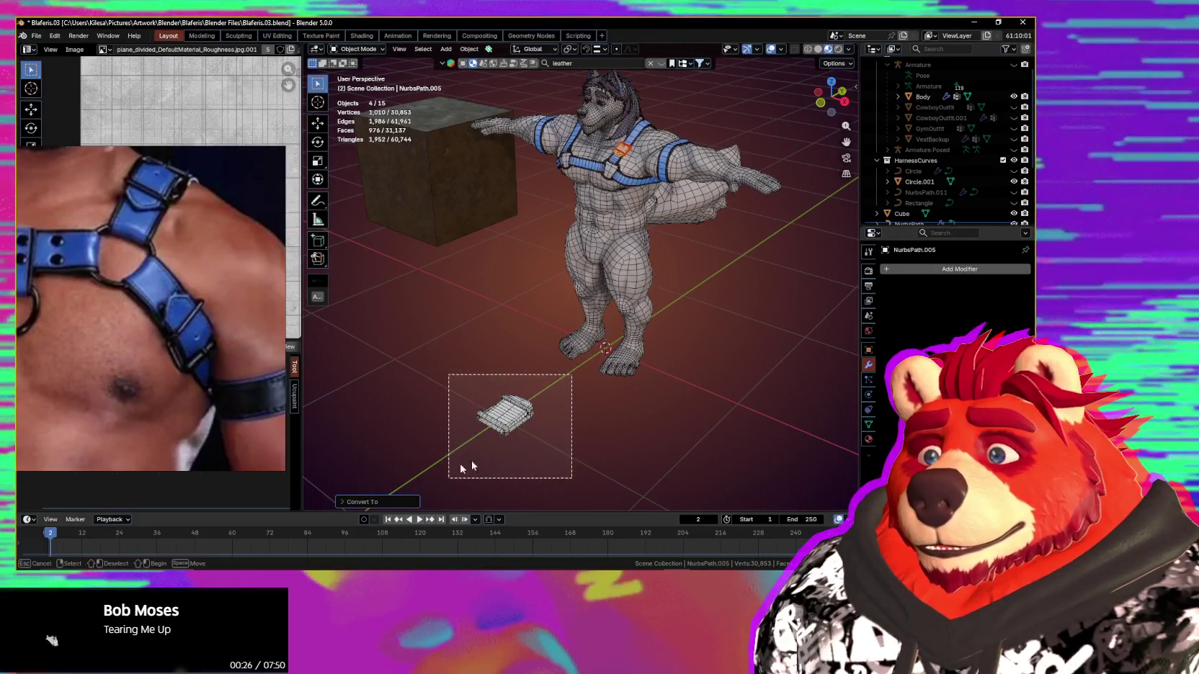
Step: Select the spare buckle near the origin, convert it to a mesh, and zoom in on it
drag(548, 429, 547, 425)
right_click(548, 423)
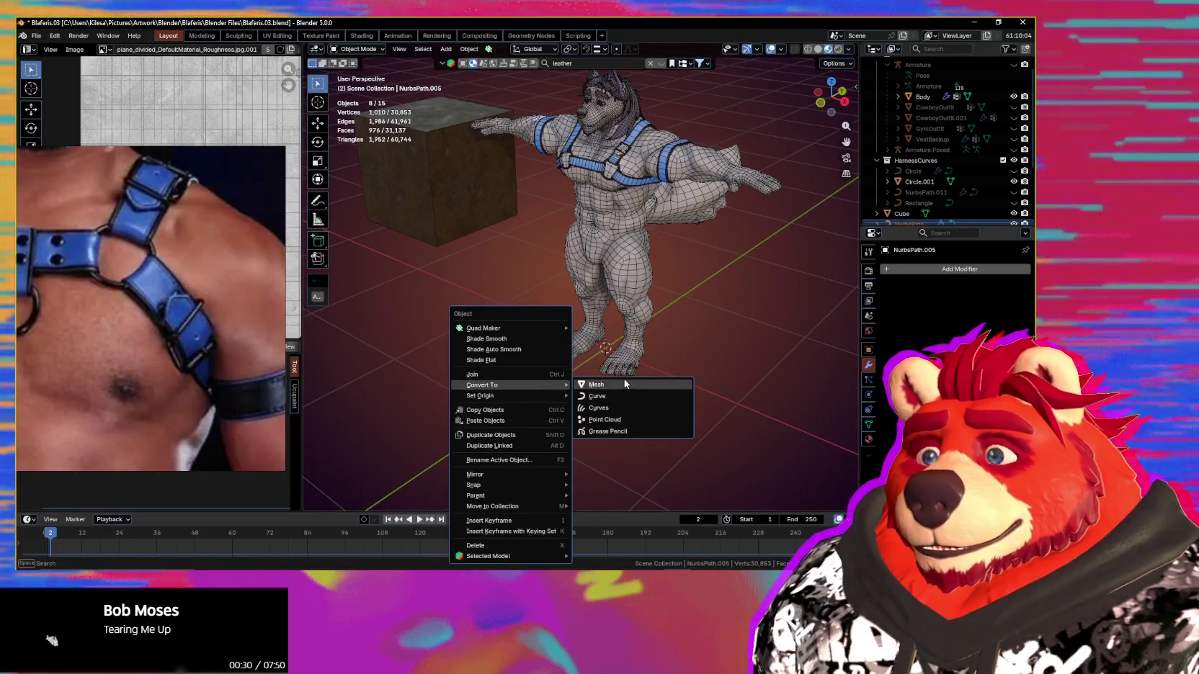
click(624, 385)
mouse_move(648, 173)
middle_down()
mouse_move(646, 162)
mouse_move(600, 378)
middle_up()
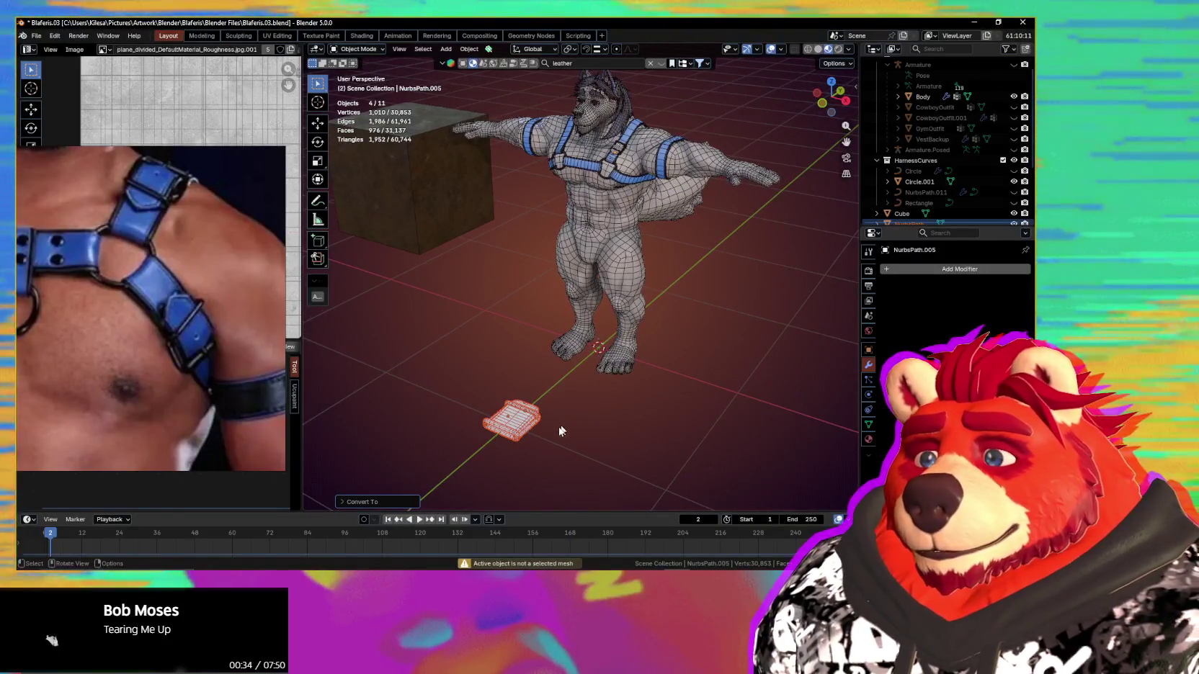
shift+middle_drag(535, 449, 599, 342)
scroll(580, 358, up, 3)
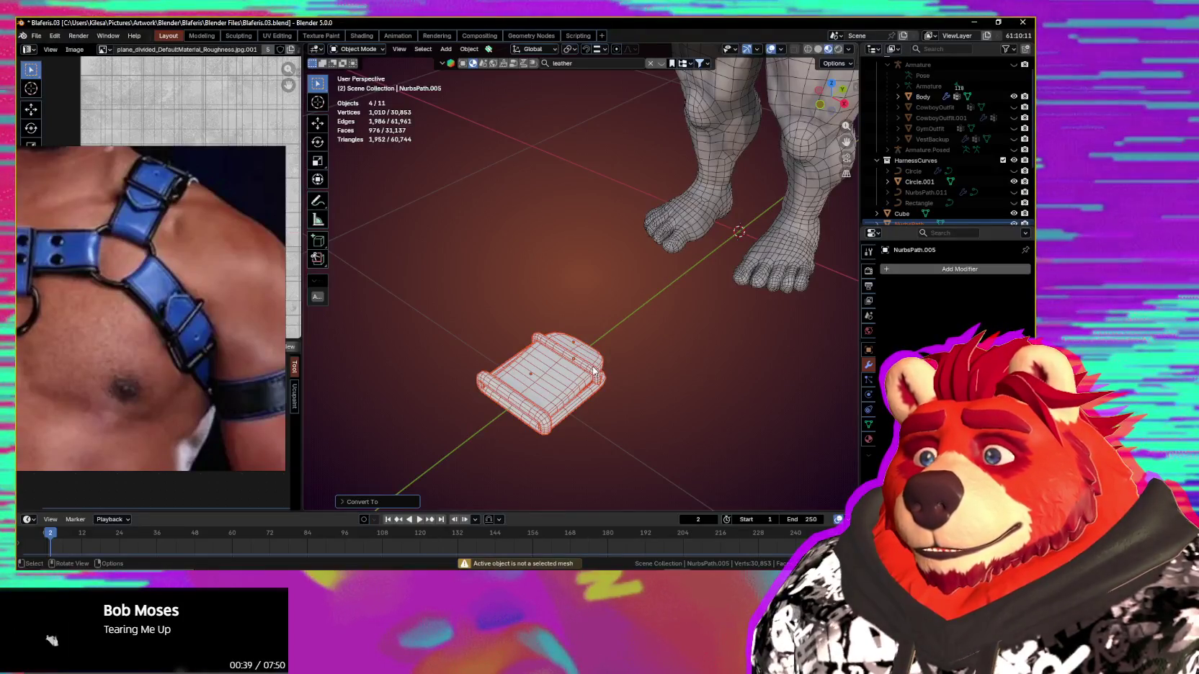
Step: Convert the spare buckle's upper and lower bands into meshes one at a time
click(593, 371)
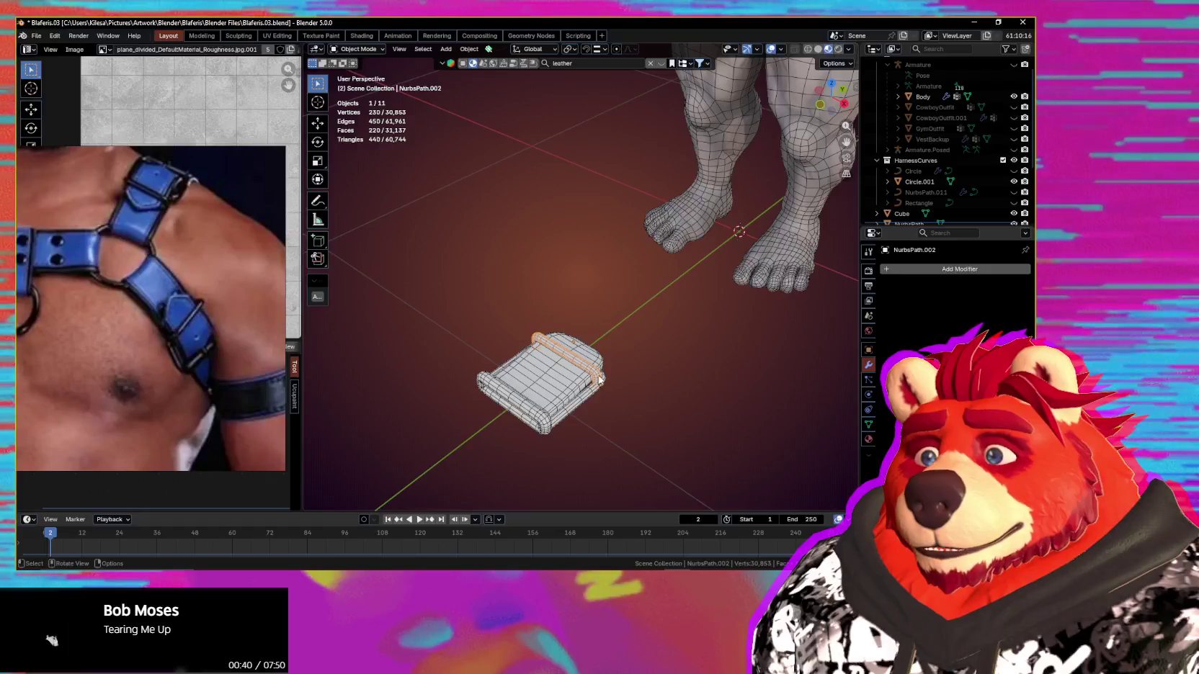
right_click(600, 379)
mouse_move(533, 376)
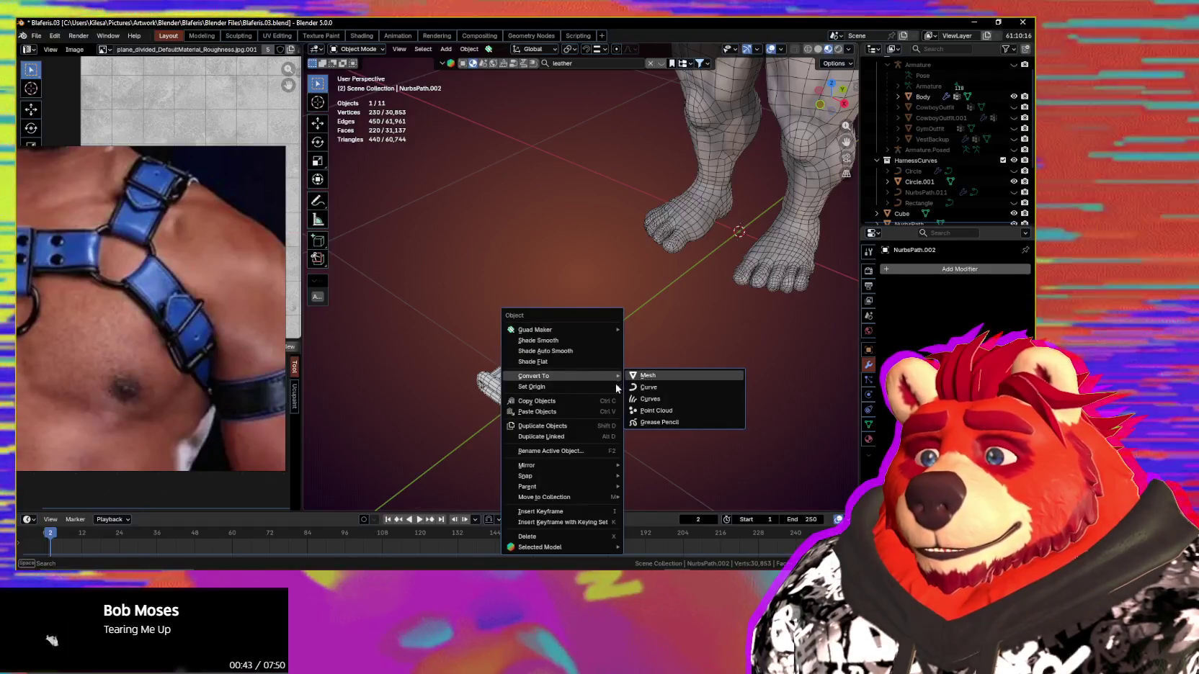
click(649, 377)
click(591, 397)
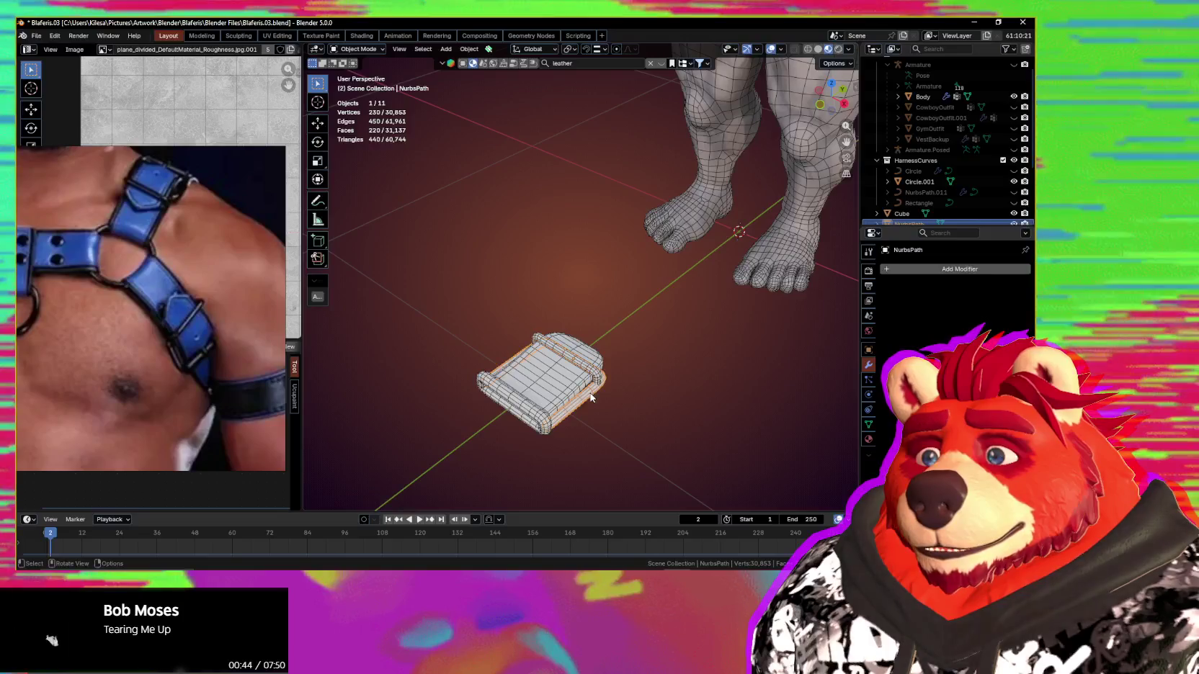
right_click(591, 397)
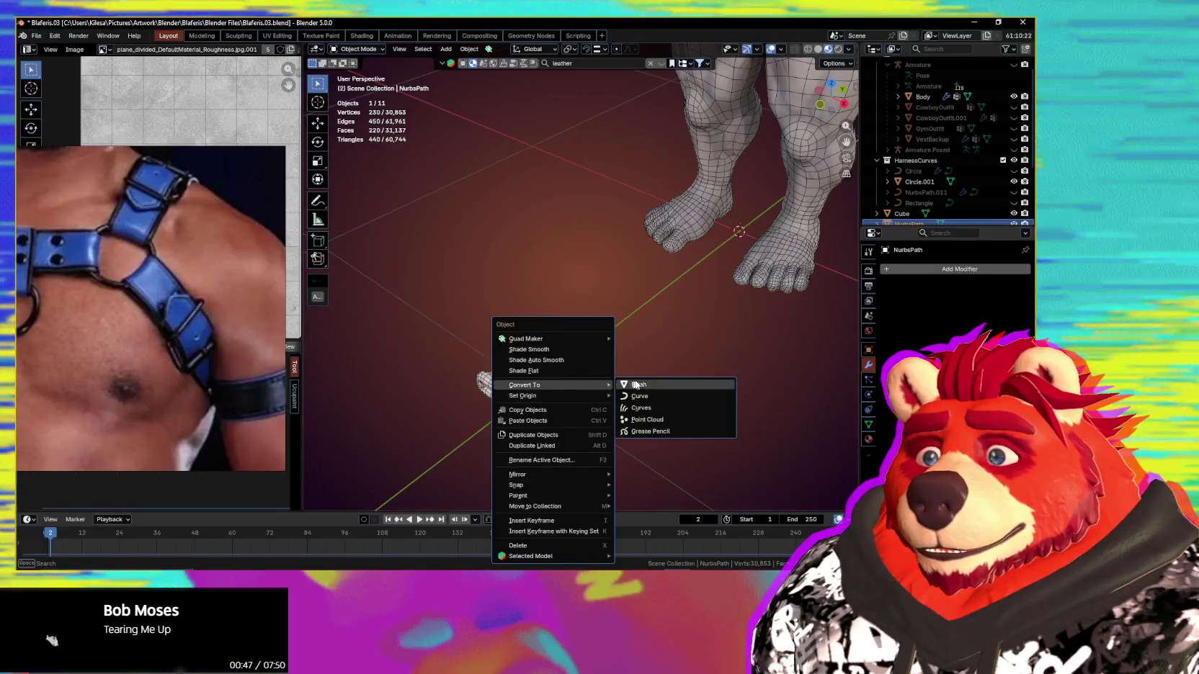
click(635, 385)
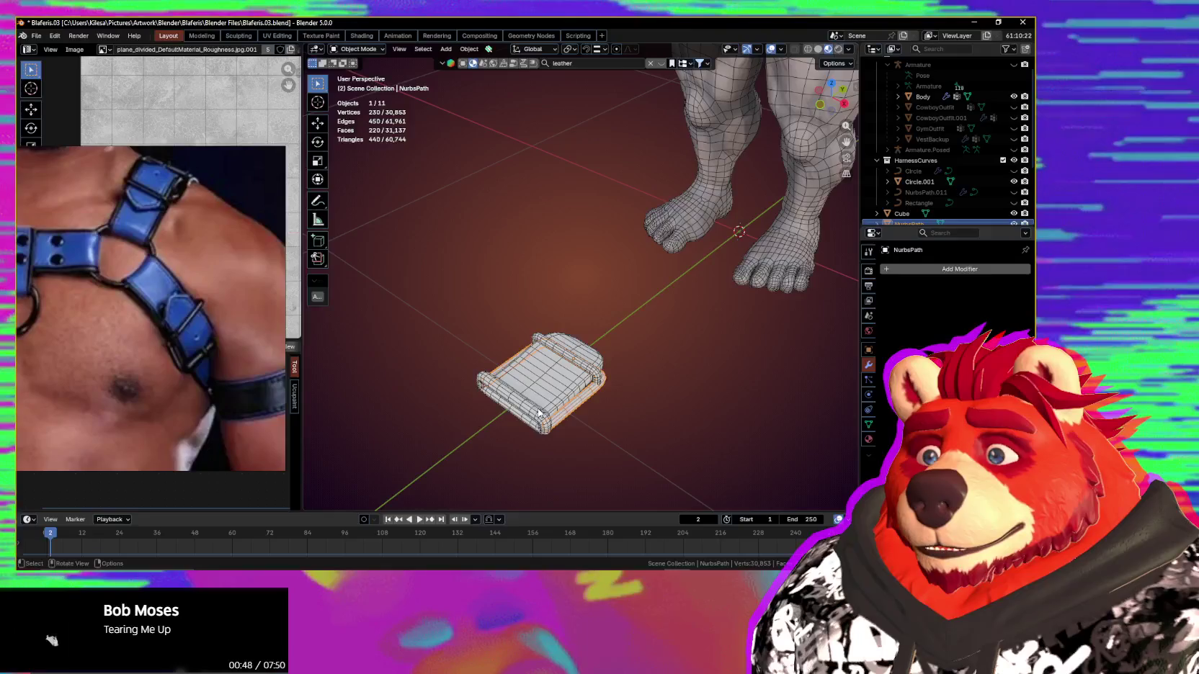
scroll(924, 211, down, 4)
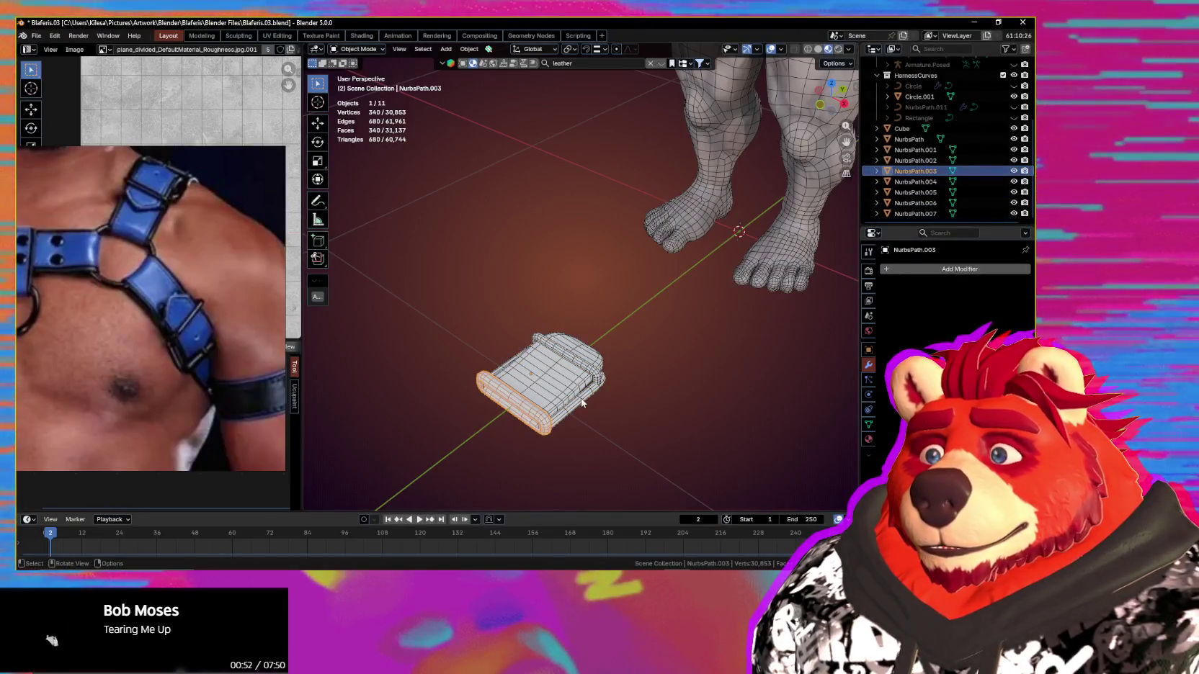
key(Tab)
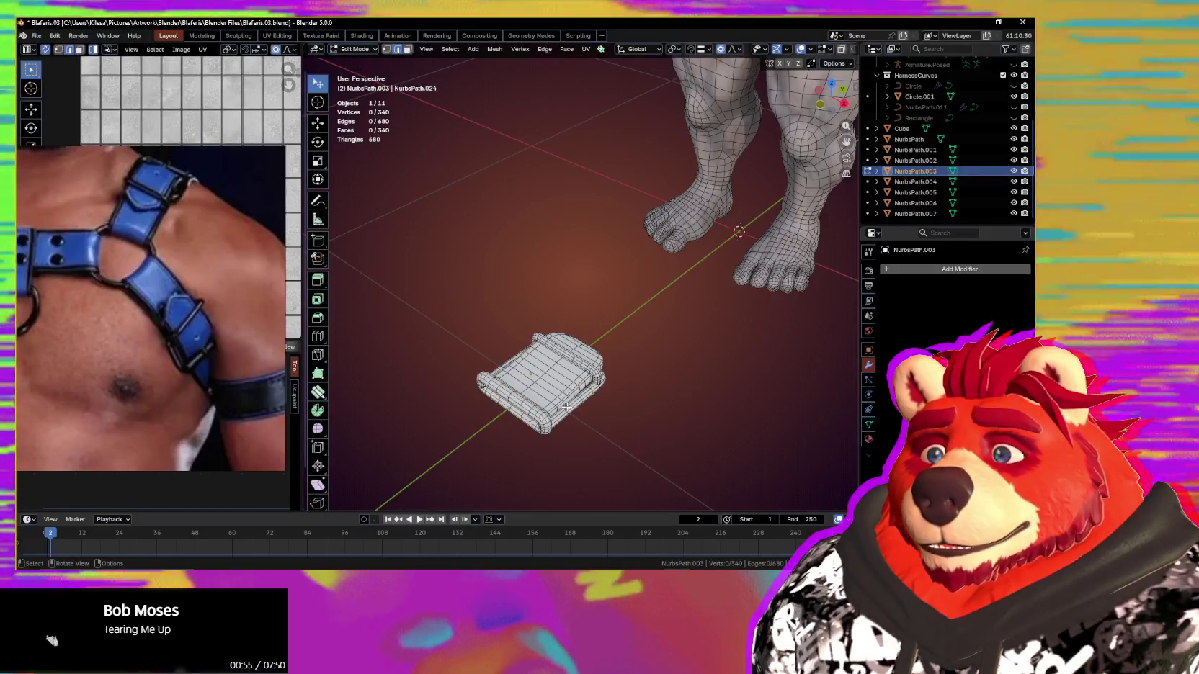
key(Tab)
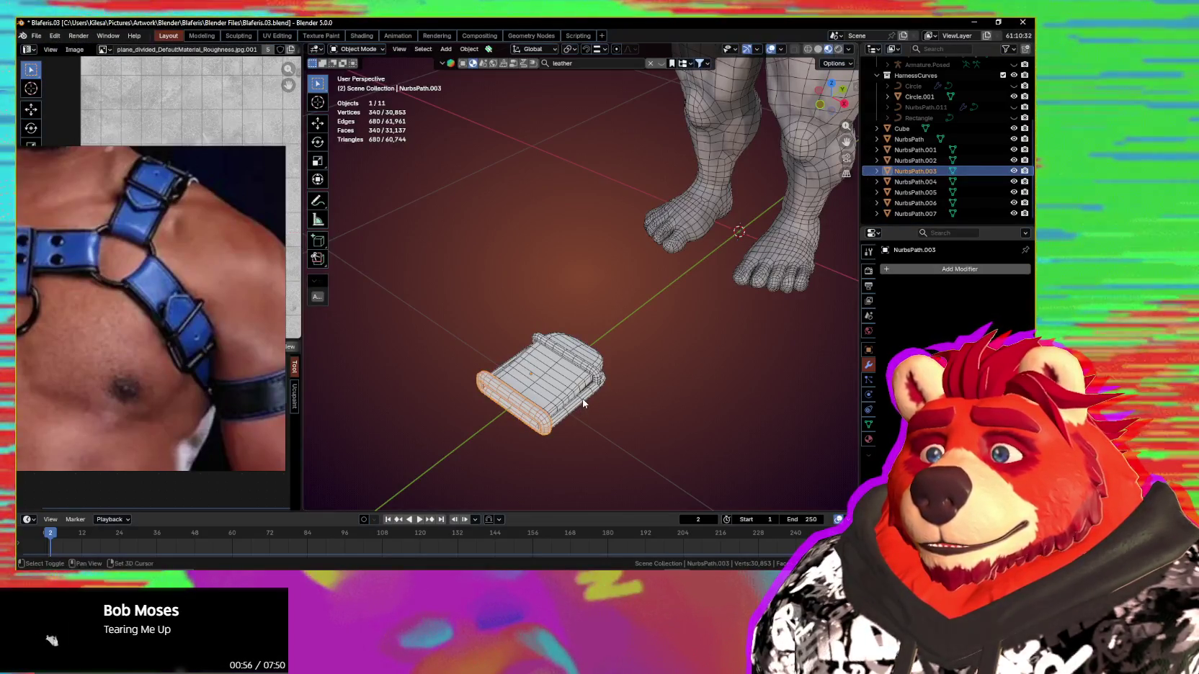
Step: Convert the remaining three buckle curve pieces to meshes together and check the conversion options
shift+click(582, 384)
shift+click(585, 379)
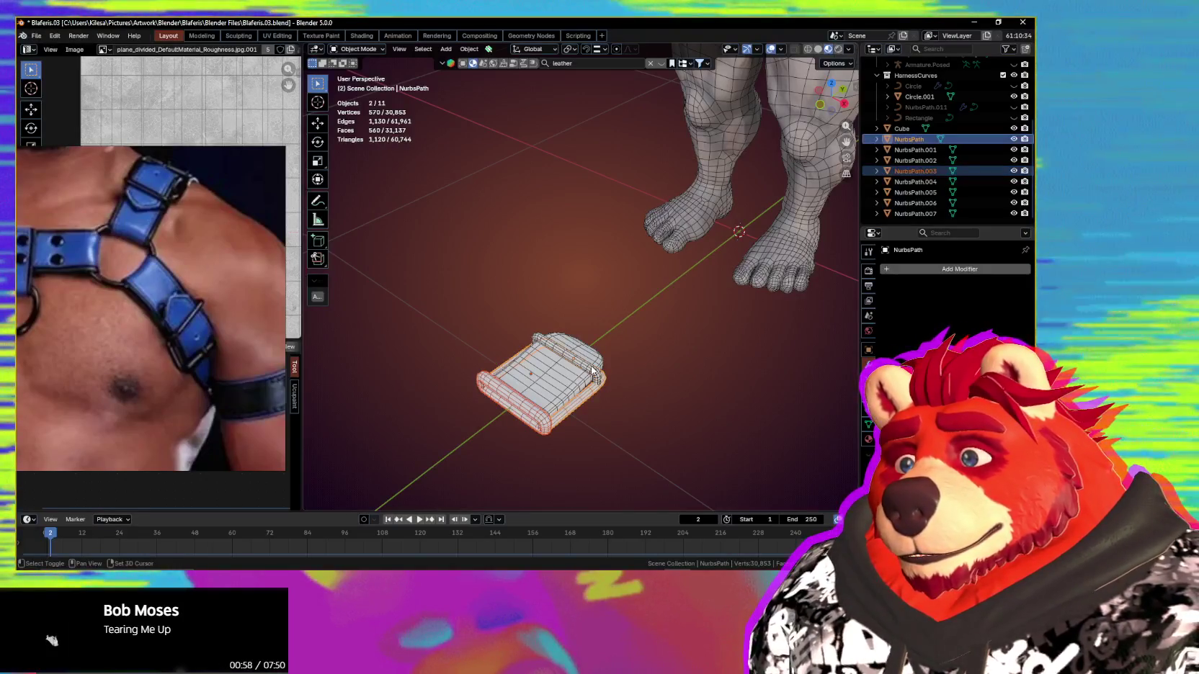
shift+click(588, 371)
right_click(588, 371)
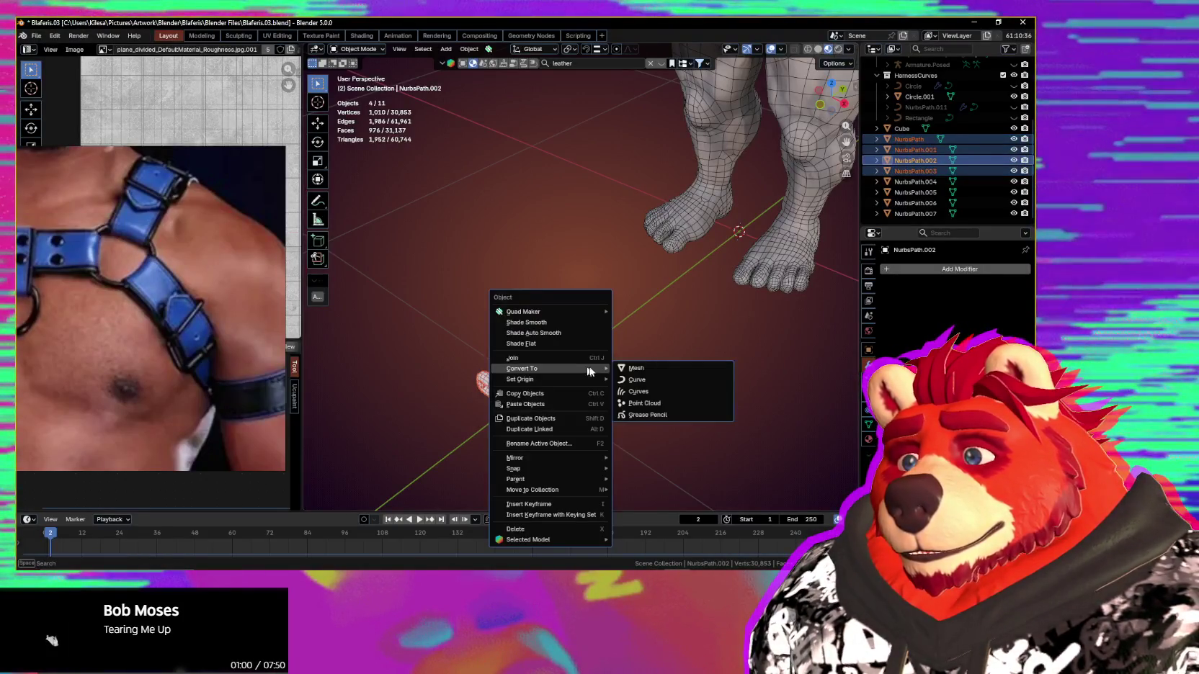
key(Return)
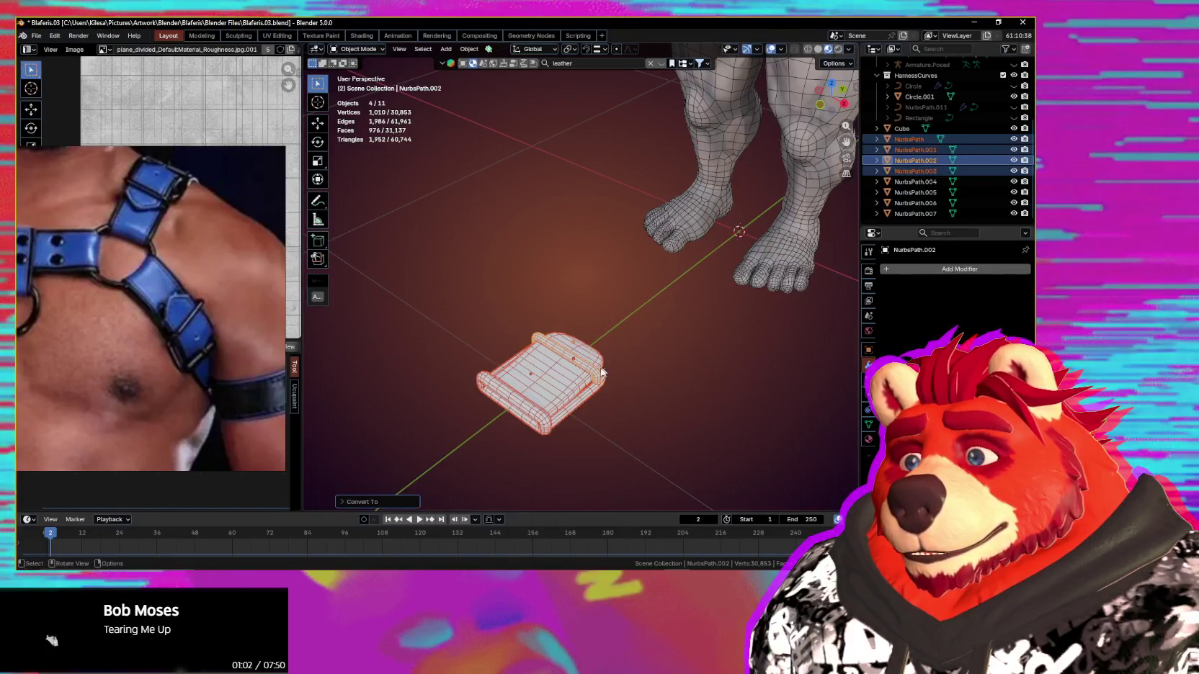
middle_drag(603, 372, 441, 444)
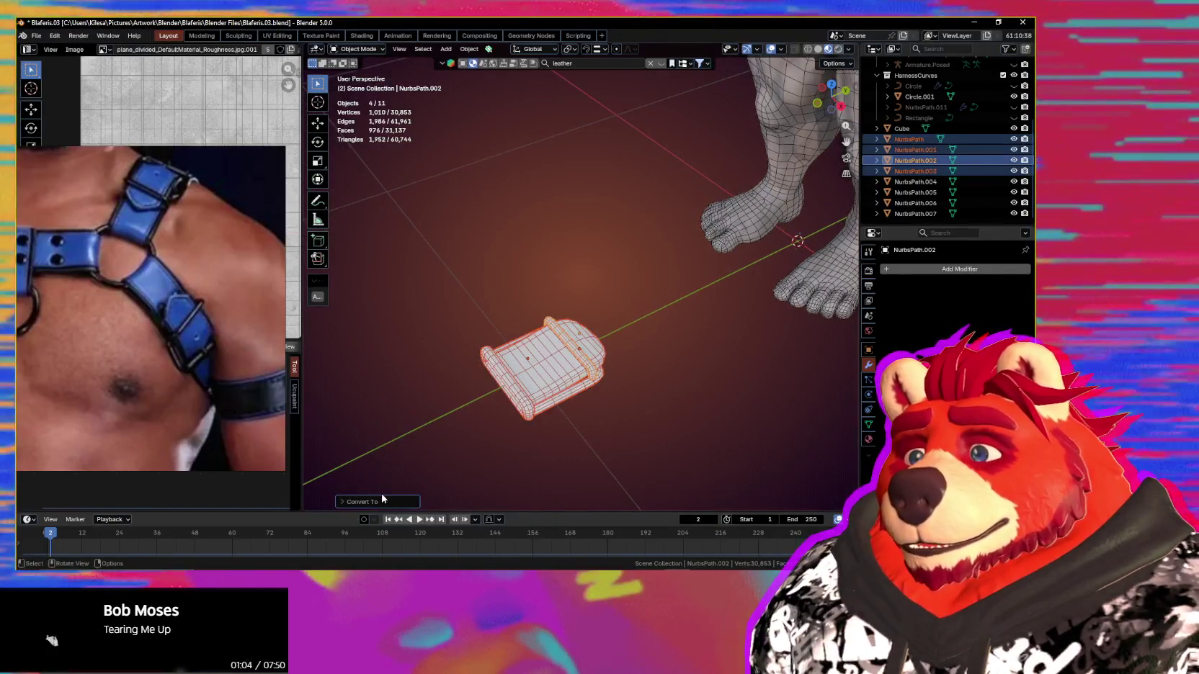
click(382, 498)
click(404, 458)
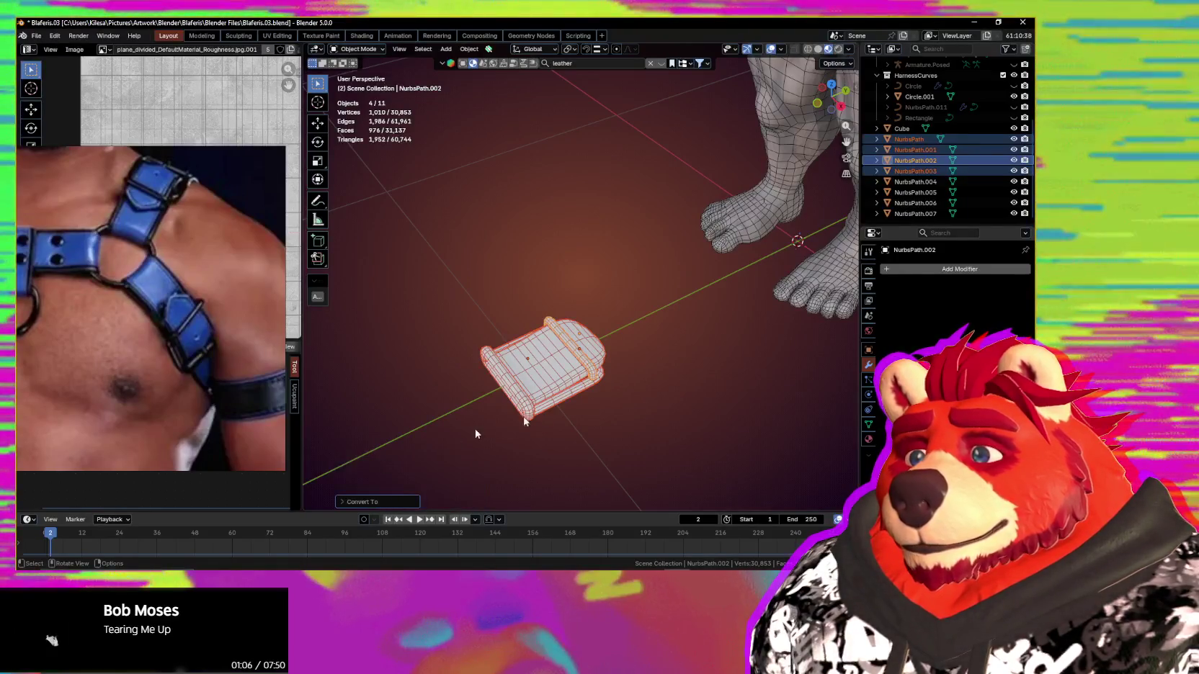
Step: Select all the spare buckle's geometry, then join its four pieces with Ctrl+J into NurbsPath.002
key(Tab)
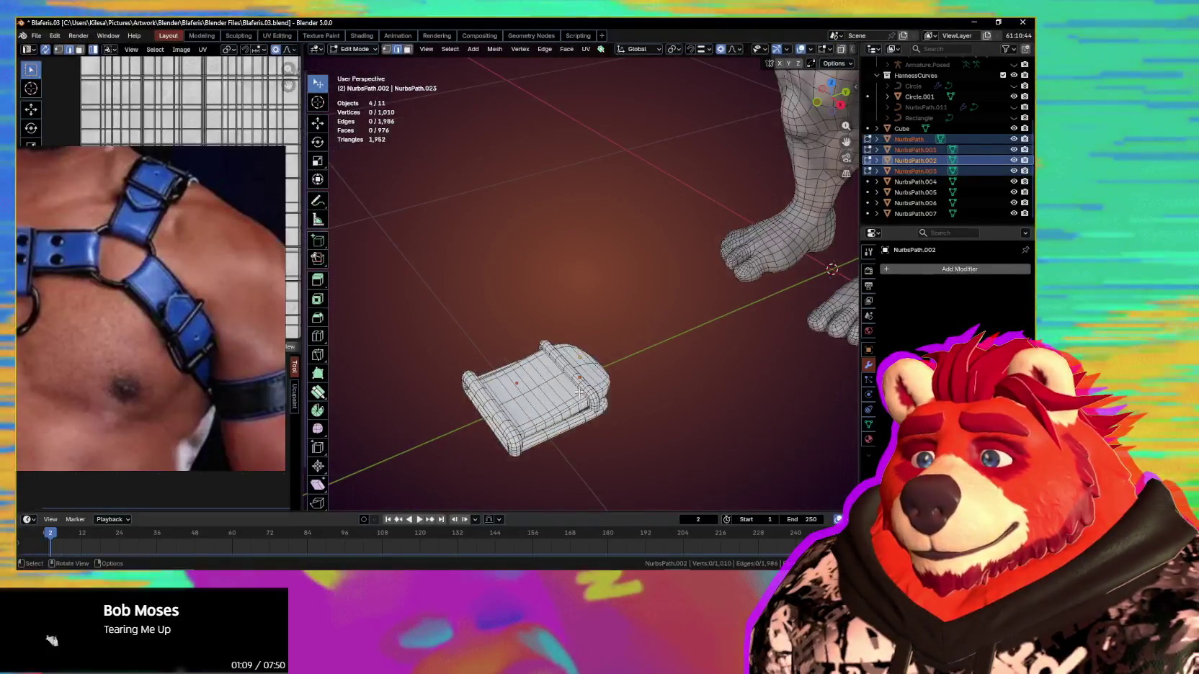
key(a)
middle_drag(579, 392, 581, 369)
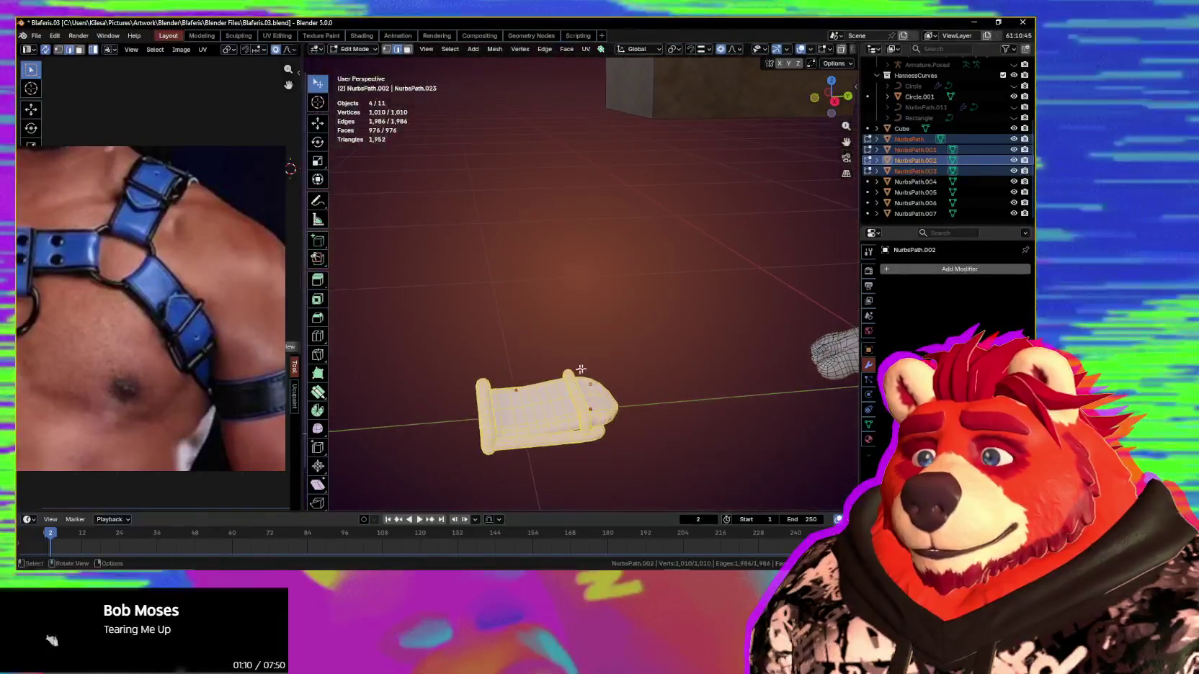
middle_drag(648, 415, 651, 424)
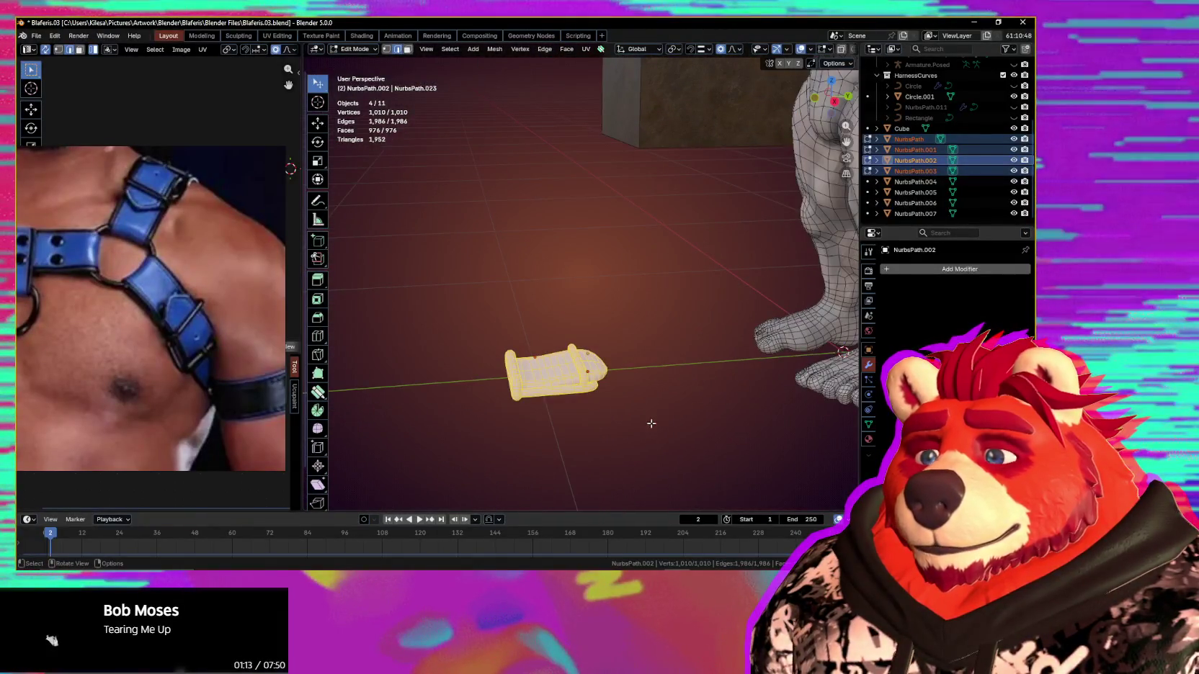
click(568, 420)
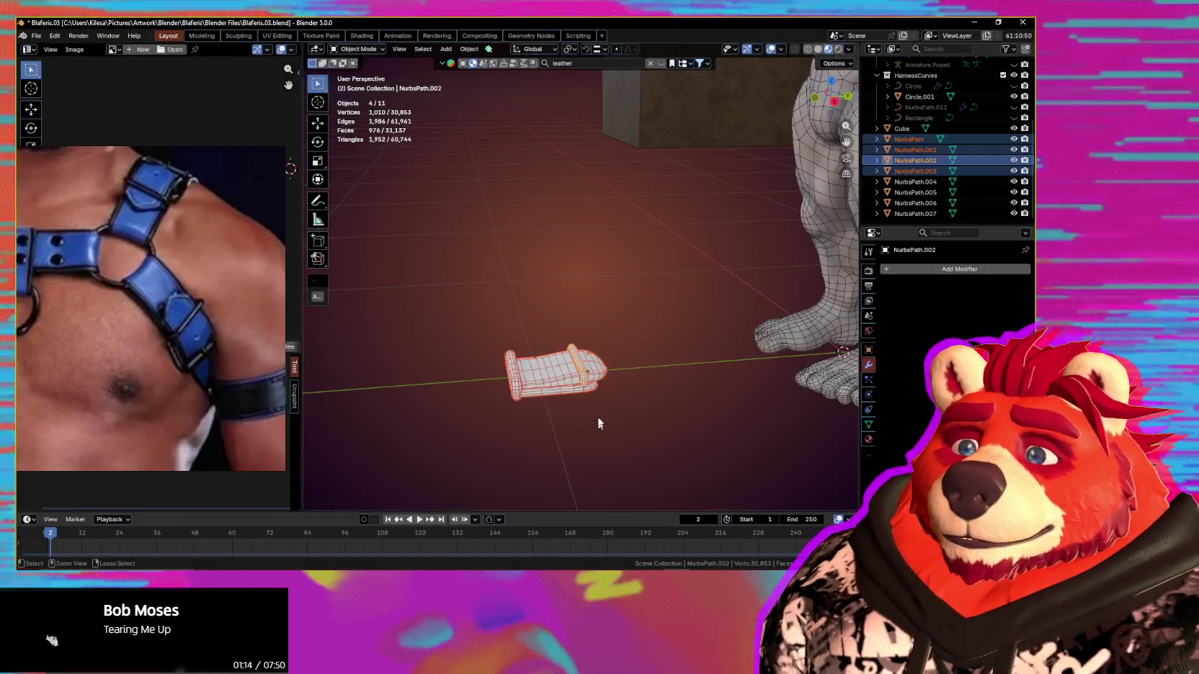
key(ctrl+j)
middle_drag(609, 402, 703, 87)
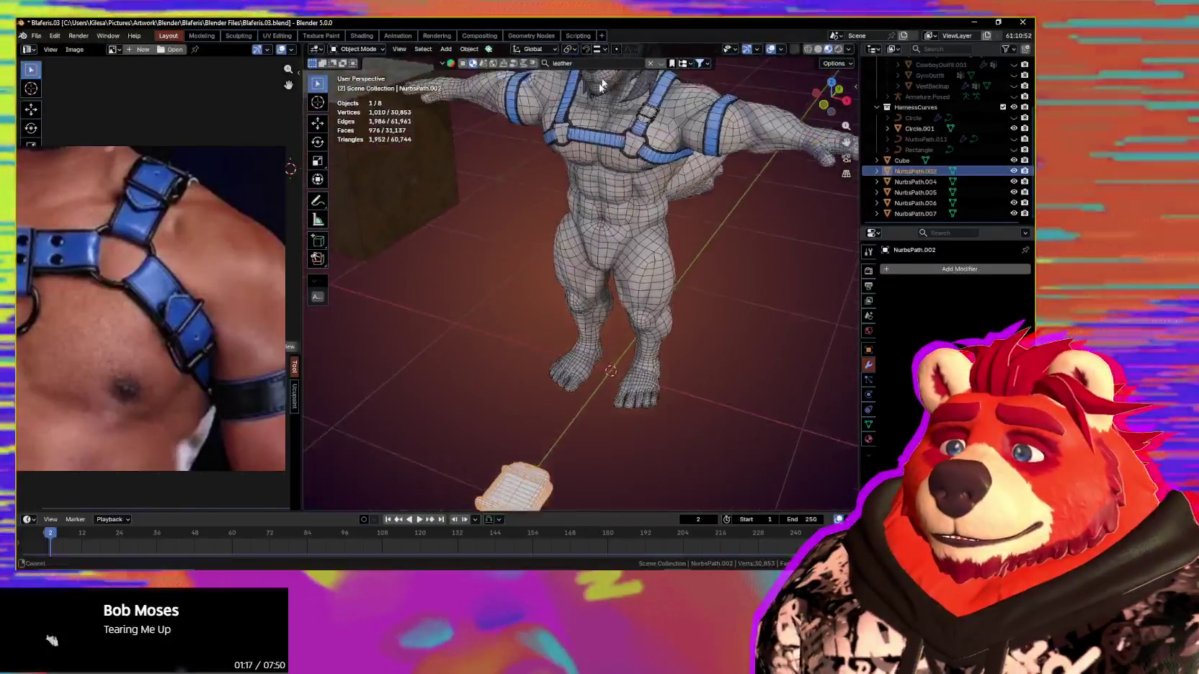
Step: Convert the shoulder buckle pieces NurbsPath.004–.007 to meshes, then select NurbsPath.002
scroll(647, 325, up, 10)
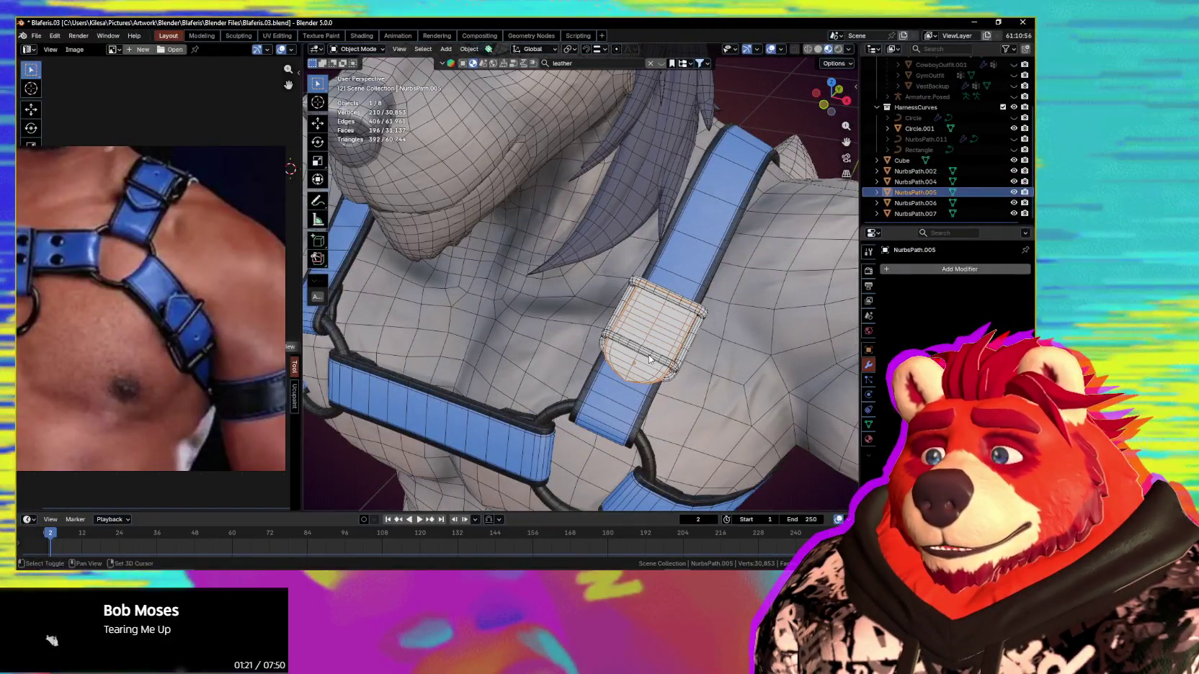
shift+click(687, 353)
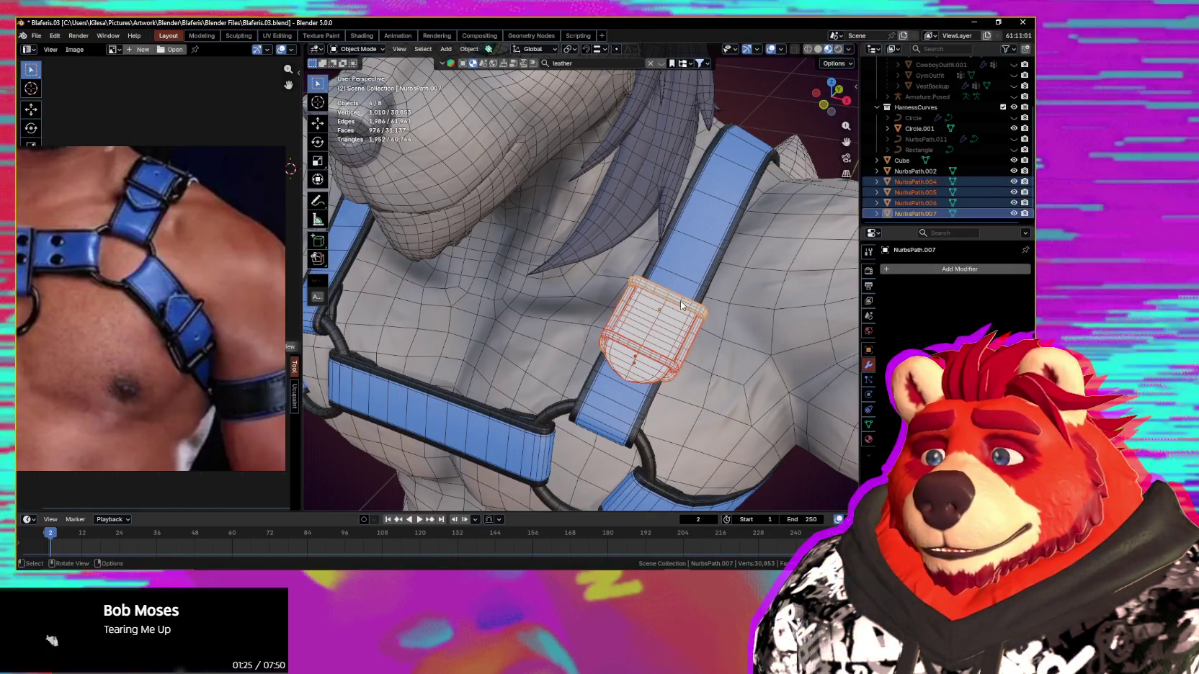
middle_drag(681, 306, 638, 336)
right_click(638, 335)
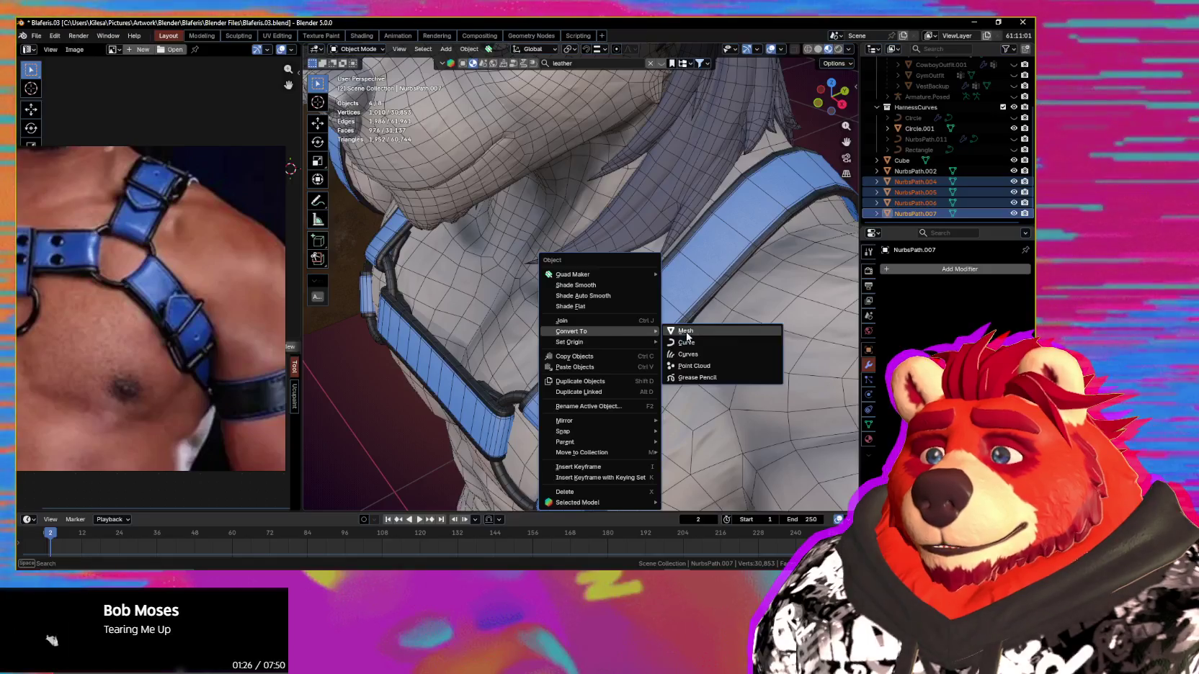
click(687, 331)
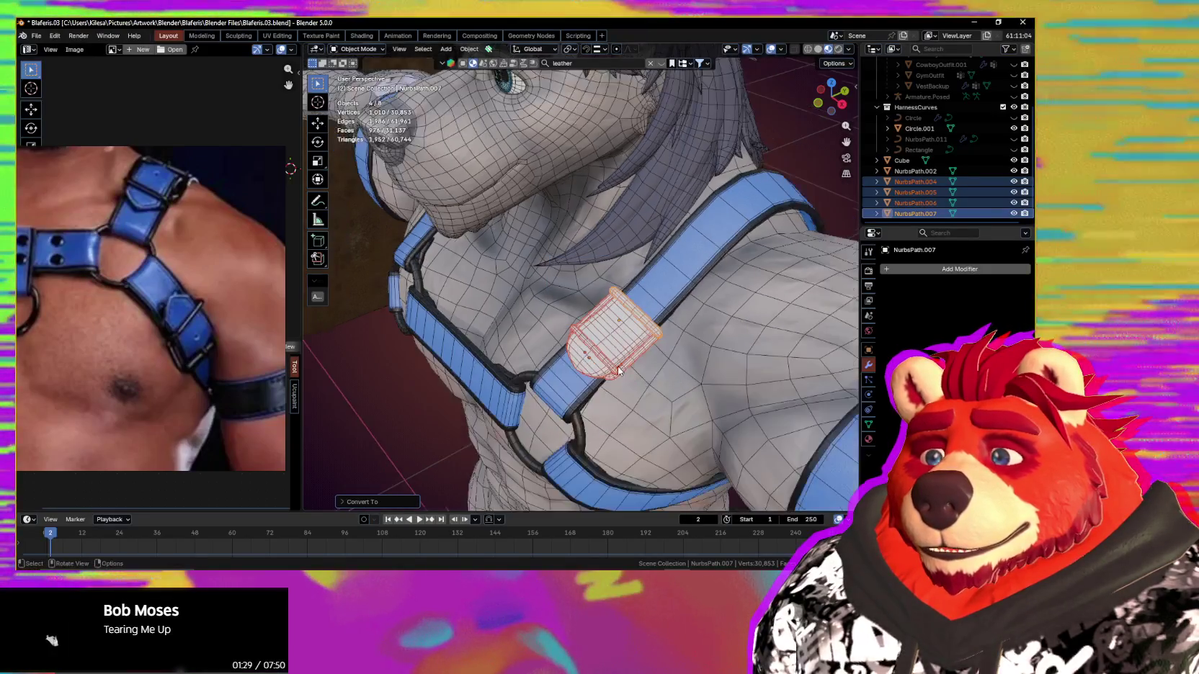
mouse_move(687, 336)
middle_down()
mouse_move(648, 303)
mouse_move(645, 434)
middle_up()
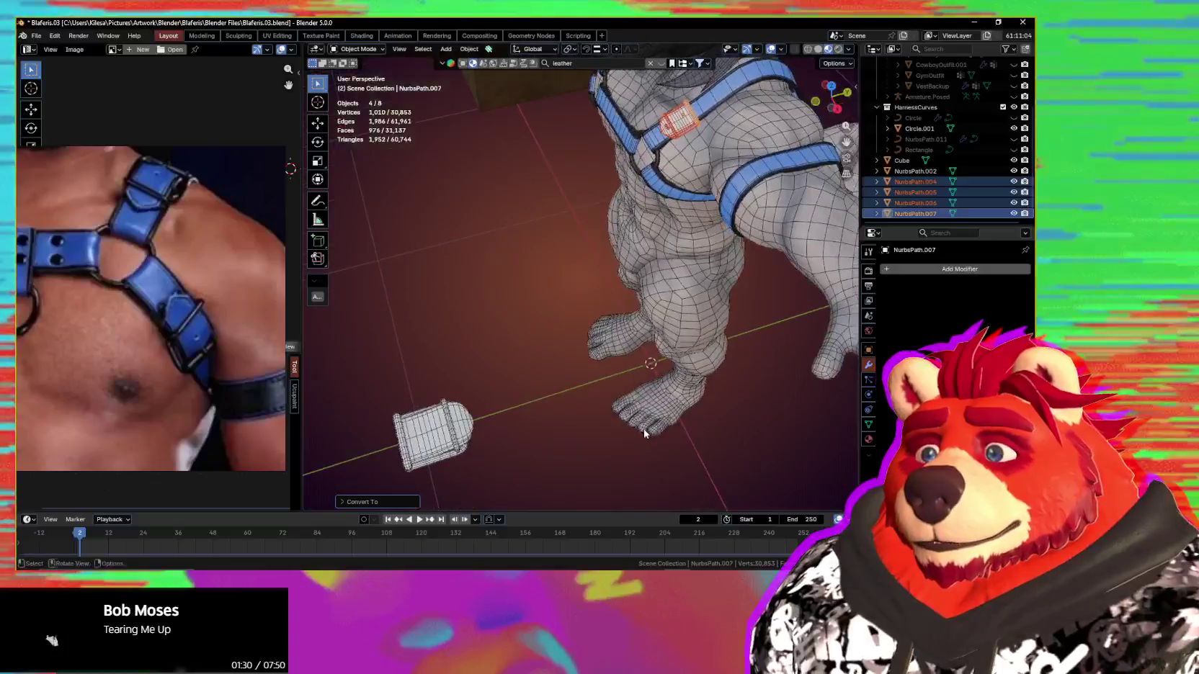
click(456, 420)
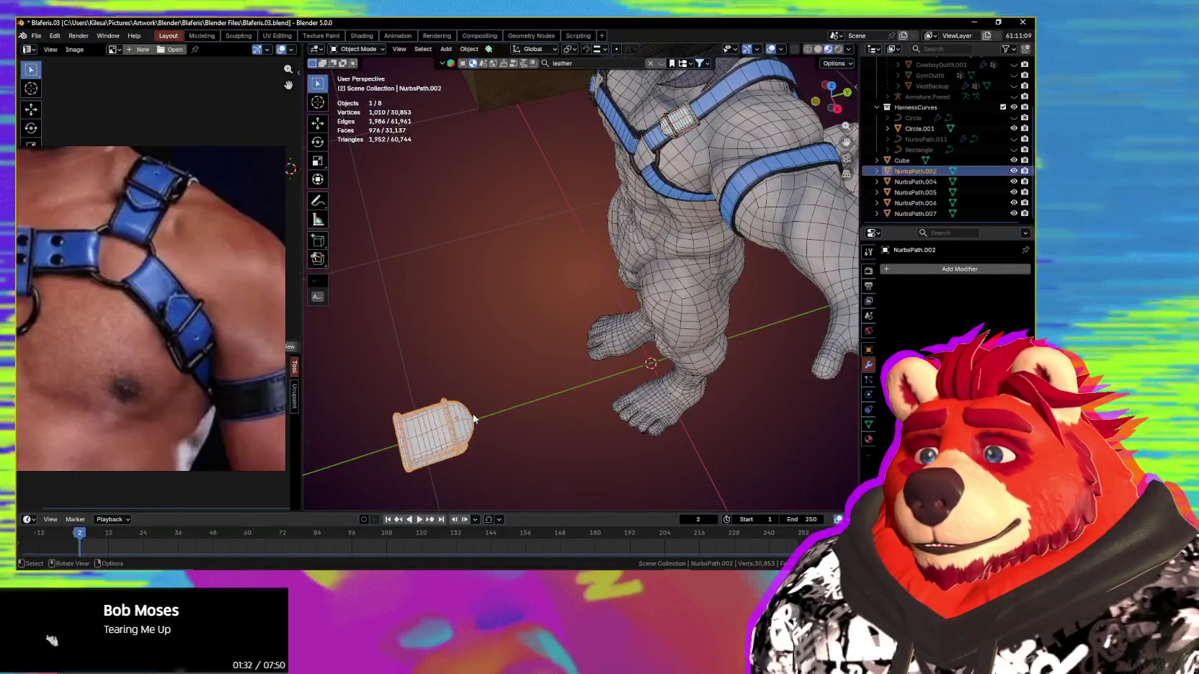
mouse_move(456, 420)
middle_down()
mouse_move(563, 389)
mouse_move(669, 209)
middle_up()
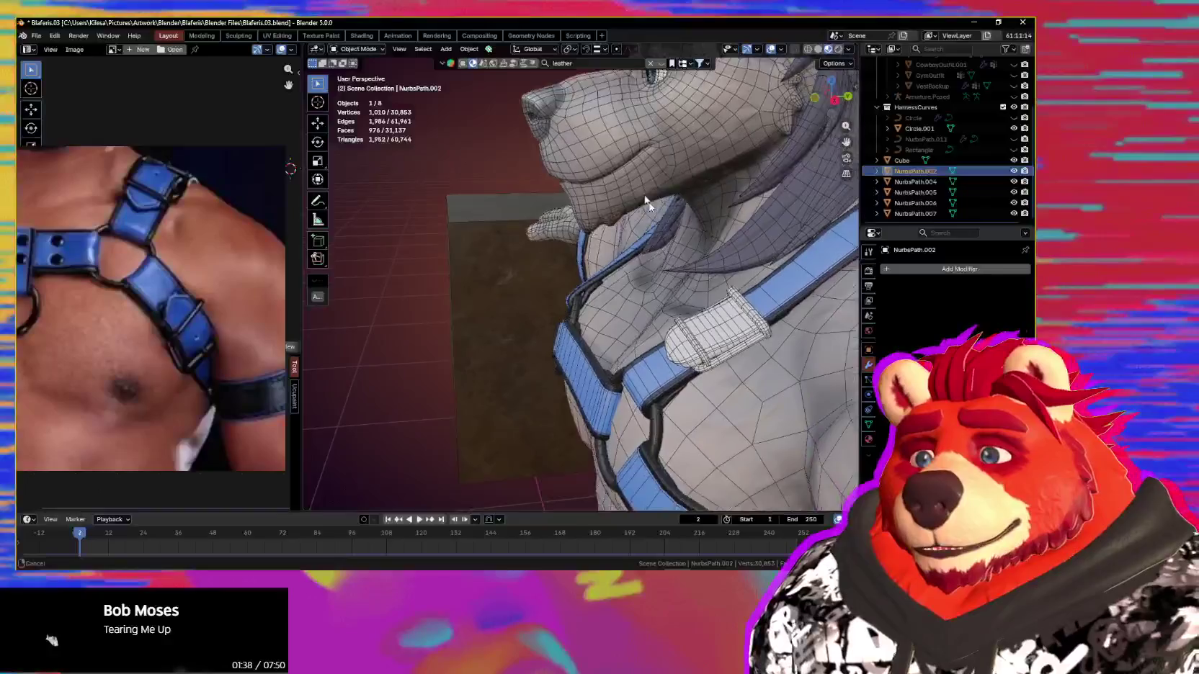
Step: Add the remaining strap buckle pieces to the selection and join them into NurbsPath.006
mouse_move(670, 209)
middle_down()
mouse_move(732, 343)
mouse_move(705, 336)
middle_up()
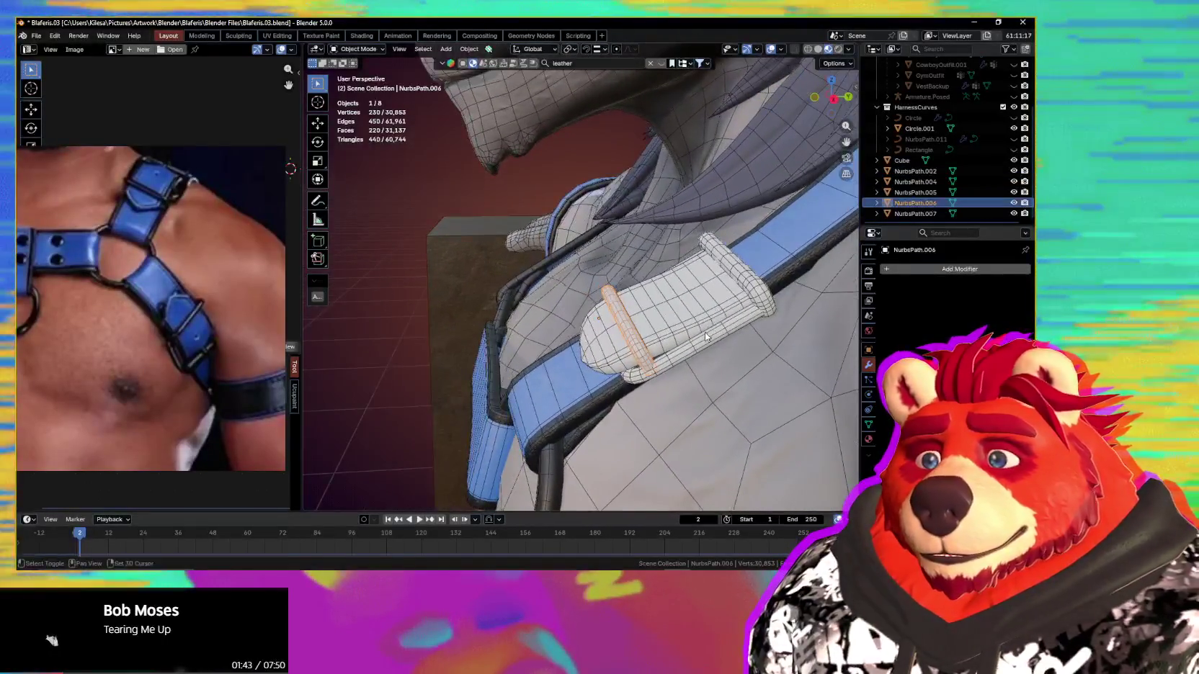
shift+click(684, 324)
shift+click(635, 355)
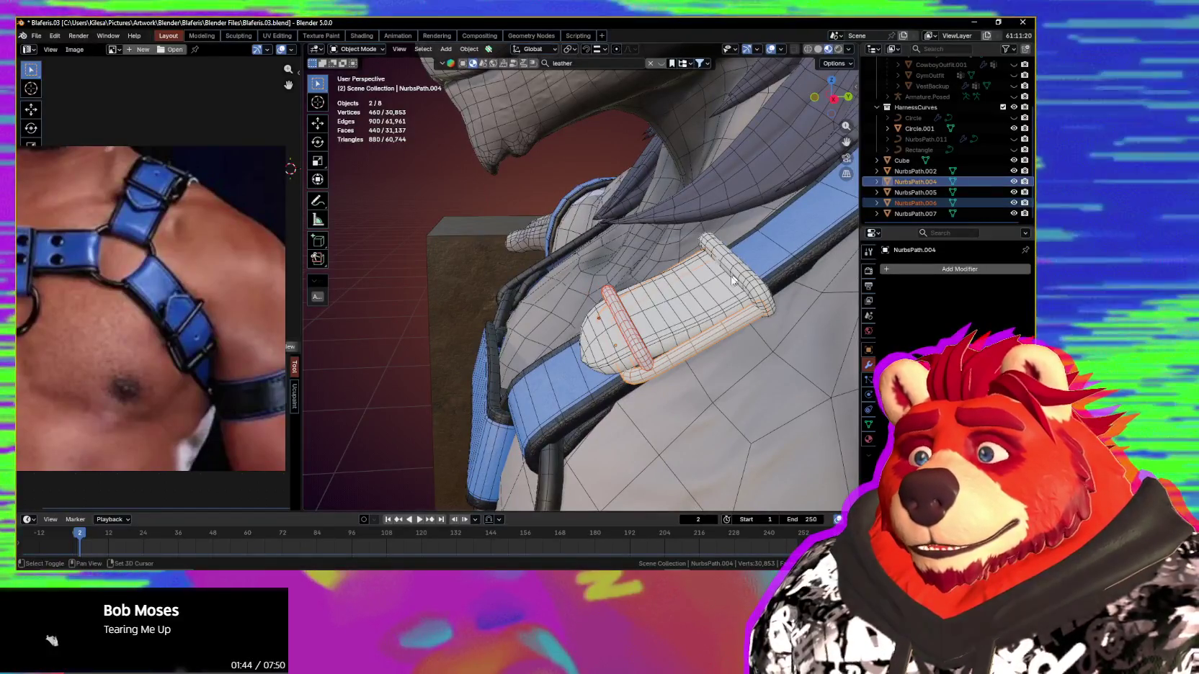
middle_drag(668, 325, 646, 330)
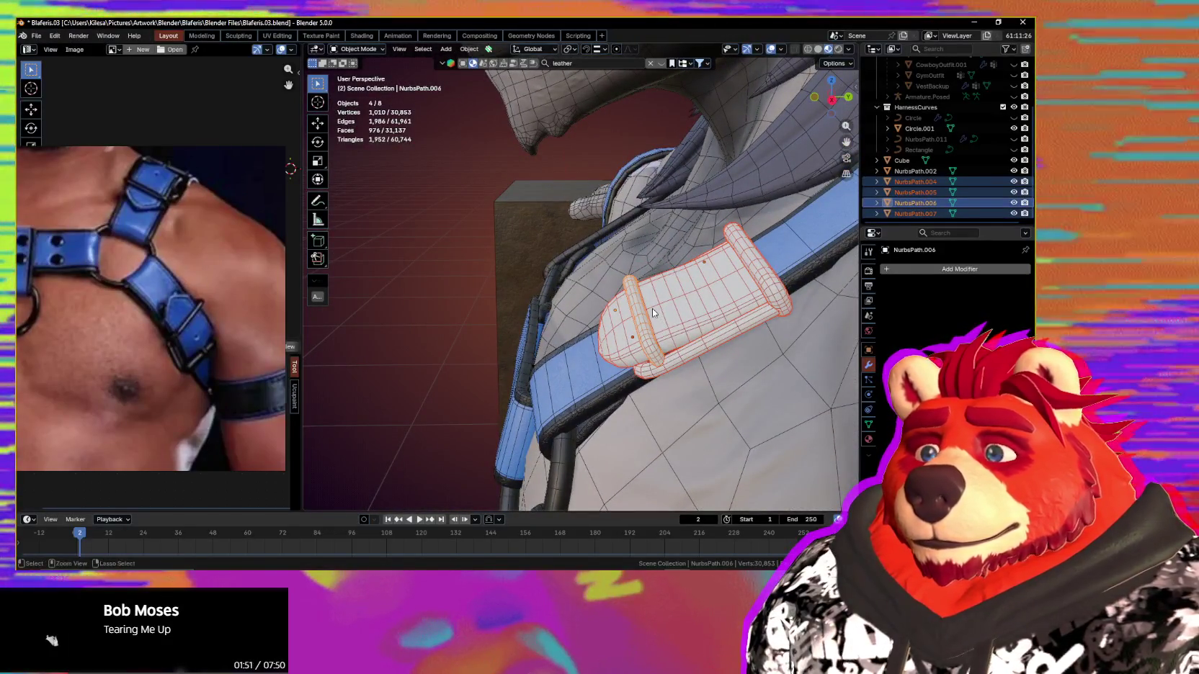
key(ctrl+j)
Step: Zoom out to a frontal view of the character and bring up the Ctrl+L link data options
scroll(652, 308, down, 3)
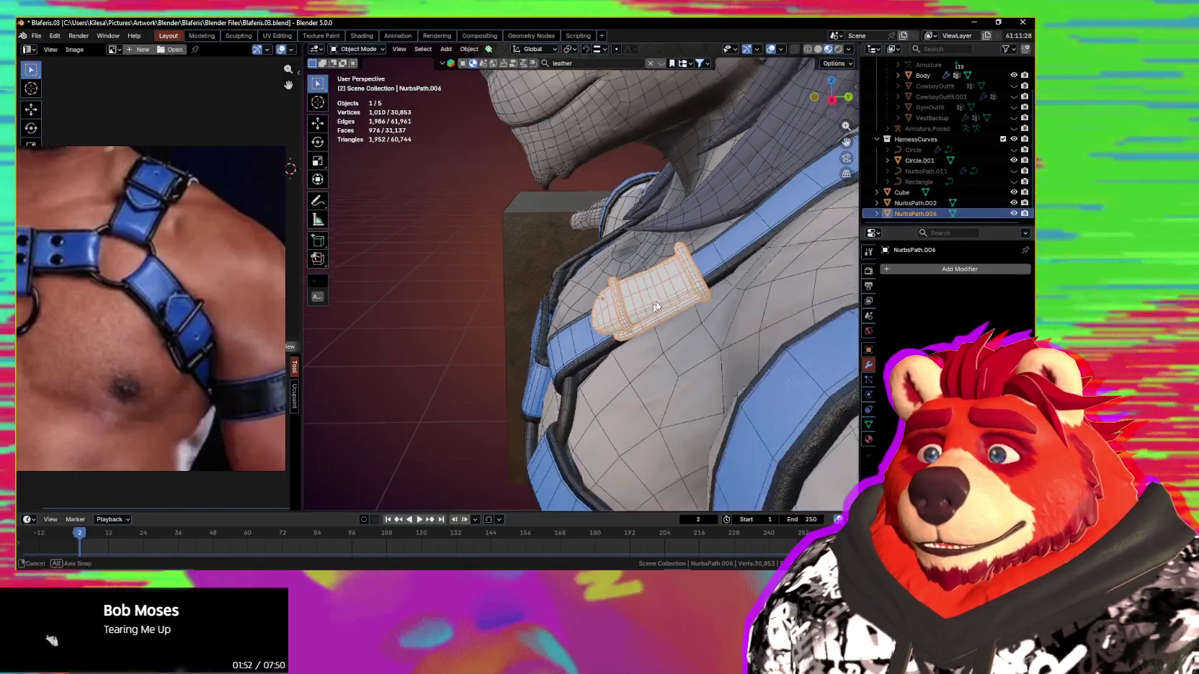
scroll(656, 302, down, 3)
scroll(648, 324, down, 3)
mouse_move(634, 346)
middle_down()
mouse_move(615, 386)
mouse_move(685, 245)
middle_up()
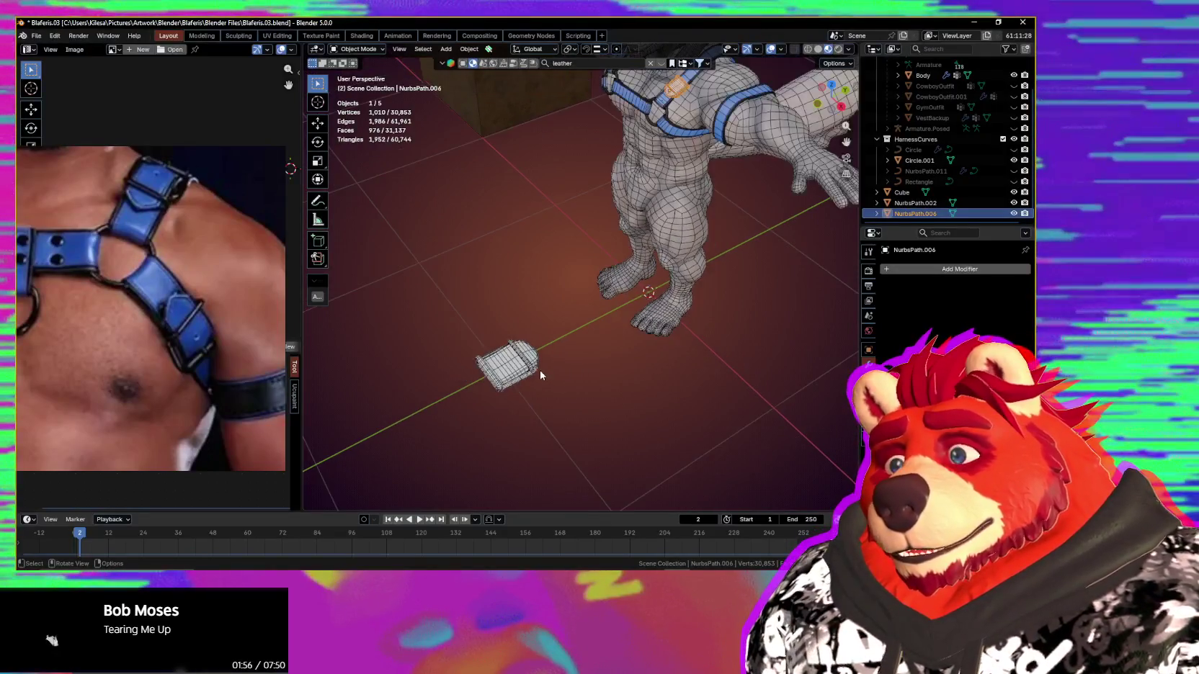
middle_drag(540, 374, 551, 352)
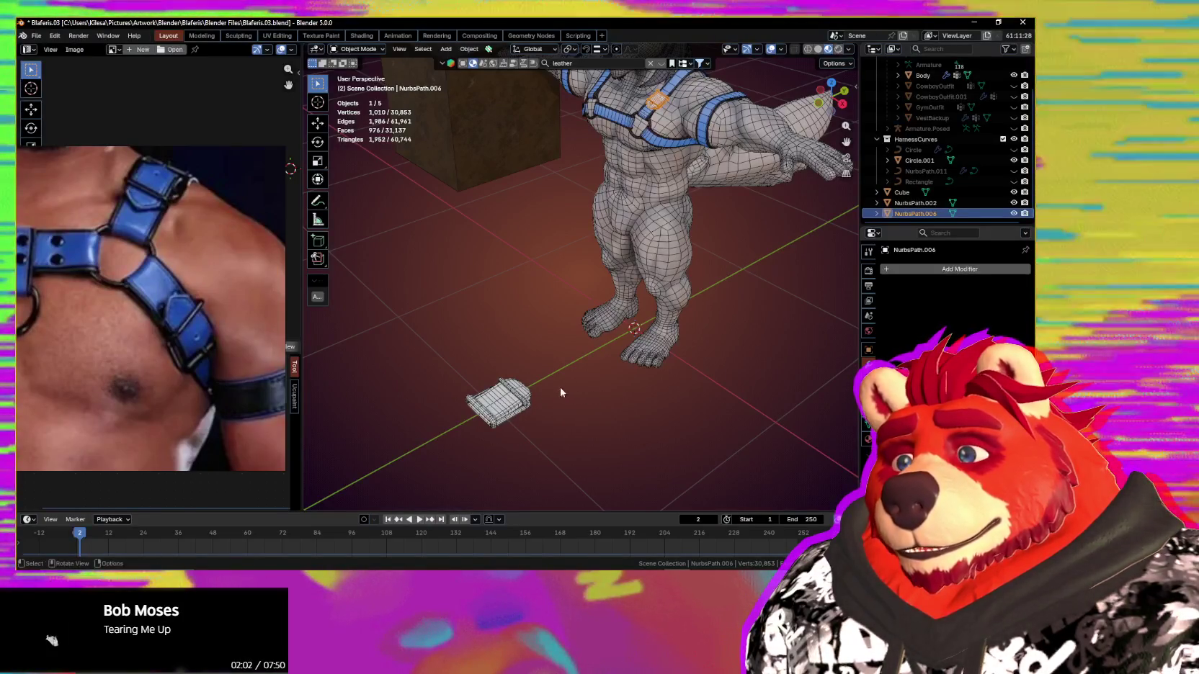
middle_drag(557, 396, 580, 381)
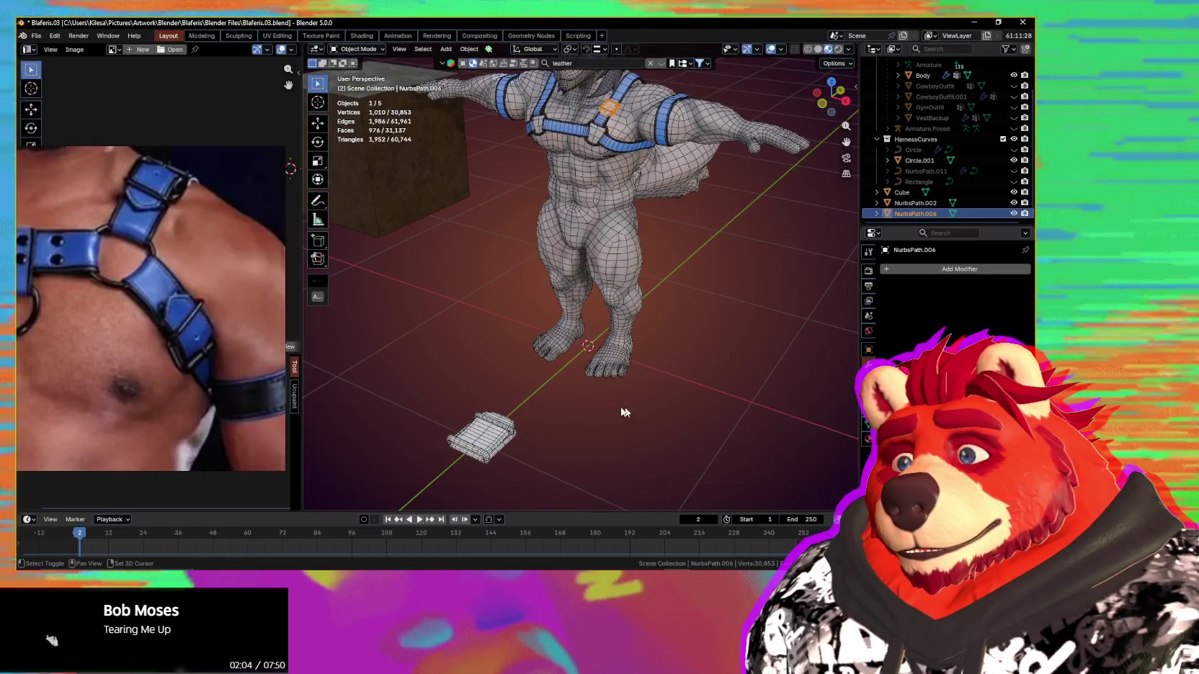
middle_drag(569, 424, 561, 415)
key(ctrl+l)
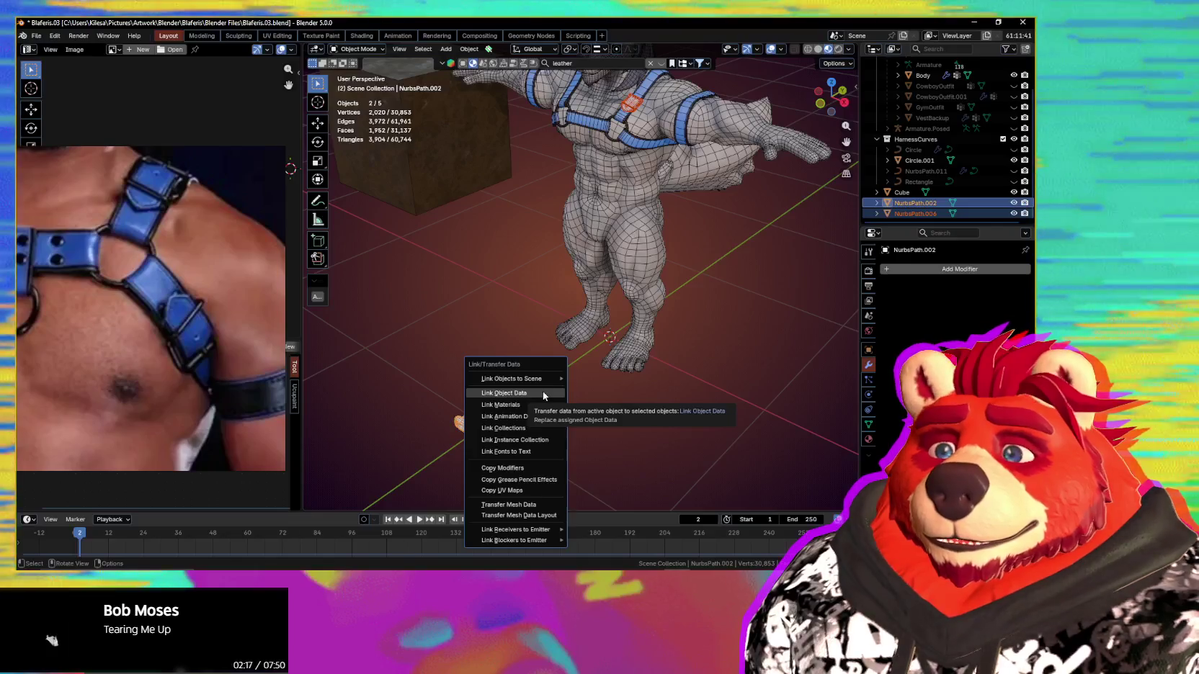
Step: Link the shoulder-strap buckle to the new buckle's mesh data and scale the shared mesh down slightly
click(544, 393)
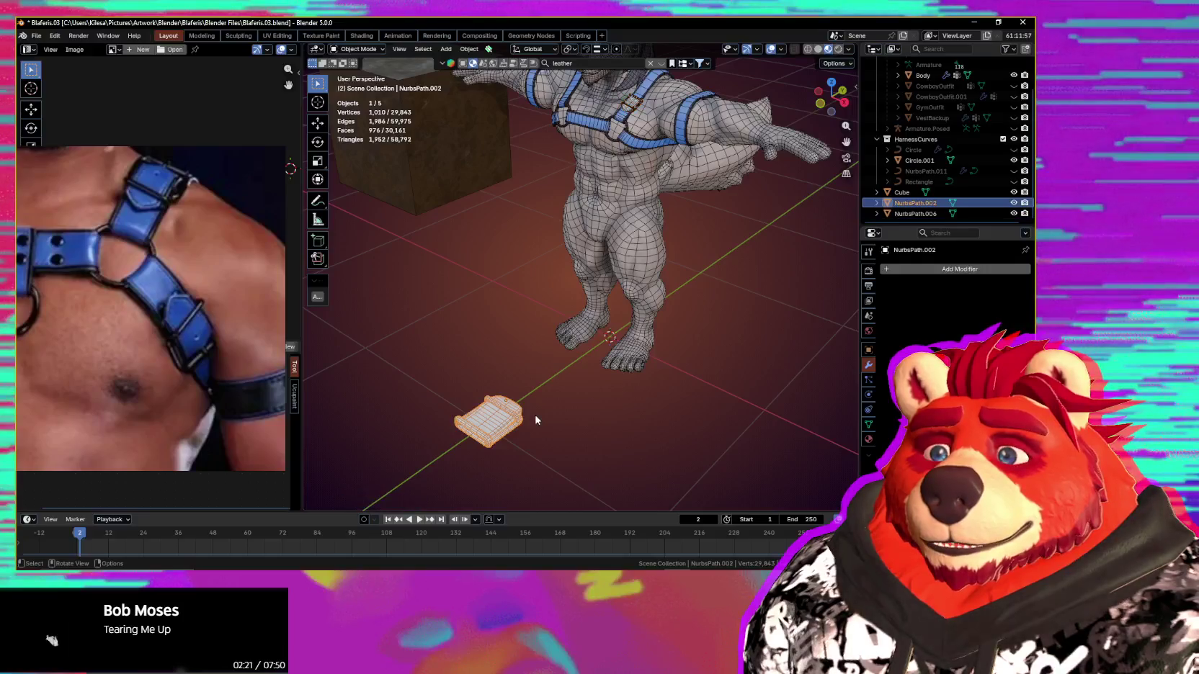
key(Tab)
key(s)
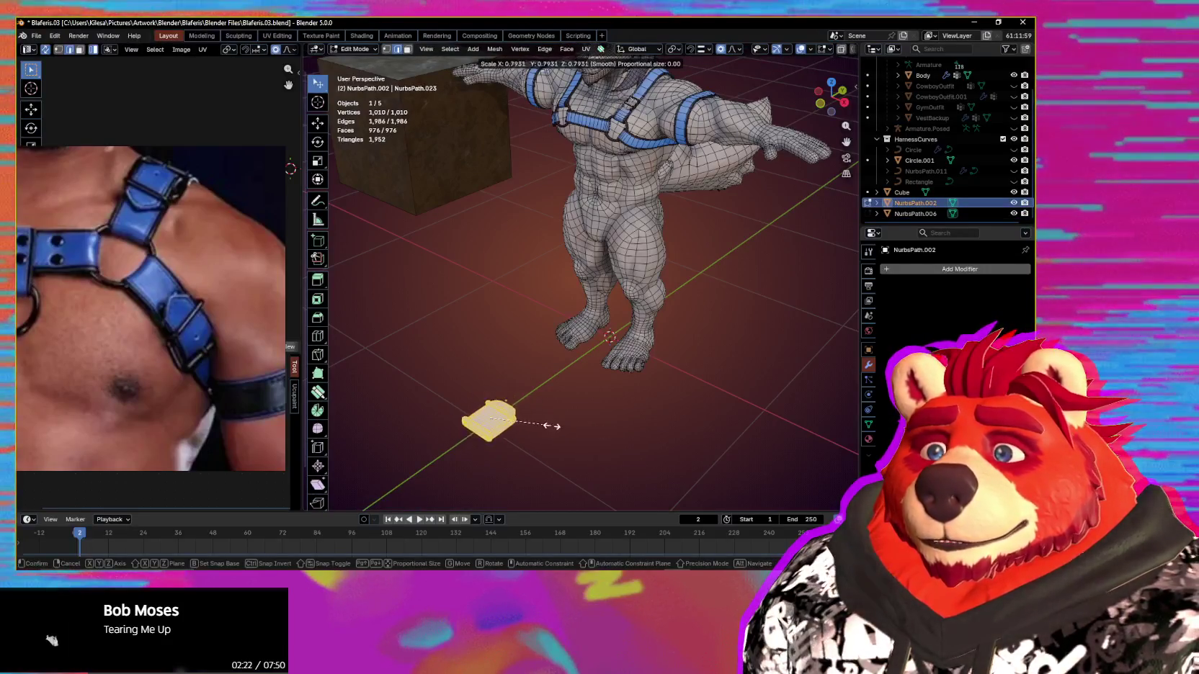
click(551, 426)
Step: Deselect the geometry, return to Object Mode, and select the buckle on the shoulder strap
mouse_move(570, 428)
middle_down()
mouse_move(536, 335)
mouse_move(459, 443)
mouse_move(574, 292)
mouse_move(596, 297)
middle_up()
scroll(555, 368, up, 2)
scroll(535, 334, up, 2)
scroll(535, 334, down, 4)
scroll(459, 443, down, 2)
scroll(574, 292, up, 1)
scroll(574, 291, up, 5)
key(alt+a)
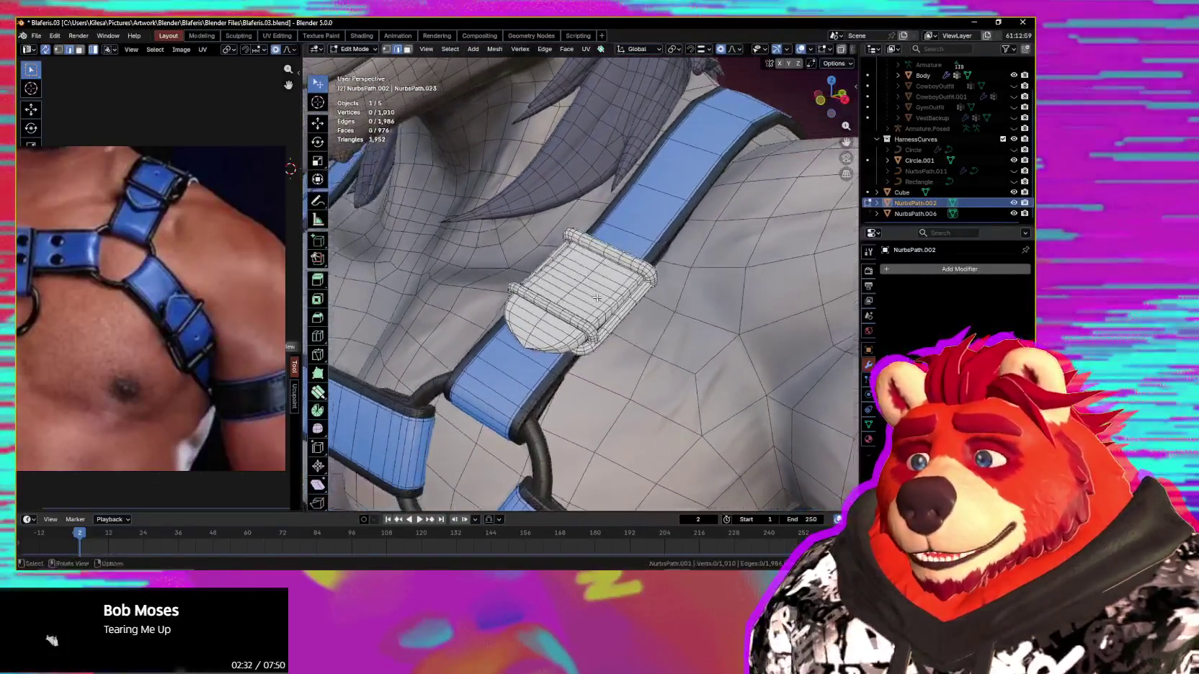
key(ctrl+Tab)
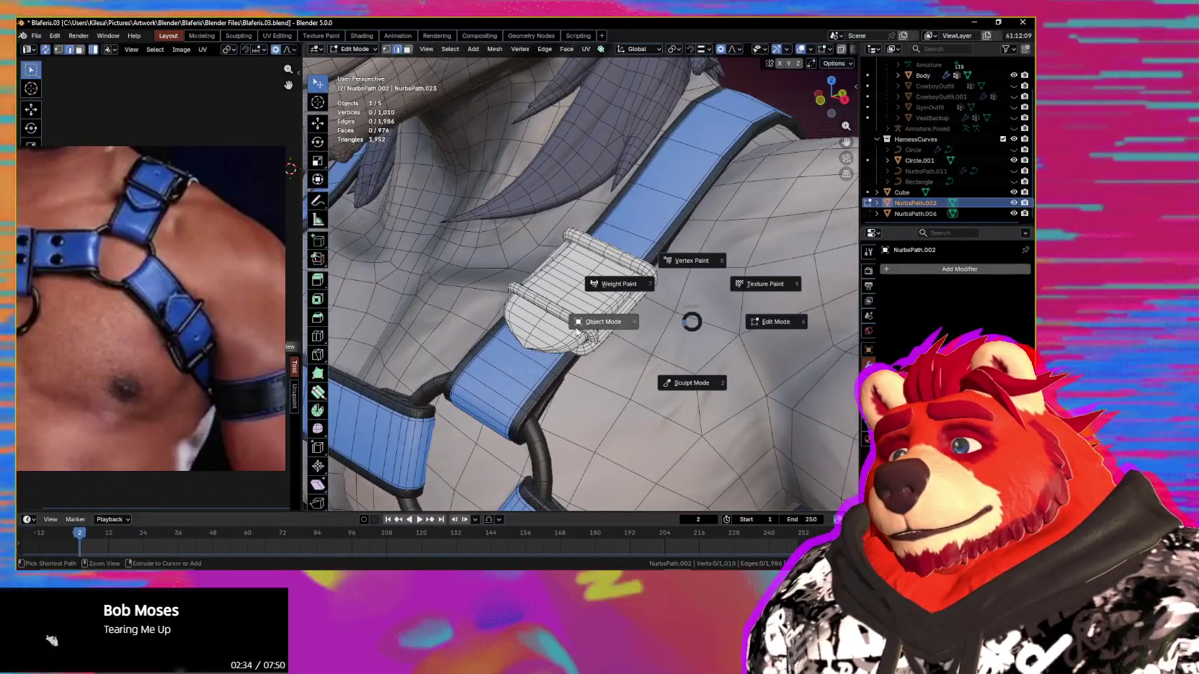
click(577, 330)
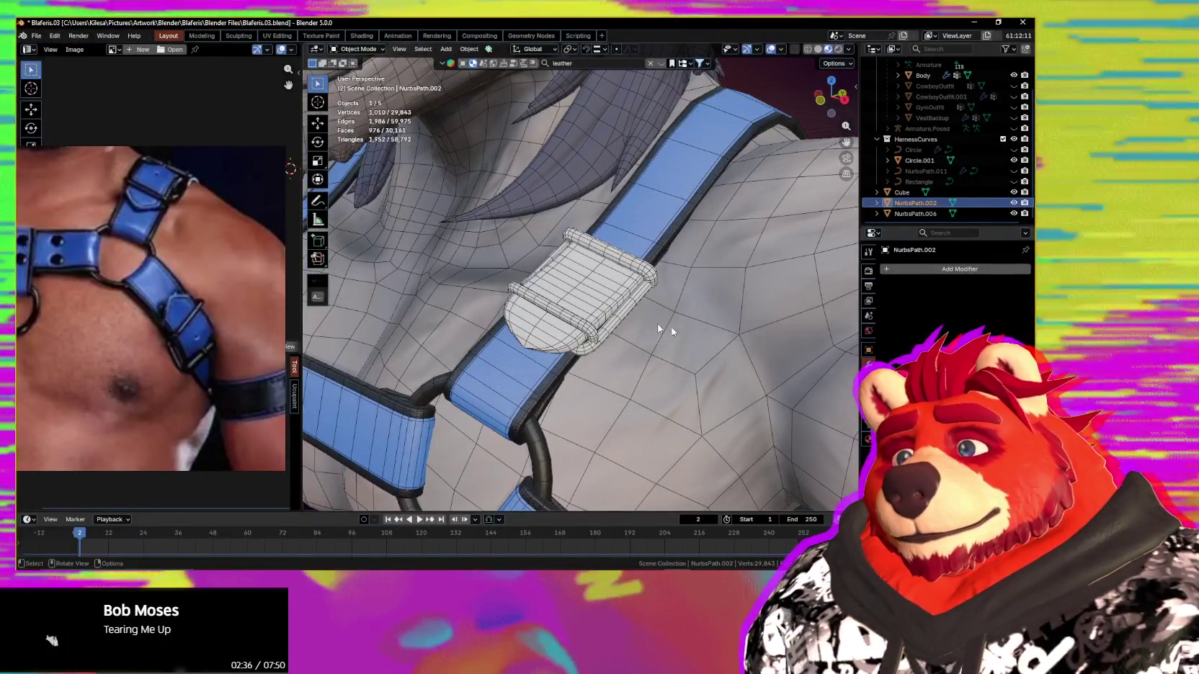
click(588, 294)
mouse_move(588, 294)
middle_down()
mouse_move(664, 366)
mouse_move(632, 443)
mouse_move(841, 366)
mouse_move(614, 244)
mouse_move(565, 277)
mouse_move(728, 293)
mouse_move(796, 318)
mouse_move(742, 353)
mouse_move(554, 355)
mouse_move(569, 360)
mouse_move(541, 418)
mouse_move(497, 454)
middle_up()
Step: Select the chest-strap object NurbsPath.002 and enter Edit Mode
scroll(576, 364, down, 3)
scroll(580, 368, down, 2)
scroll(584, 370, down, 2)
scroll(616, 303, up, 3)
mouse_move(615, 303)
middle_down()
mouse_move(602, 276)
mouse_move(596, 289)
middle_up()
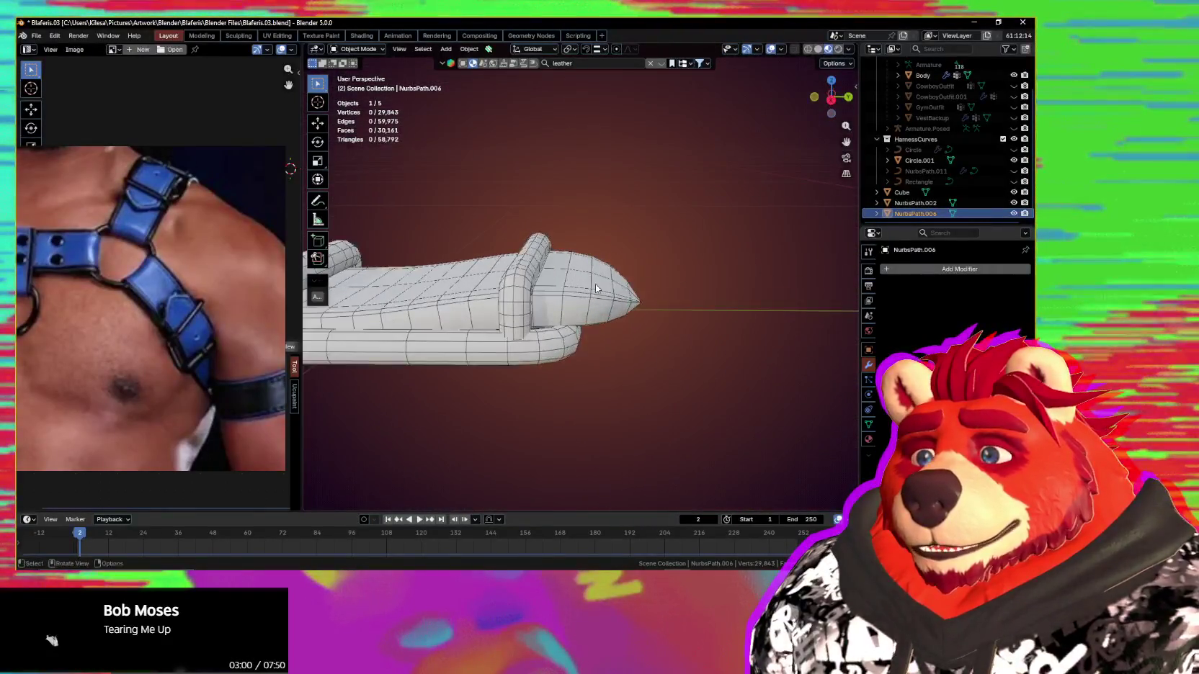
middle_drag(679, 293, 635, 296)
click(636, 297)
key(Tab)
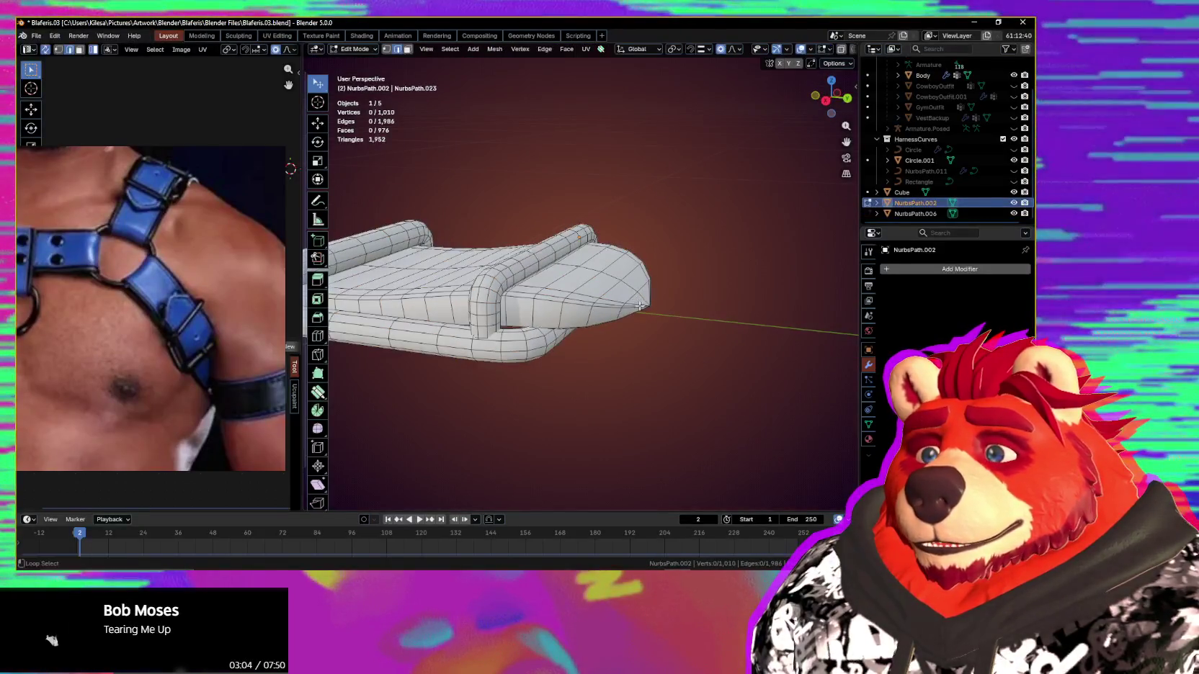
Step: Select the linked buckle part and start moving it along the Z axis
key(Tab)
key(Tab)
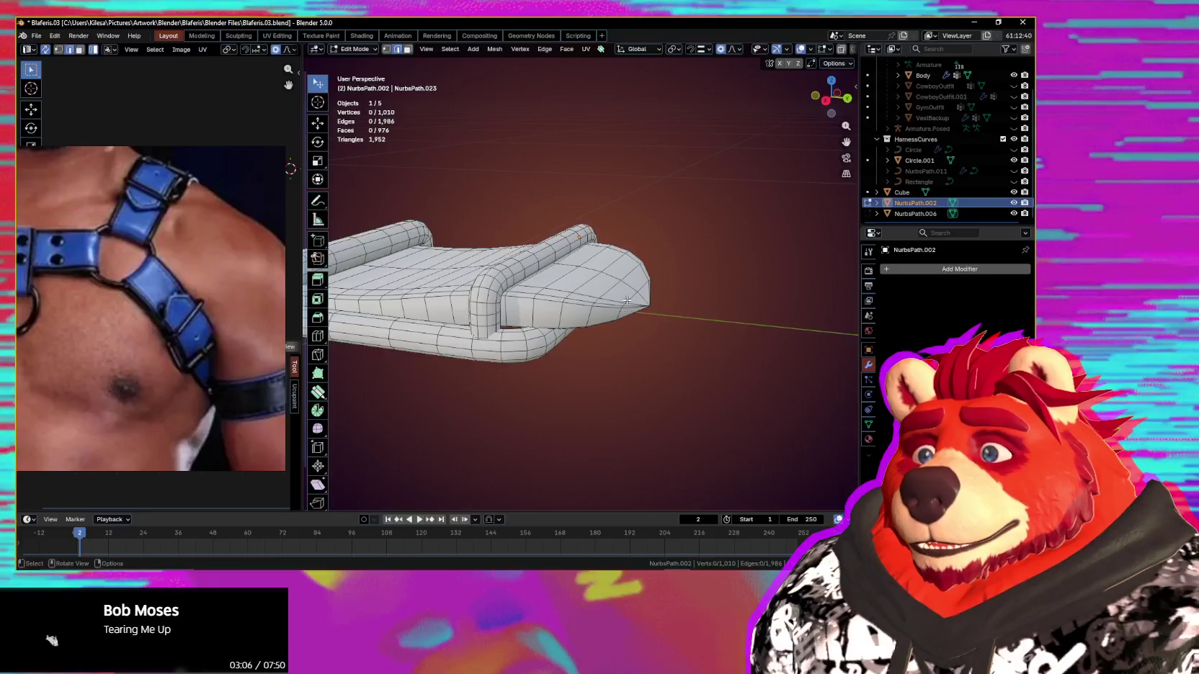
middle_drag(681, 309, 682, 311)
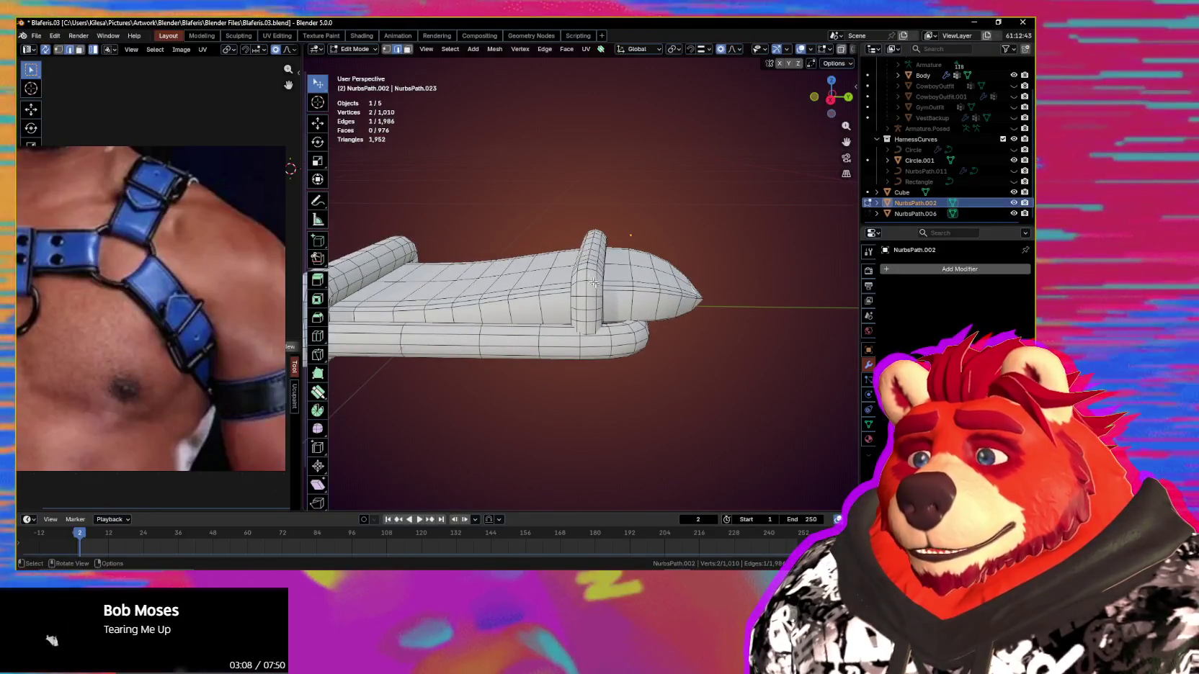
key(ctrl+l)
middle_drag(590, 277, 604, 280)
key(g)
key(z)
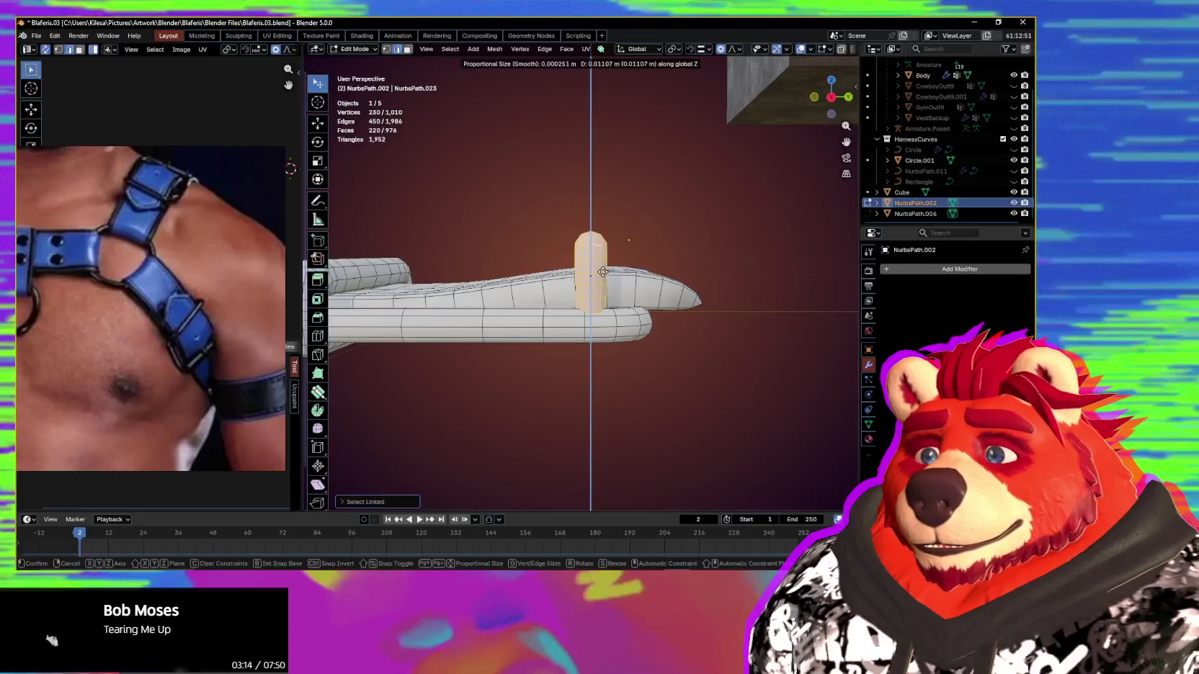
Step: Confirm the buckle part raised about 0.011 m along Z, abandoning a trial vertical scale
click(603, 271)
middle_drag(602, 272, 676, 276)
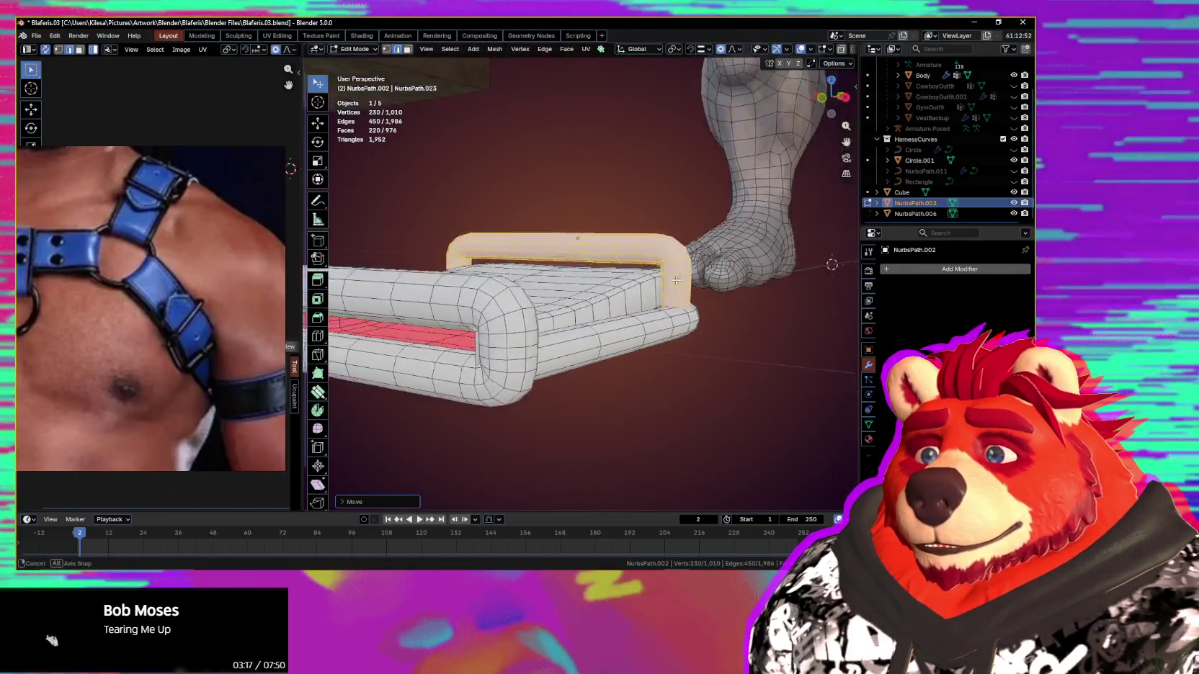
key(s)
key(z)
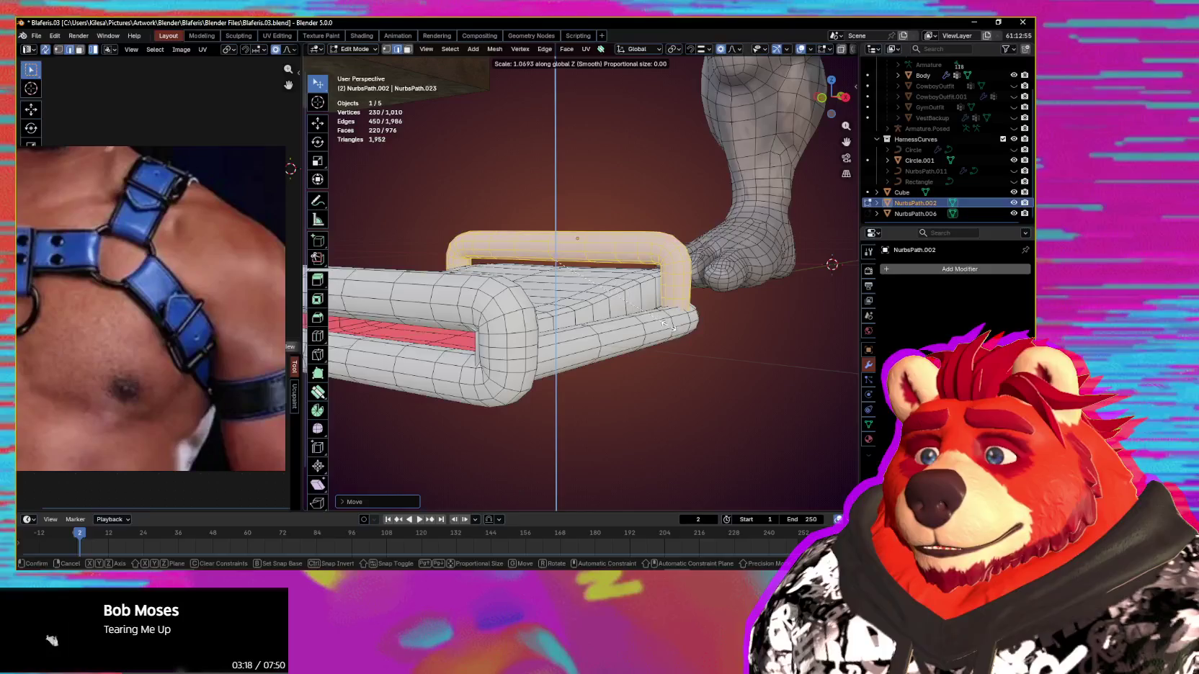
key(Escape)
mouse_move(669, 347)
middle_down()
mouse_move(644, 312)
mouse_move(704, 341)
middle_up()
Step: Lower a crosswise strap edge loop along Z so the strap sits beneath the buckle
alt+click(657, 320)
key(g)
key(z)
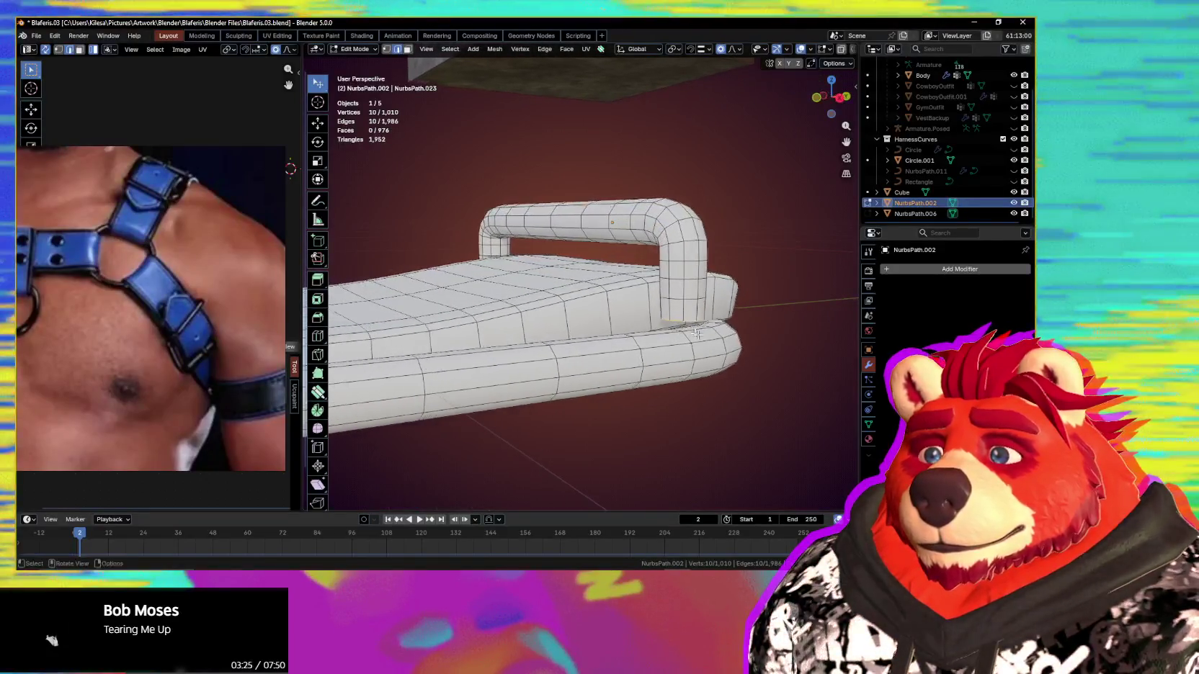
key(Escape)
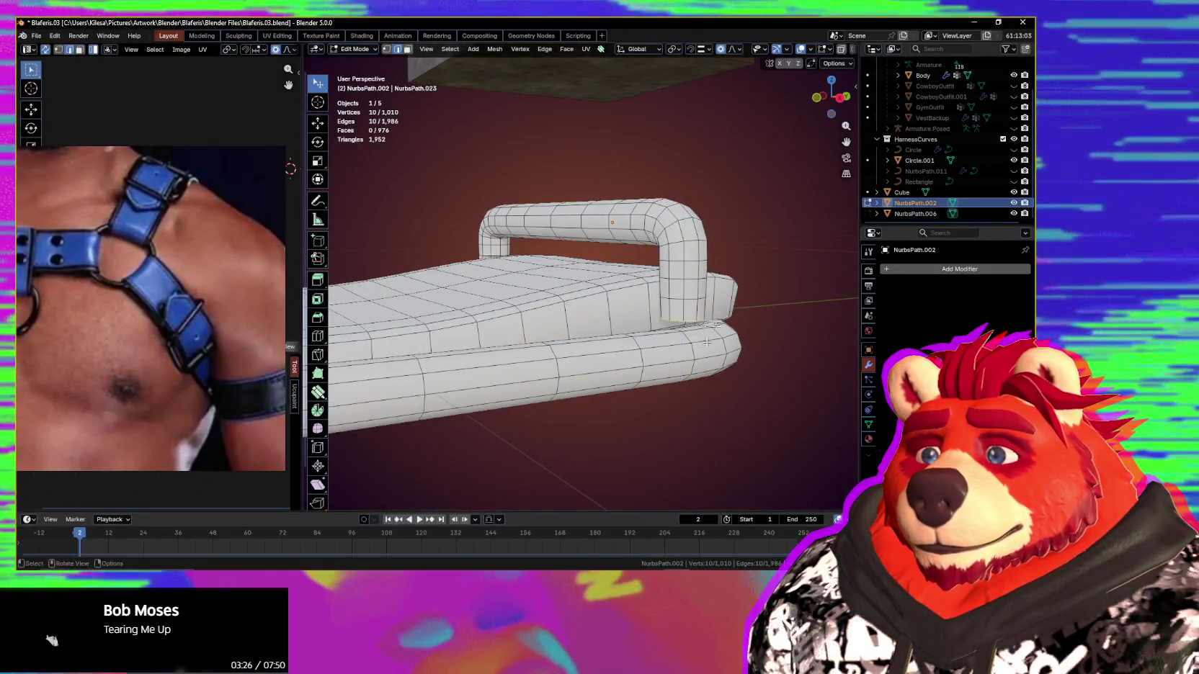
key(g)
key(z)
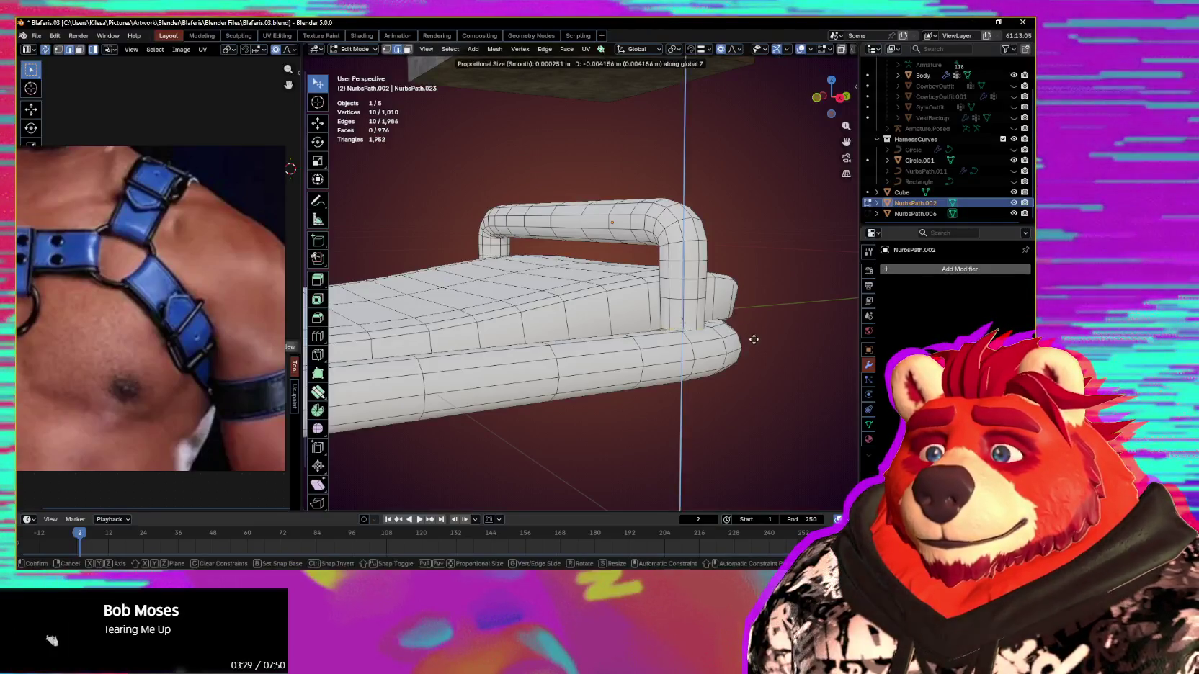
click(754, 354)
middle_drag(758, 350, 724, 306)
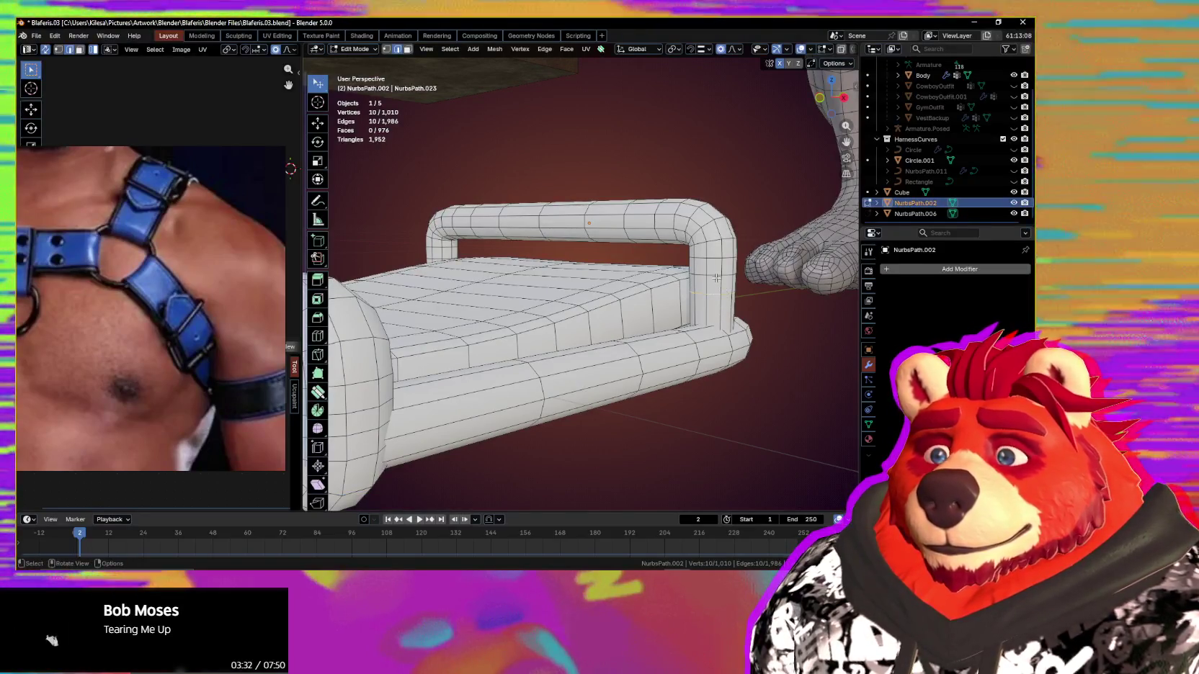
middle_drag(718, 272, 701, 252)
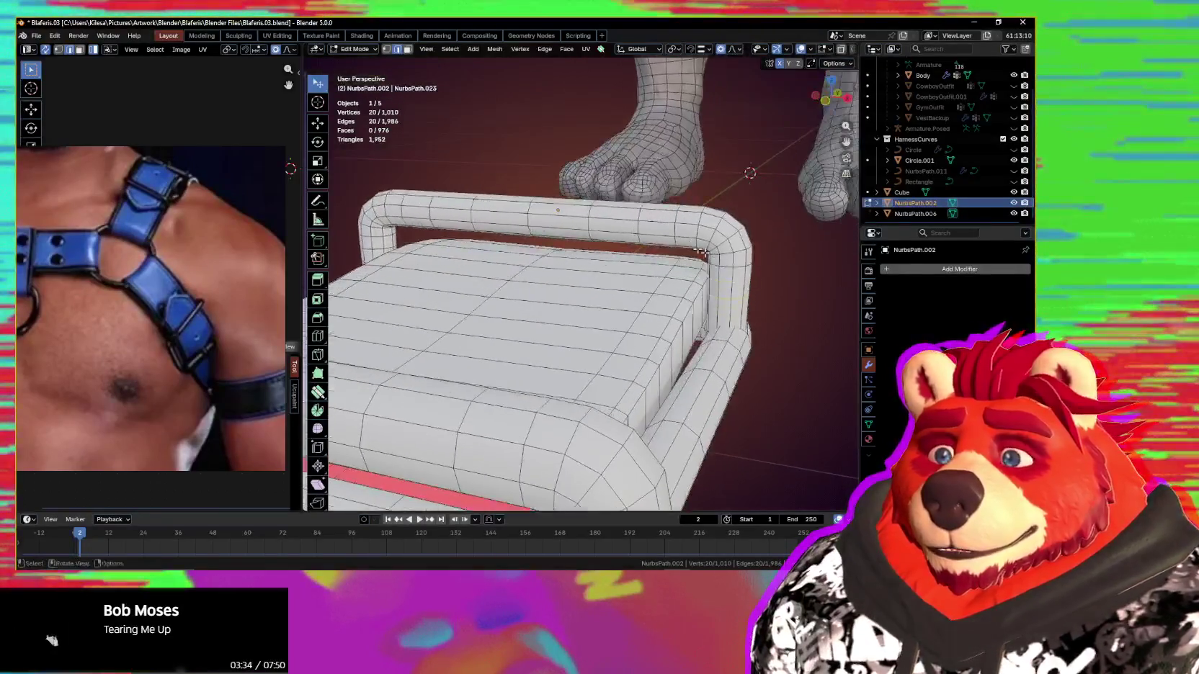
Step: Add a second loop plus its mirrored counterparts and dissolve them, leaving 920 vertices
alt+shift+click(533, 220)
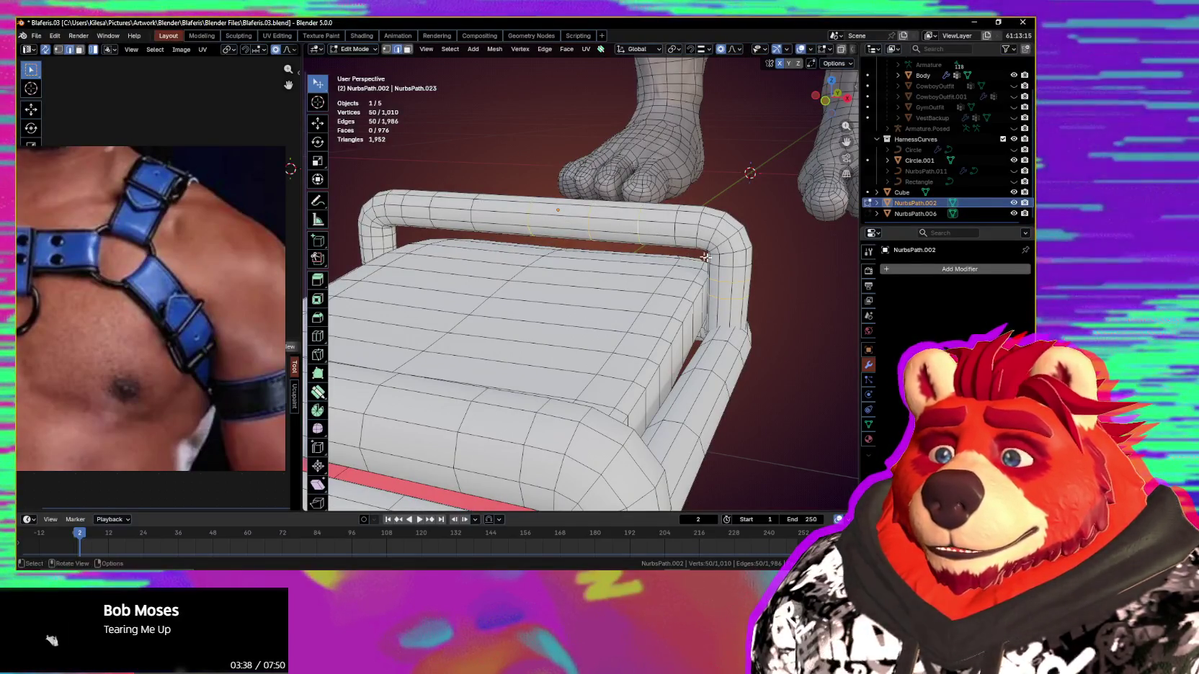
mouse_move(747, 290)
middle_down()
mouse_move(789, 340)
mouse_move(662, 280)
middle_up()
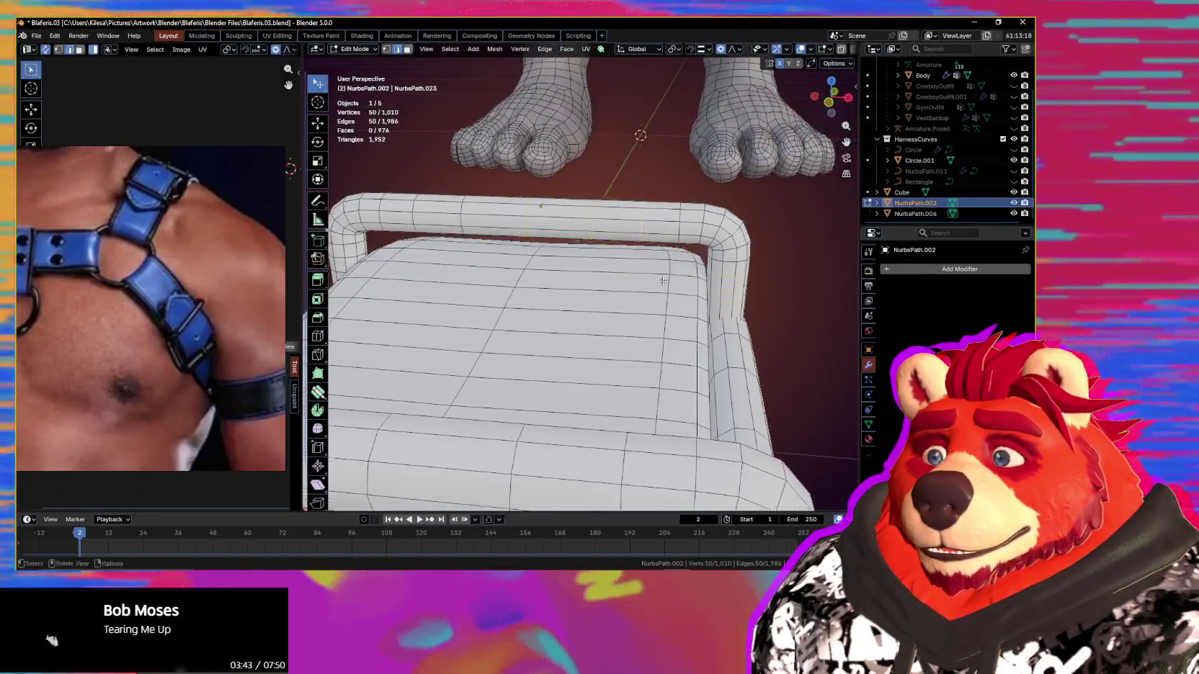
key(ctrl+shift+m)
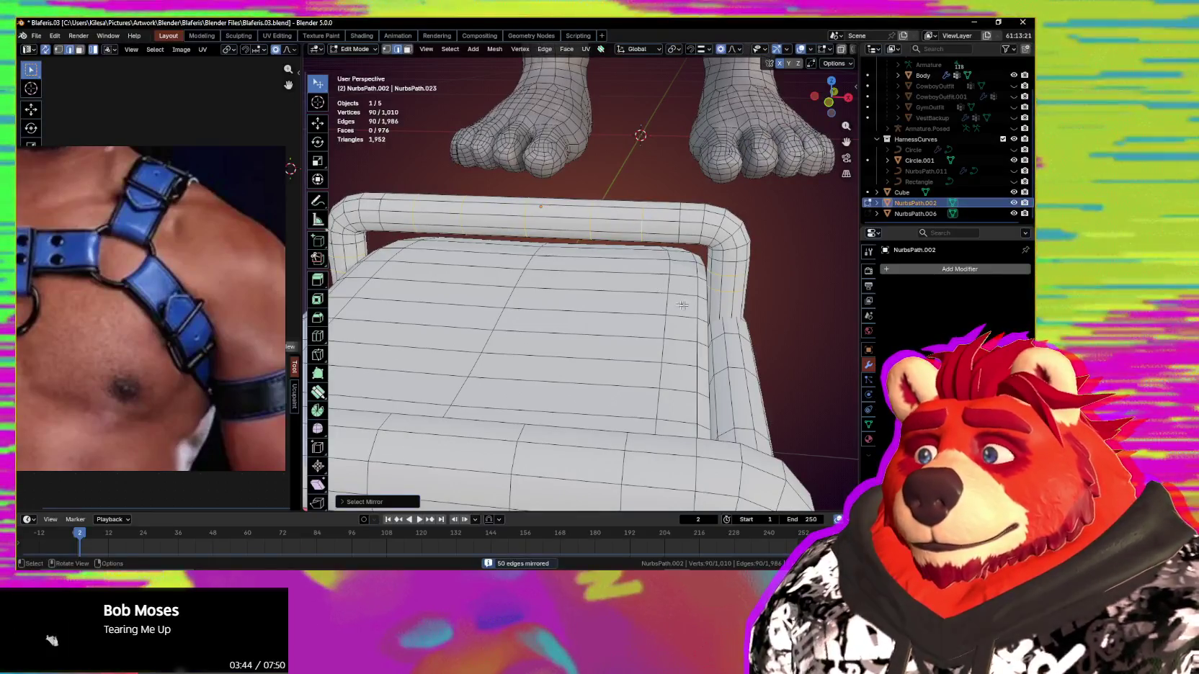
mouse_move(666, 280)
middle_down()
mouse_move(630, 297)
mouse_move(613, 338)
mouse_move(673, 263)
middle_up()
key(ctrl+x)
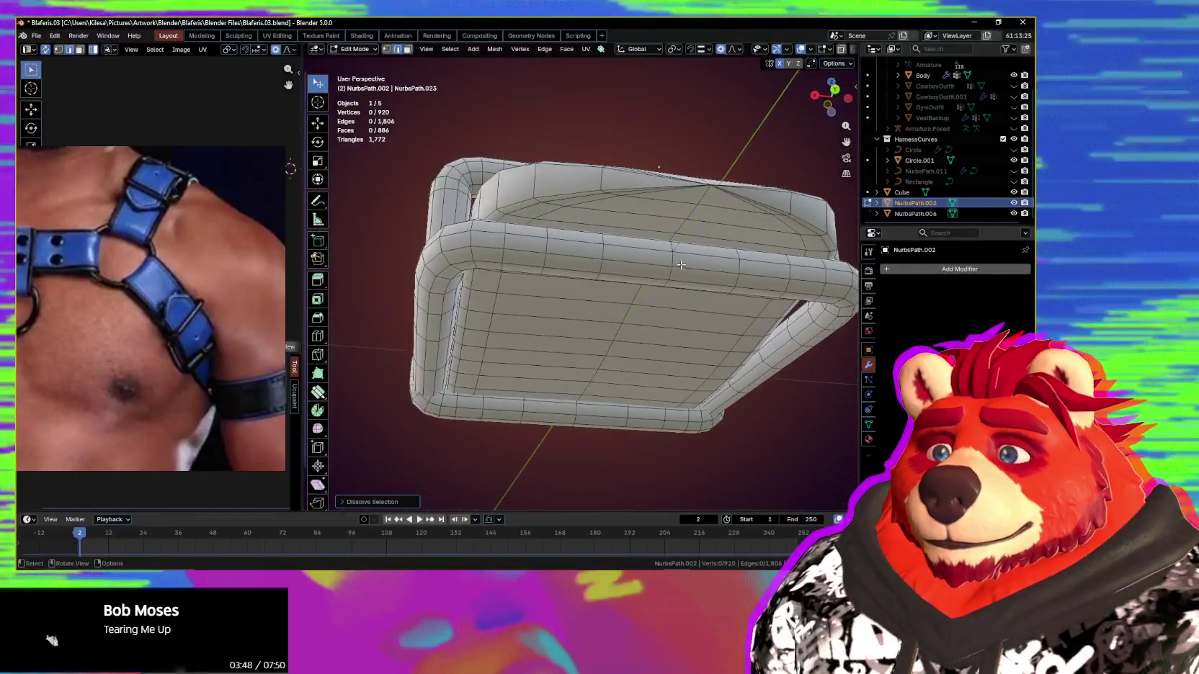
click(673, 262)
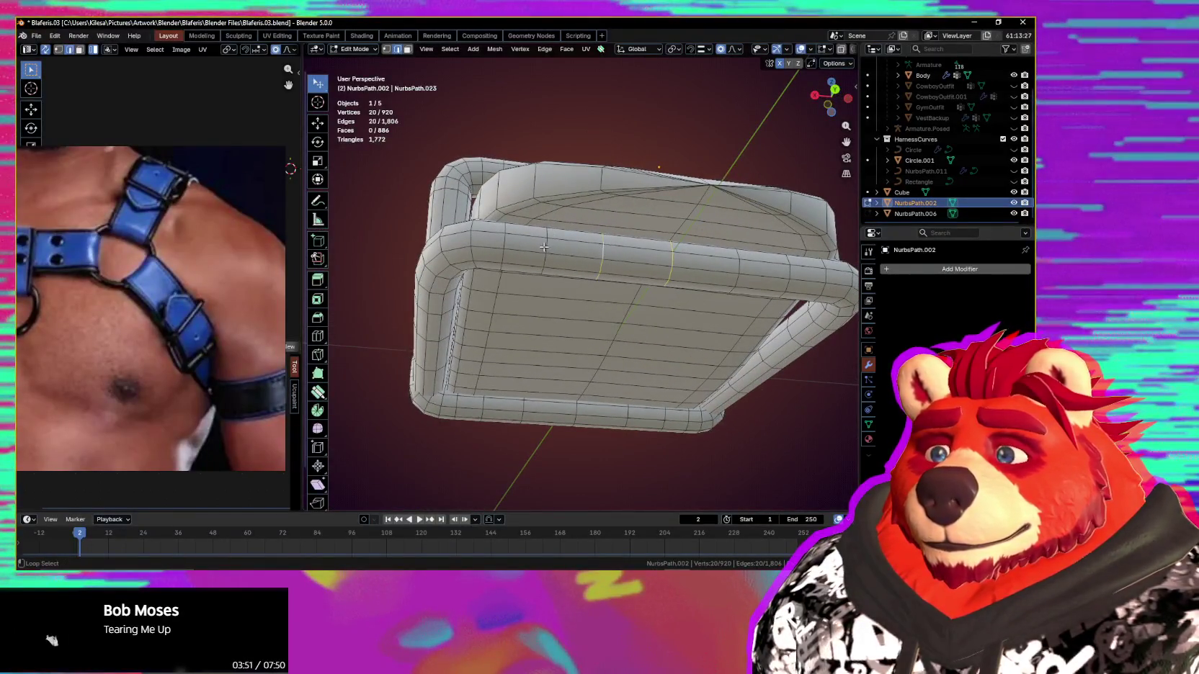
mouse_move(620, 236)
middle_down()
mouse_move(562, 294)
mouse_move(569, 317)
middle_up()
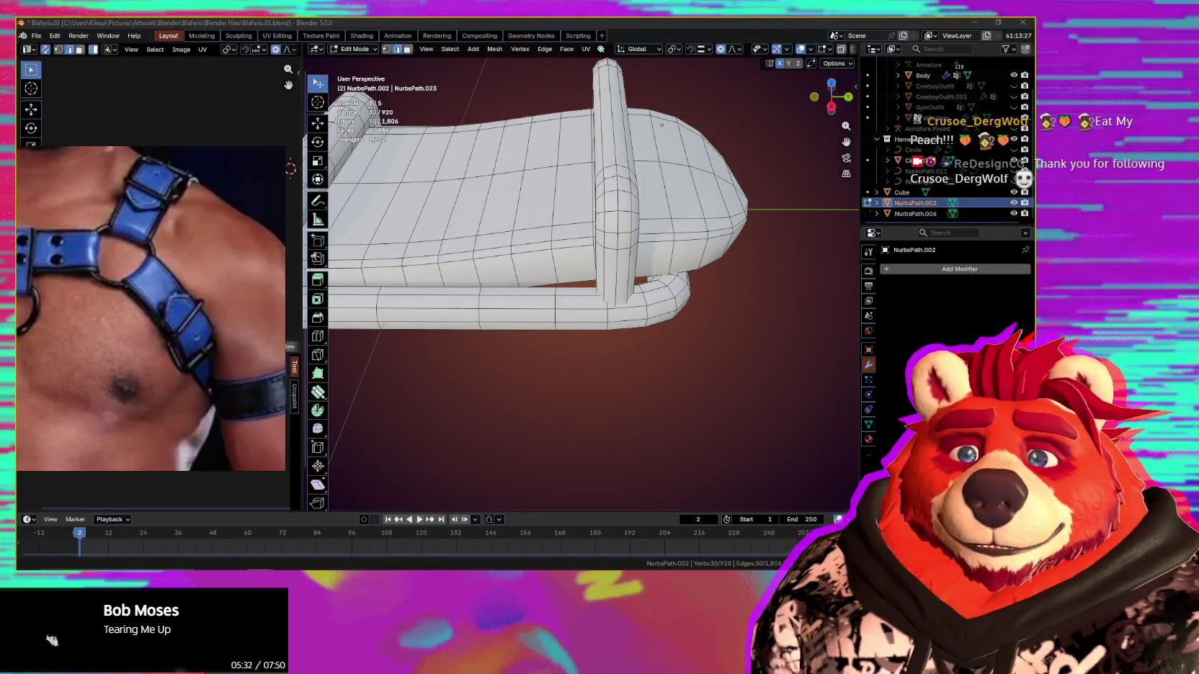
Step: Exit Local View to bring back the full character
middle_drag(755, 366, 626, 233)
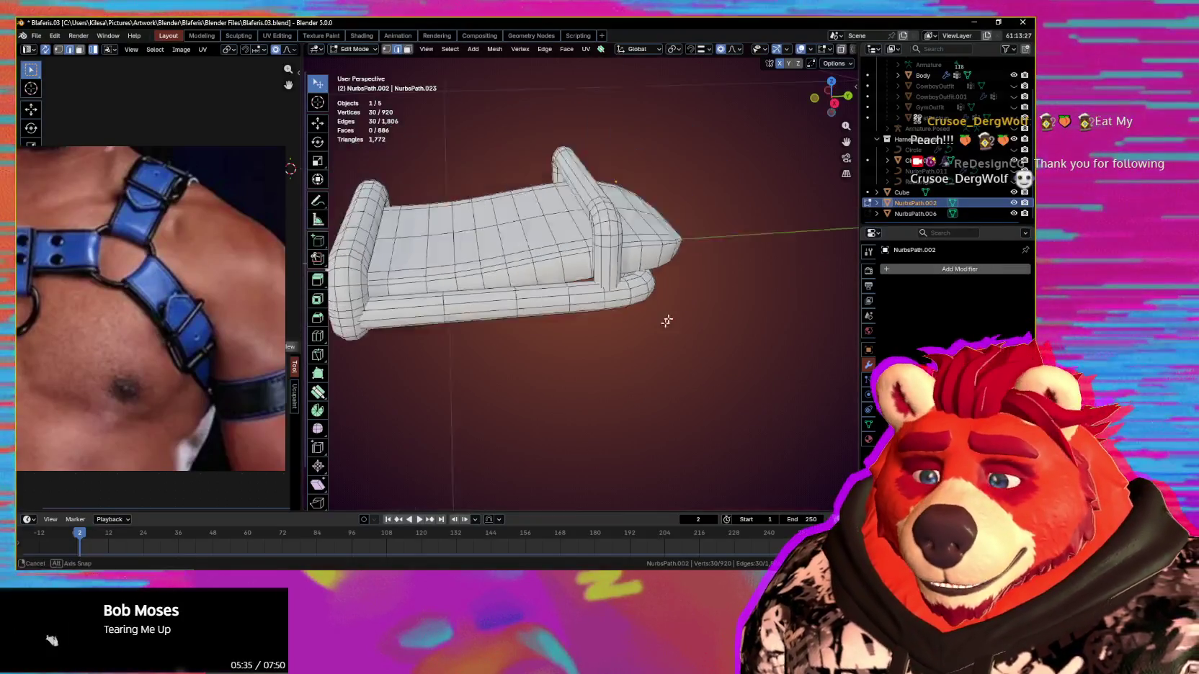
key(KP_Divide)
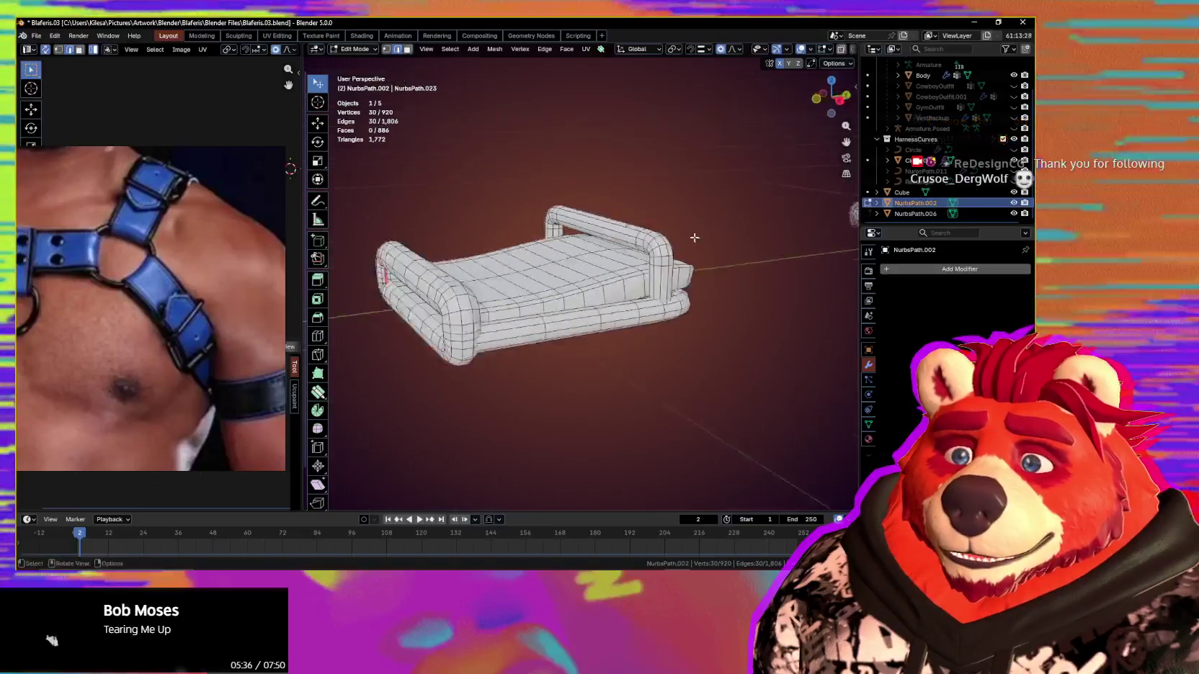
mouse_move(679, 236)
middle_down()
mouse_move(663, 514)
mouse_move(654, 259)
middle_up()
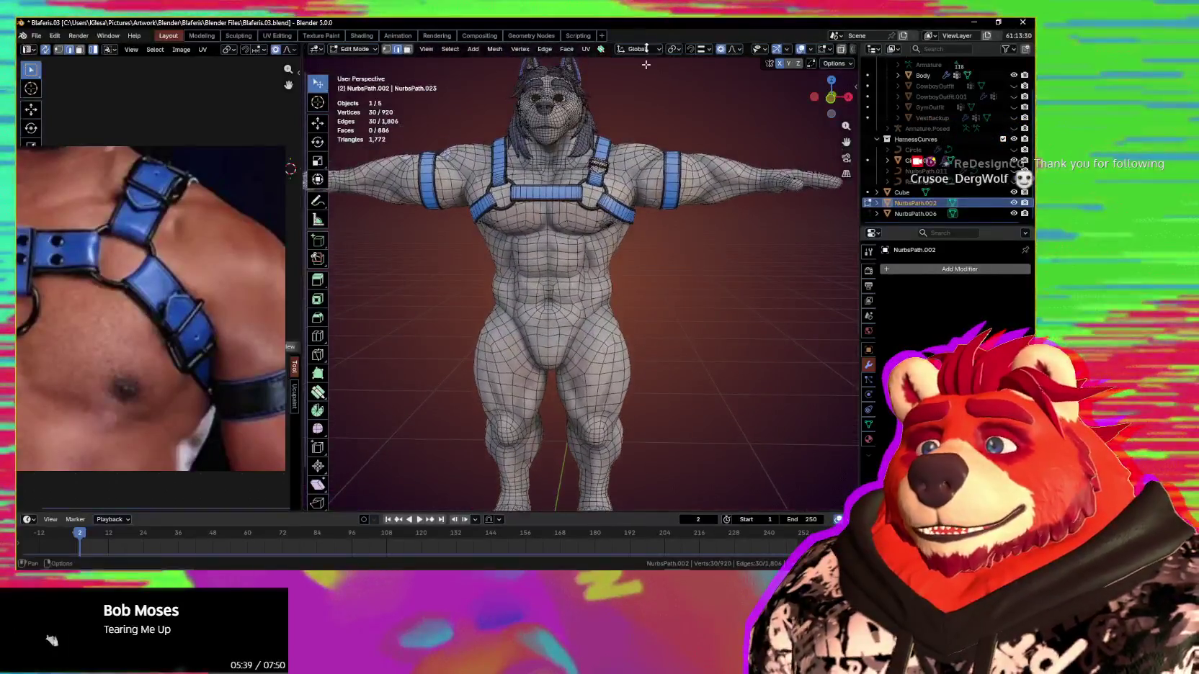
Step: Hide viewport overlays, inspect the buckle around the character, then frame NurbsPath.002 with View Selected
key(shift+alt+z)
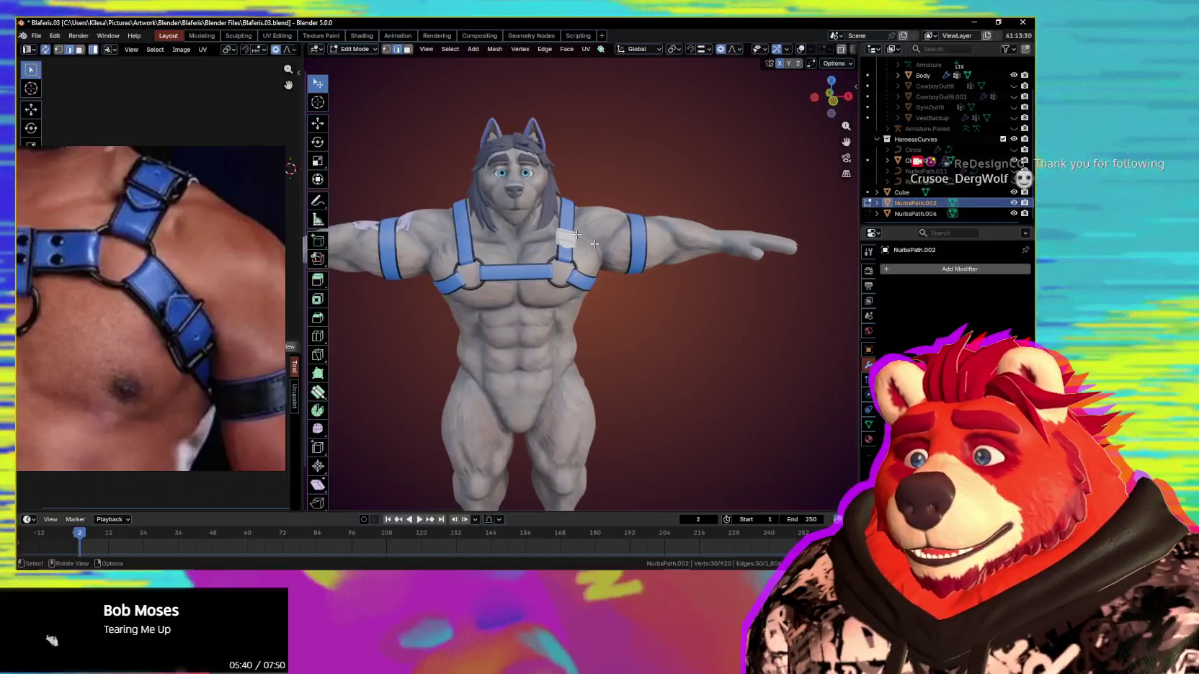
middle_drag(654, 259, 683, 291)
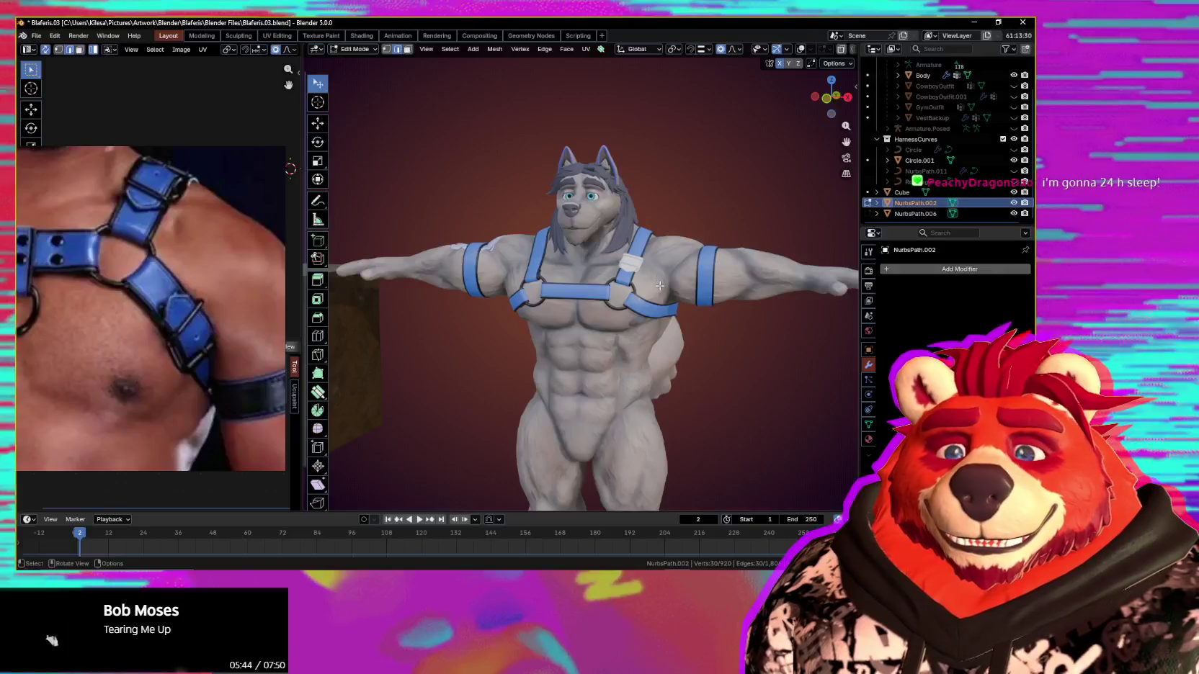
middle_drag(686, 298, 681, 305)
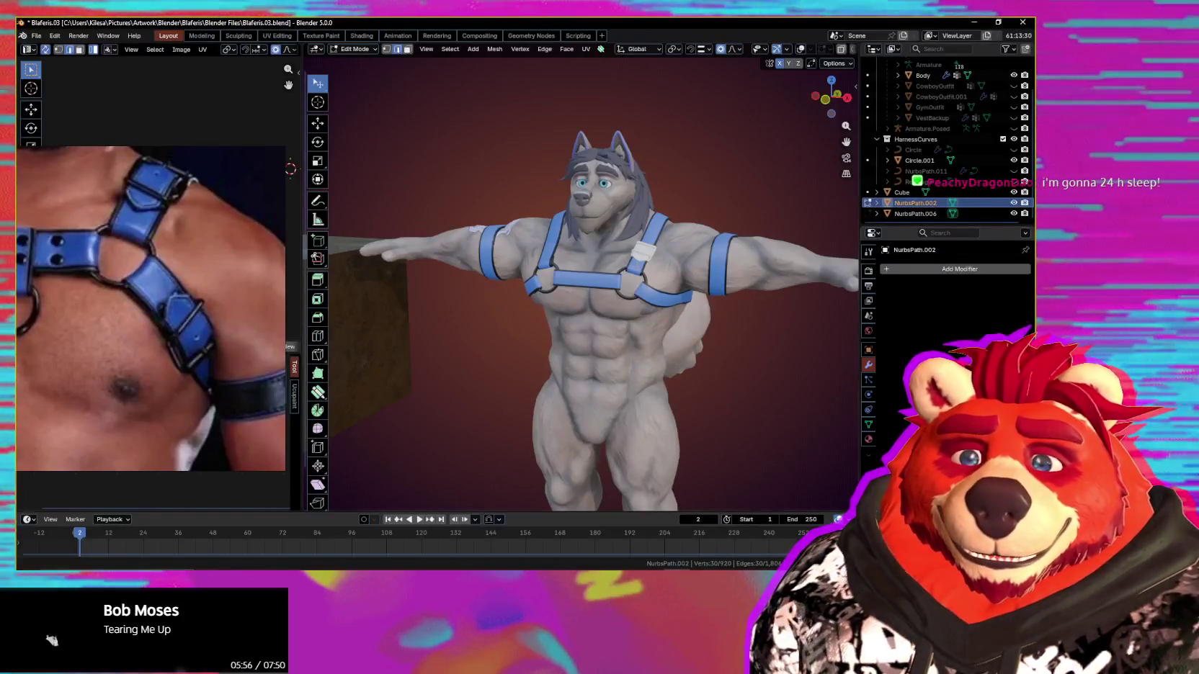
middle_drag(603, 378, 621, 358)
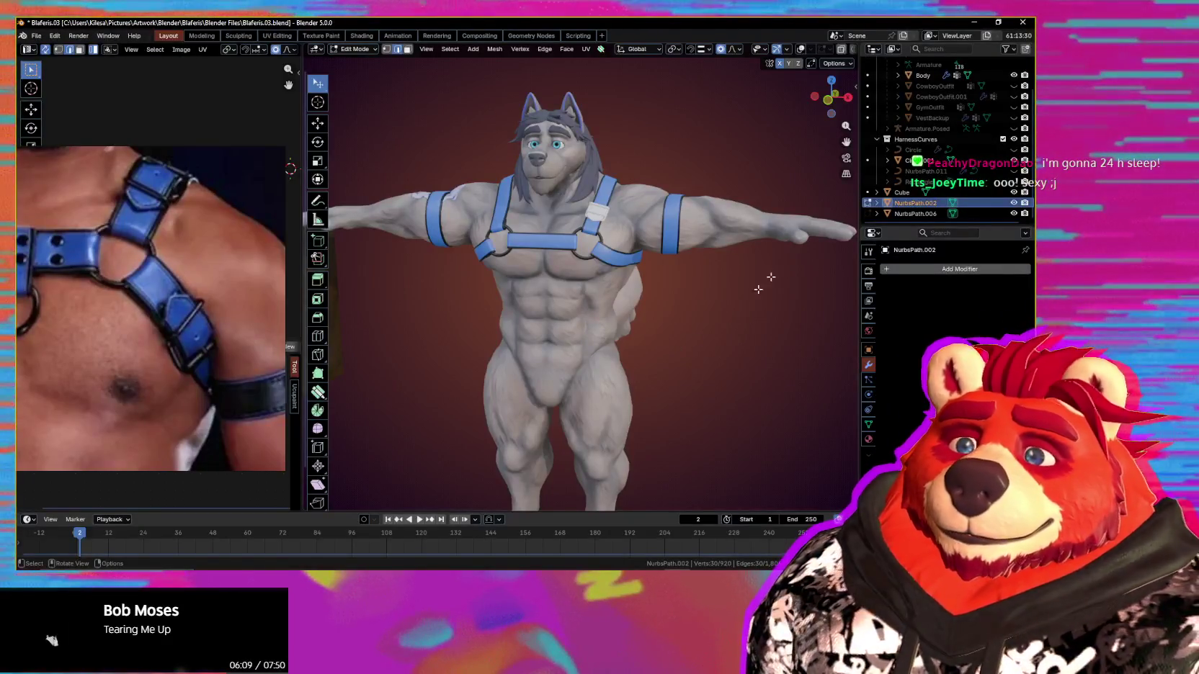
mouse_move(758, 289)
middle_down()
mouse_move(554, 347)
mouse_move(483, 472)
middle_up()
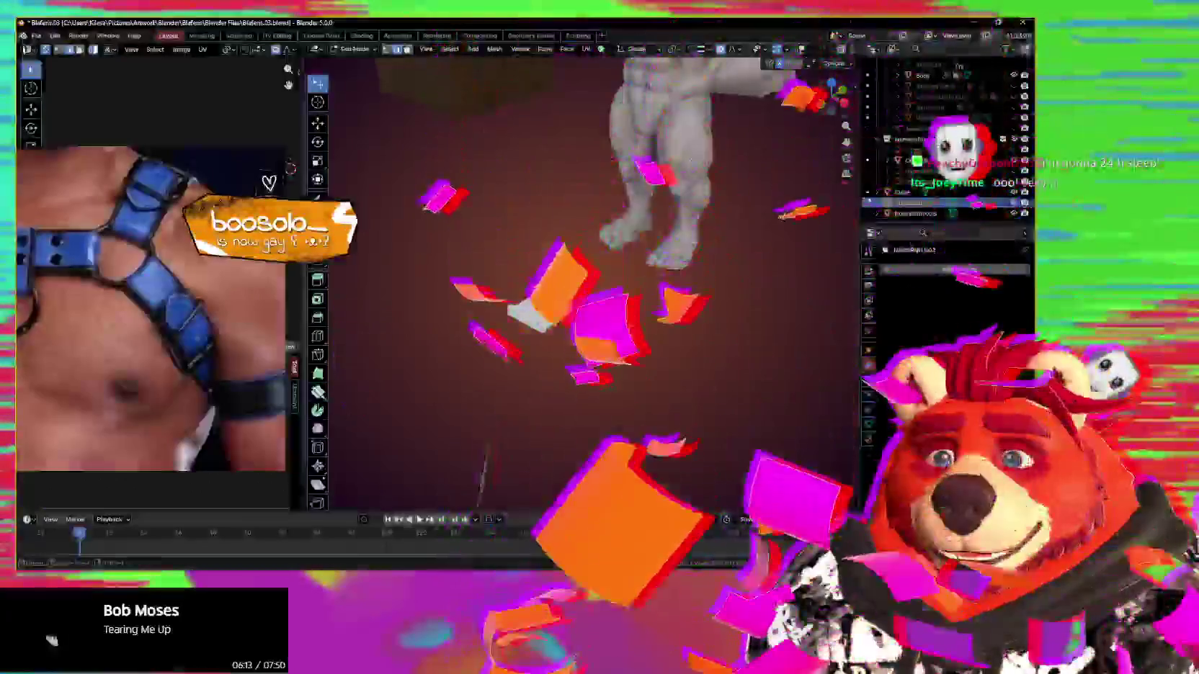
key(KP_Decimal)
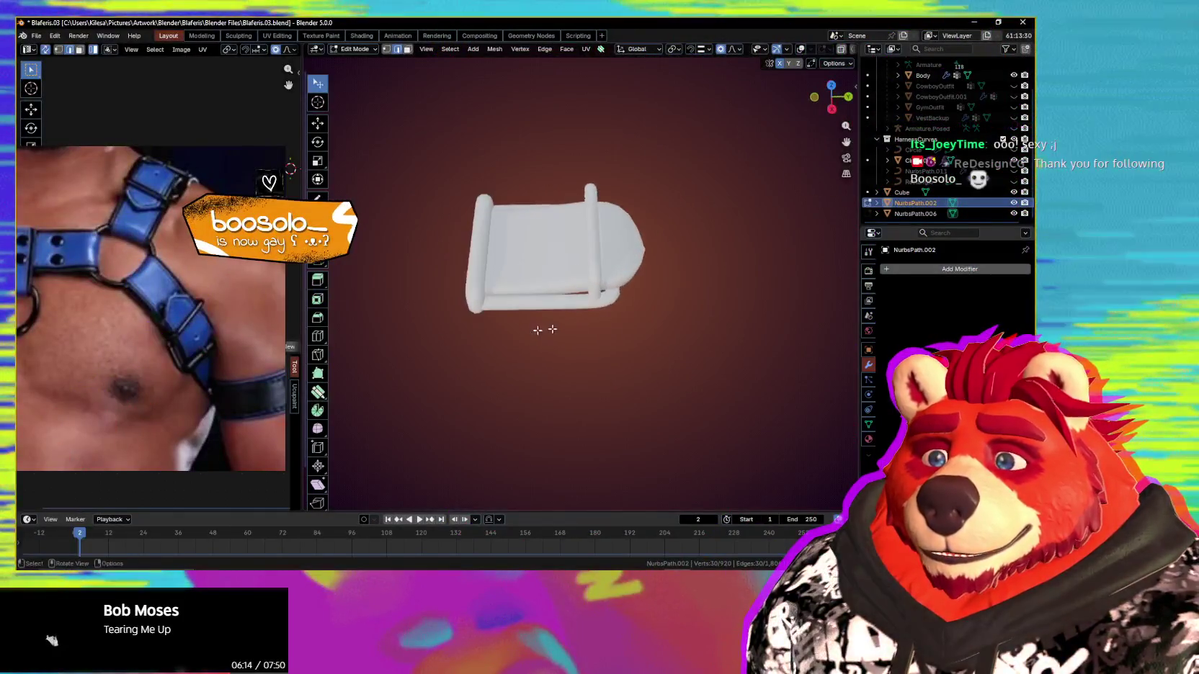
Step: Select and grow the strap-tip edge loop, then merge it At Center, leaving 907 vertices
middle_drag(538, 330, 572, 313)
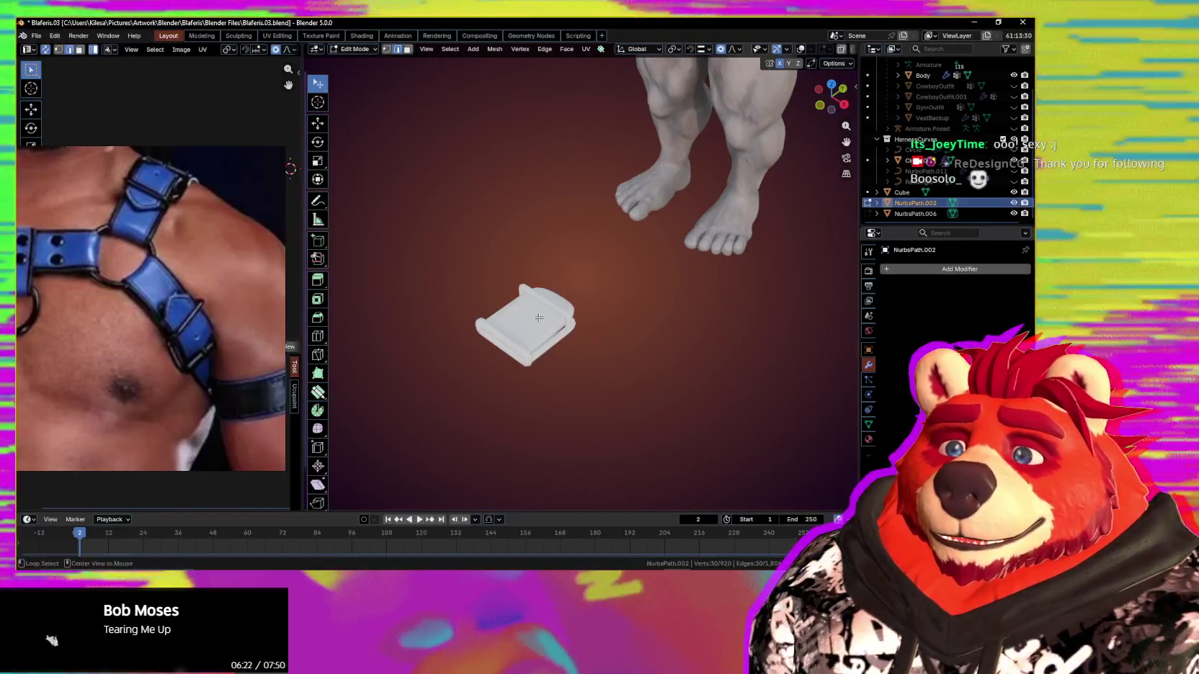
scroll(600, 362, up, 2)
scroll(599, 361, up, 3)
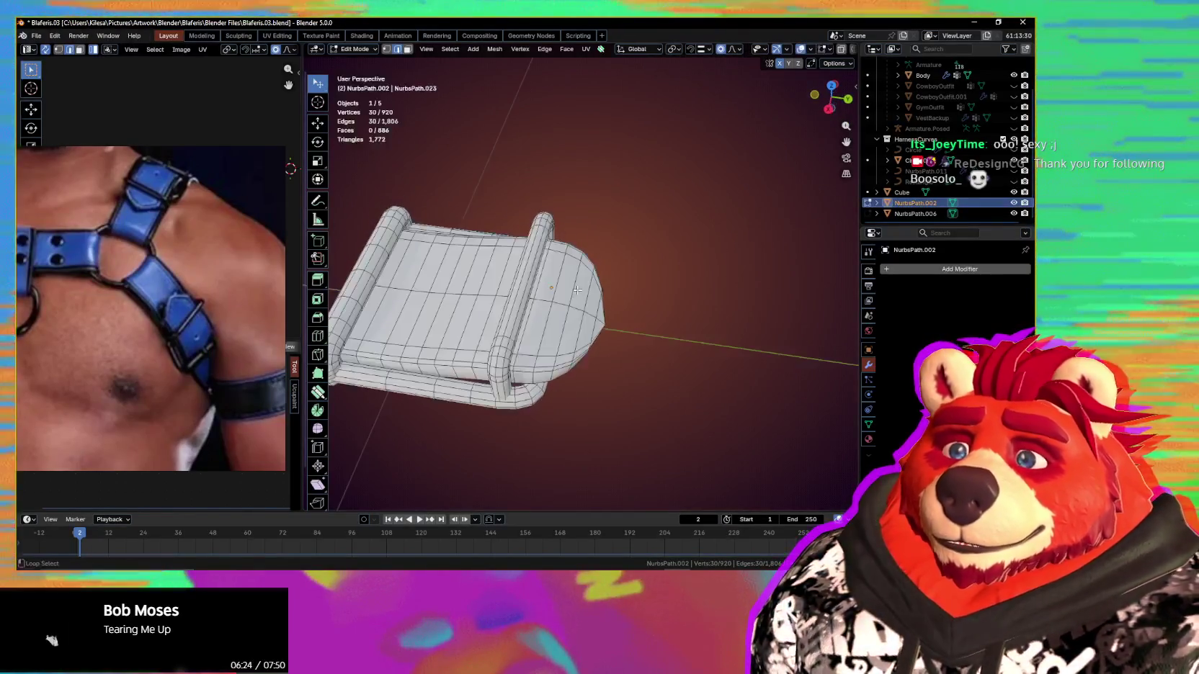
mouse_move(599, 362)
middle_down()
mouse_move(583, 322)
mouse_move(598, 304)
mouse_move(575, 288)
mouse_move(607, 285)
middle_up()
key(Tab)
key(Tab)
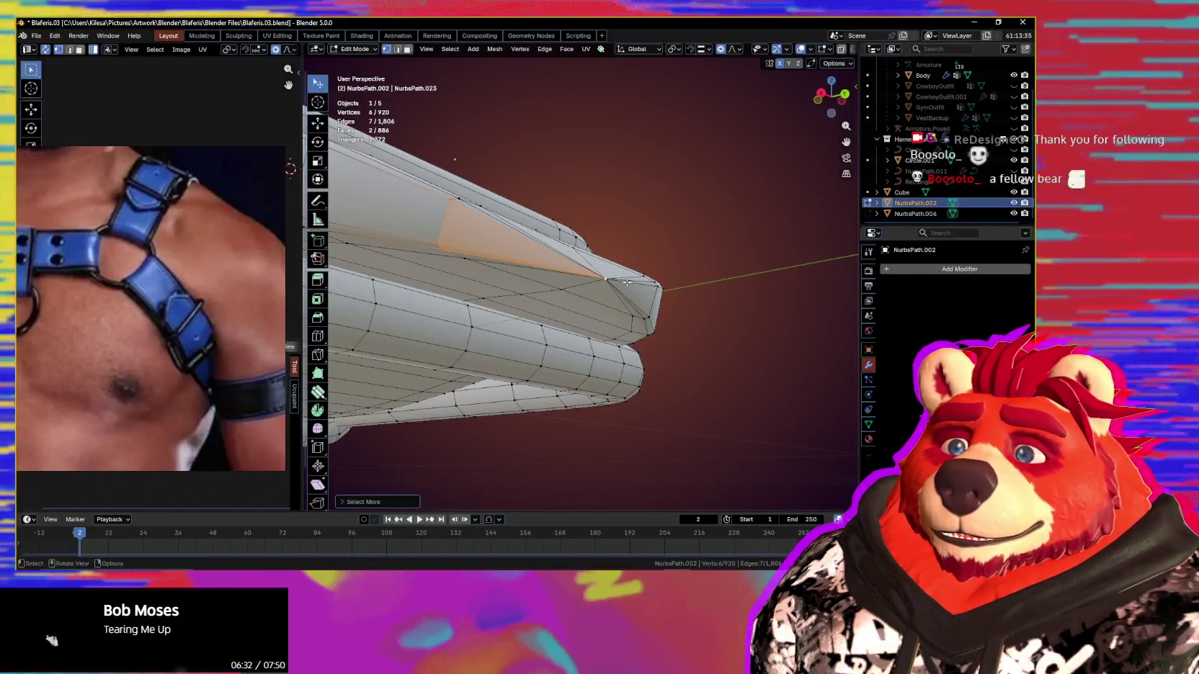
alt+click(446, 212)
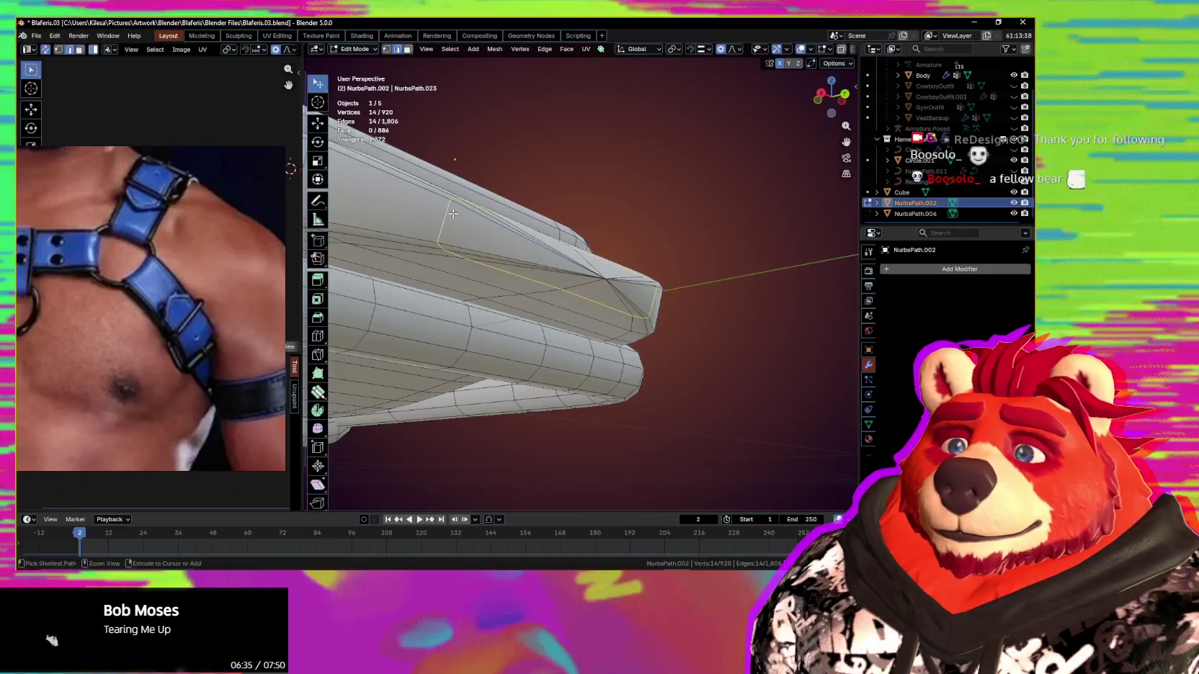
key(ctrl+KP_Add)
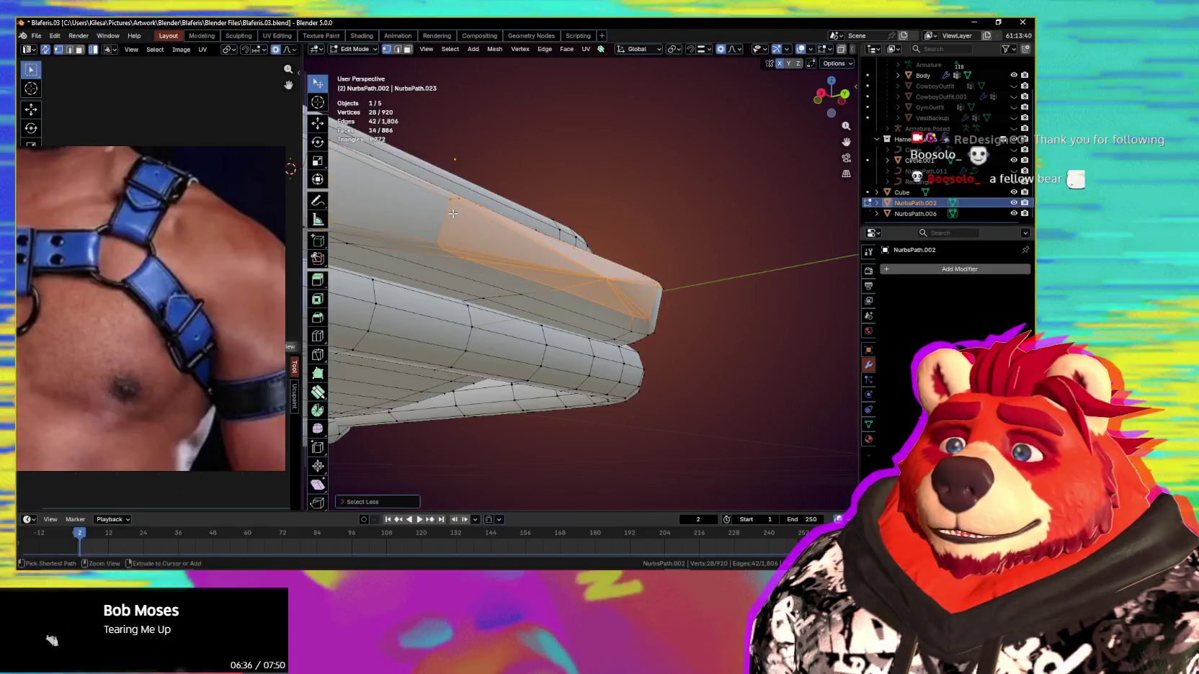
key(m)
click(536, 288)
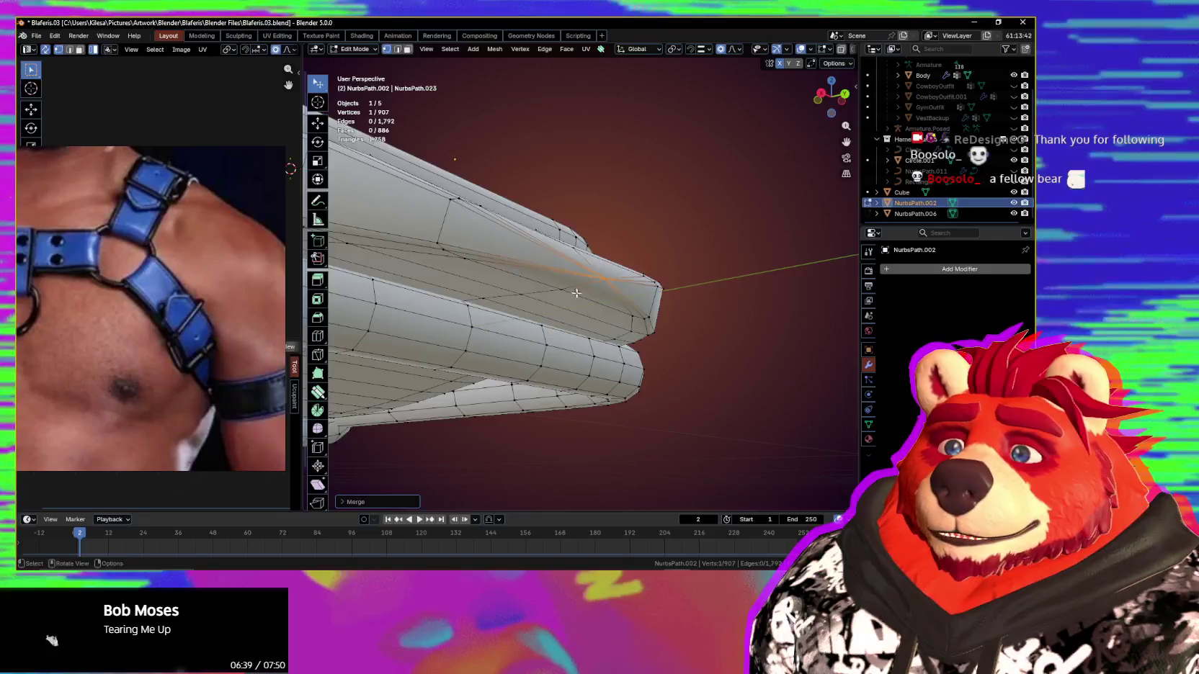
middle_drag(537, 288, 585, 345)
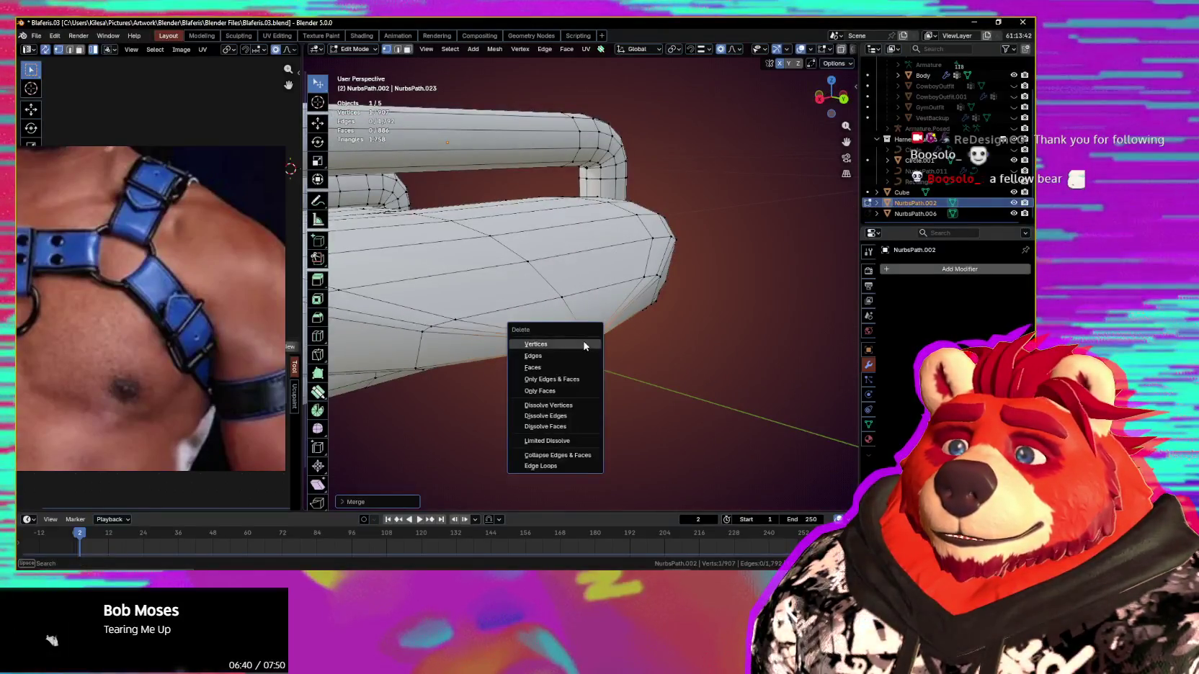
Step: Delete the merged tip vertex and Grid Fill the open hole at the strap tip
click(586, 346)
mouse_move(525, 300)
middle_down()
mouse_move(589, 294)
mouse_move(641, 403)
middle_up()
key(ctrl+f)
click(588, 294)
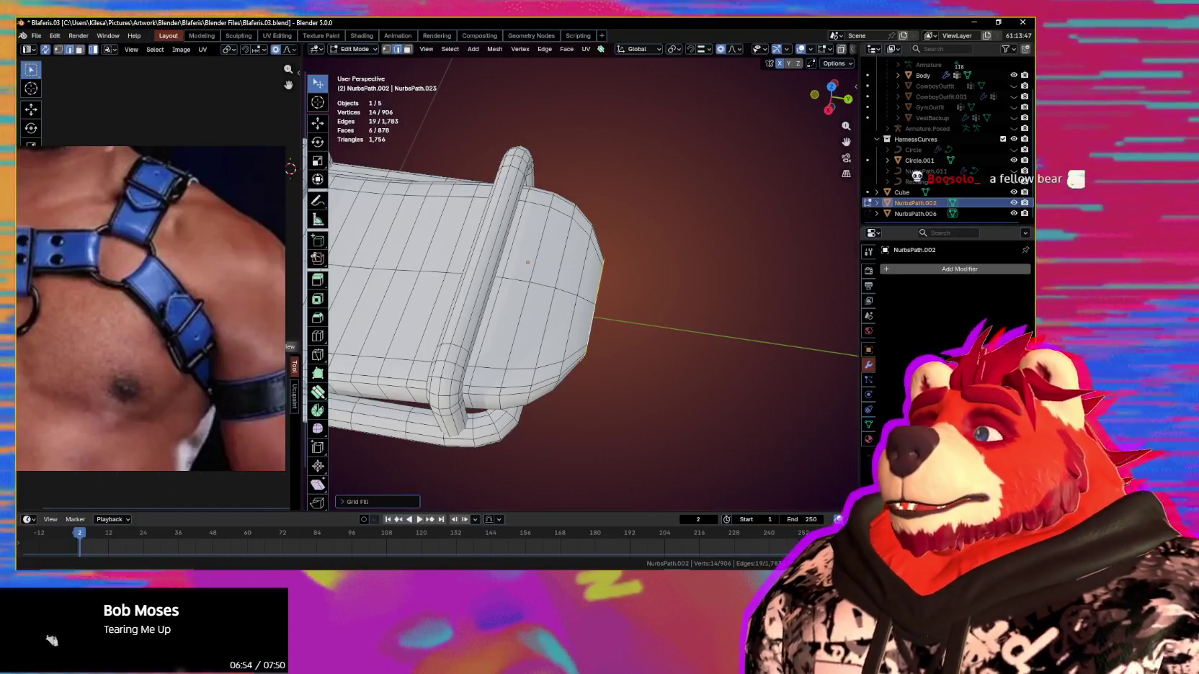
Step: Inspect the buckle and add an edge loop at the strap's inner corner to the selection
mouse_move(618, 410)
middle_down()
mouse_move(576, 384)
mouse_move(686, 345)
mouse_move(632, 364)
mouse_move(597, 396)
mouse_move(526, 349)
mouse_move(624, 340)
mouse_move(543, 313)
mouse_move(555, 281)
mouse_move(594, 269)
middle_up()
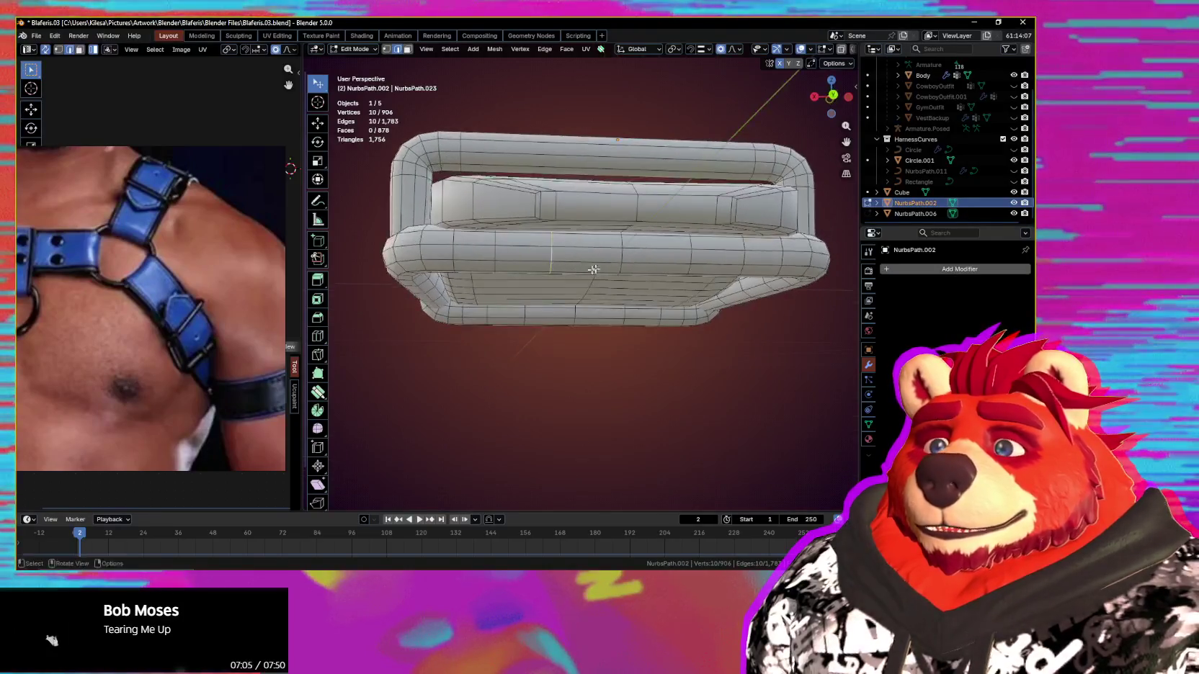
mouse_move(495, 254)
middle_down()
mouse_move(593, 263)
mouse_move(600, 376)
middle_up()
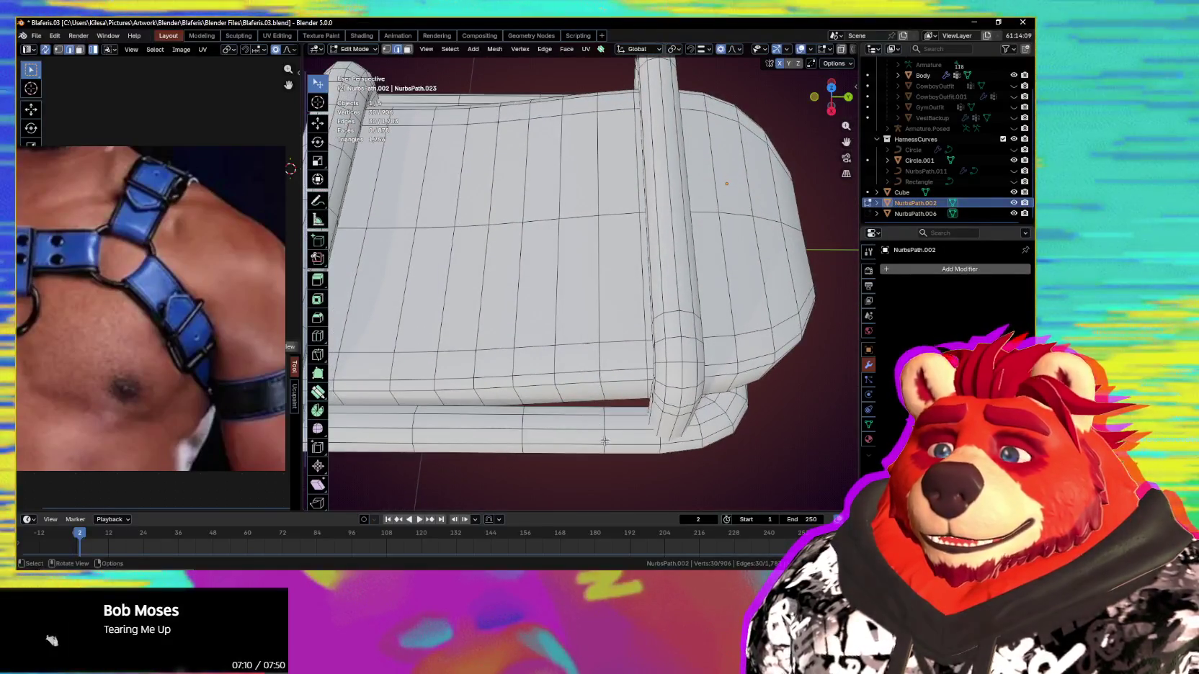
middle_drag(605, 441, 660, 398)
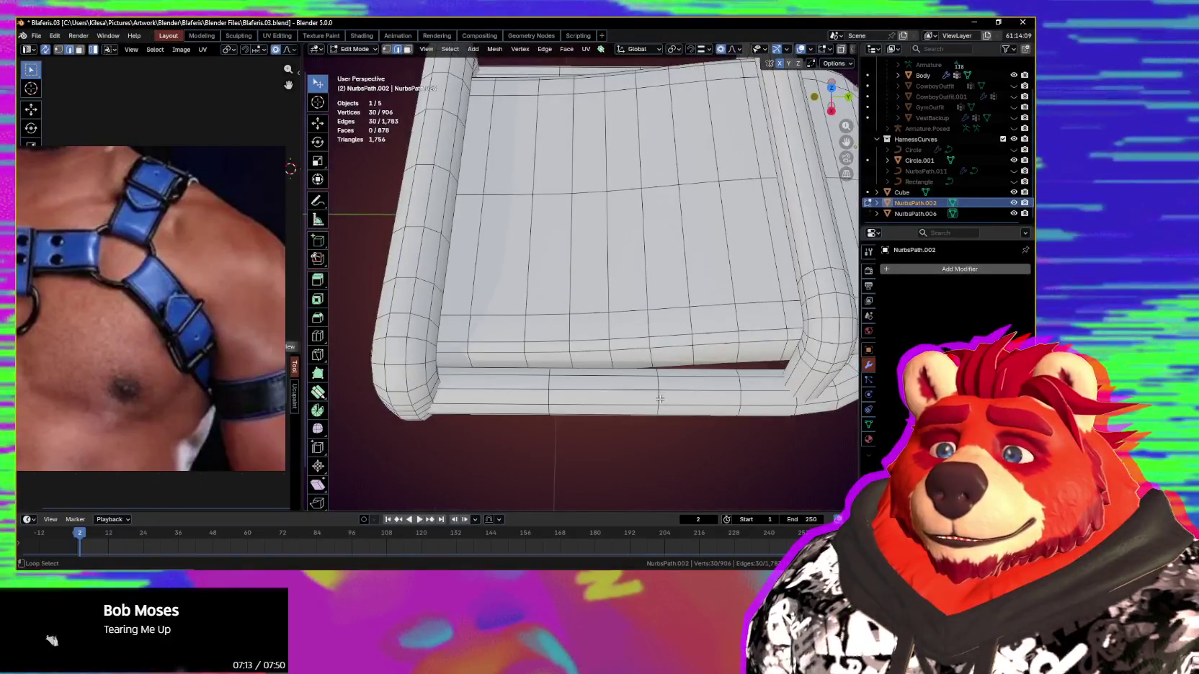
alt+shift+click(549, 396)
middle_drag(549, 395, 550, 318)
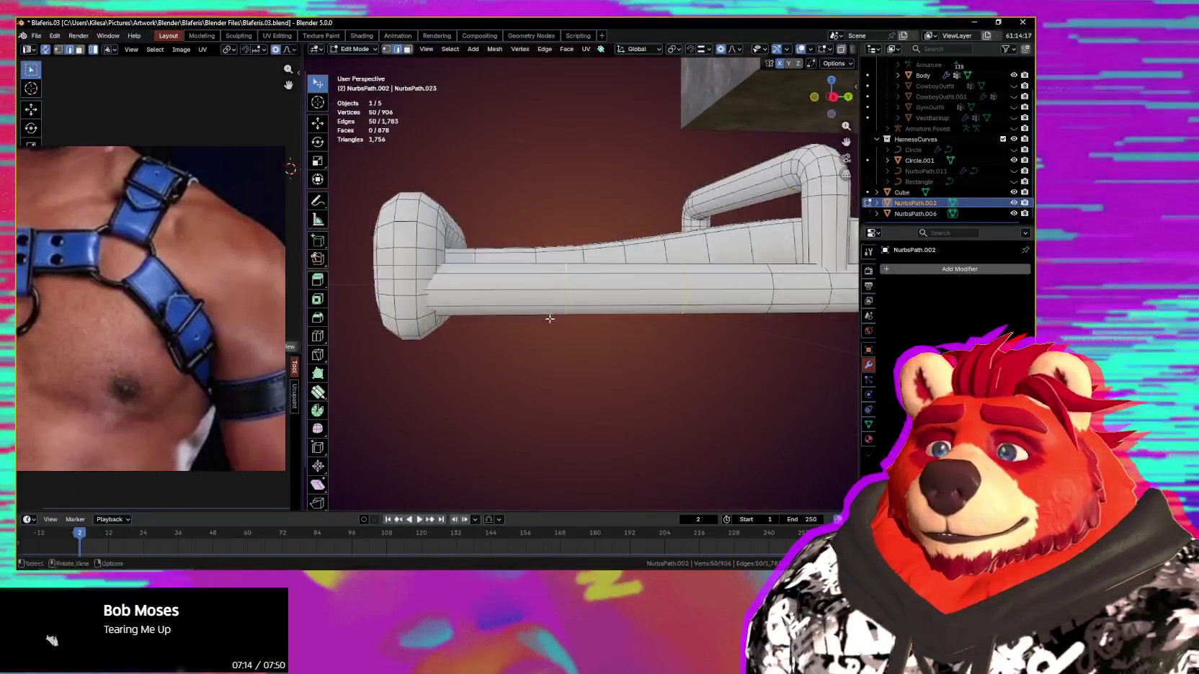
scroll(550, 318, down, 4)
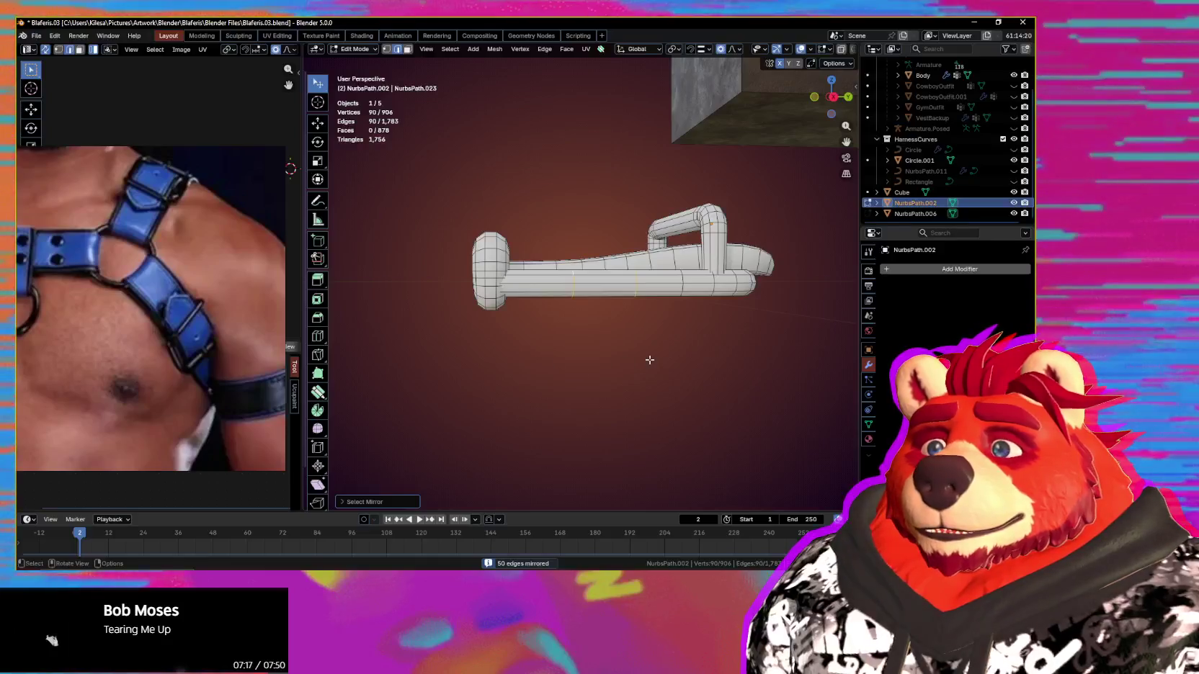
Step: Dissolve the inner-corner edge loop and select a crosswise loop on the strap
key(ctrl+x)
middle_drag(649, 360, 497, 267)
scroll(498, 267, up, 2)
scroll(497, 267, up, 2)
scroll(498, 267, up, 2)
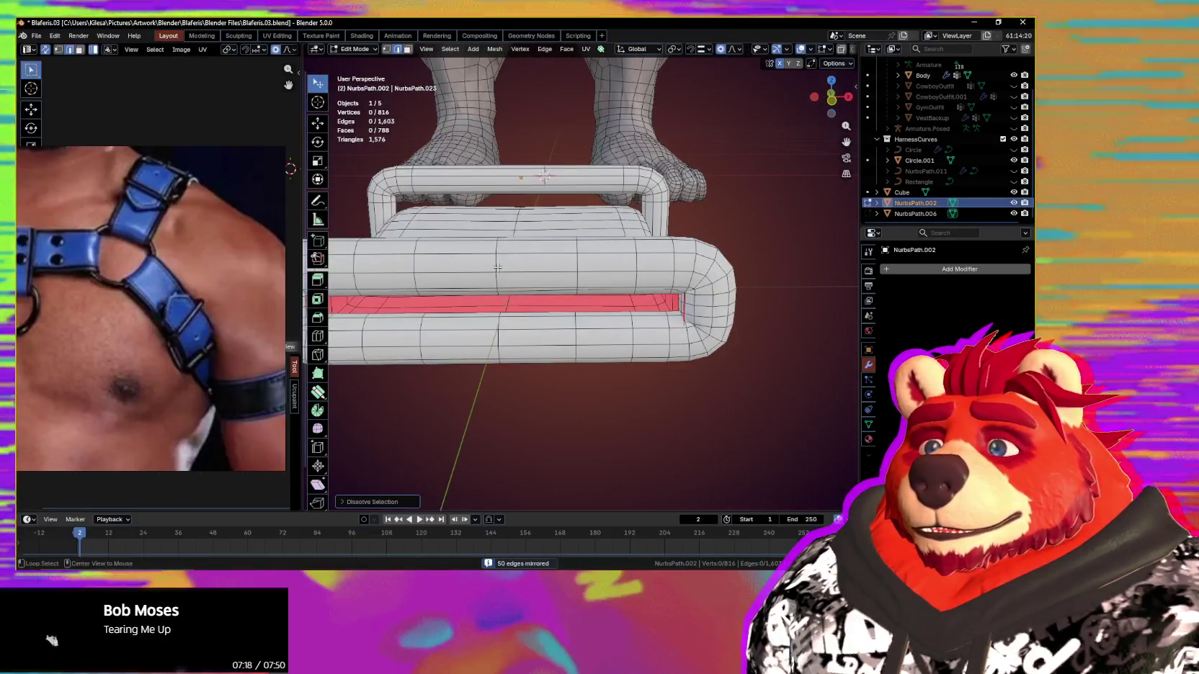
alt+click(497, 267)
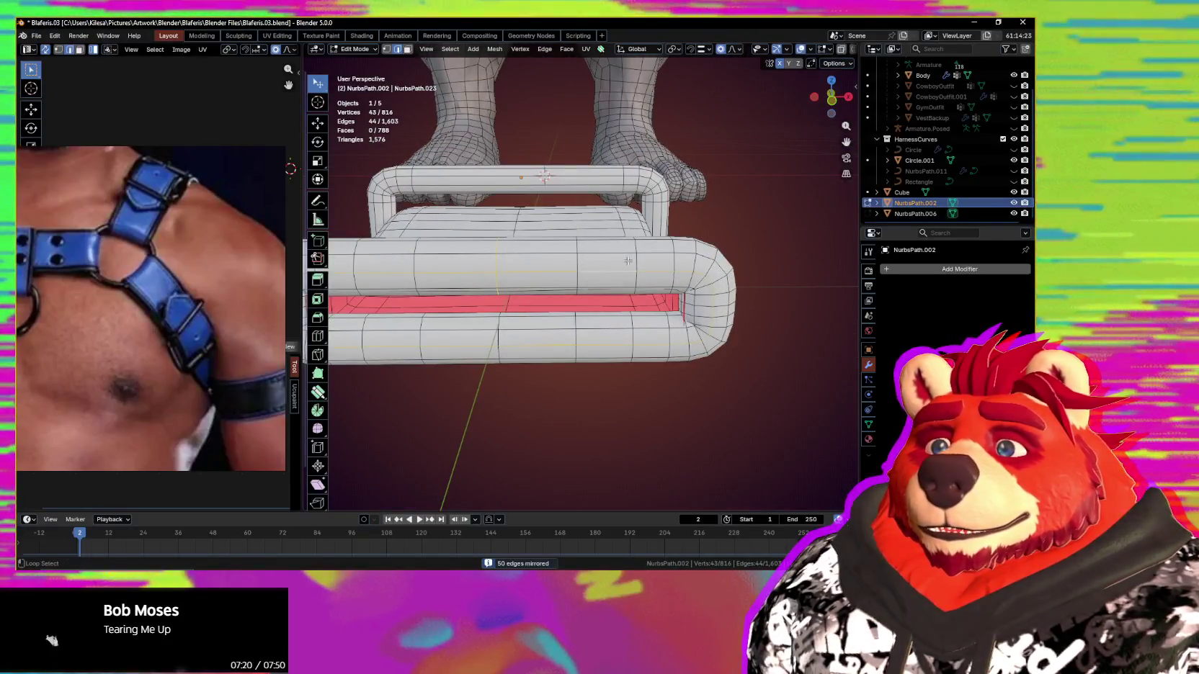
key(ctrl+z)
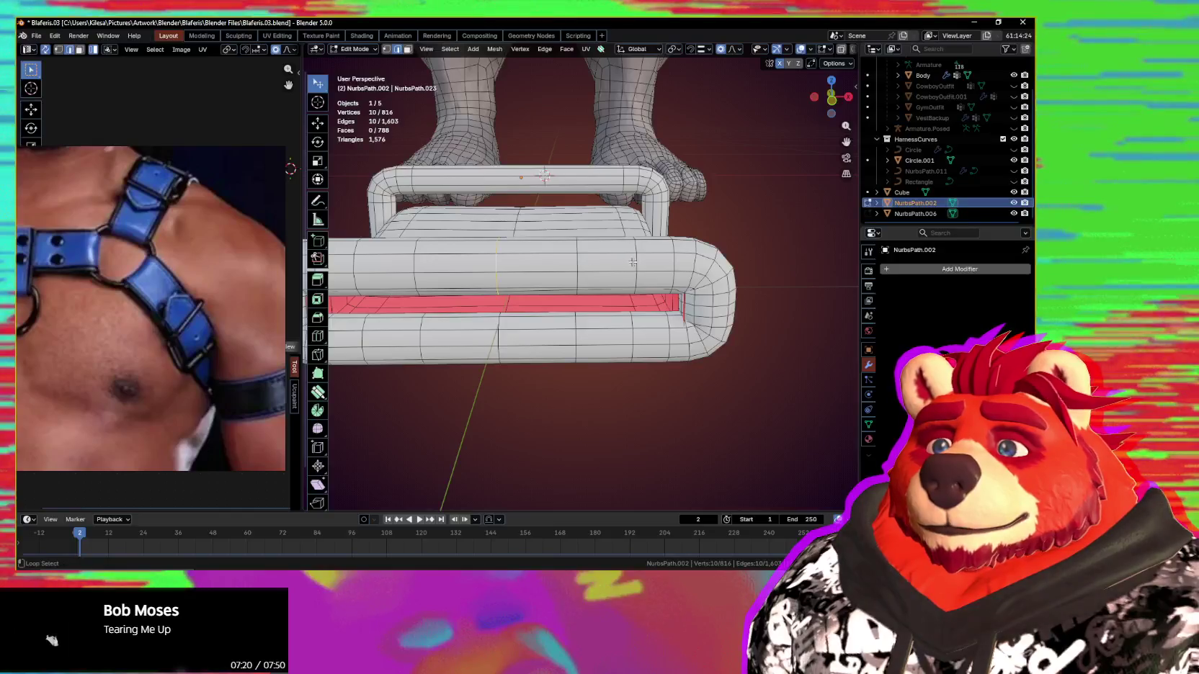
Step: Add more crosswise loops and dissolve them, leaving 676 vertices and 648 faces
alt+shift+click(504, 336)
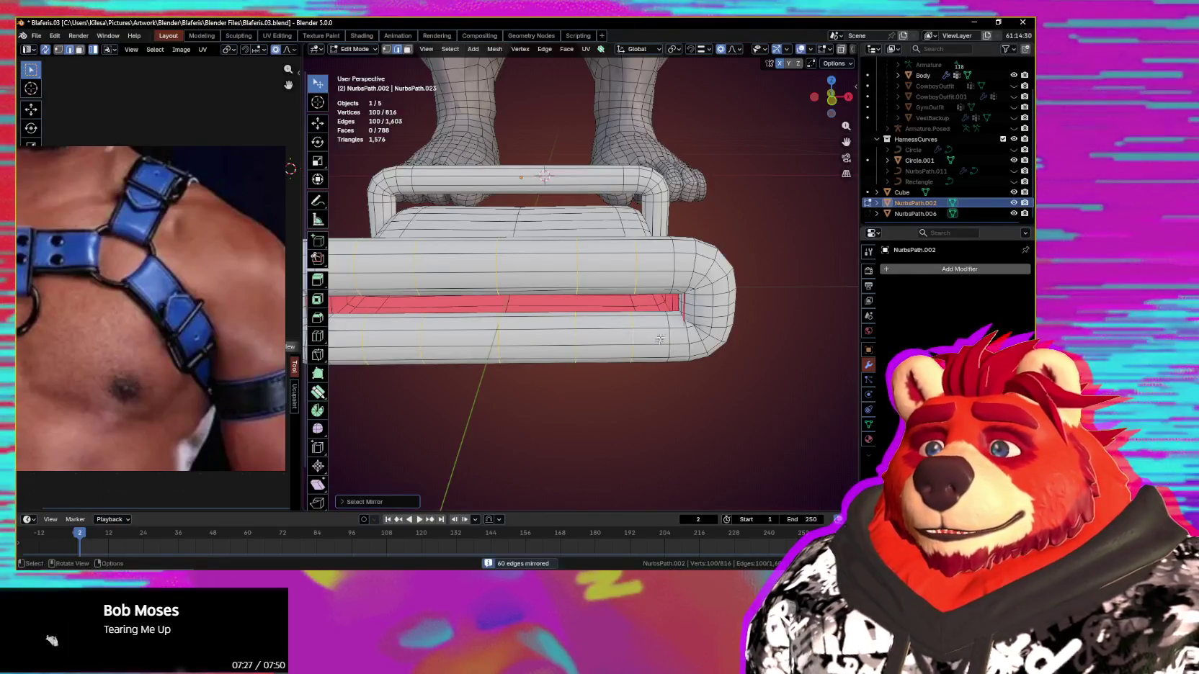
scroll(660, 338, up, 2)
scroll(662, 333, up, 1)
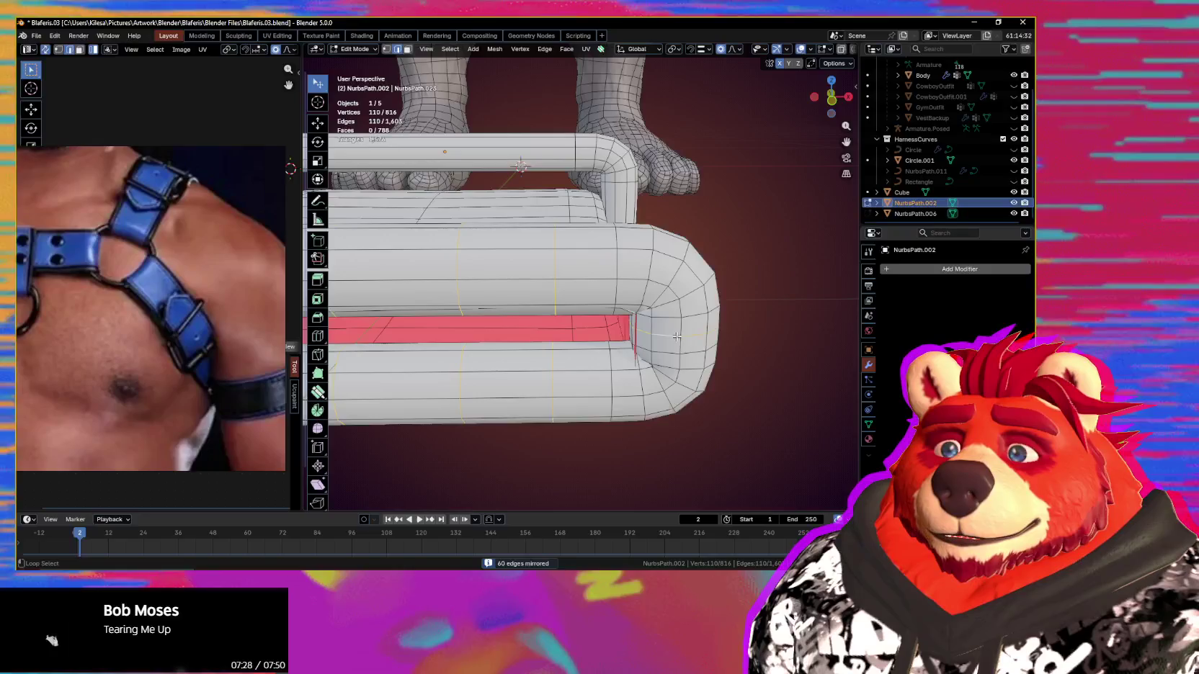
alt+shift+click(676, 317)
middle_drag(676, 318, 652, 322)
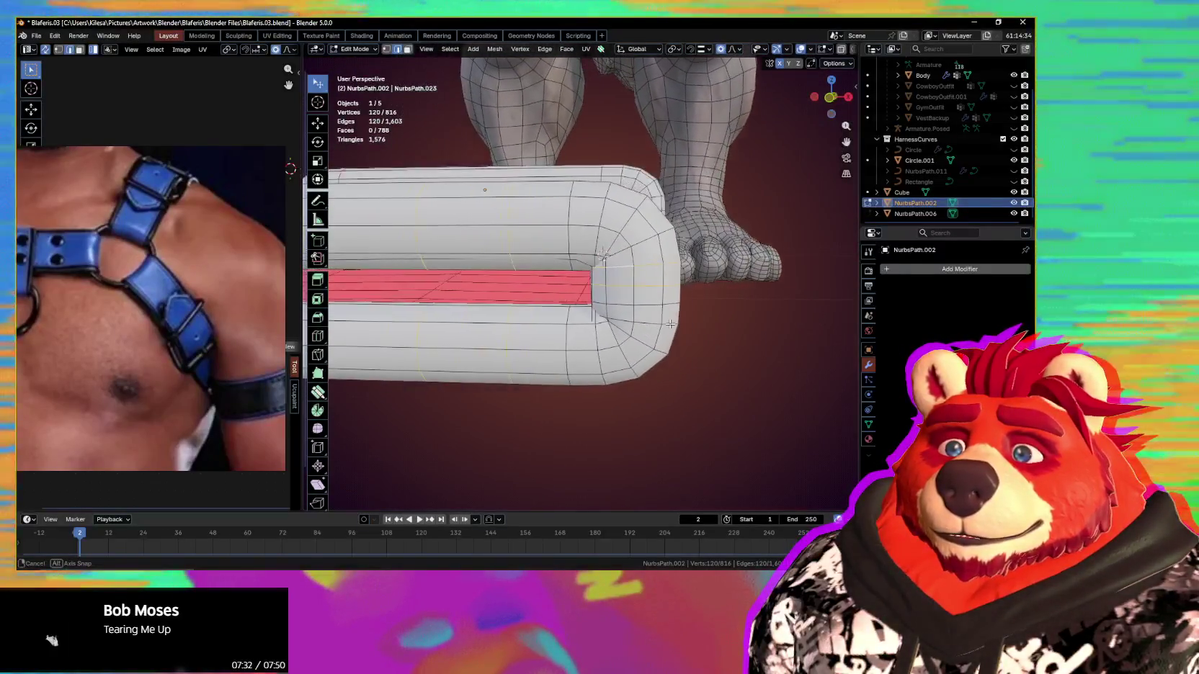
middle_drag(651, 322, 662, 322)
alt+shift+click(649, 308)
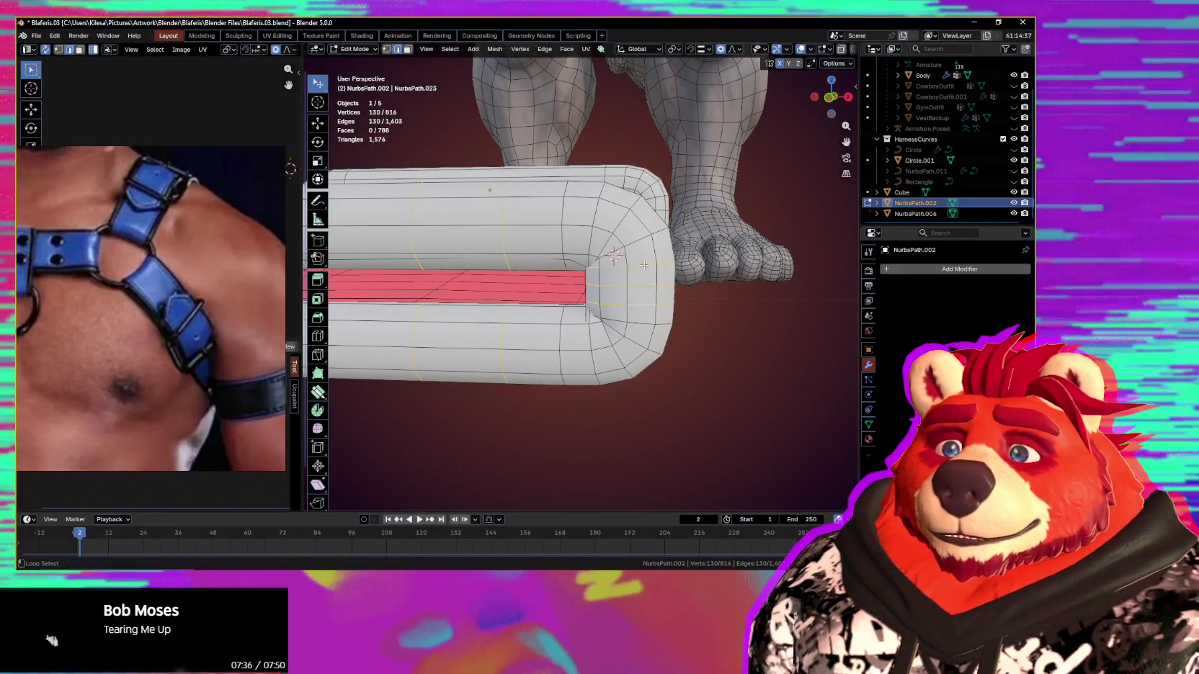
middle_drag(670, 307, 656, 304)
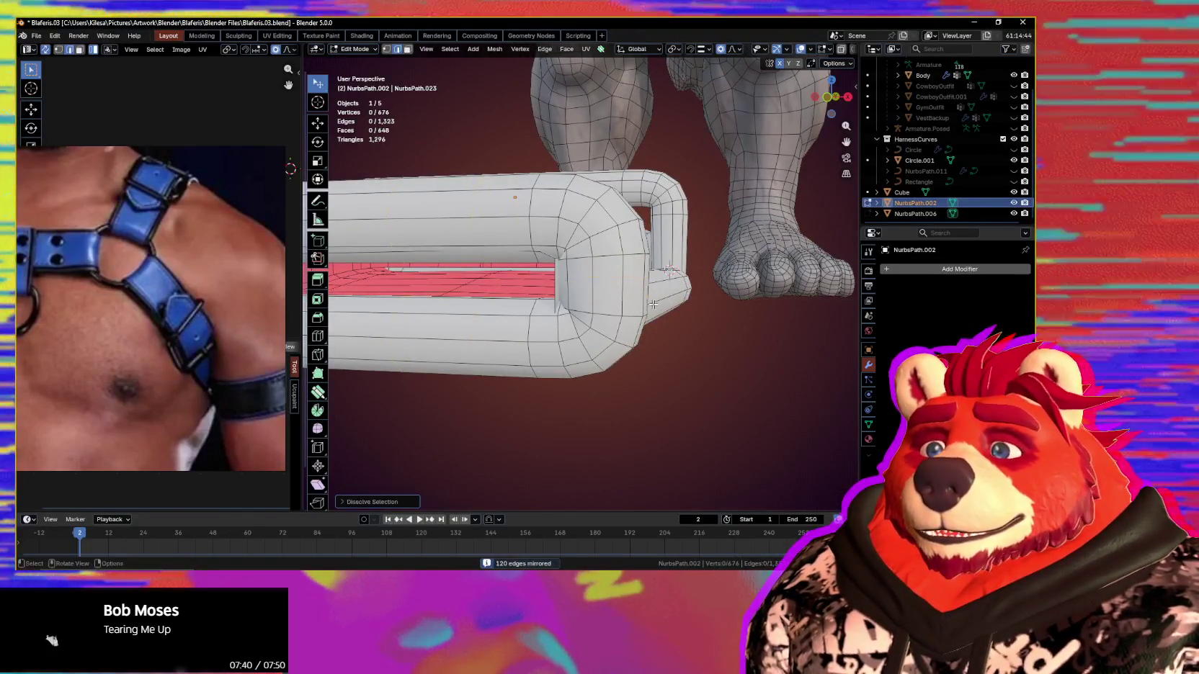
key(ctrl+x)
mouse_move(653, 305)
middle_down()
mouse_move(628, 307)
mouse_move(600, 225)
mouse_move(589, 286)
mouse_move(733, 312)
mouse_move(549, 304)
mouse_move(633, 364)
mouse_move(520, 348)
middle_up()
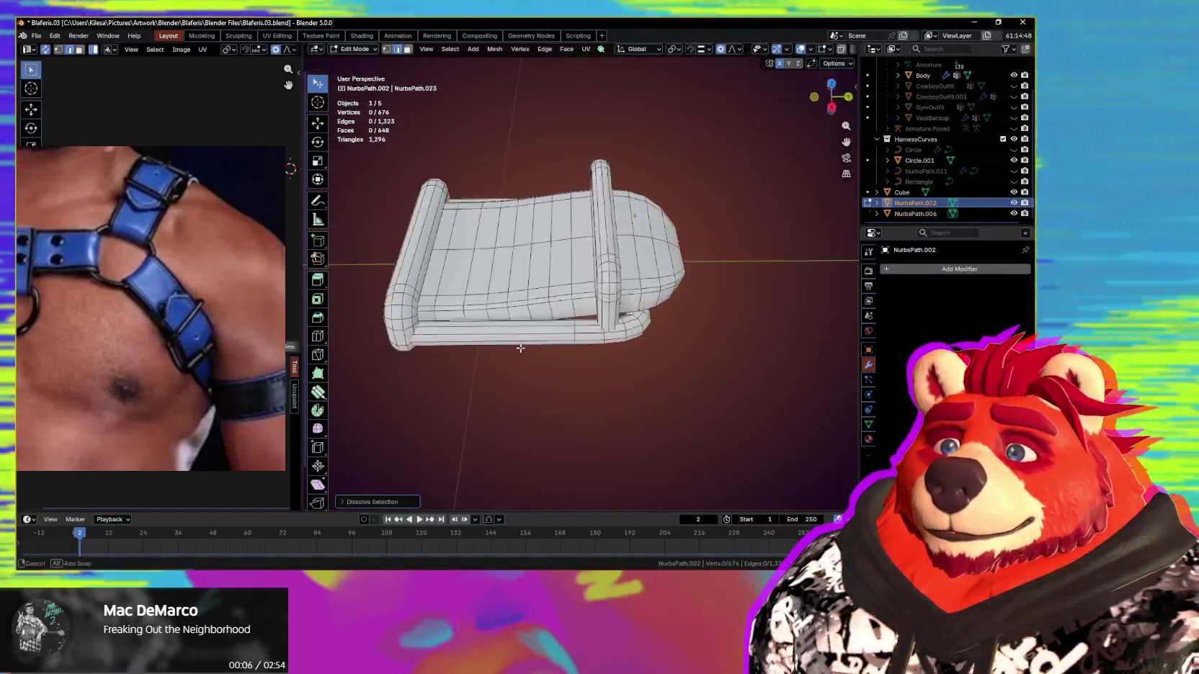
Step: Select the faces at the chest-strap tip and grow the selection
middle_drag(520, 349, 571, 245)
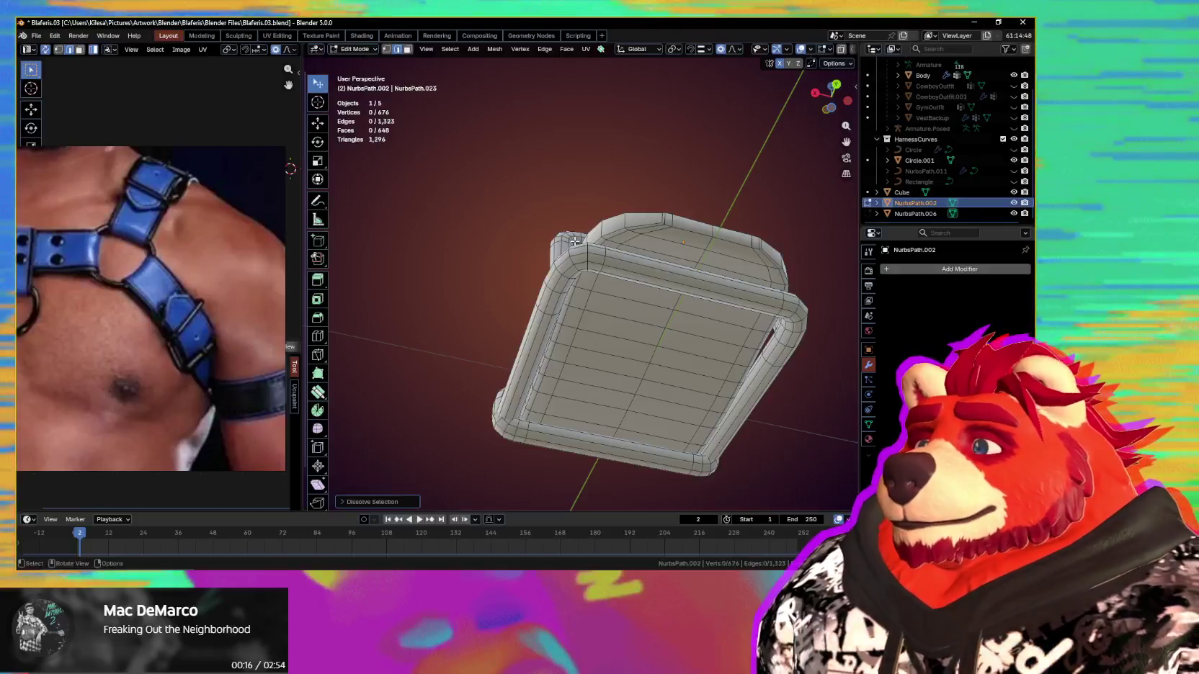
mouse_move(494, 193)
middle_down()
mouse_move(550, 331)
mouse_move(635, 315)
middle_up()
scroll(635, 317, up, 5)
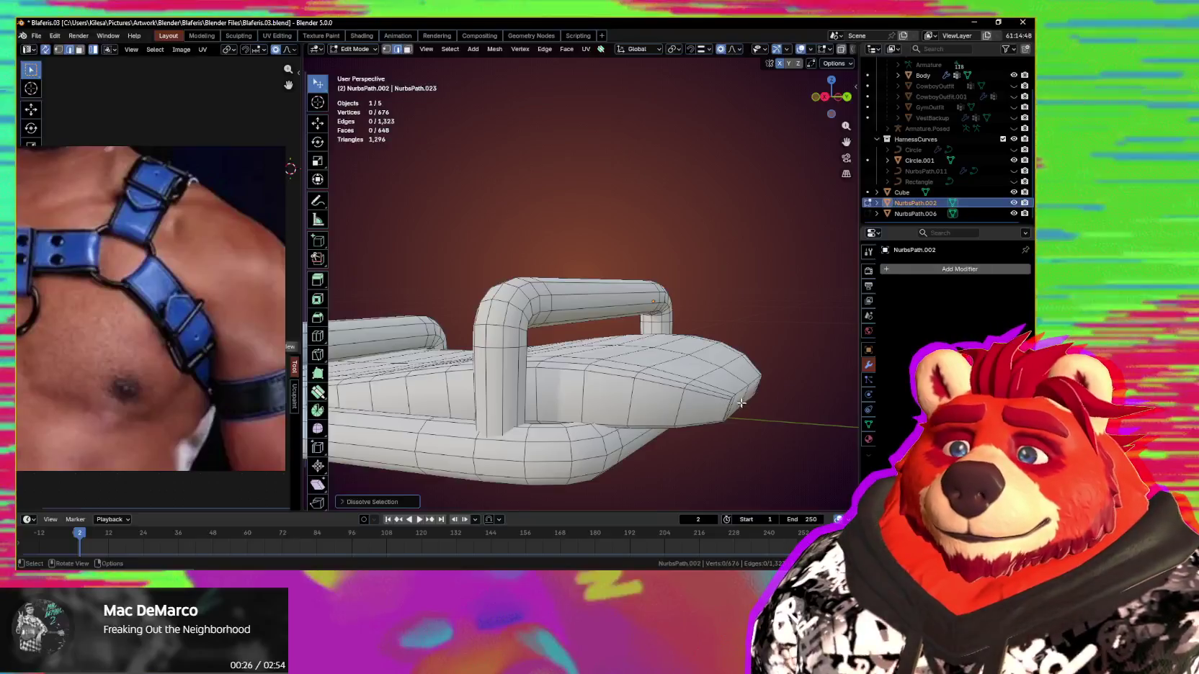
alt+click(711, 395)
middle_drag(711, 395, 771, 385)
key(ctrl+KP_Add)
key(ctrl+KP_Add)
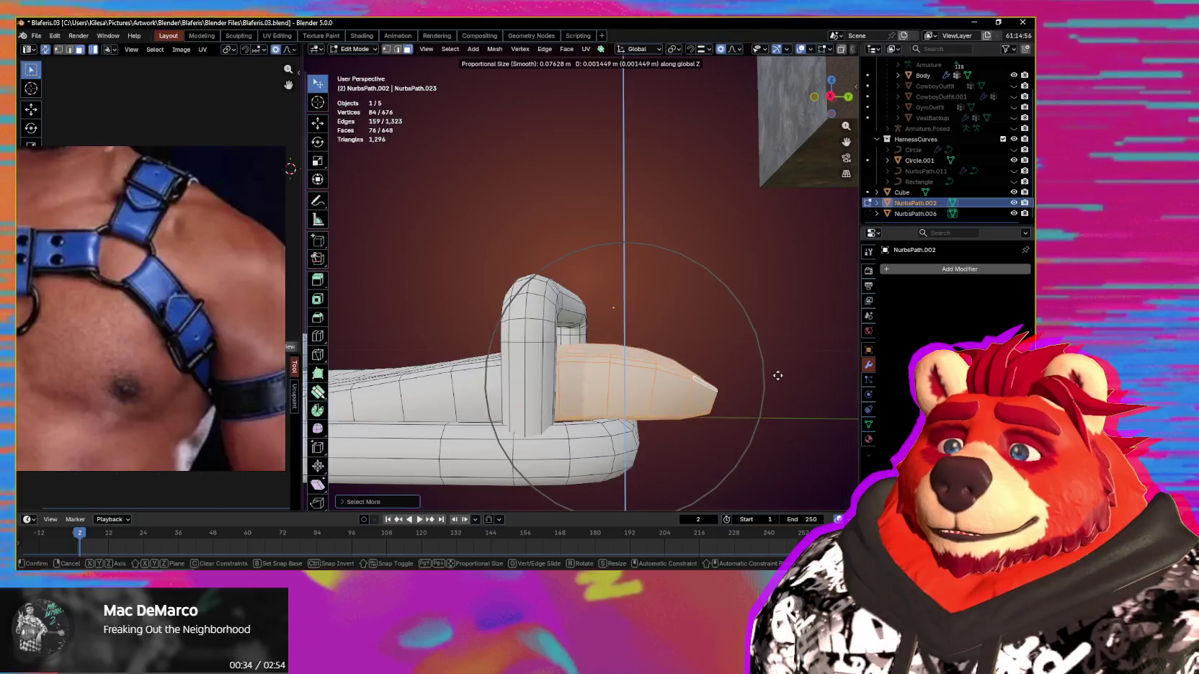
Step: Check the lowered strap tip from several angles, ending on a front view of the character
scroll(779, 366, down, 2)
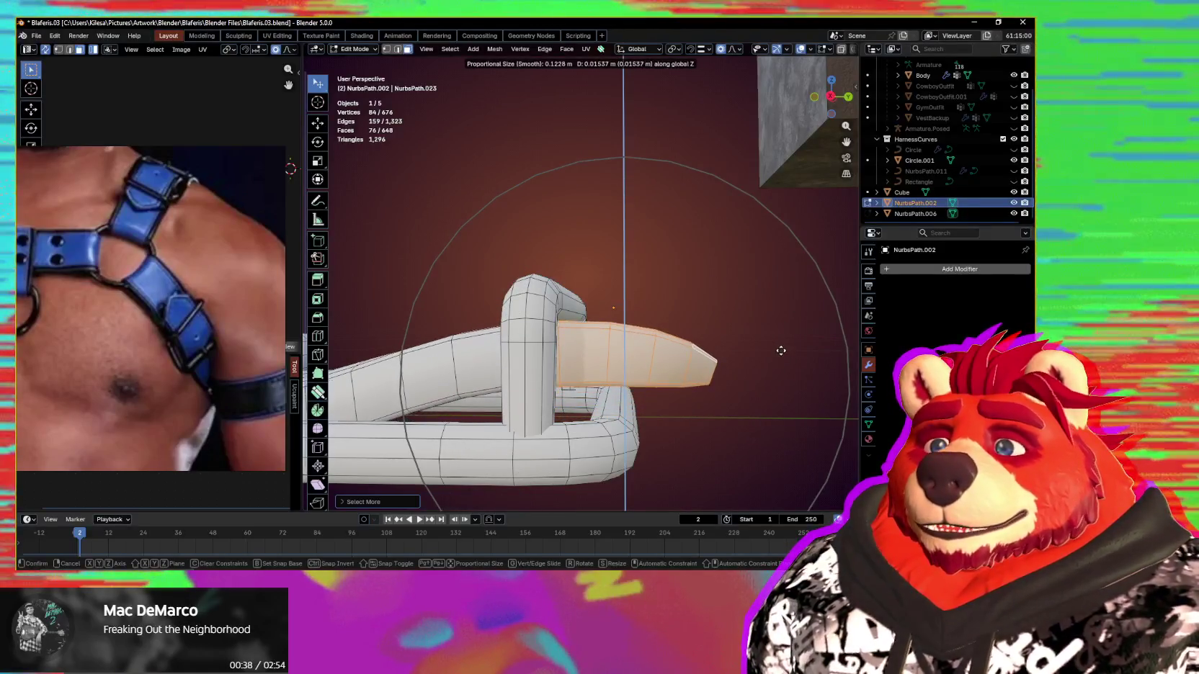
middle_drag(758, 375, 748, 369)
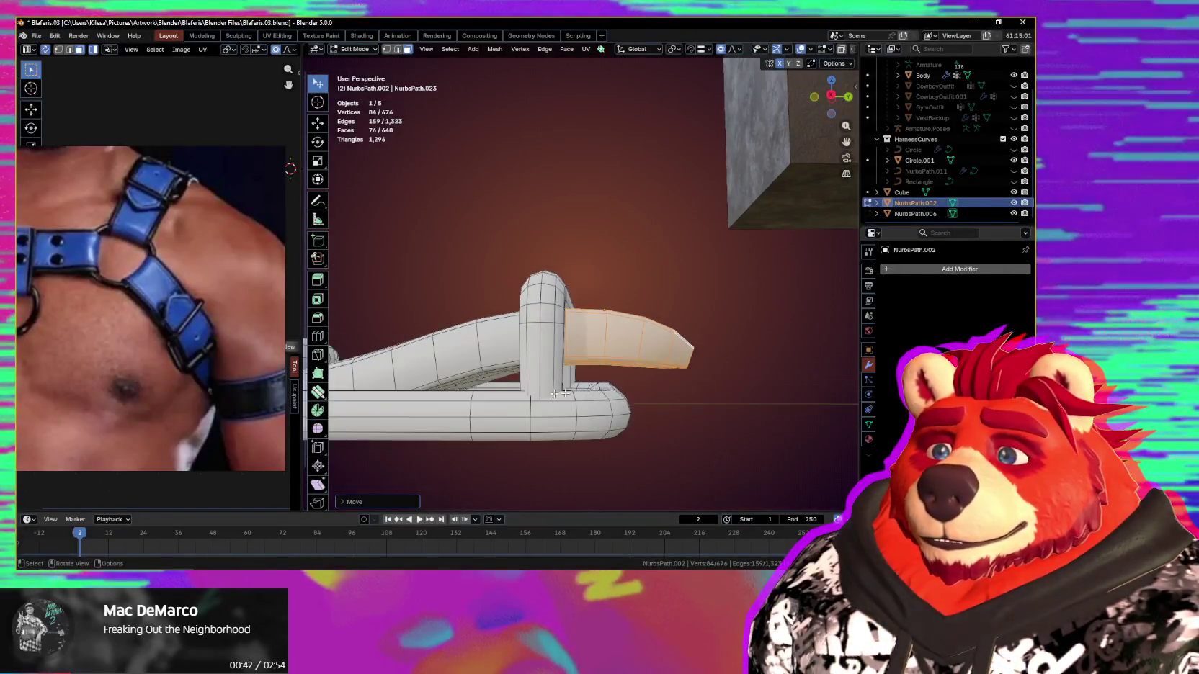
mouse_move(748, 369)
middle_down()
mouse_move(679, 386)
mouse_move(588, 358)
middle_up()
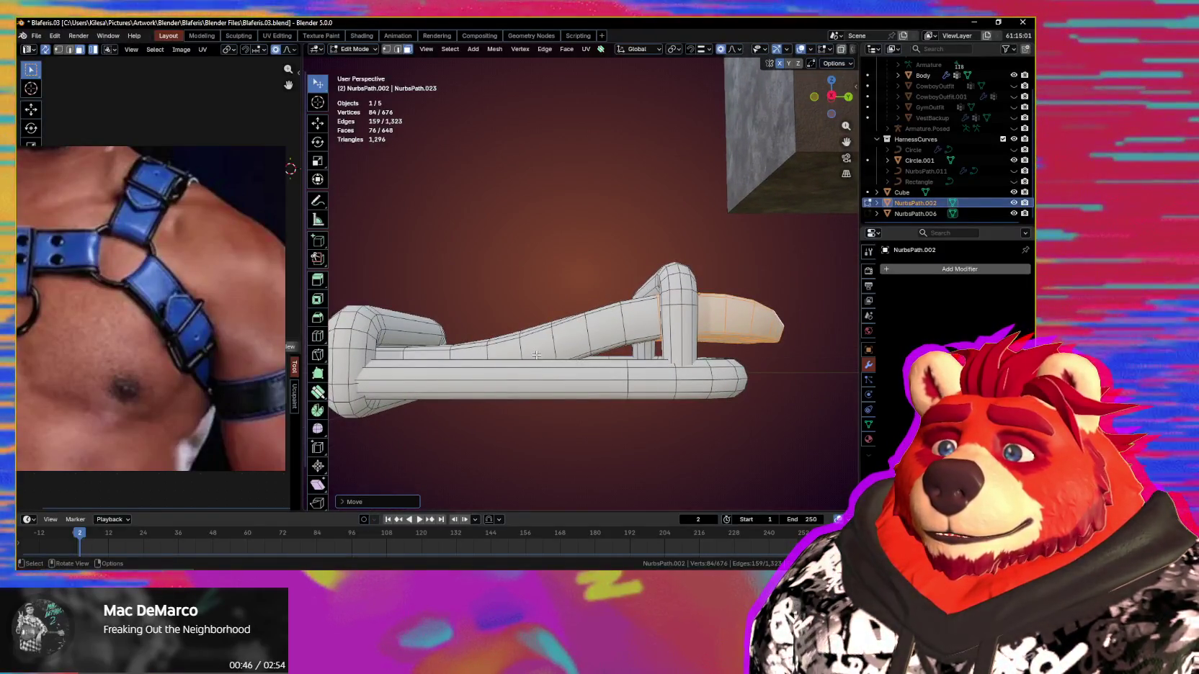
mouse_move(536, 354)
middle_down()
mouse_move(538, 399)
mouse_move(669, 361)
middle_up()
scroll(669, 361, down, 4)
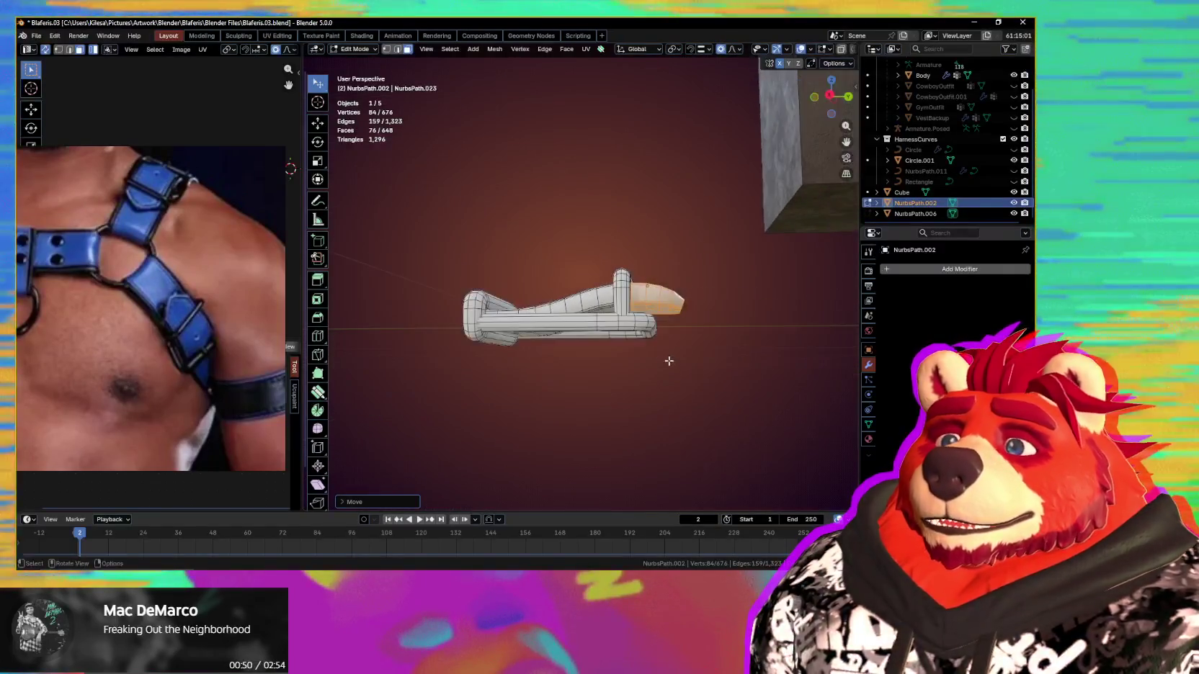
scroll(691, 248, up, 5)
mouse_move(583, 383)
middle_down()
mouse_move(568, 125)
mouse_move(589, 266)
mouse_move(727, 431)
middle_up()
scroll(589, 267, up, 6)
scroll(589, 266, down, 5)
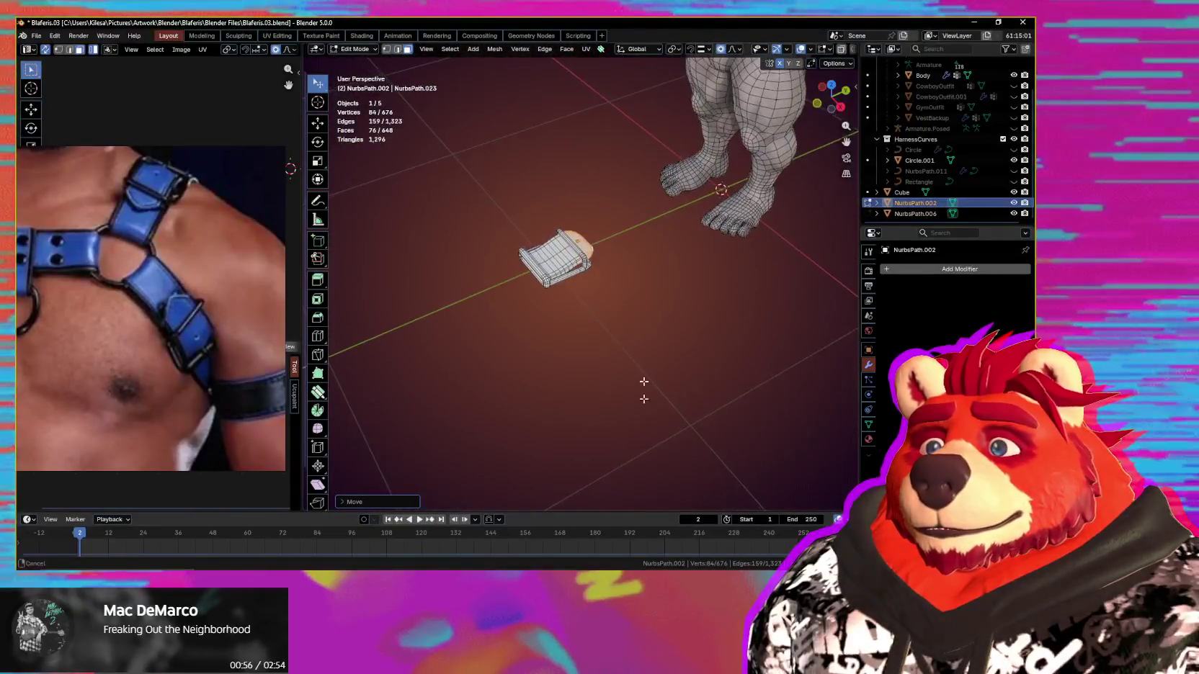
Step: Select two edge loops running along the strap
scroll(629, 398, up, 2)
middle_drag(635, 400, 581, 393)
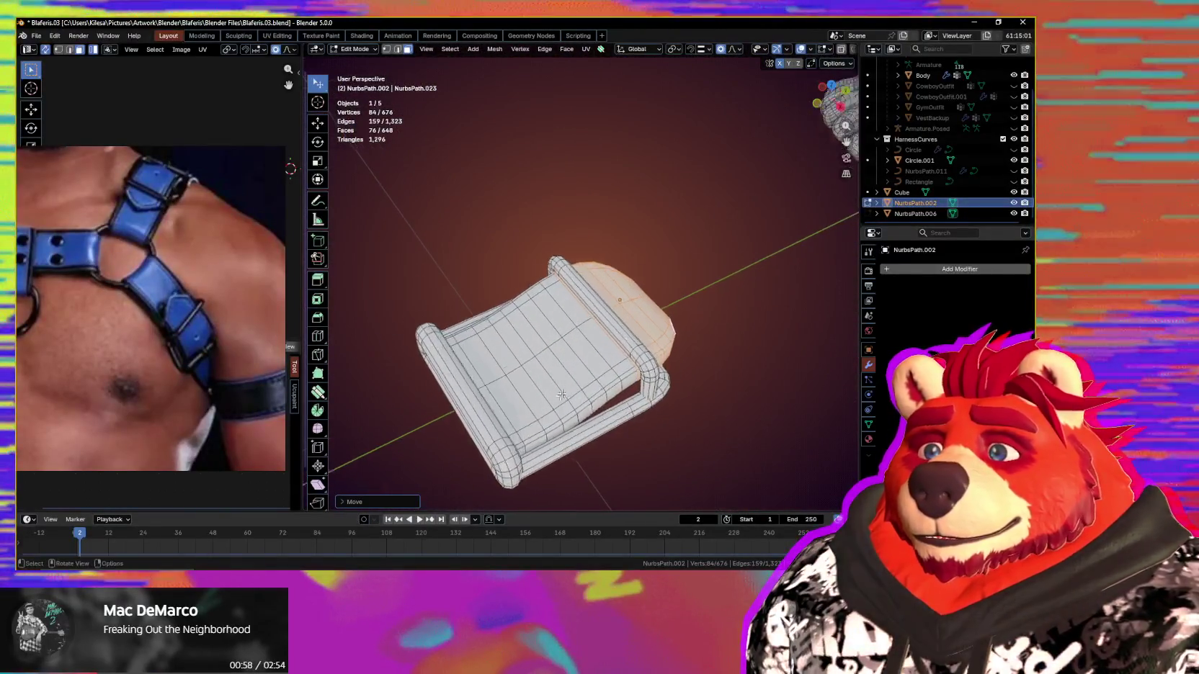
scroll(581, 394, up, 6)
scroll(581, 394, down, 5)
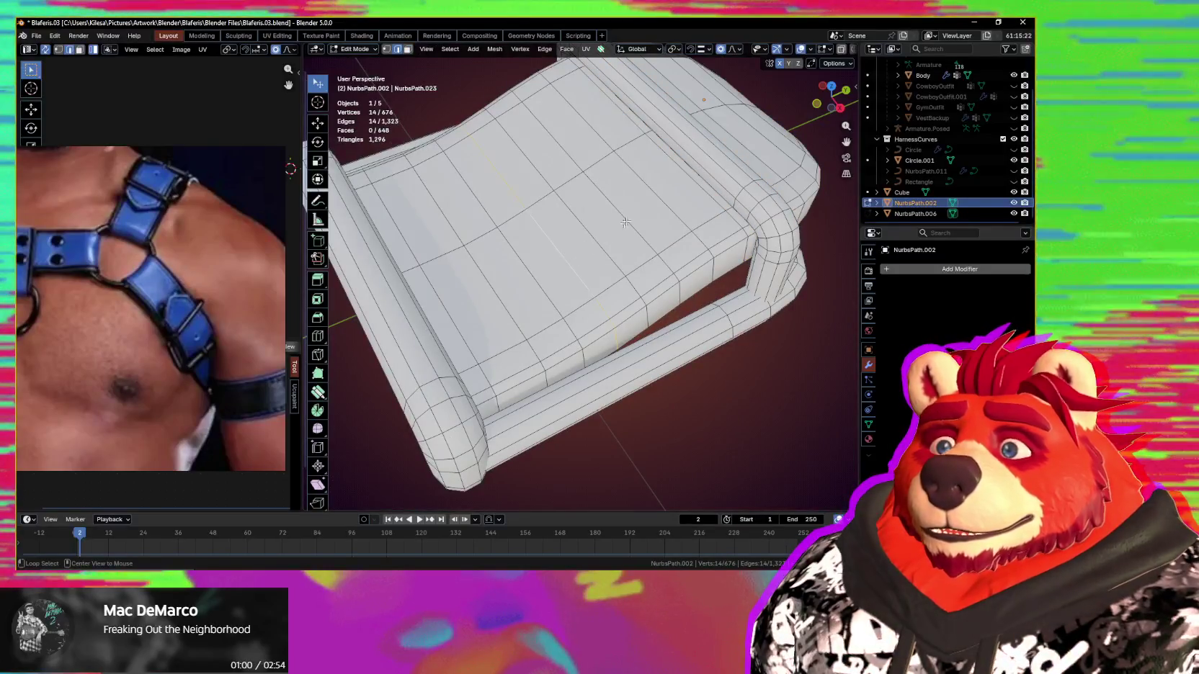
alt+shift+click(505, 303)
mouse_move(506, 303)
middle_down()
mouse_move(657, 299)
mouse_move(599, 289)
mouse_move(620, 320)
middle_up()
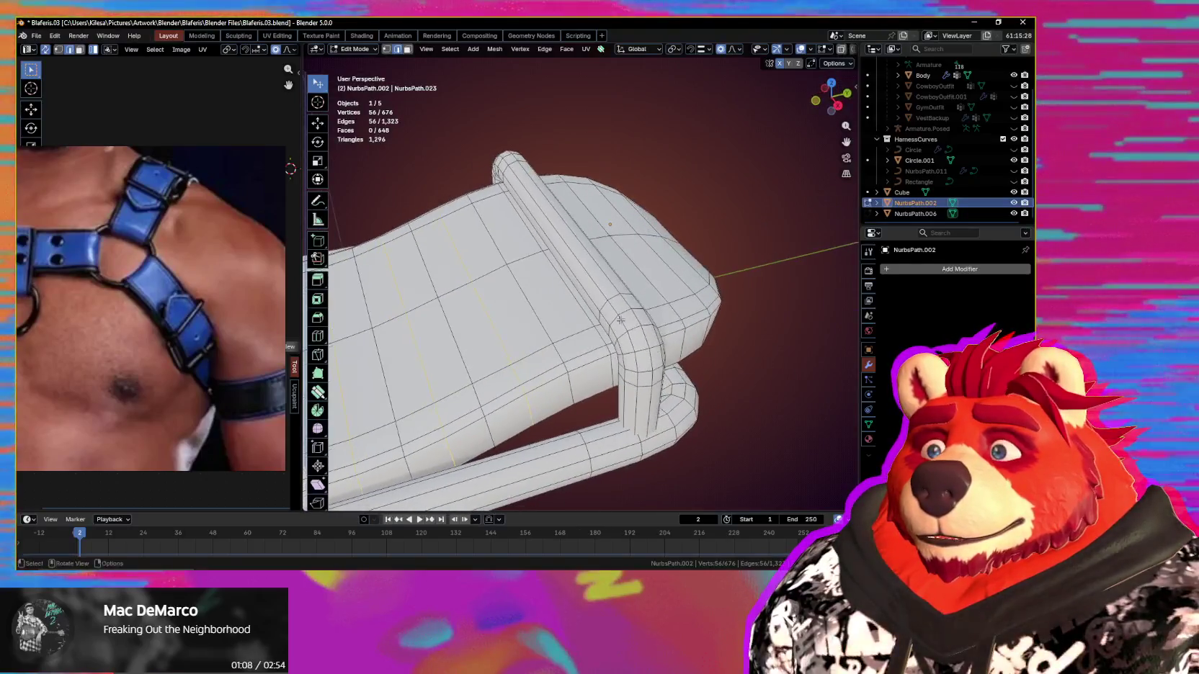
alt+shift+click(510, 336)
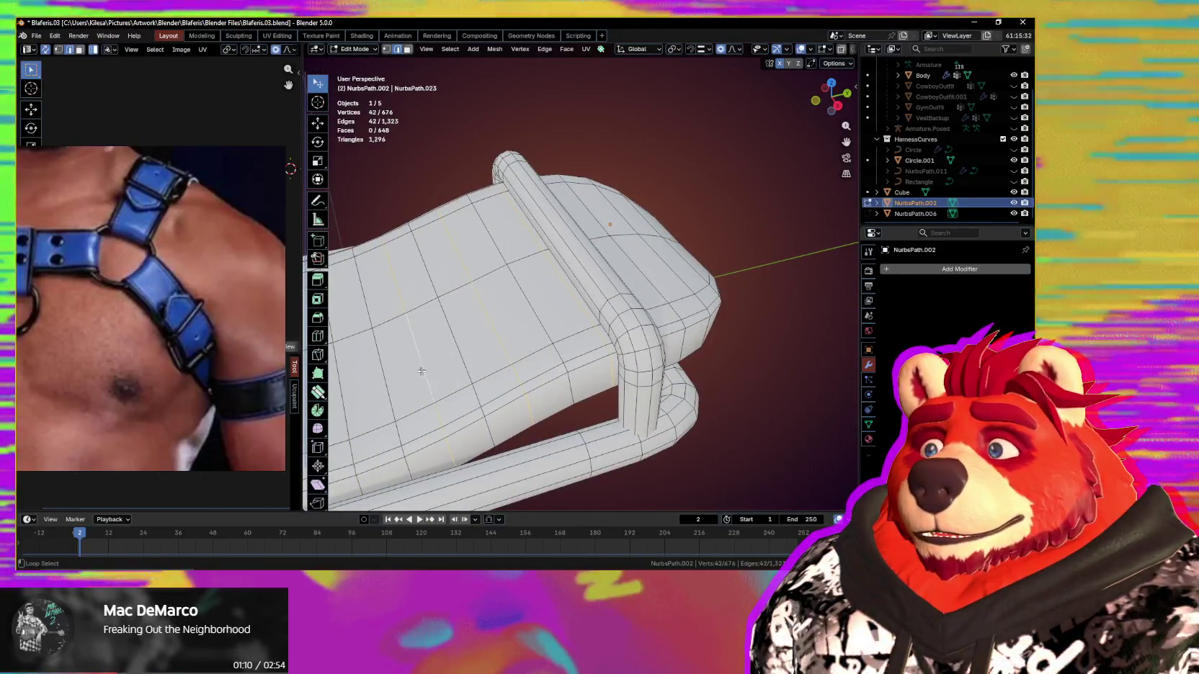
Step: Dissolve the selected vertices to 620 vertices and 592 faces, then view the whole character
middle_drag(423, 428, 469, 339)
key(ctrl+x)
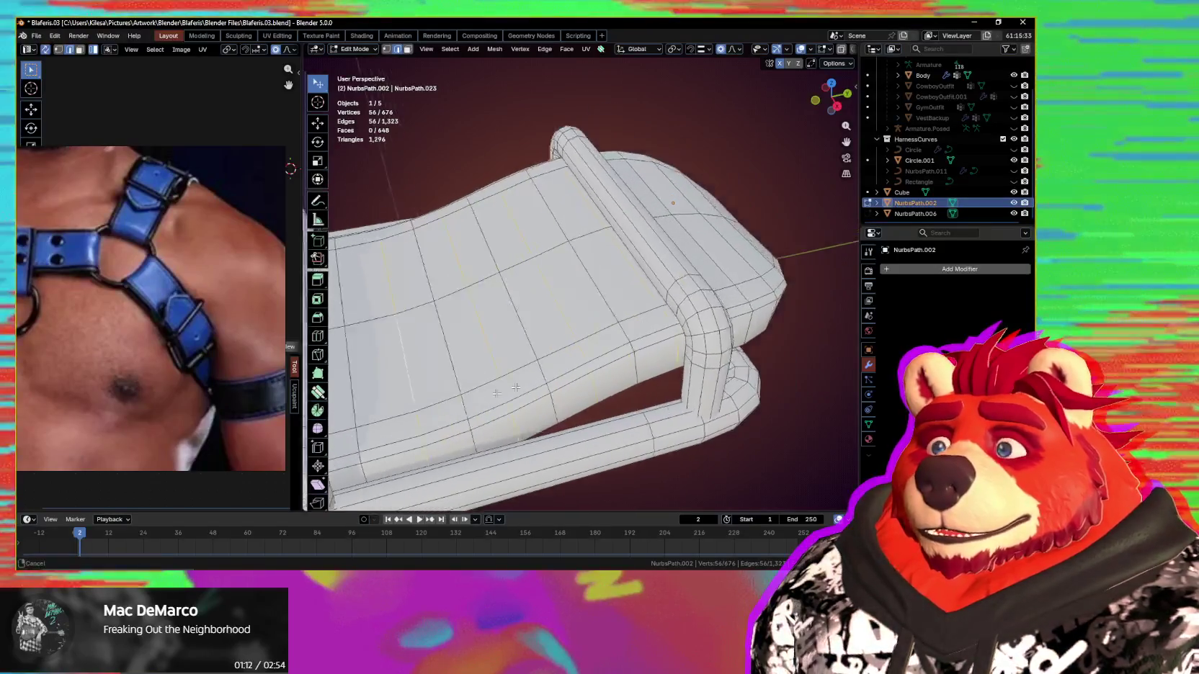
middle_drag(596, 351, 677, 330)
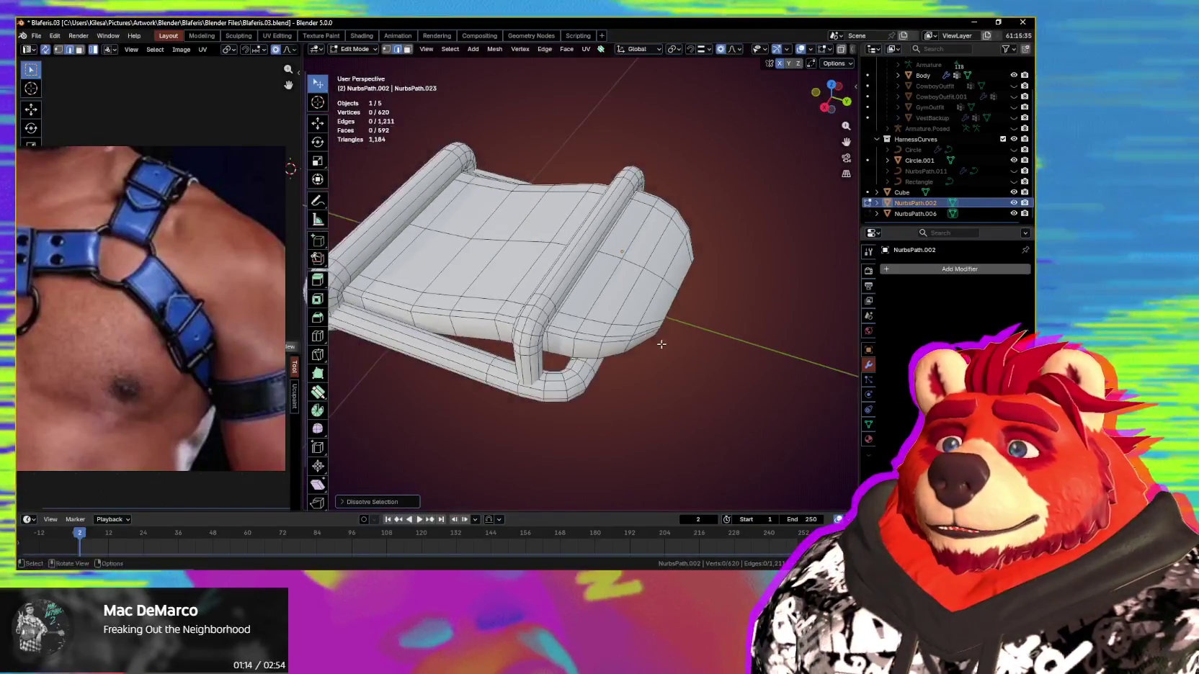
scroll(663, 328, down, 4)
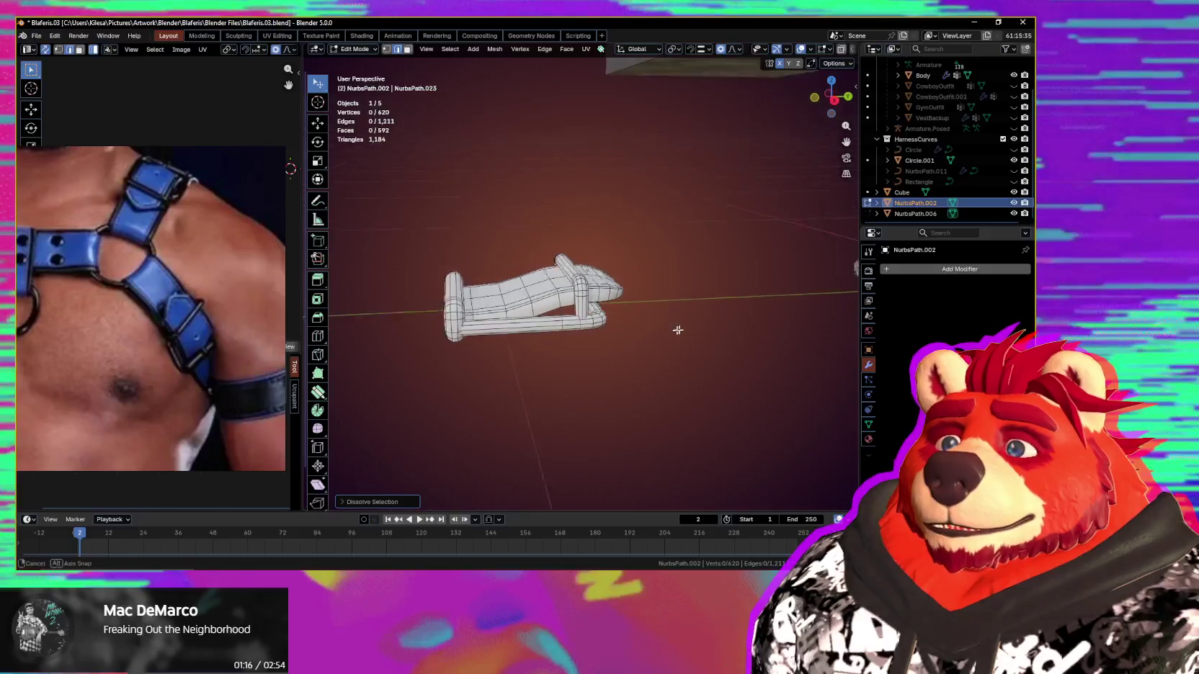
mouse_move(596, 328)
middle_down()
mouse_move(614, 361)
mouse_move(588, 195)
mouse_move(602, 355)
middle_up()
scroll(656, 352, up, 2)
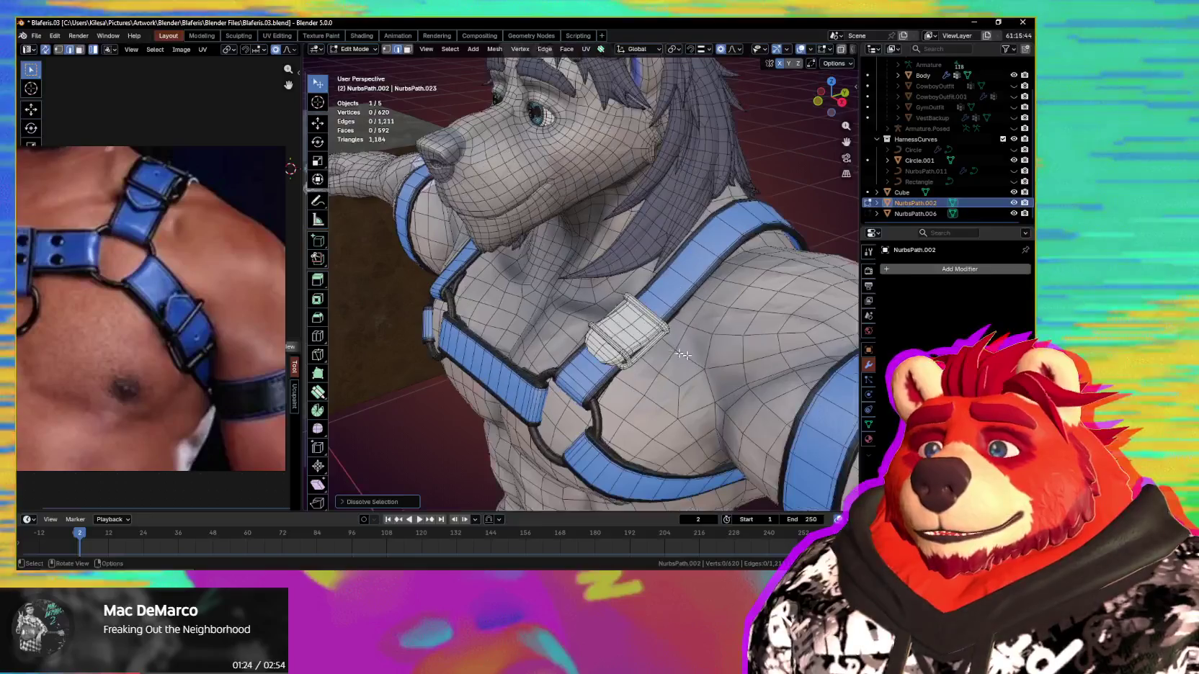
Step: Return to Object Mode, select the shoulder-strap buckle NurbsPath.006 and frame it
click(553, 357)
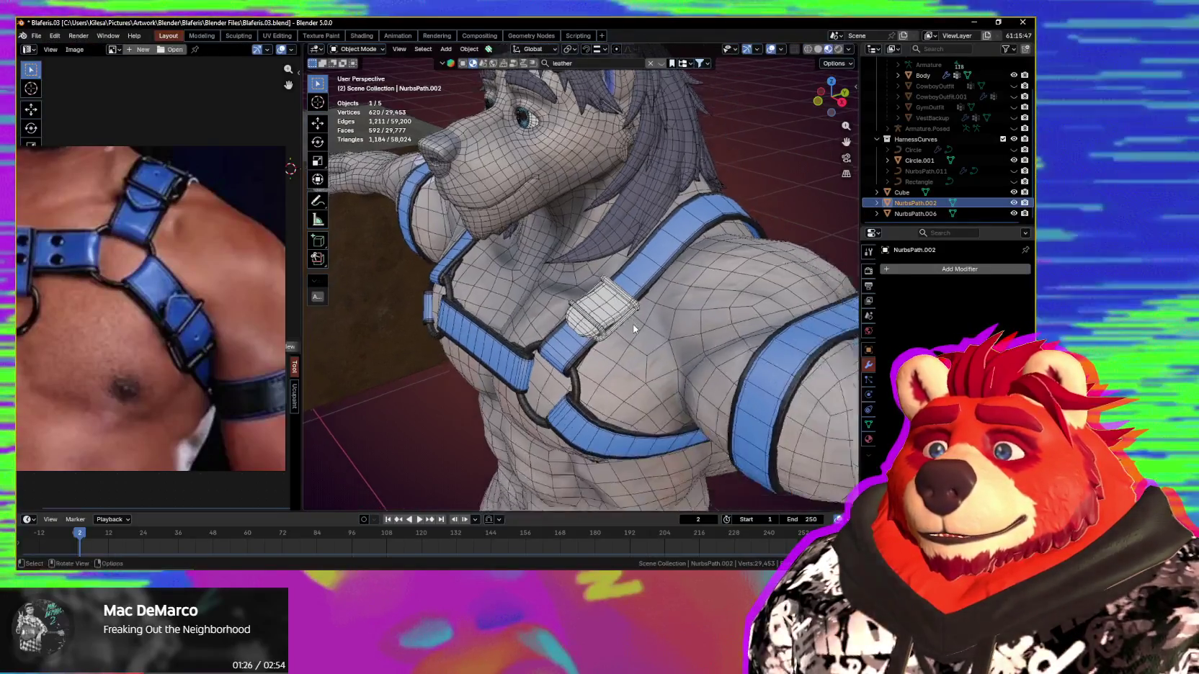
scroll(650, 351, up, 5)
mouse_move(593, 308)
middle_down()
mouse_move(553, 284)
mouse_move(565, 315)
middle_up()
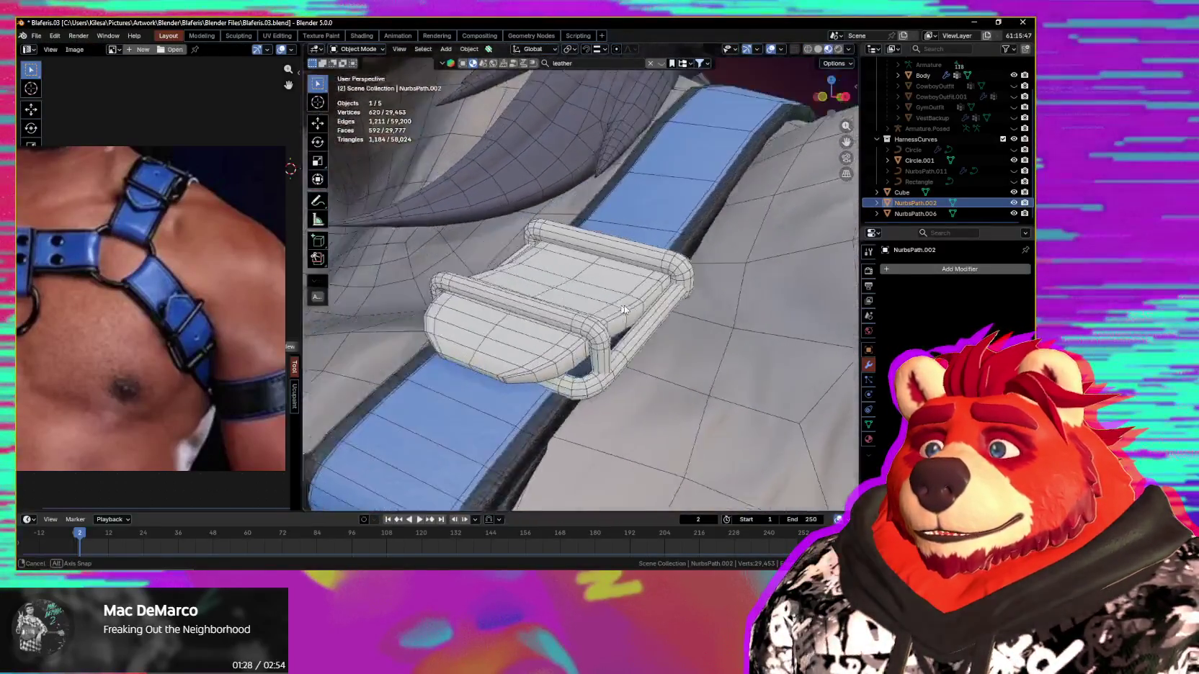
click(564, 312)
mouse_move(564, 313)
middle_down()
mouse_move(689, 328)
mouse_move(639, 343)
middle_up()
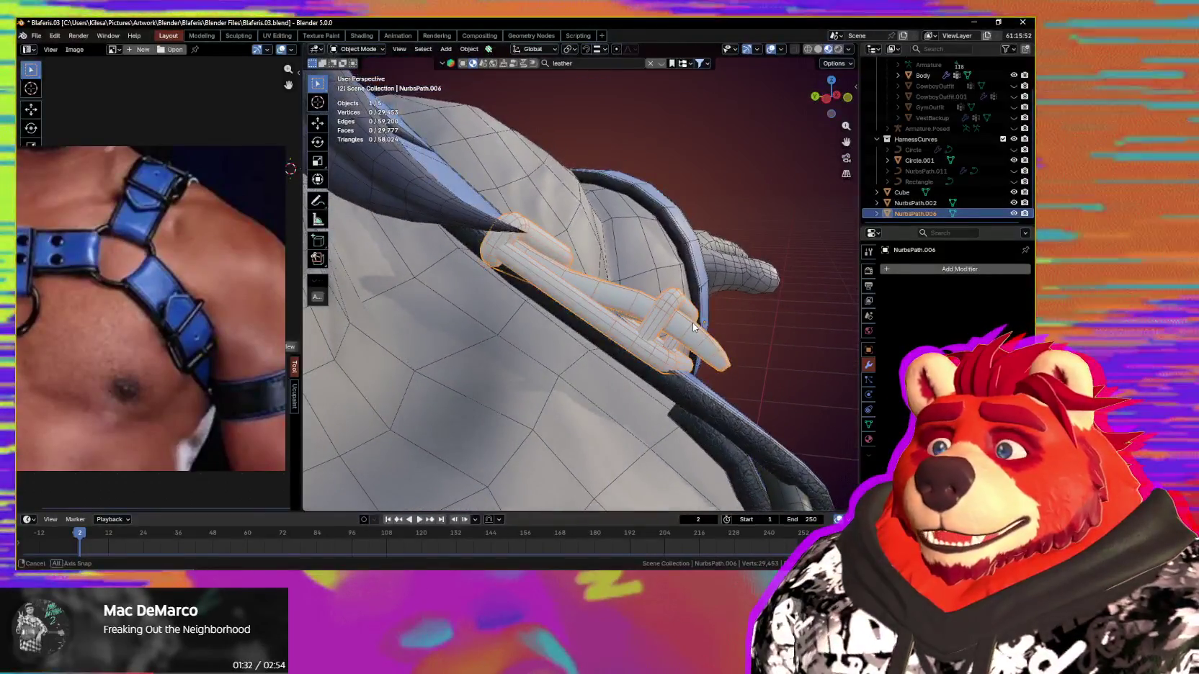
key(KP_Decimal)
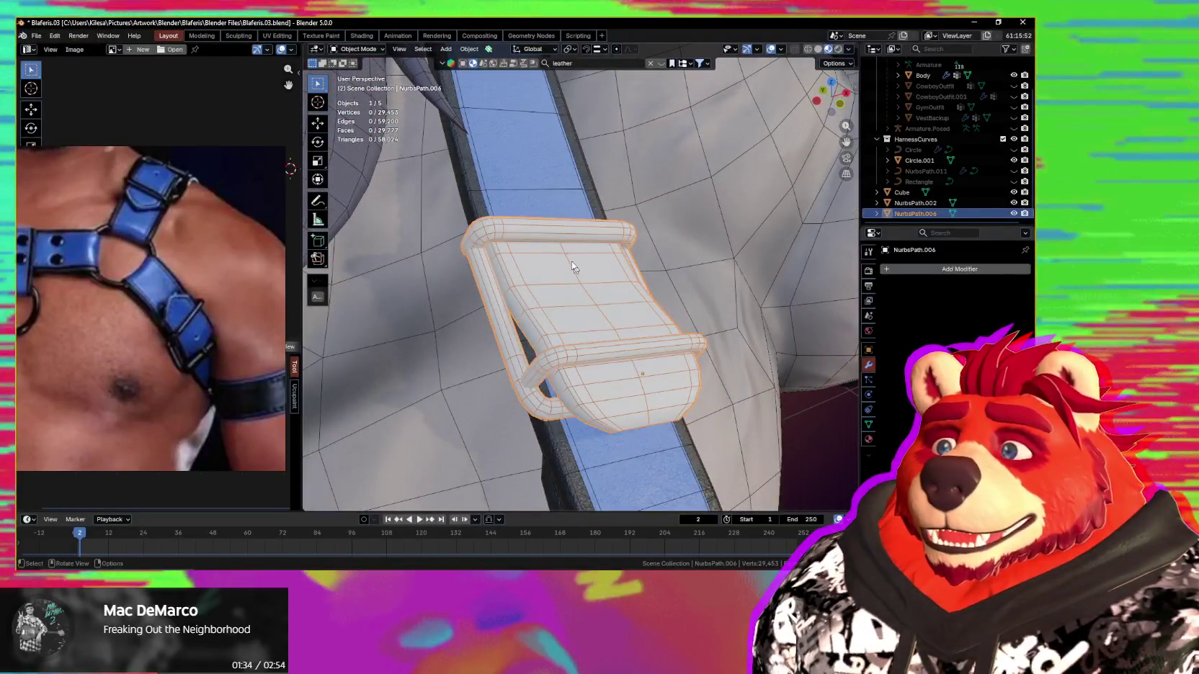
Step: Enter Edit Mode on NurbsPath.006 and select one of its edge loops
key(Tab)
alt+click(550, 223)
mouse_move(550, 224)
middle_down()
mouse_move(533, 229)
mouse_move(590, 215)
middle_up()
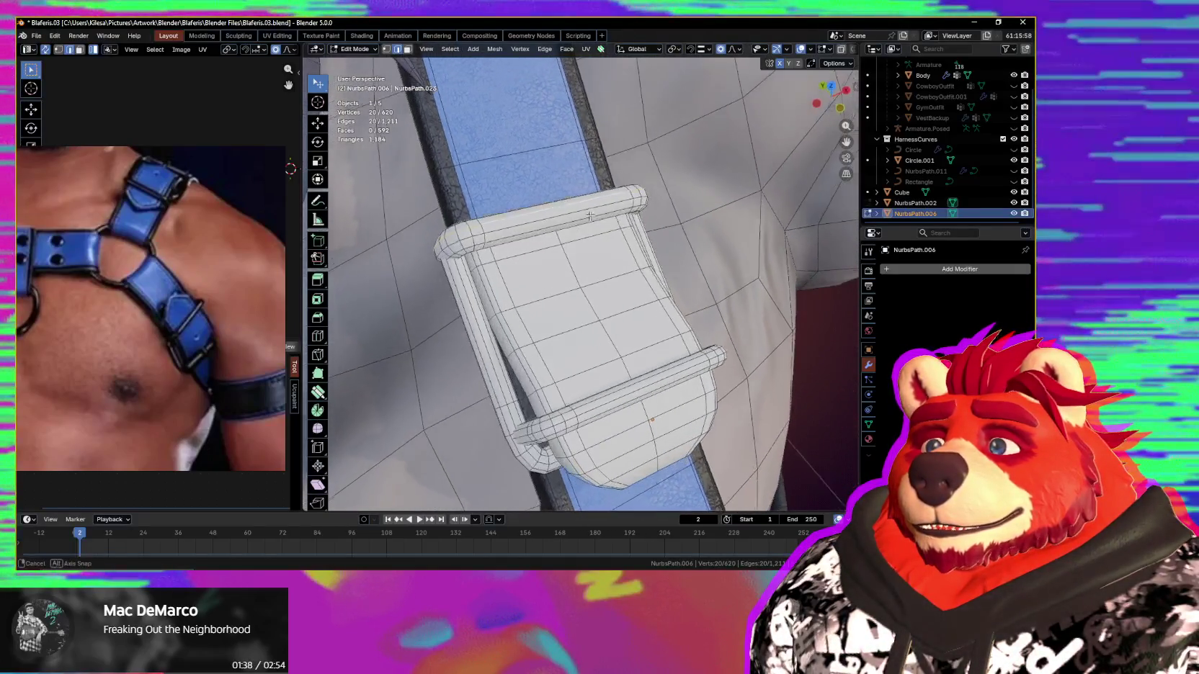
Step: Rotate the selected buckle loop about local X with proportional editing to start the bend
key(shift+s)
mouse_move(592, 274)
middle_down()
mouse_move(621, 232)
mouse_move(695, 264)
mouse_move(685, 286)
middle_up()
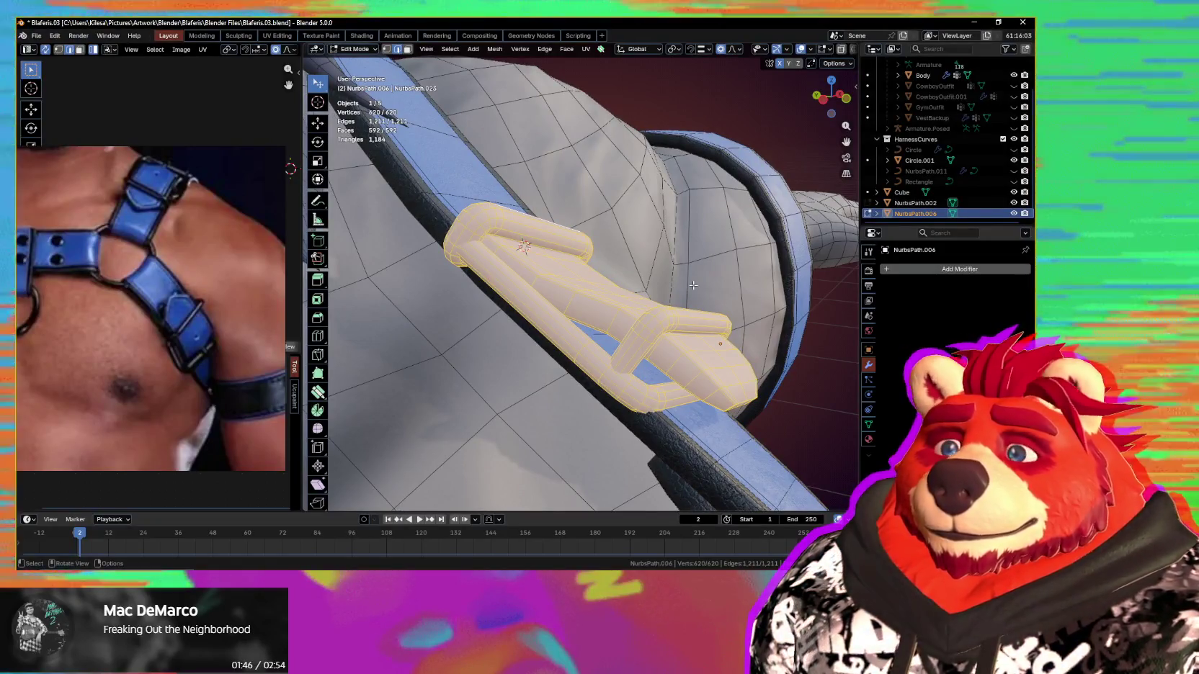
mouse_move(693, 286)
middle_down()
mouse_move(661, 290)
mouse_move(669, 281)
mouse_move(632, 261)
middle_up()
click(719, 258)
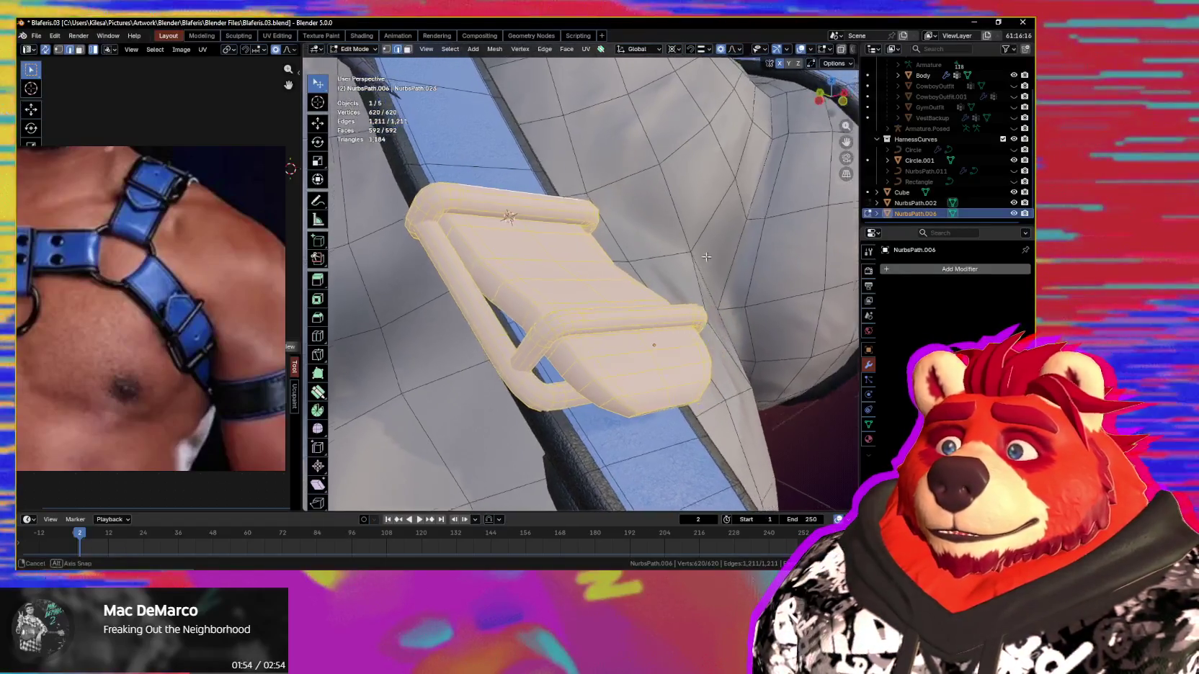
middle_drag(719, 258, 728, 263)
key(r)
key(x)
key(x)
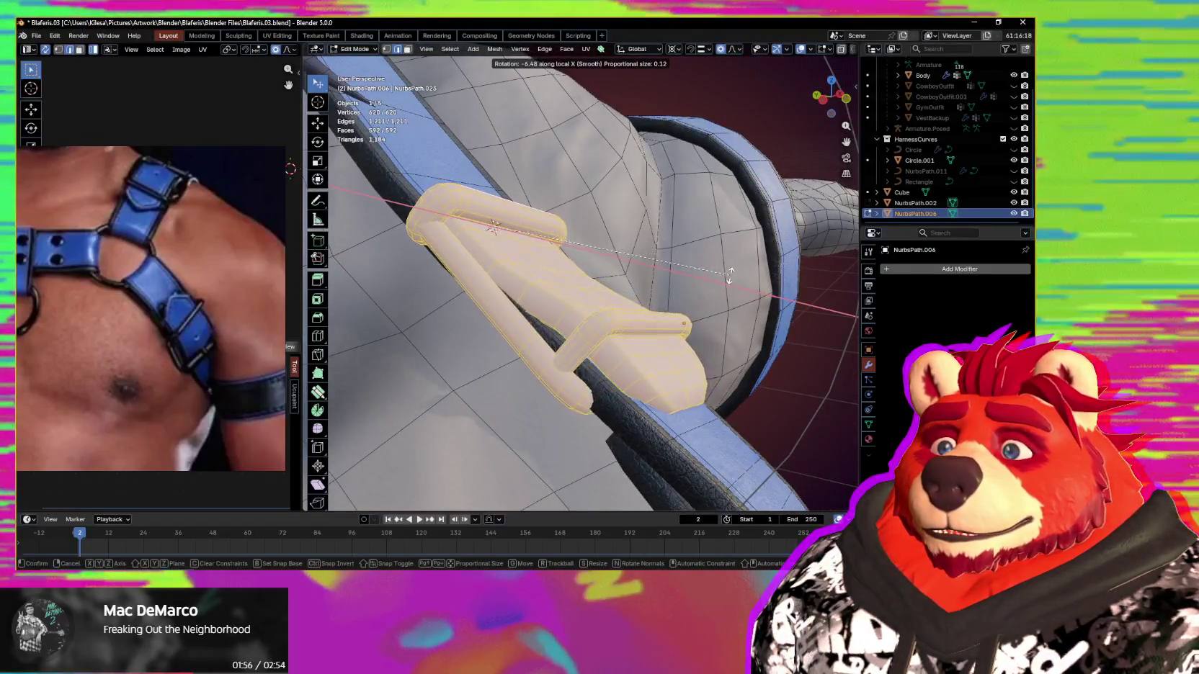
key(shift+alt+z)
mouse_move(730, 276)
middle_down()
mouse_move(524, 308)
mouse_move(681, 322)
mouse_move(706, 337)
mouse_move(727, 328)
middle_up()
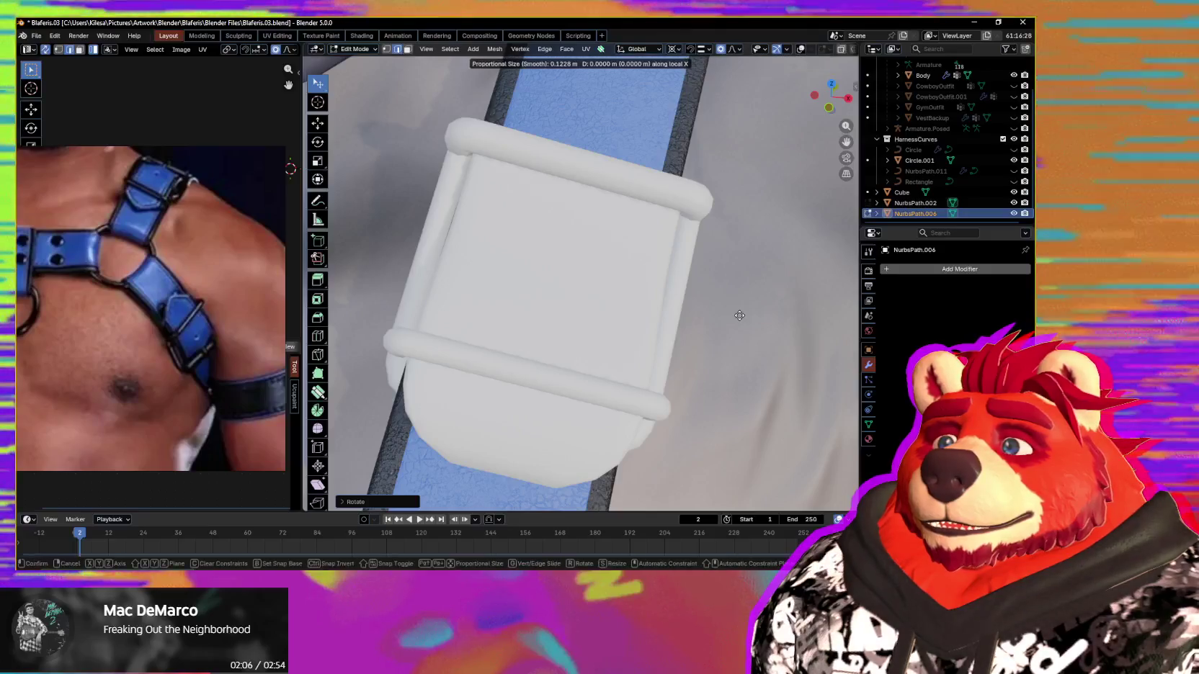
Step: Slide the loop along X so the buckle's underside curves along the strap, then leave Edit Mode
key(g)
key(x)
key(x)
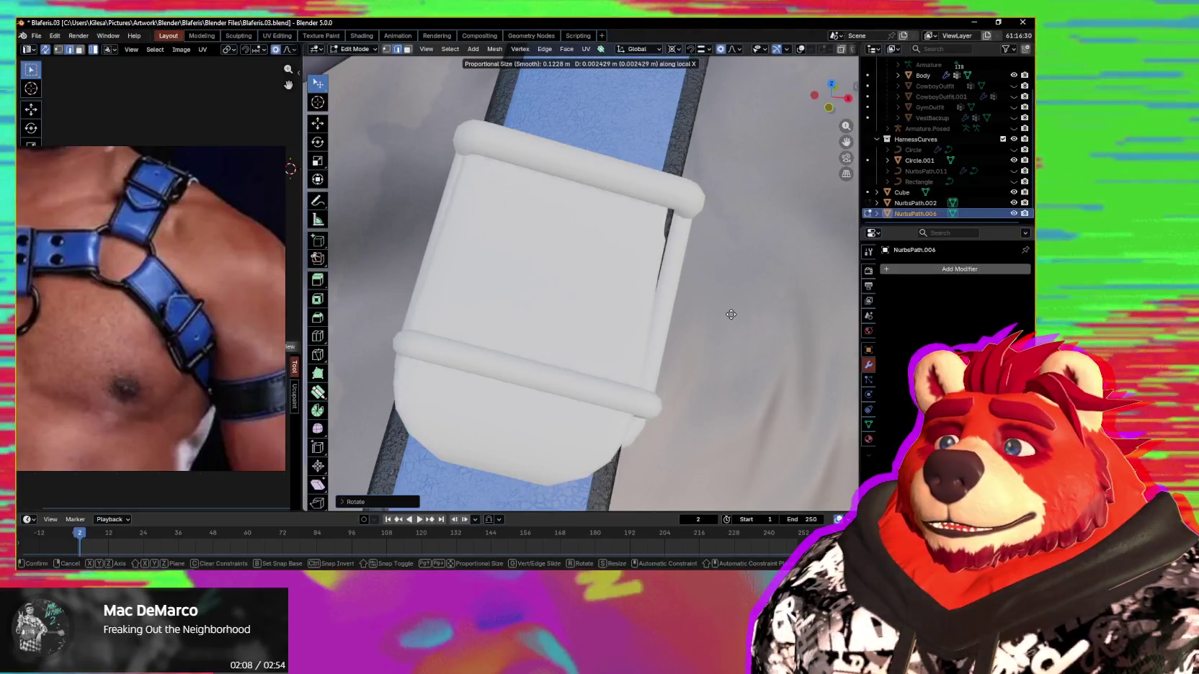
mouse_move(695, 325)
middle_down()
mouse_move(655, 342)
mouse_move(674, 302)
middle_up()
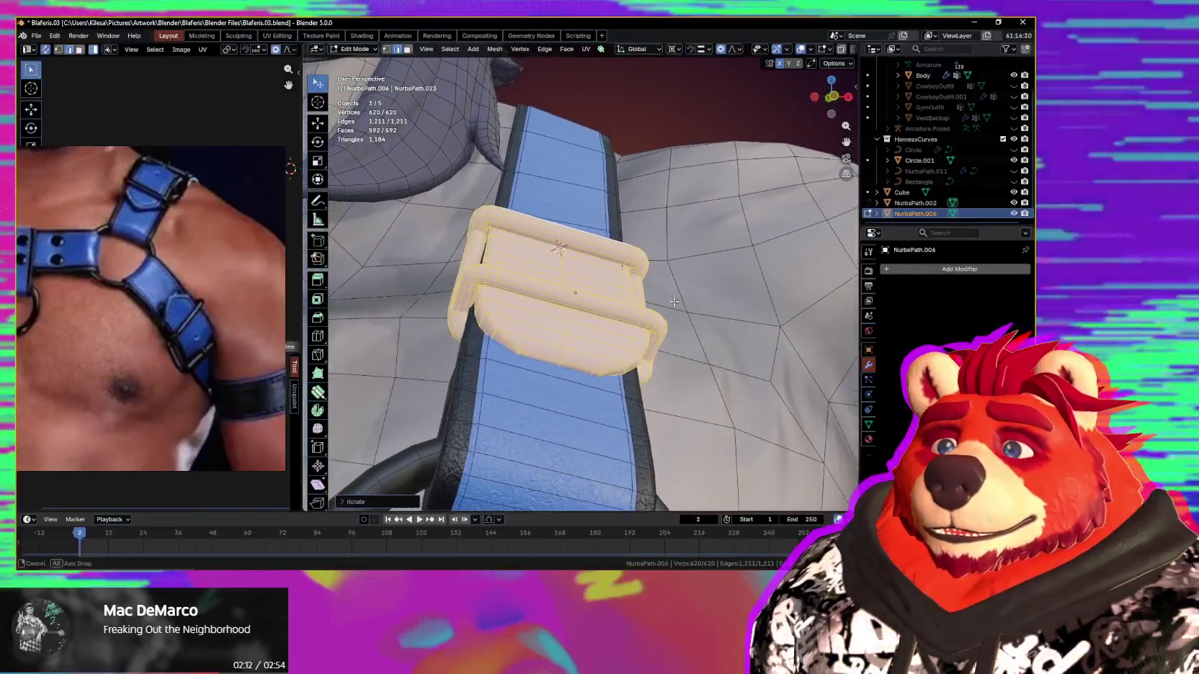
middle_drag(728, 160, 717, 248)
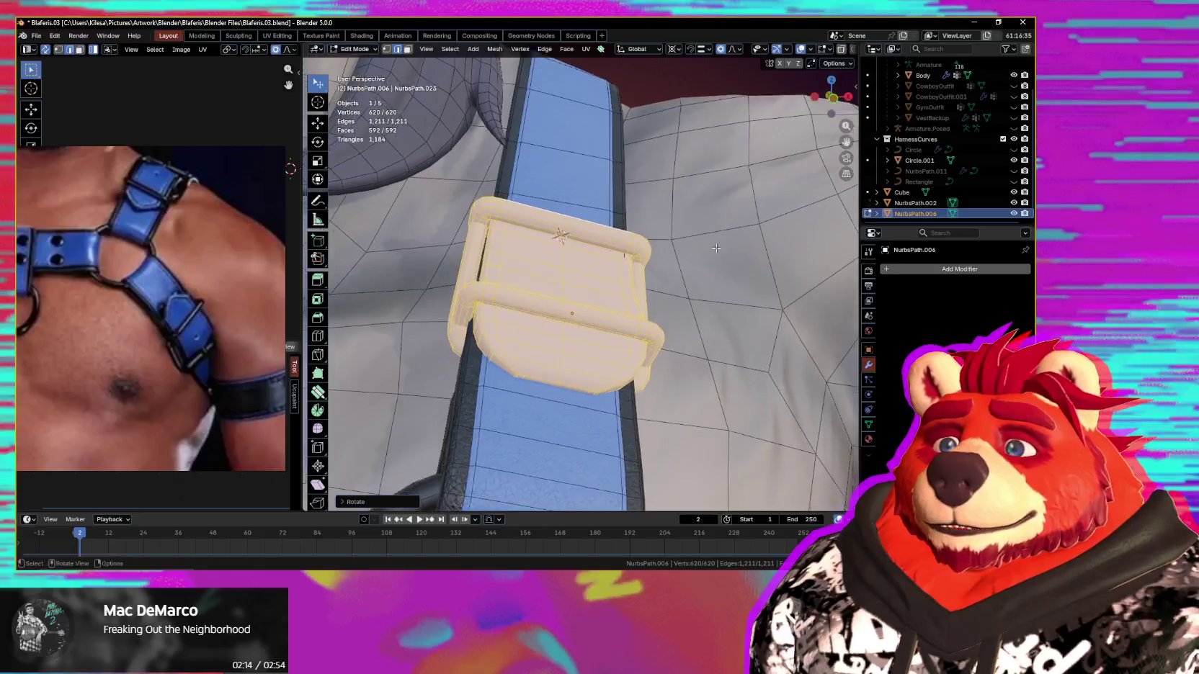
key(Tab)
key(g)
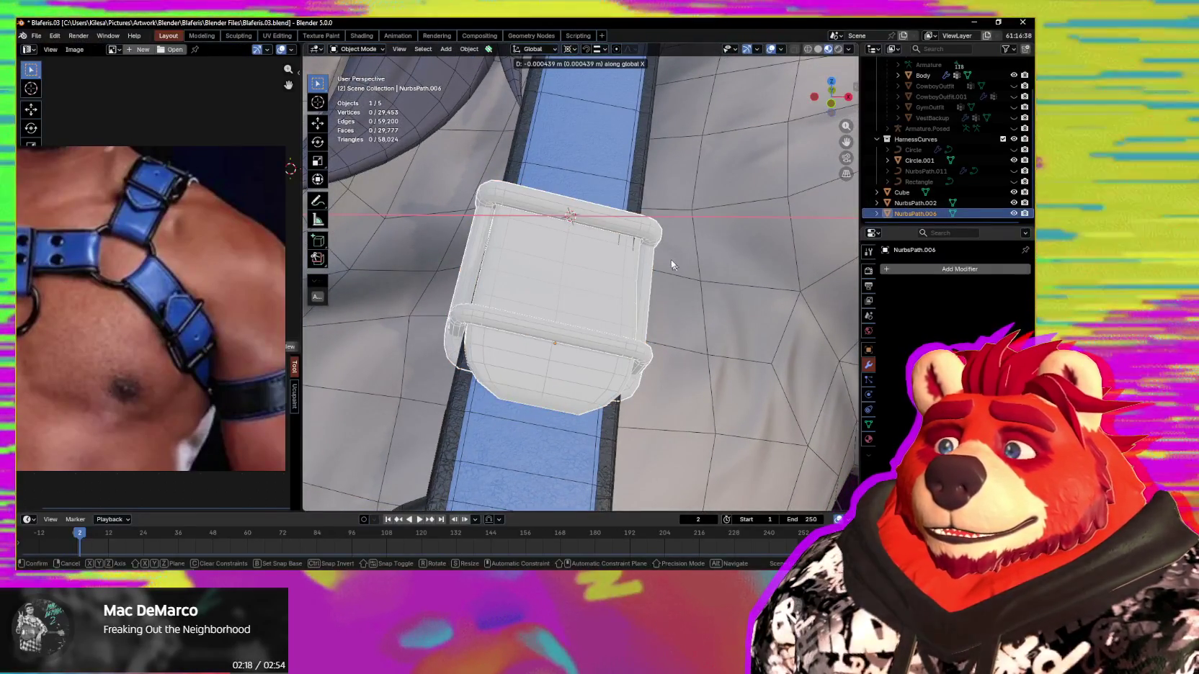
Step: Move the NurbsPath.006 buckle, shrink it to about 0.99, and rotate it about local Y
click(669, 258)
mouse_move(668, 258)
middle_down()
mouse_move(576, 258)
mouse_move(628, 304)
mouse_move(731, 337)
middle_up()
key(shift+alt+z)
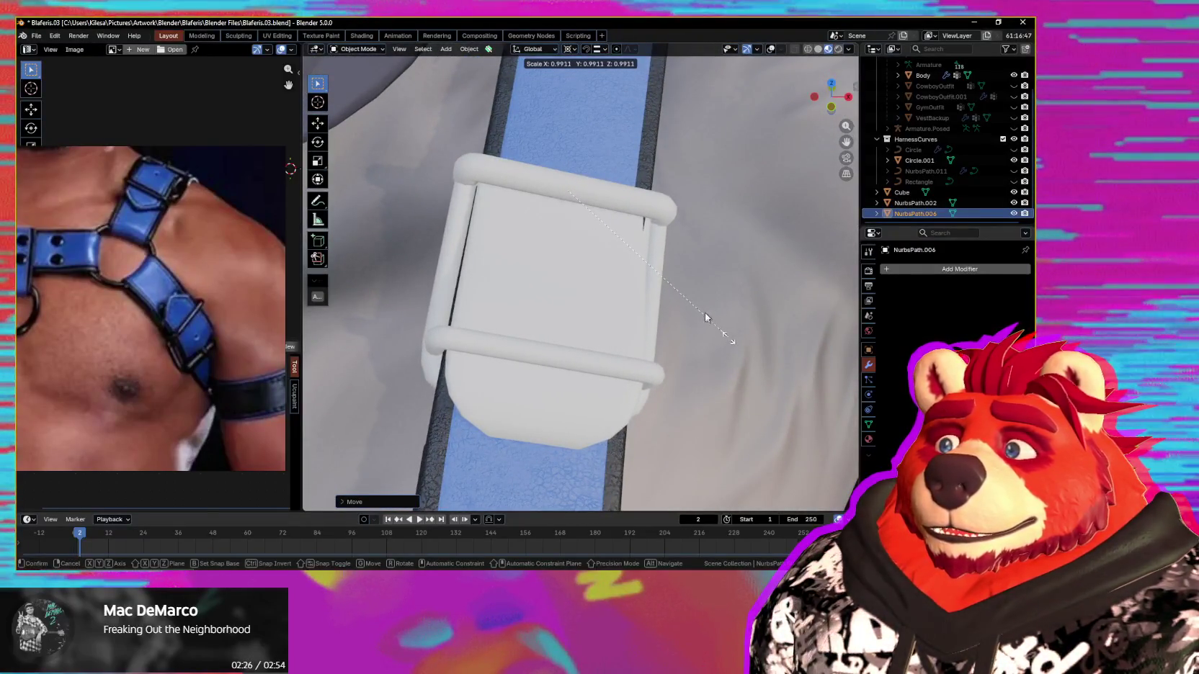
click(706, 317)
middle_drag(706, 317, 690, 315)
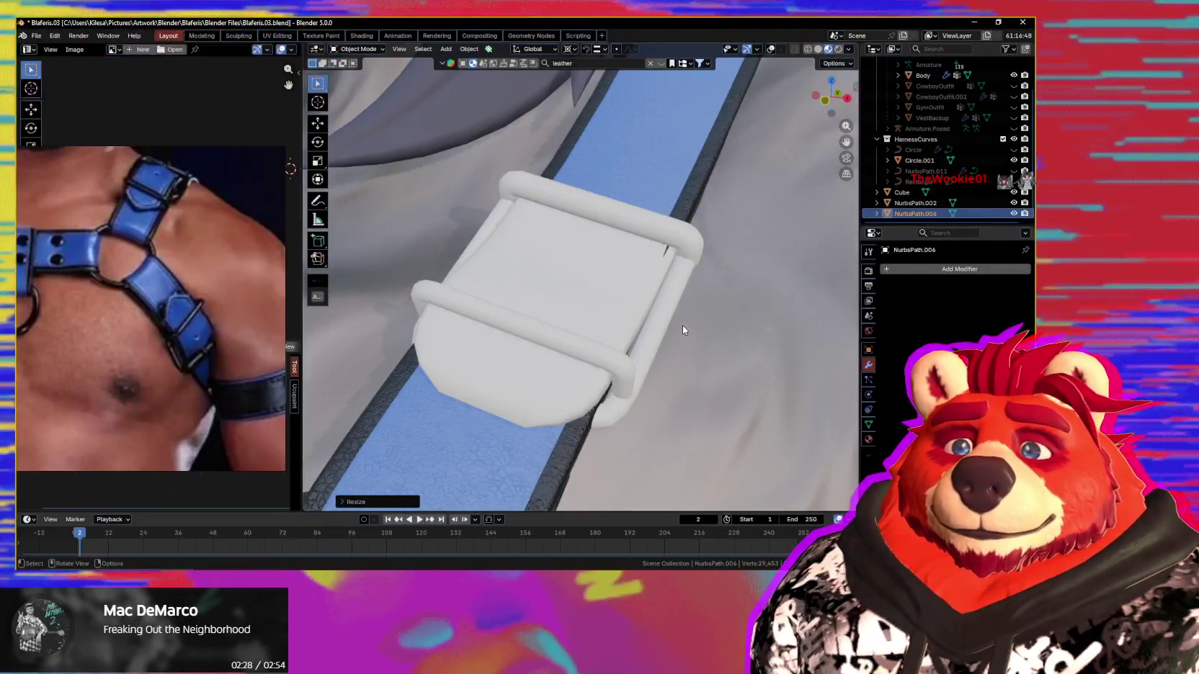
middle_drag(683, 326, 702, 288)
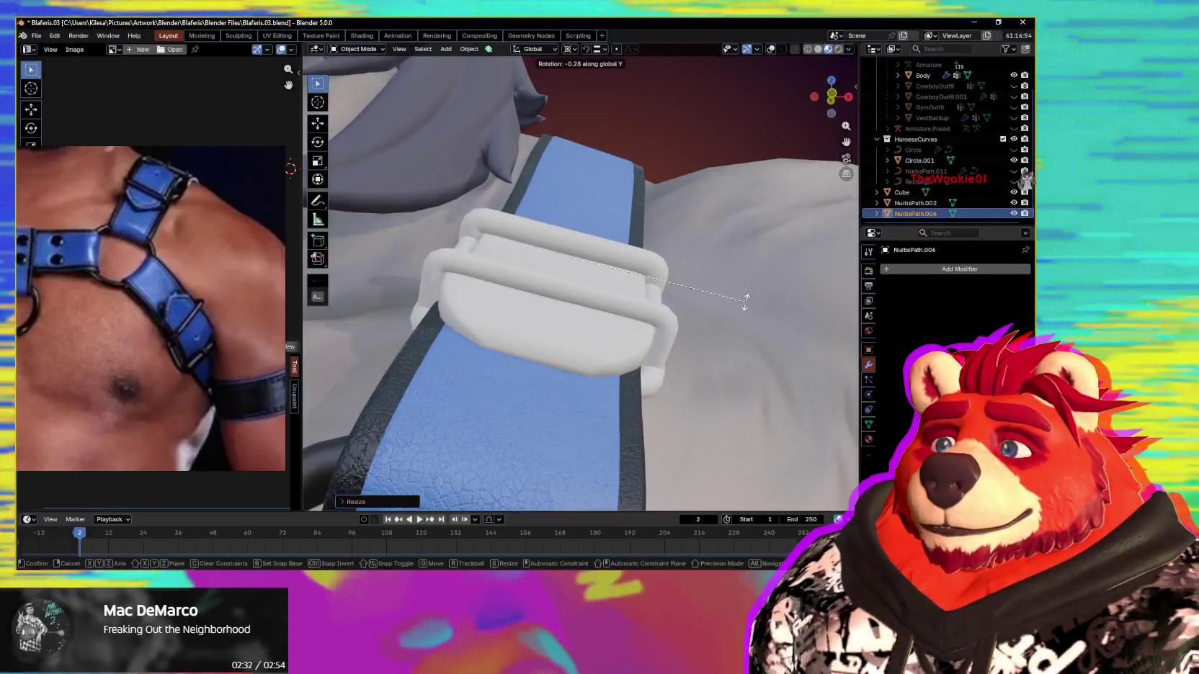
key(y)
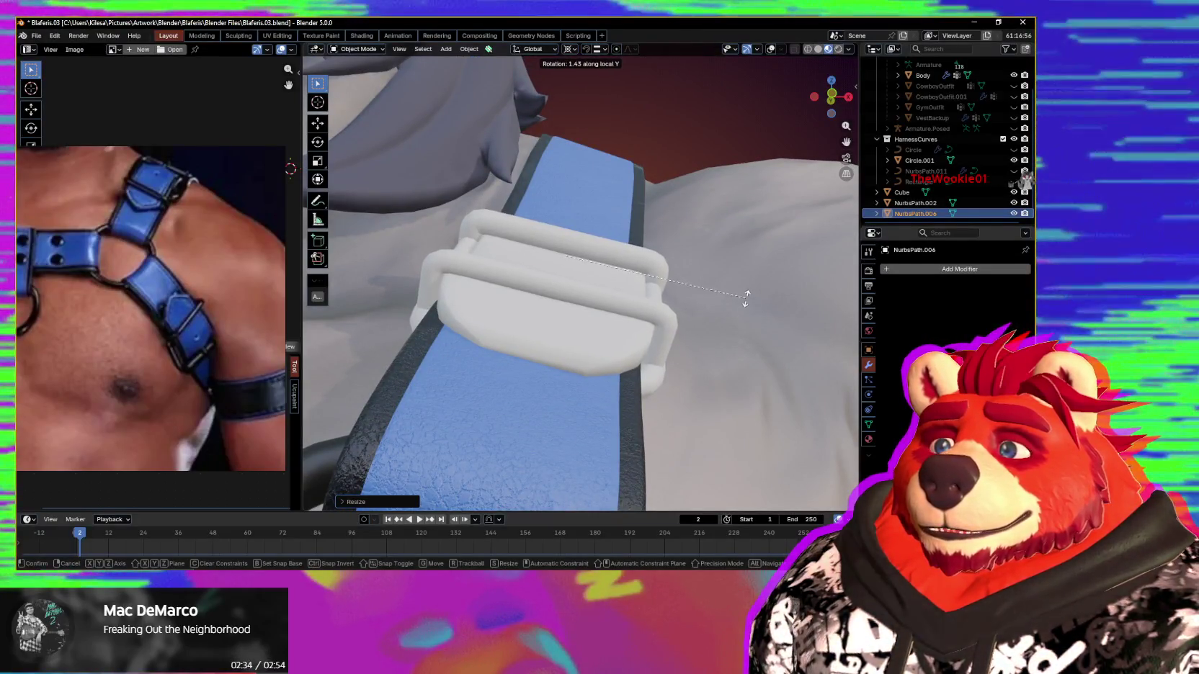
click(724, 302)
Step: Rotate the buckle about local Z and slide it along local X onto the shoulder strap
mouse_move(724, 302)
middle_down()
mouse_move(695, 303)
mouse_move(693, 320)
mouse_move(765, 342)
mouse_move(797, 335)
mouse_move(779, 344)
middle_up()
key(shift+alt+z)
mouse_move(628, 325)
middle_down()
mouse_move(685, 290)
mouse_move(601, 301)
mouse_move(565, 274)
mouse_move(595, 306)
mouse_move(688, 319)
mouse_move(693, 362)
mouse_move(722, 361)
middle_up()
key(shift+alt+z)
key(r)
key(z)
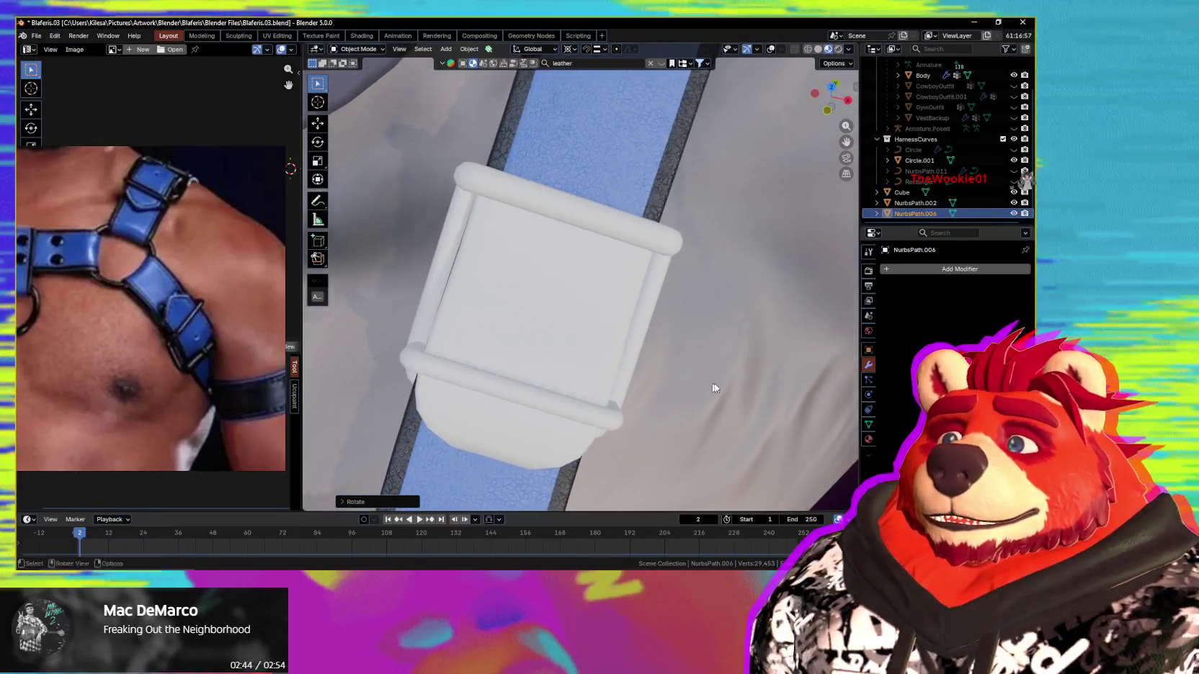
key(z)
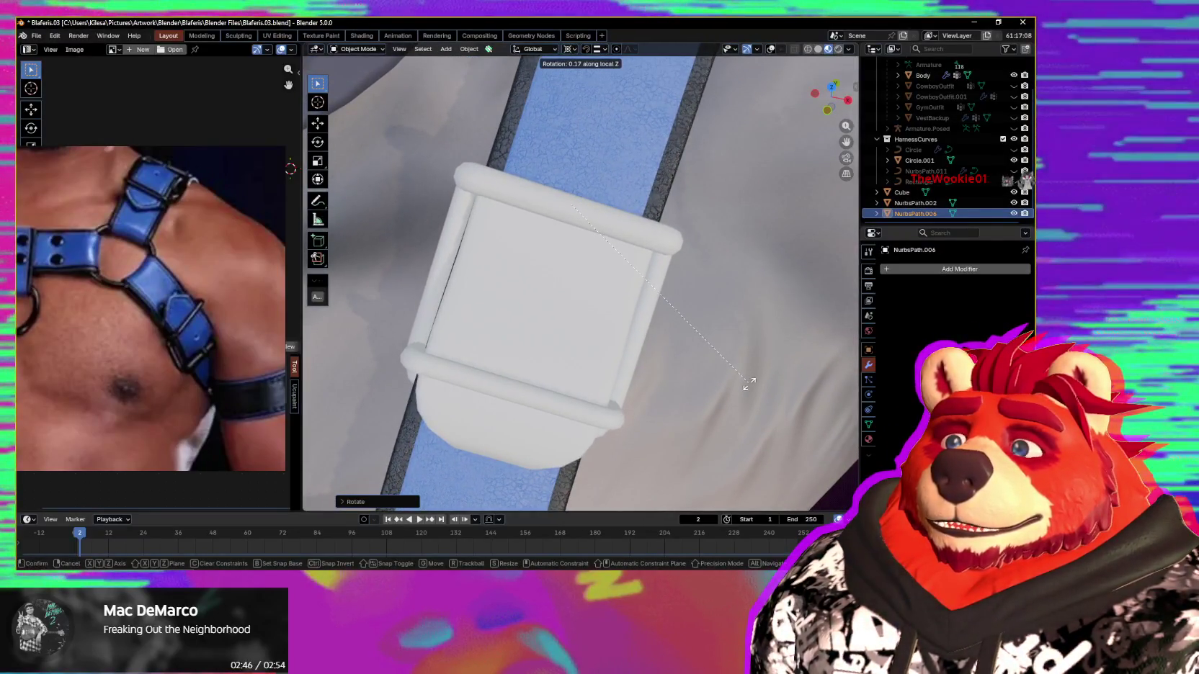
key(g)
key(x)
key(x)
click(686, 360)
mouse_move(686, 359)
middle_down()
mouse_move(624, 293)
mouse_move(713, 291)
mouse_move(607, 383)
mouse_move(553, 372)
mouse_move(612, 359)
middle_up()
scroll(668, 286, down, 5)
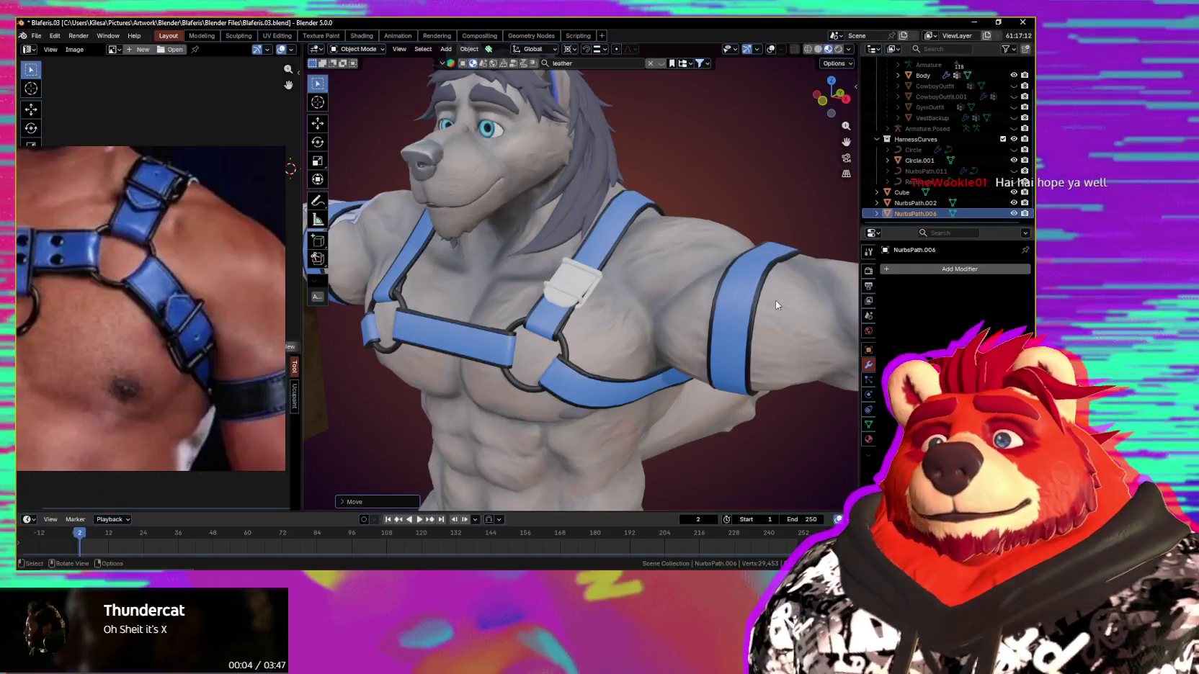
Step: Duplicate the fitted shoulder buckle with Shift+D to create the NurbsPath.001 copy
mouse_move(775, 300)
middle_down()
mouse_move(663, 354)
mouse_move(599, 307)
mouse_move(603, 279)
mouse_move(678, 315)
mouse_move(717, 303)
mouse_move(597, 304)
middle_up()
scroll(577, 325, down, 3)
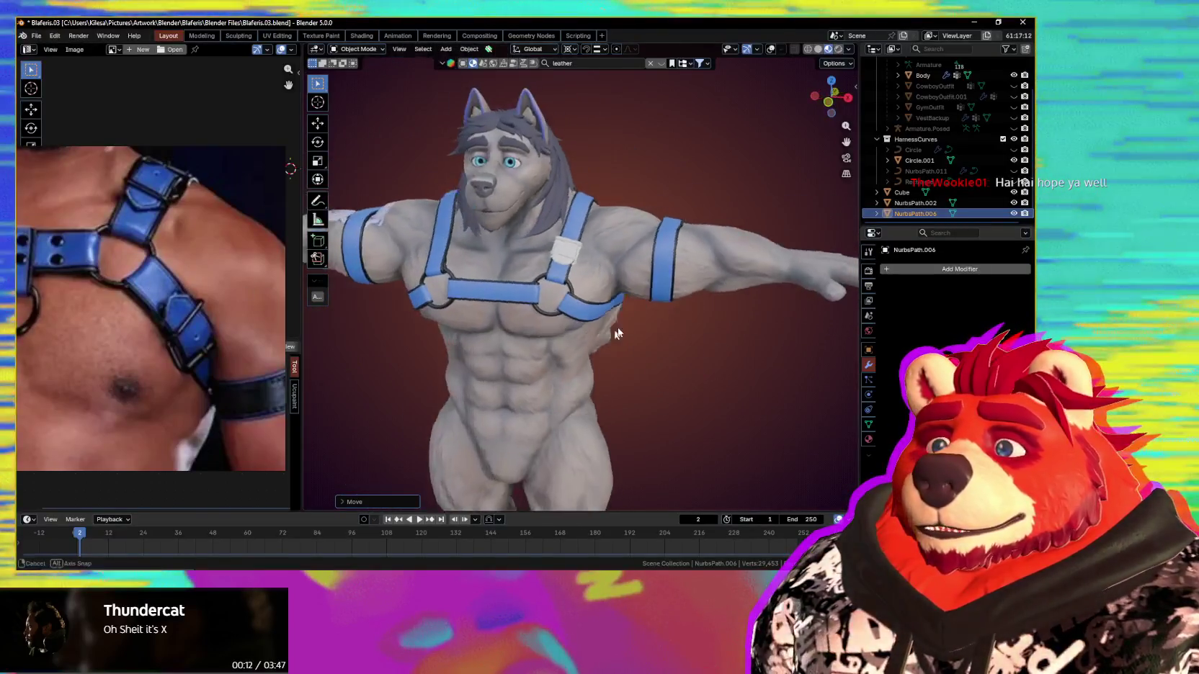
scroll(598, 314, up, 3)
key(shift+alt+z)
middle_drag(612, 305, 605, 287)
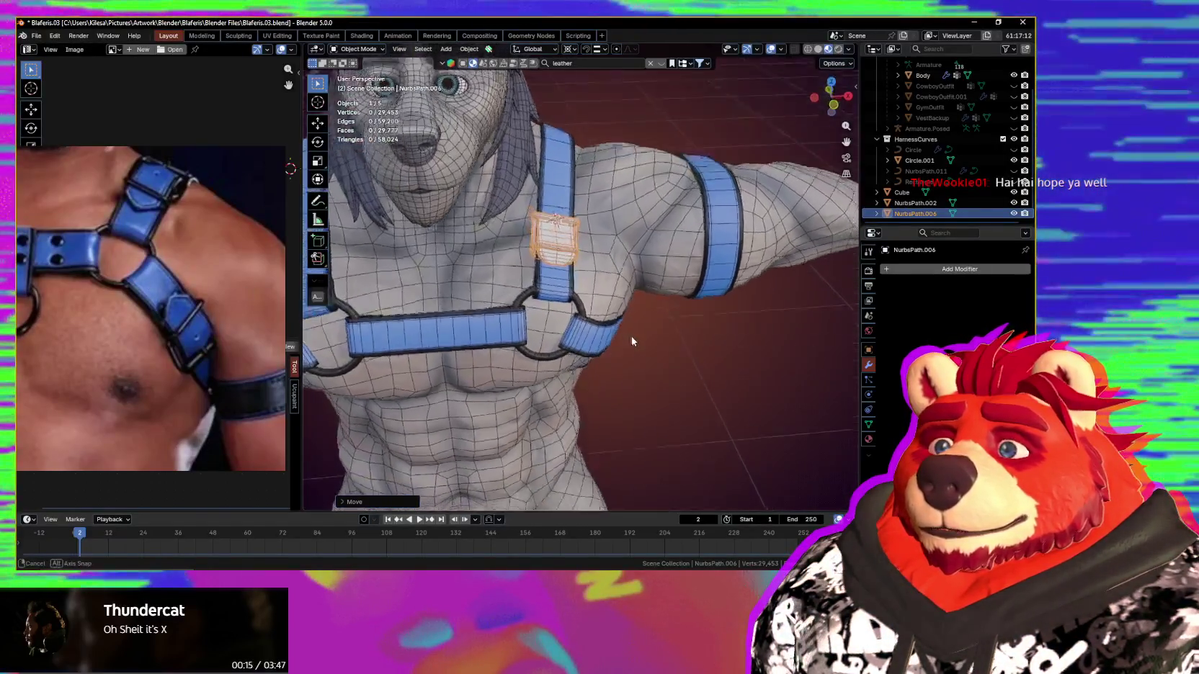
key(shift+d)
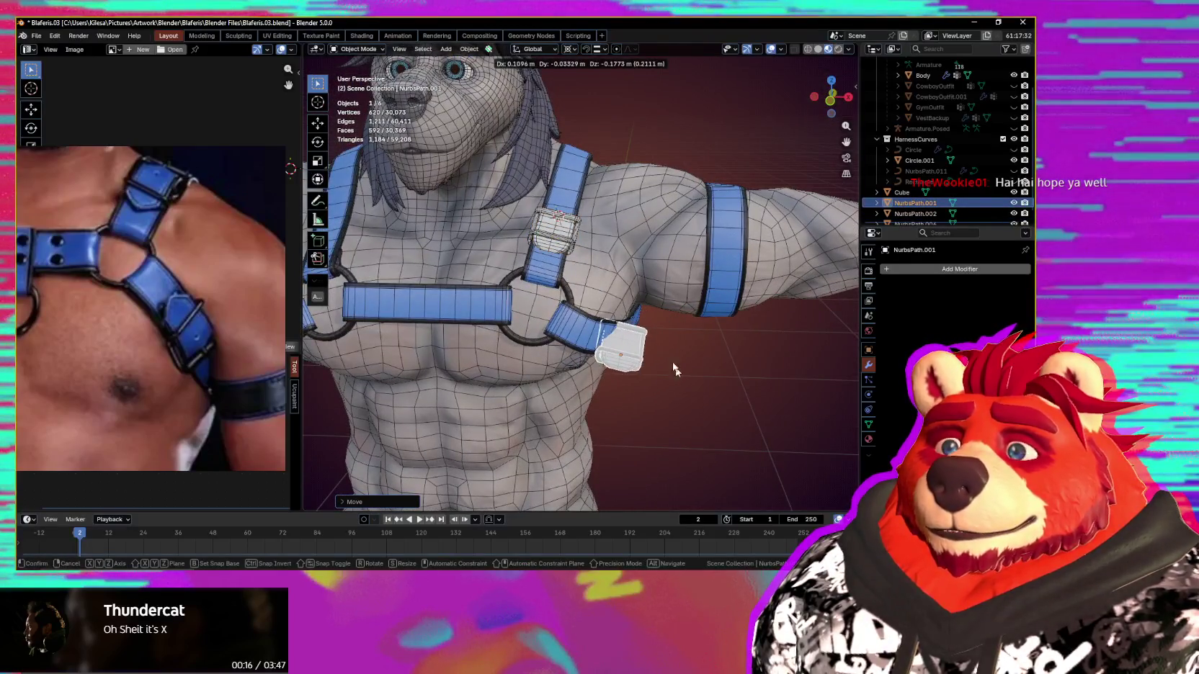
Step: Place the buckle copy, then rotate it freely and about its local Z axis
click(635, 343)
middle_drag(635, 342, 653, 330)
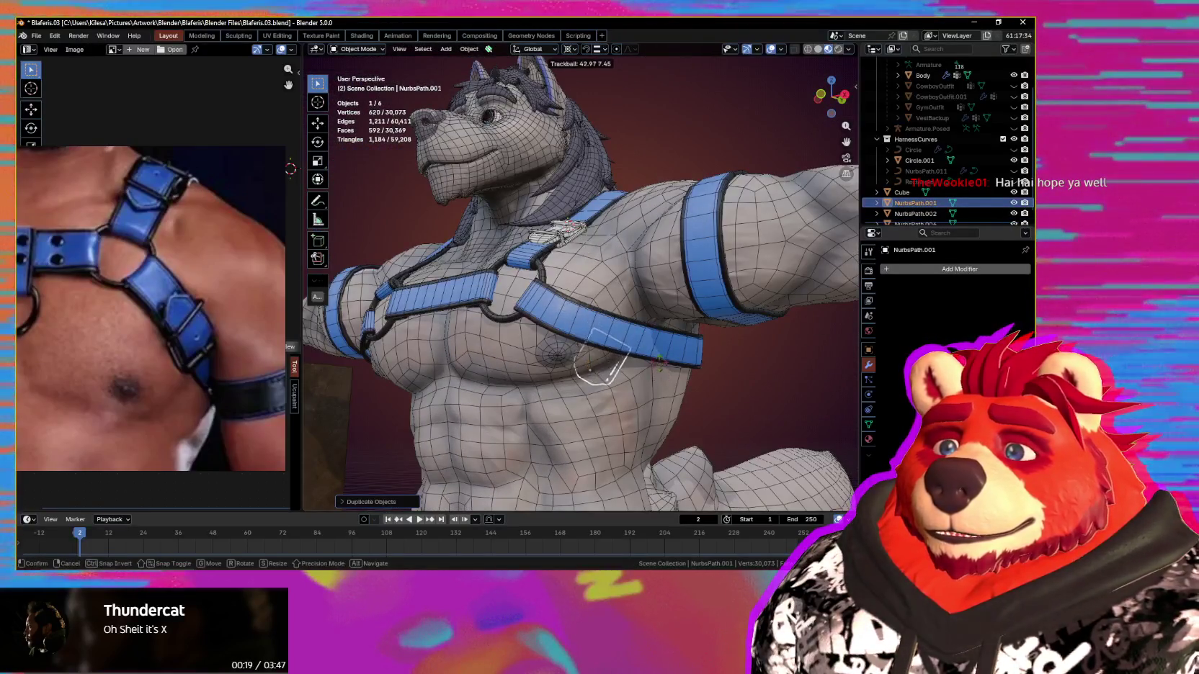
key(r)
key(r)
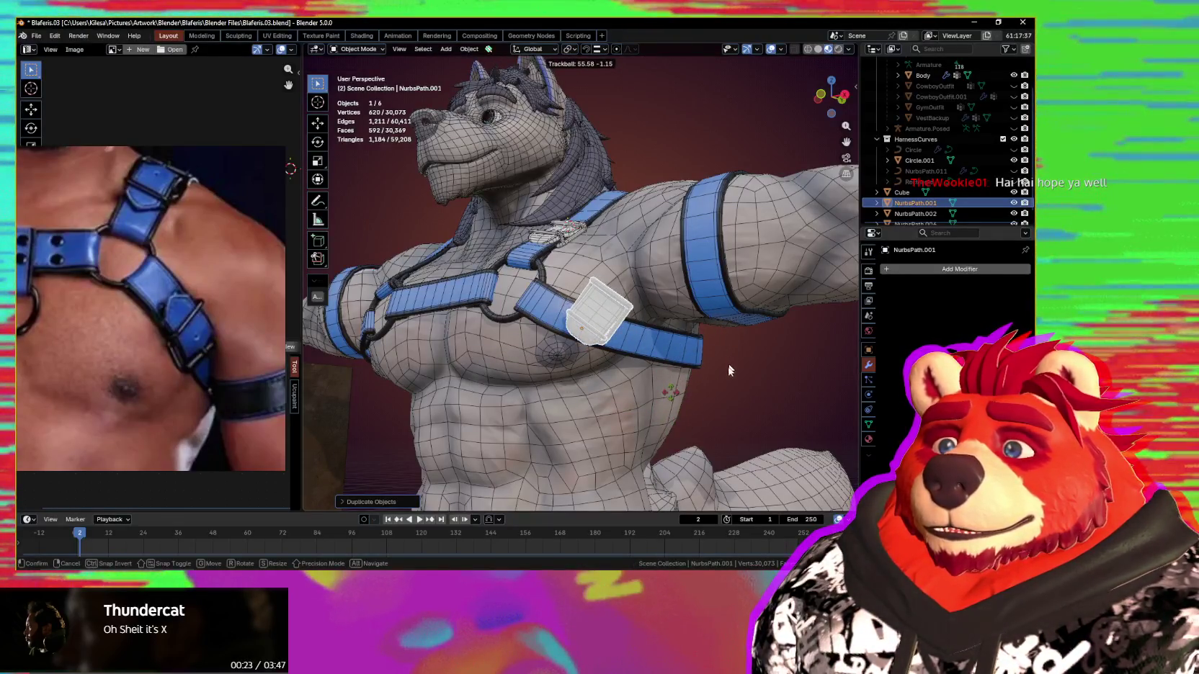
click(653, 393)
mouse_move(649, 391)
middle_down()
mouse_move(656, 412)
mouse_move(714, 441)
mouse_move(659, 407)
middle_up()
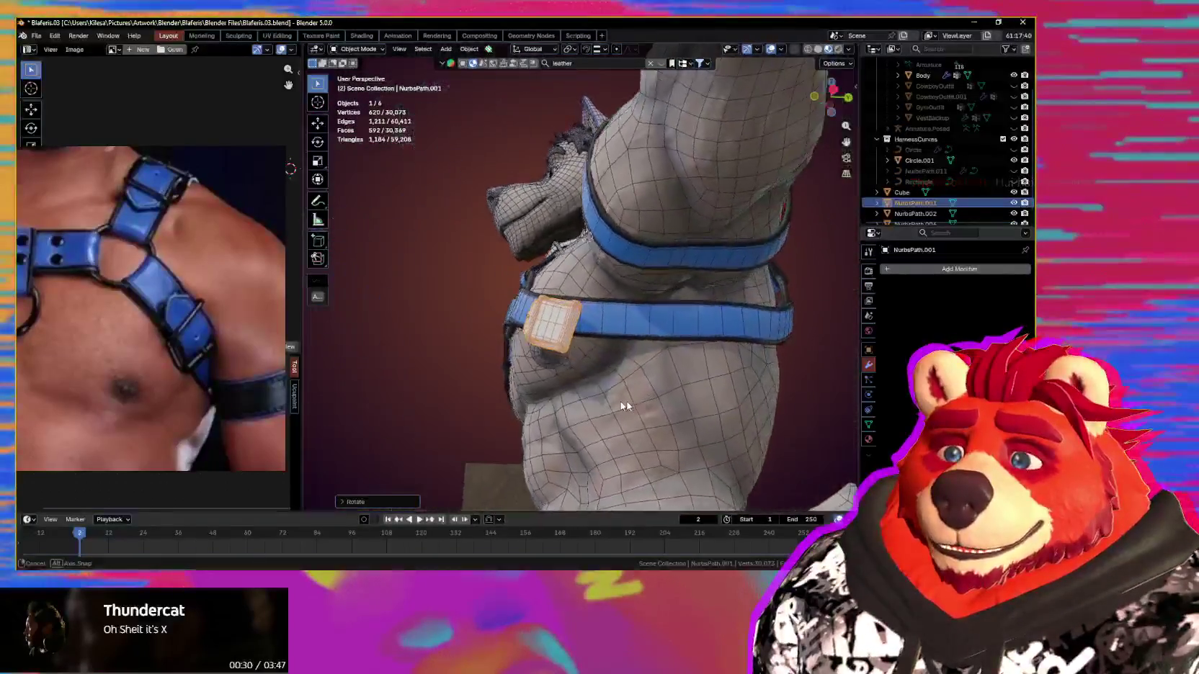
key(r)
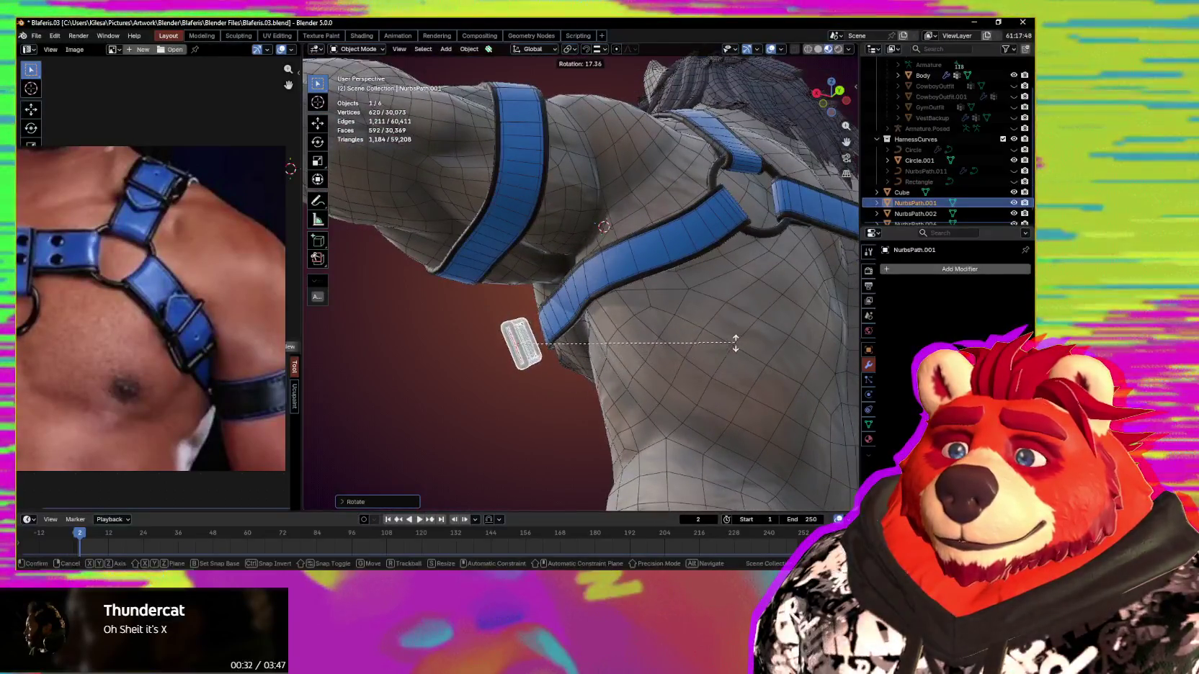
middle_drag(644, 377, 784, 369)
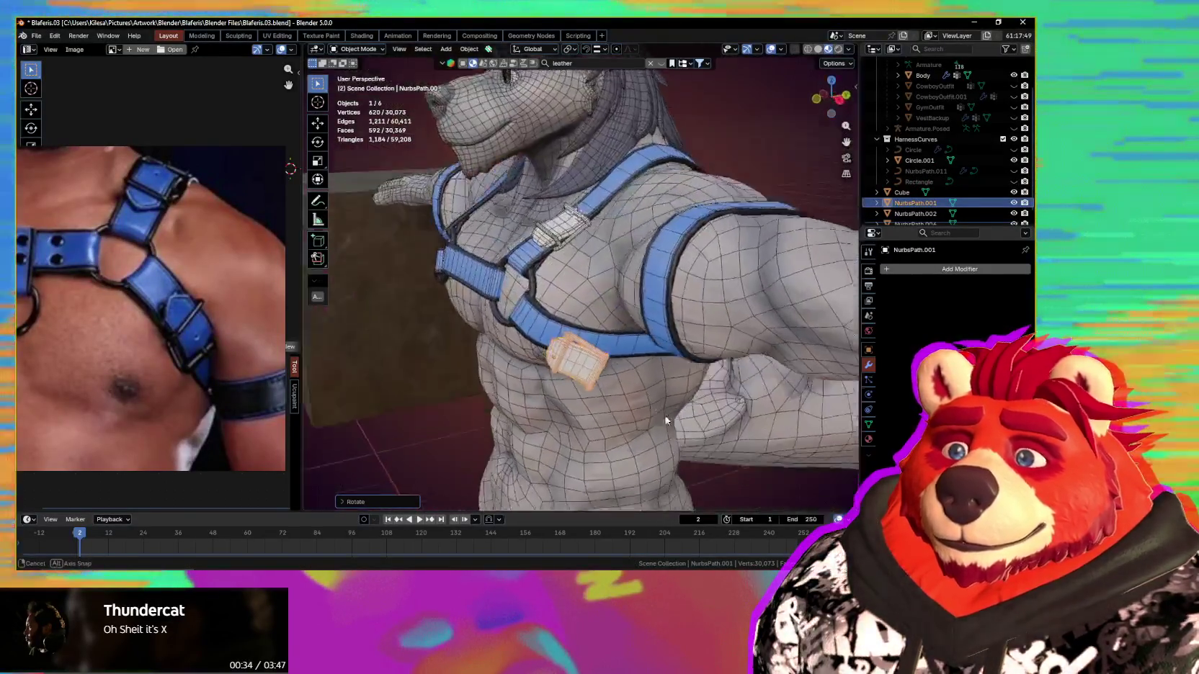
key(z)
key(z)
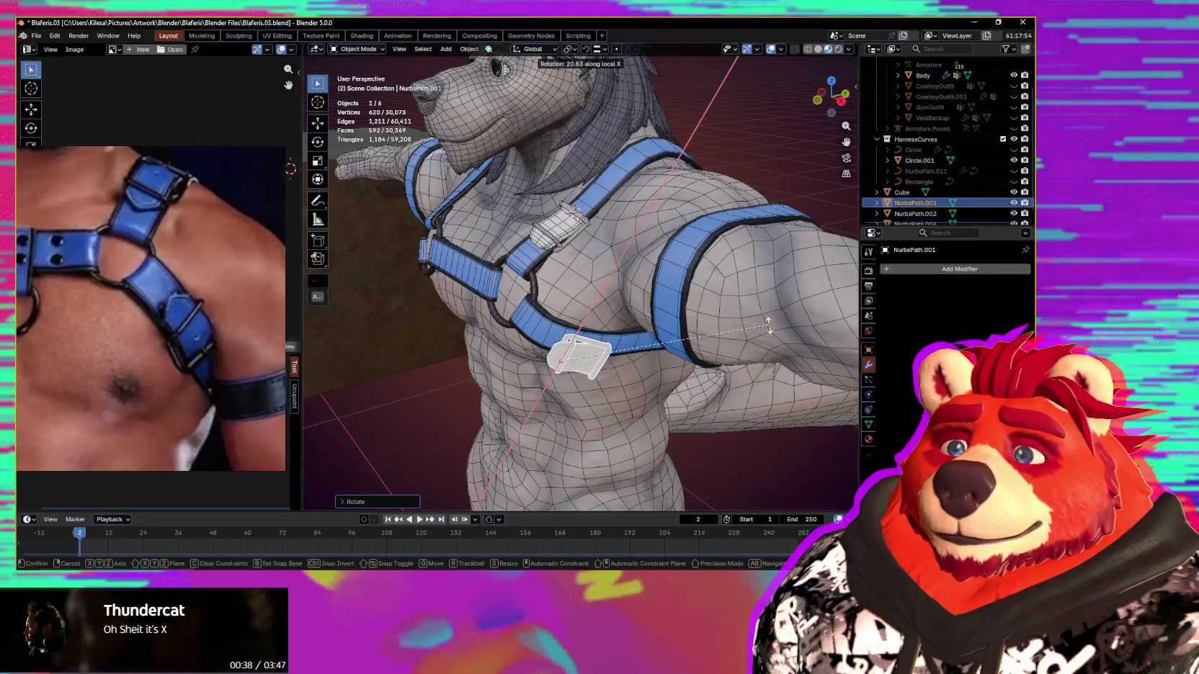
Step: Move the buckle copy onto the chest strap and nudge its position slightly
scroll(703, 353, up, 3)
mouse_move(703, 353)
middle_down()
mouse_move(754, 350)
mouse_move(634, 308)
middle_up()
key(g)
click(732, 347)
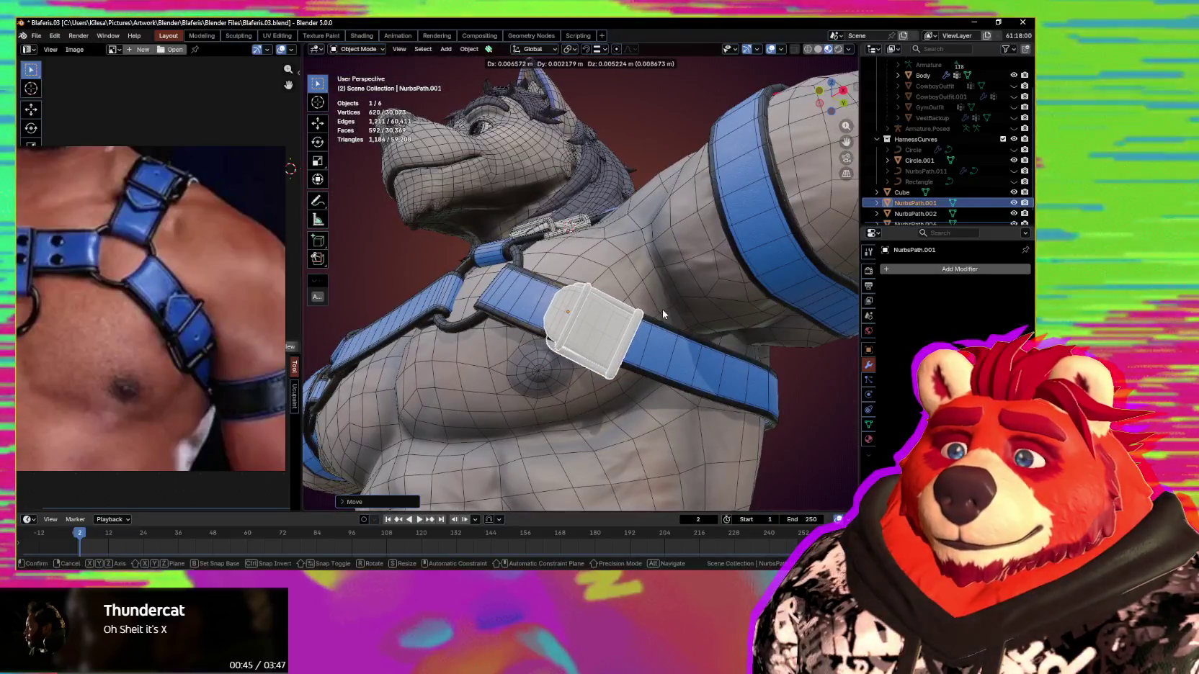
click(675, 340)
mouse_move(676, 340)
middle_down()
mouse_move(716, 463)
mouse_move(667, 390)
middle_up()
scroll(667, 390, up, 2)
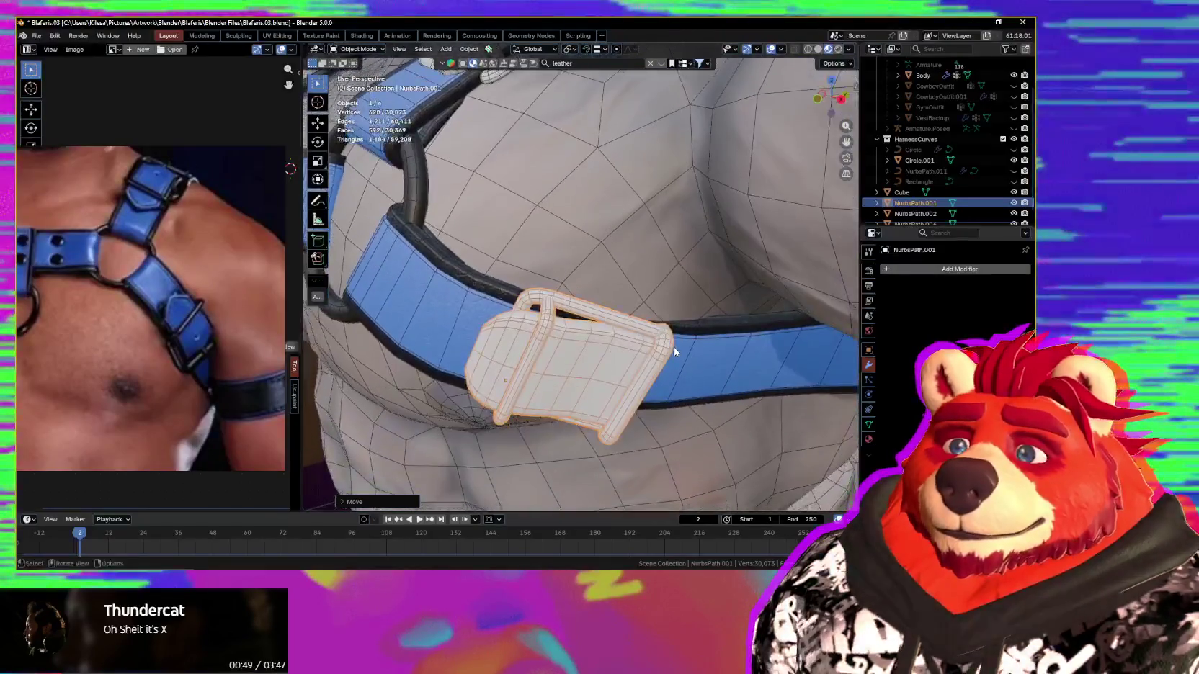
scroll(714, 358, down, 3)
mouse_move(713, 358)
middle_down()
mouse_move(708, 402)
mouse_move(778, 424)
middle_up()
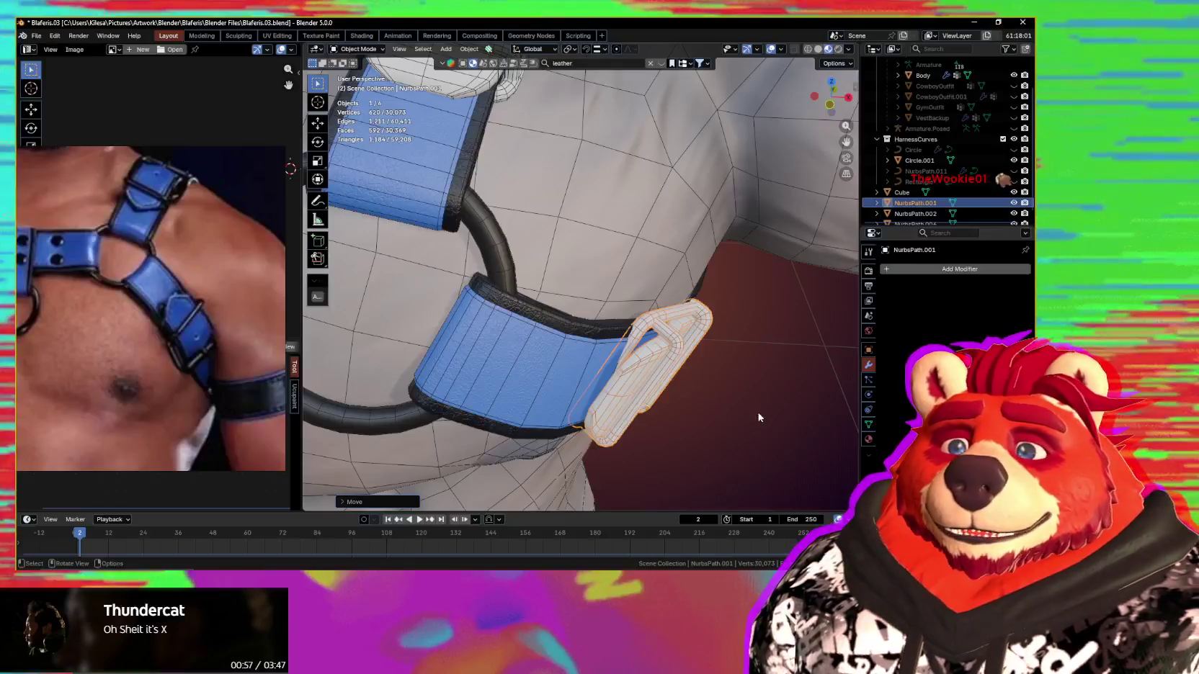
scroll(746, 412, down, 2)
middle_drag(756, 406, 762, 415)
key(g)
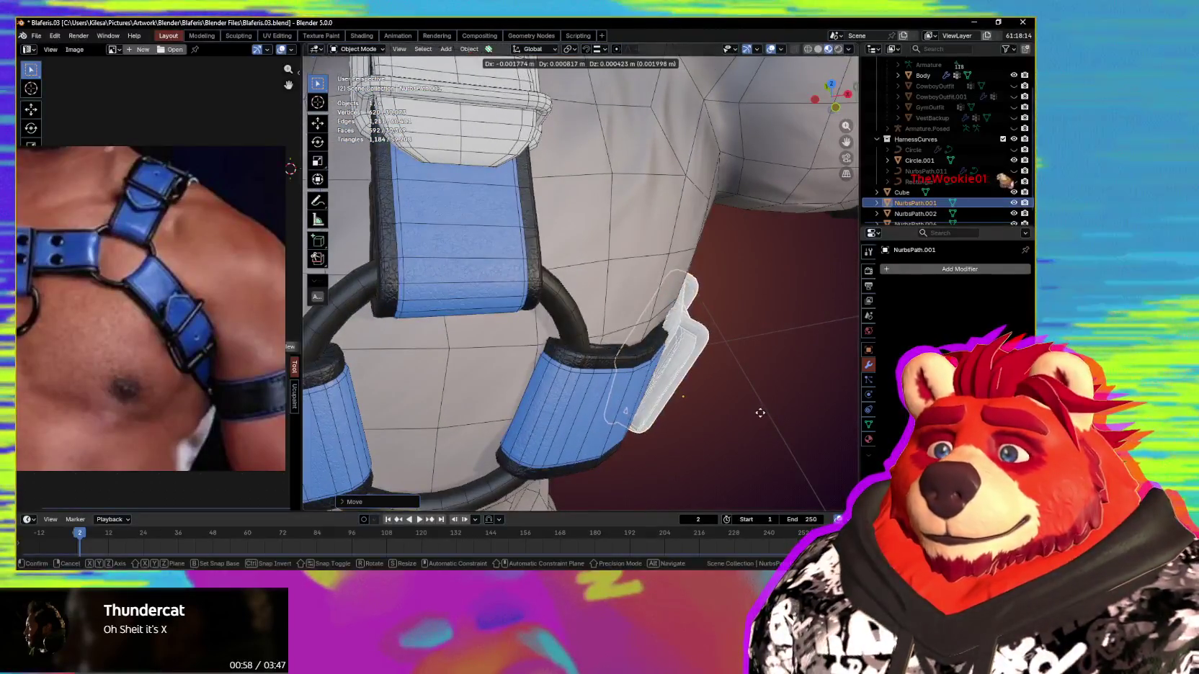
click(754, 406)
Step: Rotate the buckle about its local X axis so it lies across the chest strap
scroll(753, 406, up, 3)
middle_drag(753, 406, 703, 325)
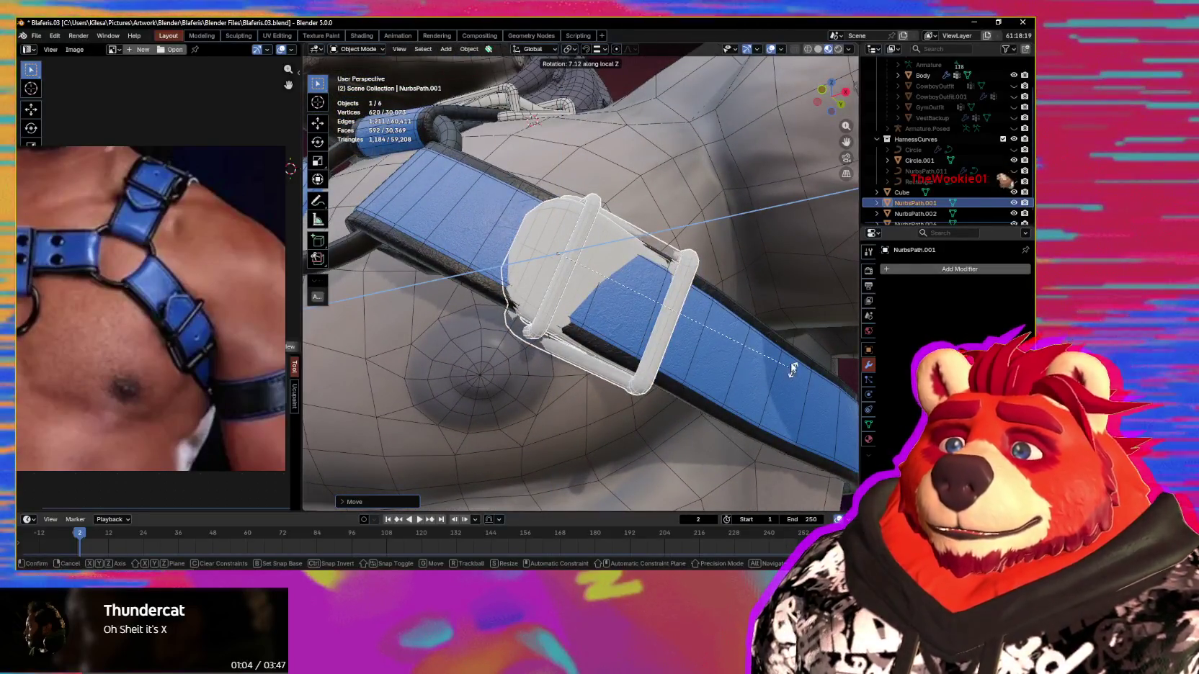
click(793, 369)
middle_drag(793, 369, 785, 356)
key(r)
key(x)
key(x)
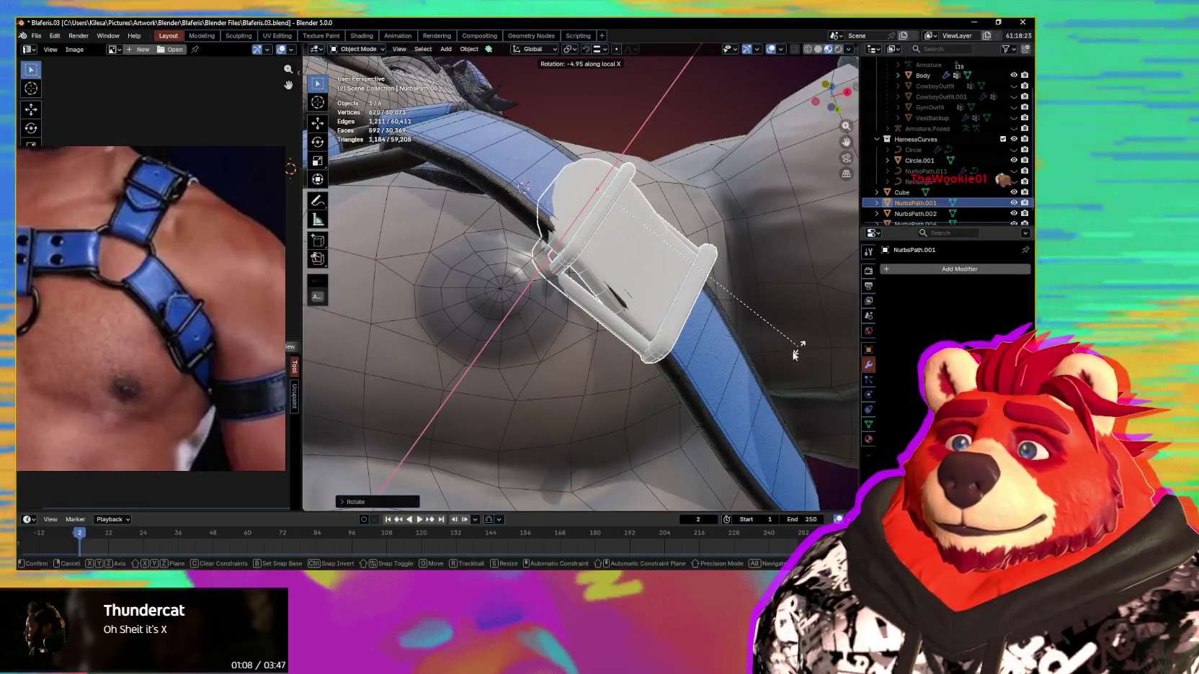
middle_drag(742, 355, 622, 291)
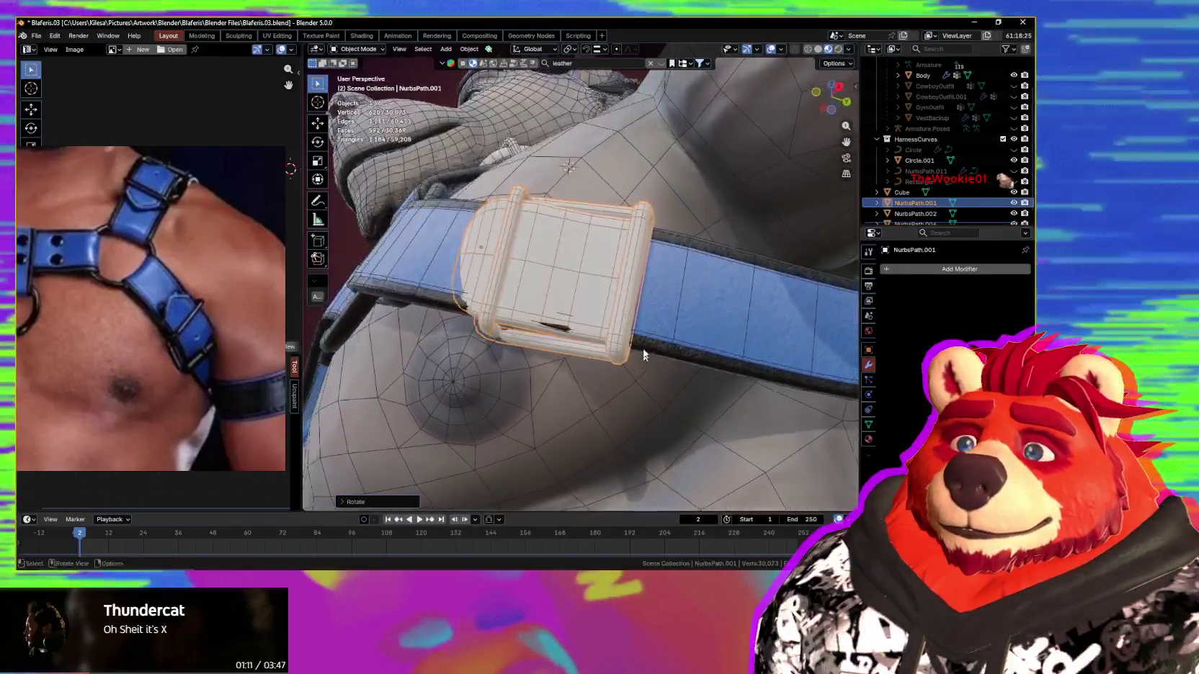
key(Tab)
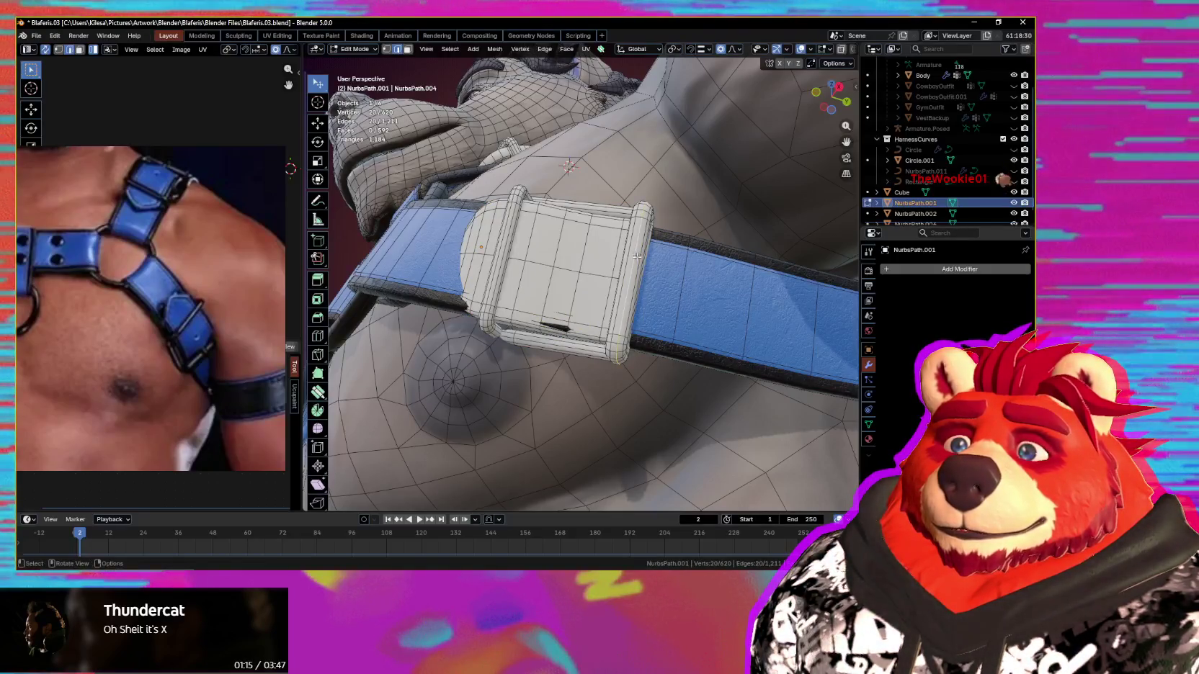
Step: Set the NurbsPath.001 buckle's origin to the 3D cursor
middle_drag(630, 306, 626, 312)
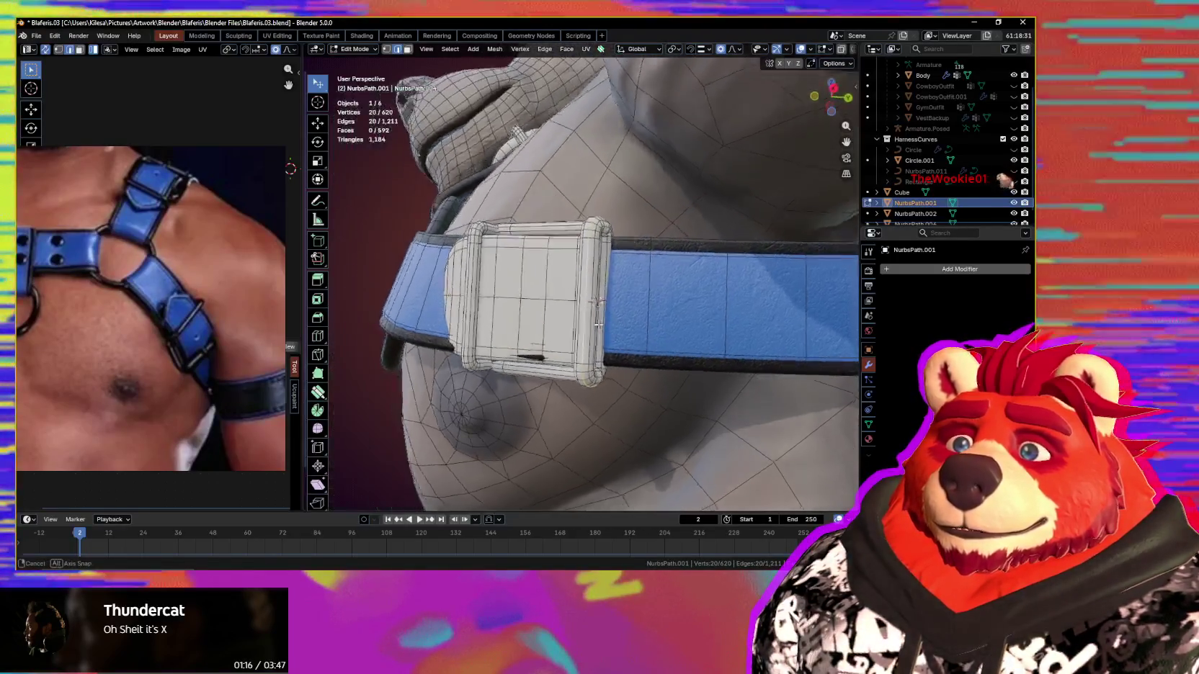
key(Tab)
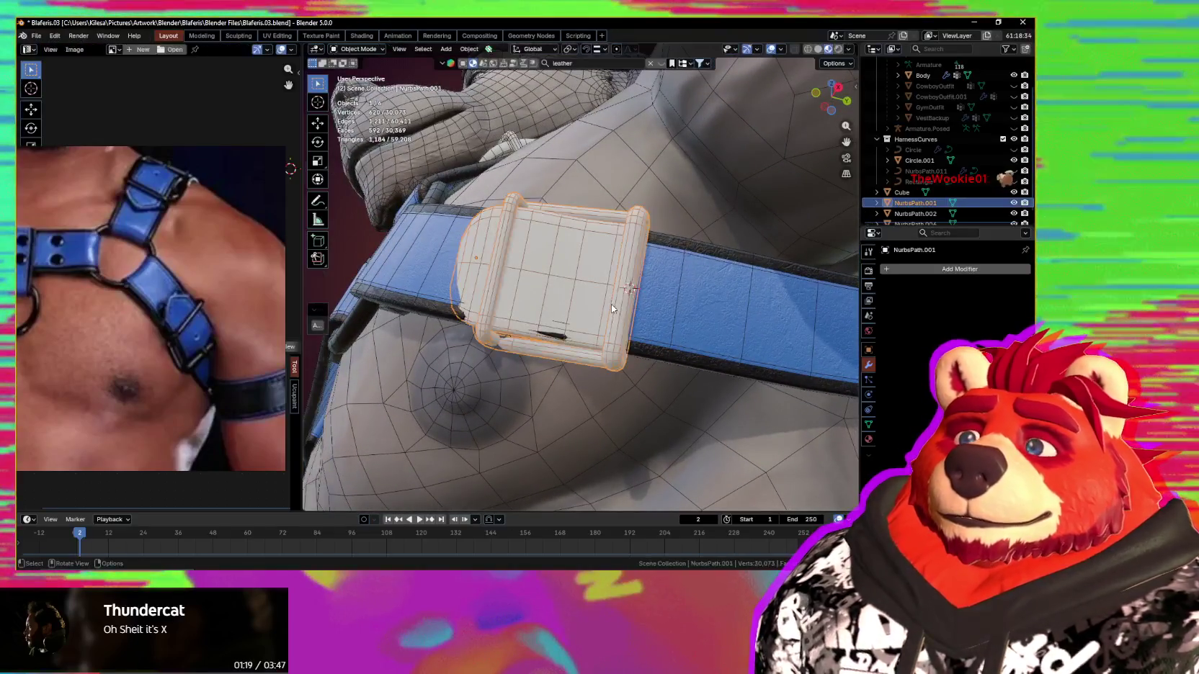
right_click(605, 290)
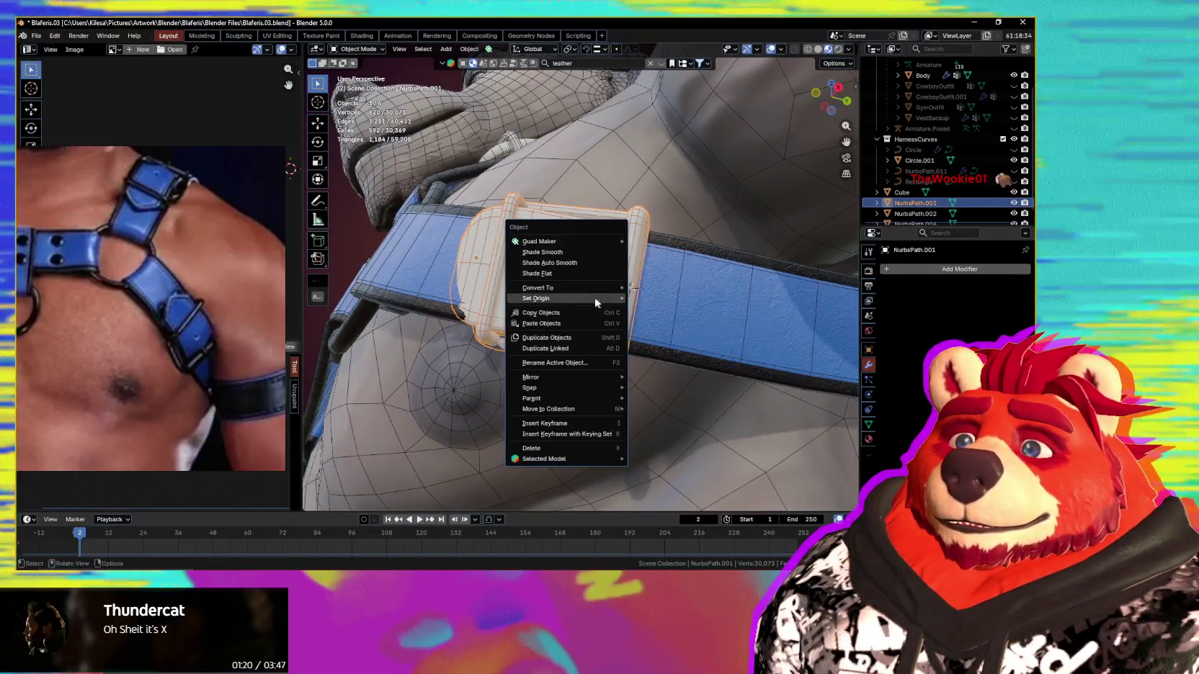
mouse_move(537, 297)
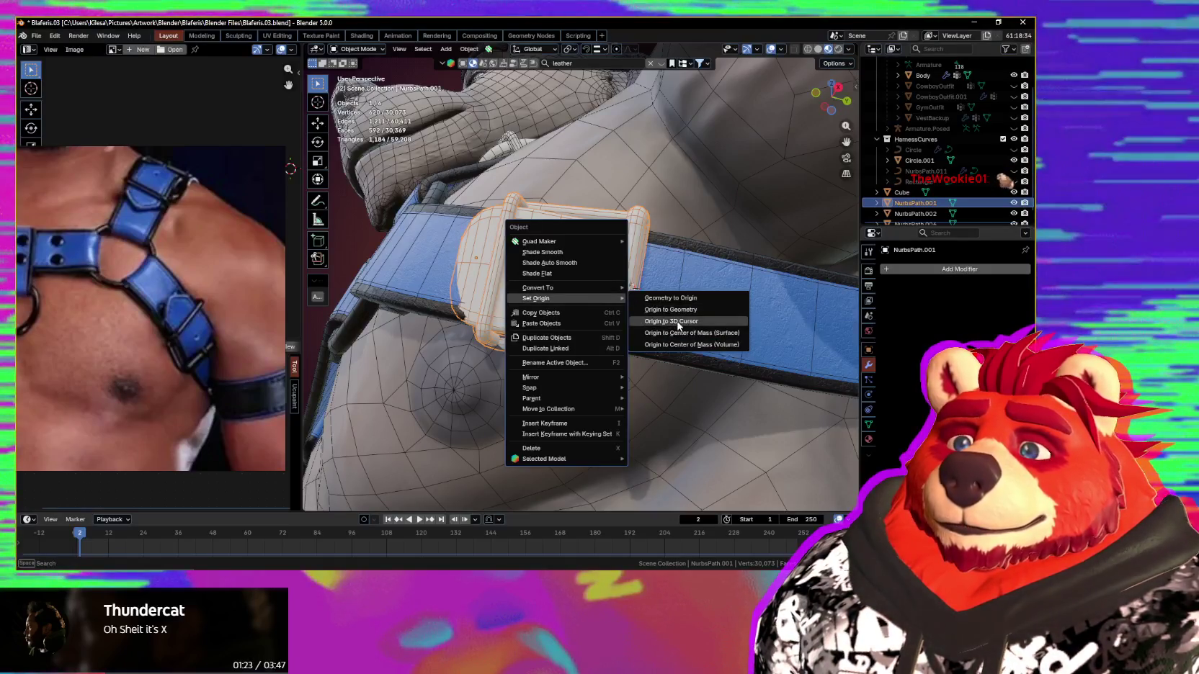
click(678, 326)
Step: Rotate the buckle and reposition it on the blue chest strap
middle_drag(677, 326, 625, 351)
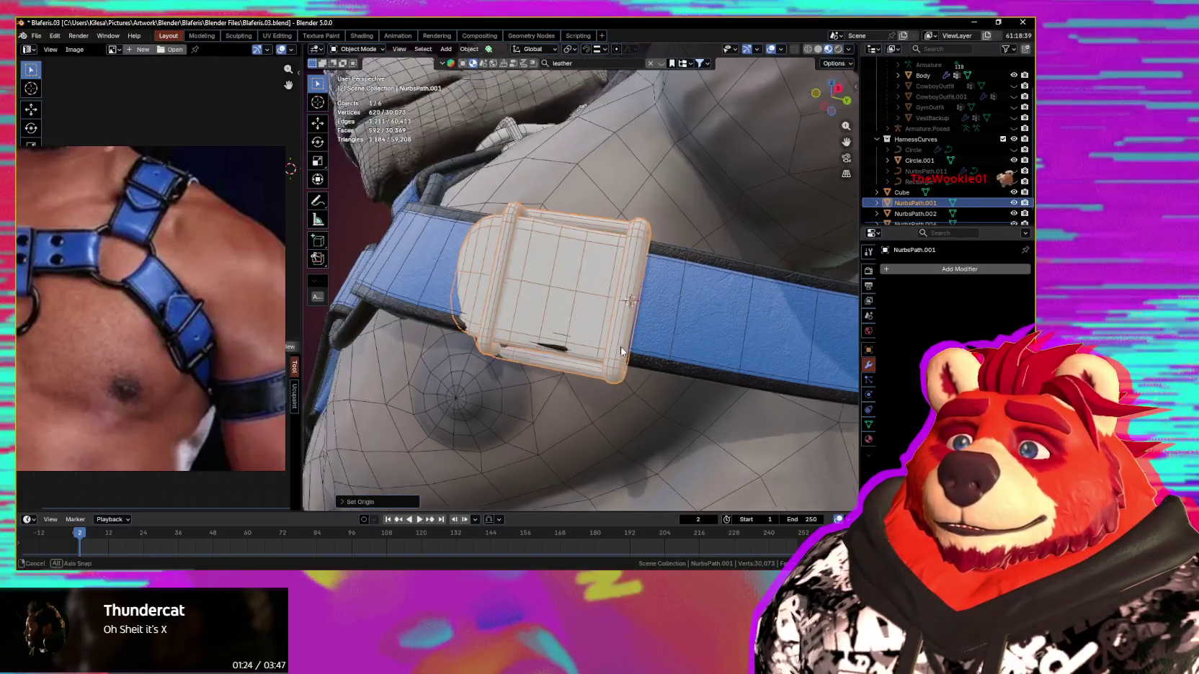
key(r)
key(r)
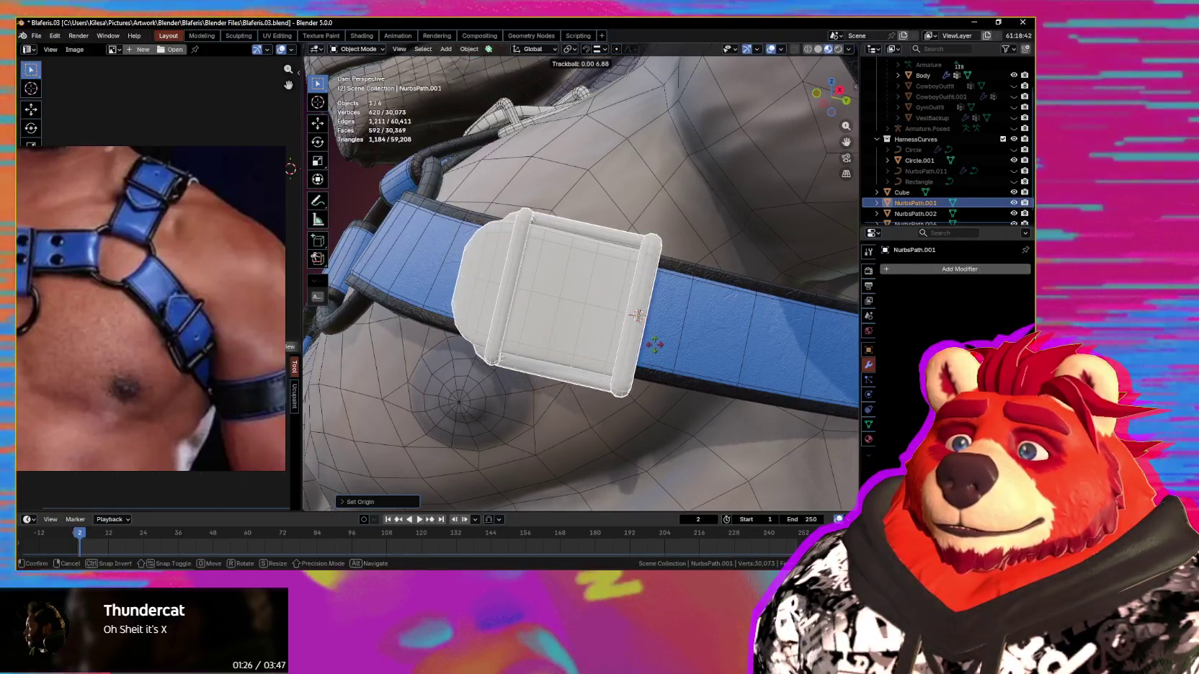
click(695, 351)
mouse_move(695, 351)
middle_down()
mouse_move(696, 398)
mouse_move(595, 372)
middle_up()
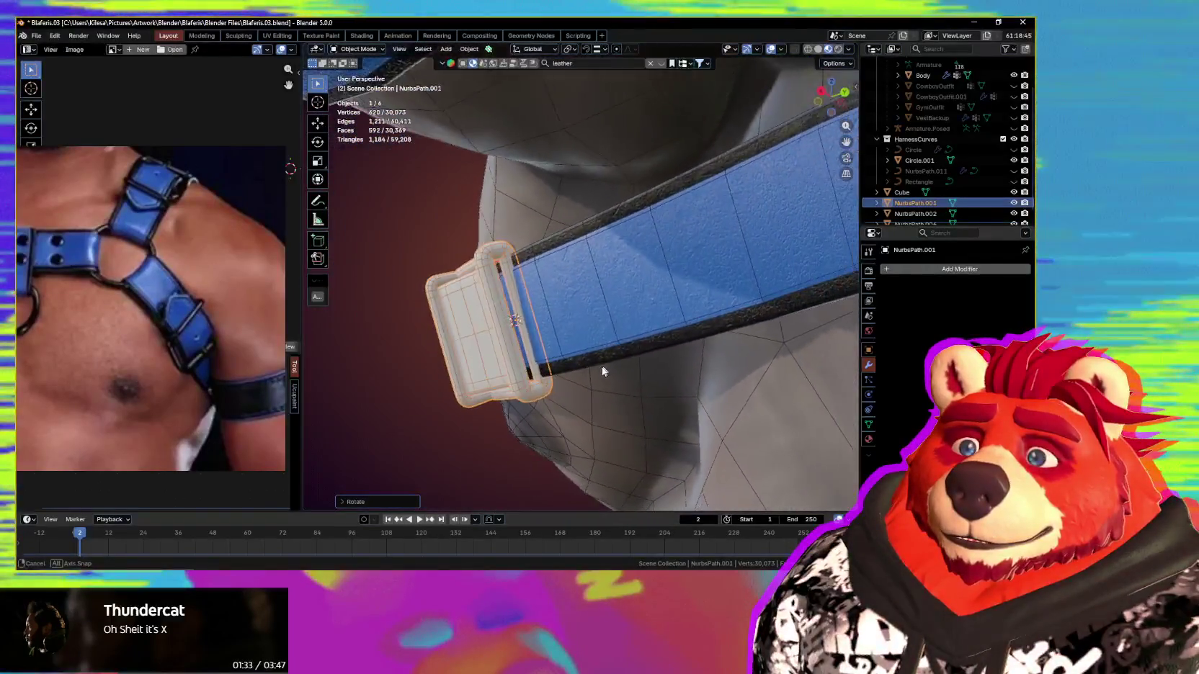
scroll(595, 372, up, 5)
key(g)
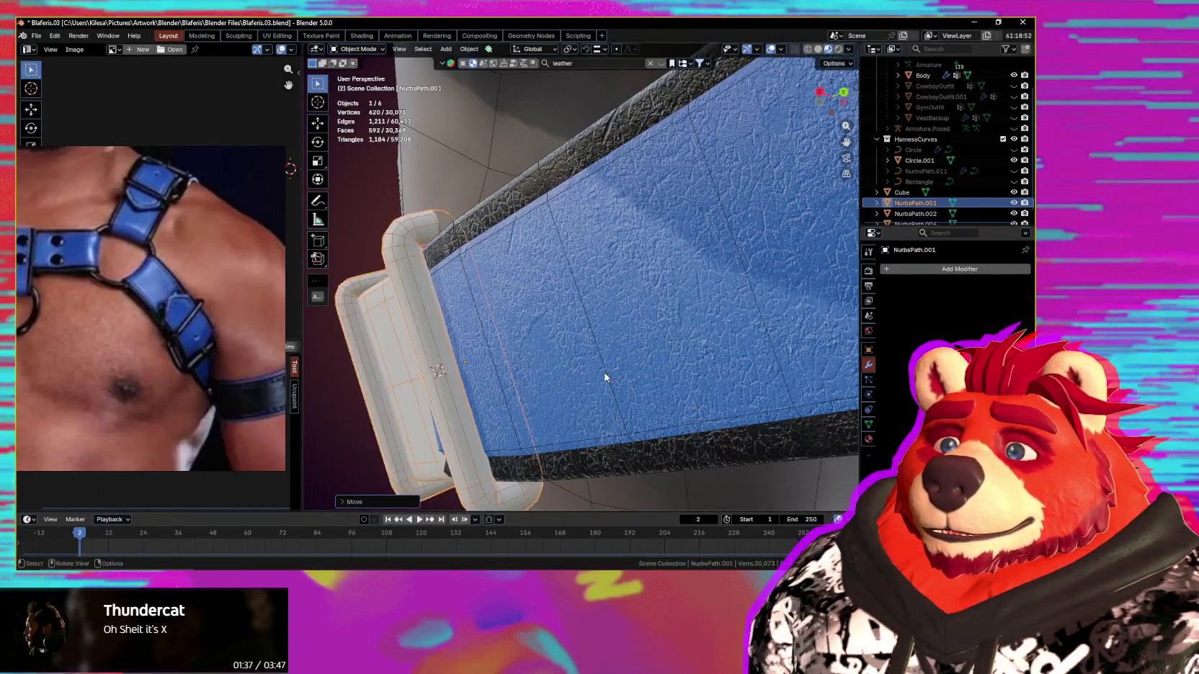
middle_drag(605, 376, 586, 368)
middle_drag(596, 376, 745, 409)
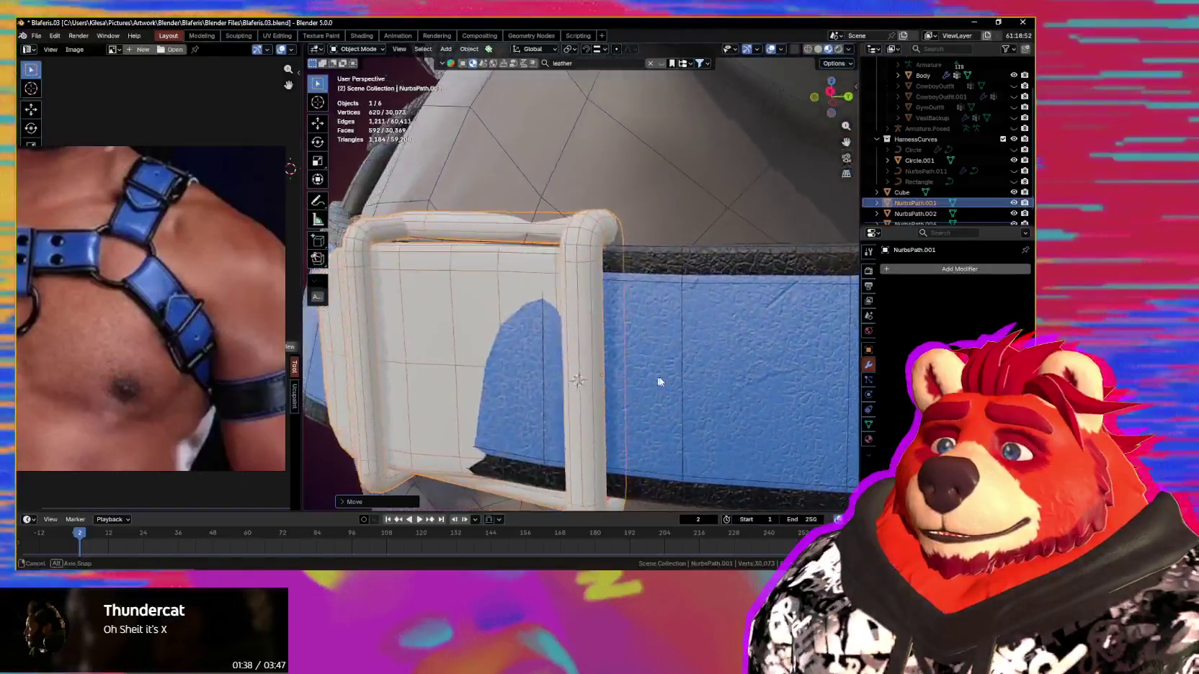
key(KP_Decimal)
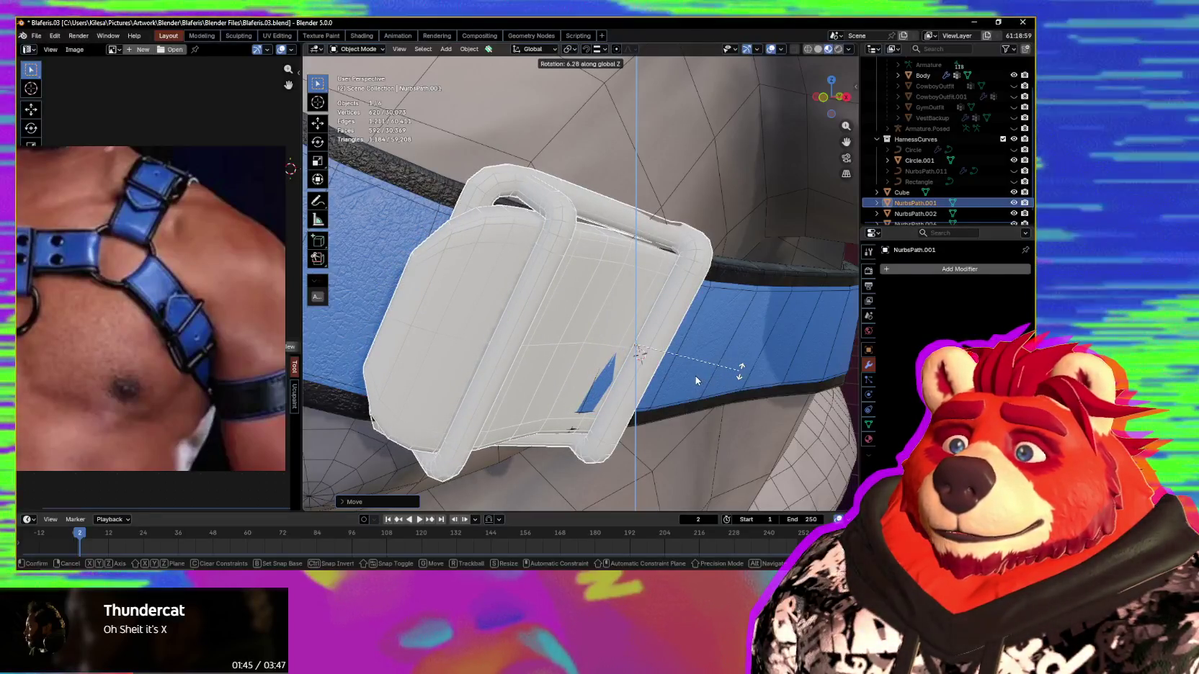
scroll(710, 387, down, 3)
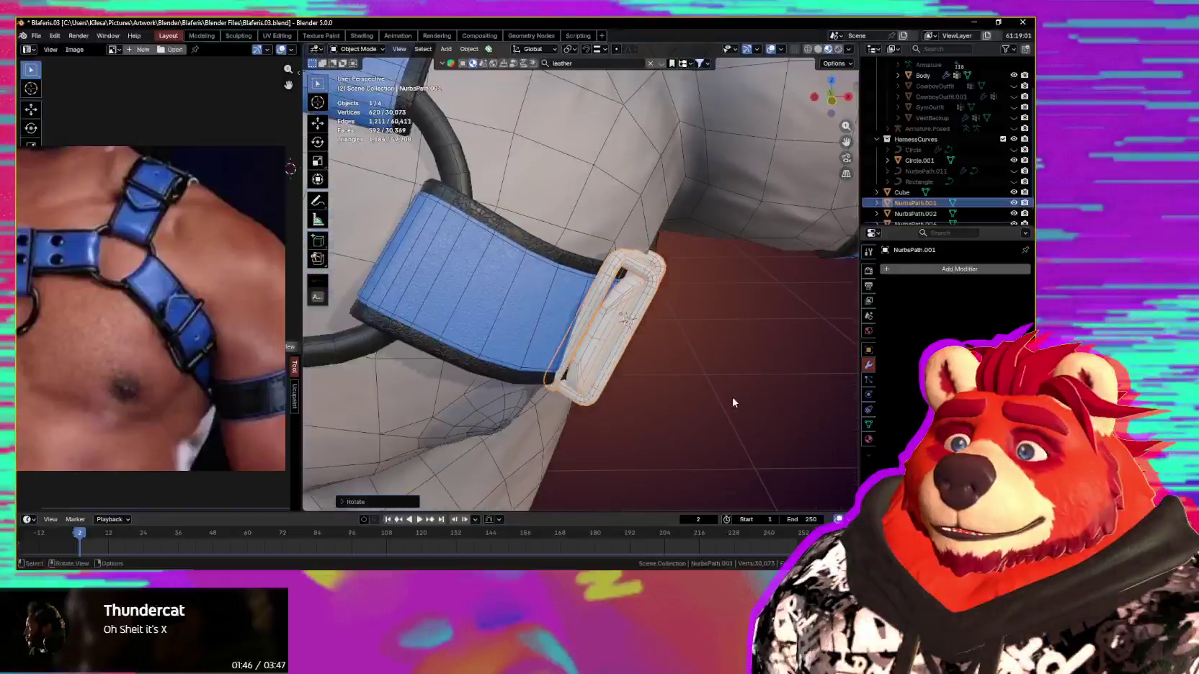
middle_drag(710, 386, 624, 342)
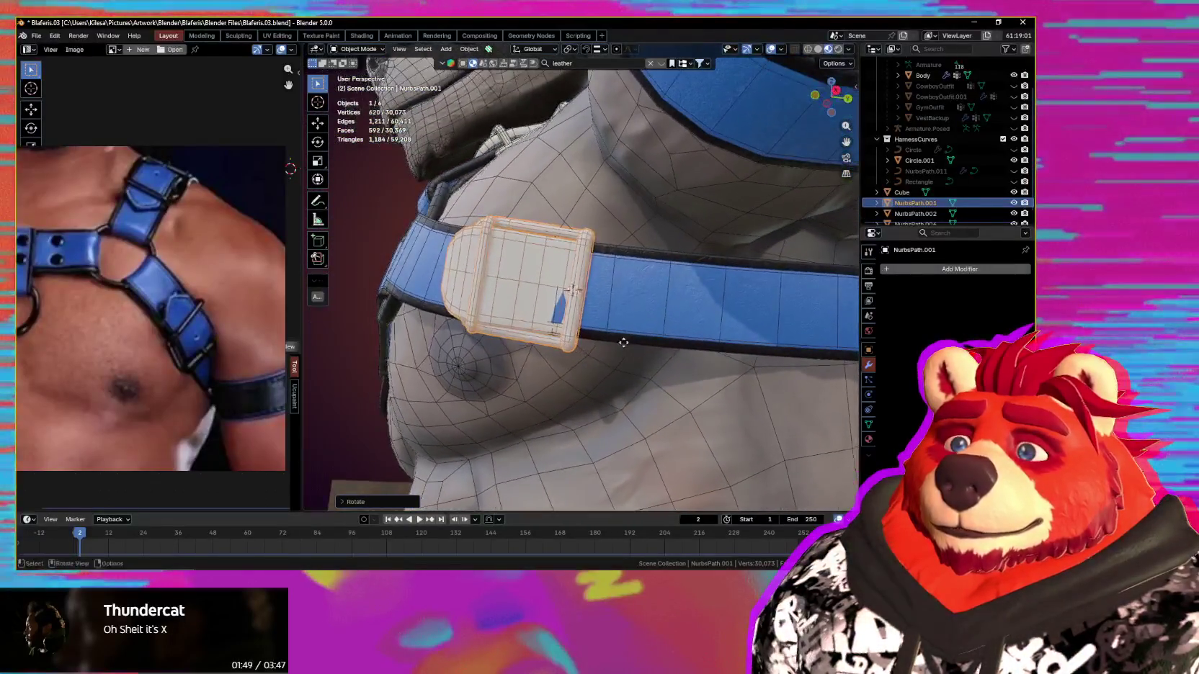
middle_drag(712, 377, 710, 390)
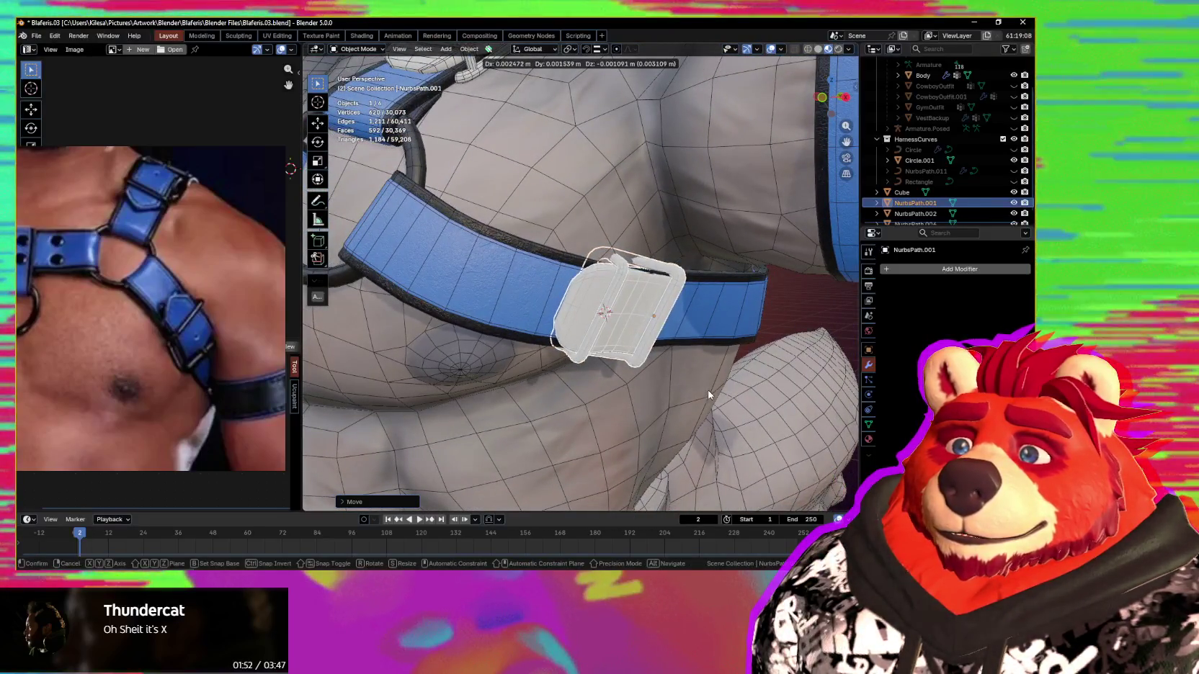
middle_drag(709, 398, 721, 368)
Step: Refine the buckle with further small rotations and moves, ending with a rotation about local Y
key(r)
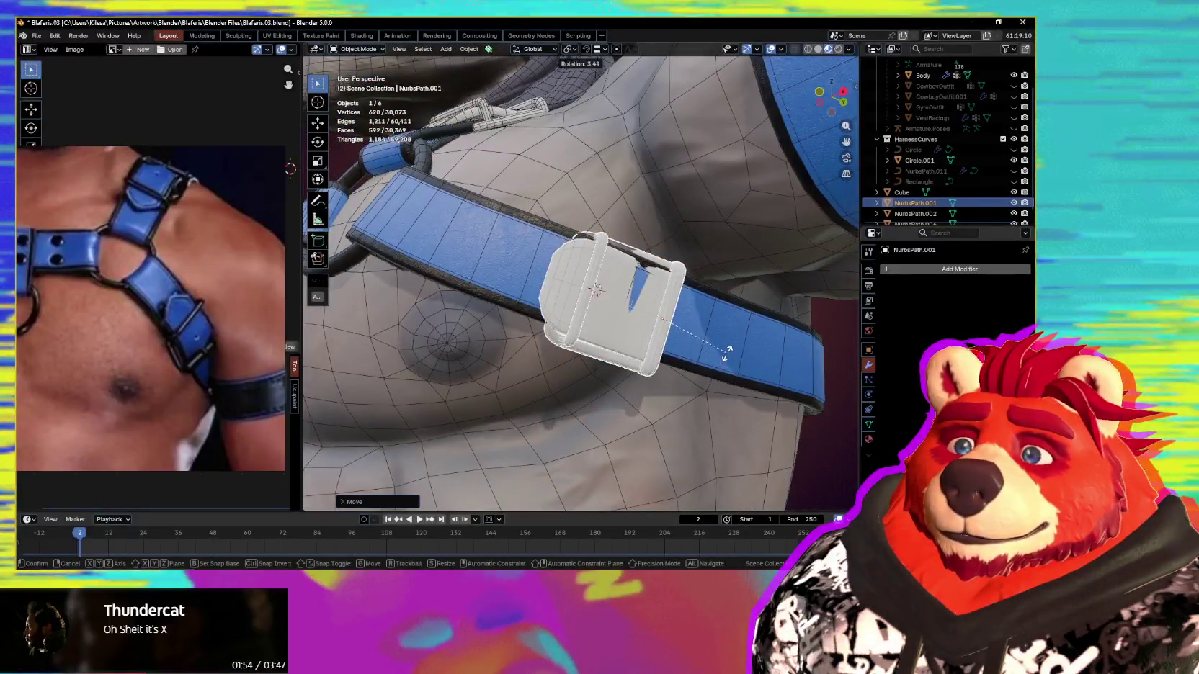
click(728, 354)
mouse_move(729, 360)
middle_down()
mouse_move(794, 333)
mouse_move(739, 371)
mouse_move(723, 281)
mouse_move(721, 334)
mouse_move(621, 361)
mouse_move(709, 356)
mouse_move(681, 373)
middle_up()
key(g)
click(775, 336)
key(g)
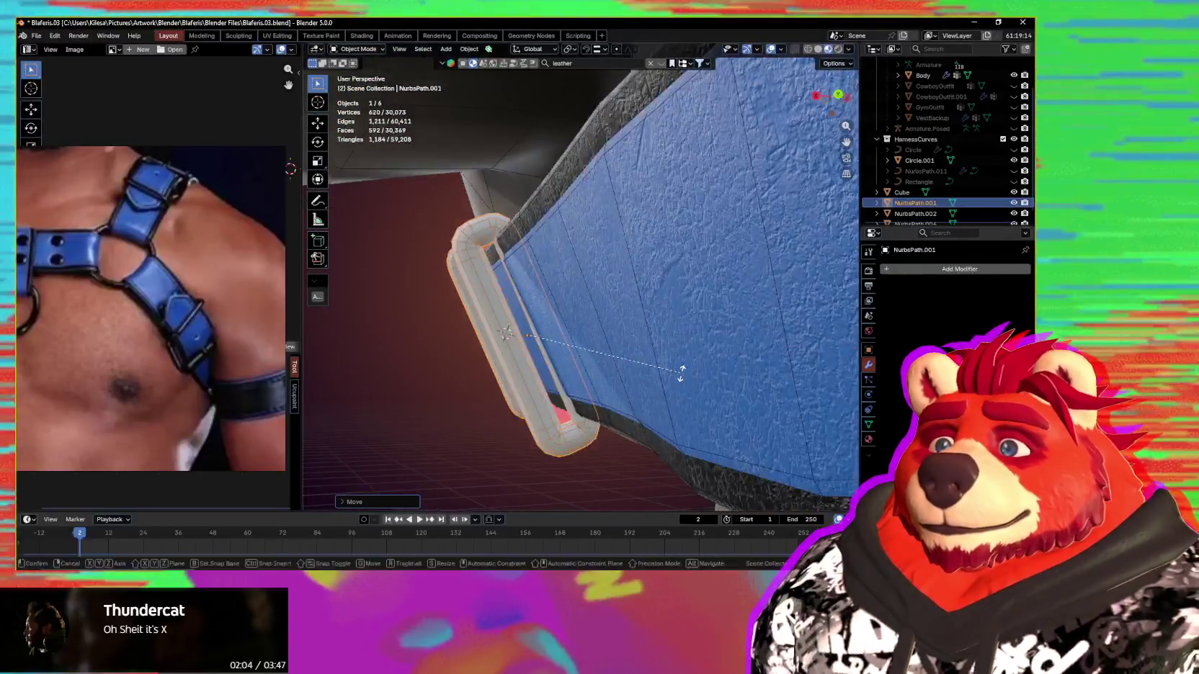
click(689, 364)
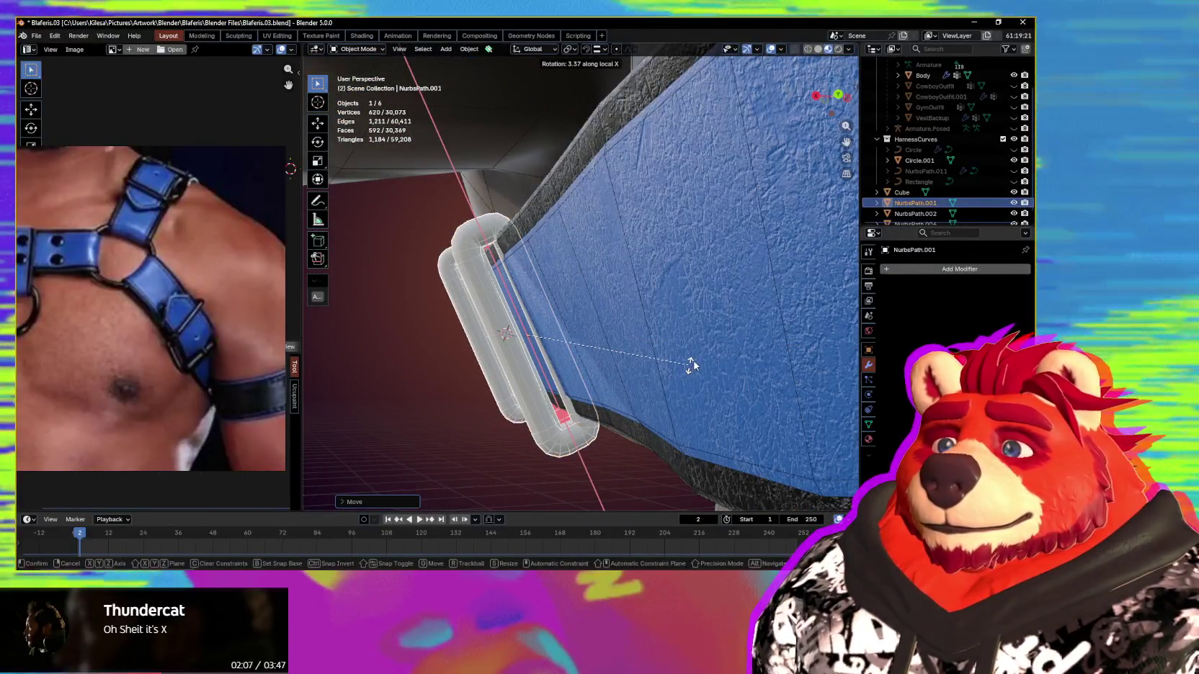
key(g)
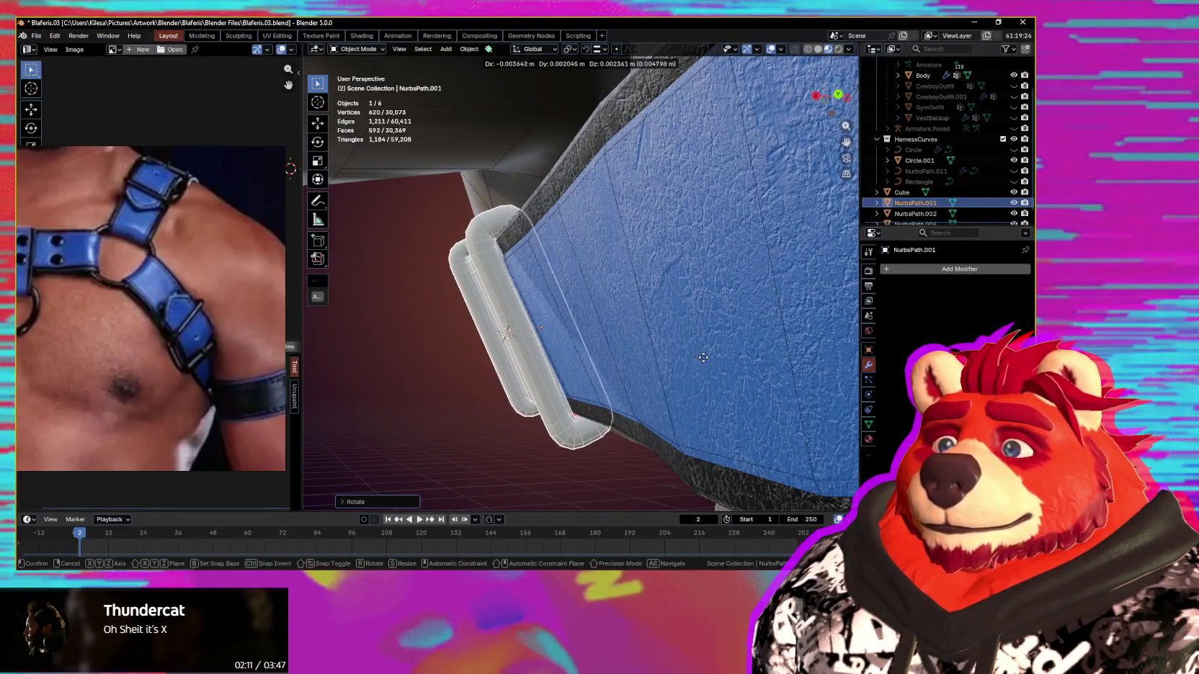
click(679, 371)
mouse_move(679, 371)
middle_down()
mouse_move(659, 377)
mouse_move(705, 401)
middle_up()
key(r)
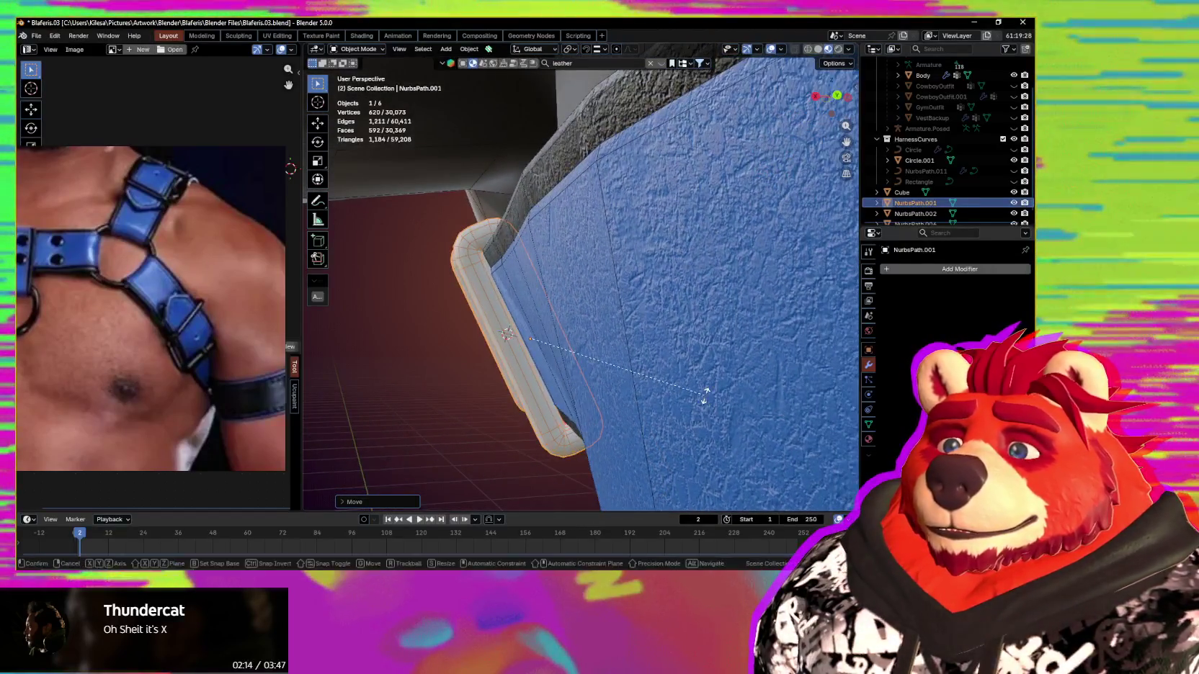
key(y)
key(y)
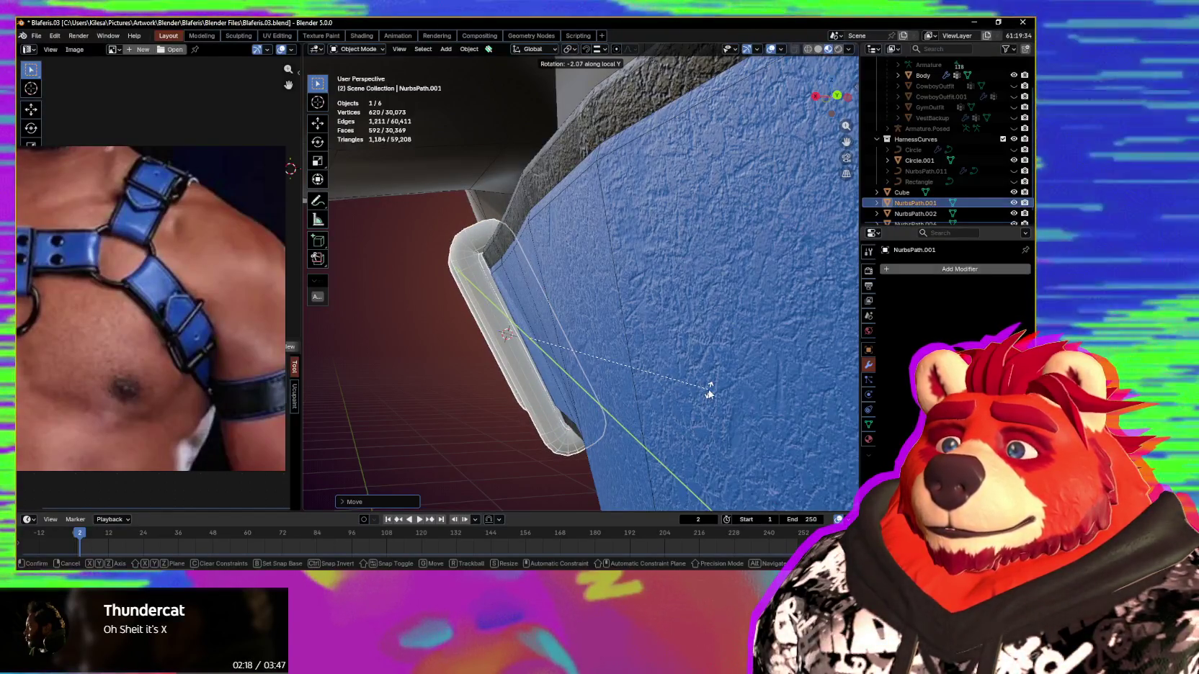
Step: Rotate the buckle freely, then about its Z axis, to square it on the strap
middle_drag(607, 411, 768, 410)
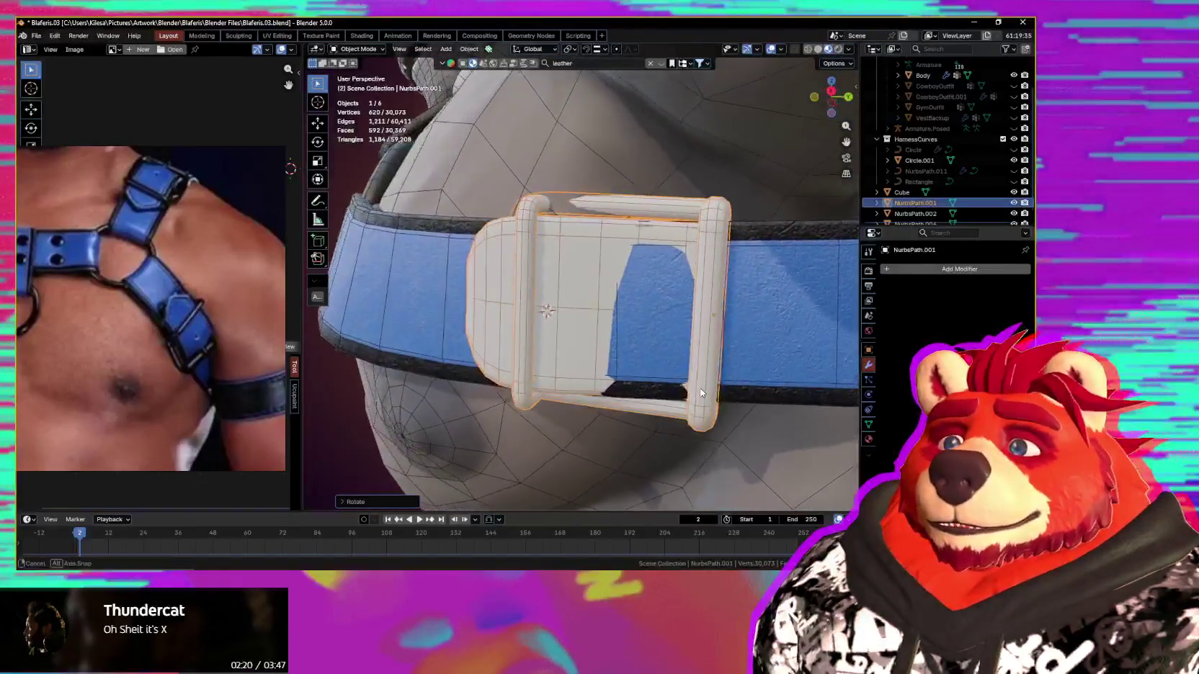
key(r)
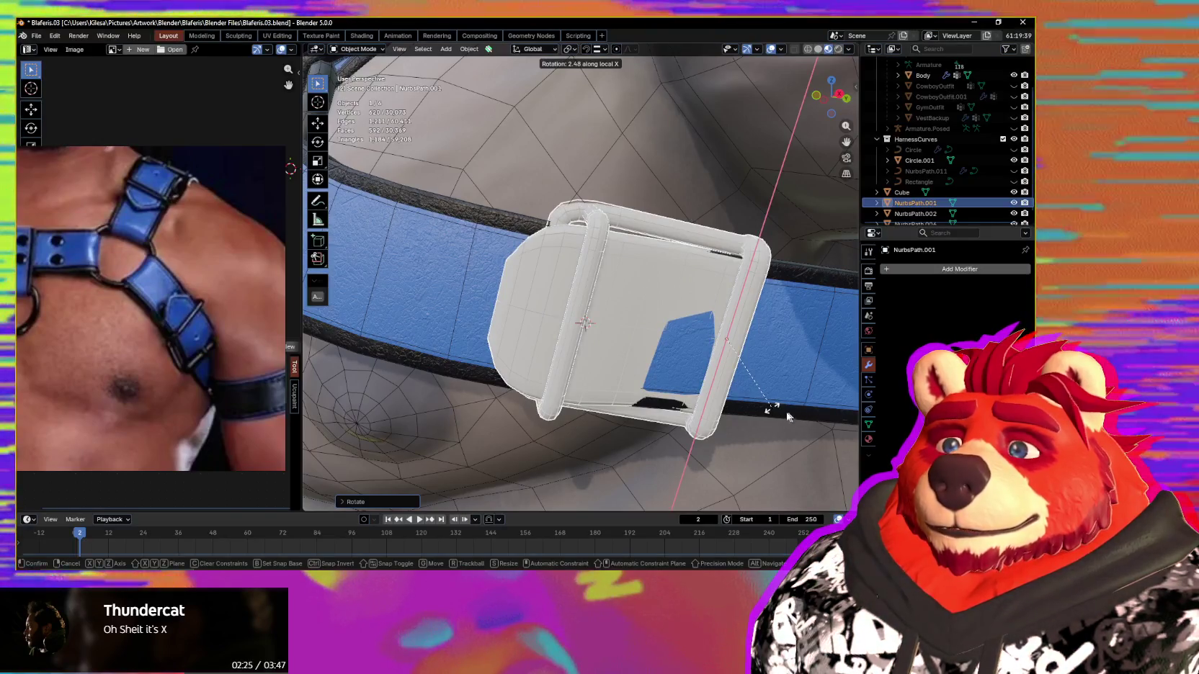
click(764, 413)
mouse_move(763, 413)
middle_down()
mouse_move(767, 383)
mouse_move(782, 402)
middle_up()
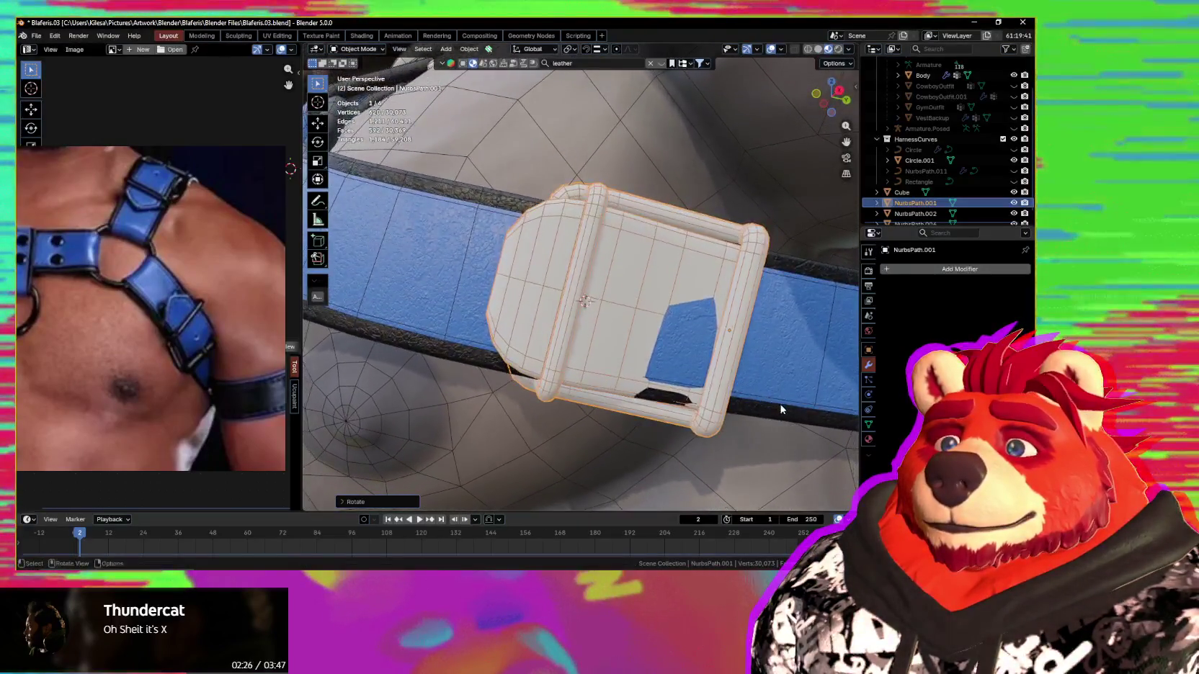
key(r)
key(z)
key(z)
click(777, 407)
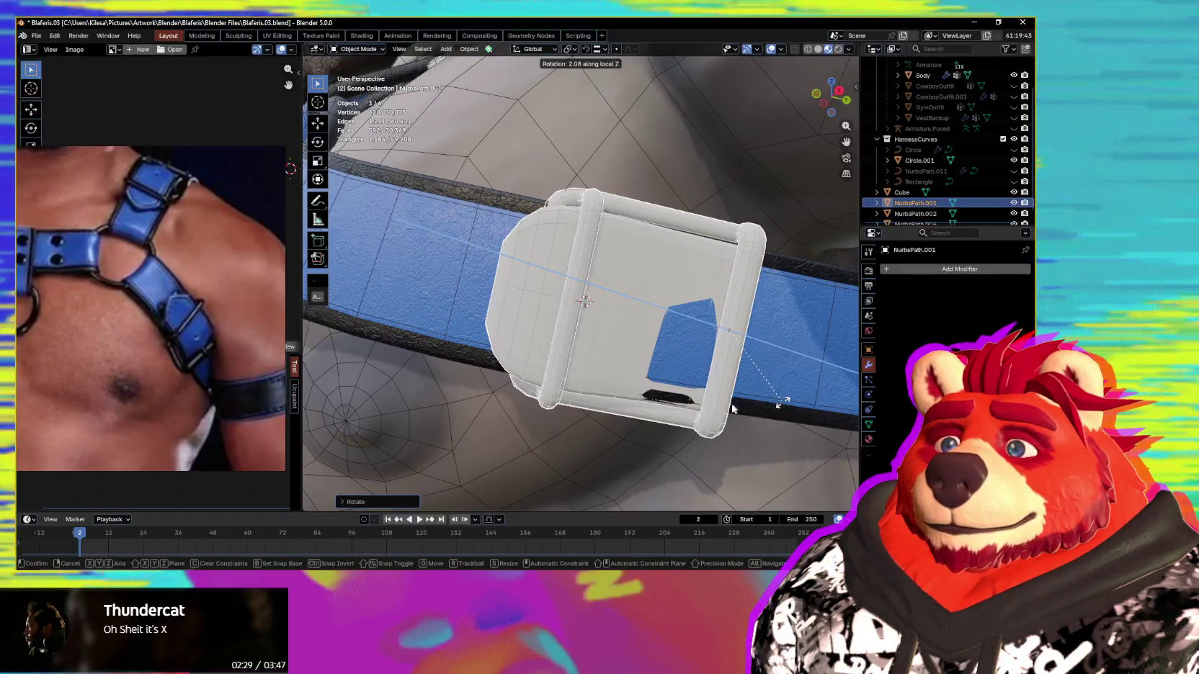
Step: Tilt the buckle around X and shift it along Z until it sits flush on the belt
middle_drag(777, 407, 798, 473)
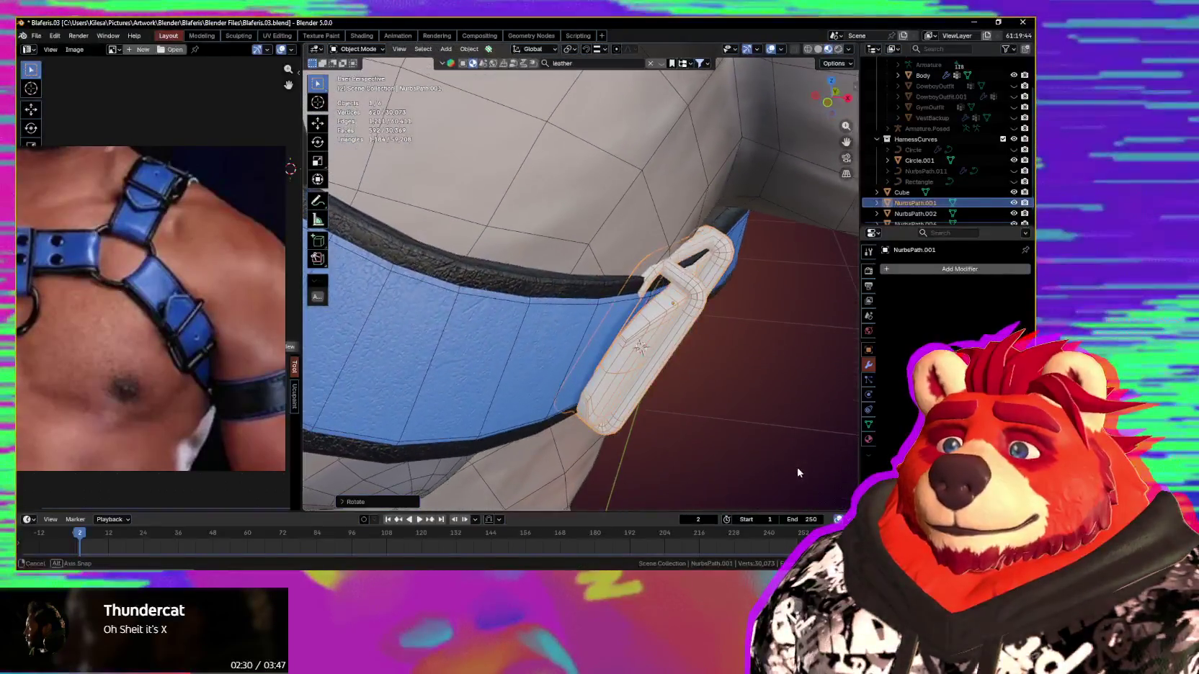
middle_drag(753, 437, 747, 436)
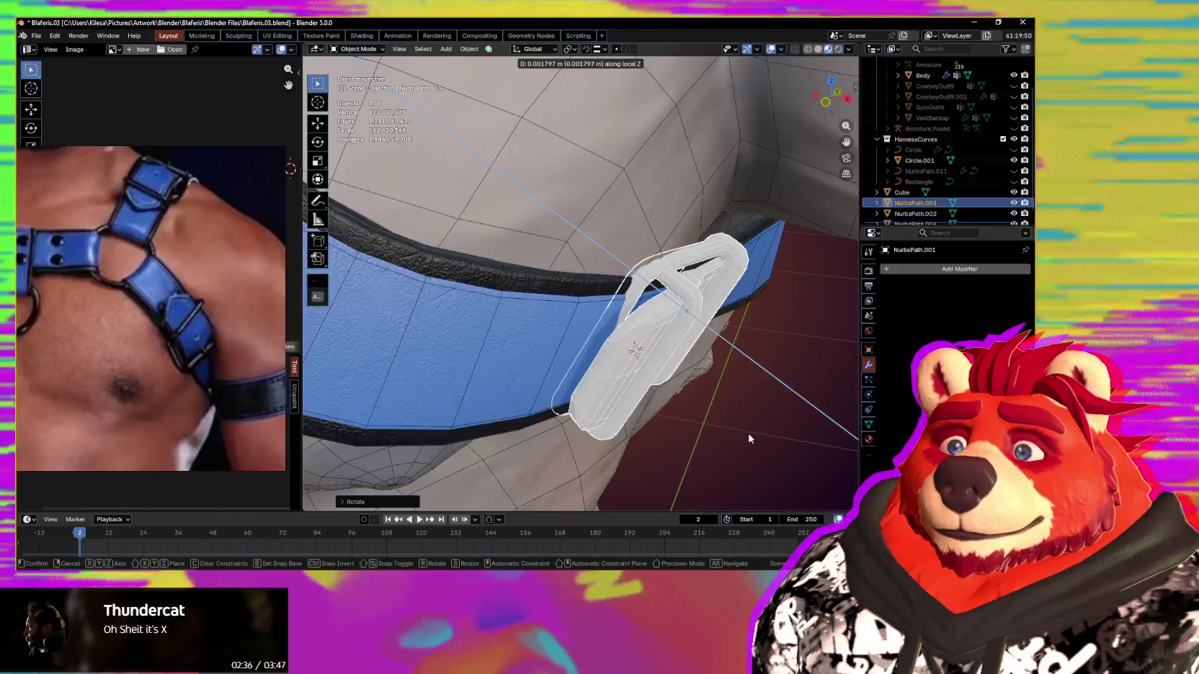
click(749, 435)
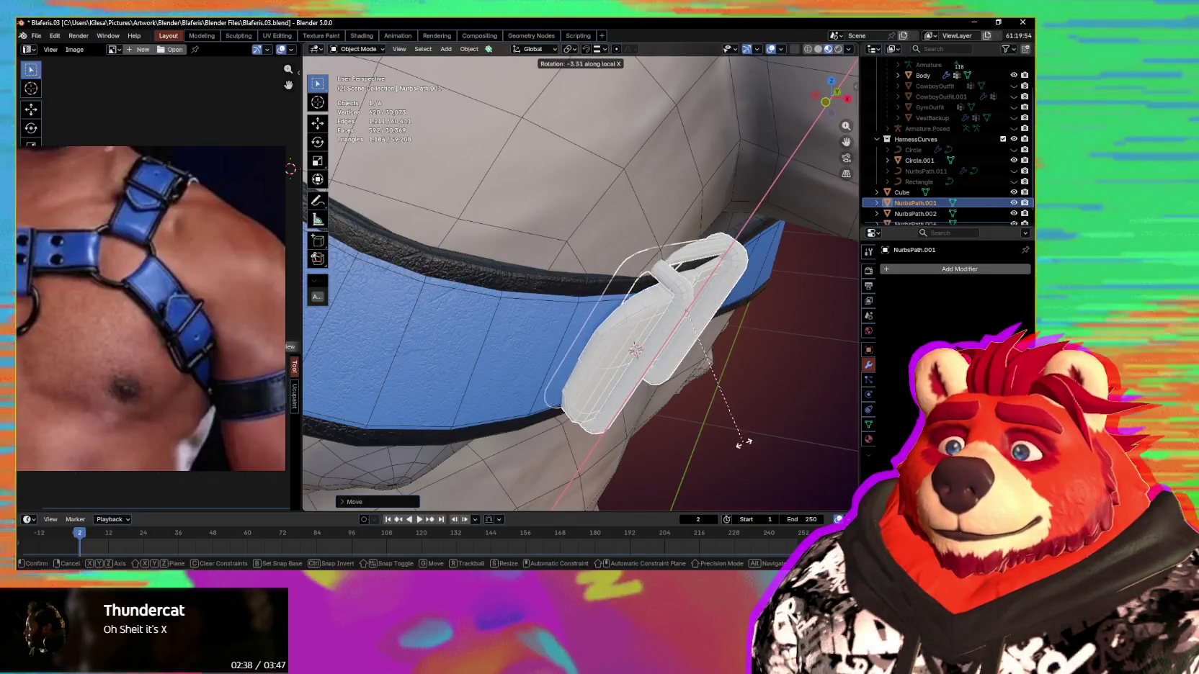
click(727, 426)
mouse_move(727, 426)
middle_down()
mouse_move(732, 320)
mouse_move(516, 394)
mouse_move(488, 416)
mouse_move(588, 378)
mouse_move(618, 387)
middle_up()
key(g)
key(z)
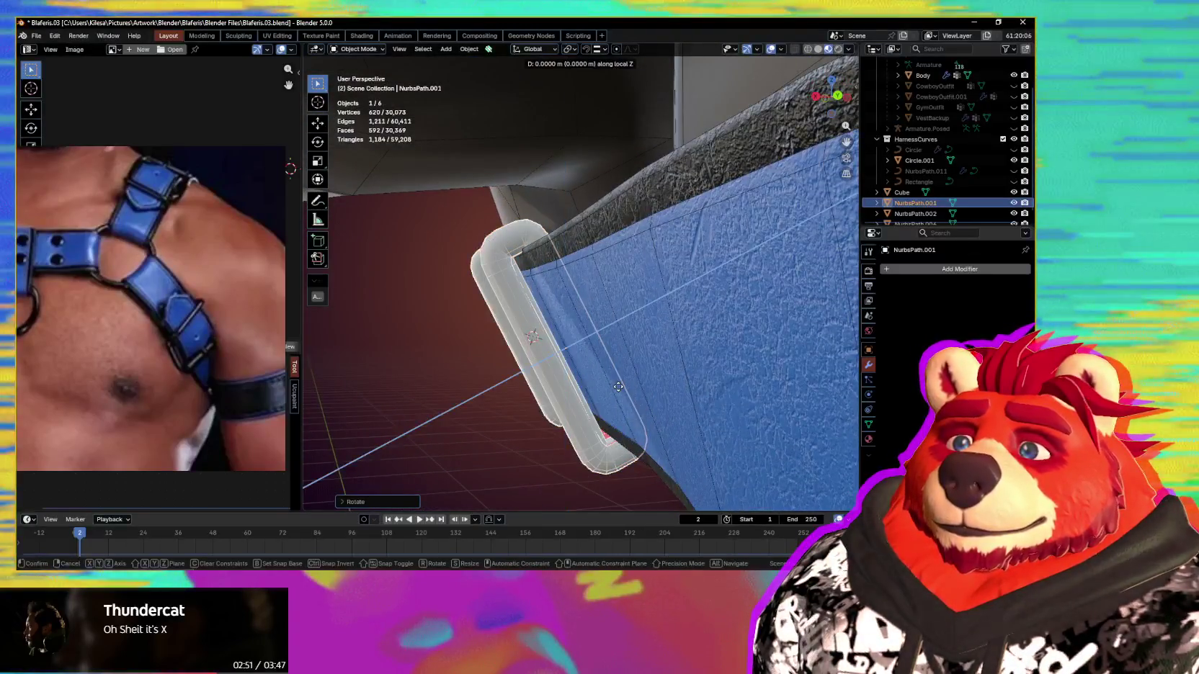
click(619, 387)
mouse_move(618, 387)
middle_down()
mouse_move(709, 378)
mouse_move(676, 386)
mouse_move(706, 401)
mouse_move(717, 428)
mouse_move(708, 391)
mouse_move(722, 419)
mouse_move(637, 397)
mouse_move(566, 396)
middle_up()
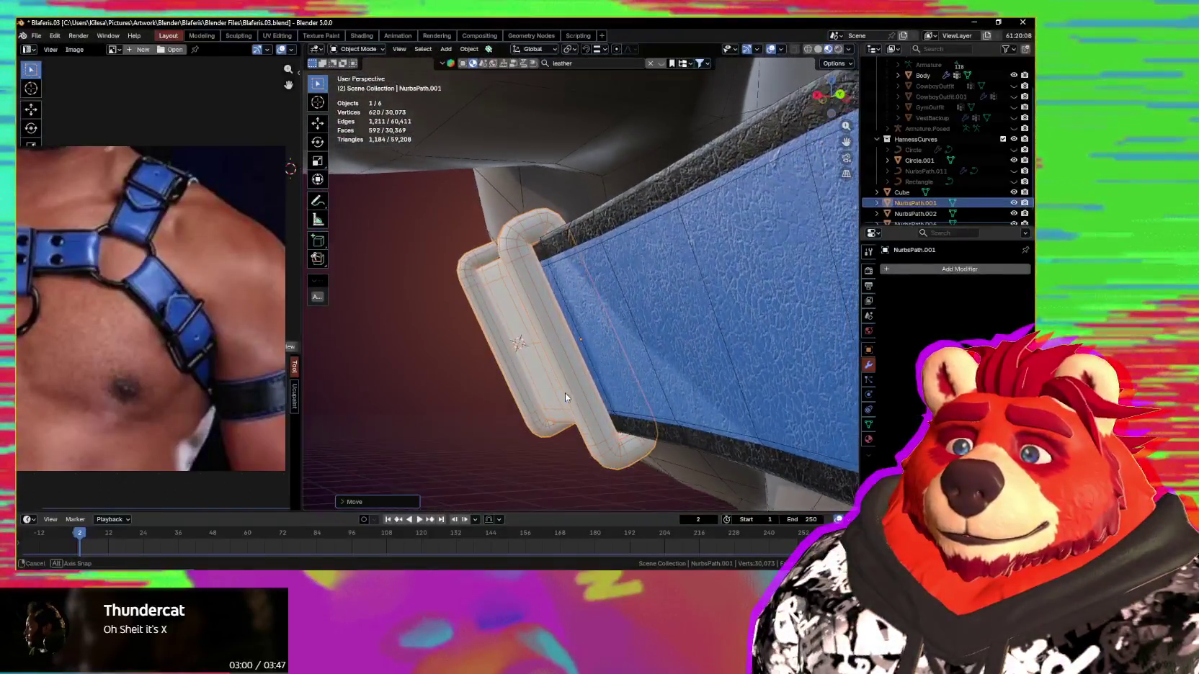
mouse_move(667, 399)
middle_down()
mouse_move(706, 389)
mouse_move(813, 446)
mouse_move(813, 390)
mouse_move(782, 380)
mouse_move(802, 356)
mouse_move(760, 391)
mouse_move(678, 403)
mouse_move(658, 306)
middle_up()
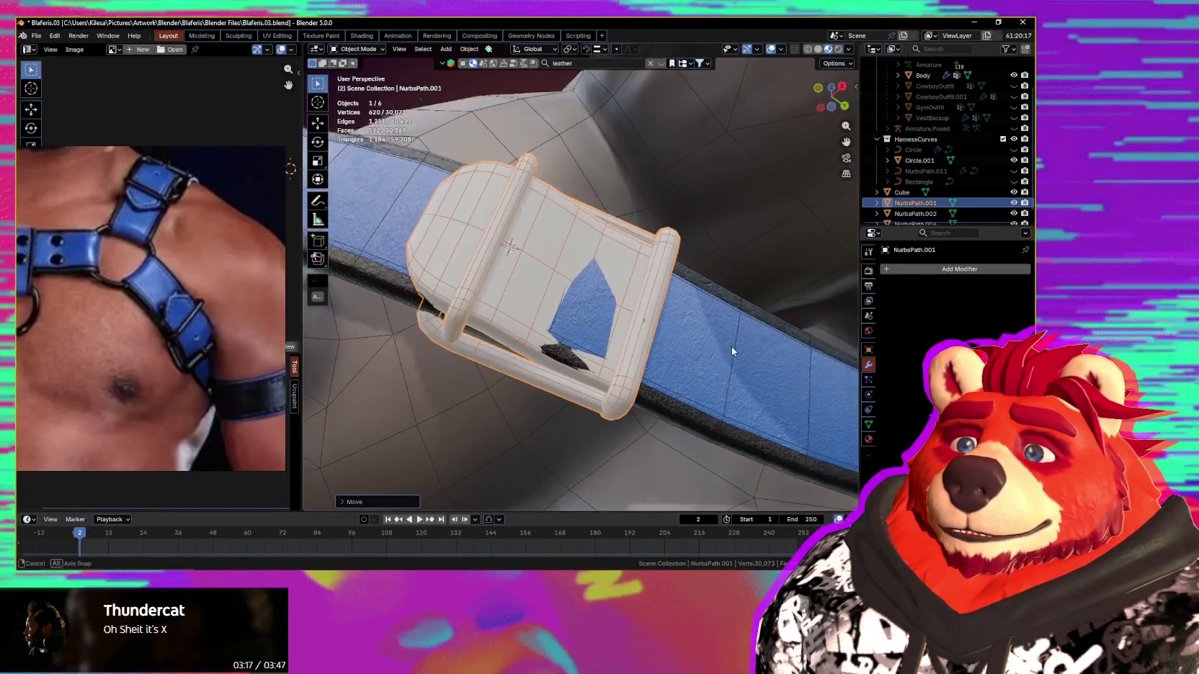
middle_drag(758, 328, 730, 309)
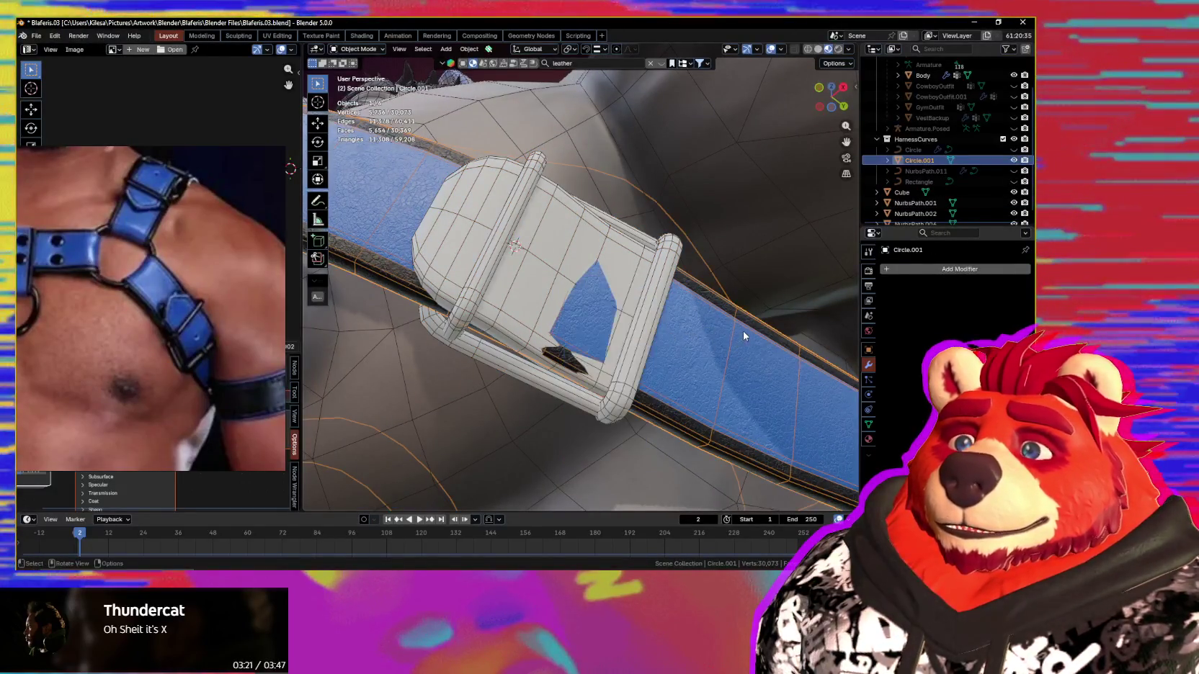
Step: Move a Circle.001 strap edge with proportional falloff so the chest strap bends under the buckle
key(Tab)
middle_drag(743, 335, 611, 326)
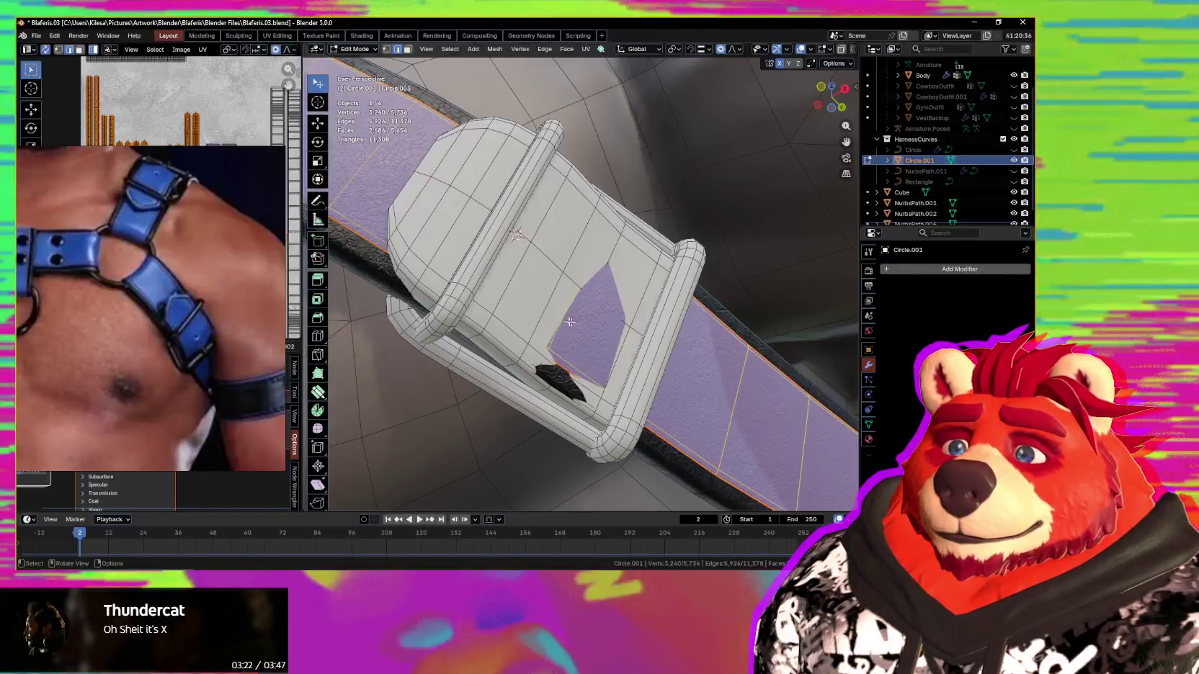
click(566, 321)
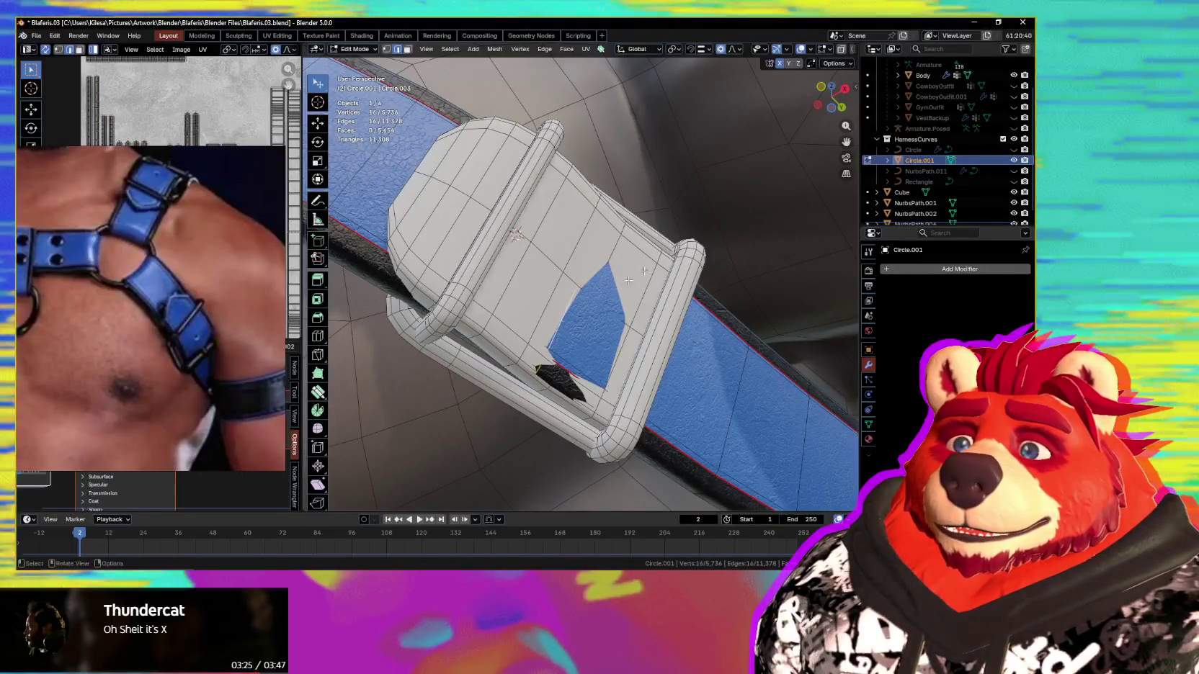
middle_drag(629, 281, 735, 368)
key(g)
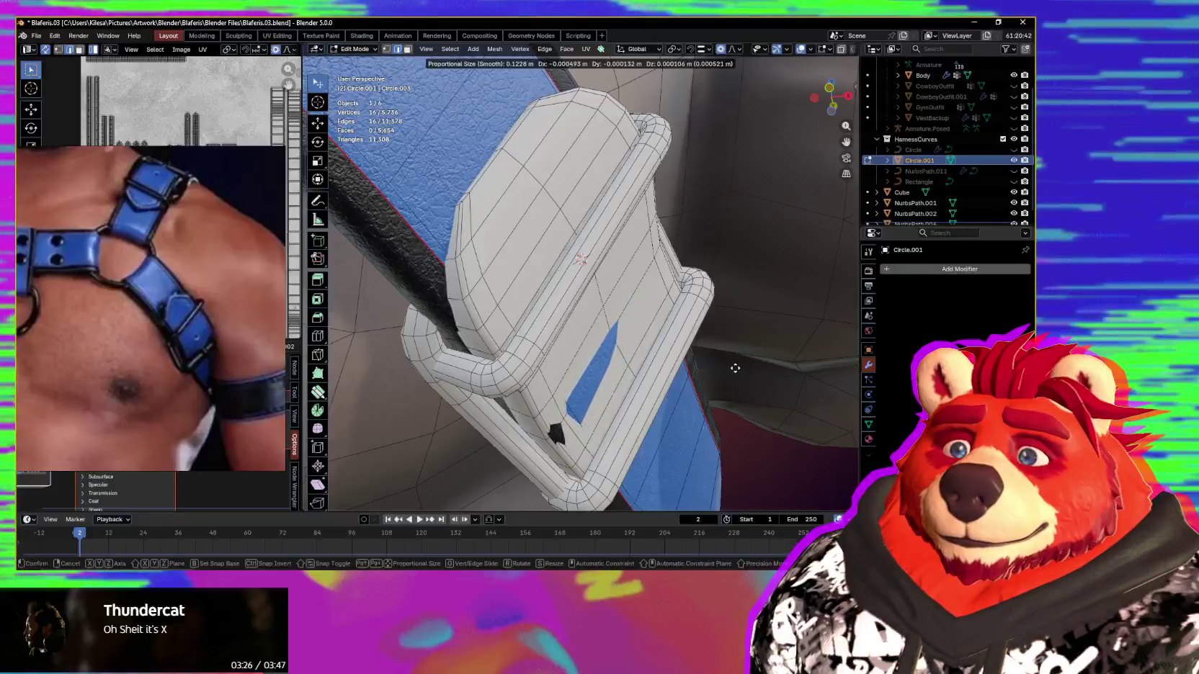
mouse_move(732, 368)
middle_down()
mouse_move(653, 410)
mouse_move(684, 444)
mouse_move(629, 335)
middle_up()
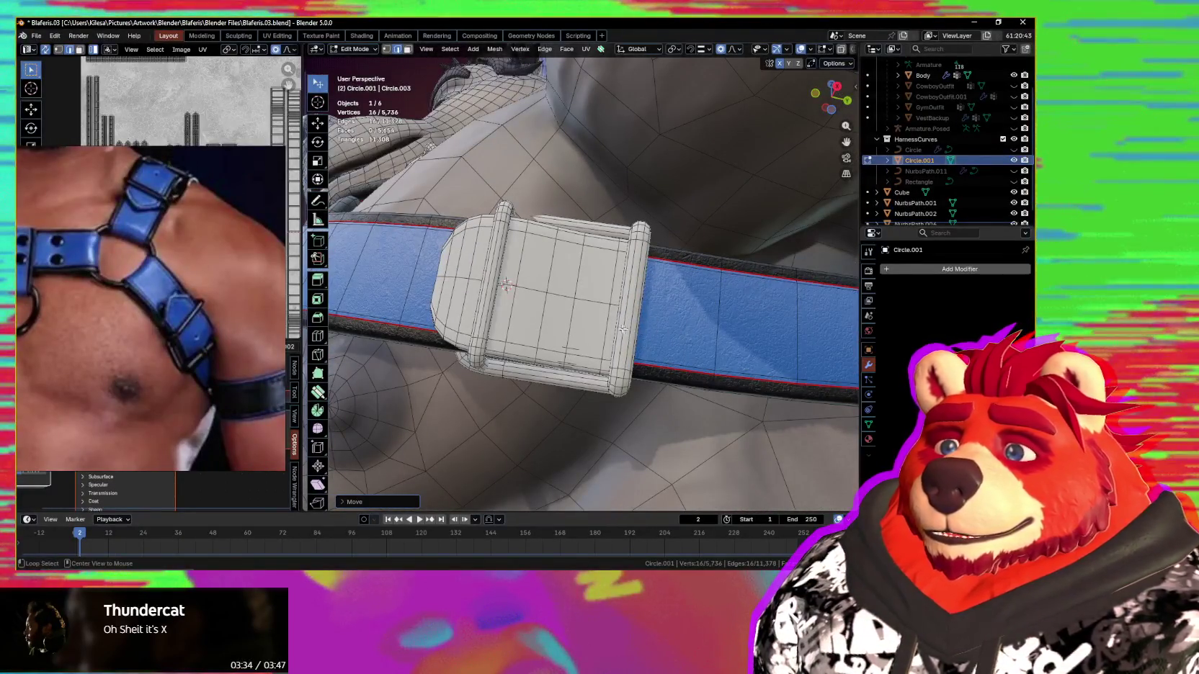
key(alt+q)
mouse_move(647, 339)
middle_down()
mouse_move(695, 370)
mouse_move(668, 414)
mouse_move(622, 356)
middle_up()
scroll(631, 363, up, 8)
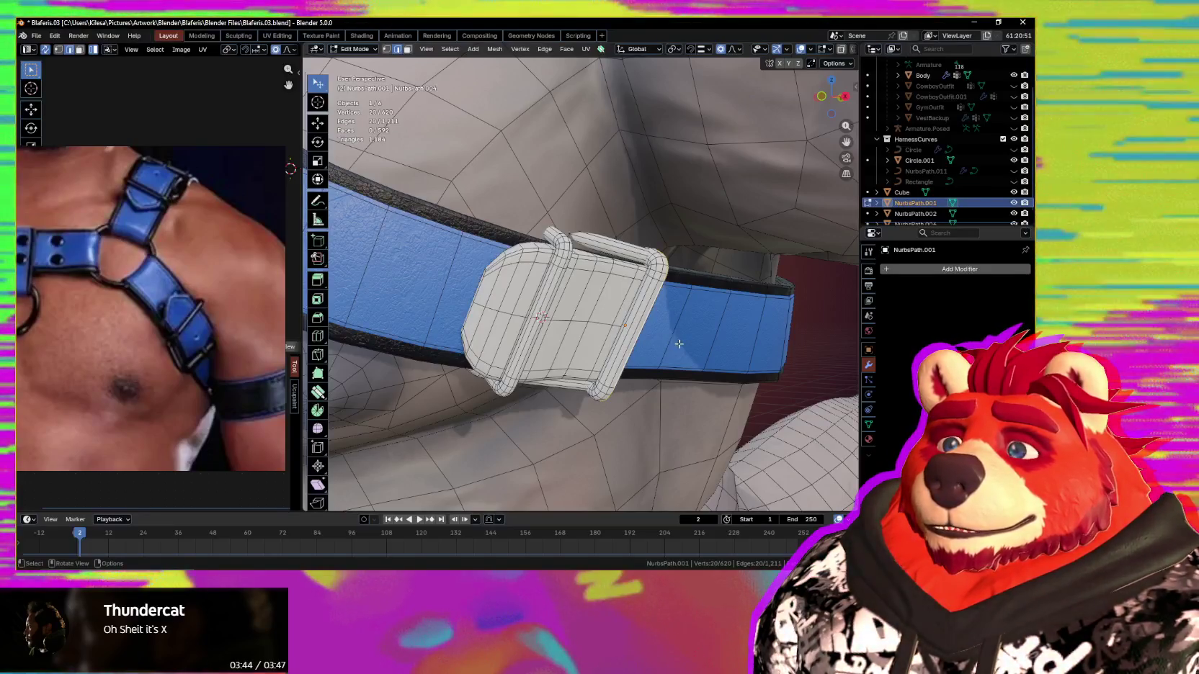
key(Tab)
Step: Tilt the NurbsPath.001 buckle about its local X axis and shift it along Z
middle_drag(697, 351, 791, 416)
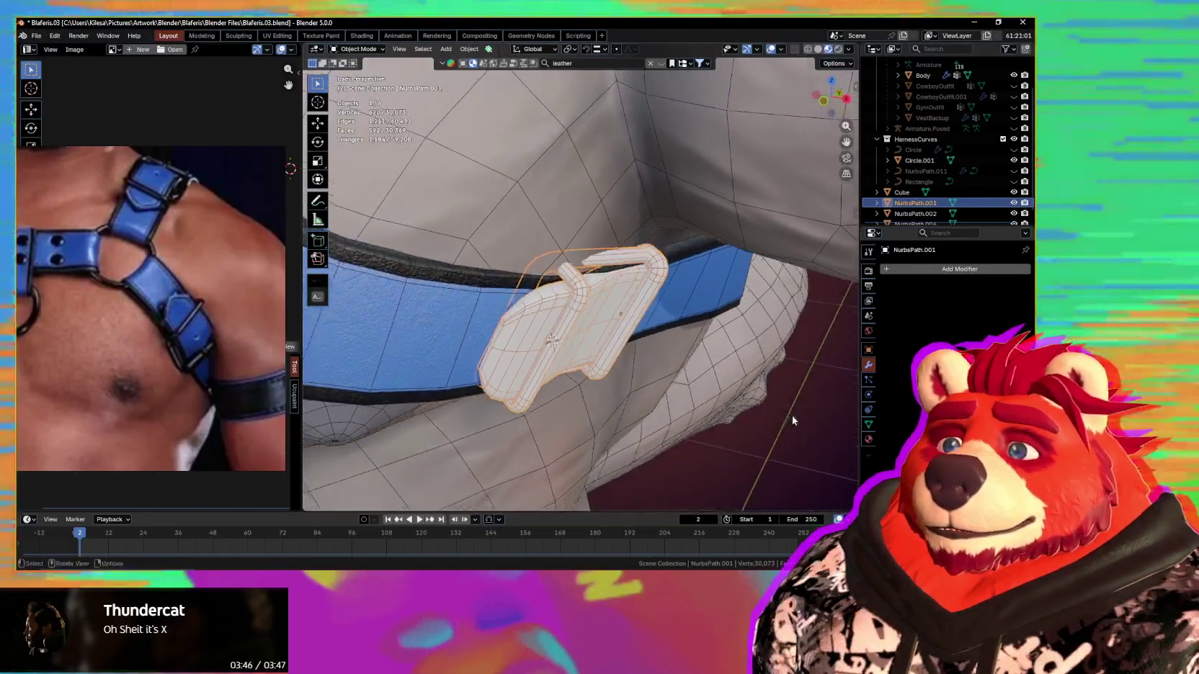
key(x)
key(x)
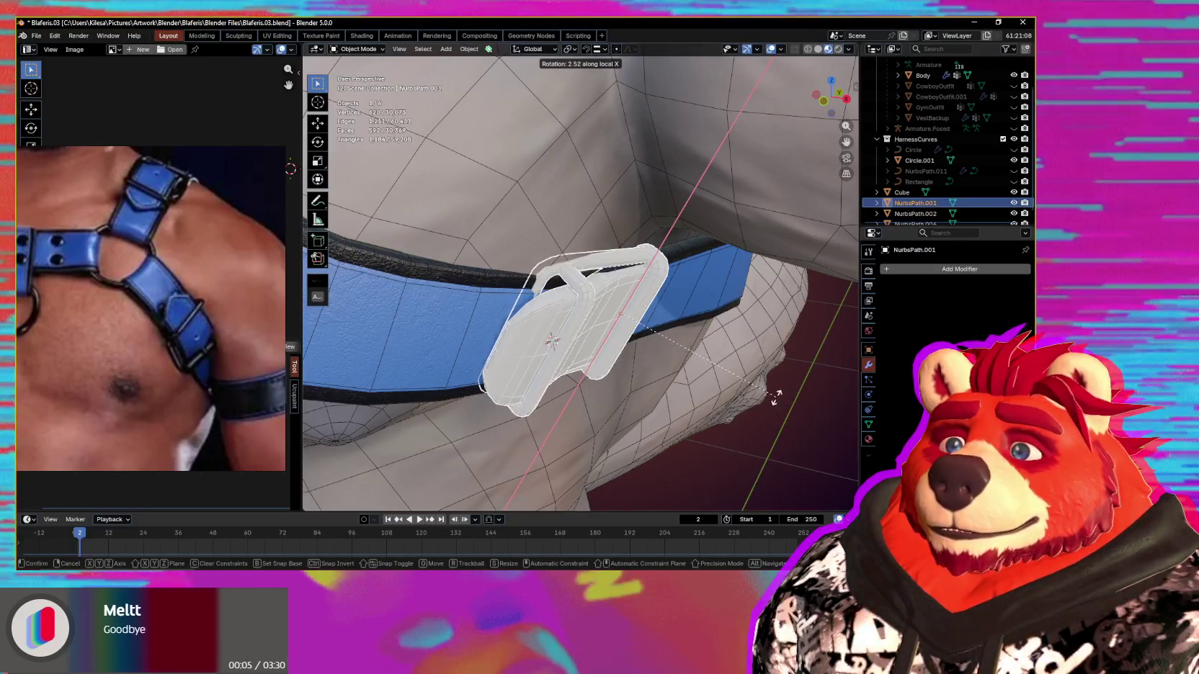
click(687, 399)
mouse_move(686, 399)
middle_down()
mouse_move(733, 376)
mouse_move(728, 356)
mouse_move(755, 338)
mouse_move(690, 337)
mouse_move(768, 337)
middle_up()
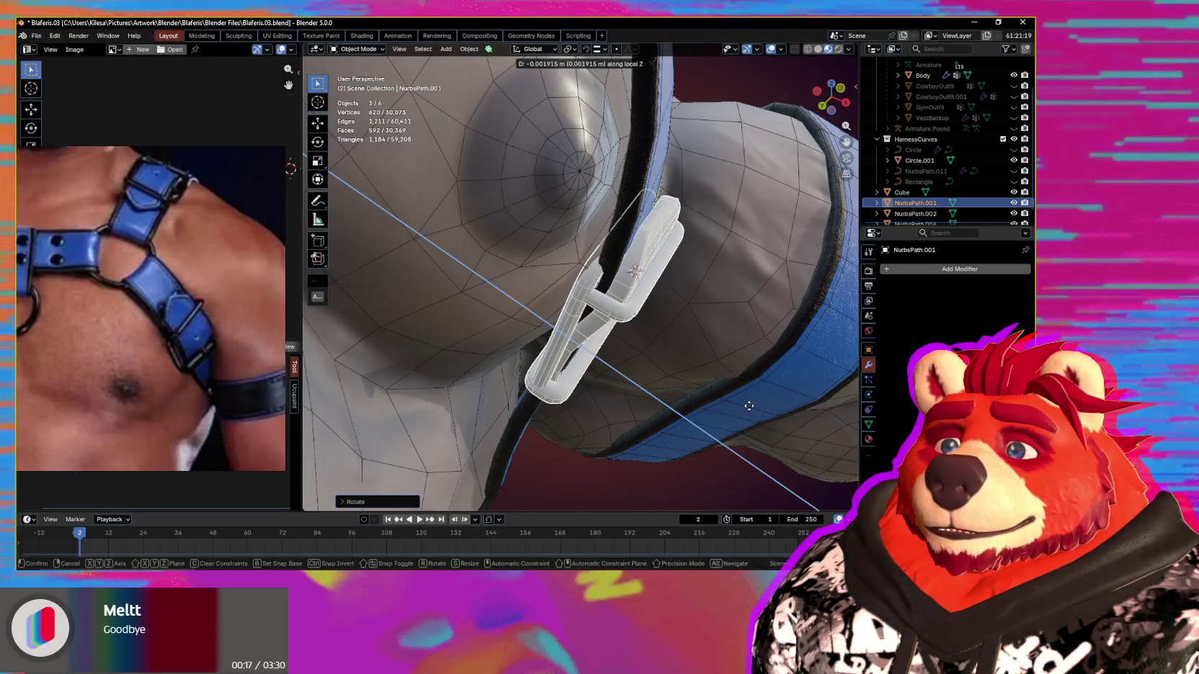
click(748, 405)
Step: Try another rotation about local X, then undo back to the earlier buckle orientation
key(r)
key(x)
key(x)
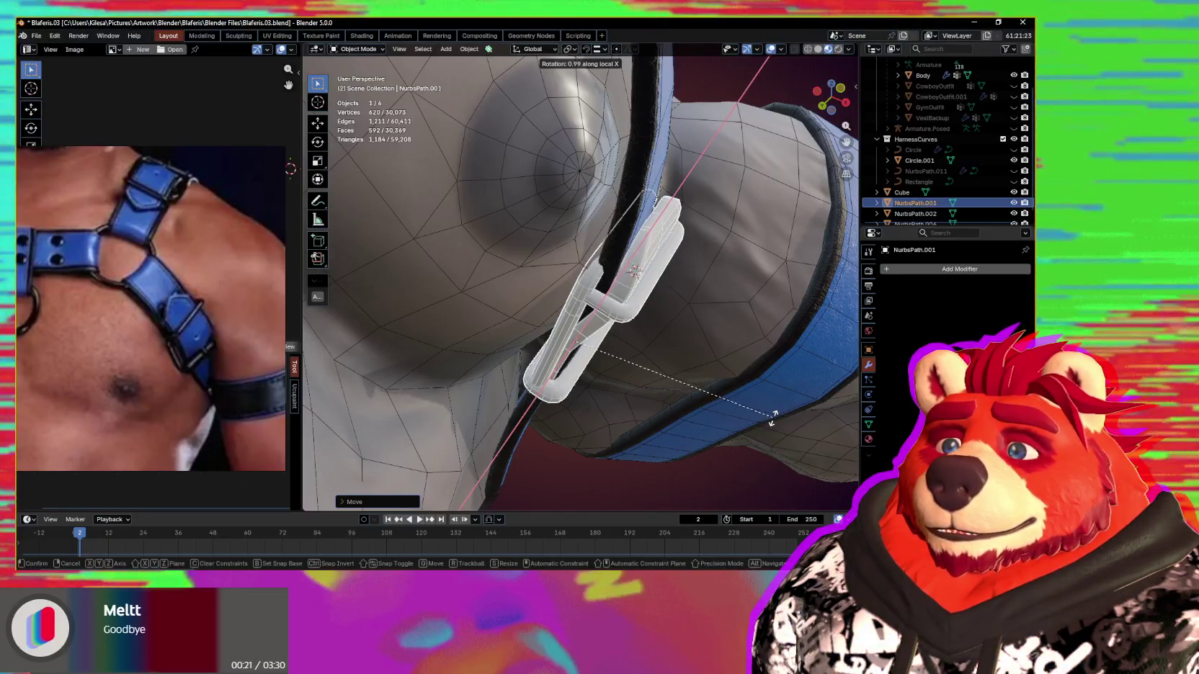
click(754, 420)
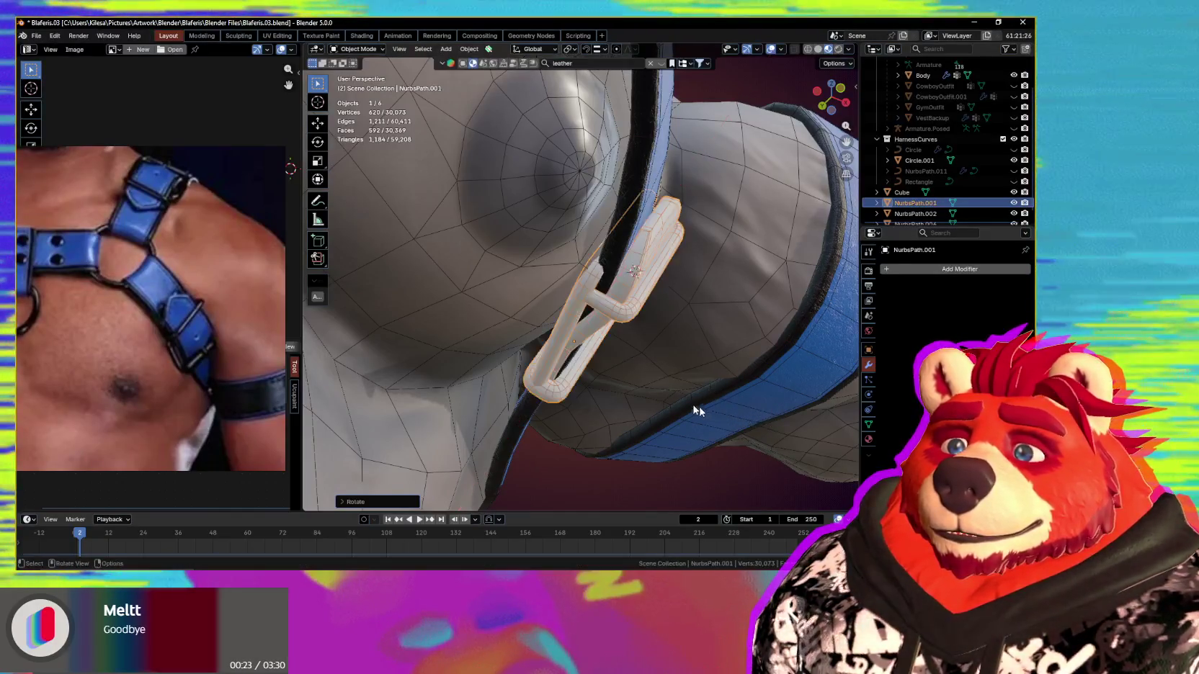
key(KP_Decimal)
mouse_move(604, 428)
middle_down()
mouse_move(585, 441)
mouse_move(604, 464)
mouse_move(514, 393)
middle_up()
key(ctrl+z)
key(ctrl+z)
Step: From a level side view, slide the buckle along the chest strap into place
mouse_move(655, 372)
middle_down()
mouse_move(699, 374)
mouse_move(605, 321)
mouse_move(591, 276)
mouse_move(603, 227)
mouse_move(631, 348)
mouse_move(605, 369)
mouse_move(611, 337)
mouse_move(591, 363)
middle_up()
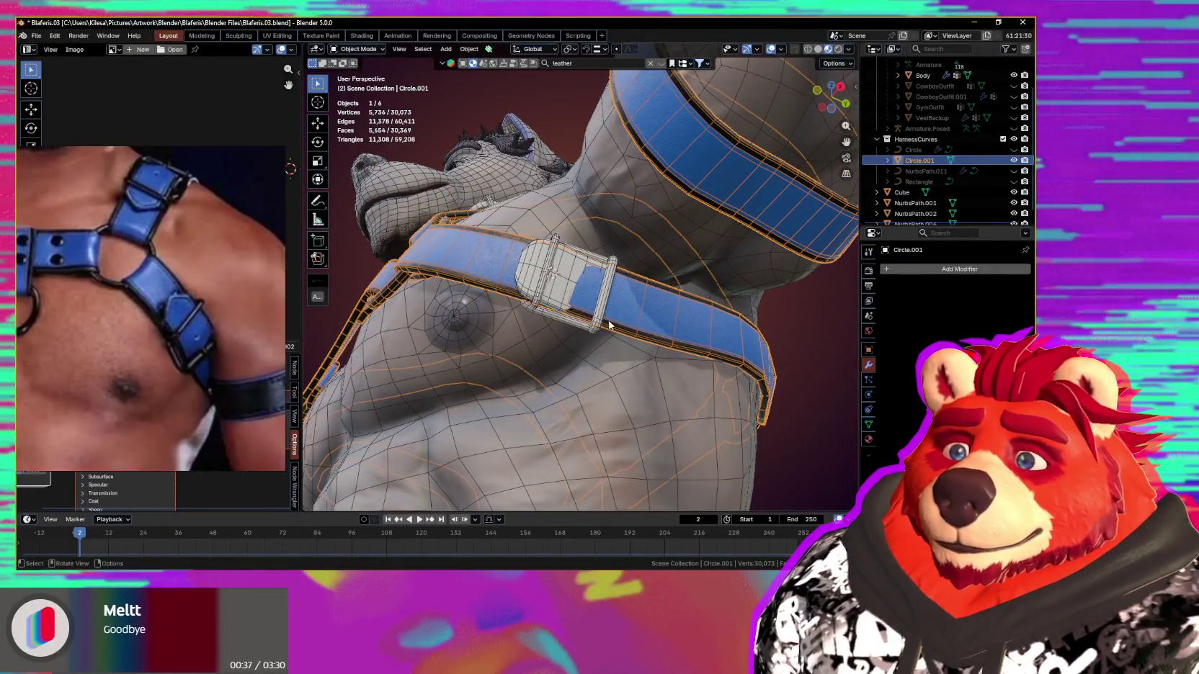
middle_drag(596, 330, 587, 354)
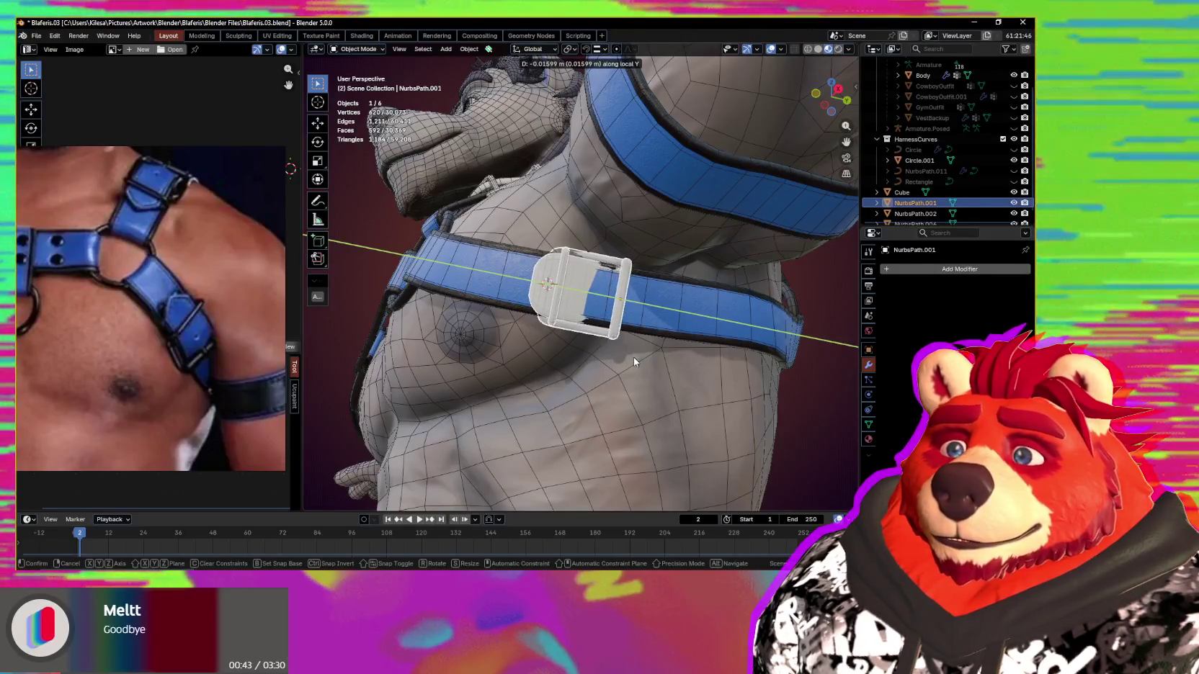
click(634, 359)
Step: Zoom in on the chest buckle and rotate it about local X so it lies flat on the strap
mouse_move(634, 358)
middle_down()
mouse_move(720, 431)
mouse_move(710, 436)
mouse_move(717, 423)
mouse_move(760, 424)
mouse_move(735, 399)
mouse_move(623, 353)
mouse_move(555, 371)
mouse_move(518, 365)
mouse_move(555, 353)
mouse_move(650, 359)
mouse_move(565, 378)
middle_up()
scroll(709, 436, up, 2)
scroll(704, 428, up, 2)
scroll(712, 433, up, 2)
scroll(721, 426, up, 2)
scroll(751, 430, down, 2)
scroll(603, 360, down, 5)
scroll(565, 377, up, 3)
scroll(582, 372, up, 3)
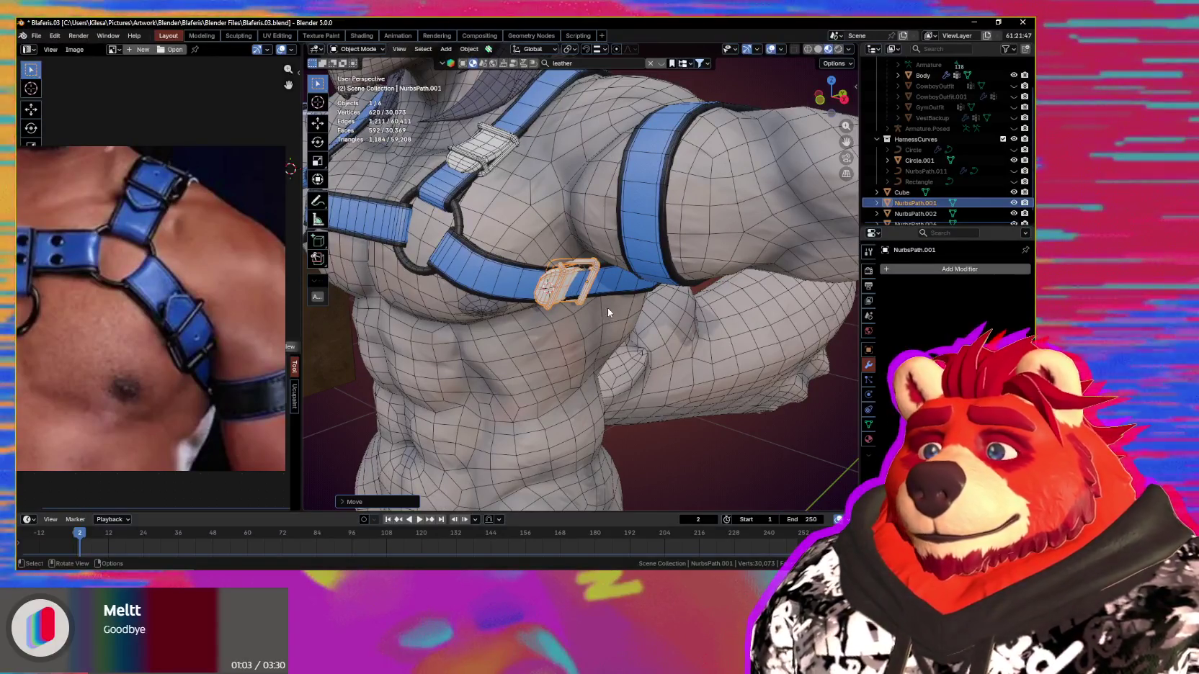
scroll(612, 306, up, 2)
mouse_move(612, 306)
middle_down()
mouse_move(627, 298)
mouse_move(619, 273)
mouse_move(689, 351)
mouse_move(726, 366)
middle_up()
scroll(618, 274, up, 2)
scroll(624, 270, up, 2)
middle_drag(733, 366, 735, 363)
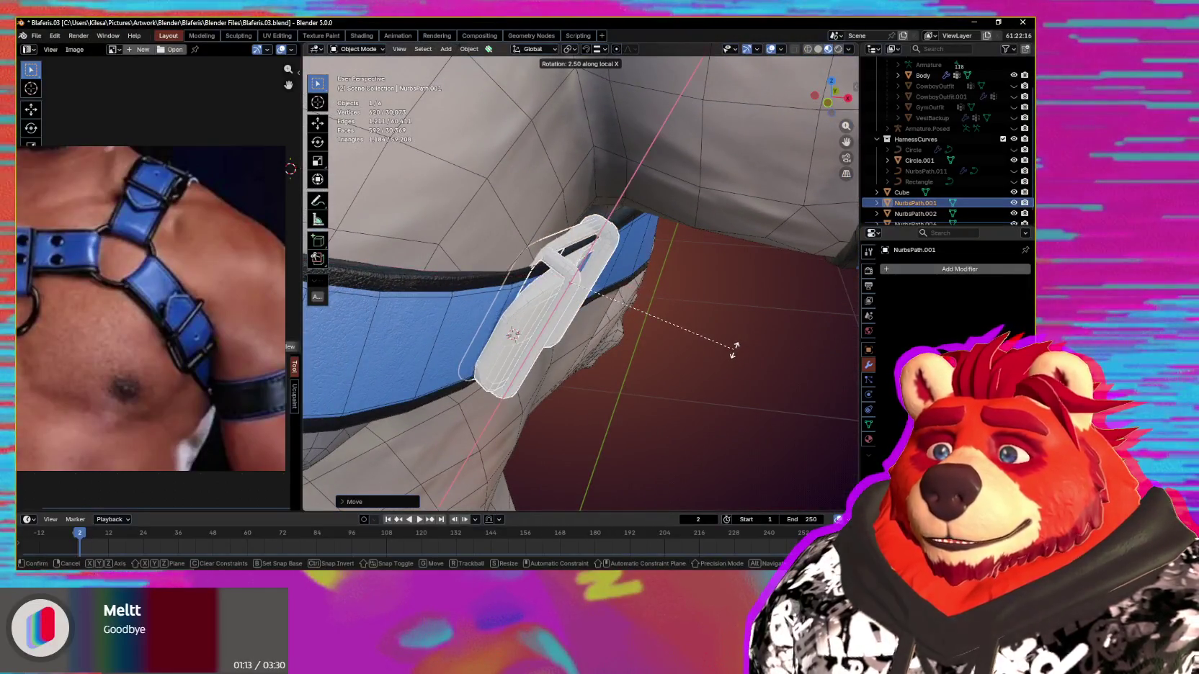
click(732, 344)
Step: Select the blue chest strap Circle.001 and enter its Edit Mode
mouse_move(728, 339)
middle_down()
mouse_move(709, 343)
mouse_move(624, 230)
mouse_move(640, 133)
mouse_move(626, 181)
mouse_move(638, 286)
middle_up()
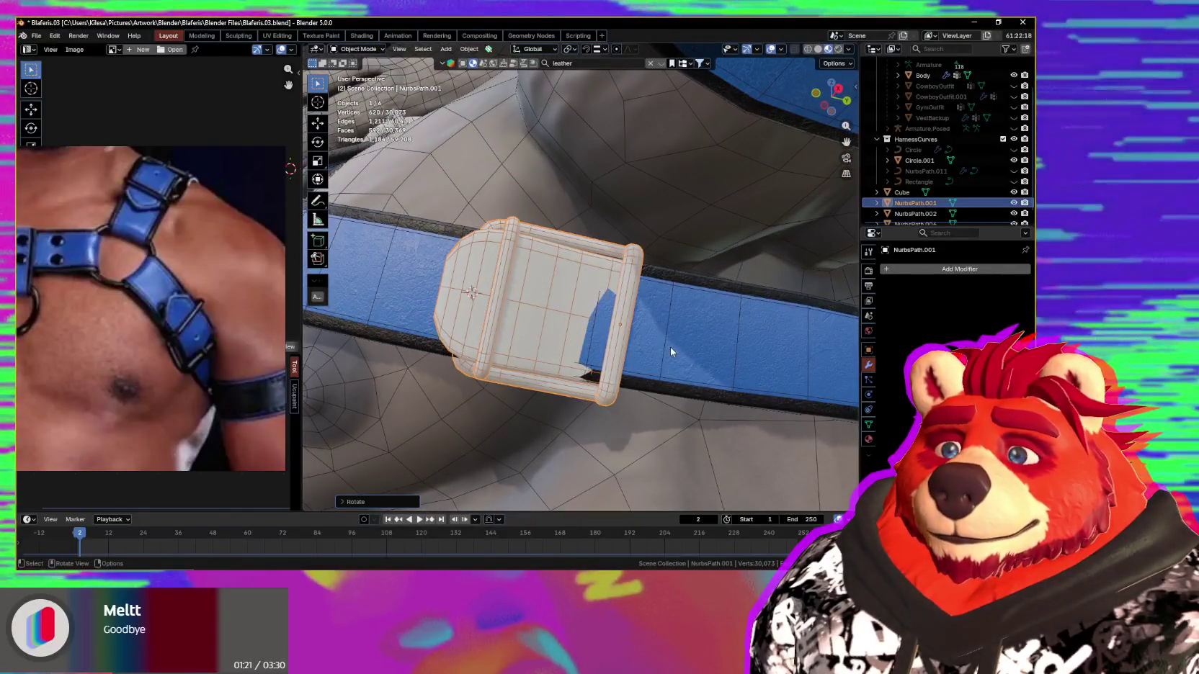
click(667, 341)
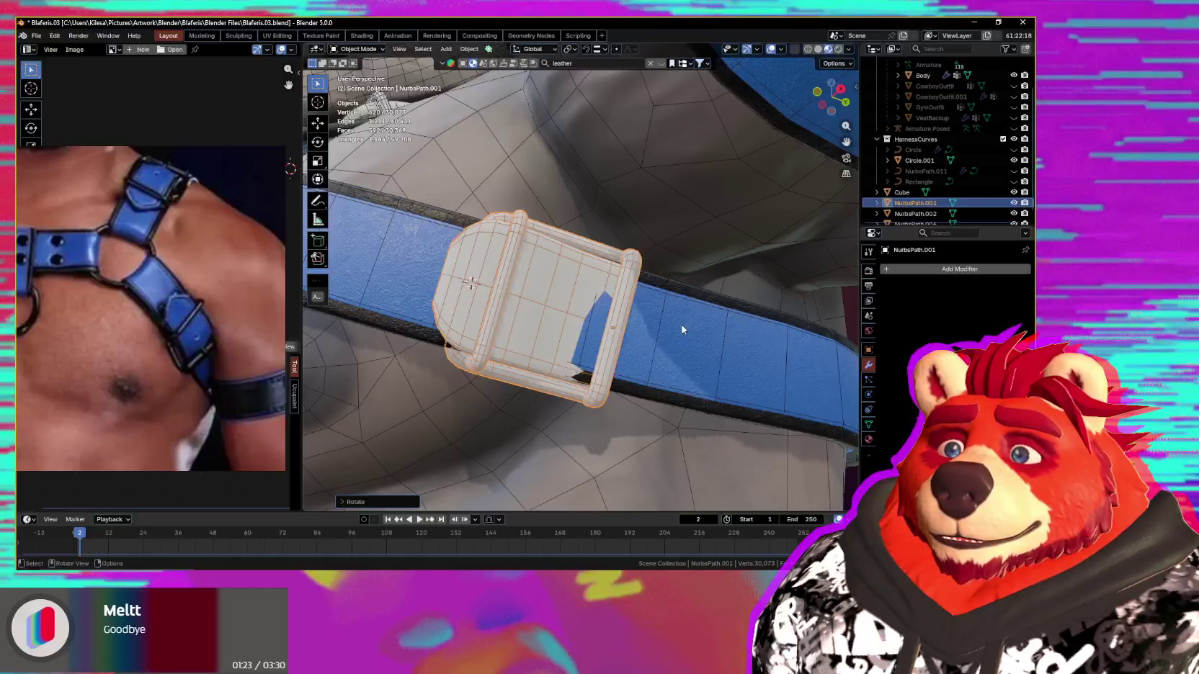
middle_drag(681, 328, 679, 318)
key(Tab)
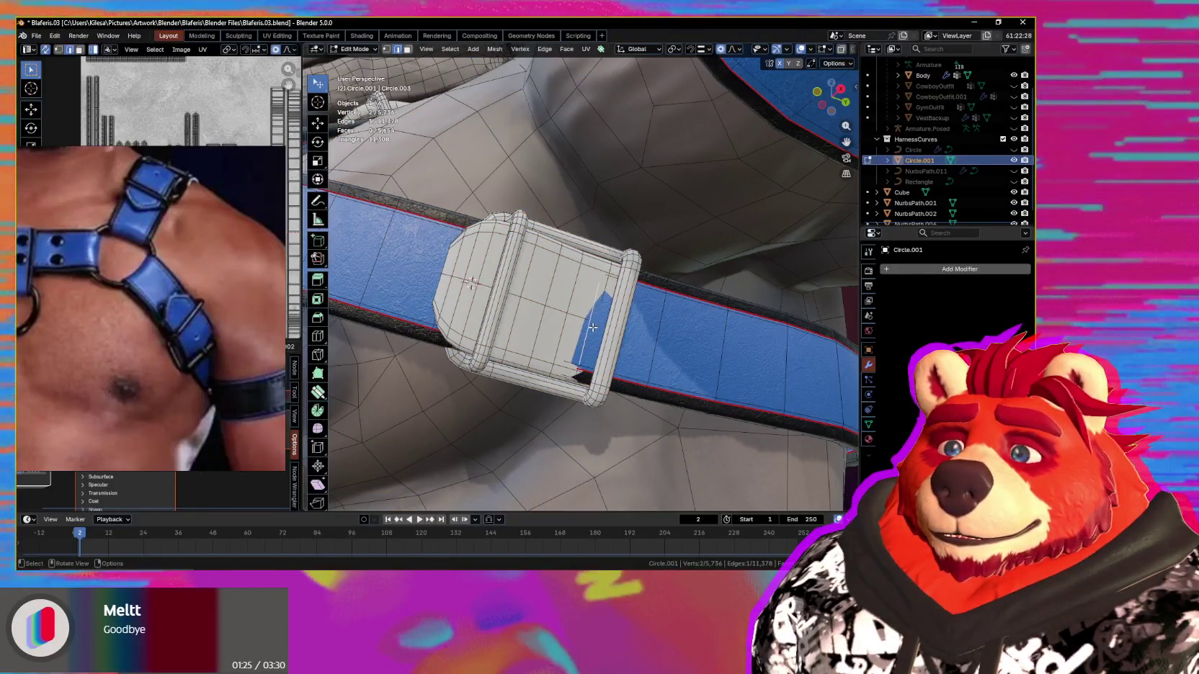
Step: Zoom and orbit to an edge-on view of the buckle and the Circle.001 strap edge
middle_drag(633, 333, 647, 378)
scroll(632, 353, up, 2)
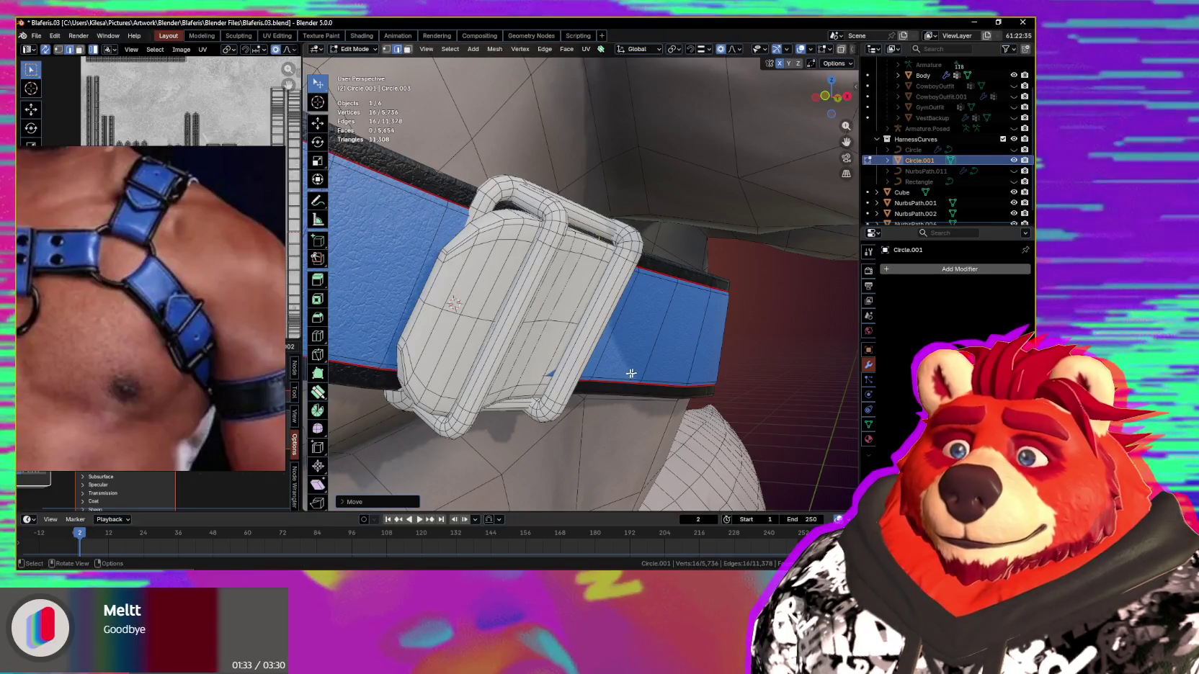
middle_drag(426, 271, 505, 330)
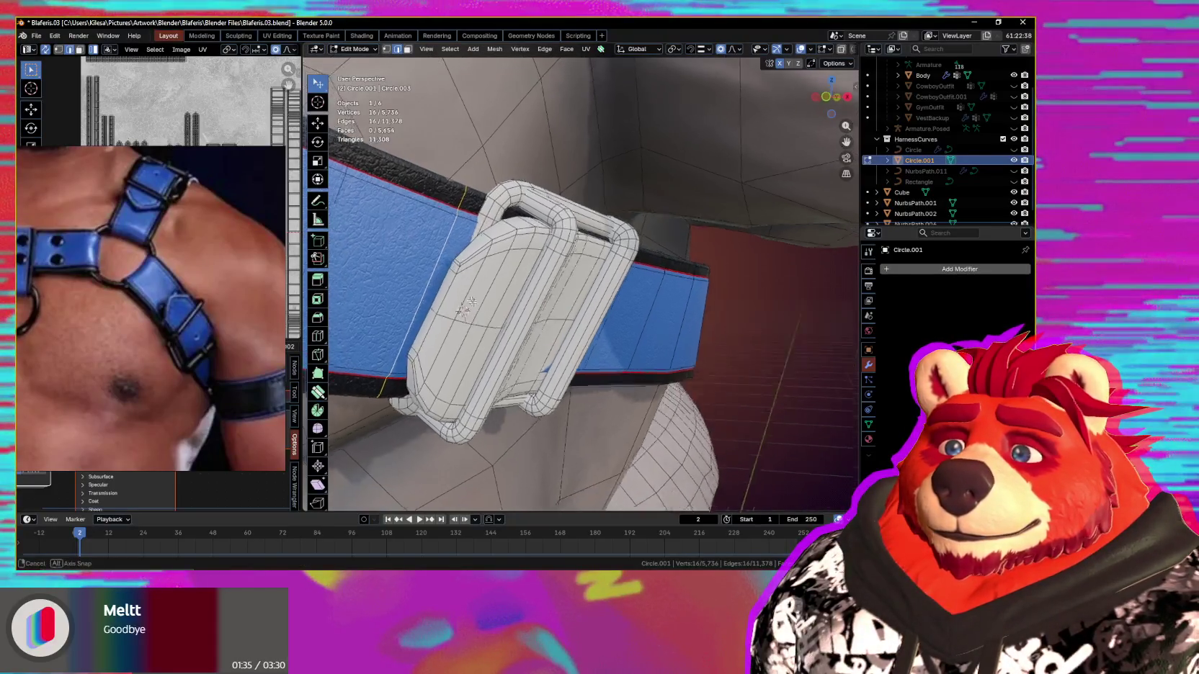
scroll(506, 332, down, 9)
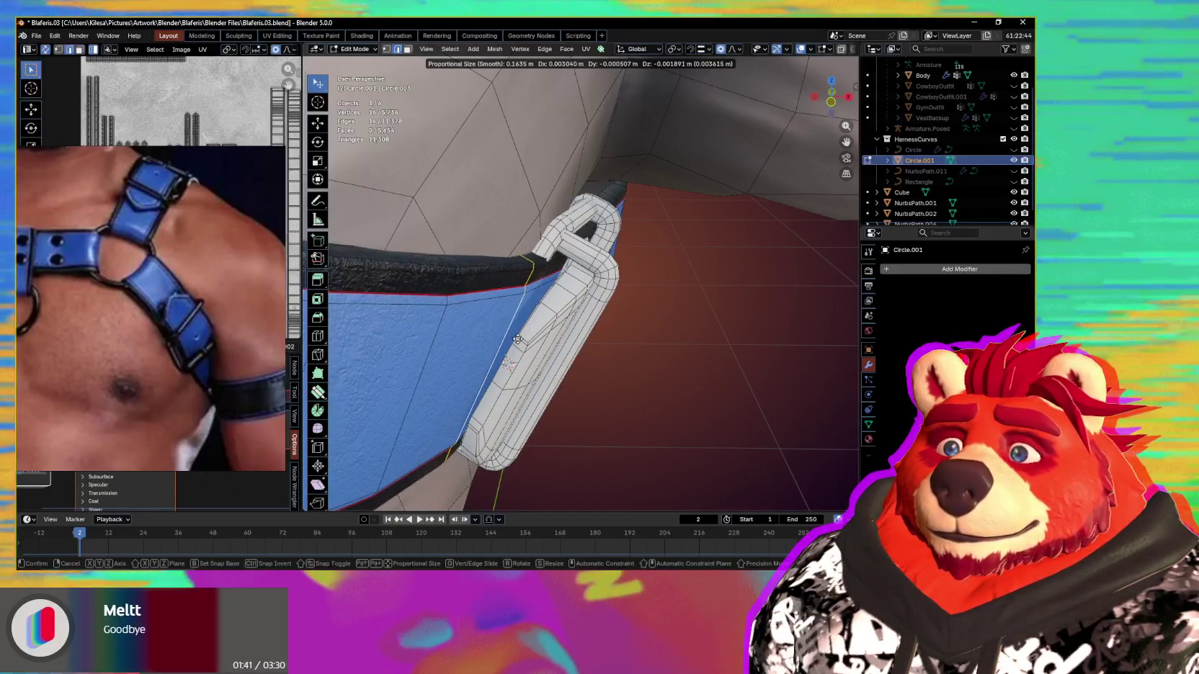
scroll(522, 340, up, 5)
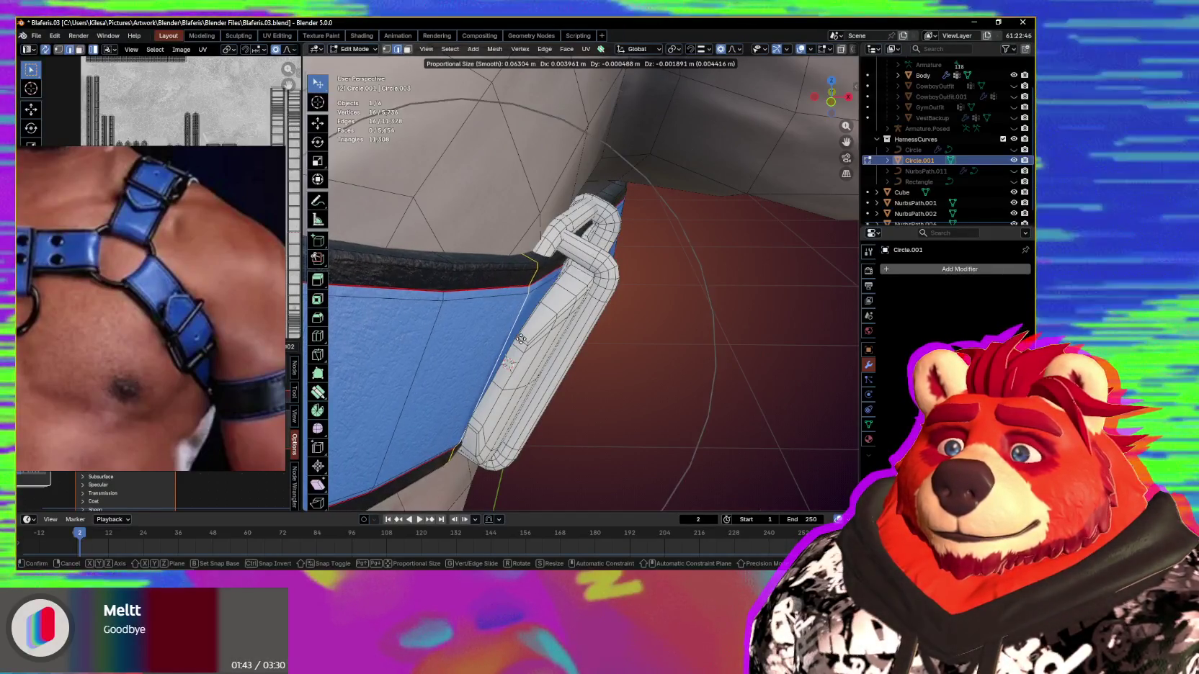
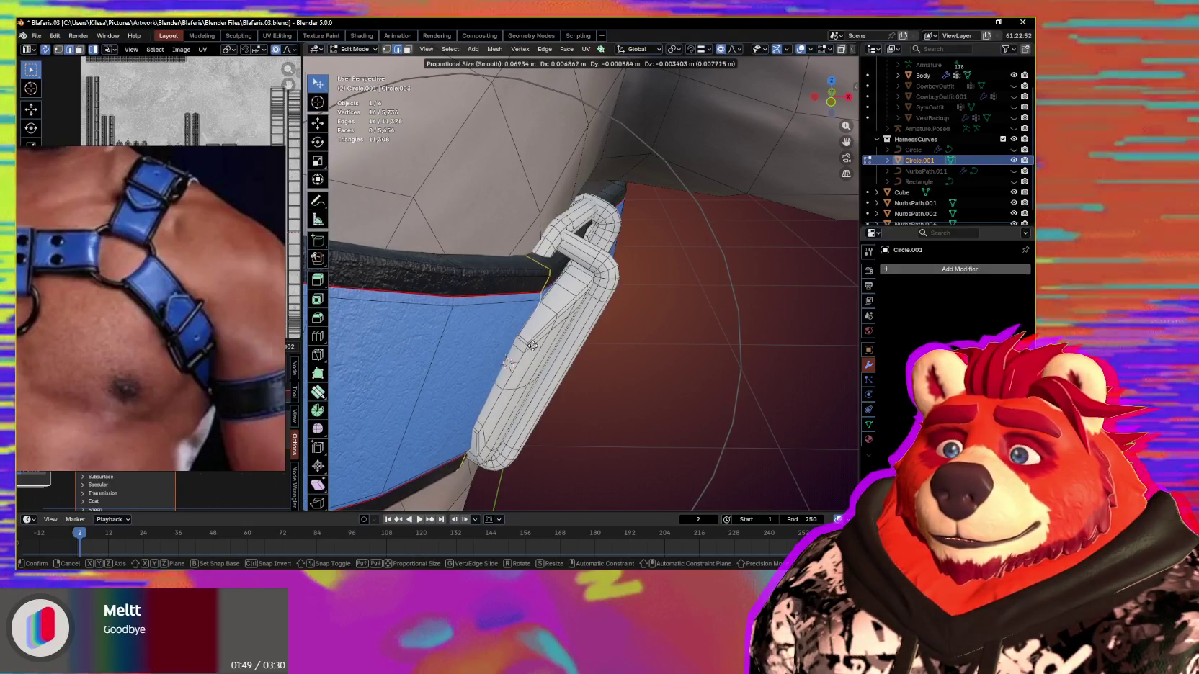
Step: Move and rotate the loop piece so it sits snugly against the chest strap
click(538, 348)
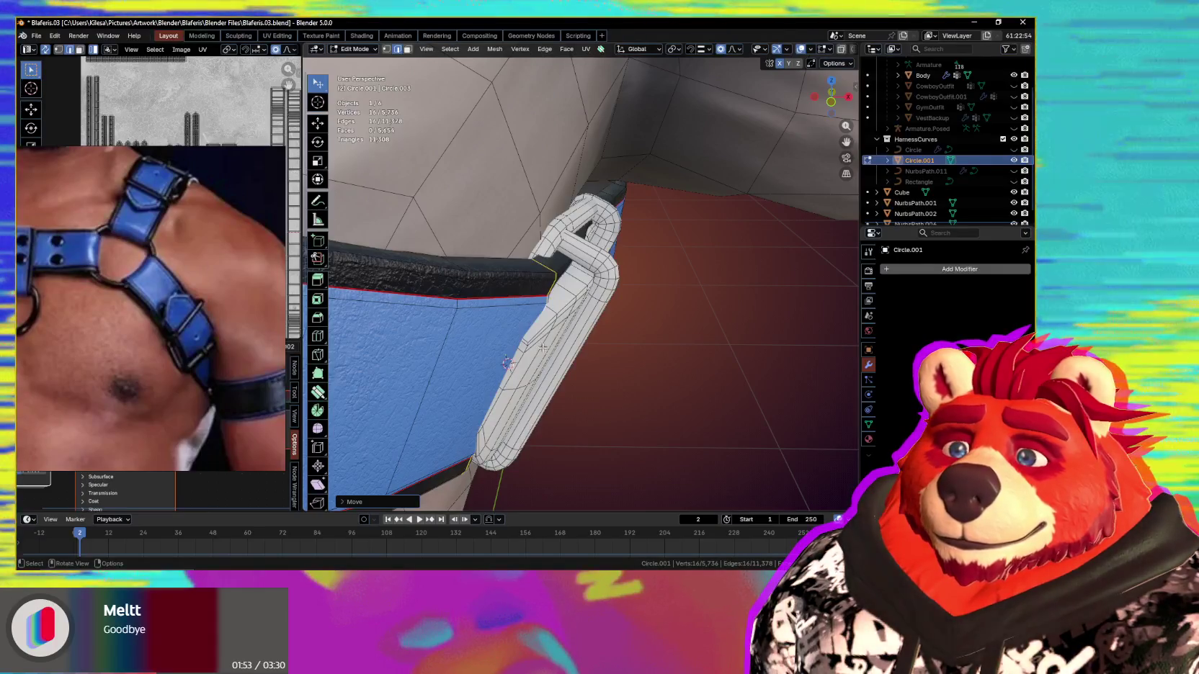
scroll(531, 332, down, 4)
mouse_move(531, 332)
middle_down()
mouse_move(573, 395)
mouse_move(616, 275)
mouse_move(610, 341)
middle_up()
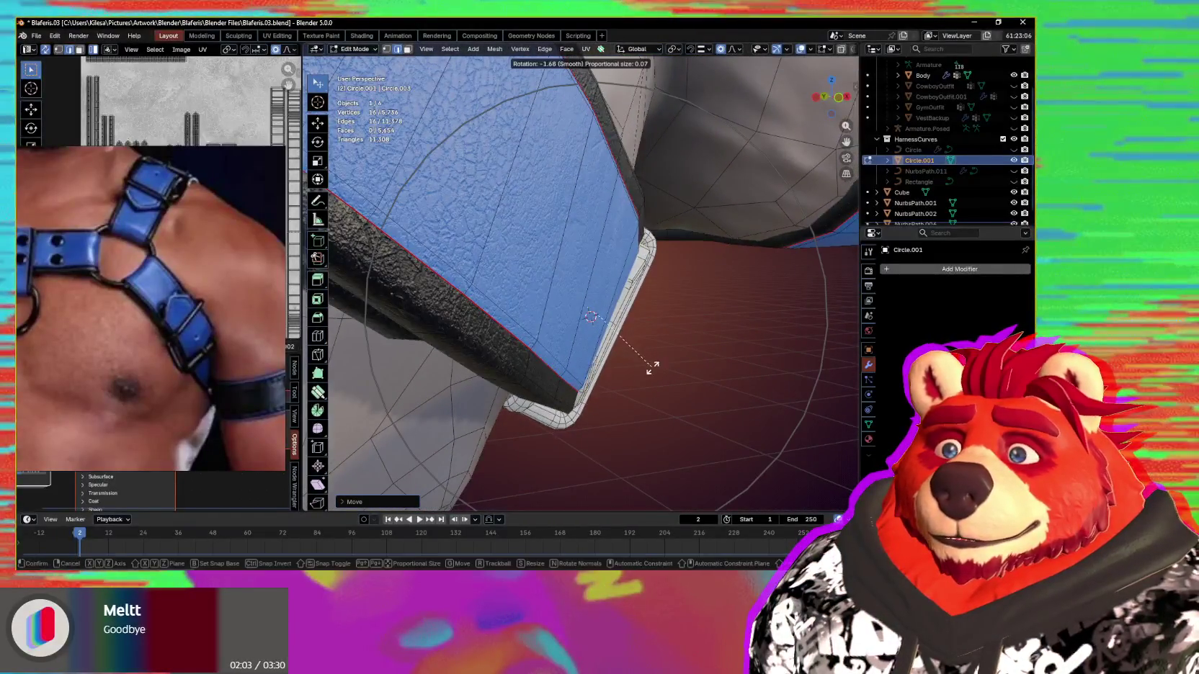
click(651, 371)
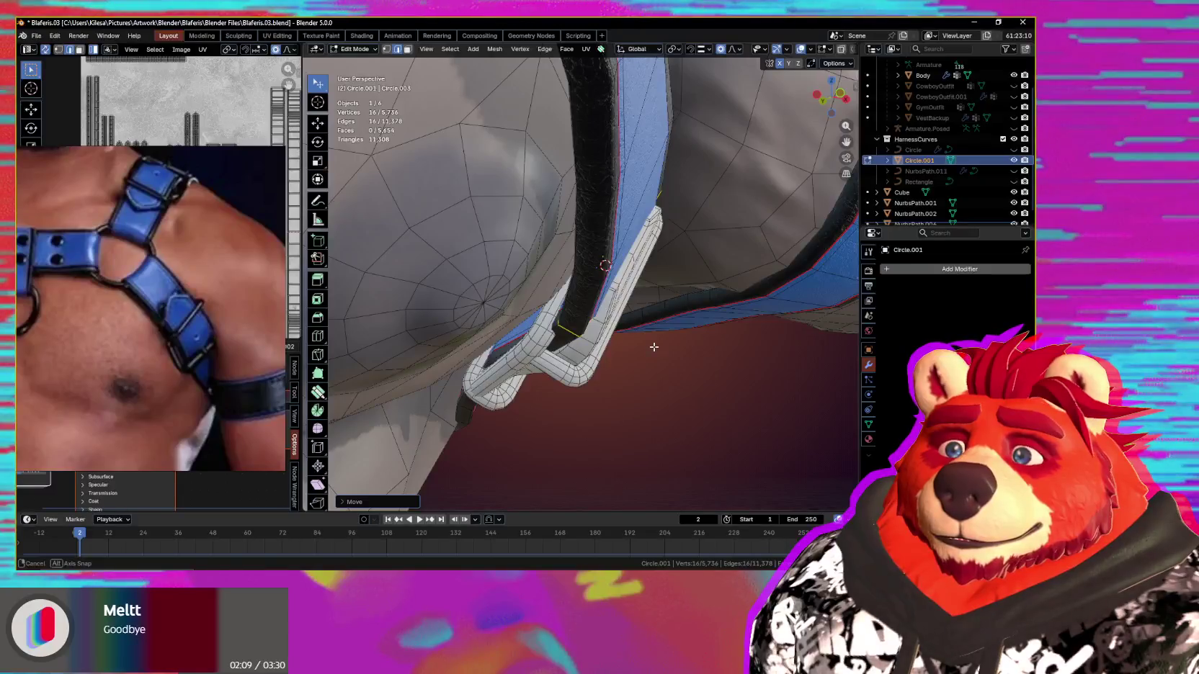
click(673, 353)
mouse_move(671, 352)
middle_down()
mouse_move(542, 340)
mouse_move(594, 392)
mouse_move(586, 364)
mouse_move(590, 373)
middle_up()
Step: Check the loop from the front view with overlays toggled, then leave Edit Mode via the mode pie
scroll(587, 363, up, 3)
scroll(587, 364, up, 3)
scroll(591, 373, down, 5)
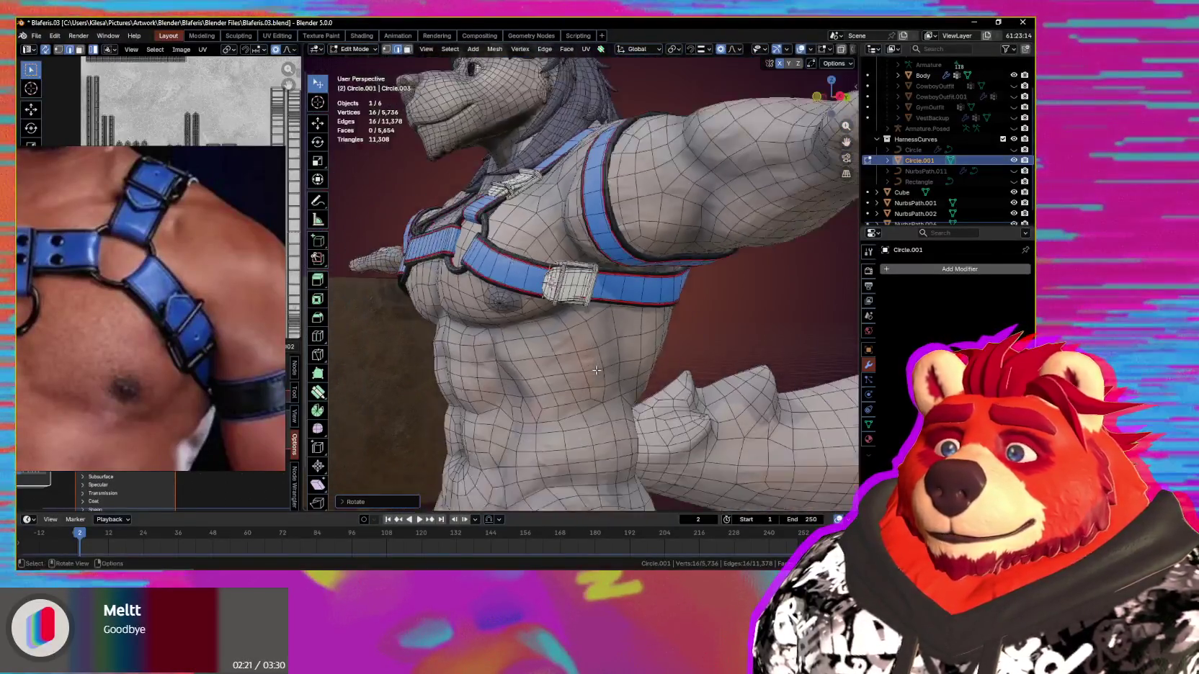
key(shift+alt+z)
scroll(596, 370, down, 4)
key(KP_1)
scroll(621, 346, up, 4)
mouse_move(622, 346)
middle_down()
mouse_move(612, 321)
mouse_move(650, 328)
middle_up()
scroll(616, 338, up, 4)
key(shift+alt+z)
key(ctrl+Tab)
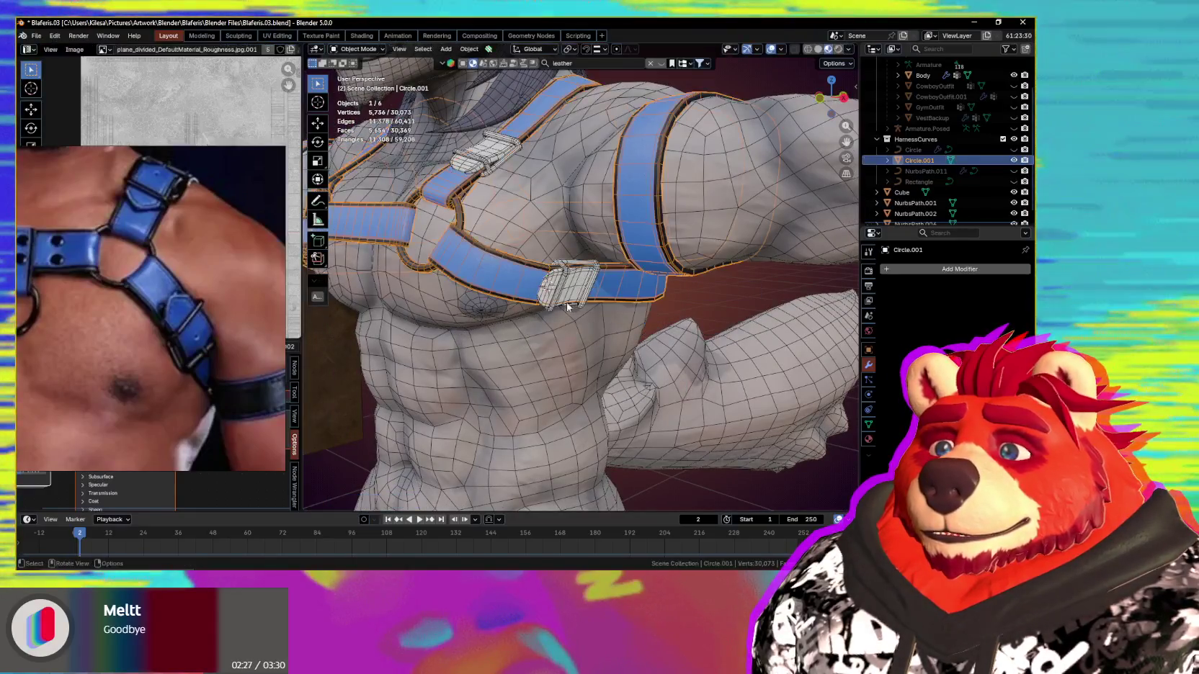
Step: Return to Object Mode and frame the separate buckle in the view
click(563, 307)
middle_drag(560, 306, 504, 374)
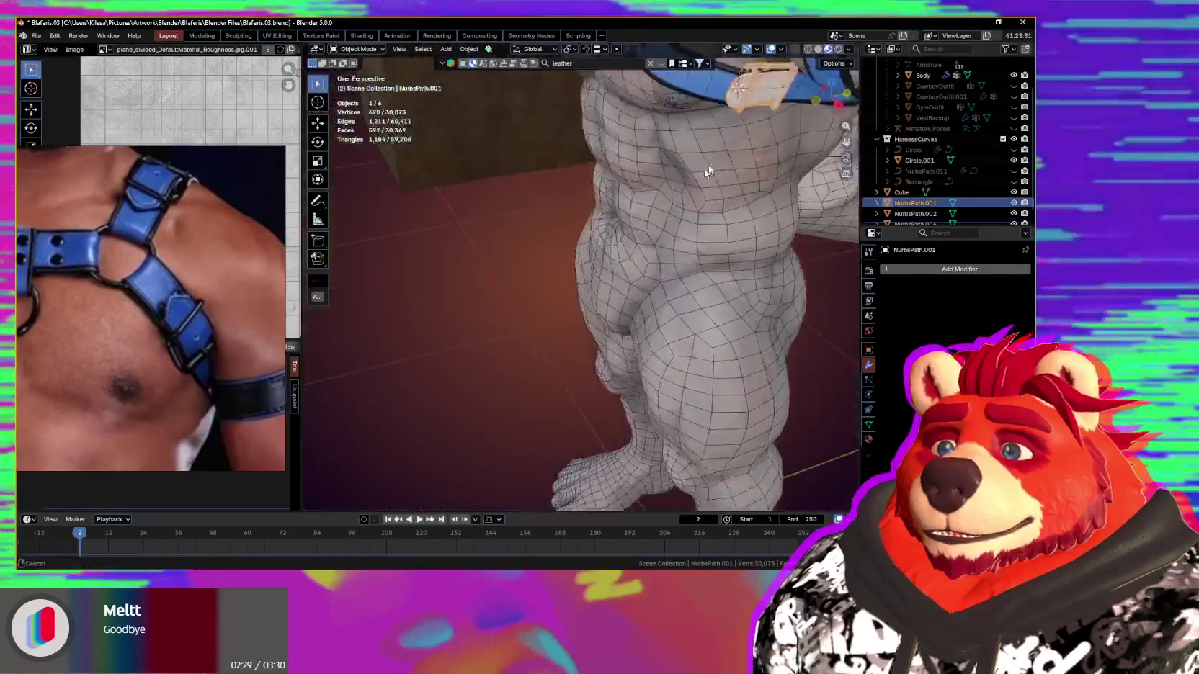
scroll(504, 374, down, 3)
scroll(490, 404, down, 3)
scroll(476, 425, up, 2)
key(KP_Decimal)
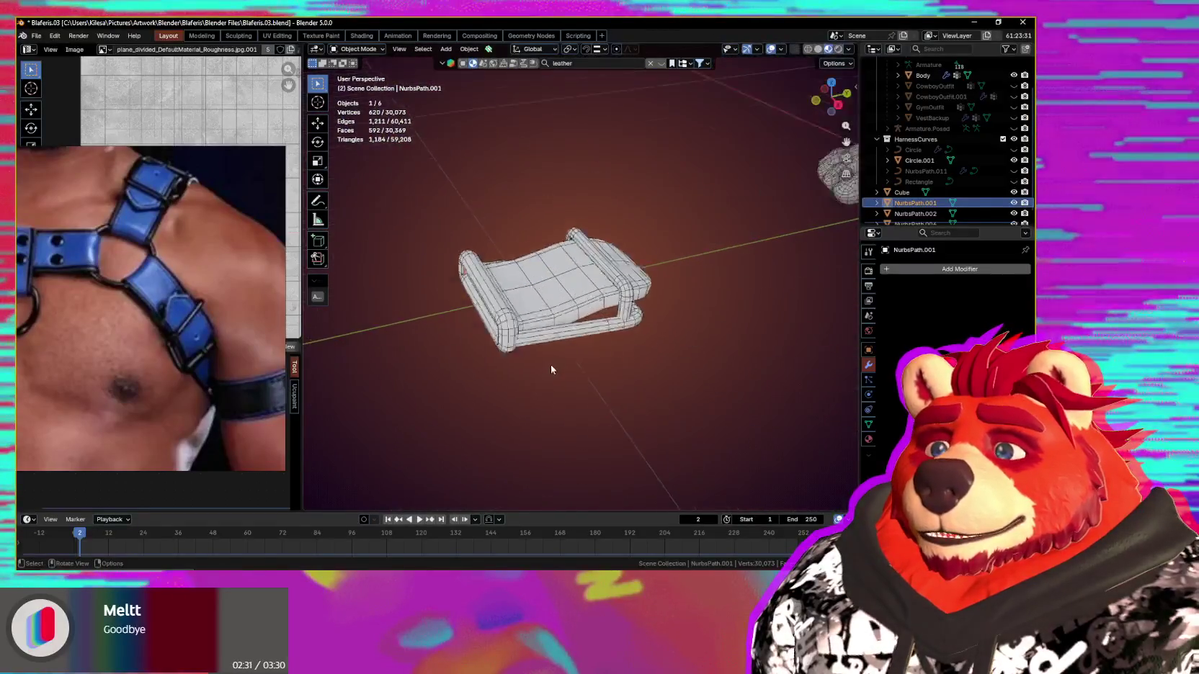
scroll(534, 369, up, 3)
mouse_move(534, 369)
middle_down()
mouse_move(559, 321)
mouse_move(656, 320)
mouse_move(548, 314)
middle_up()
Step: Edit NurbsPath.002 and select the edge loop across its plate
click(649, 314)
key(Tab)
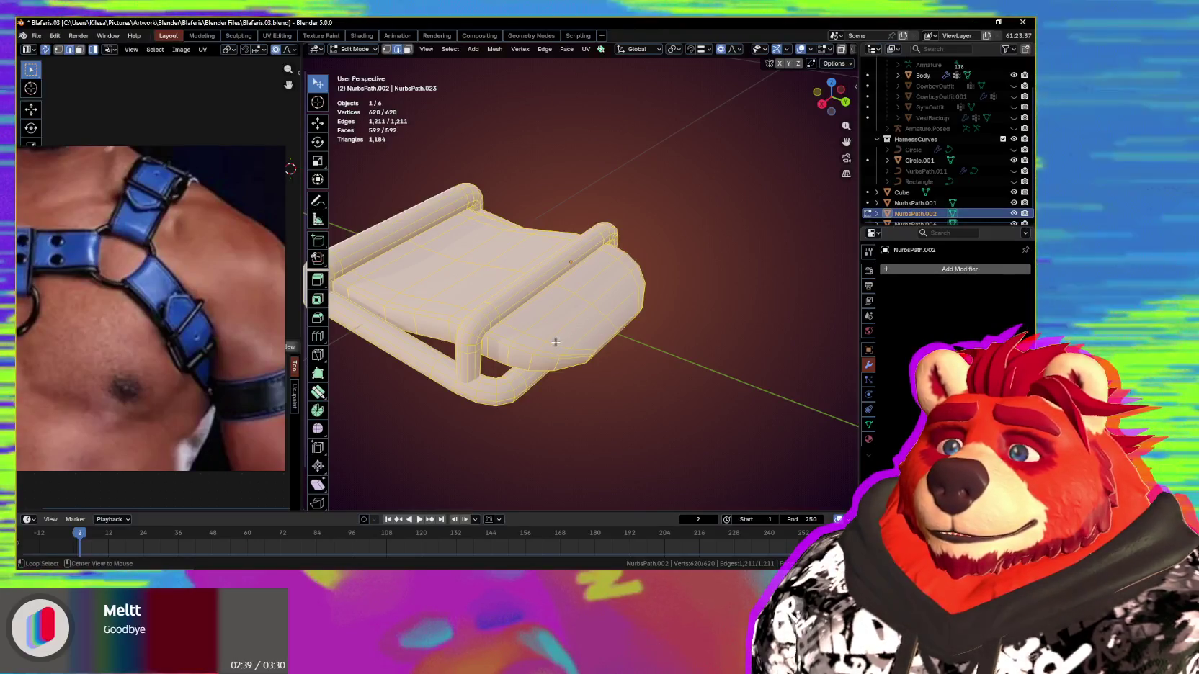
alt+click(599, 306)
middle_drag(599, 306, 536, 361)
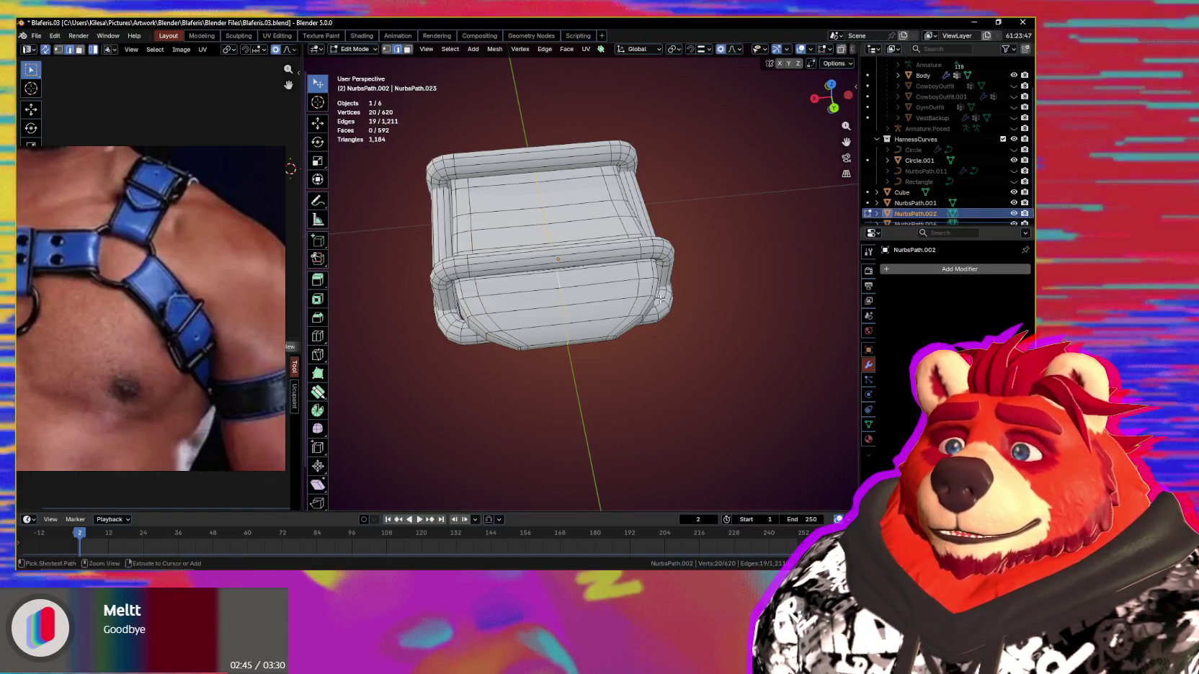
Step: Try a percentage-width bevel on the plate's edge loop, then undo it
key(ctrl+b)
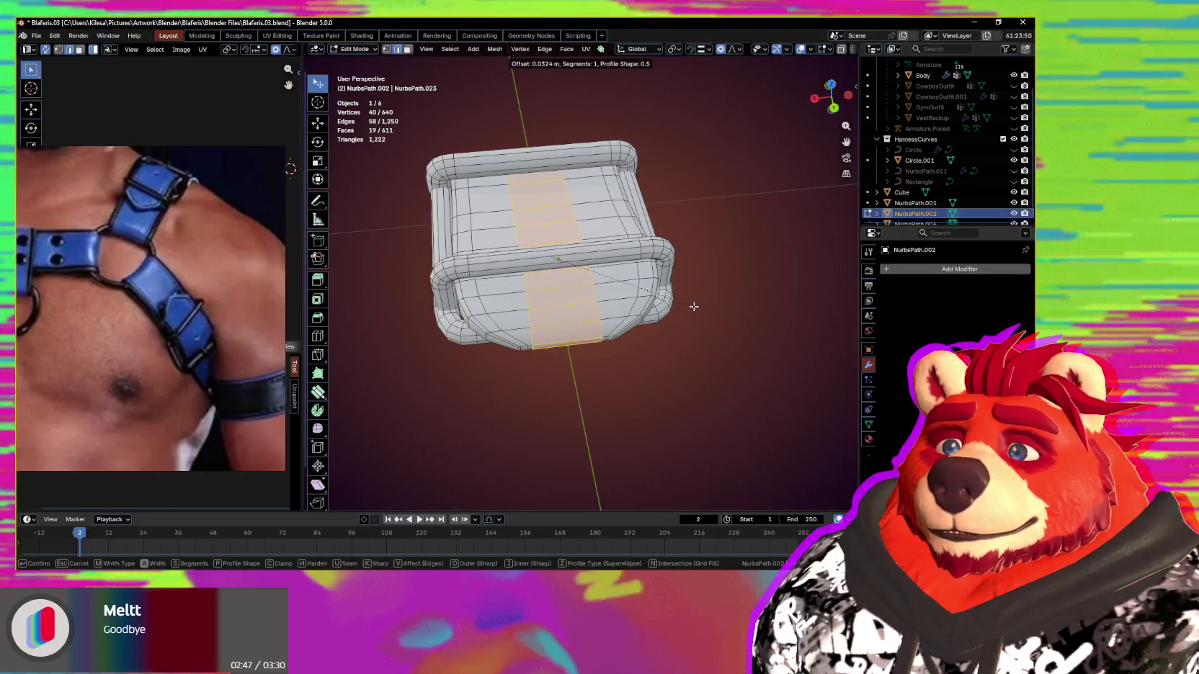
key(m)
key(m)
key(m)
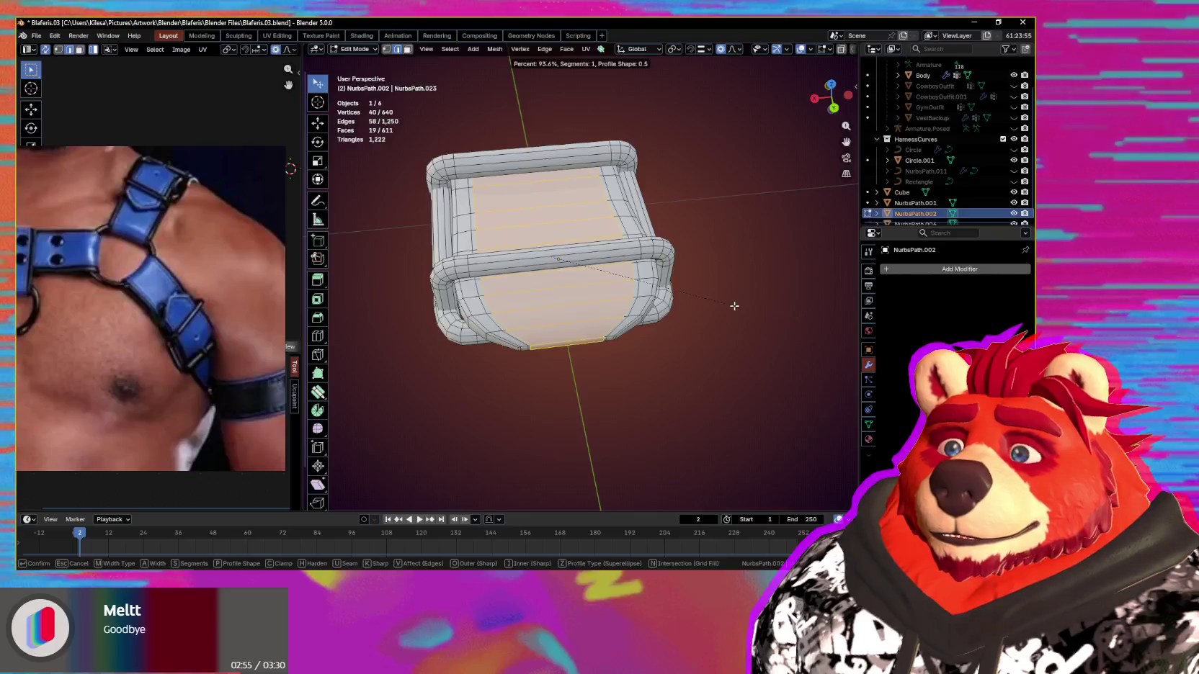
click(693, 299)
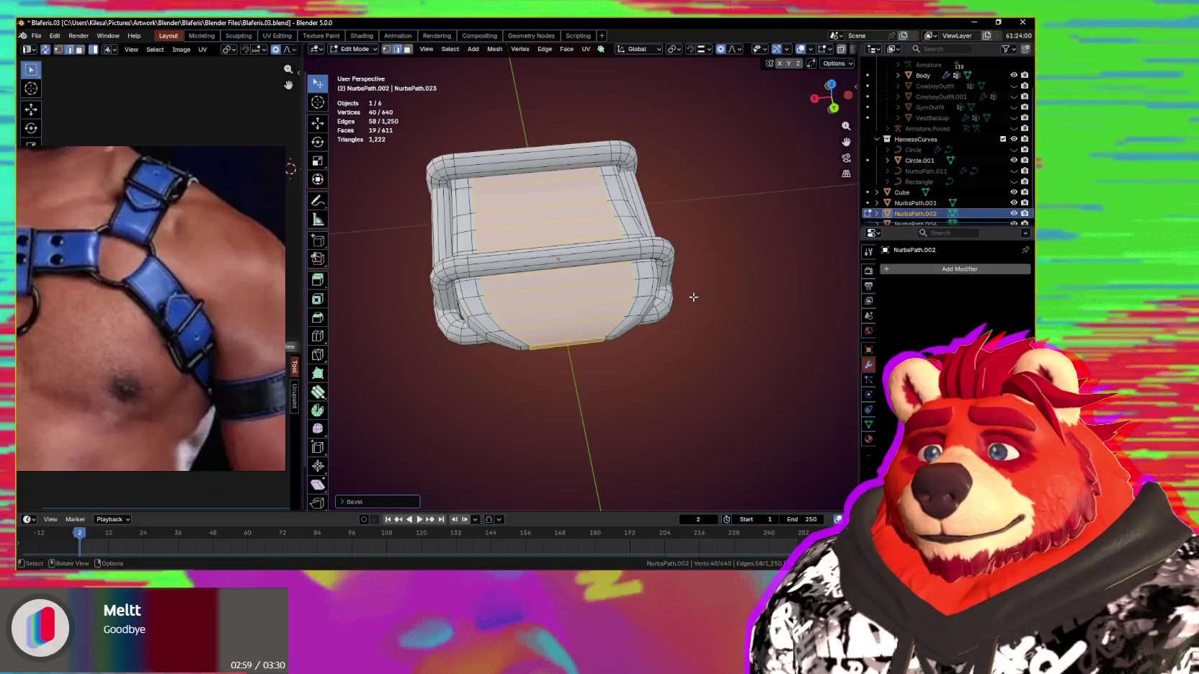
mouse_move(696, 291)
middle_down()
mouse_move(656, 271)
mouse_move(713, 283)
mouse_move(647, 318)
middle_up()
key(ctrl+z)
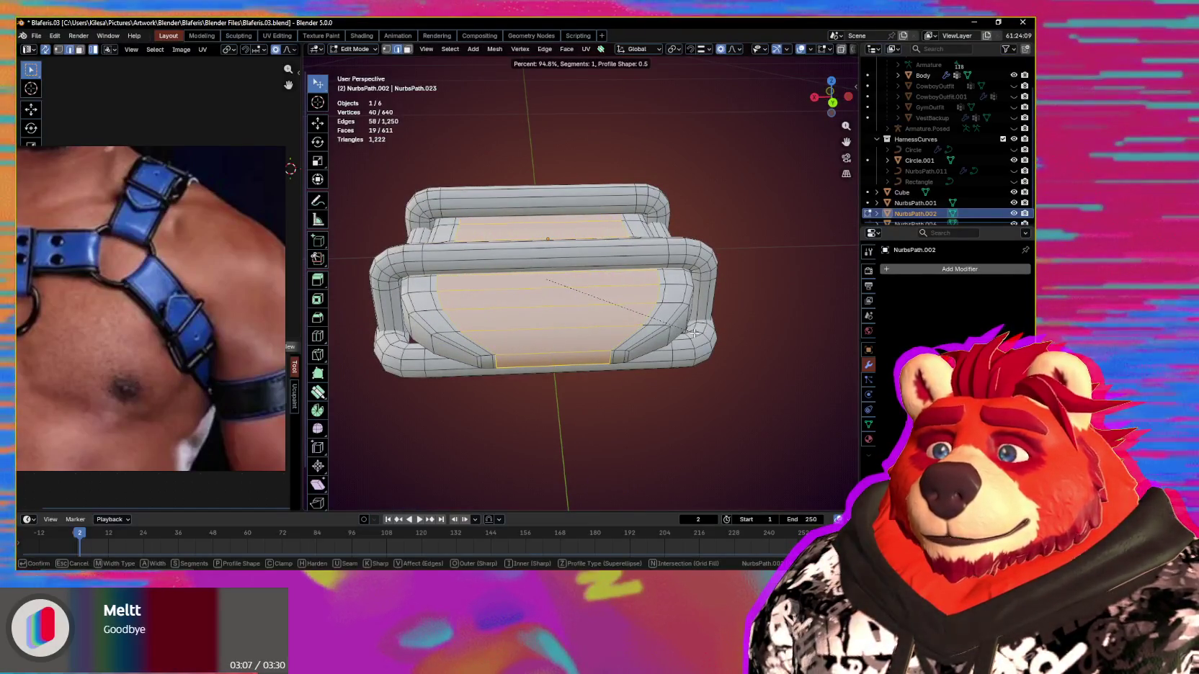
key(ctrl+z)
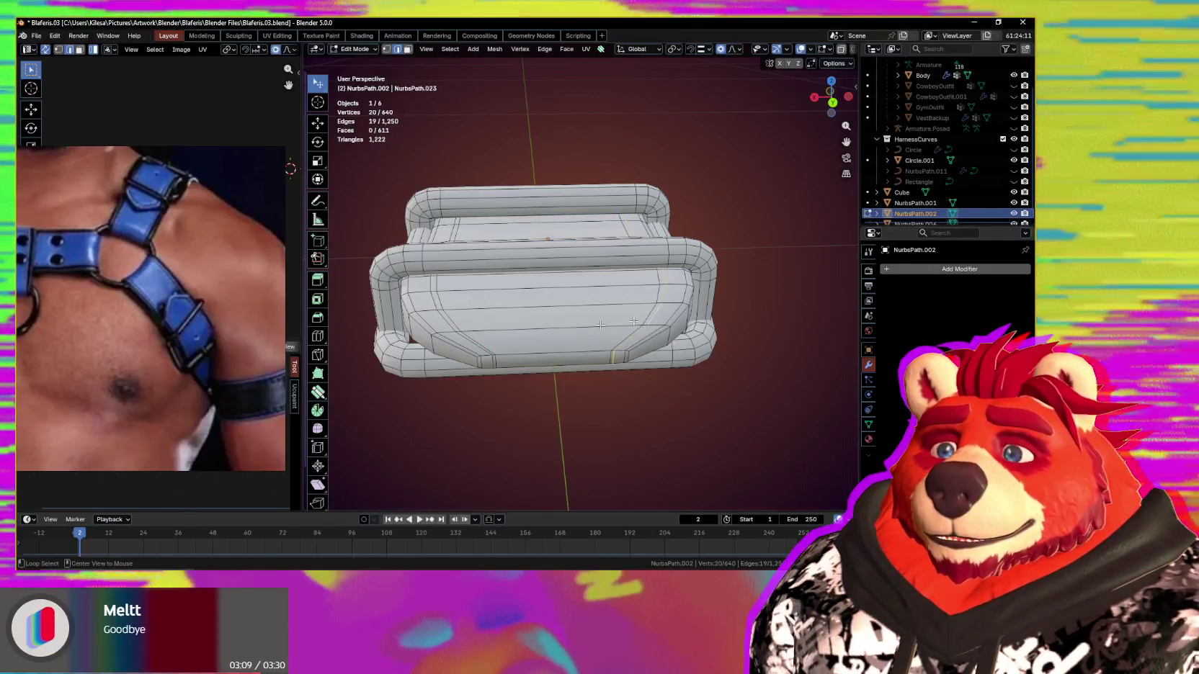
Step: Extend to two edge loops and shrink/fatten them slightly along their normals
key(shift+d)
key(Escape)
key(alt+s)
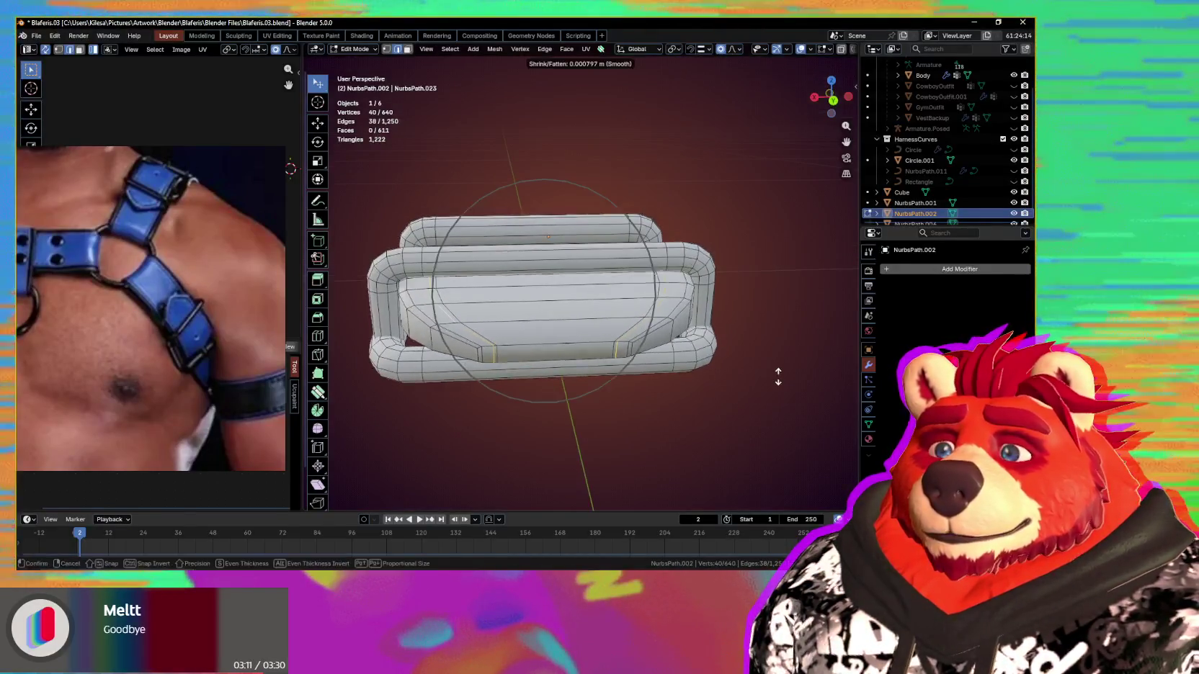
scroll(779, 374, up, 5)
scroll(779, 373, up, 6)
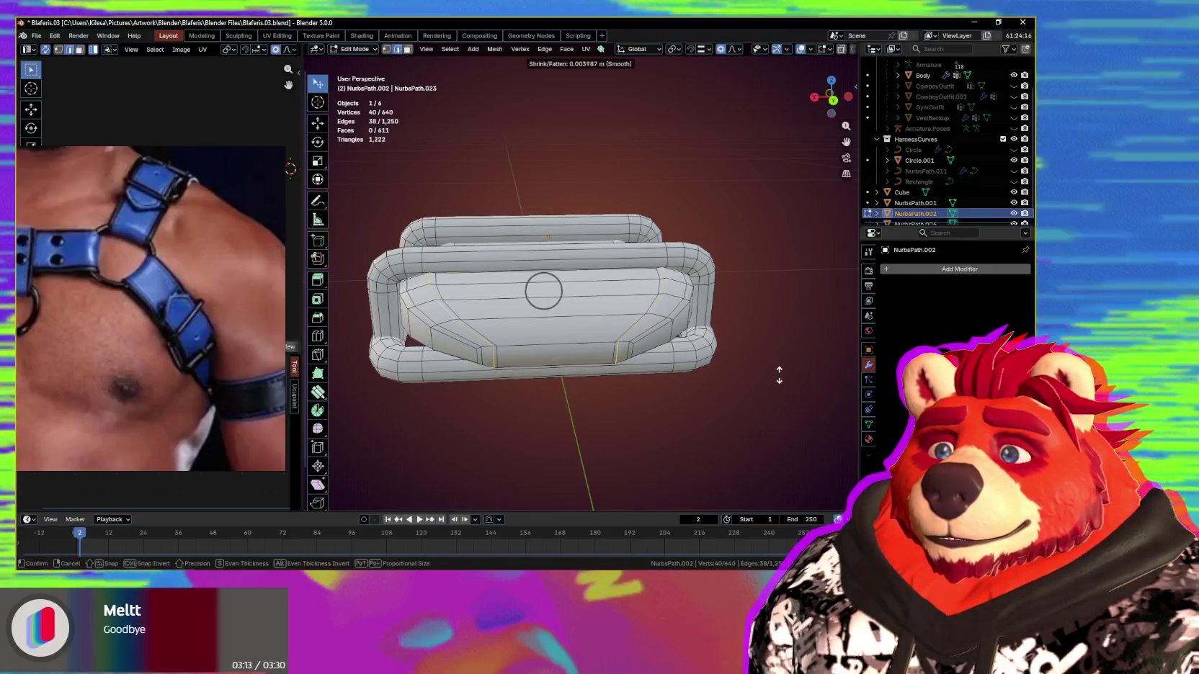
scroll(779, 374, up, 6)
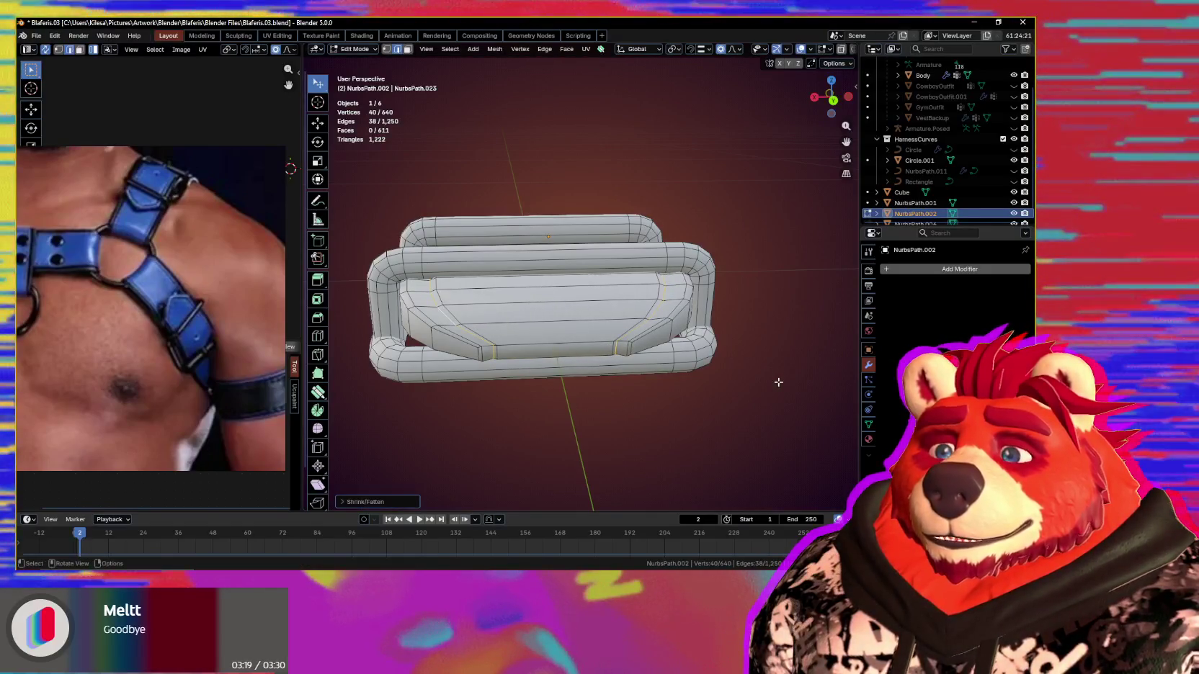
middle_drag(778, 382, 762, 412)
mouse_move(748, 372)
middle_down()
mouse_move(746, 308)
mouse_move(746, 322)
middle_up()
Step: Mark the selected plate edge loop as both a UV seam and sharp
key(q)
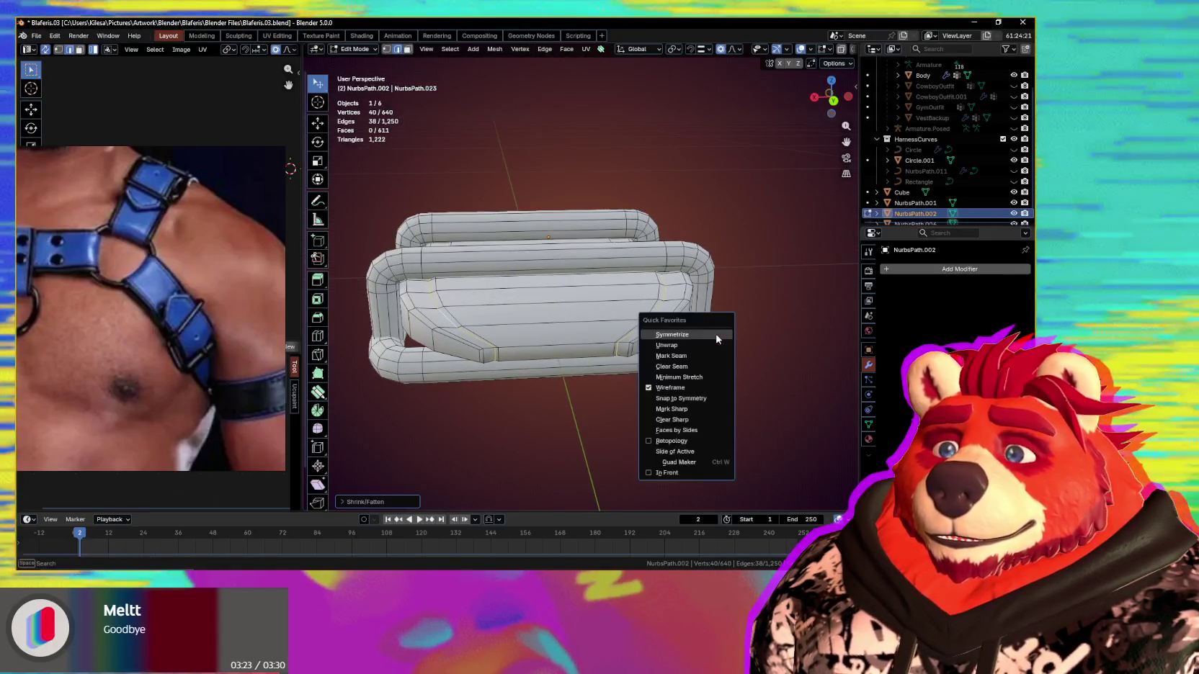
click(711, 355)
key(q)
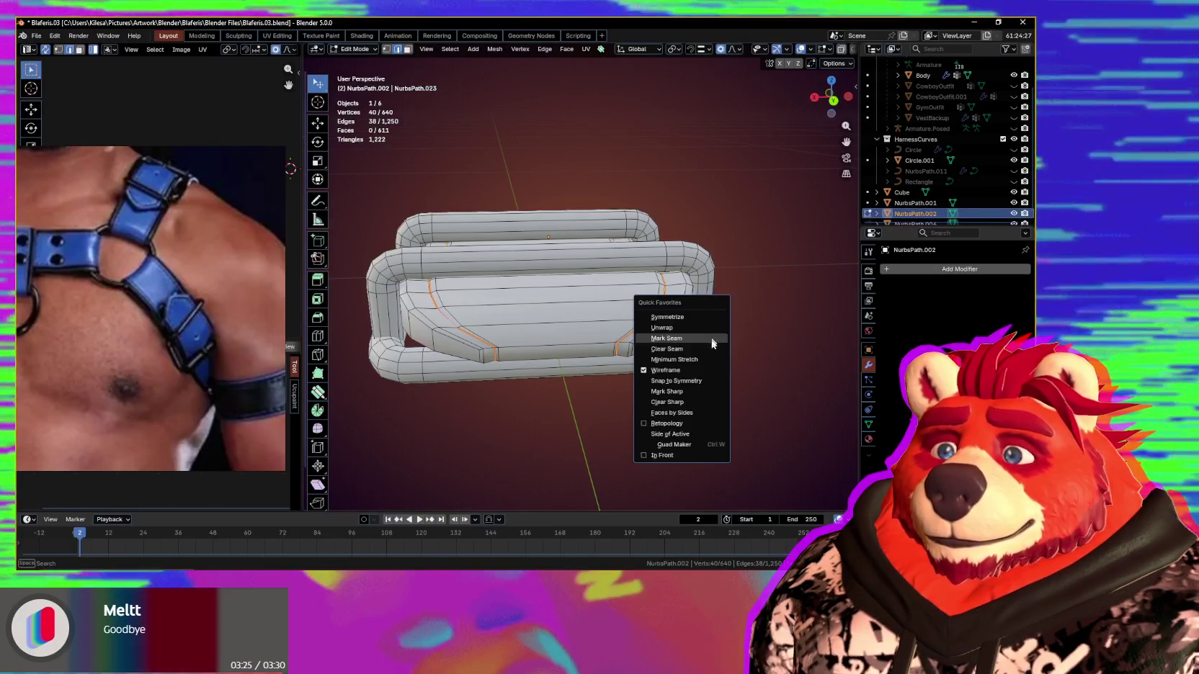
click(694, 392)
scroll(660, 375, down, 3)
mouse_move(677, 382)
middle_down()
mouse_move(660, 376)
mouse_move(599, 400)
mouse_move(699, 417)
mouse_move(728, 409)
mouse_move(686, 421)
mouse_move(662, 344)
middle_up()
mouse_move(549, 346)
middle_down()
mouse_move(696, 327)
mouse_move(688, 335)
mouse_move(638, 350)
mouse_move(652, 274)
mouse_move(646, 367)
mouse_move(701, 296)
middle_up()
scroll(585, 335, up, 3)
scroll(652, 302, up, 3)
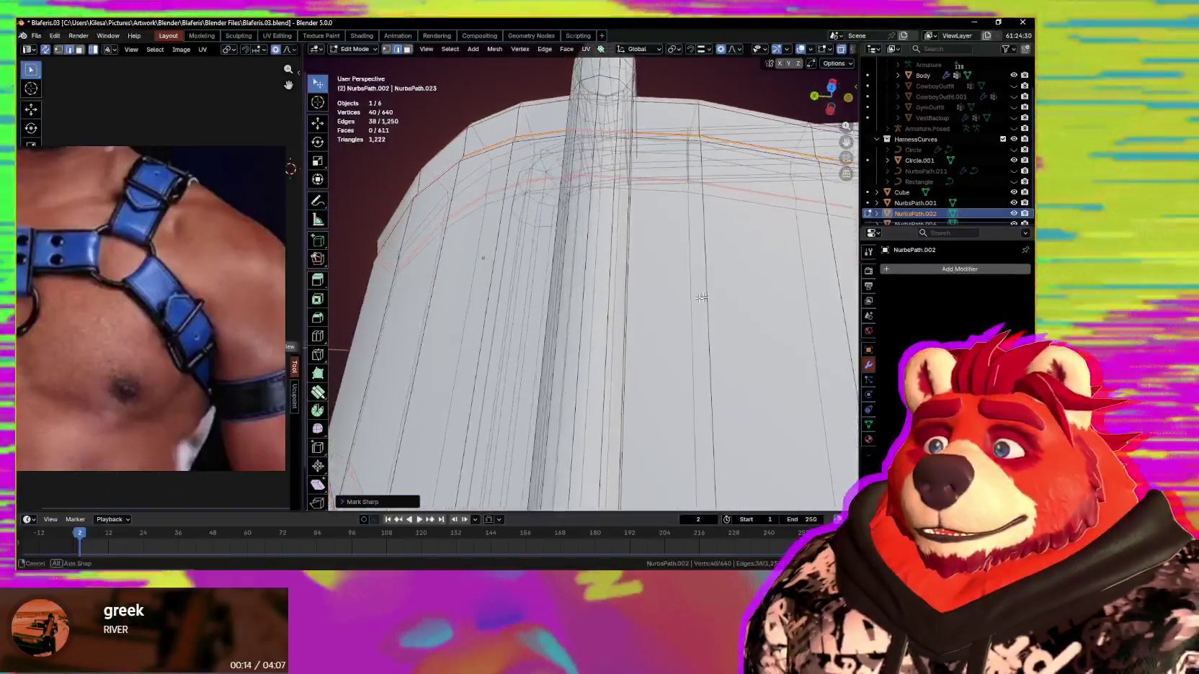
mouse_move(622, 287)
middle_down()
mouse_move(661, 306)
mouse_move(738, 267)
mouse_move(679, 322)
middle_up()
scroll(679, 322, down, 2)
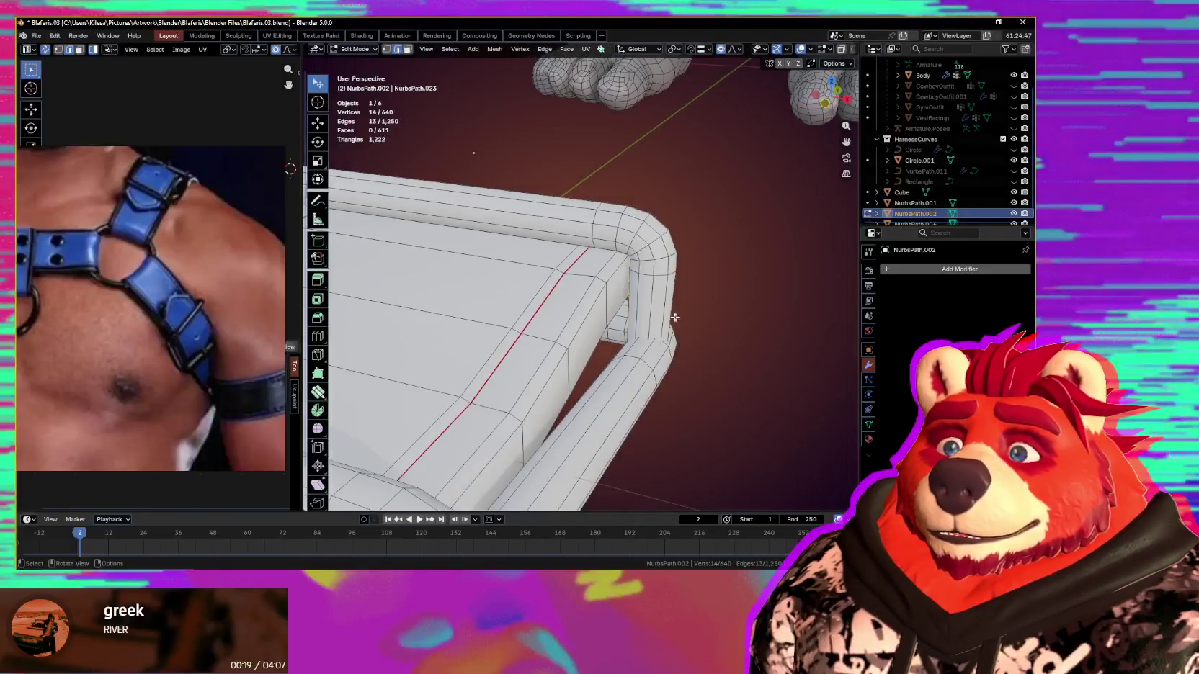
scroll(674, 317, down, 2)
Step: Turn on X-ray and mark the tube corner's edge loop as a UV seam
key(q)
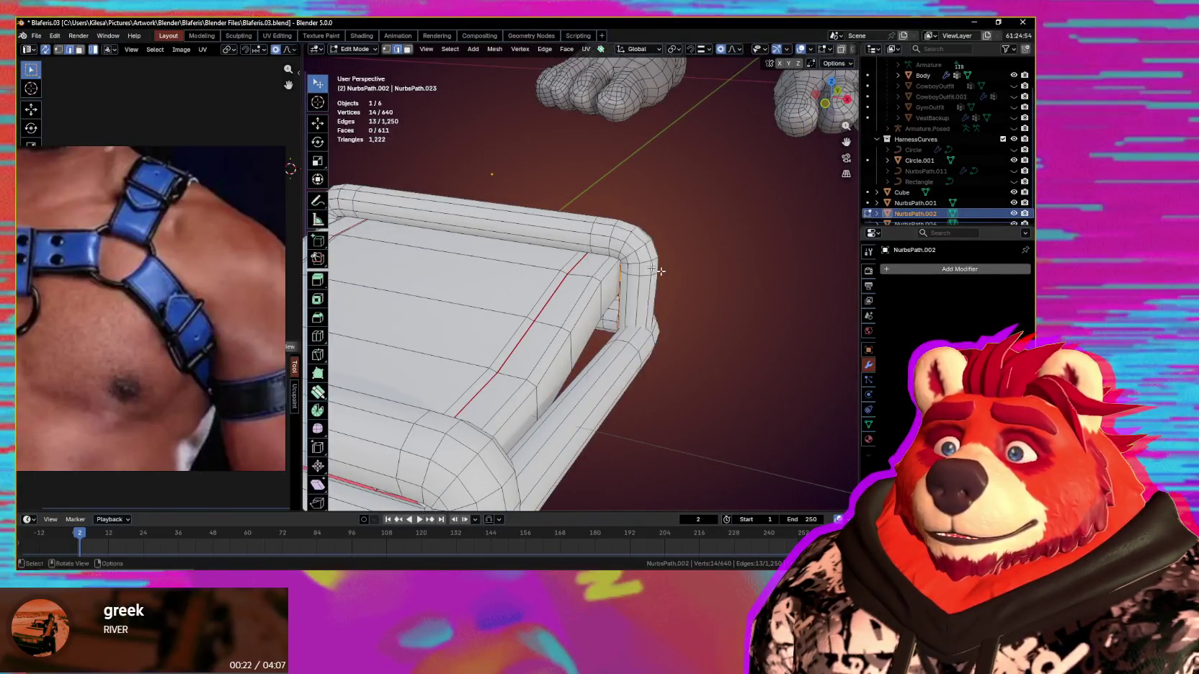
middle_drag(660, 271, 561, 329)
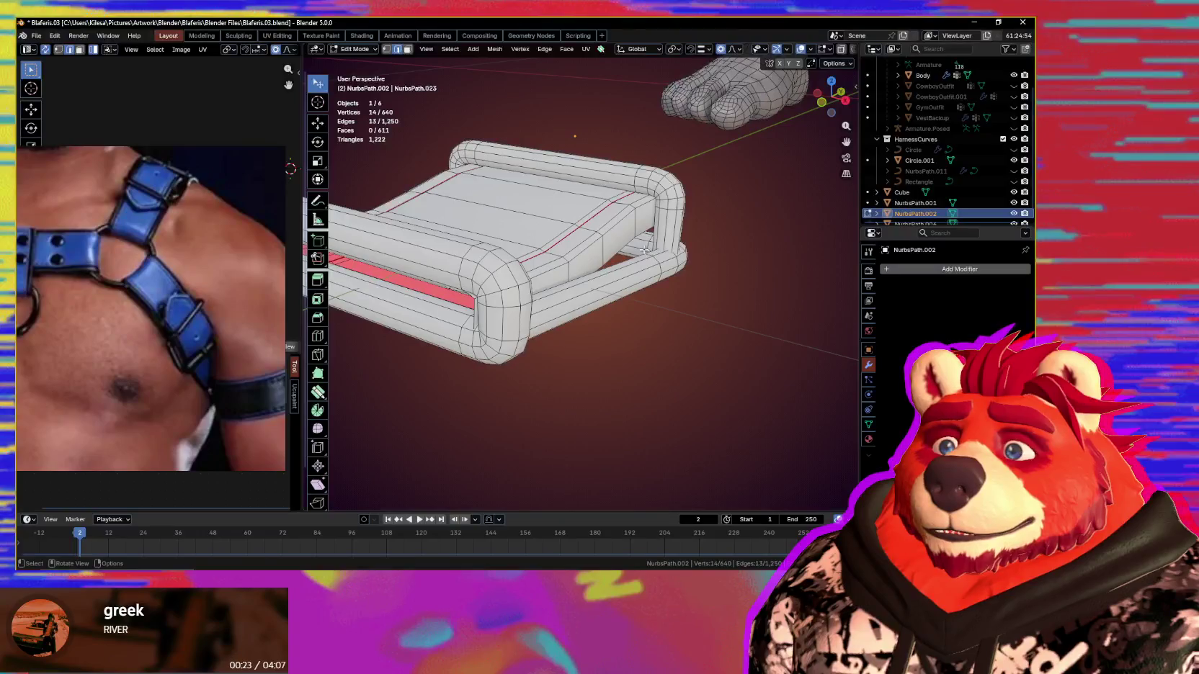
mouse_move(643, 250)
middle_down()
mouse_move(683, 250)
mouse_move(654, 268)
middle_up()
middle_drag(497, 255, 644, 311)
key(alt+z)
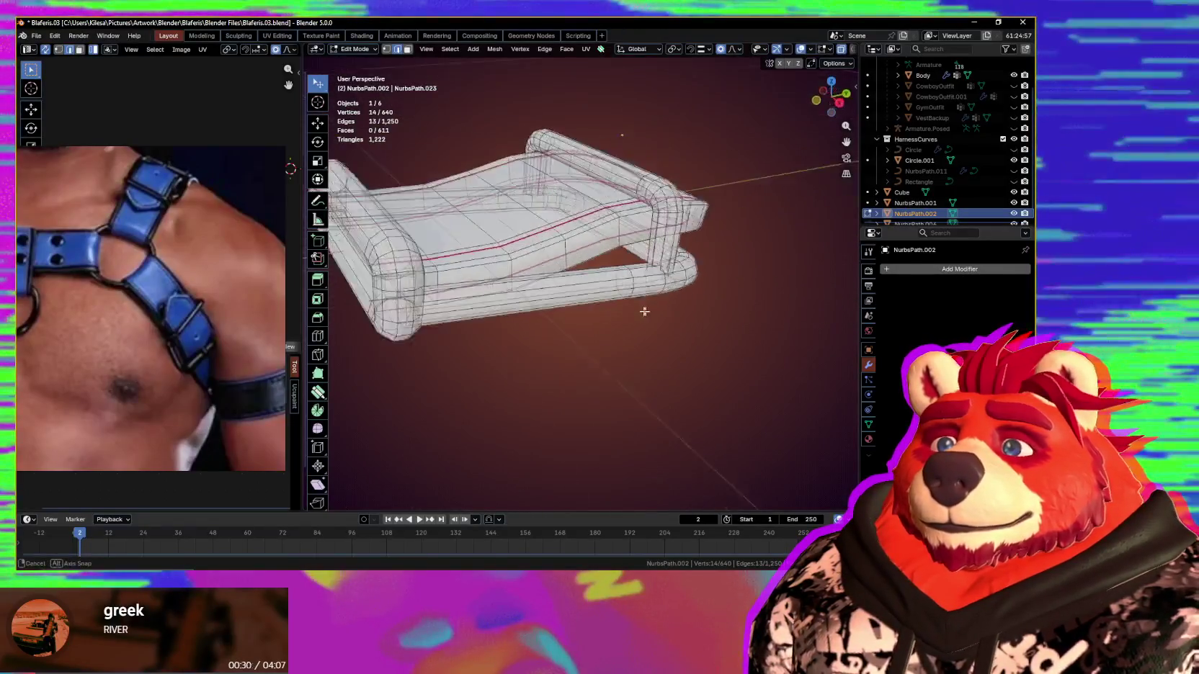
scroll(667, 376, up, 3)
mouse_move(667, 376)
middle_down()
mouse_move(688, 367)
mouse_move(607, 346)
mouse_move(664, 360)
mouse_move(696, 341)
middle_up()
key(q)
click(664, 357)
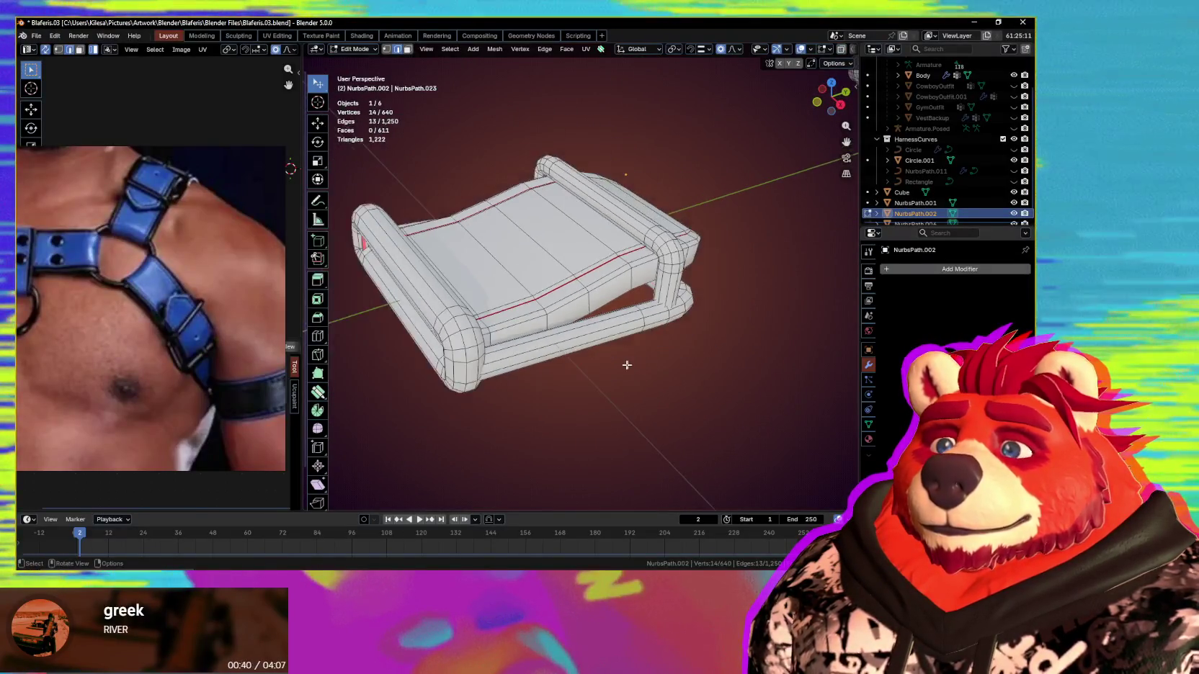
Step: Mark a further tube-frame seam, select the whole mesh and hide the reference photo
scroll(690, 345, up, 1)
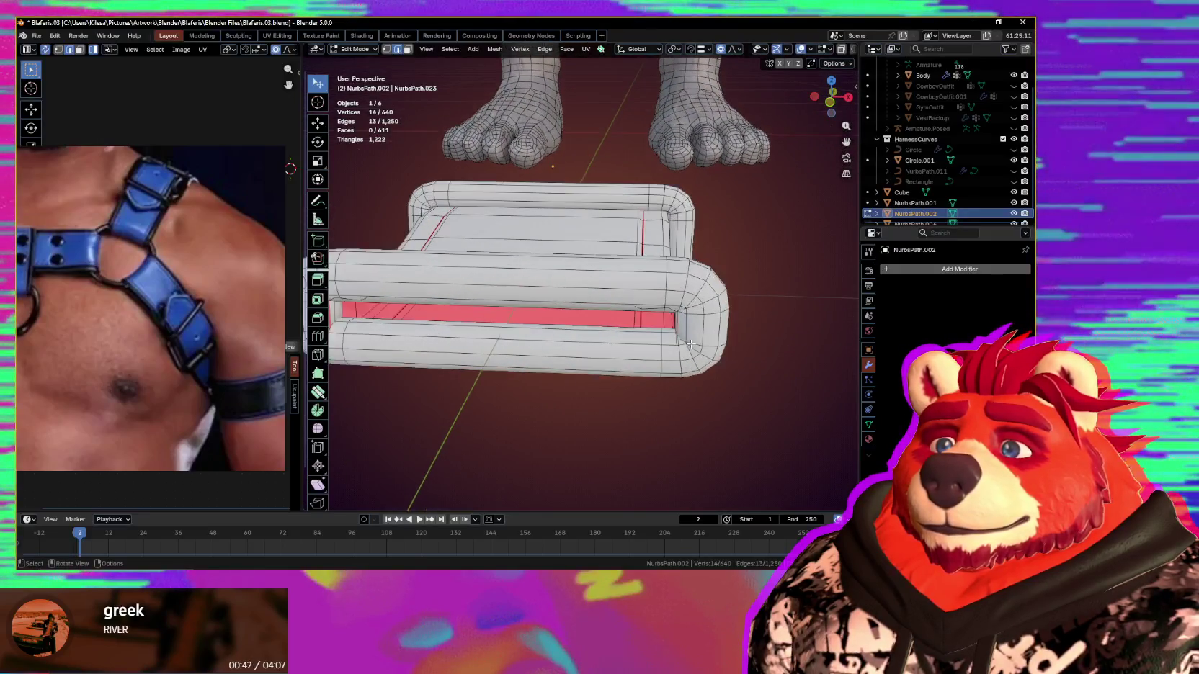
middle_drag(685, 349, 640, 359)
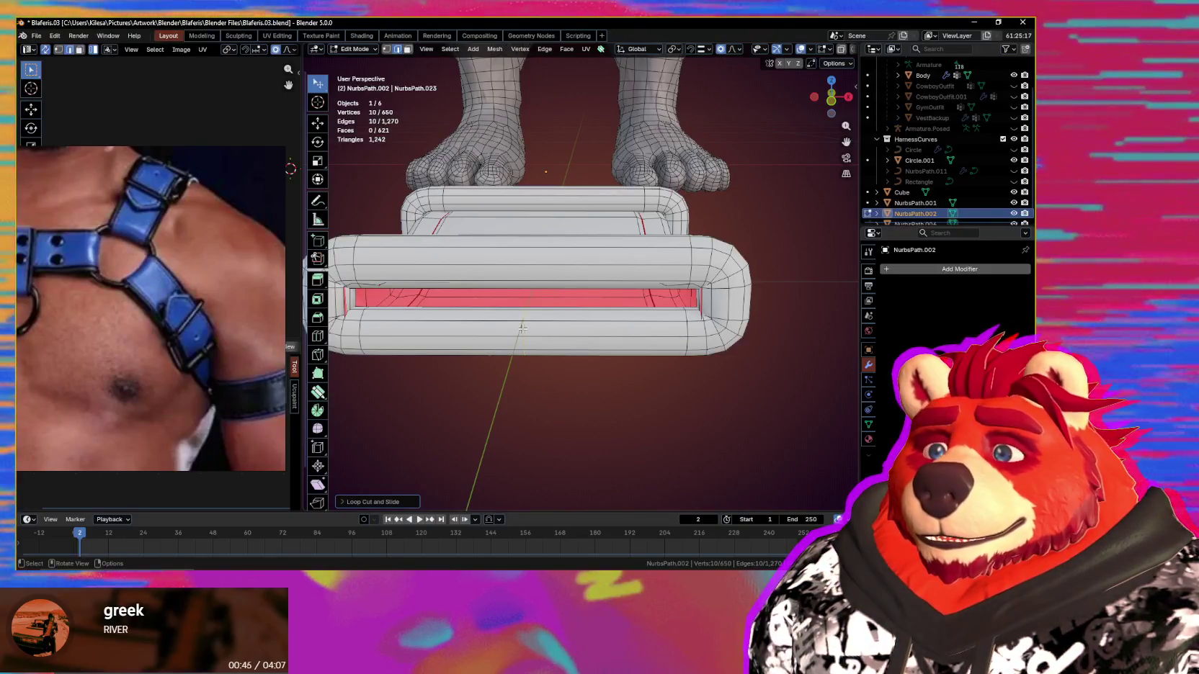
middle_drag(522, 329, 590, 274)
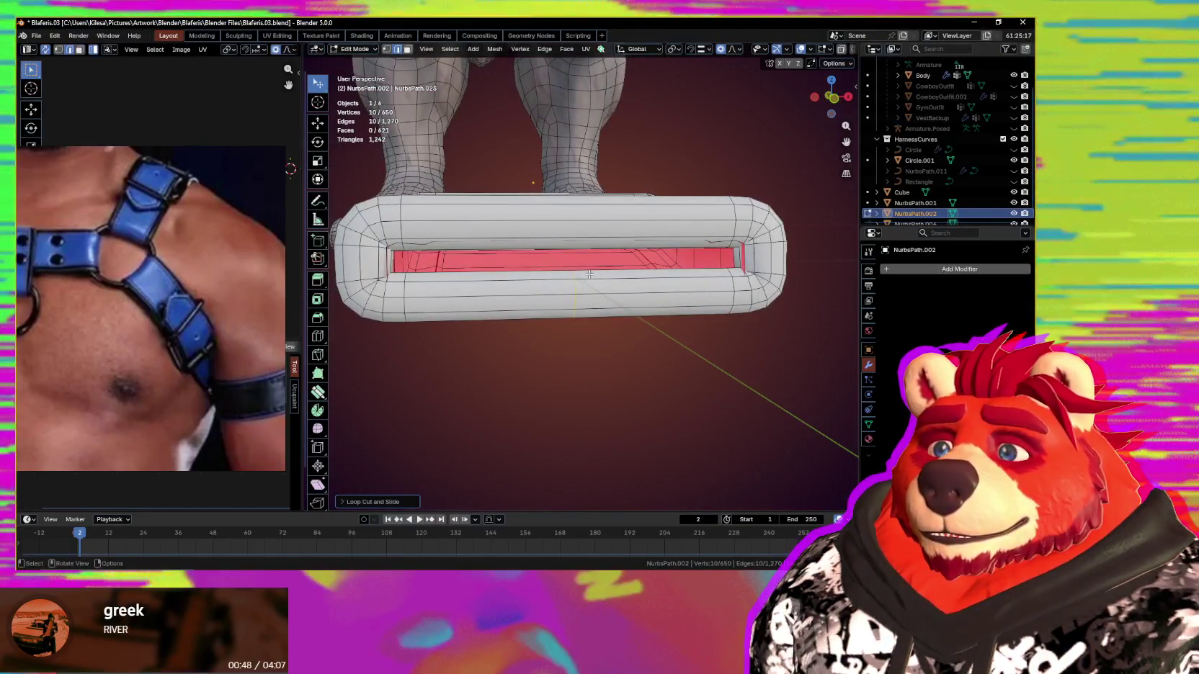
mouse_move(585, 293)
middle_down()
mouse_move(526, 320)
mouse_move(553, 326)
mouse_move(567, 366)
middle_up()
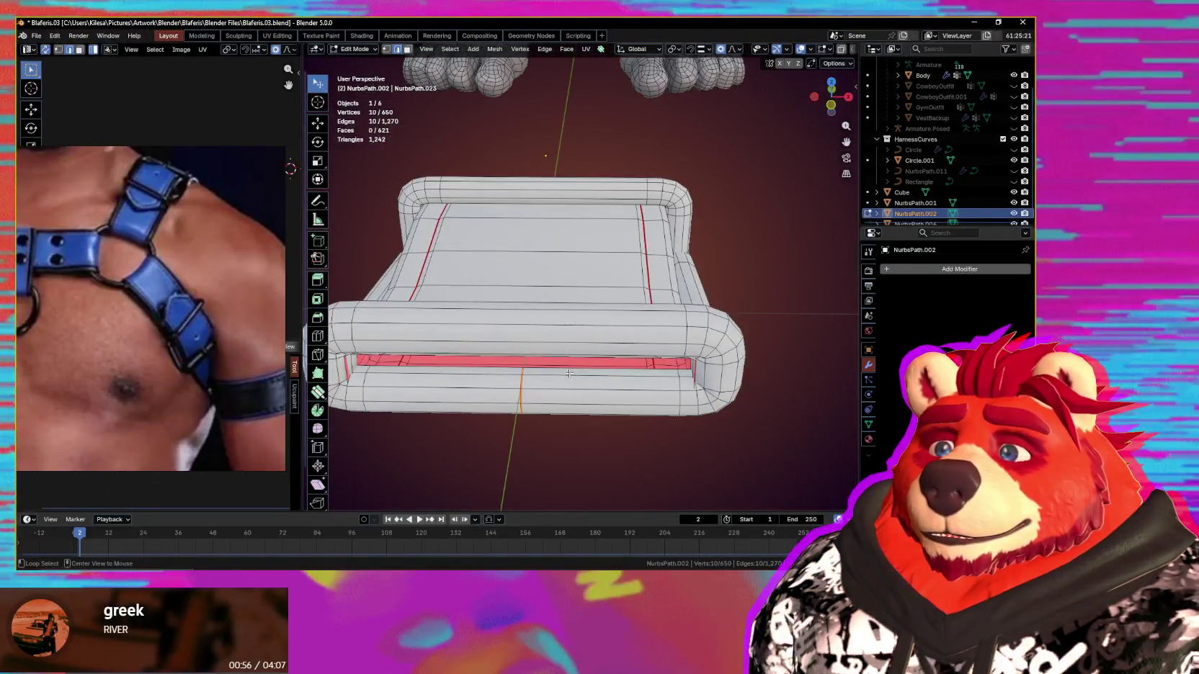
click(579, 375)
scroll(634, 360, down, 3)
mouse_move(634, 360)
middle_down()
mouse_move(565, 348)
mouse_move(556, 375)
mouse_move(447, 324)
middle_up()
scroll(608, 320, down, 2)
key(a)
click(248, 154)
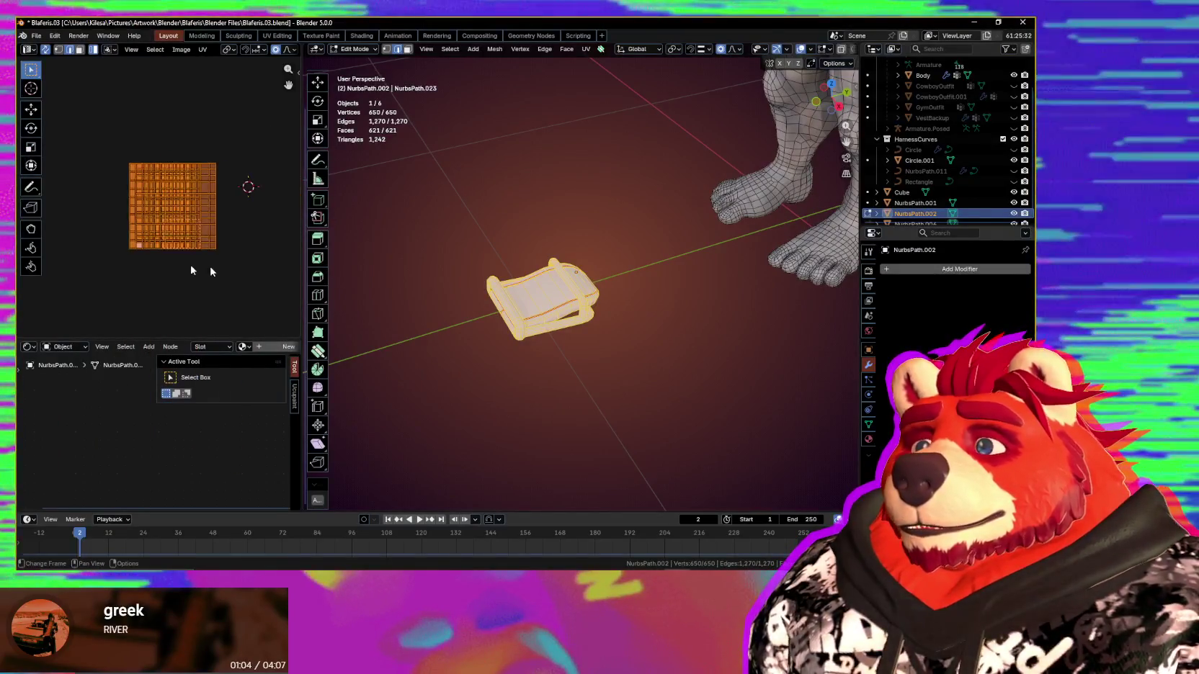
Step: Mark the currently selected buckle edges as a UV seam
scroll(210, 265, up, 2)
mouse_move(547, 324)
middle_down()
mouse_move(578, 337)
mouse_move(608, 315)
middle_up()
key(q)
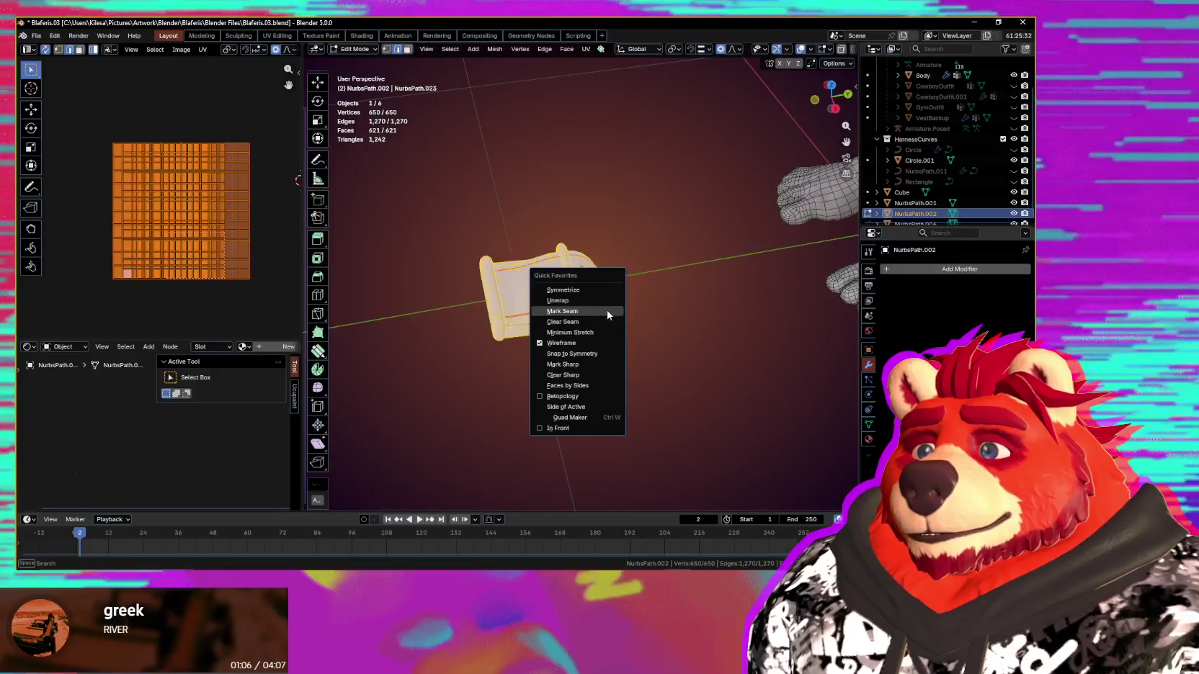
click(608, 311)
scroll(521, 323, up, 3)
mouse_move(522, 324)
middle_down()
mouse_move(536, 293)
mouse_move(533, 361)
mouse_move(525, 259)
middle_up()
scroll(535, 293, up, 3)
scroll(535, 292, down, 3)
Step: Mark a small edge loop plus the top edge as seams, then select all geometry
alt+click(533, 361)
scroll(482, 345, up, 3)
scroll(423, 331, up, 2)
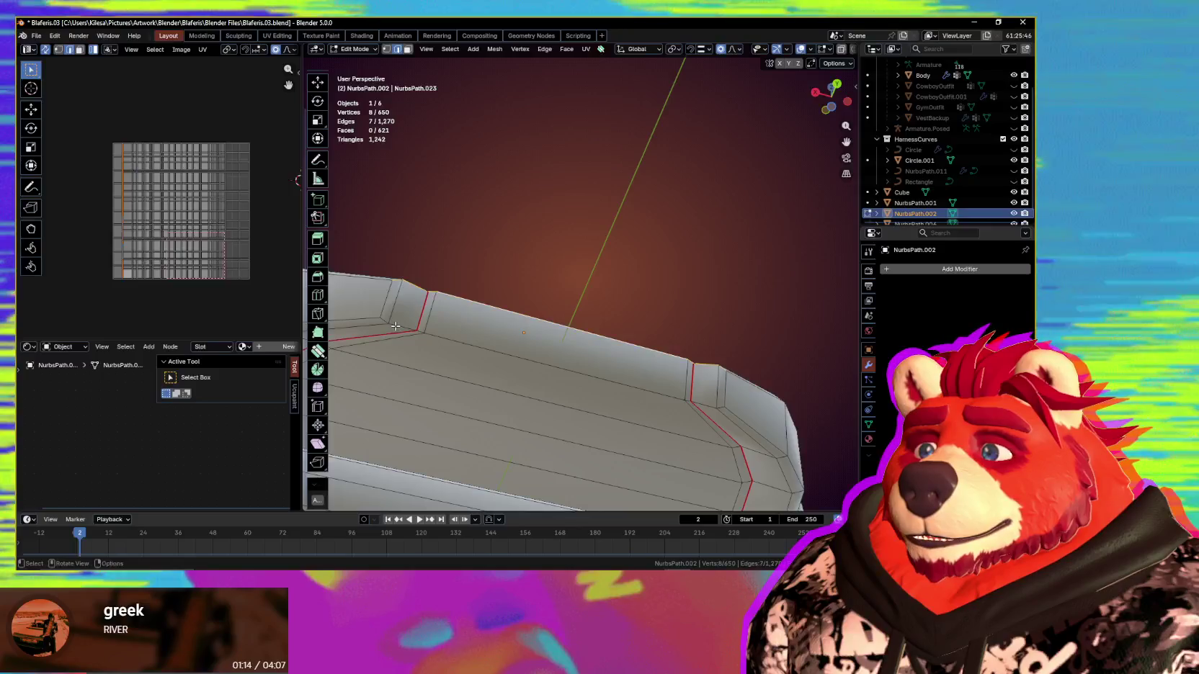
shift+click(422, 322)
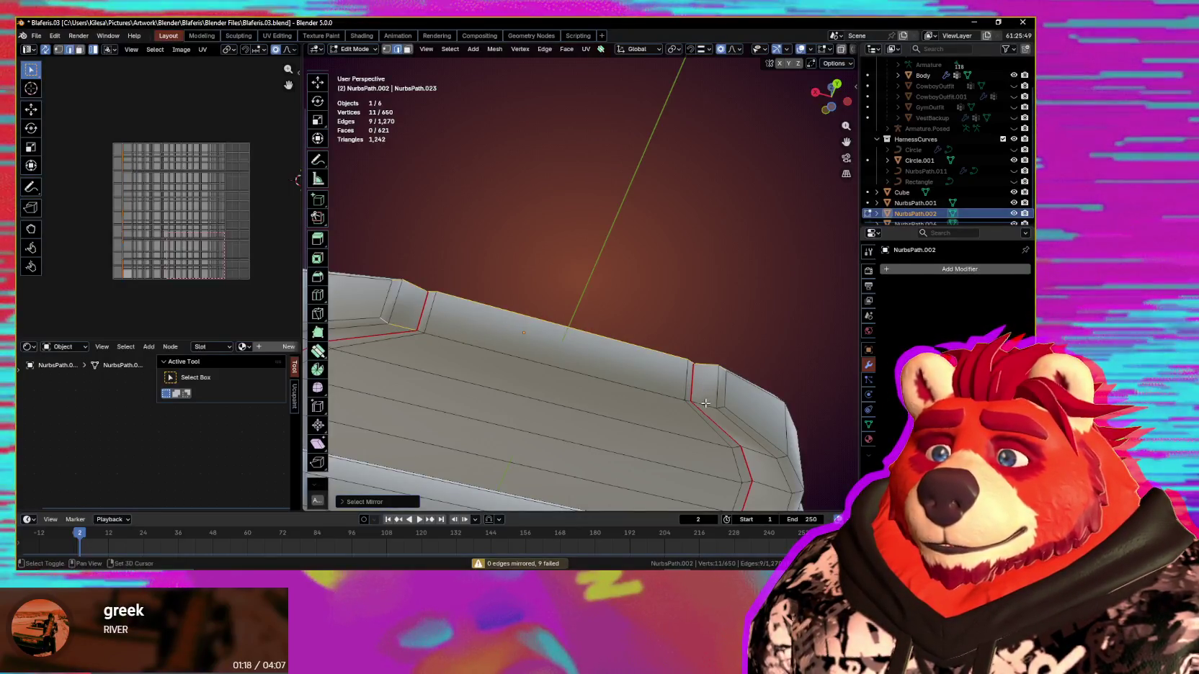
scroll(721, 406, down, 5)
middle_drag(621, 347, 594, 401)
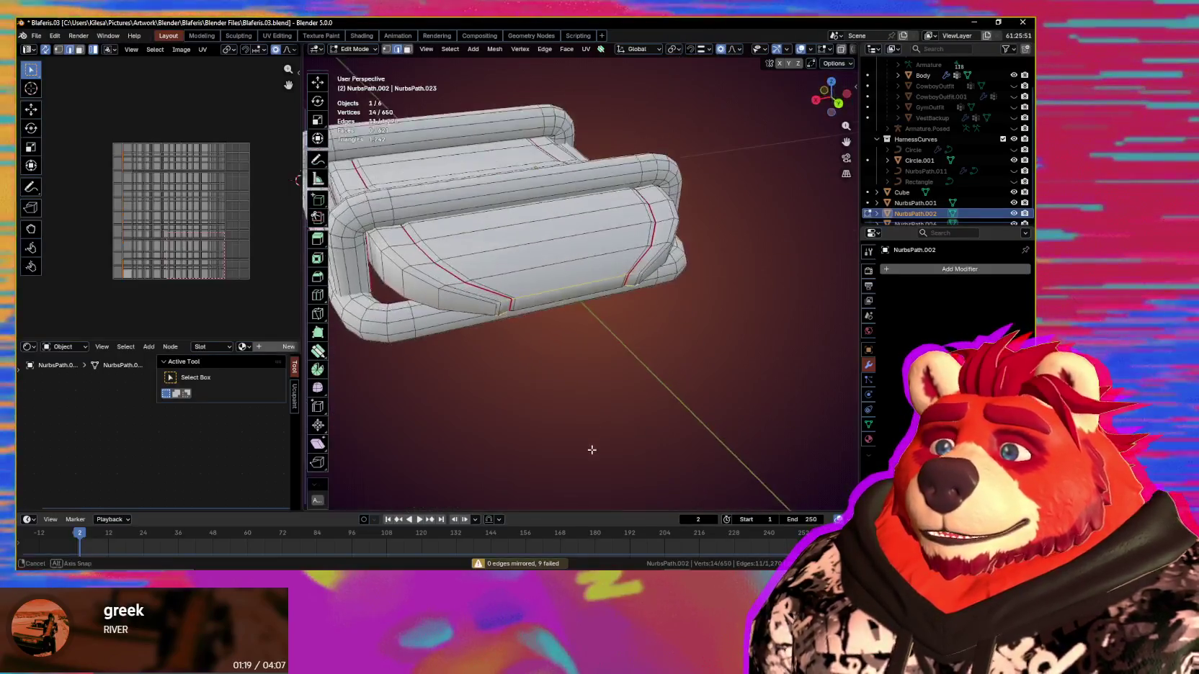
mouse_move(601, 343)
middle_down()
mouse_move(576, 375)
mouse_move(588, 317)
middle_up()
key(q)
click(576, 372)
key(a)
key(q)
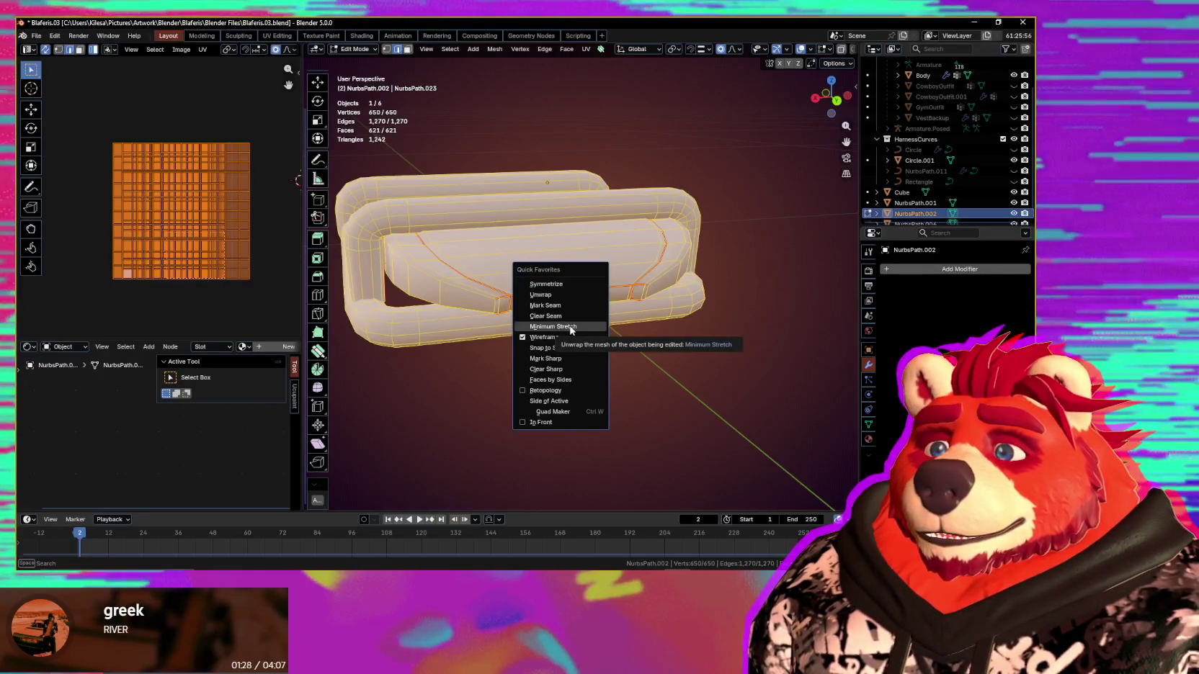
Step: Unwrap the whole mesh with Minimum Stretch
click(571, 328)
scroll(191, 205, up, 1)
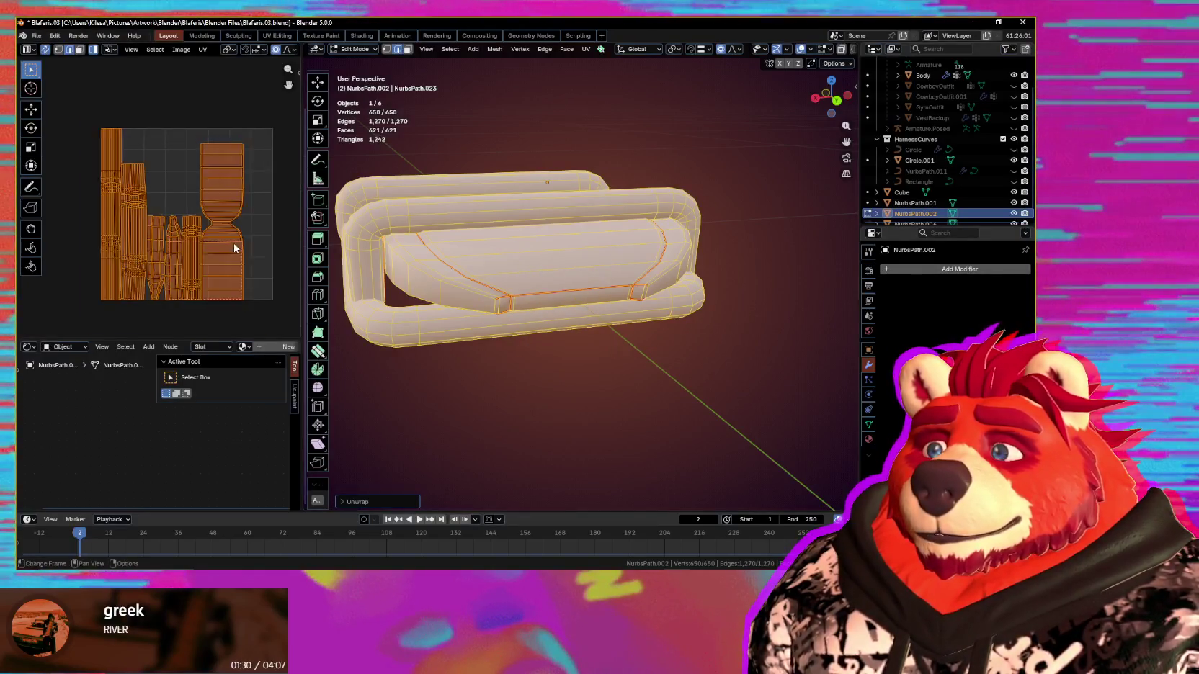
scroll(191, 205, up, 2)
scroll(192, 205, up, 3)
scroll(191, 204, up, 2)
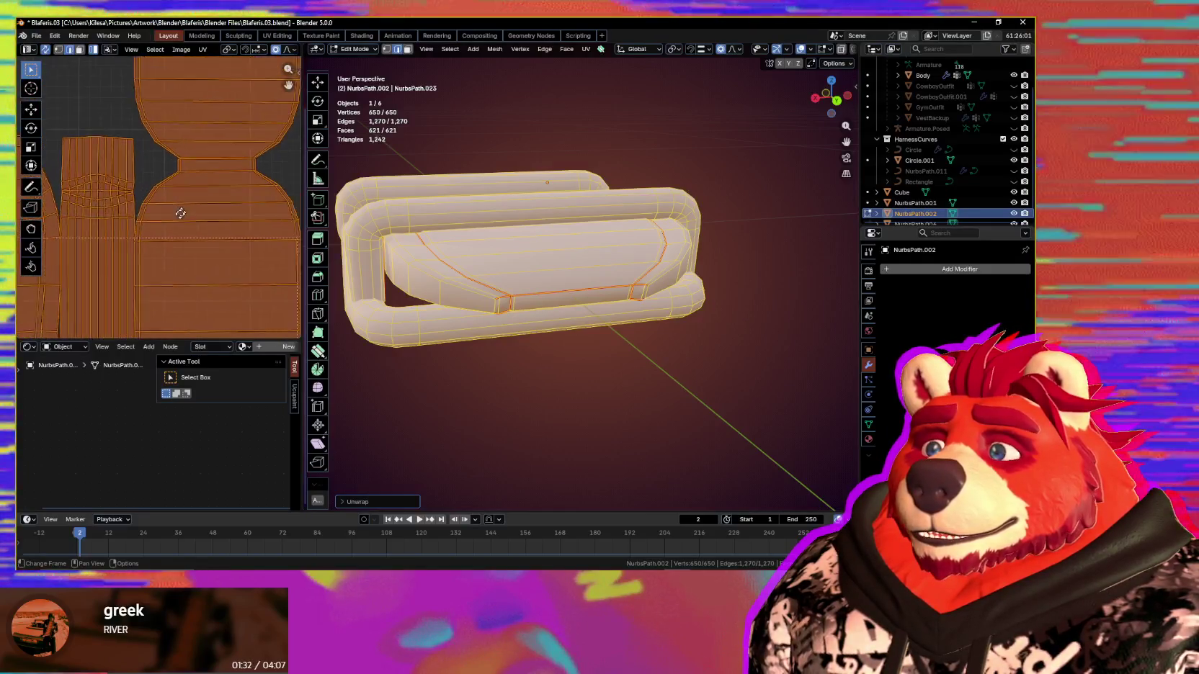
Step: Inspect the resulting UV islands, selecting the upper island and a narrow tube island
click(210, 213)
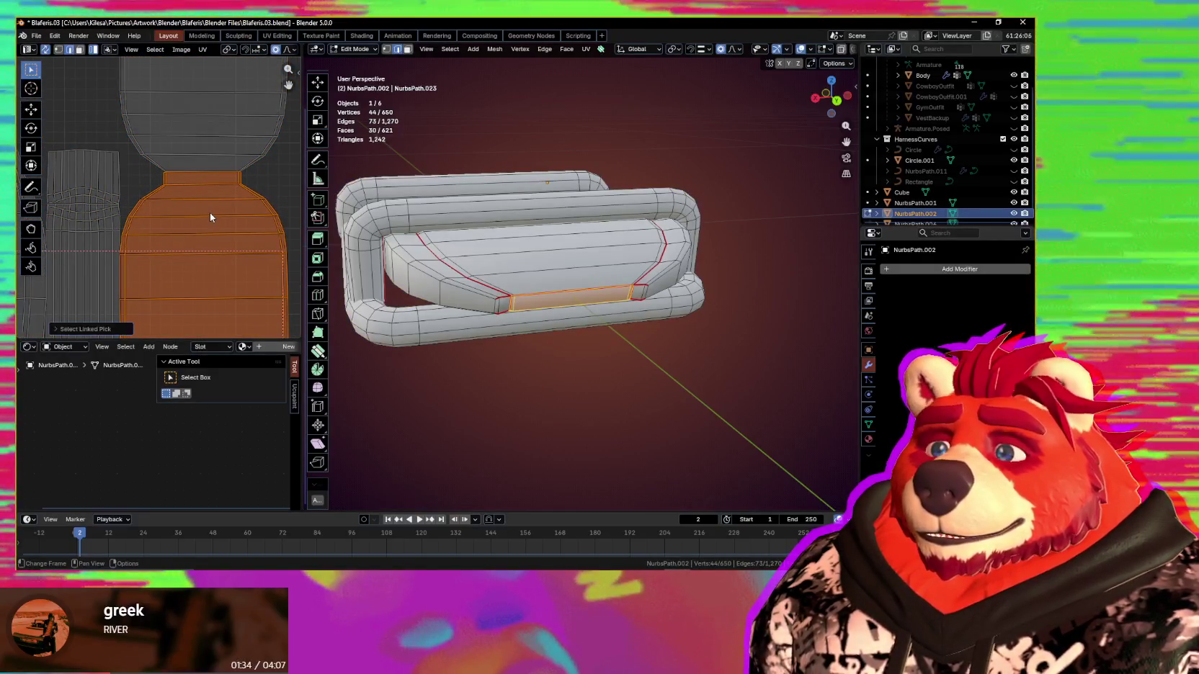
scroll(210, 215, down, 3)
click(186, 149)
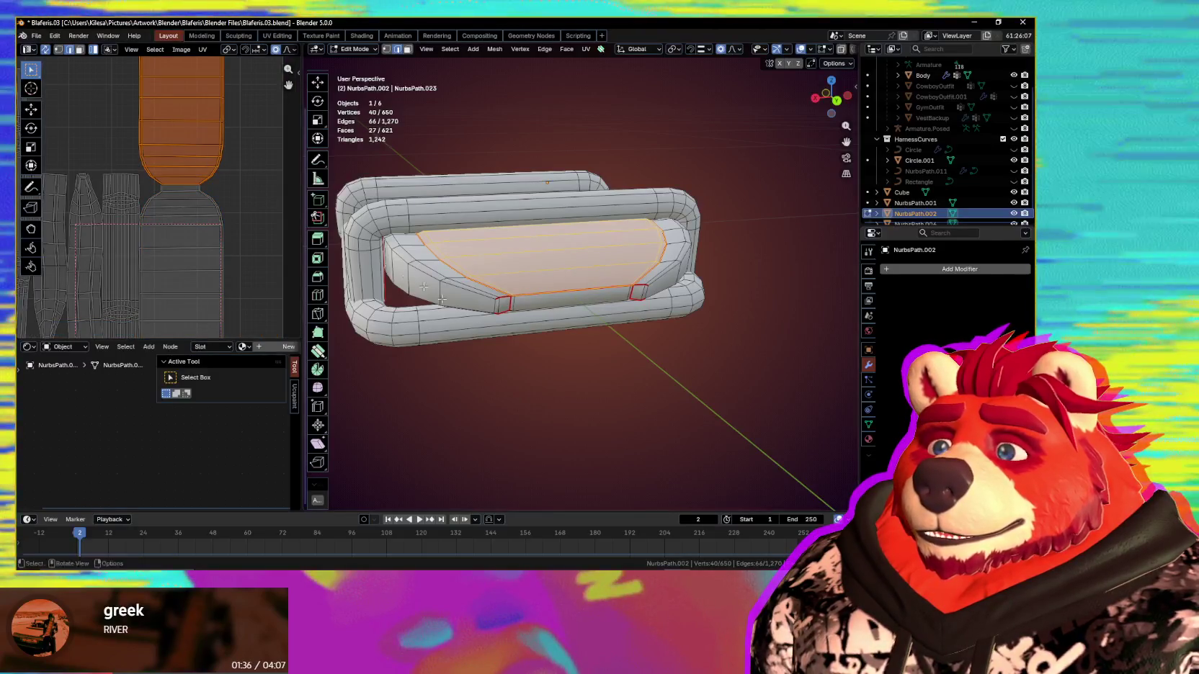
middle_drag(547, 288, 591, 259)
scroll(192, 225, up, 2)
scroll(185, 235, up, 2)
scroll(186, 234, down, 1)
scroll(188, 244, down, 2)
scroll(193, 238, down, 3)
scroll(187, 242, down, 2)
scroll(194, 248, up, 3)
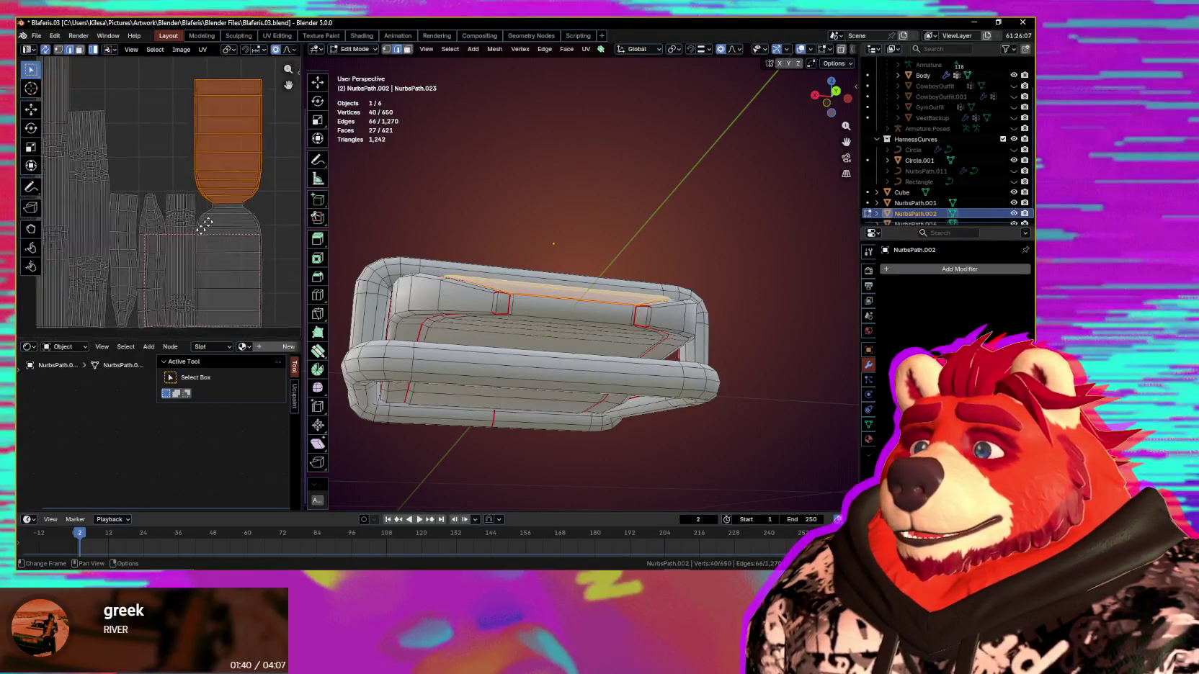
scroll(191, 234, up, 2)
scroll(180, 238, up, 2)
middle_drag(175, 238, 173, 205)
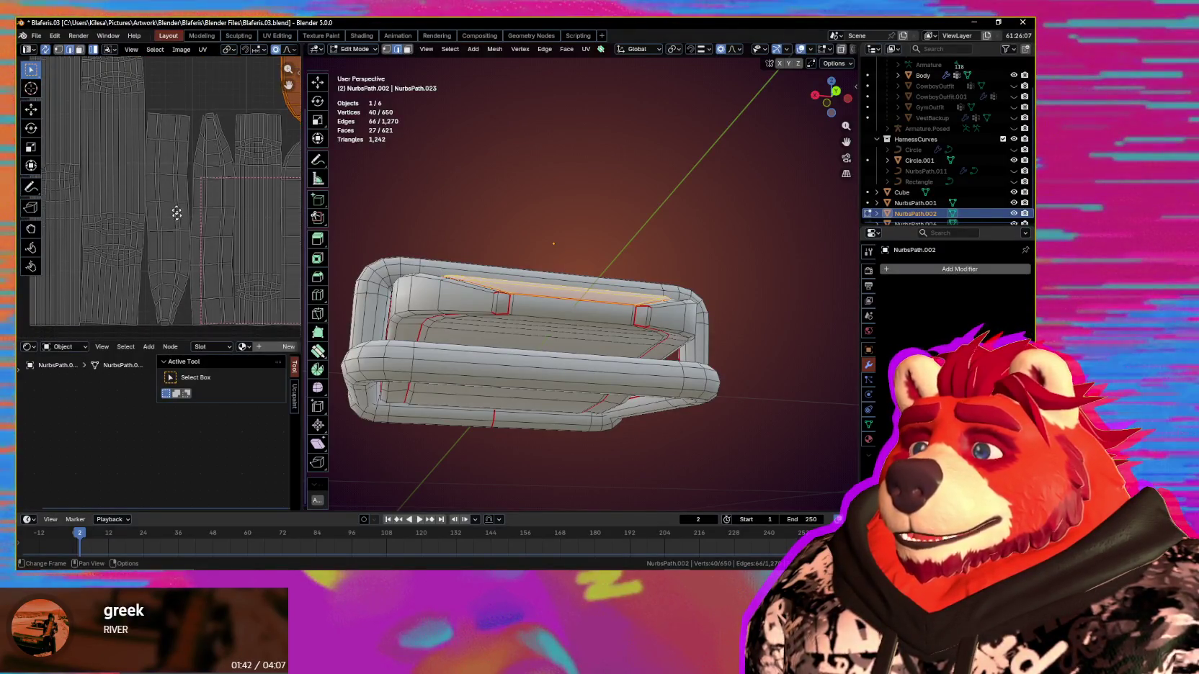
click(173, 204)
middle_drag(453, 303, 394, 297)
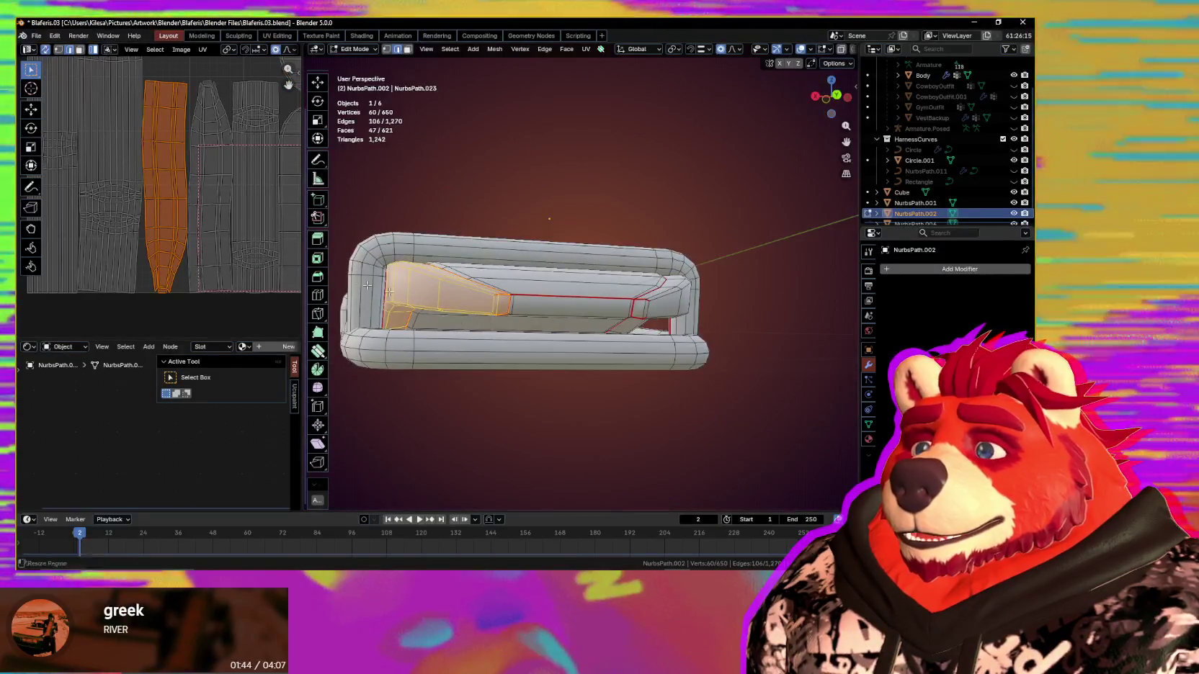
Step: Select everything and apply Mio3 UV Gridify to square up every island
key(a)
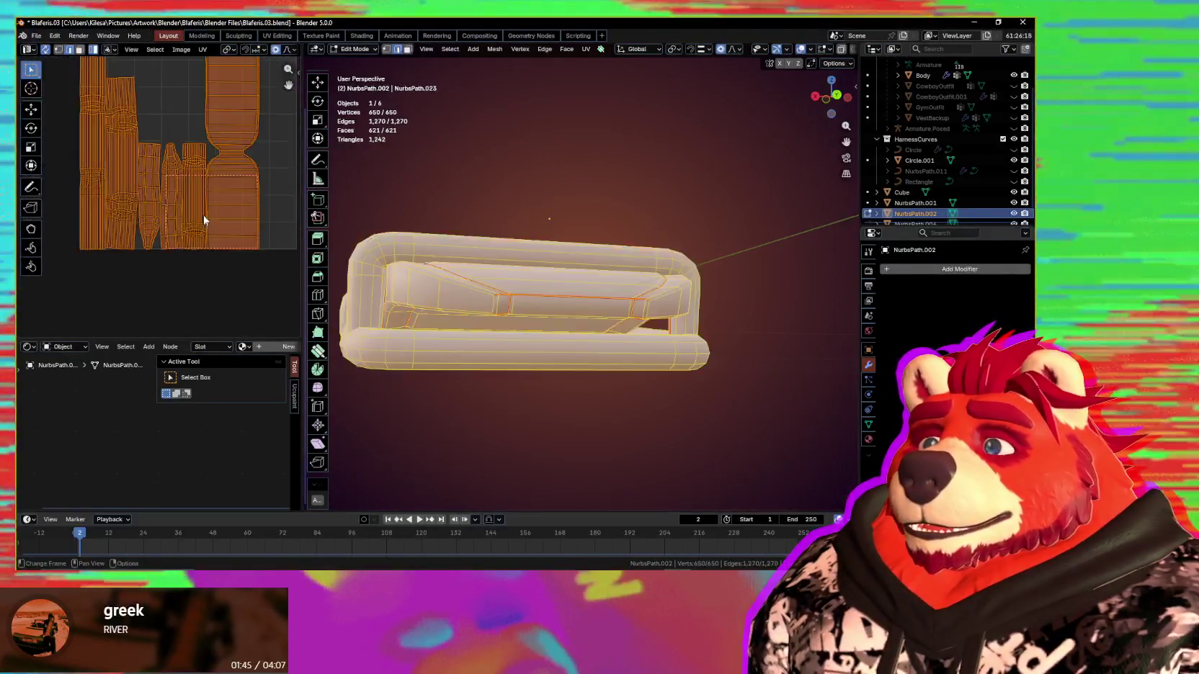
key(n)
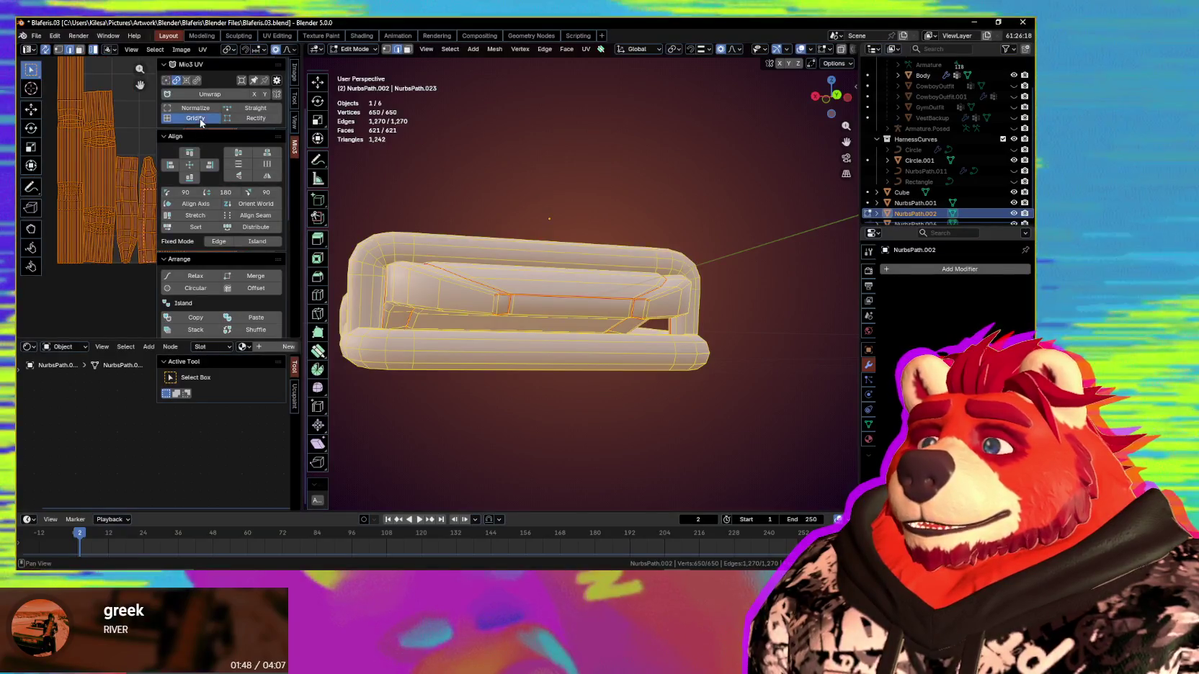
click(193, 117)
key(n)
scroll(215, 250, up, 3)
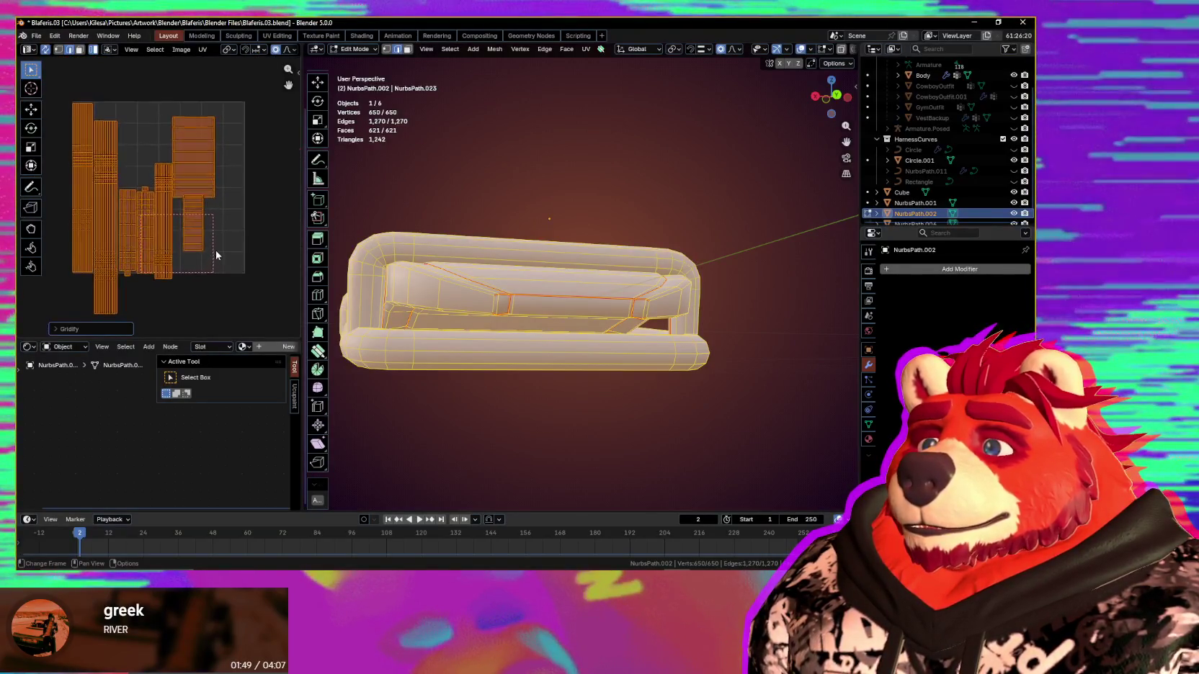
Step: Check individual gridified islands, including the plate face and narrow tube strips, against the mesh
click(216, 229)
middle_drag(515, 209, 521, 242)
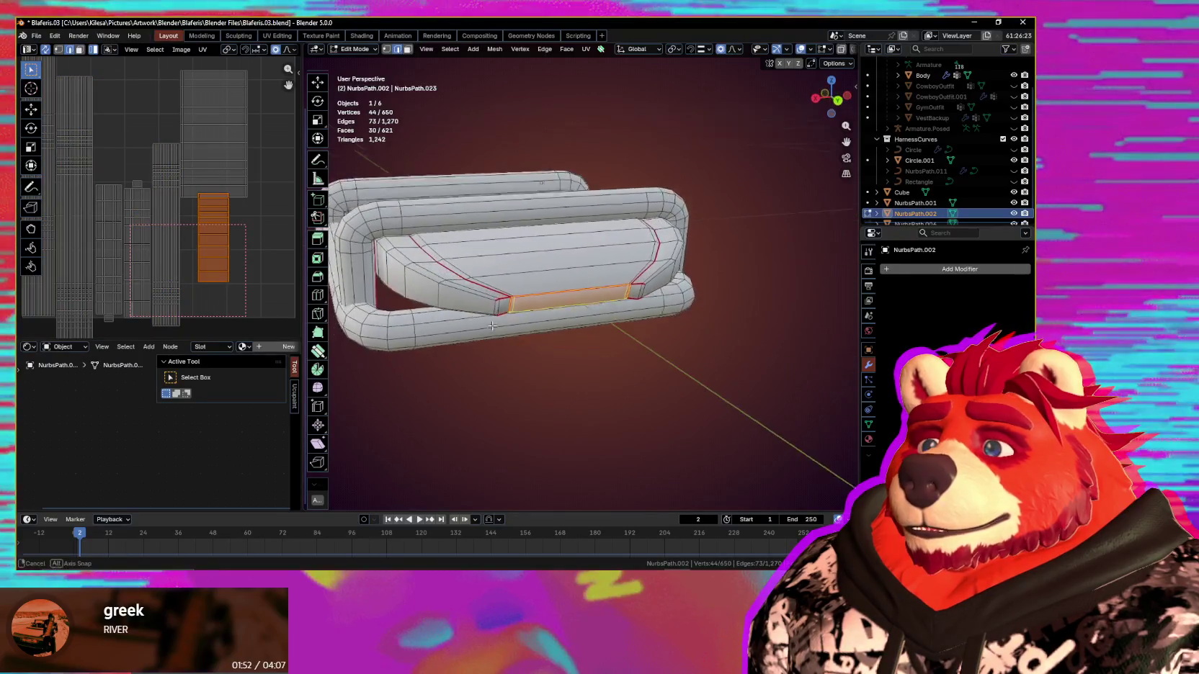
click(211, 138)
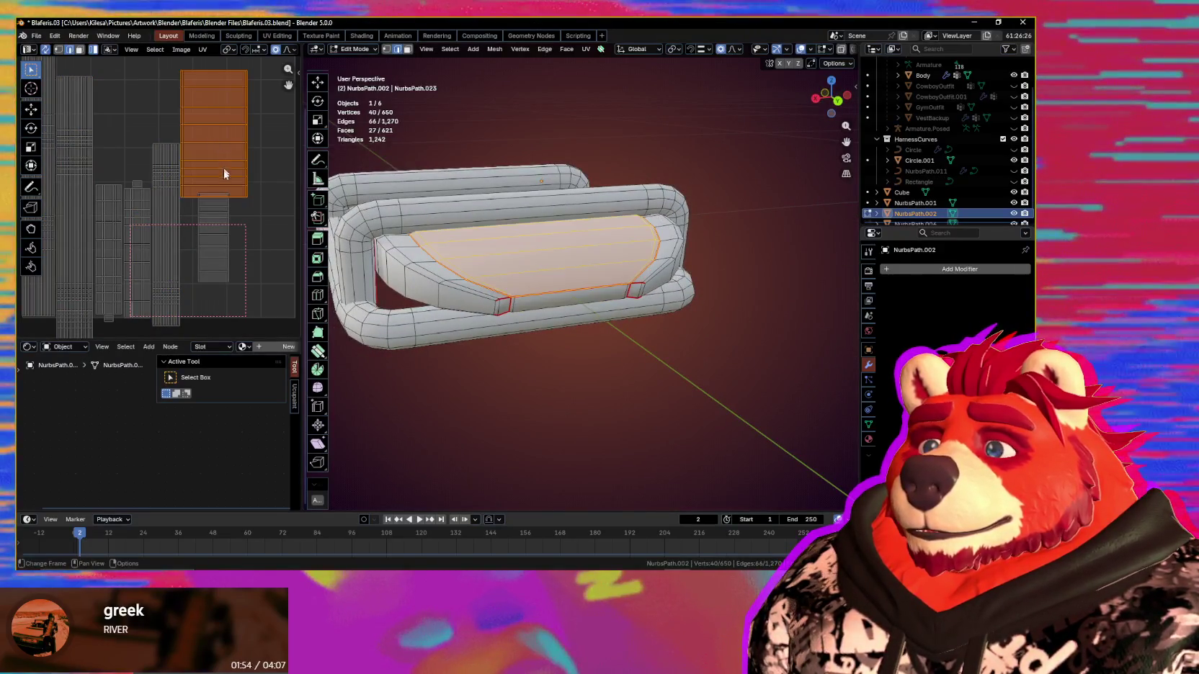
middle_drag(257, 207, 240, 177)
middle_drag(516, 201, 521, 201)
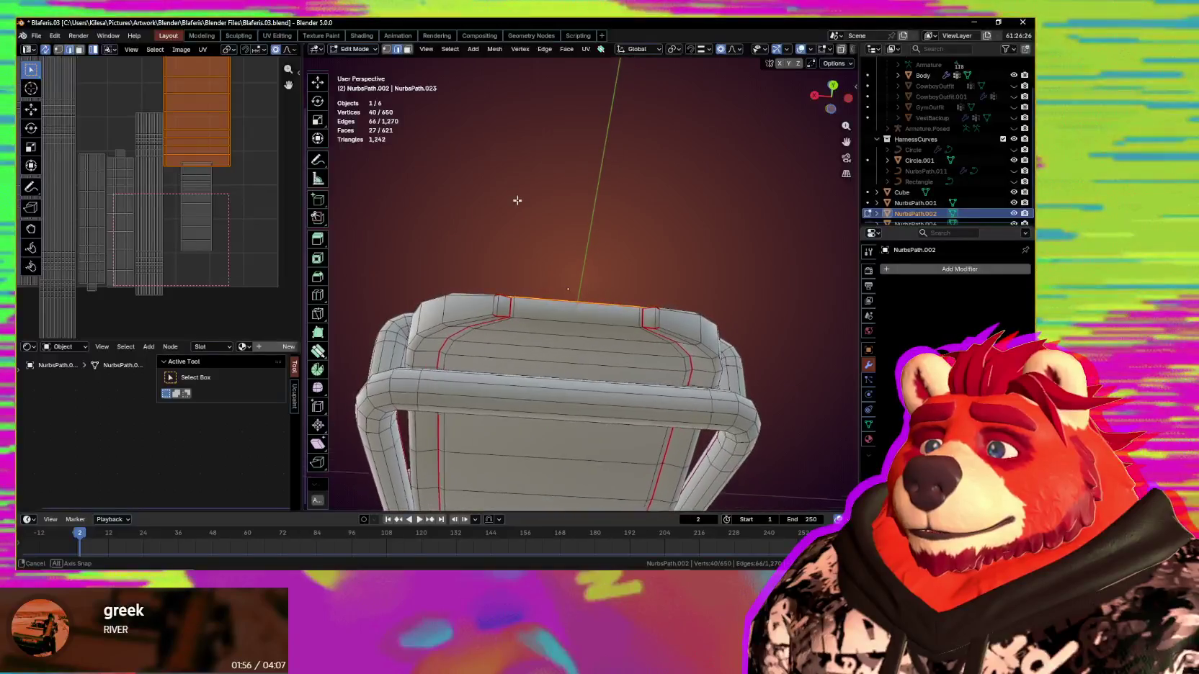
scroll(240, 206, up, 2)
mouse_move(241, 207)
middle_down()
mouse_move(213, 261)
mouse_move(217, 285)
middle_up()
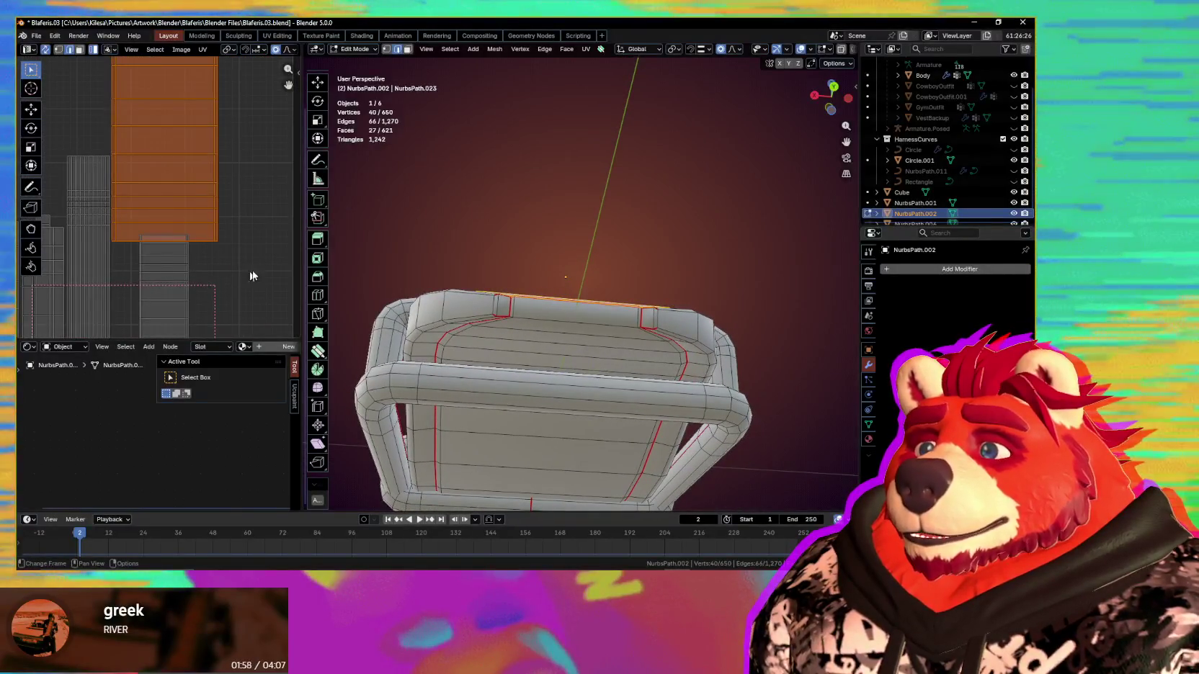
scroll(252, 276, down, 1)
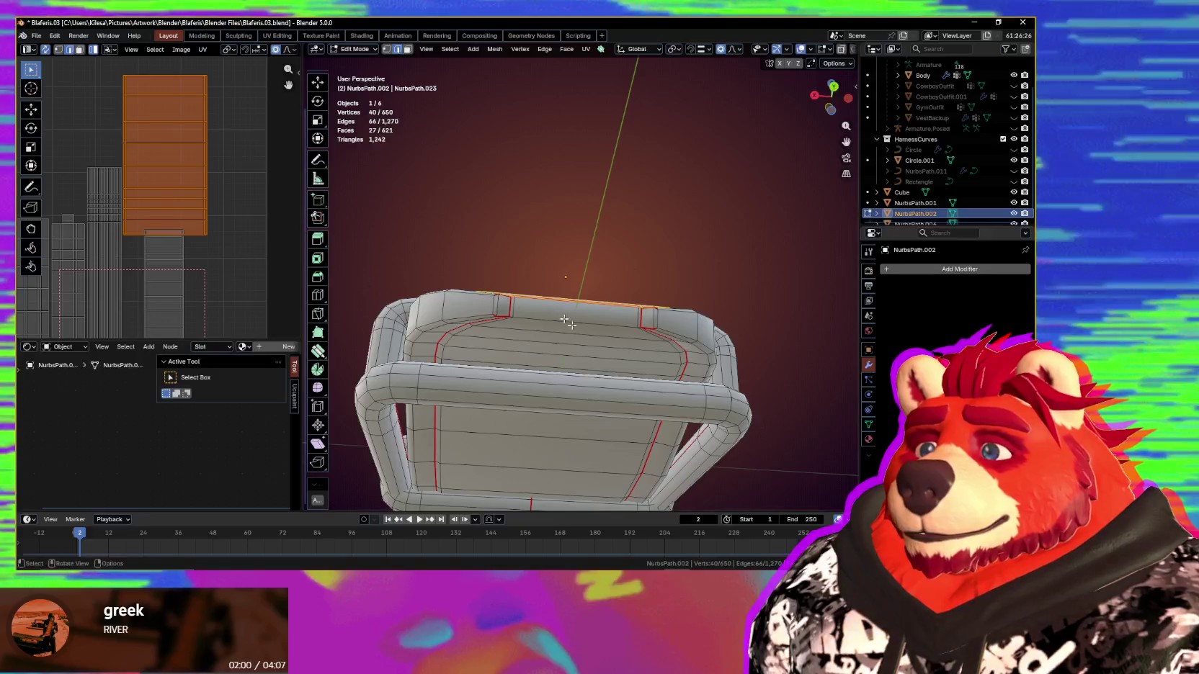
middle_drag(564, 320, 582, 394)
middle_drag(439, 263, 299, 248)
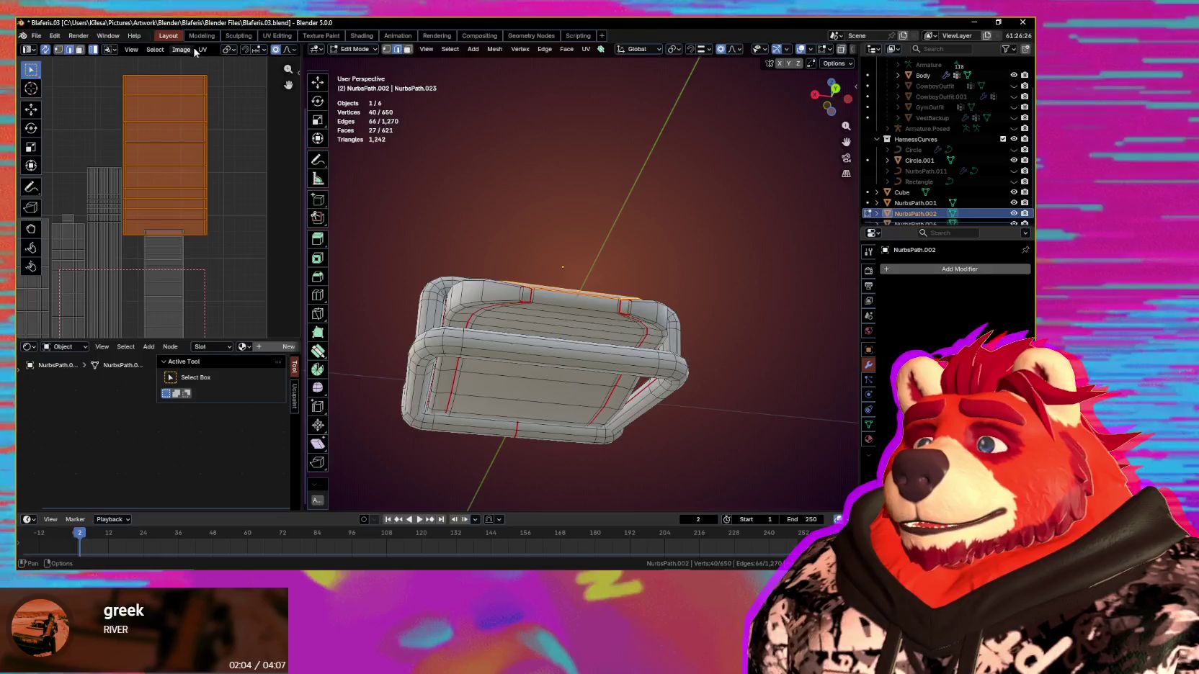
scroll(192, 52, down, 3)
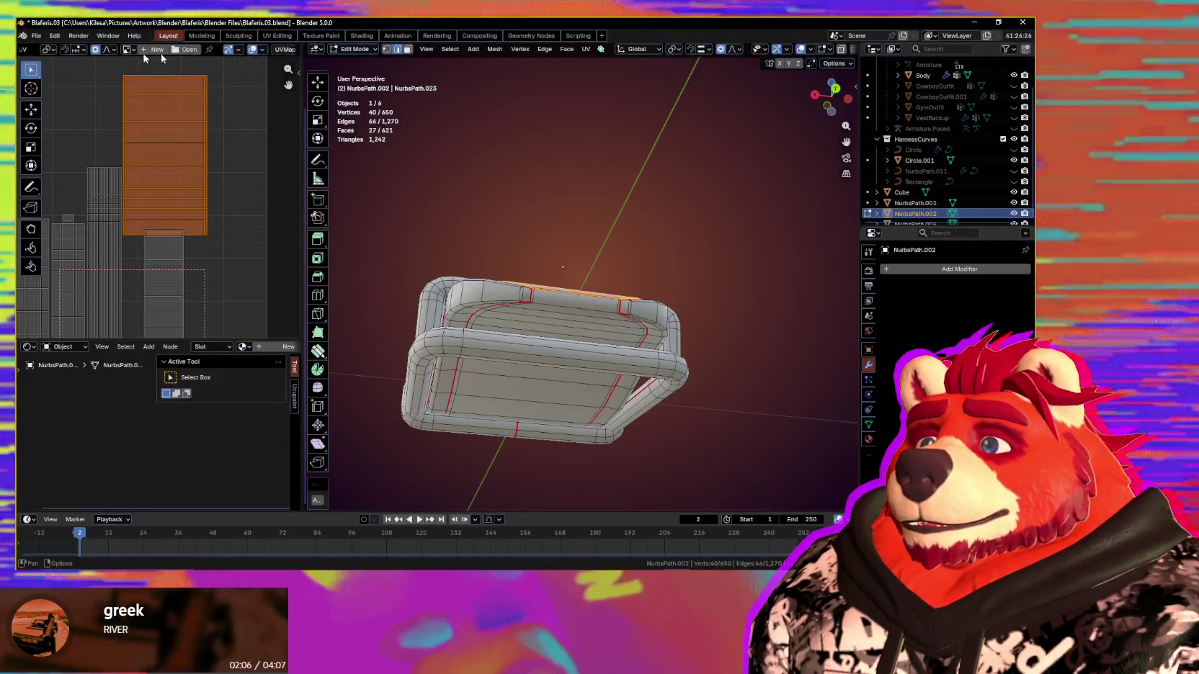
Step: Turn on the UV stretch overlay, showing distortion as angle
click(264, 49)
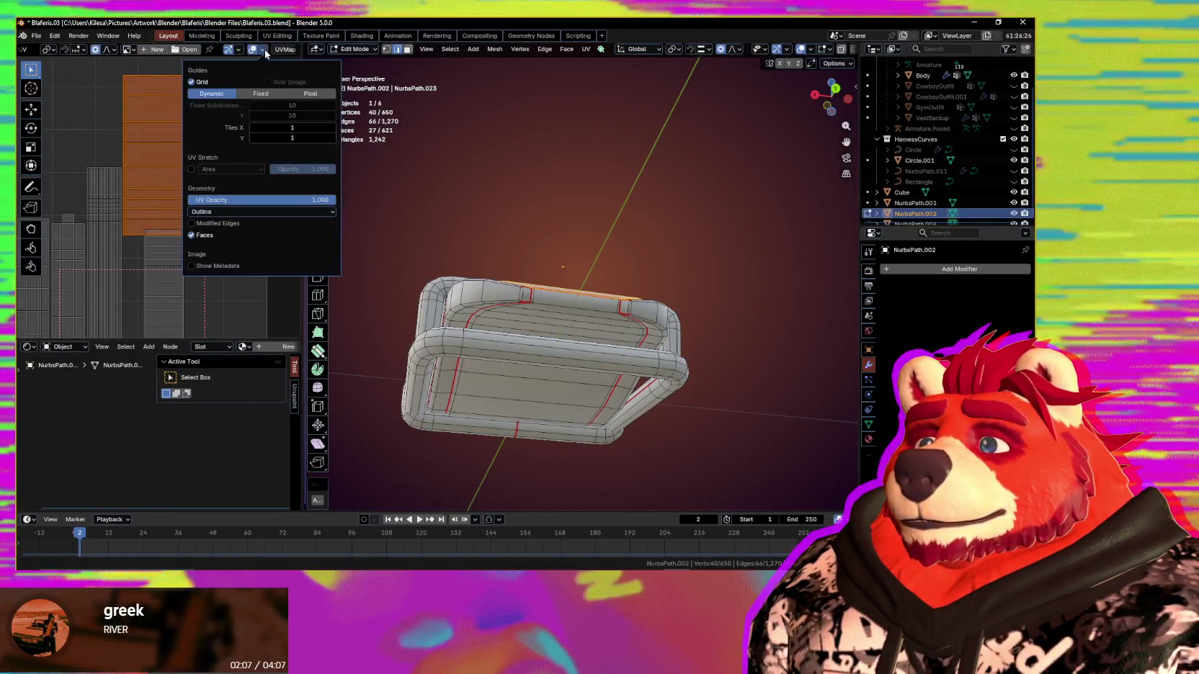
click(191, 169)
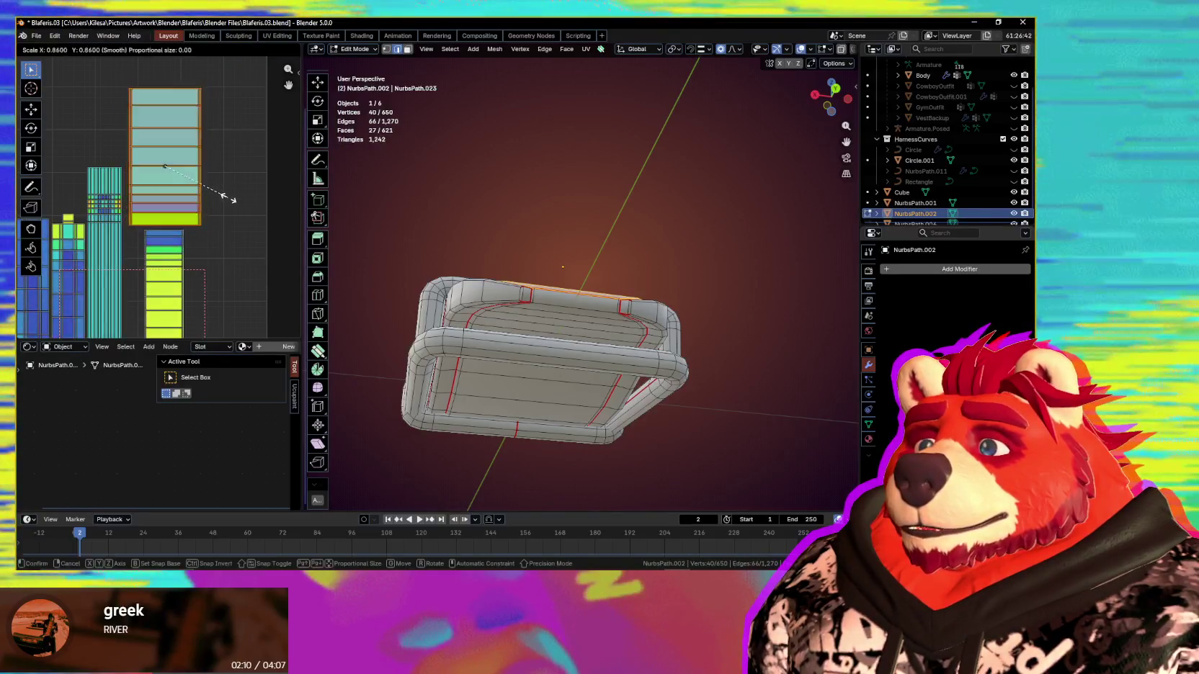
right_click(236, 179)
click(263, 49)
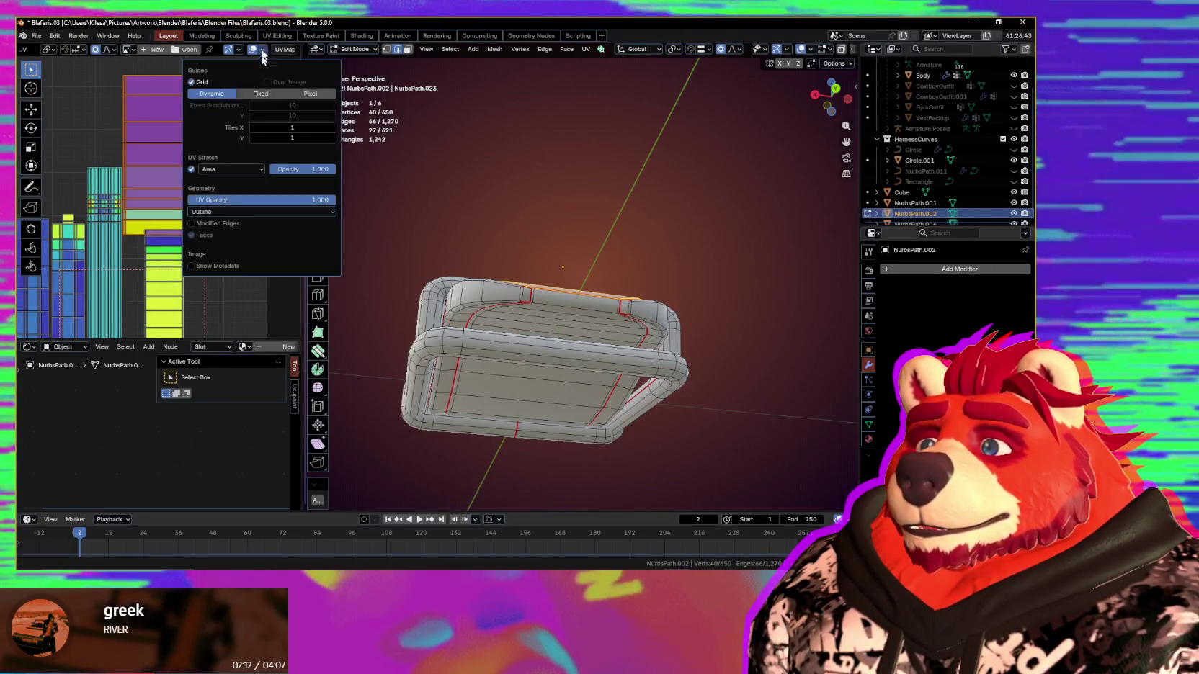
click(226, 200)
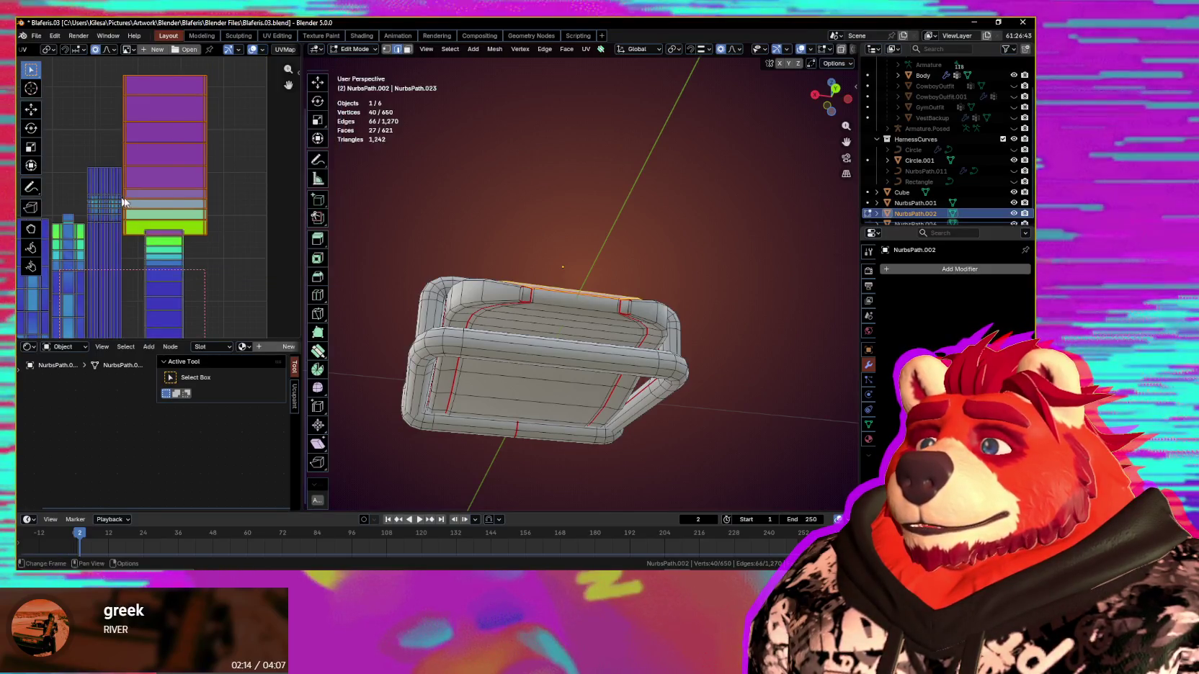
Step: Scale the buckle plate UV island to about 0.48 along X, then hide the stretch overlay
key(s)
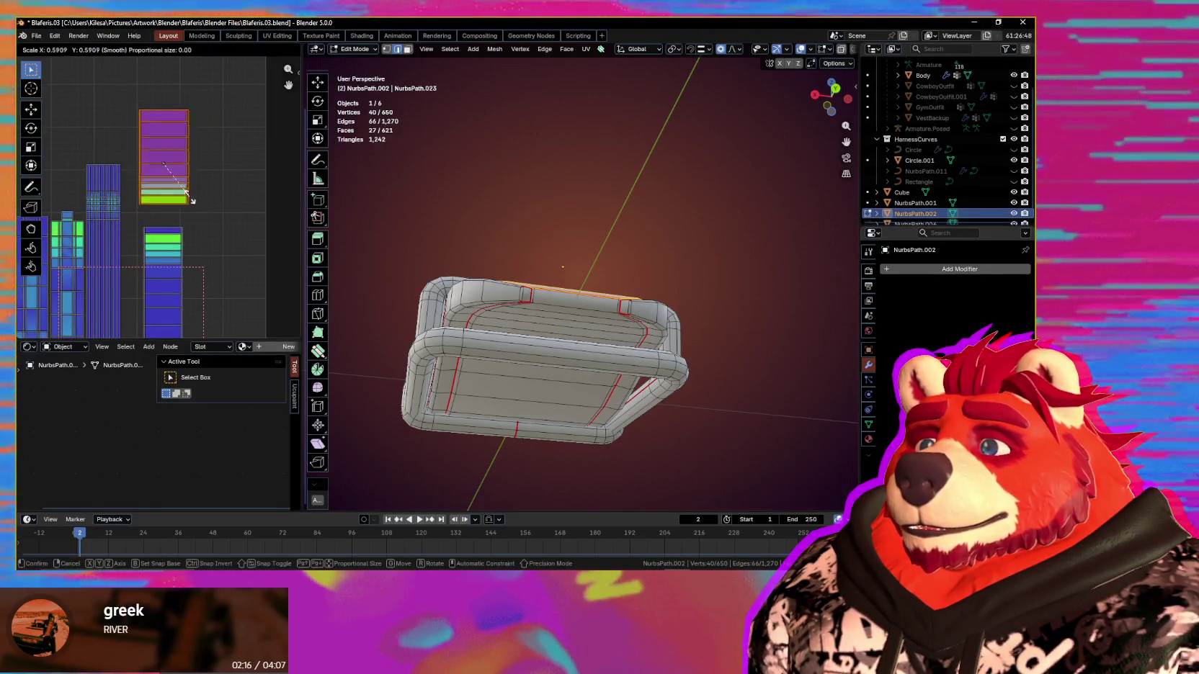
scroll(191, 188, up, 2)
key(x)
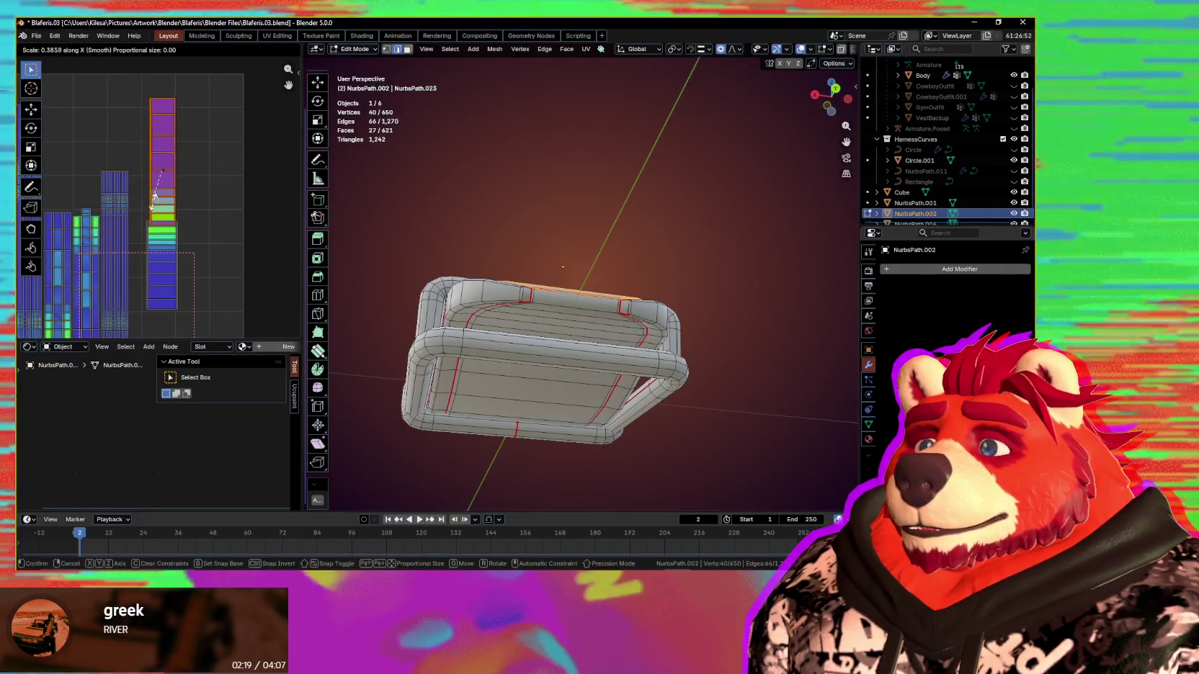
click(167, 225)
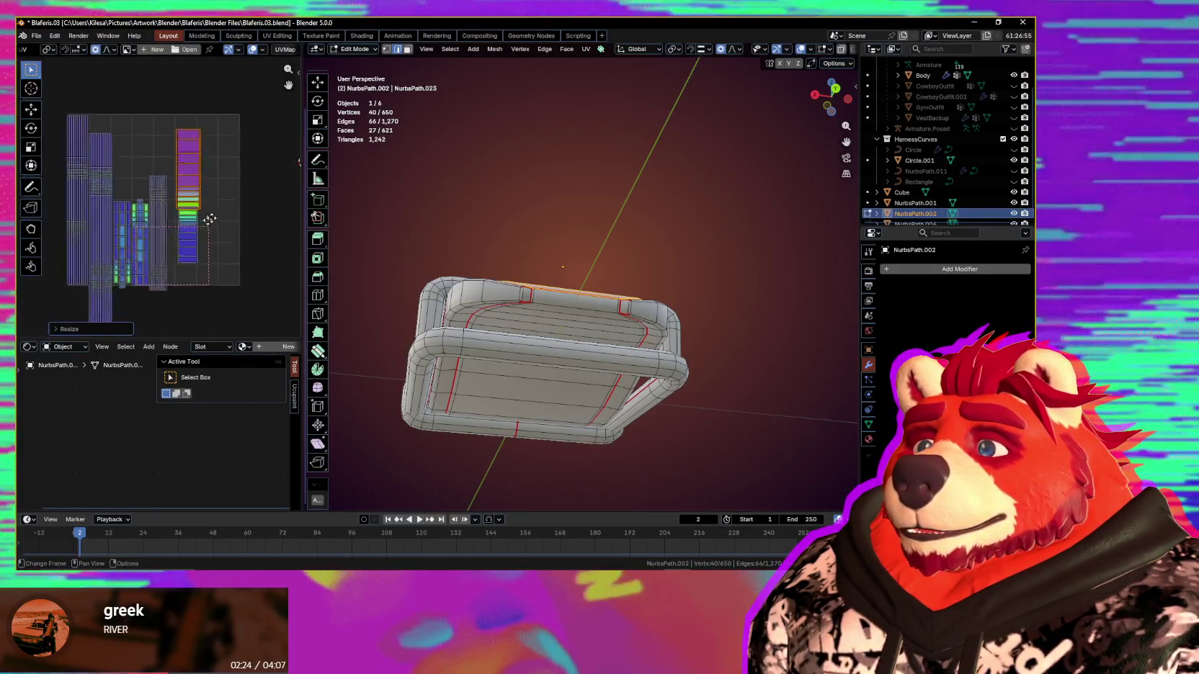
middle_drag(165, 232, 209, 227)
scroll(185, 255, down, 1)
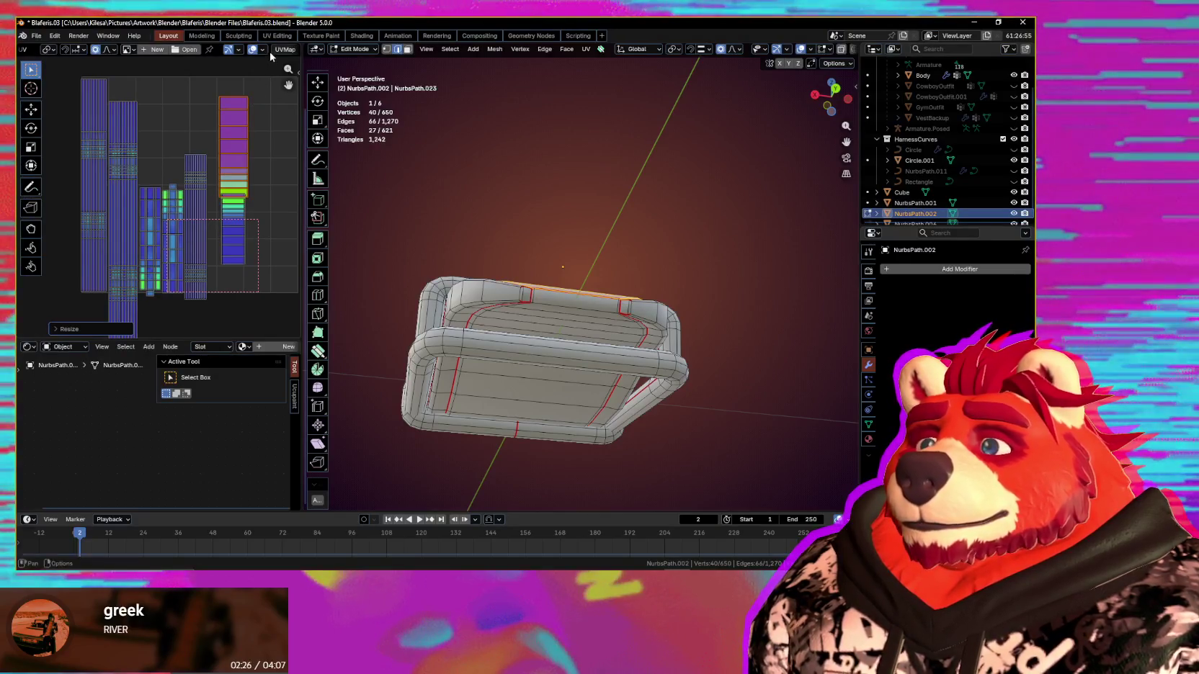
click(215, 50)
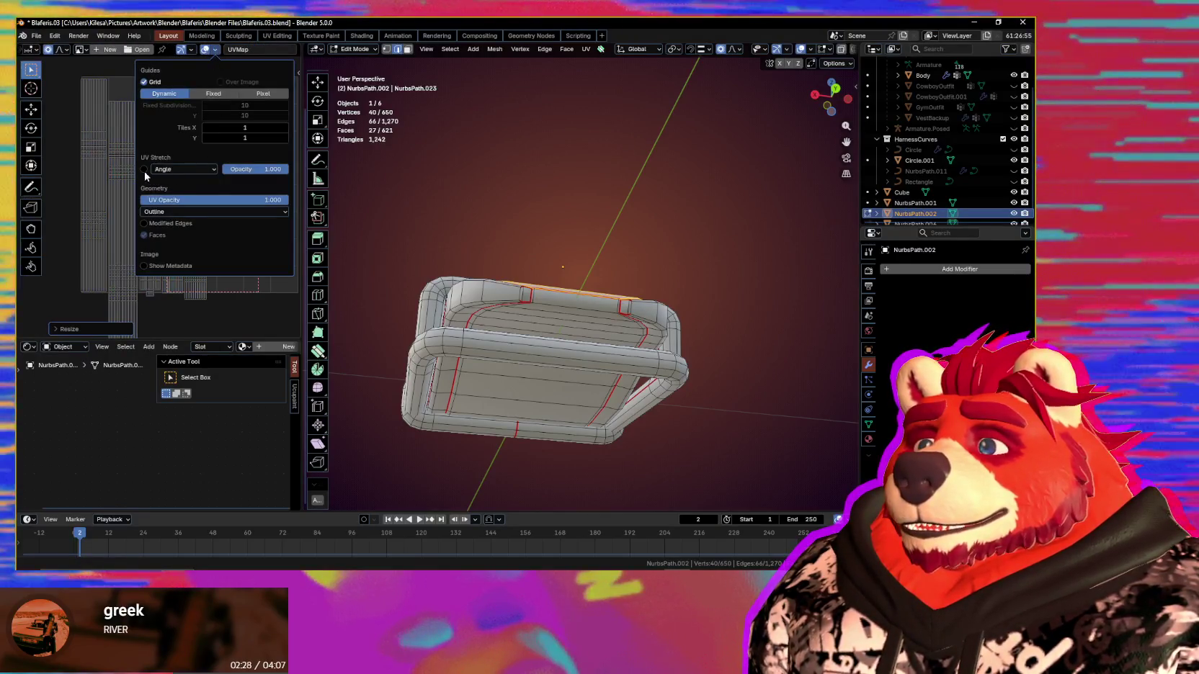
click(144, 170)
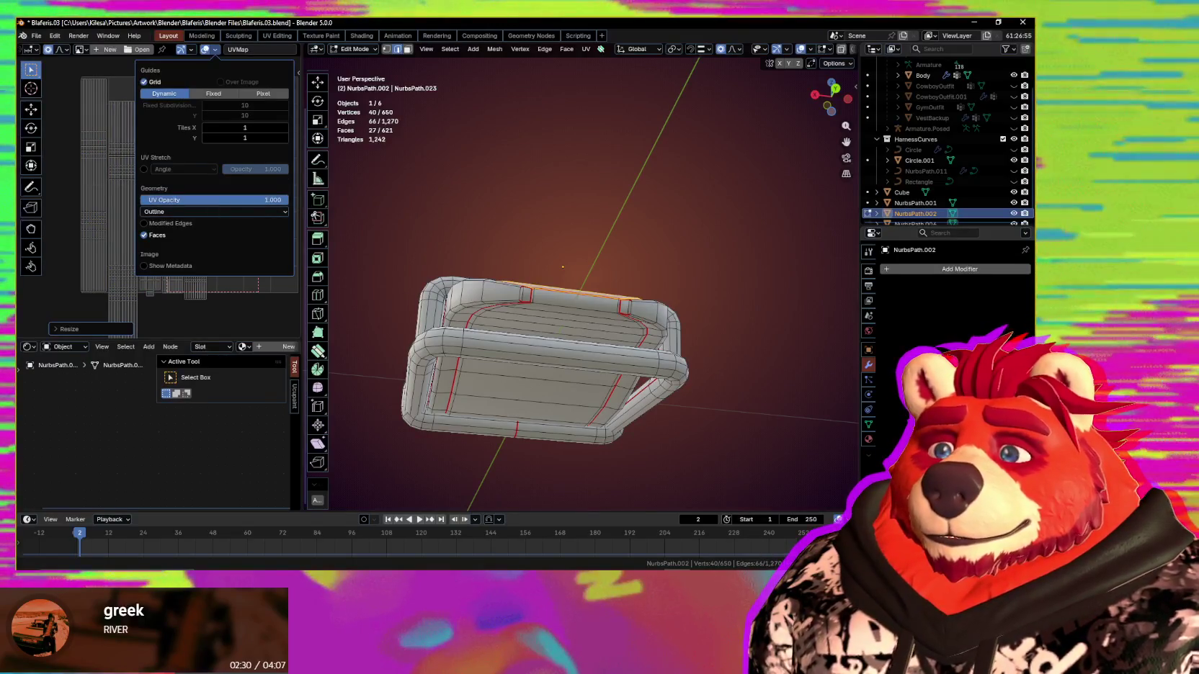
Step: Expand the music player's now-playing view, then return to Blender
key(alt+Tab)
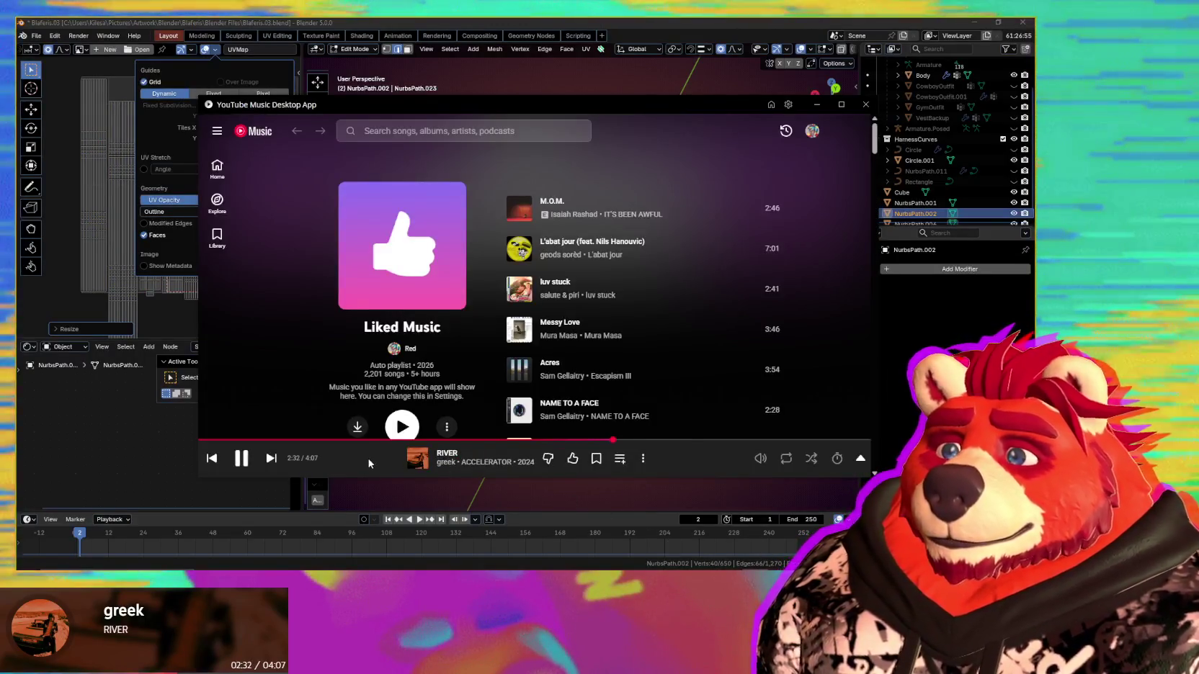
click(369, 464)
mouse_move(734, 331)
click(618, 93)
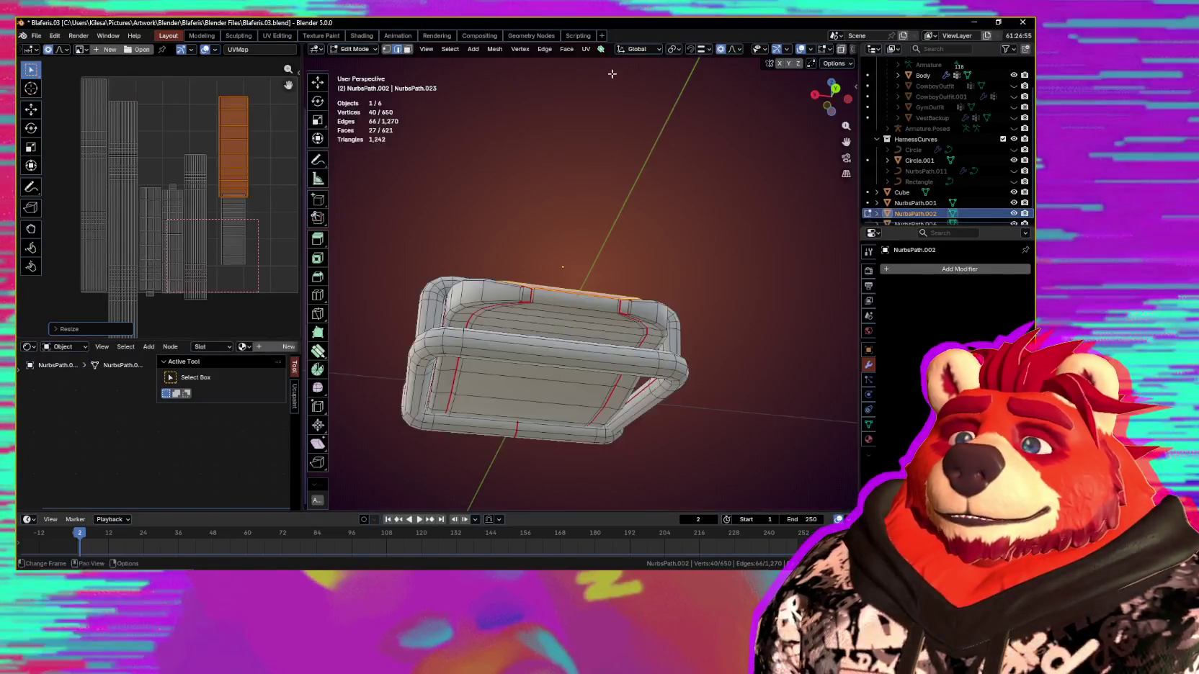
Step: Orbit around the strap part and move the first two UV islands to new spots
mouse_move(562, 238)
middle_down()
mouse_move(505, 274)
mouse_move(533, 254)
middle_up()
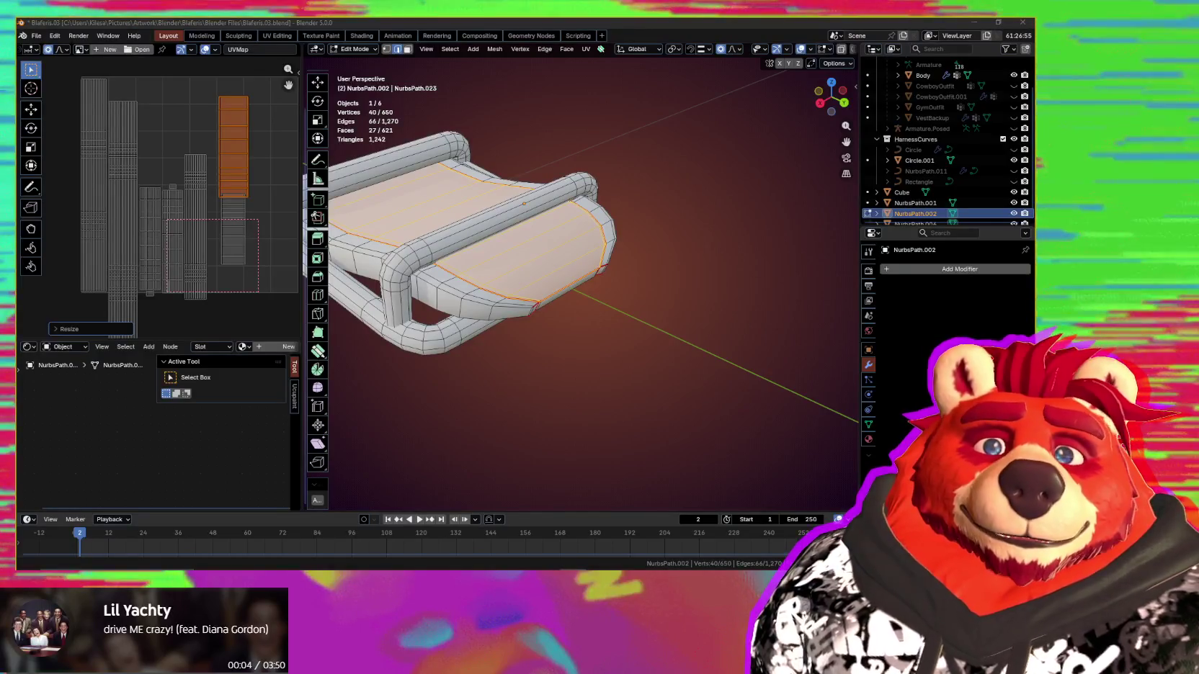
middle_drag(559, 344, 505, 310)
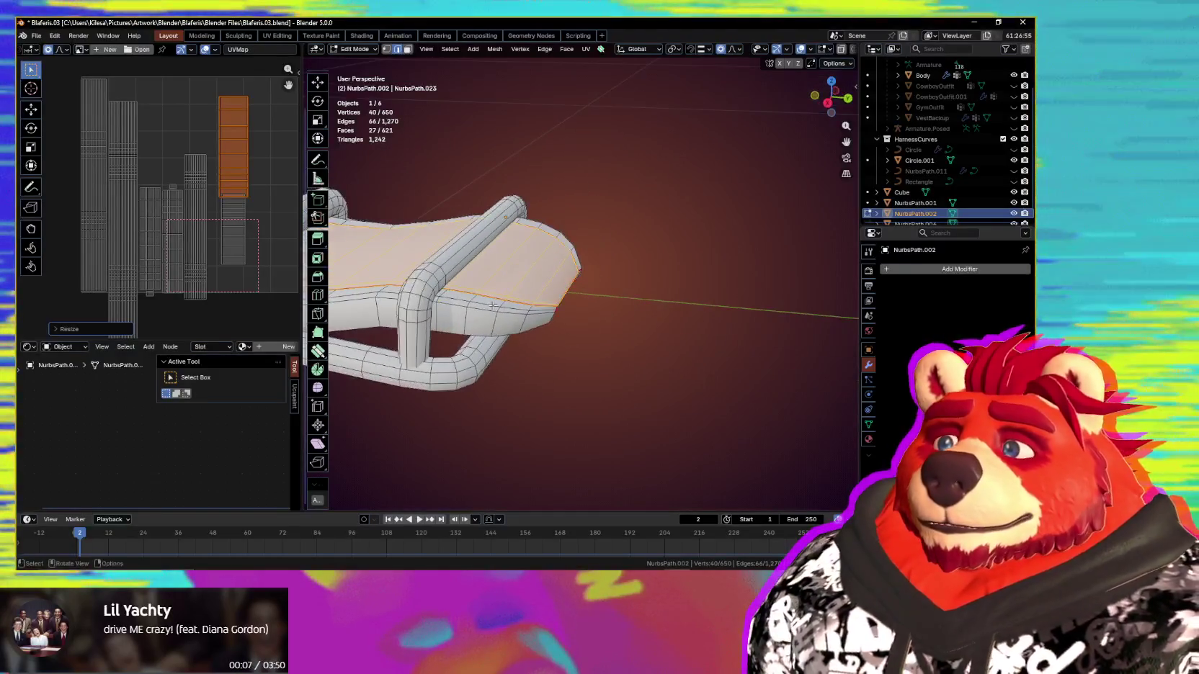
middle_drag(160, 229, 150, 254)
mouse_move(461, 339)
middle_down()
mouse_move(522, 374)
mouse_move(430, 307)
middle_up()
middle_drag(238, 198, 172, 209)
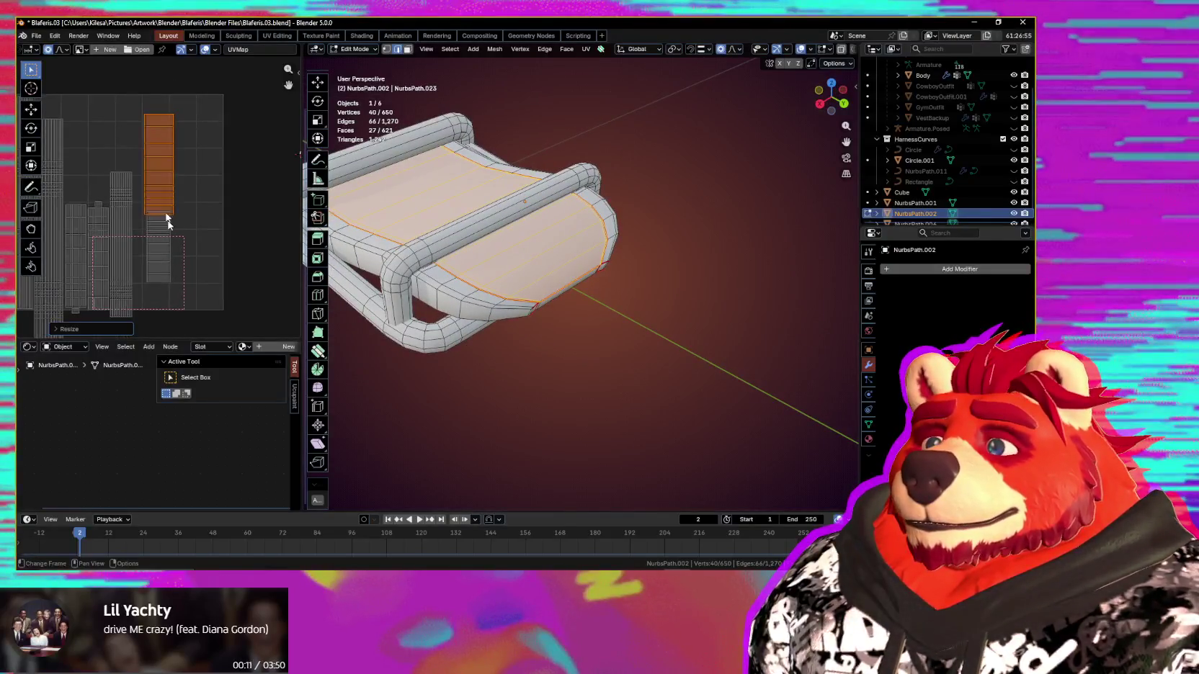
key(g)
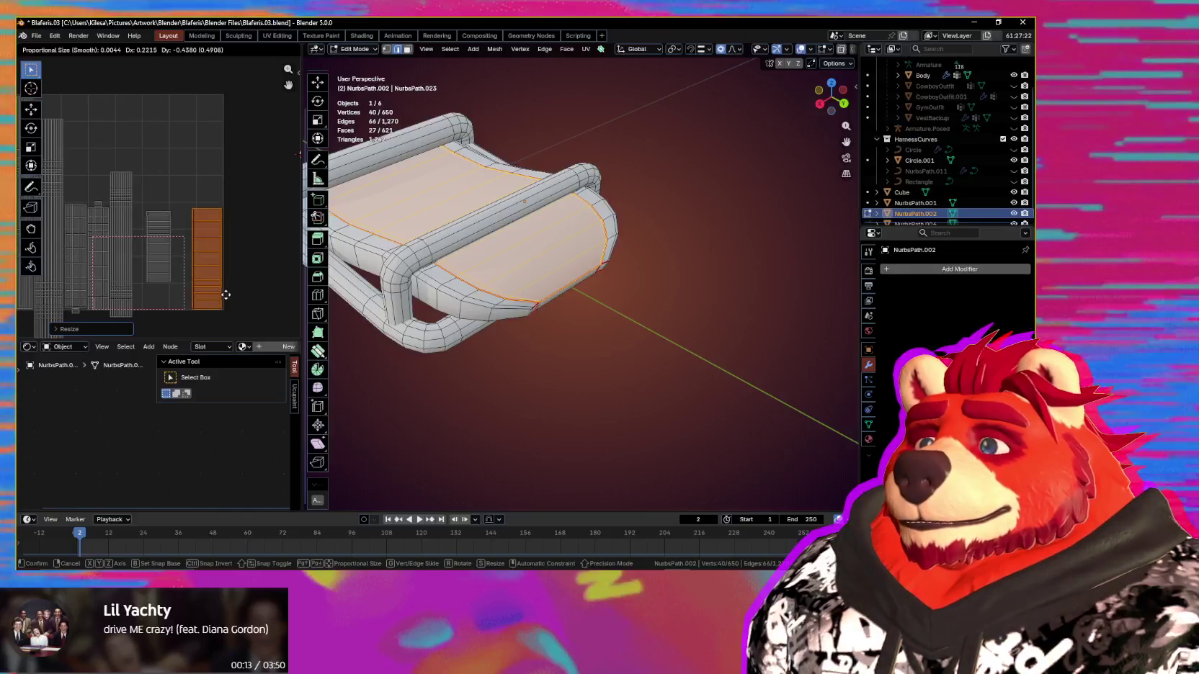
click(159, 248)
key(g)
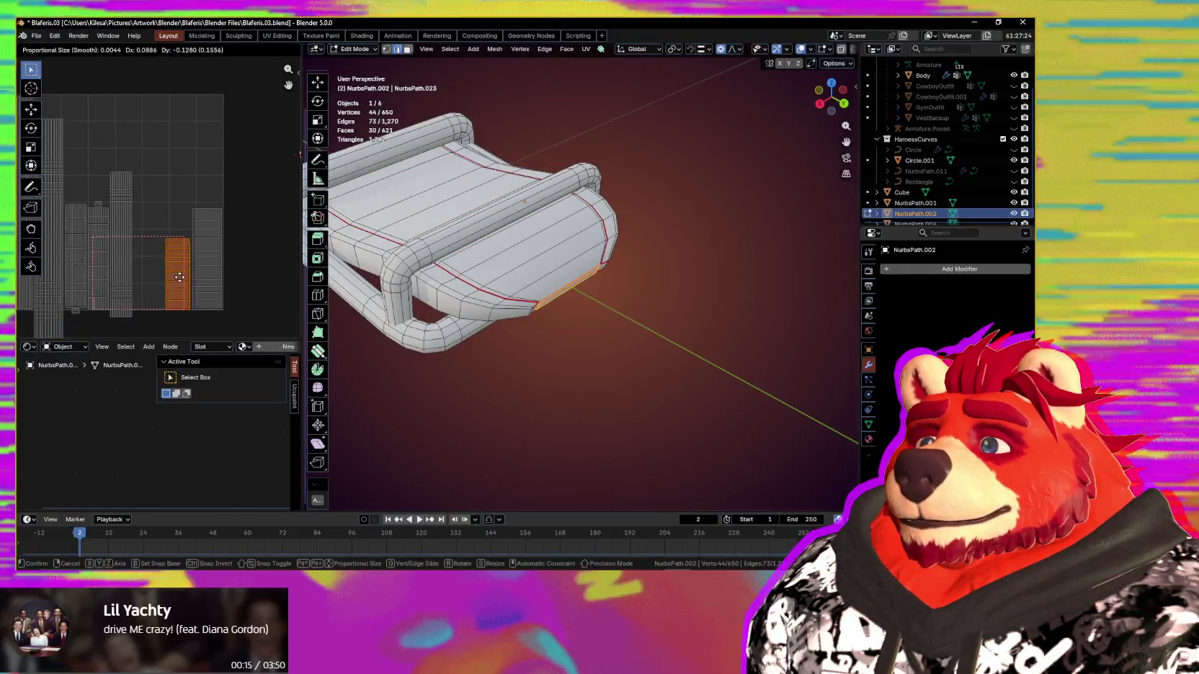
click(181, 277)
Step: Place the tall tube UV islands side by side at the left of the layout
middle_drag(173, 259, 196, 252)
click(142, 238)
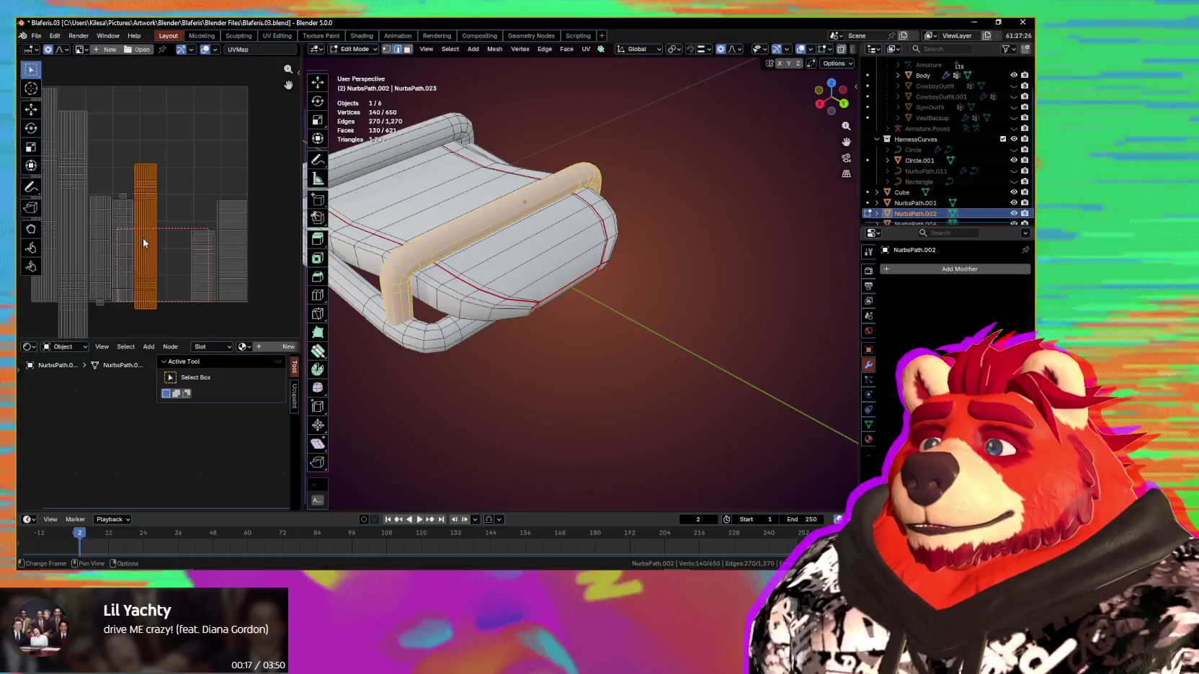
key(g)
click(164, 230)
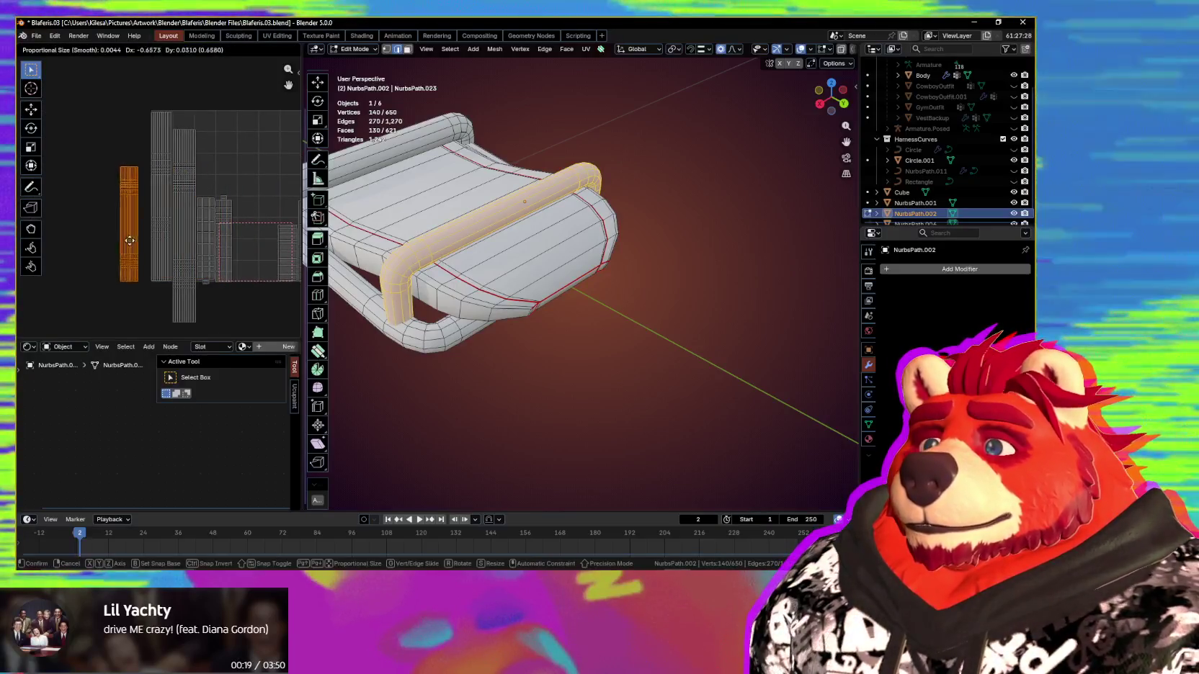
click(164, 231)
key(g)
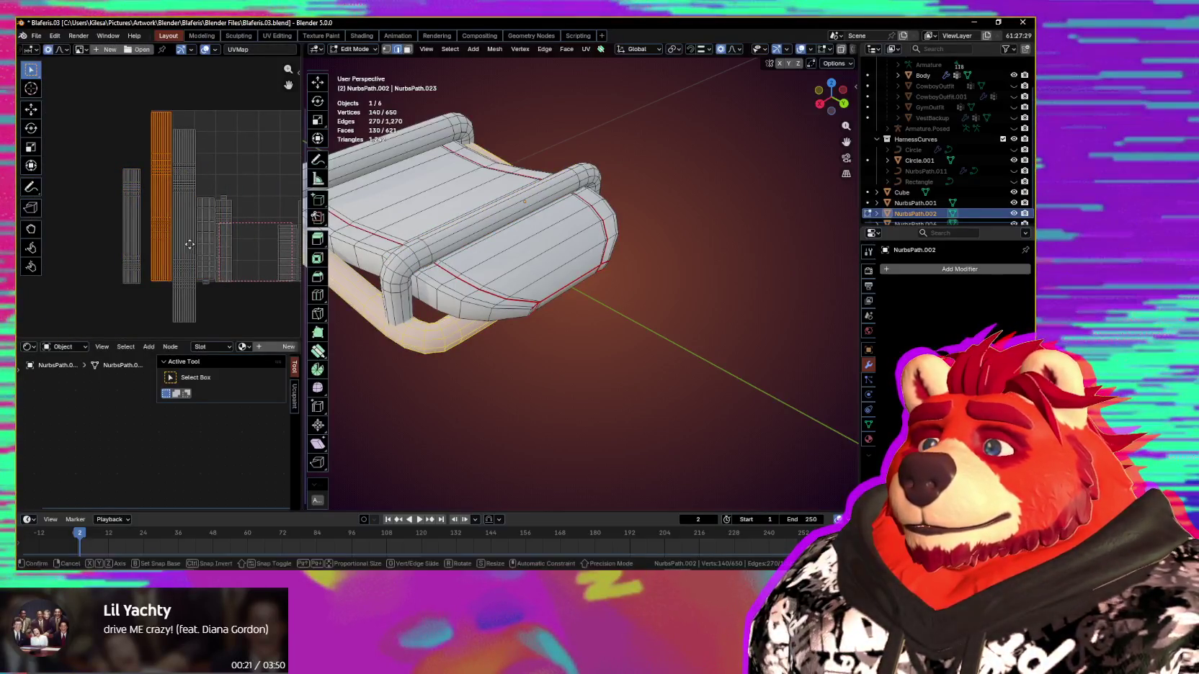
click(183, 255)
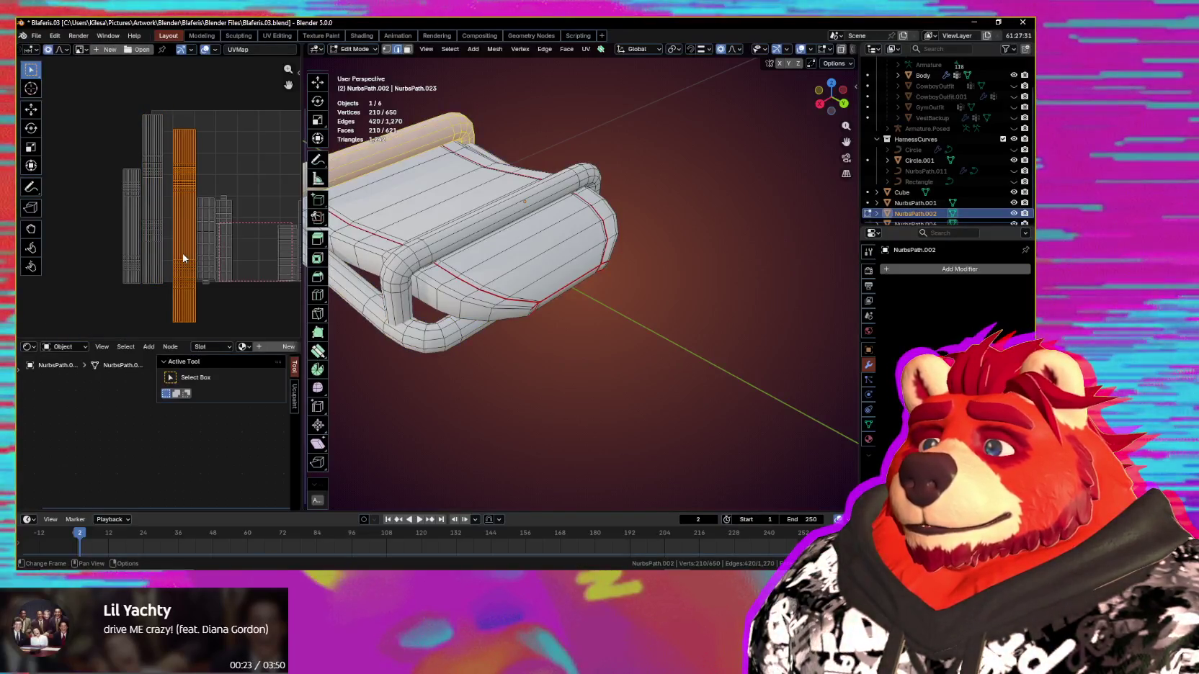
key(g)
click(144, 226)
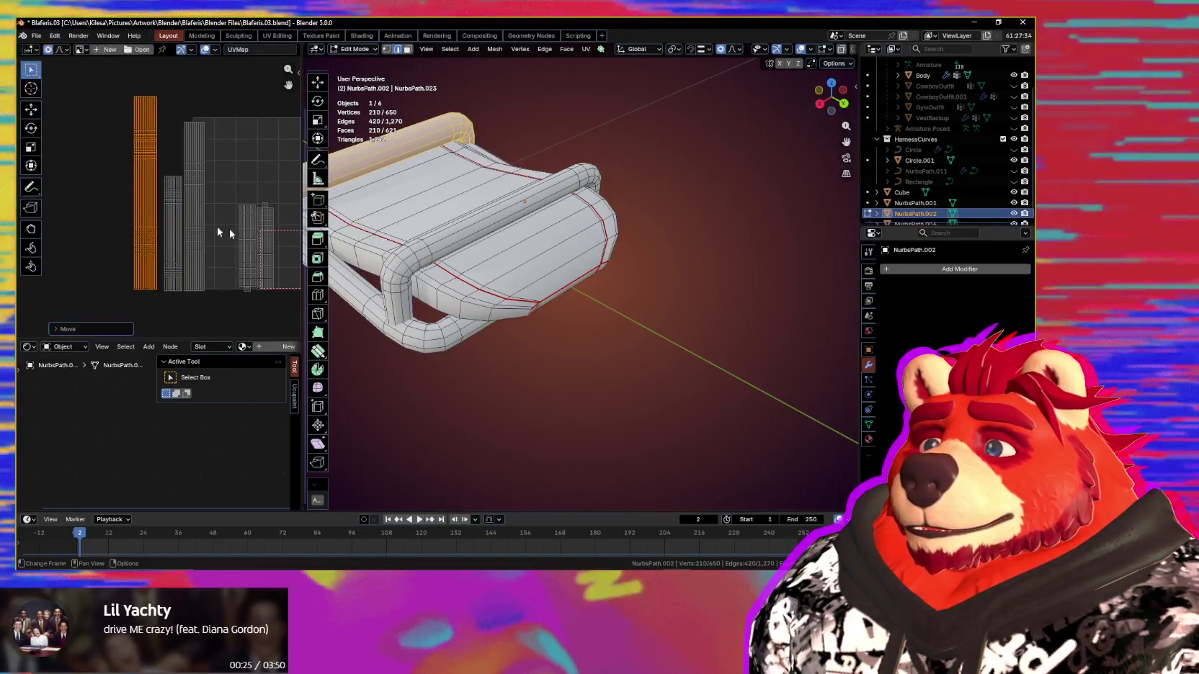
middle_drag(228, 236, 166, 235)
click(184, 245)
Step: Reposition the smaller island and a tall strip island beside the others
key(g)
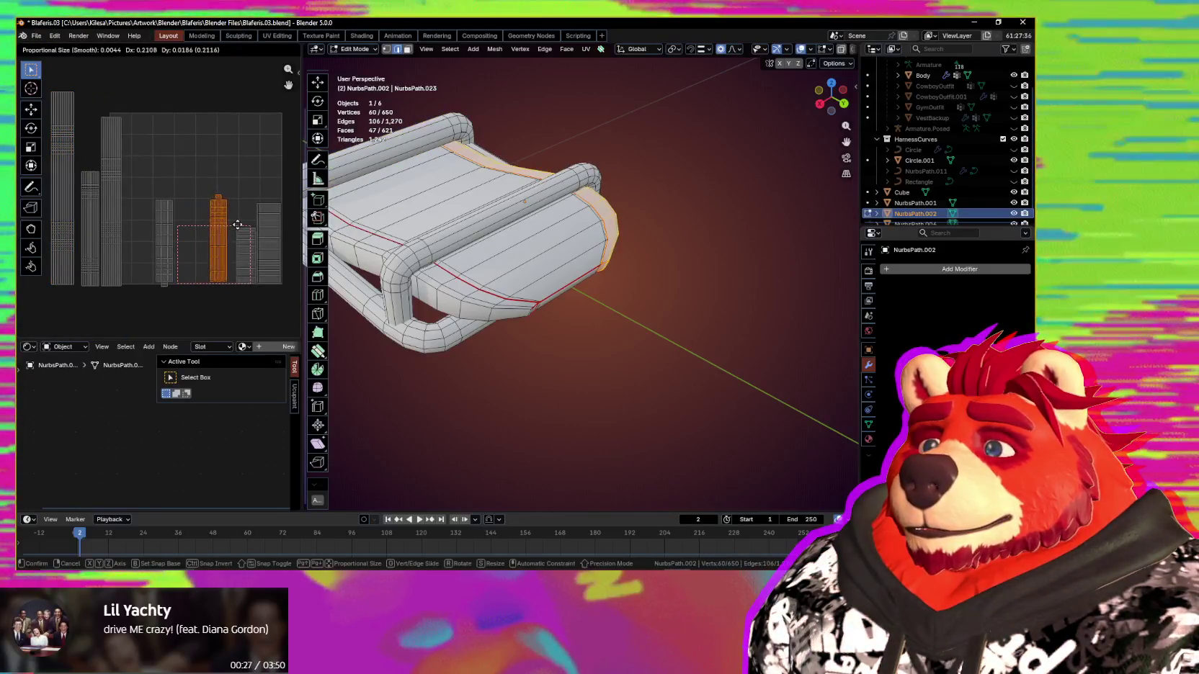
click(166, 238)
key(g)
click(212, 232)
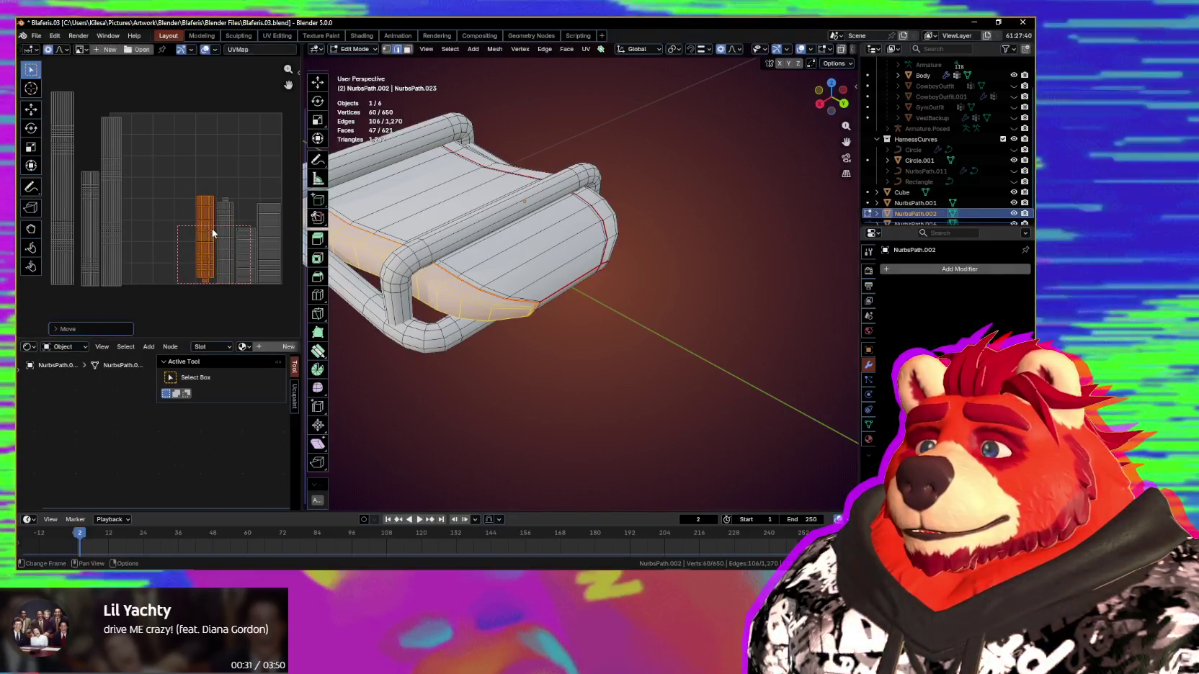
scroll(147, 200, up, 2)
scroll(169, 222, up, 2)
key(g)
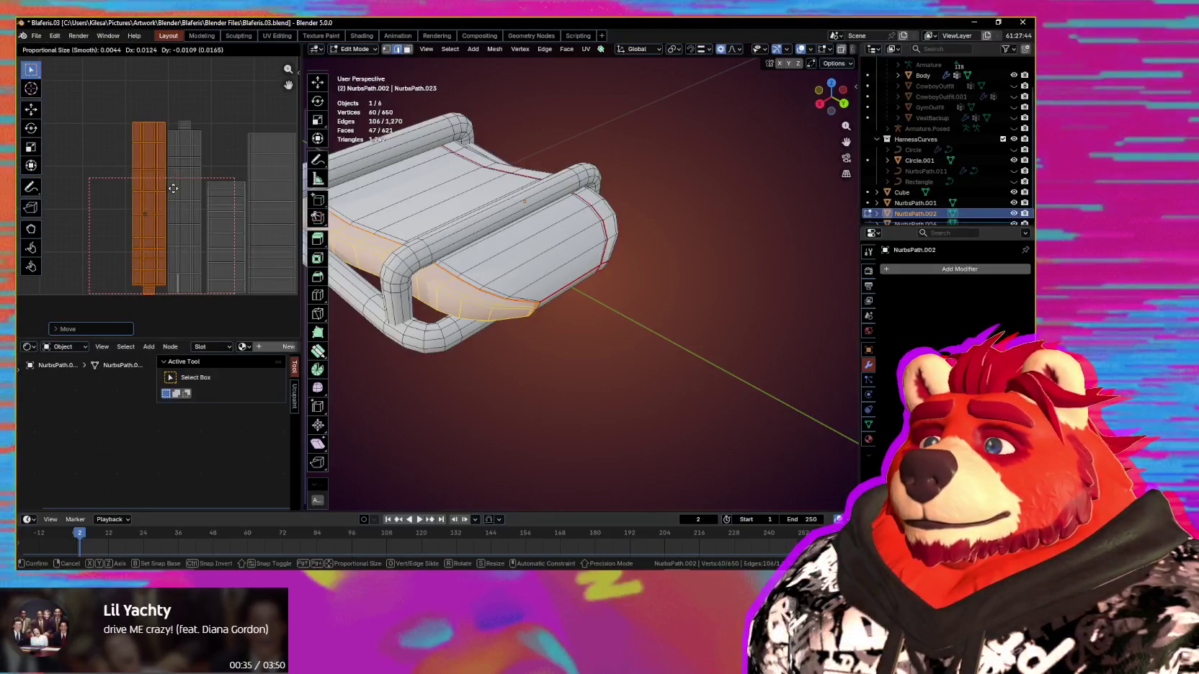
click(173, 188)
scroll(184, 202, down, 2)
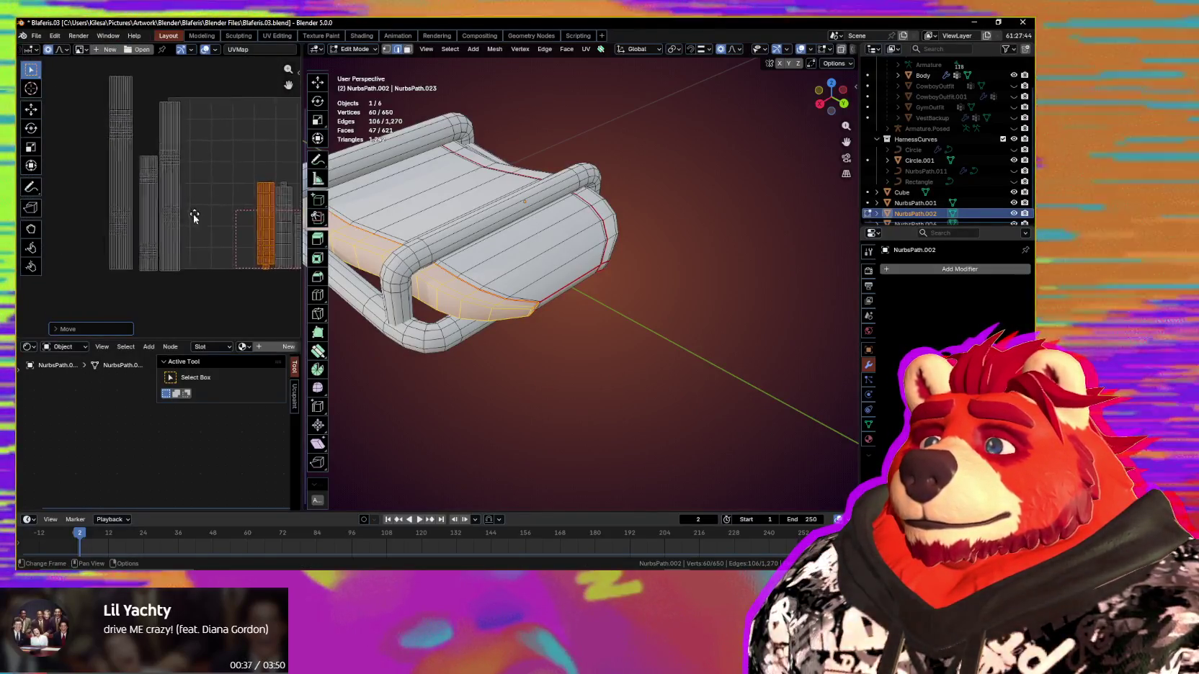
Step: Move the three left tall islands together as a group
click(124, 206)
key(g)
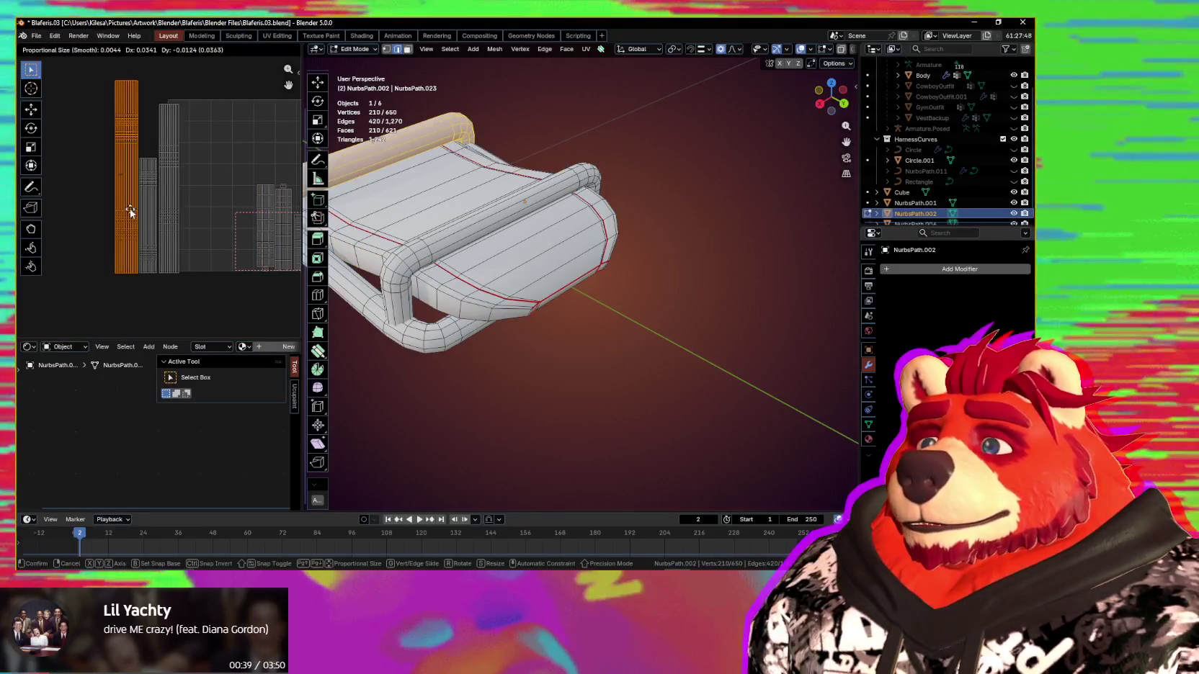
drag(105, 263, 105, 261)
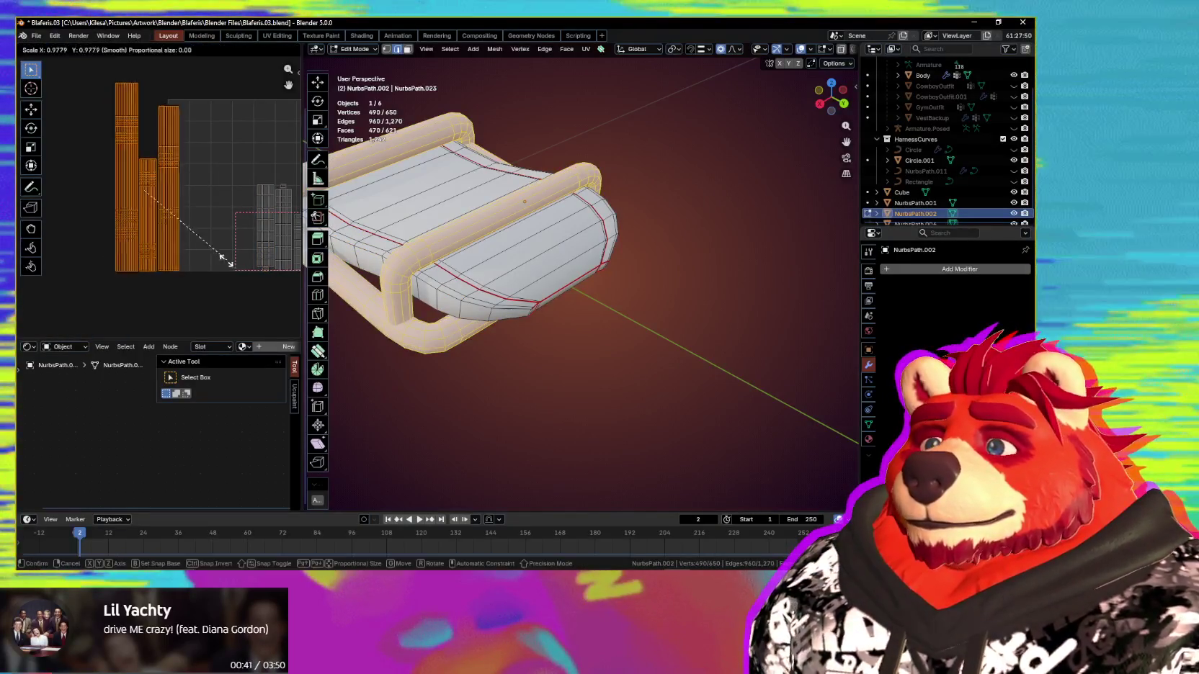
key(g)
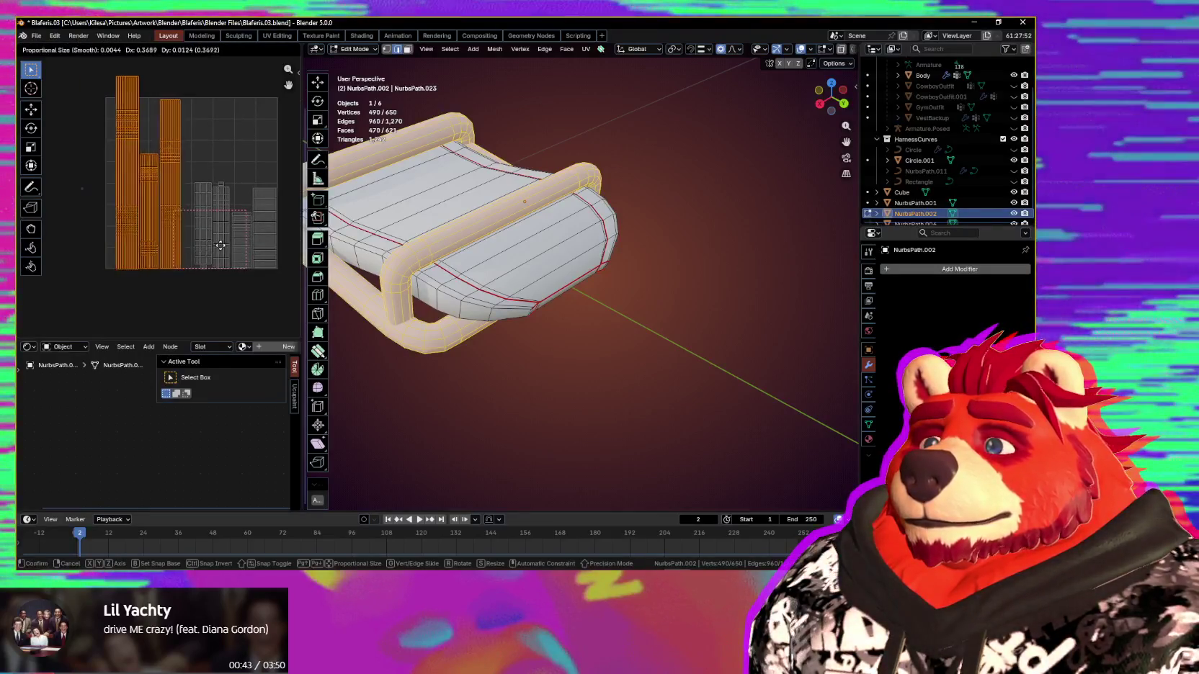
click(228, 245)
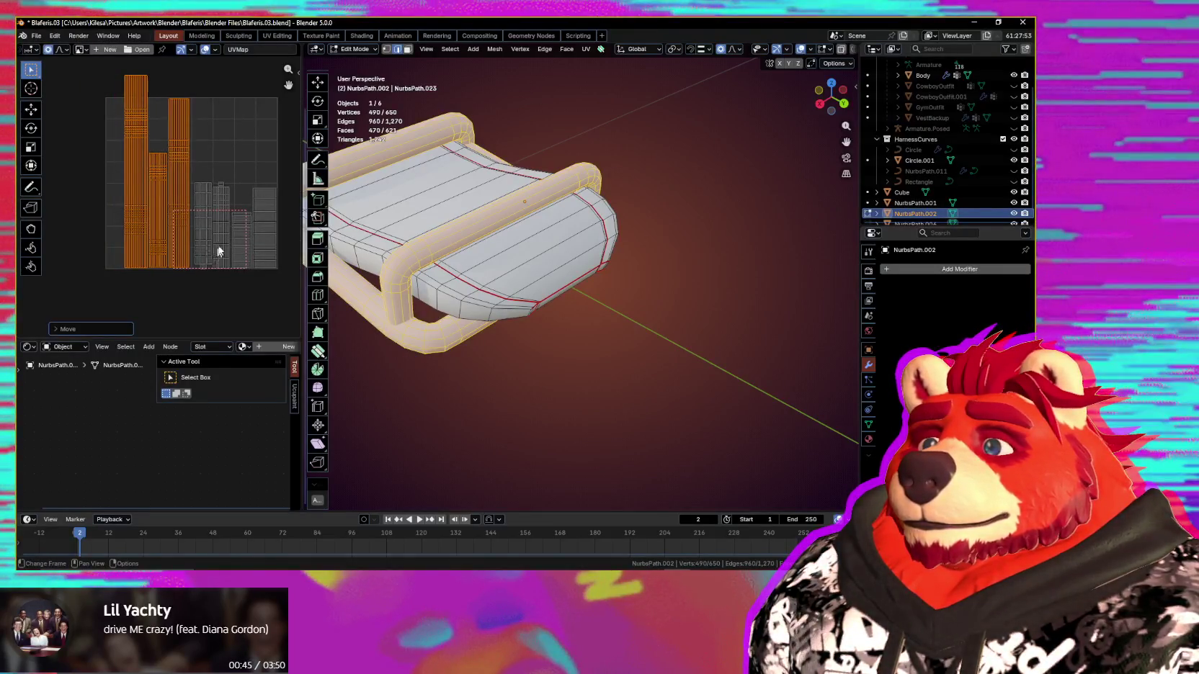
Step: Select all UV islands and average their scale
key(a)
scroll(153, 49, up, 3)
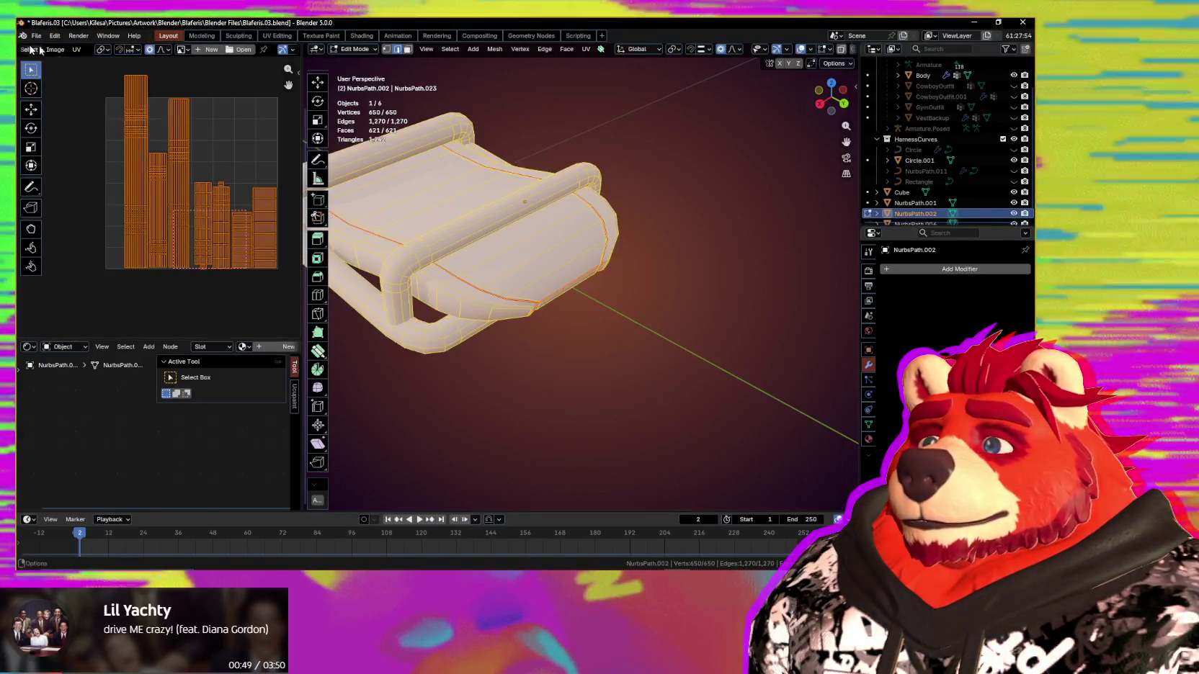
click(76, 50)
click(120, 265)
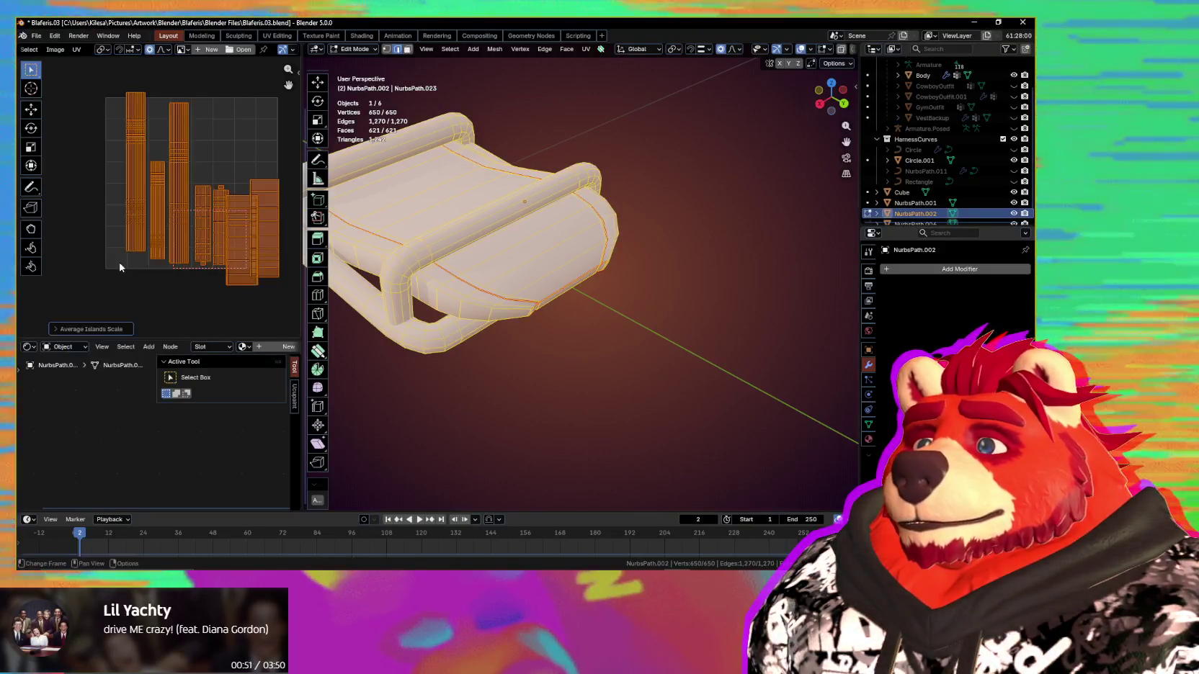
mouse_move(221, 271)
middle_down()
mouse_move(174, 272)
mouse_move(171, 227)
middle_up()
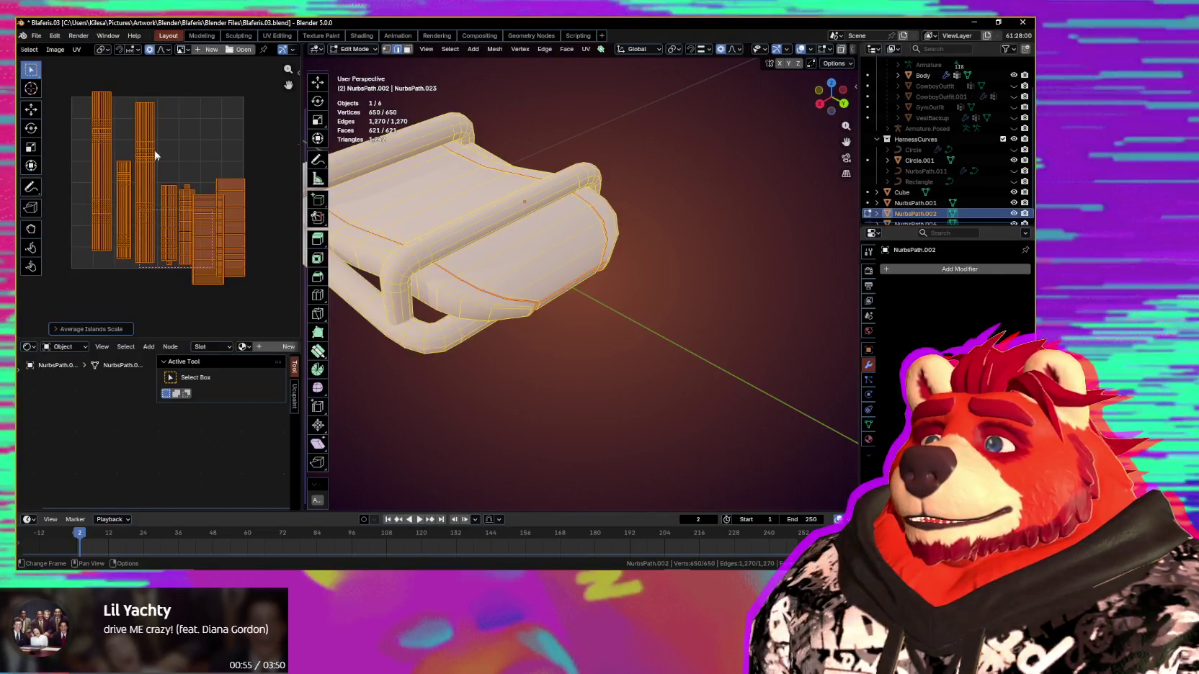
Step: Move individual islands to the left and up-left within the layout
drag(133, 178, 106, 204)
click(126, 190)
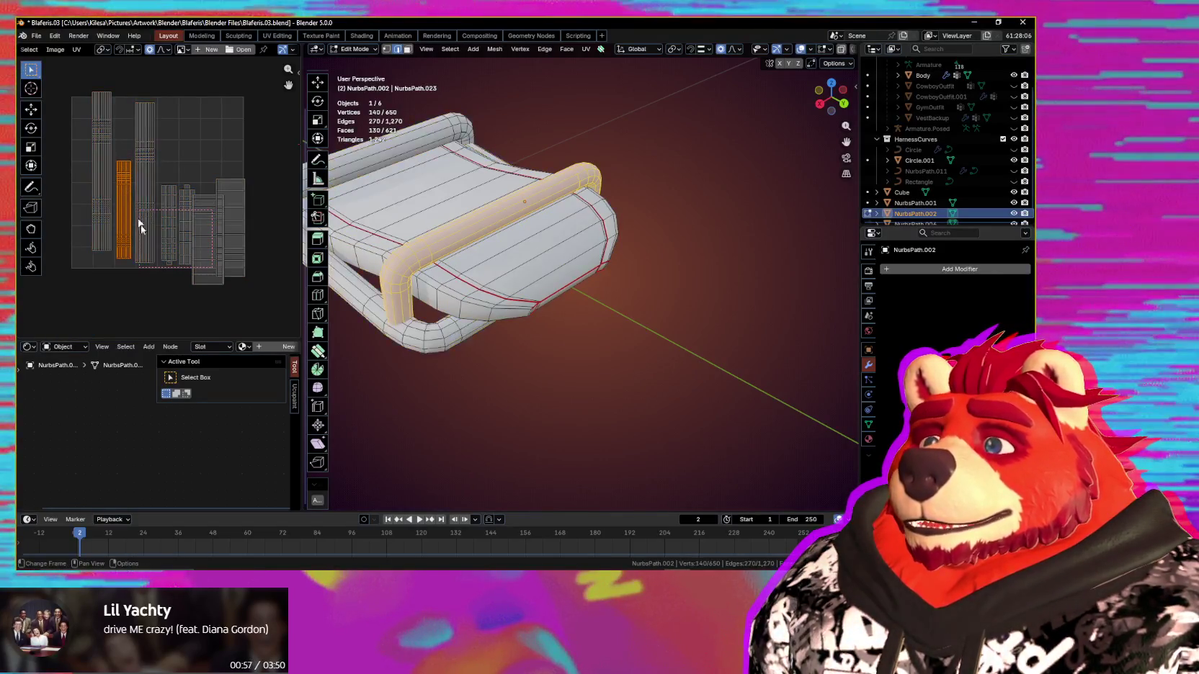
middle_drag(141, 225, 193, 237)
key(g)
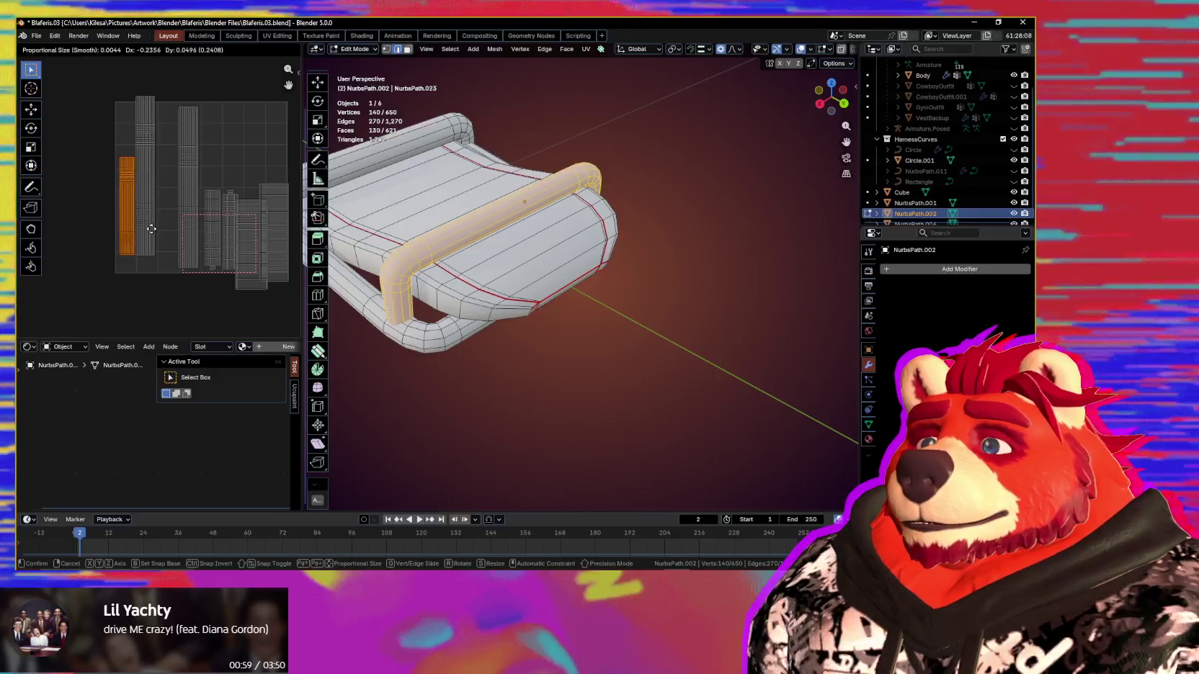
click(152, 230)
click(183, 206)
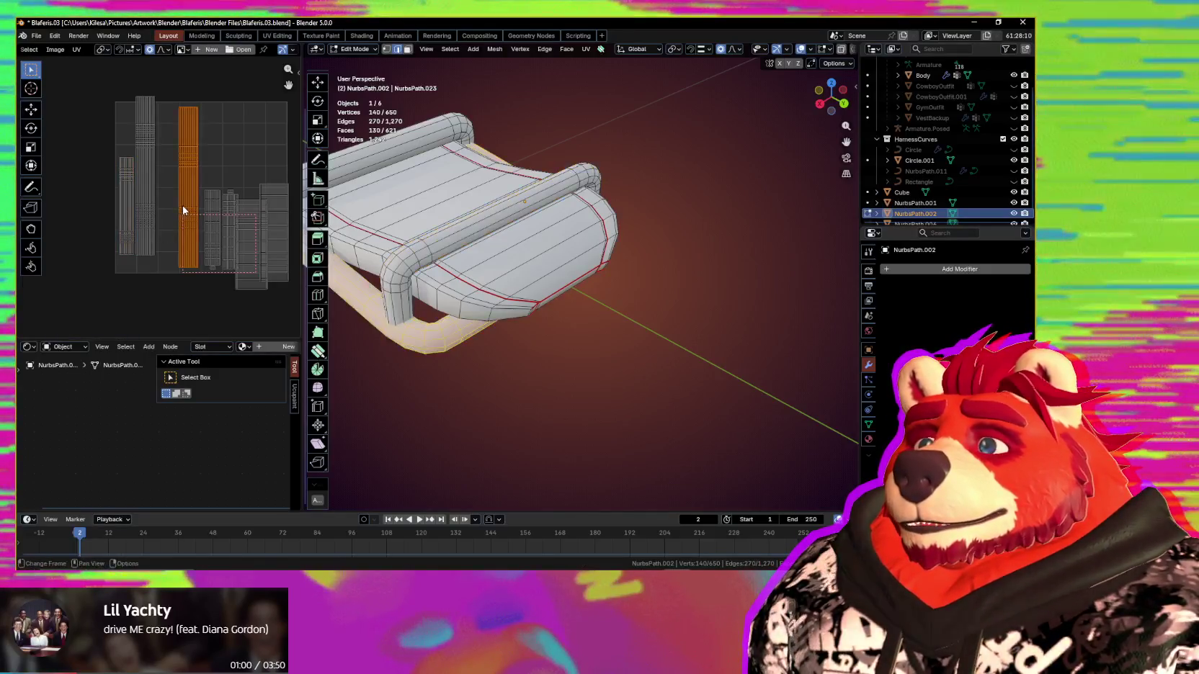
key(g)
Step: Align several selected UV islands using the sidebar alignment tools
drag(111, 211, 111, 211)
key(n)
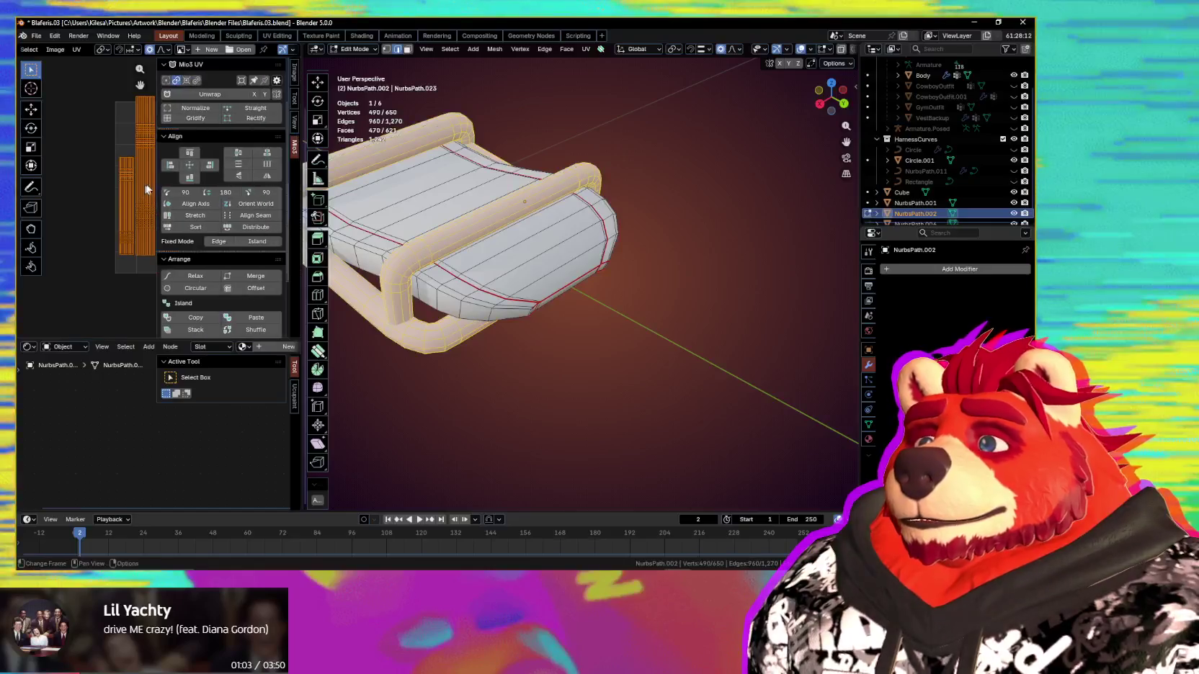
click(182, 165)
key(n)
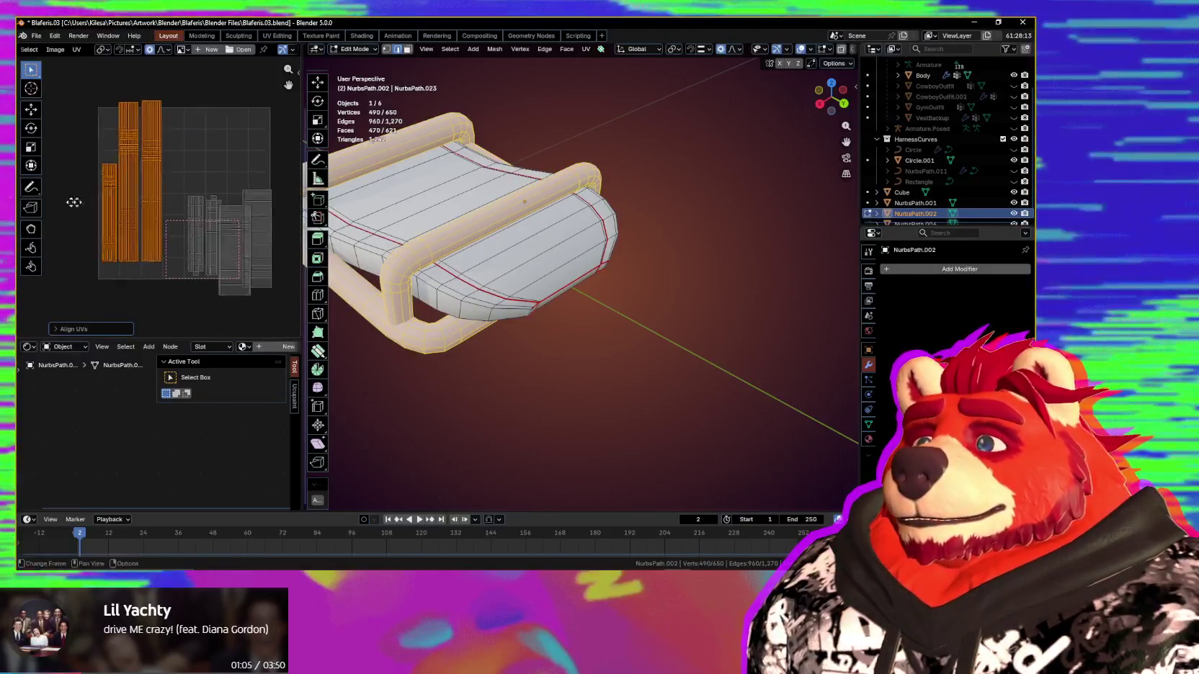
Step: Slide one island horizontally and place the two small islands together
click(118, 188)
key(g)
key(x)
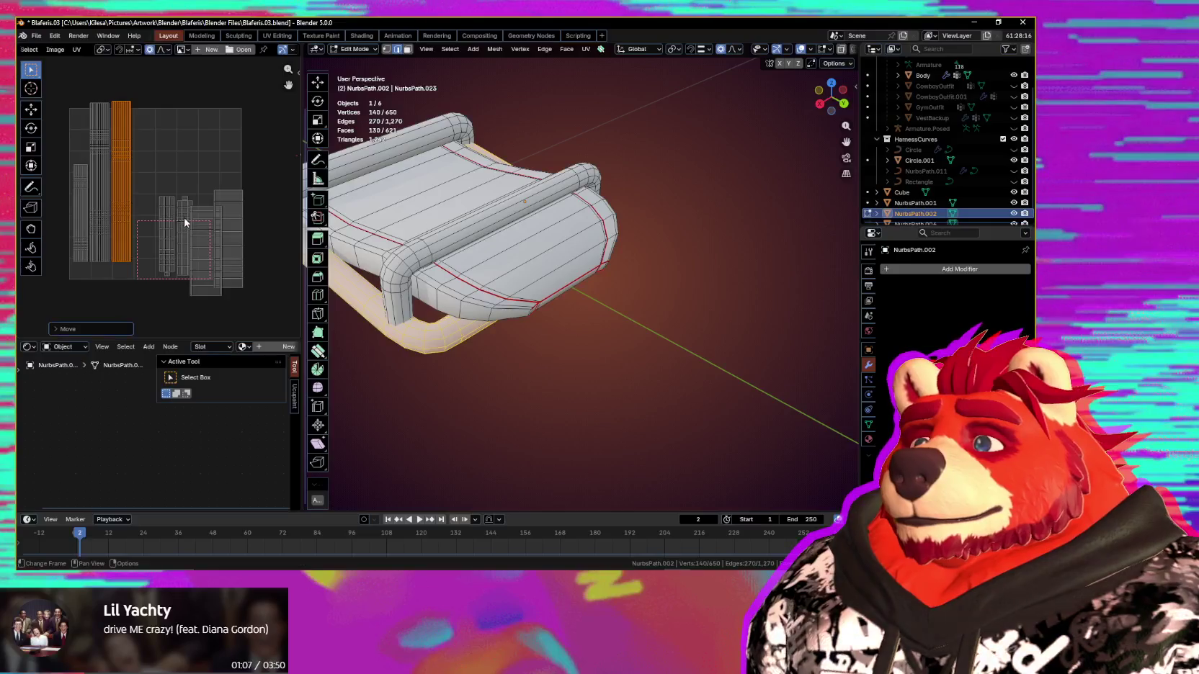
scroll(185, 223, up, 1)
drag(197, 183, 155, 213)
key(g)
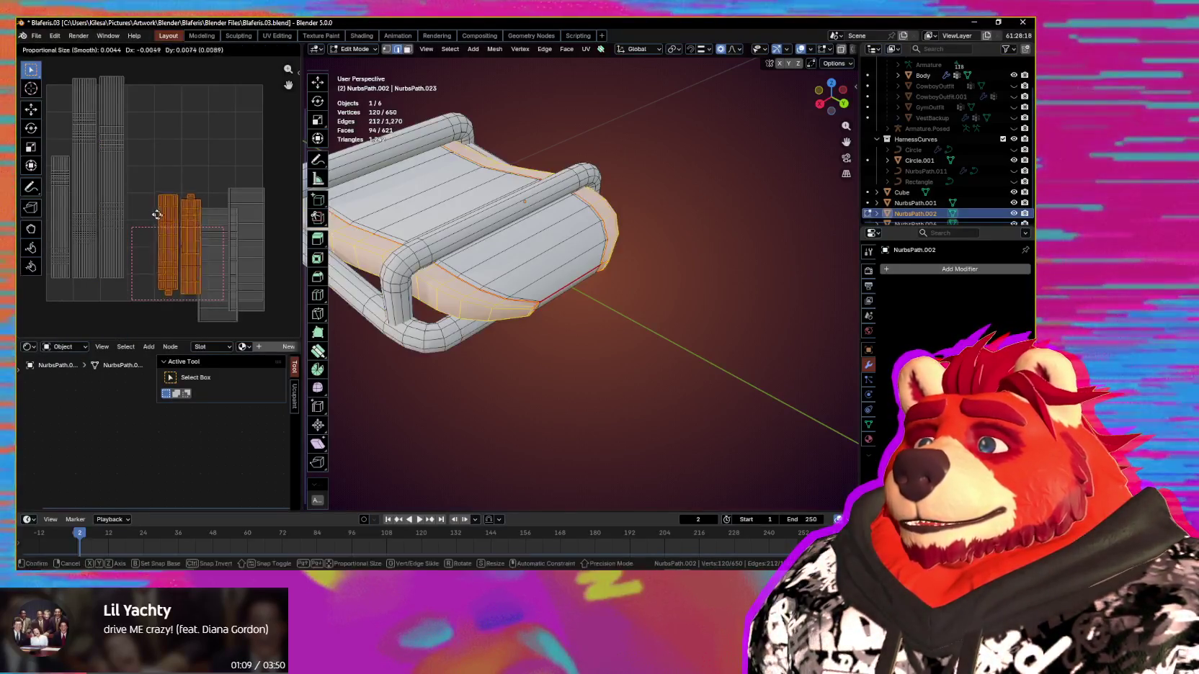
click(132, 199)
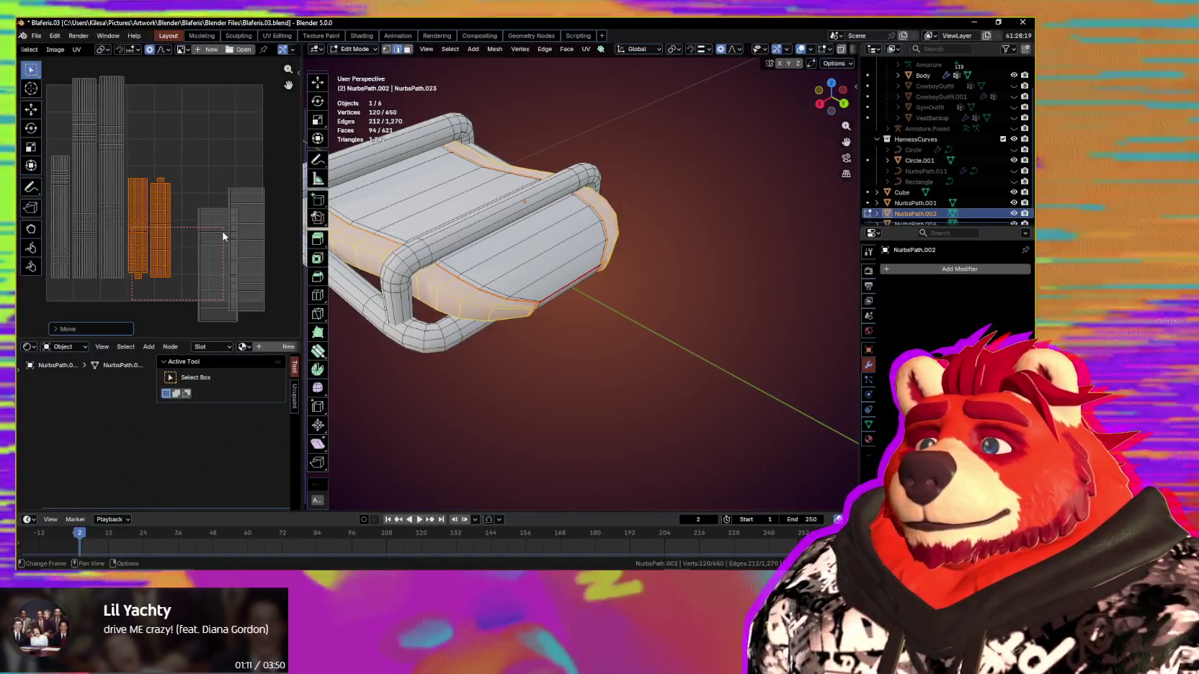
Step: Move the right tall strip island up beside the other islands
click(221, 236)
key(g)
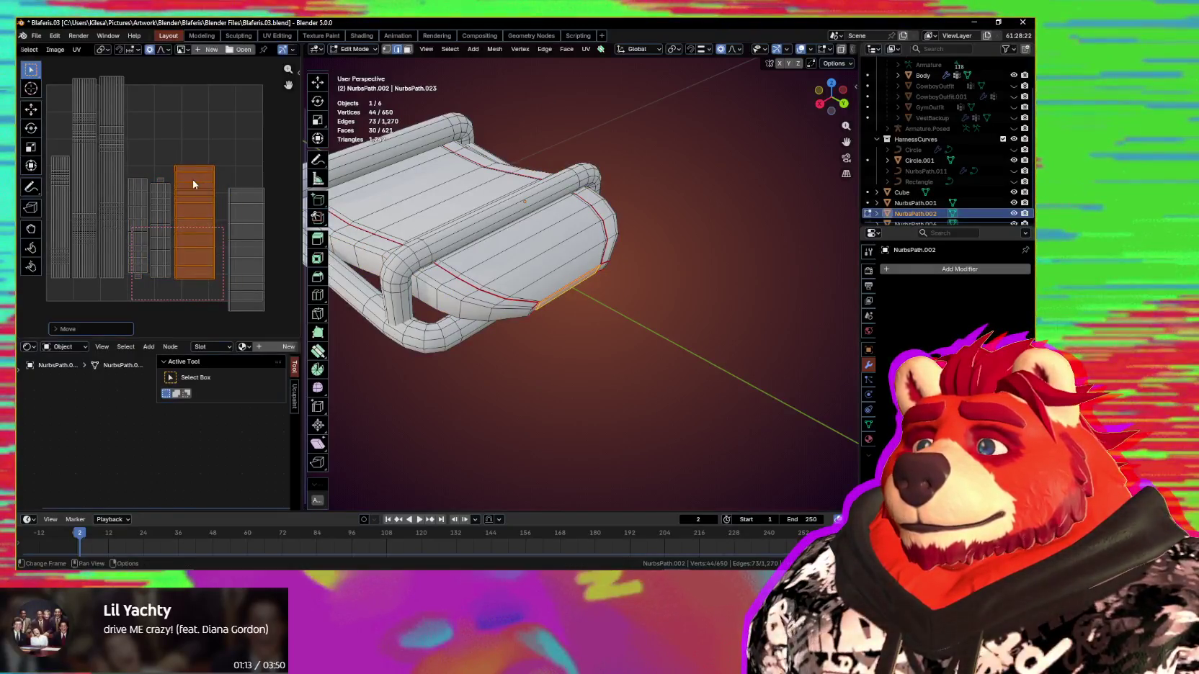
click(234, 213)
key(g)
click(221, 183)
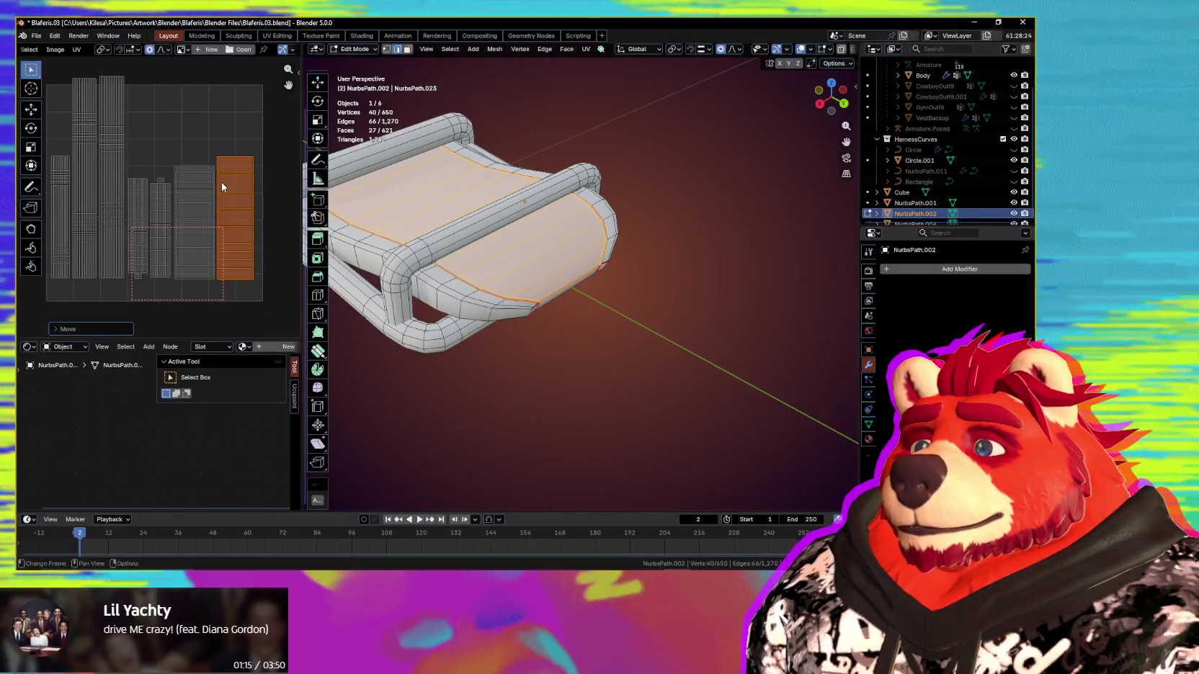
scroll(230, 216, down, 3)
scroll(234, 236, up, 3)
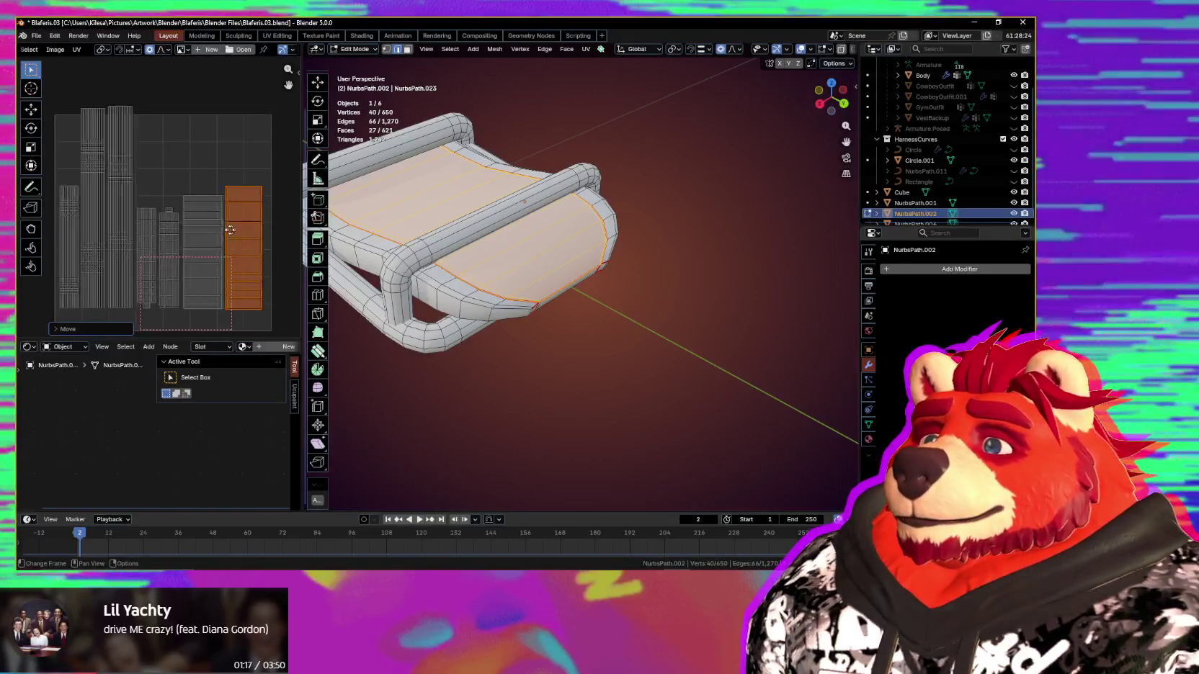
scroll(126, 180, down, 4)
Step: Select all buckle UVs, move the whole layout, and scale it down to about 0.7
key(a)
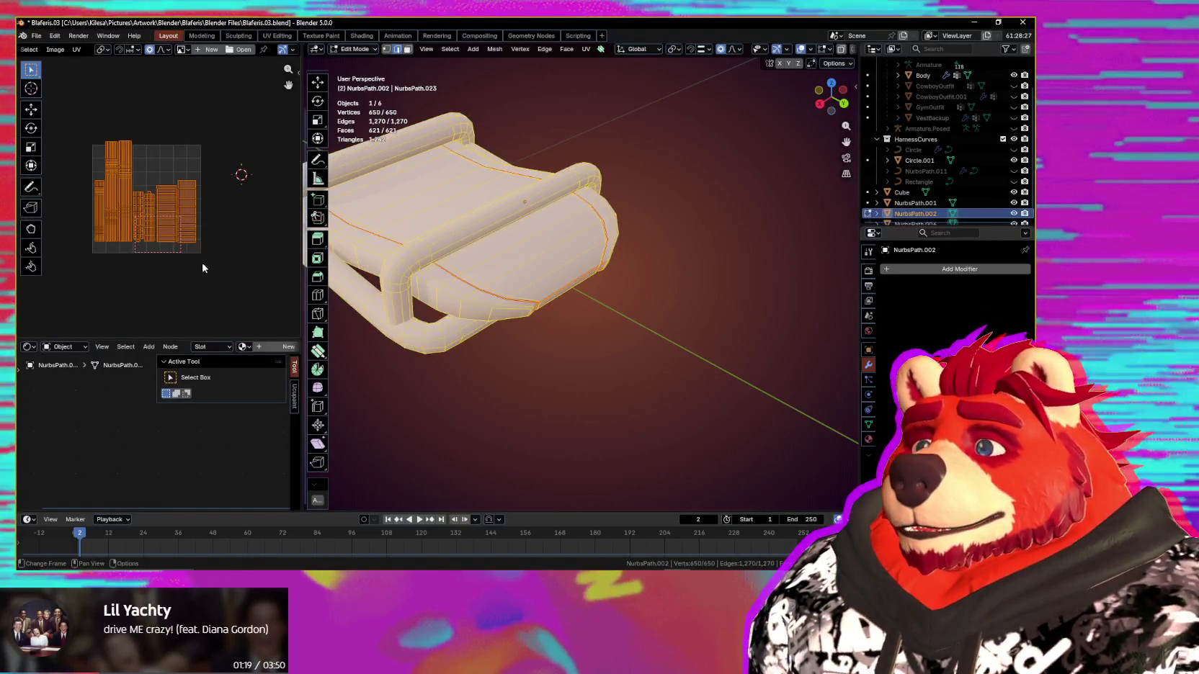
scroll(187, 263, up, 2)
scroll(213, 268, up, 1)
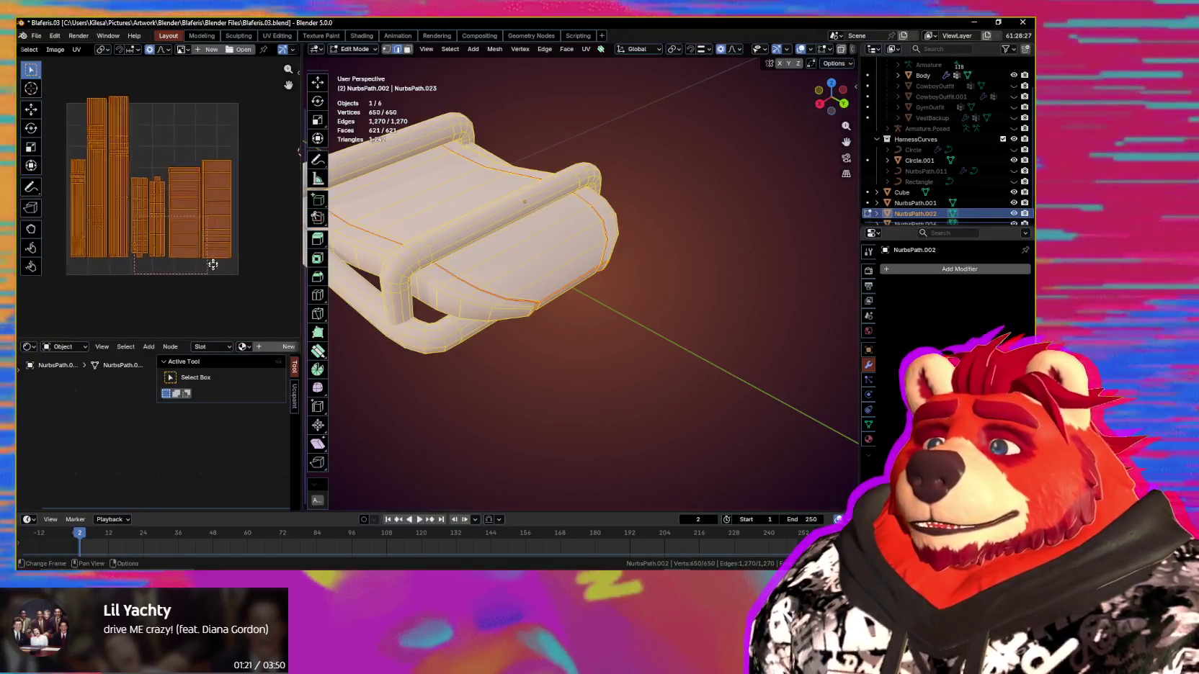
scroll(224, 281, up, 1)
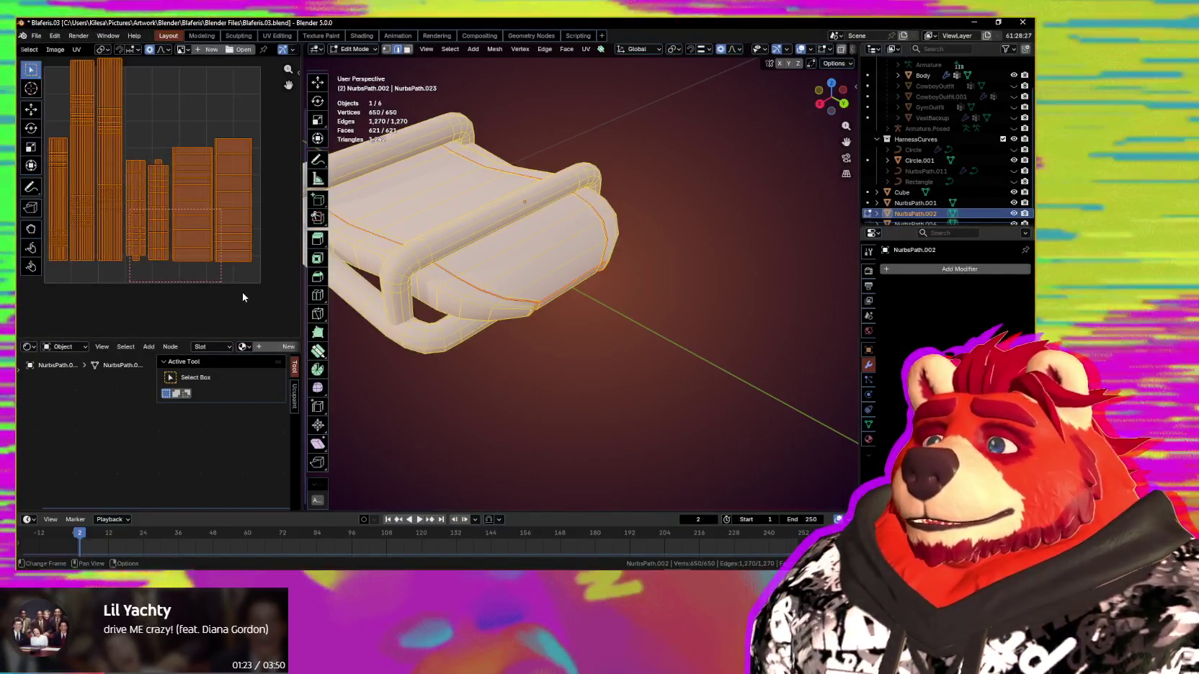
scroll(241, 293, down, 1)
middle_drag(233, 292, 166, 299)
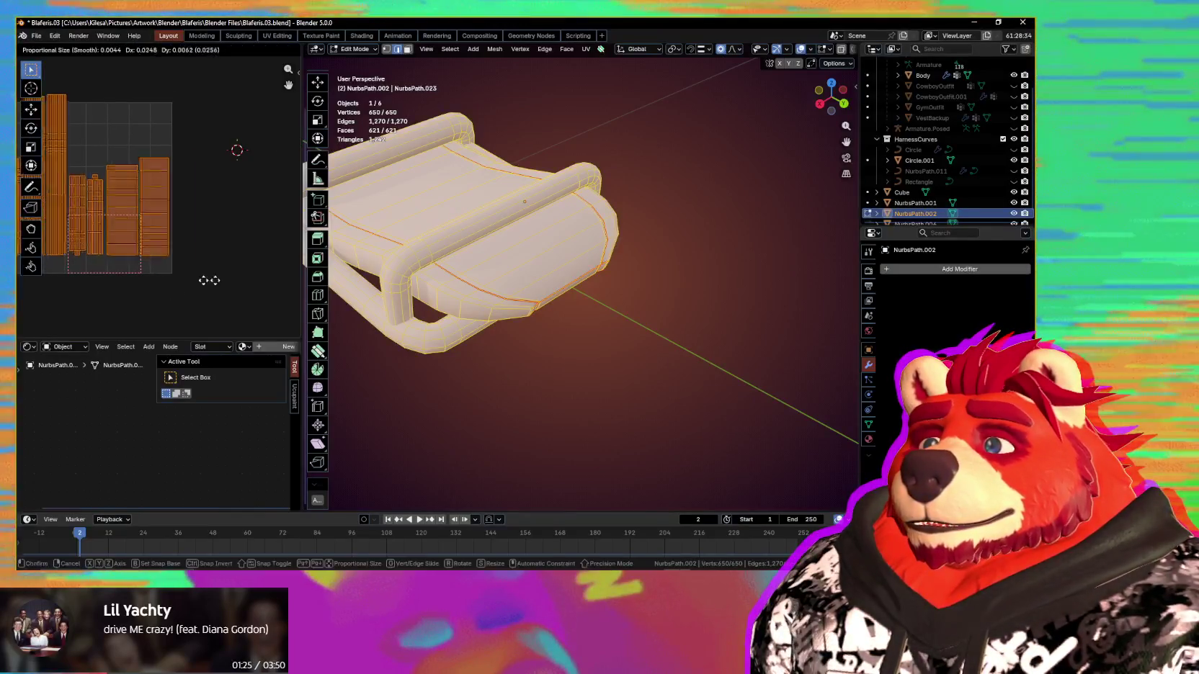
key(g)
click(151, 279)
middle_drag(268, 286, 166, 286)
key(s)
scroll(469, 303, down, 4)
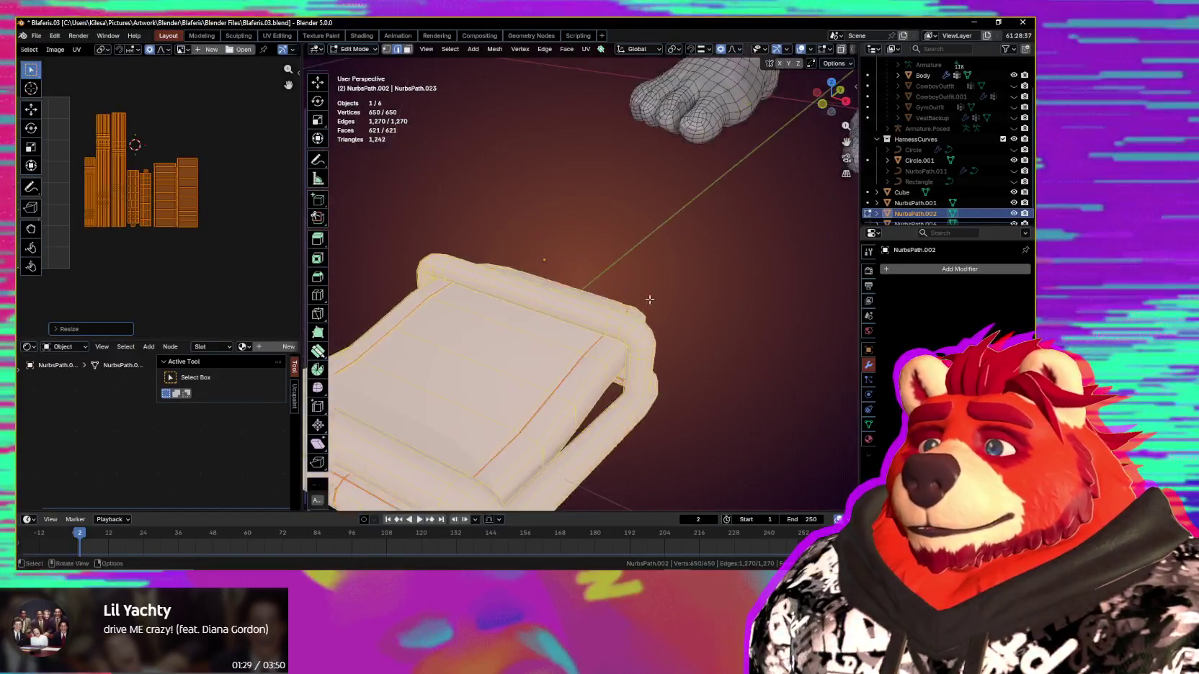
mouse_move(469, 302)
middle_down()
mouse_move(593, 372)
mouse_move(734, 370)
middle_up()
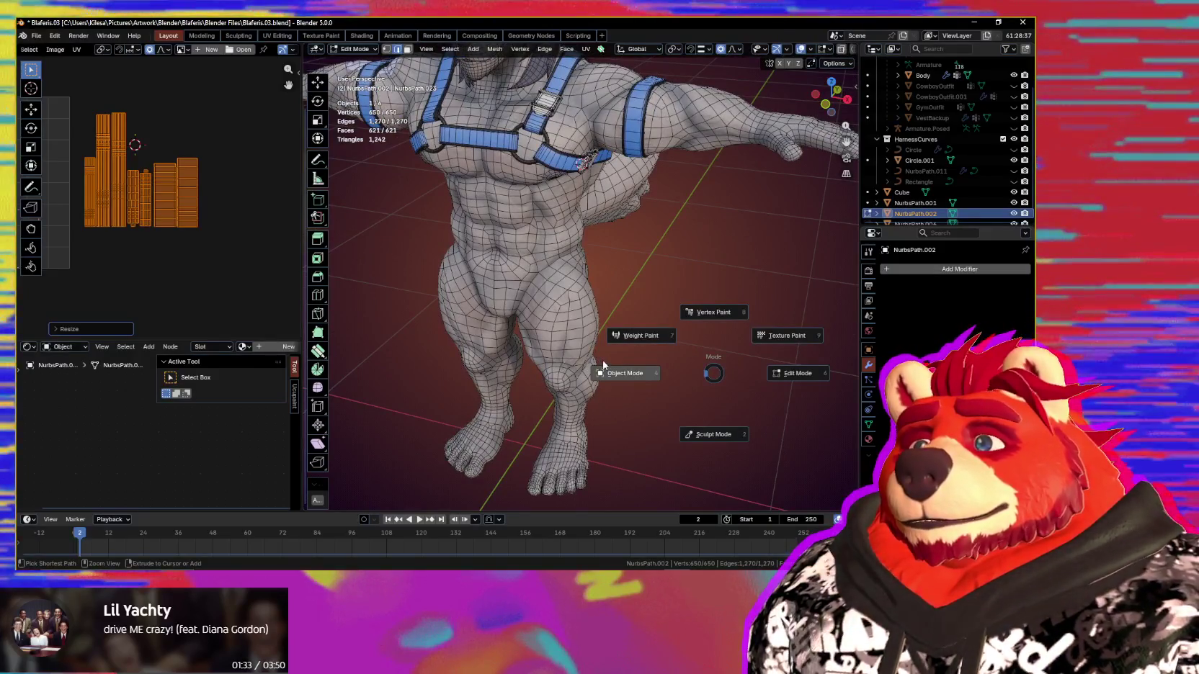
Step: Switch to Object Mode and orbit around the character to find the chest buckles
click(603, 366)
scroll(600, 360, down, 4)
scroll(579, 290, up, 4)
middle_drag(579, 291, 618, 399)
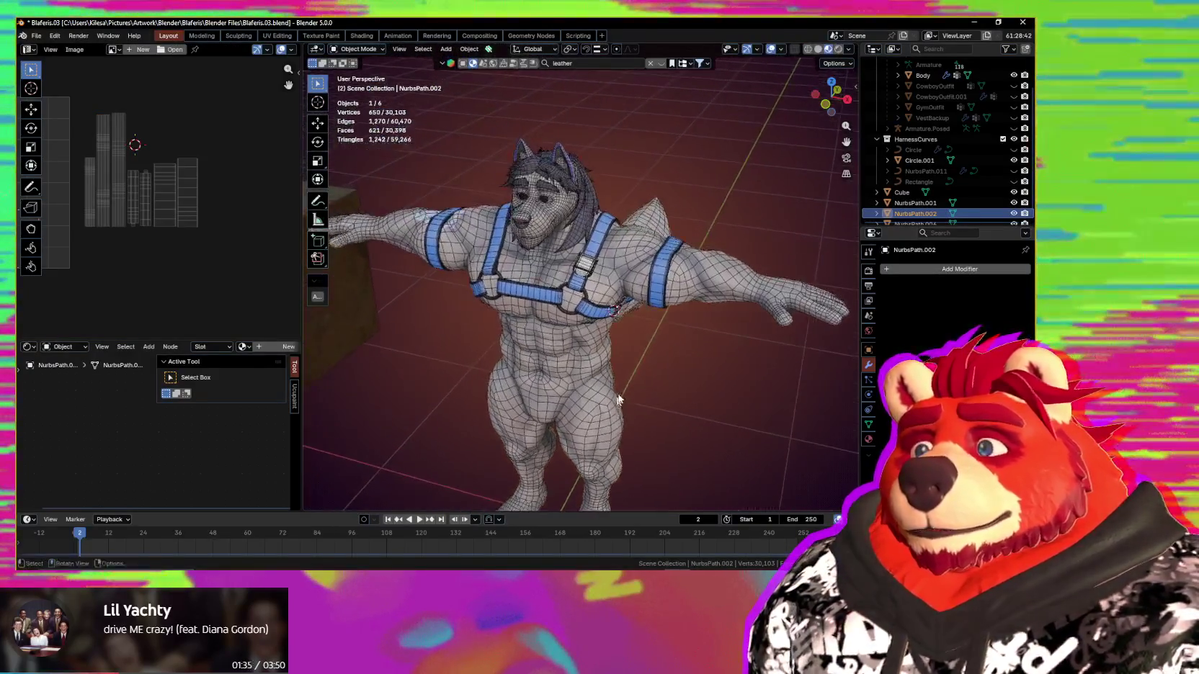
scroll(617, 398, up, 4)
scroll(588, 349, up, 3)
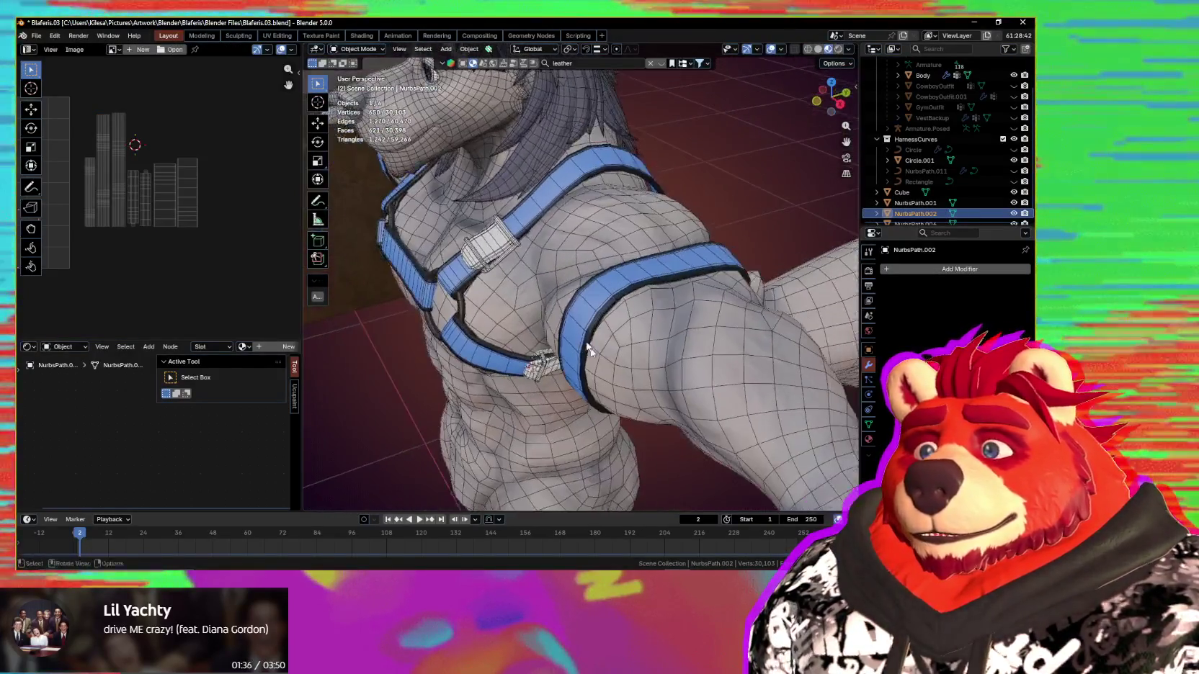
click(501, 247)
middle_drag(501, 247, 520, 258)
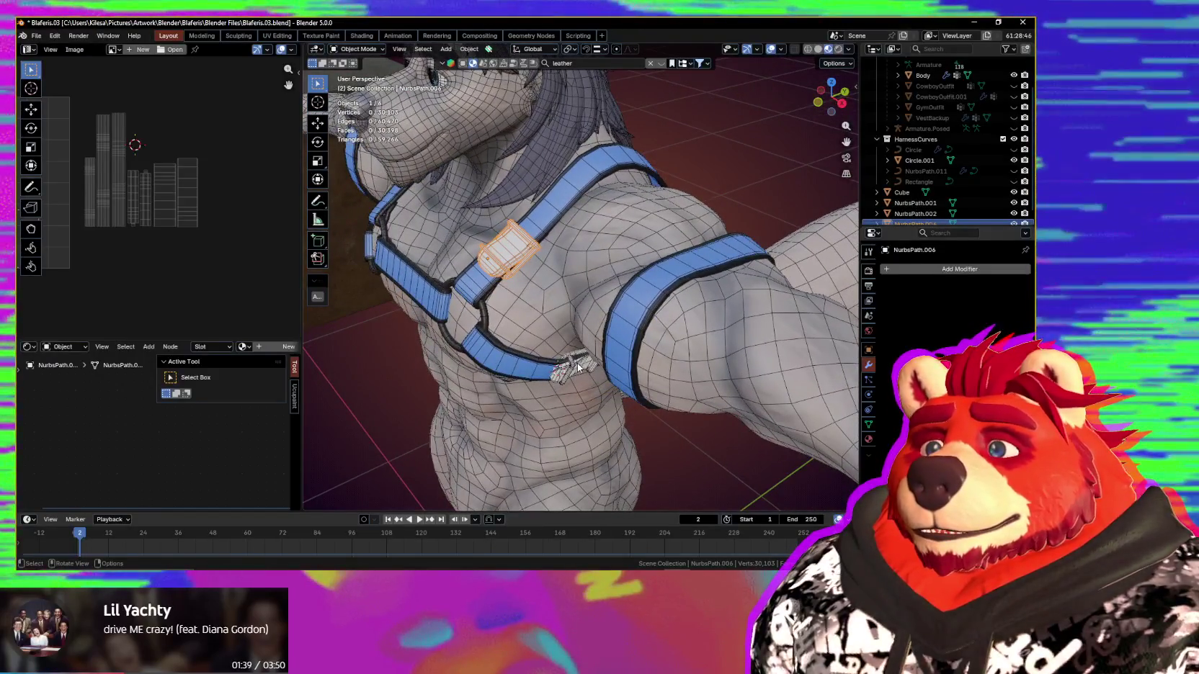
Step: Select the lower buckle, then the upper one, and apply Link Object Data
click(580, 368)
middle_drag(580, 368, 573, 307)
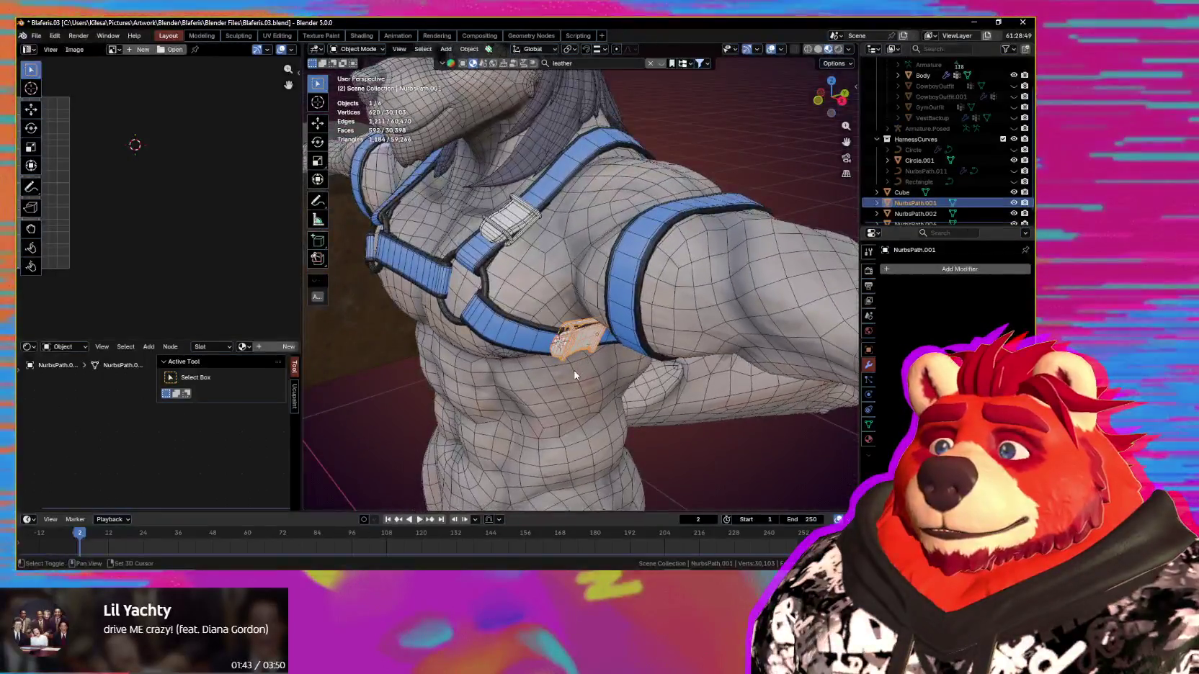
shift+click(528, 225)
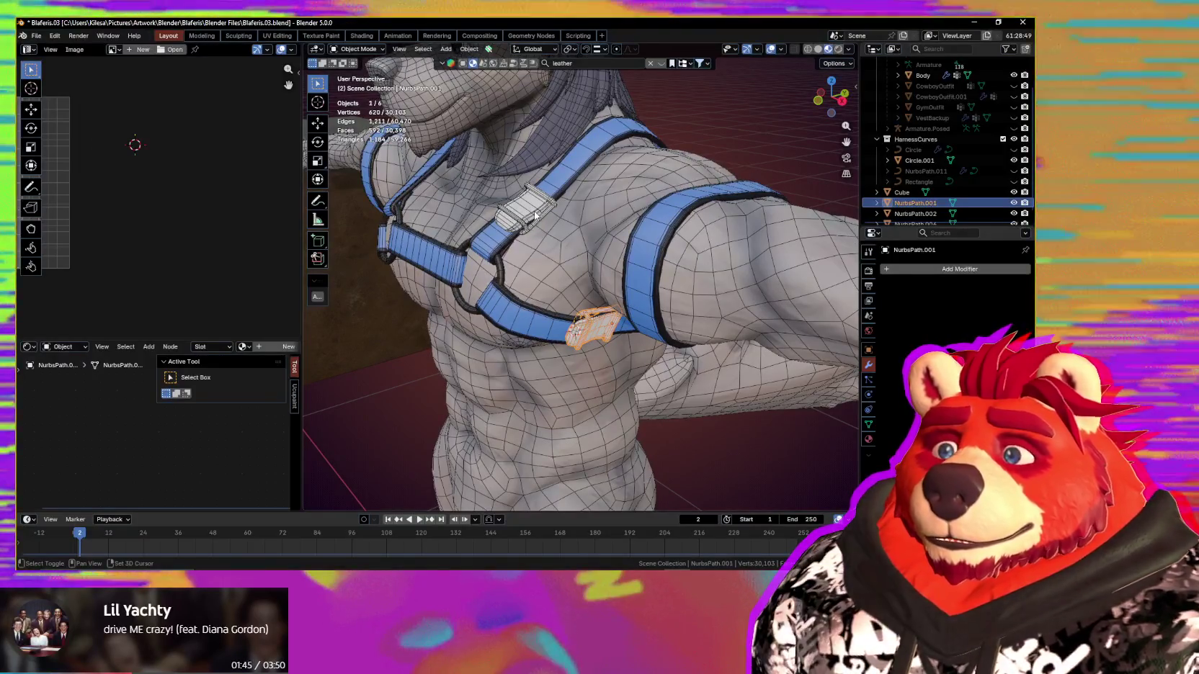
key(ctrl+l)
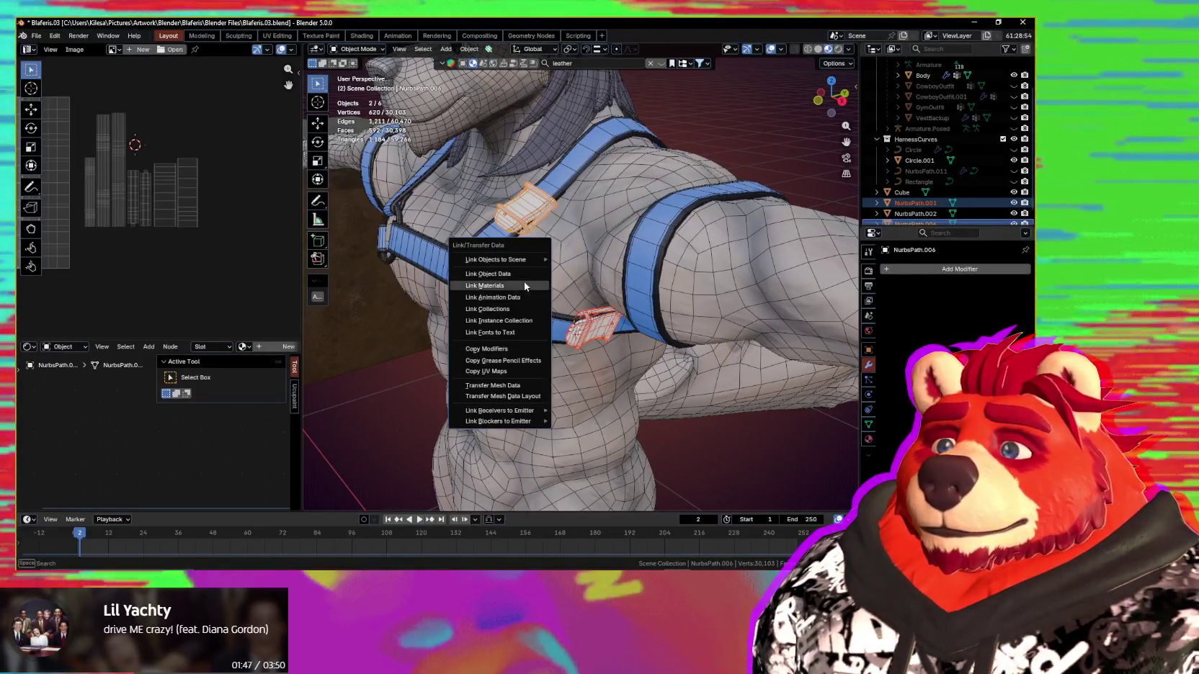
click(522, 274)
mouse_move(585, 303)
middle_down()
mouse_move(611, 278)
mouse_move(599, 284)
middle_up()
scroll(625, 267, up, 4)
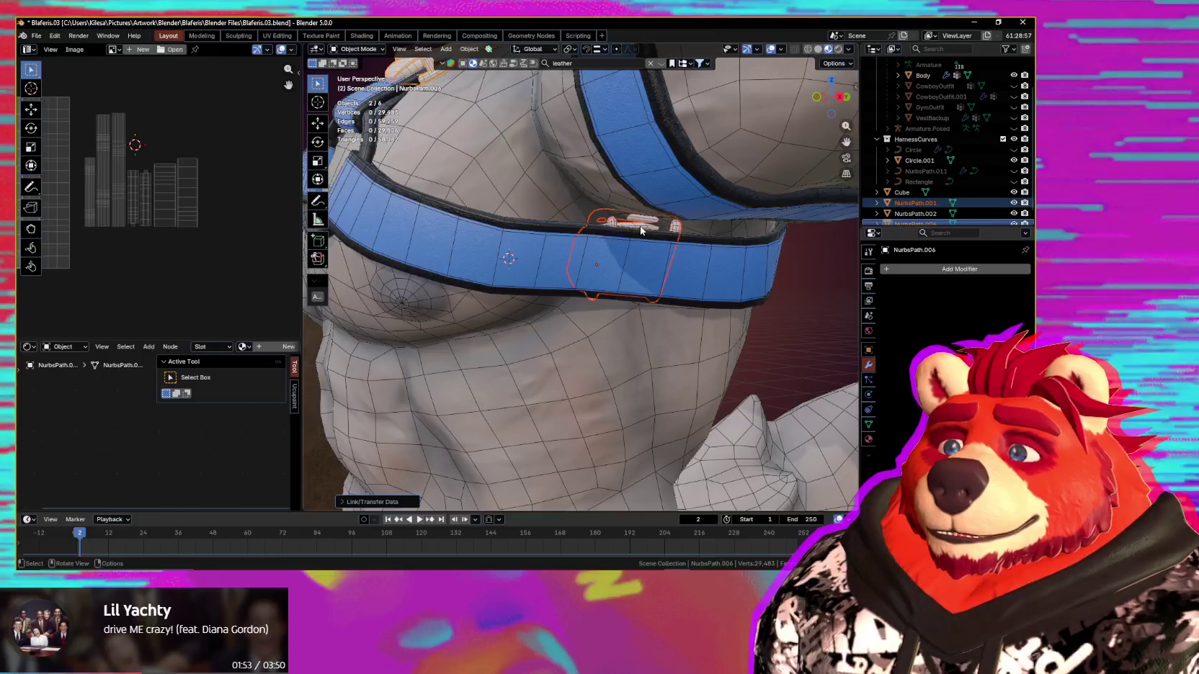
Step: Select the lower buckle and move it toward the chest band near the right ring
click(639, 231)
click(640, 226)
mouse_move(640, 226)
middle_down()
mouse_move(625, 245)
mouse_move(684, 241)
mouse_move(663, 270)
middle_up()
key(g)
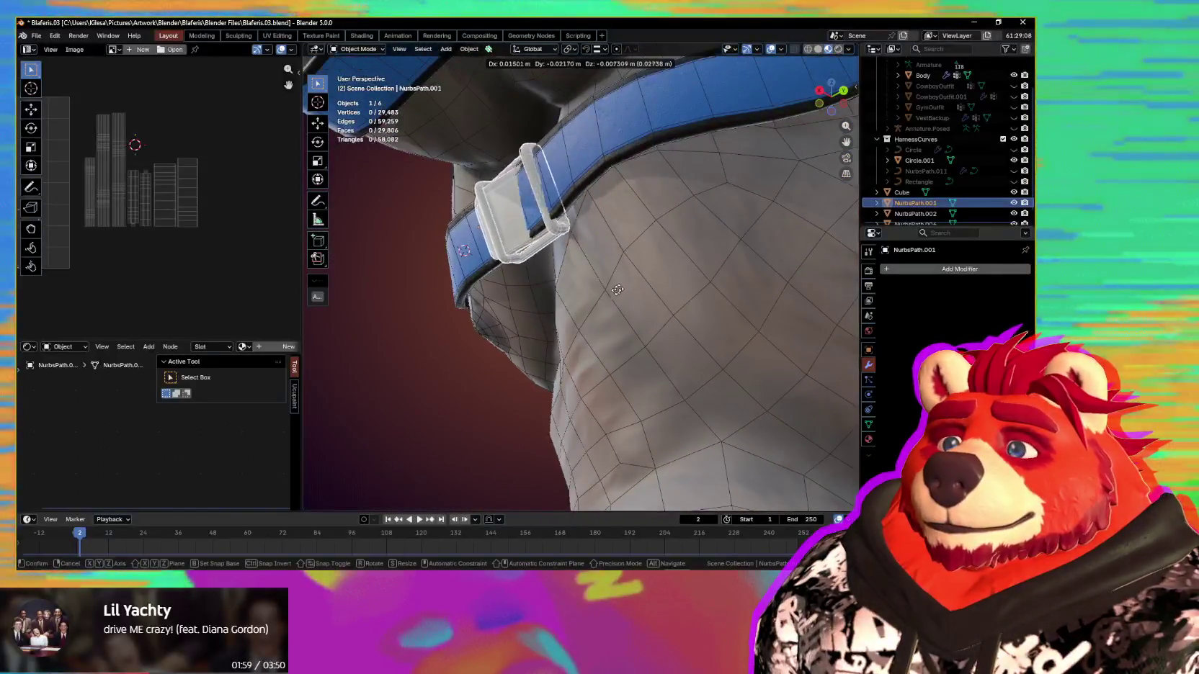
click(589, 306)
middle_drag(660, 339, 732, 378)
key(g)
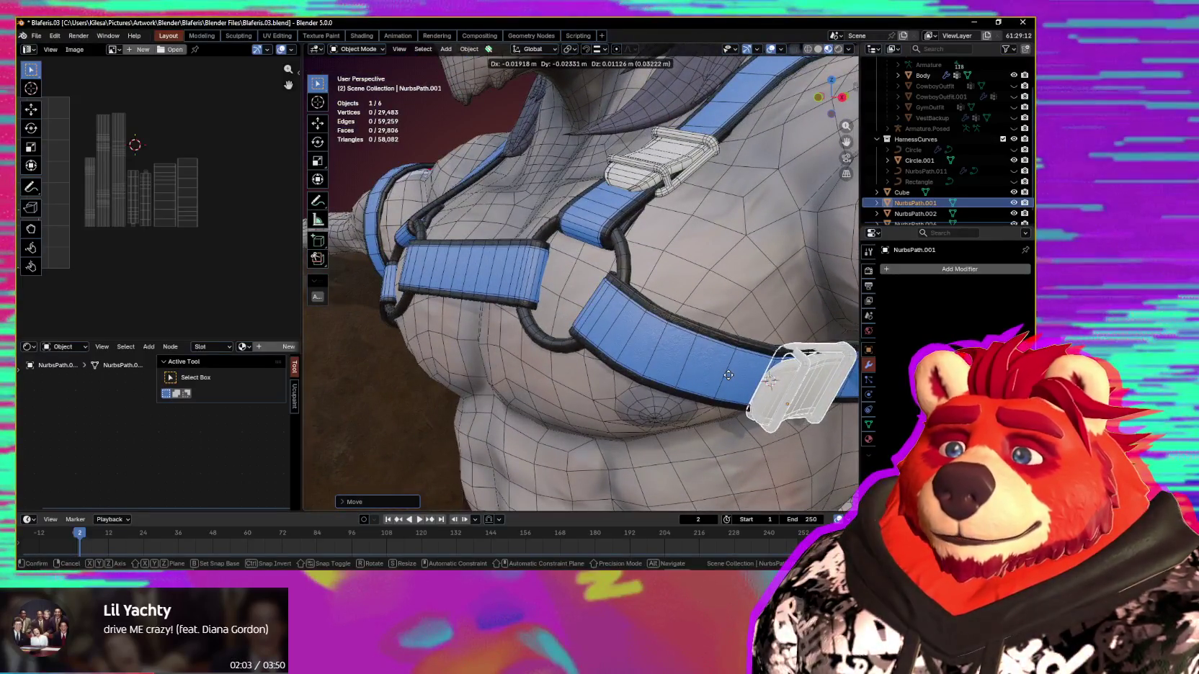
click(847, 398)
middle_drag(847, 397, 671, 304)
Step: Fine-tune the buckle snugly onto the chest band, then view the whole harnessed model
key(g)
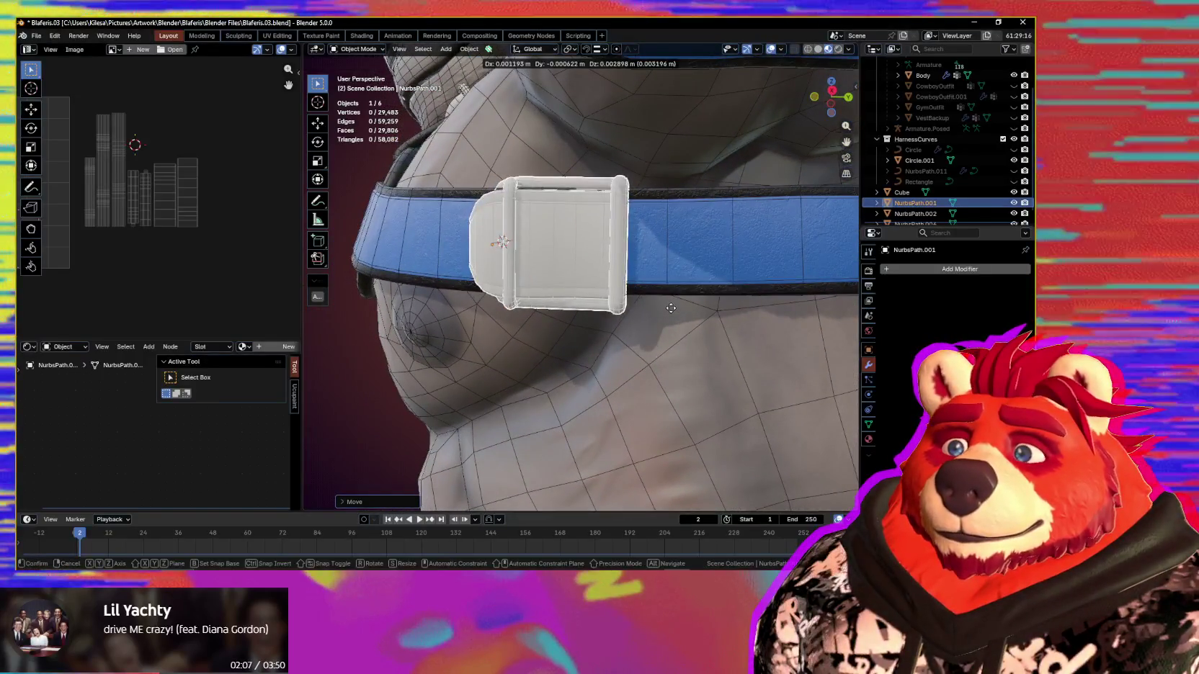
middle_drag(618, 273, 668, 363)
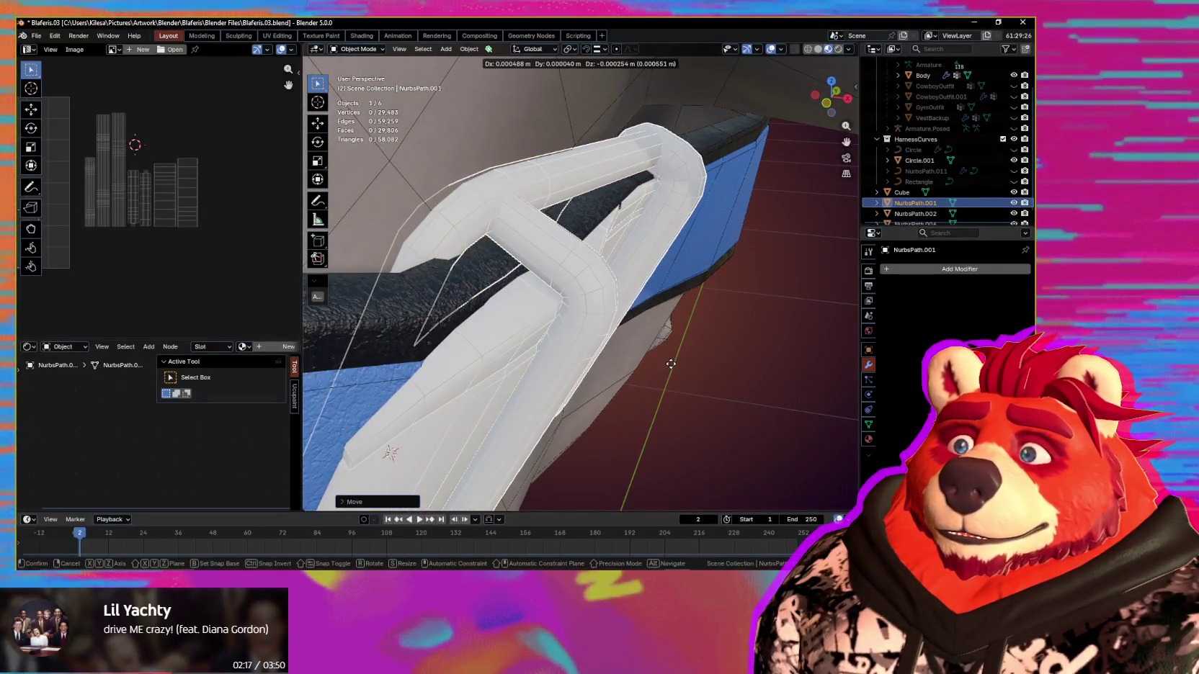
mouse_move(673, 364)
middle_down()
mouse_move(650, 370)
mouse_move(695, 318)
middle_up()
click(648, 372)
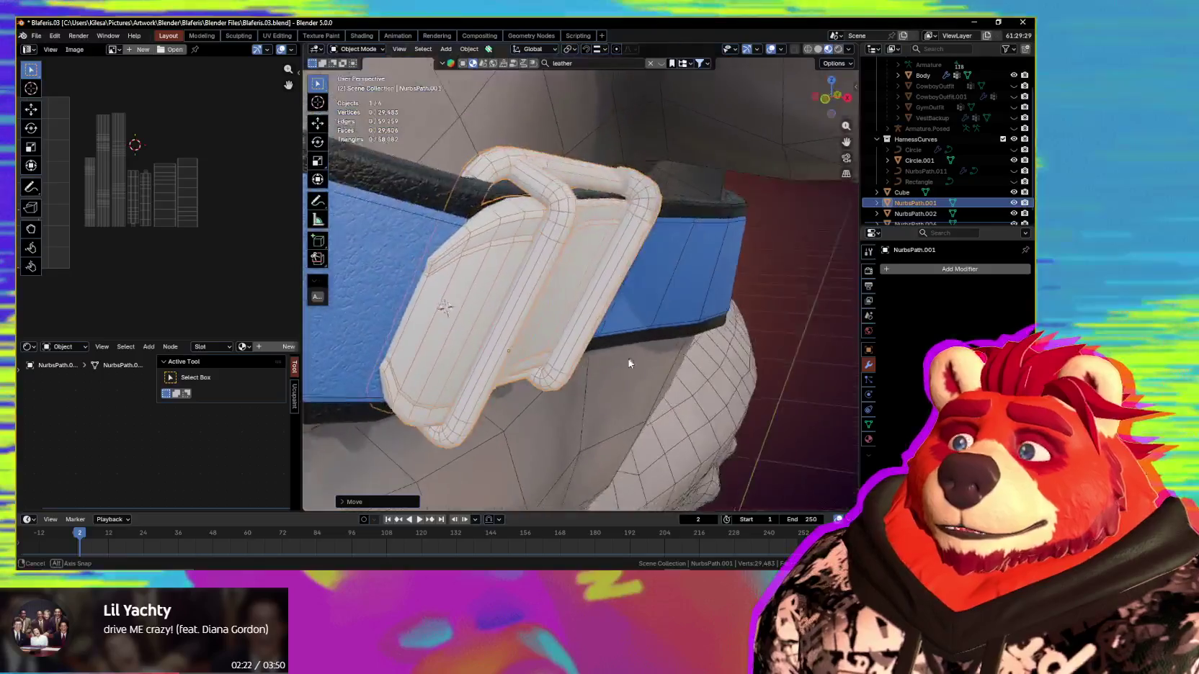
middle_drag(694, 318, 678, 337)
key(g)
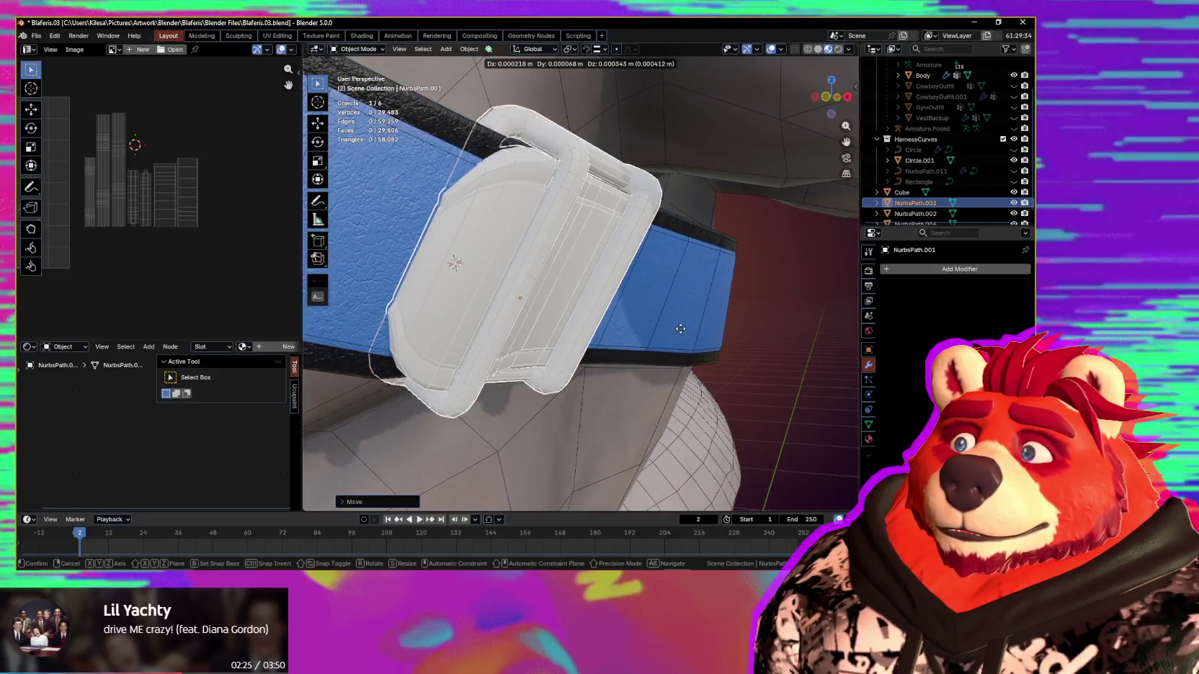
click(666, 352)
mouse_move(664, 351)
middle_down()
mouse_move(652, 314)
mouse_move(668, 428)
mouse_move(654, 389)
mouse_move(594, 362)
middle_up()
scroll(644, 315, down, 5)
scroll(623, 397, down, 4)
scroll(616, 418, down, 3)
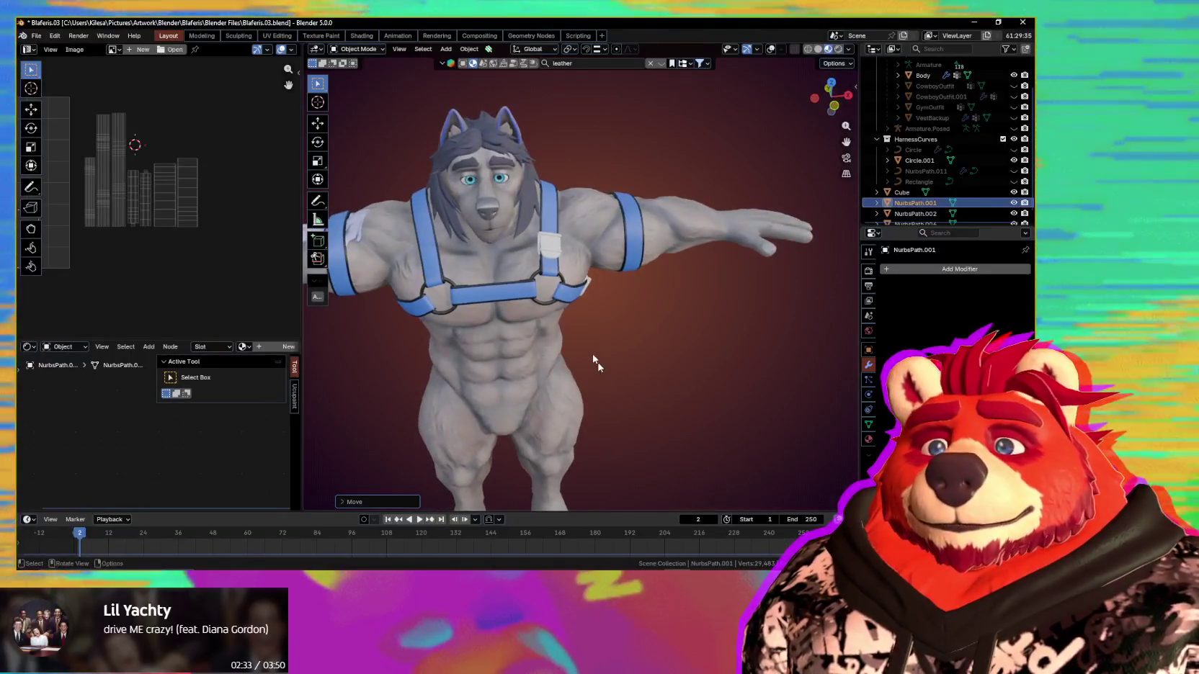
mouse_move(542, 294)
middle_down()
mouse_move(516, 296)
mouse_move(553, 312)
mouse_move(574, 183)
middle_up()
Step: Give the vertical-strap buckle a Mirror modifier with Circle.001 as its mirror object
scroll(555, 312, up, 5)
key(shift+alt+z)
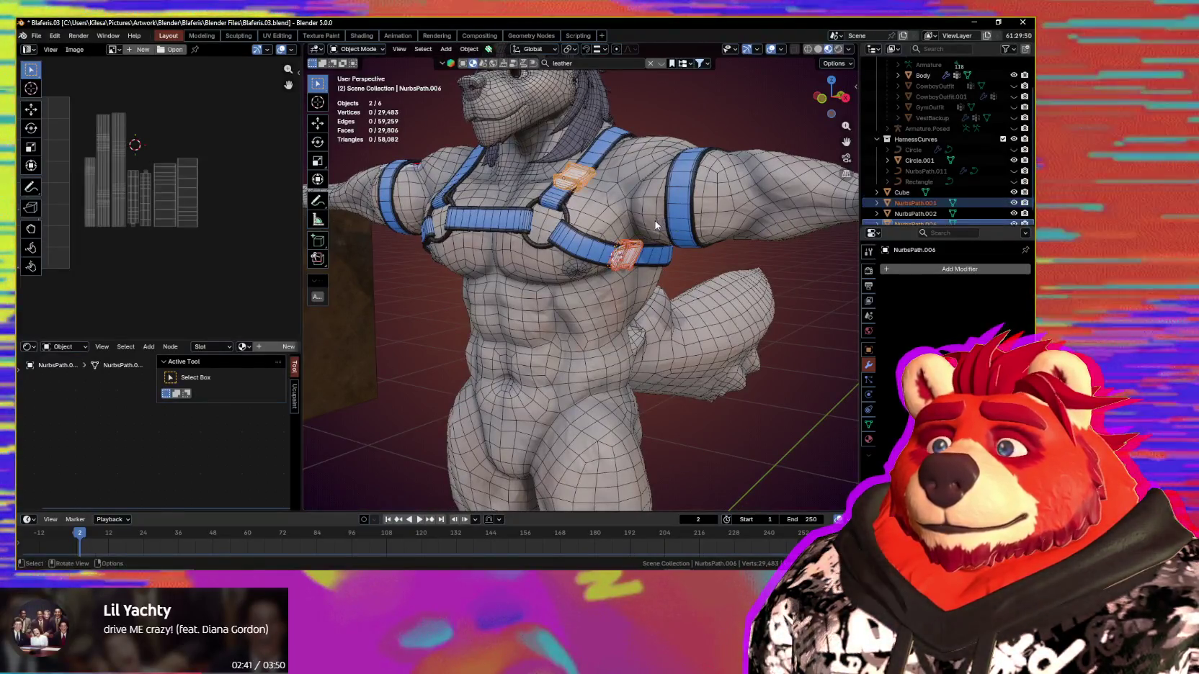
middle_drag(655, 220, 768, 285)
shift+click(574, 183)
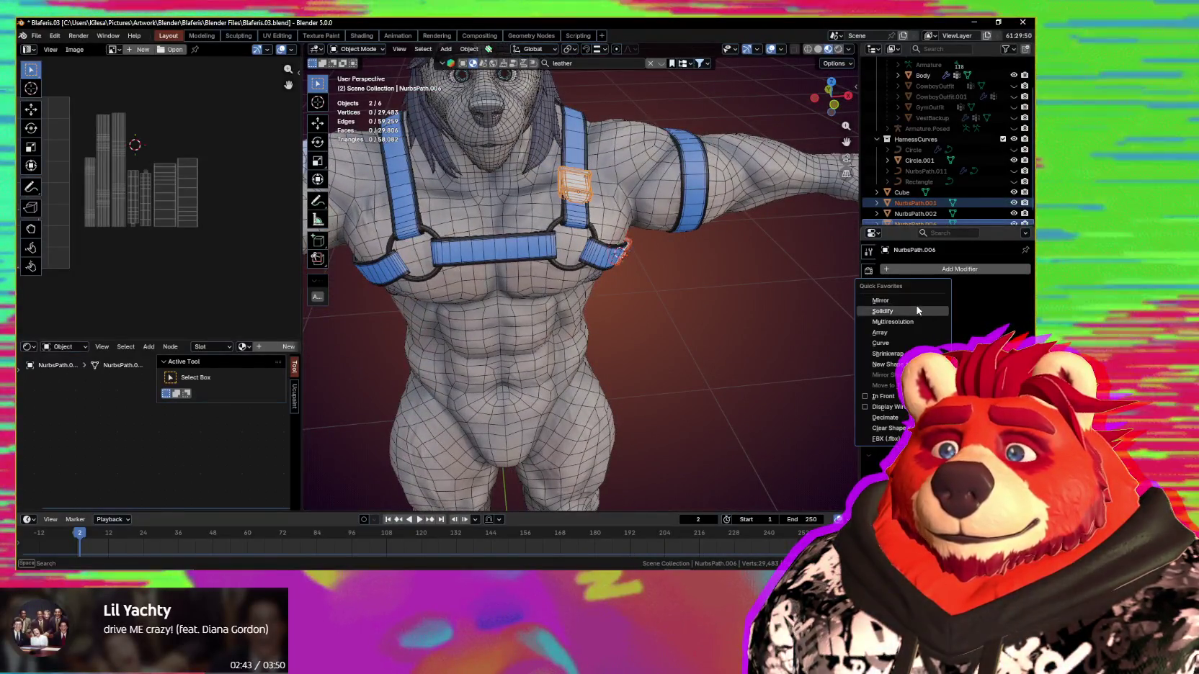
click(916, 304)
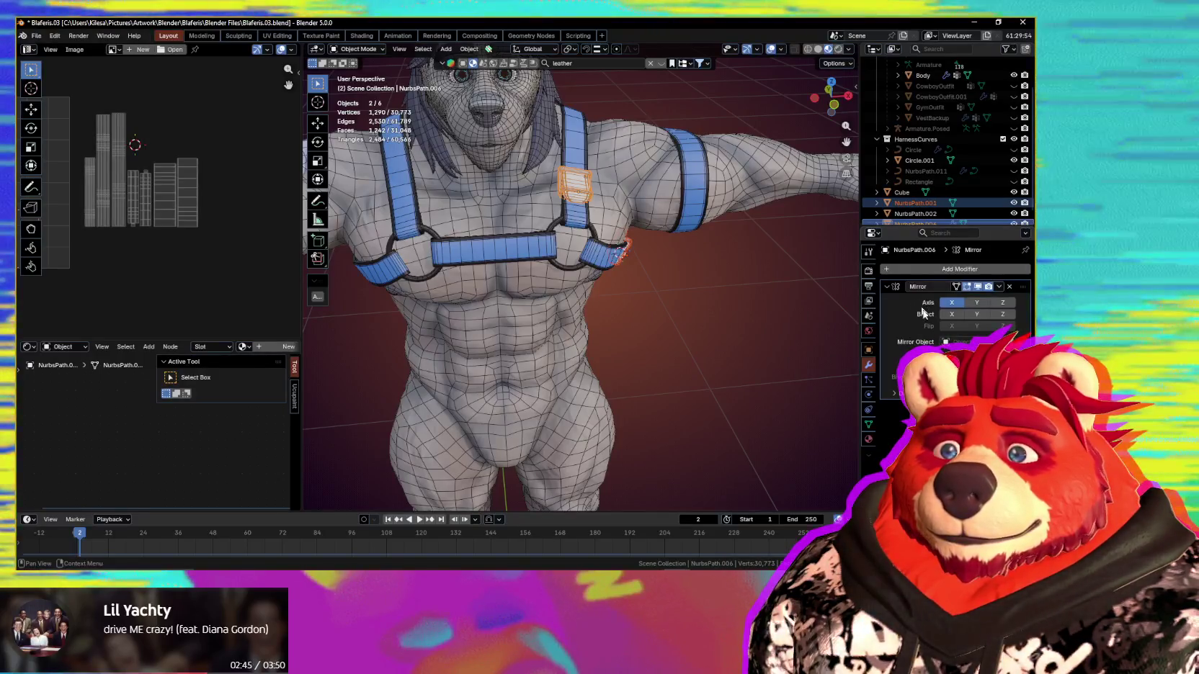
key(e)
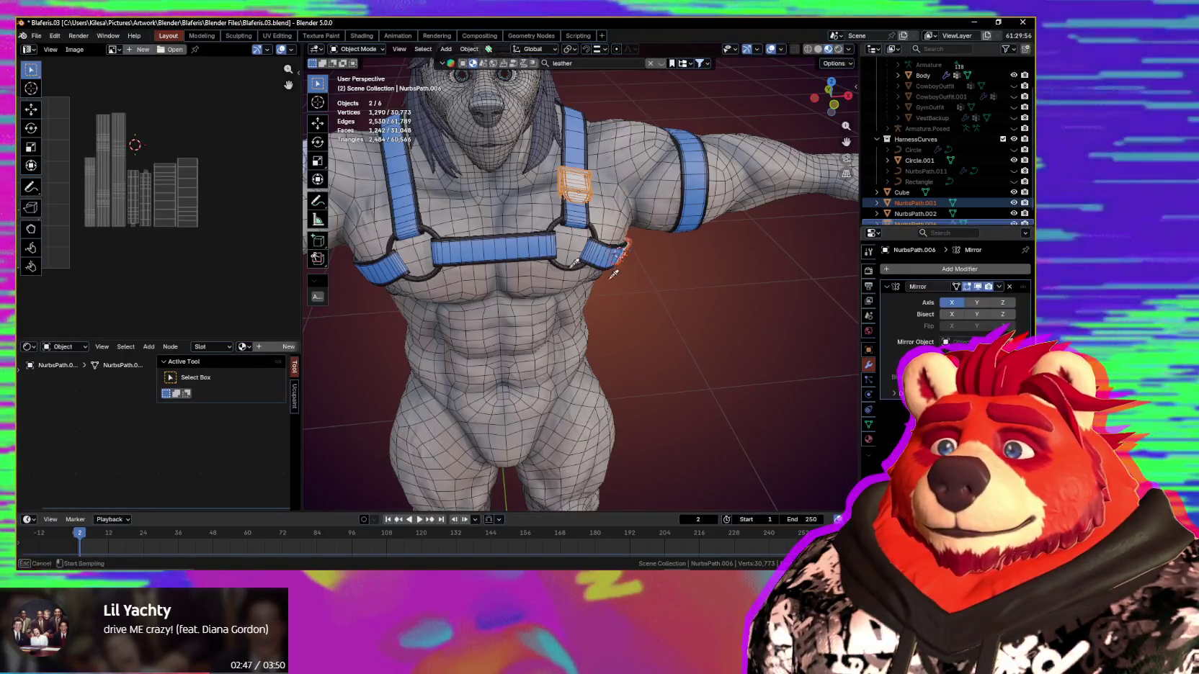
click(733, 308)
mouse_move(716, 300)
middle_down()
mouse_move(684, 296)
mouse_move(631, 260)
middle_up()
Step: Mirror the lower chest-band buckle across Circle.001 with Quick Favorites
click(631, 259)
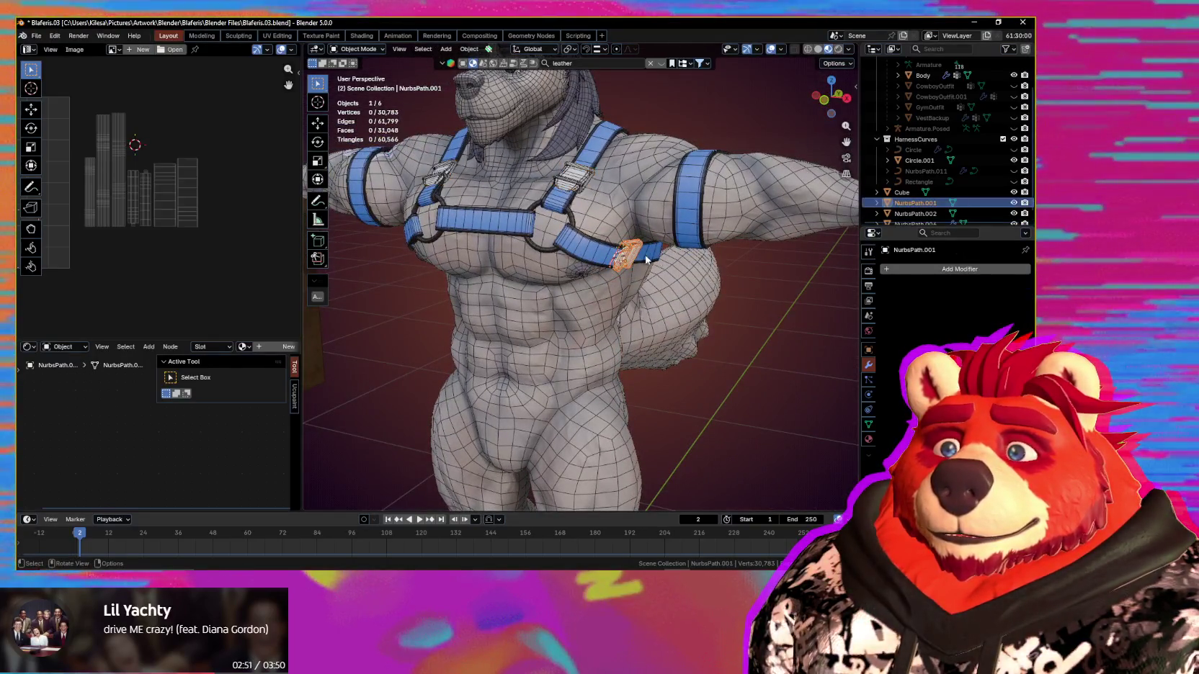
key(q)
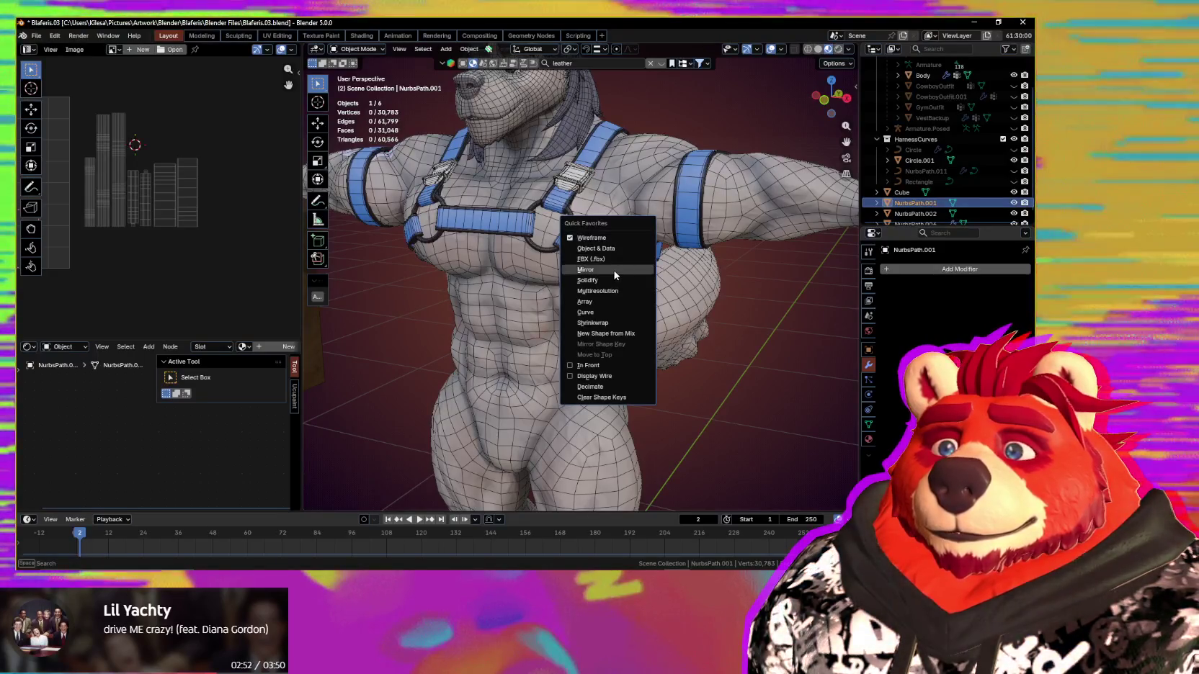
key(Return)
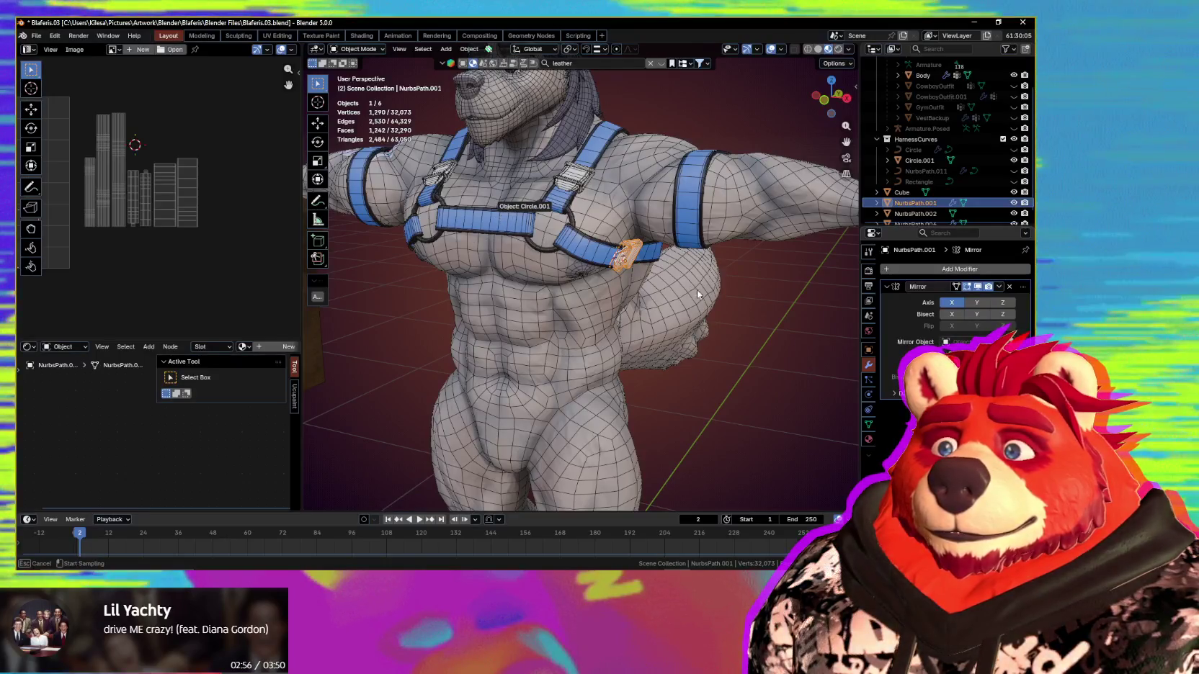
mouse_move(697, 289)
middle_down()
mouse_move(616, 286)
mouse_move(653, 276)
mouse_move(496, 312)
mouse_move(645, 314)
mouse_move(693, 334)
mouse_move(556, 317)
mouse_move(555, 296)
mouse_move(621, 314)
mouse_move(607, 345)
mouse_move(598, 340)
middle_up()
scroll(652, 276, down, 3)
Step: Slide the small cube below the character's feet further out along Y
scroll(559, 298, up, 4)
scroll(597, 340, down, 2)
scroll(626, 250, down, 2)
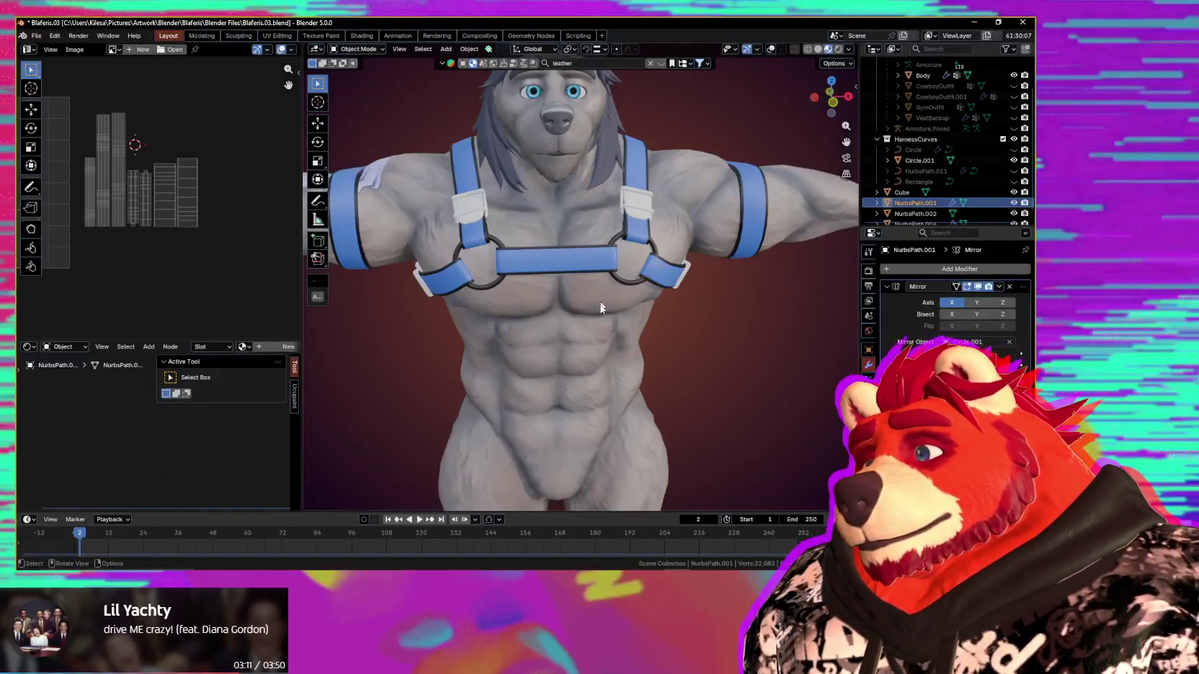
scroll(690, 357, down, 2)
scroll(691, 356, down, 3)
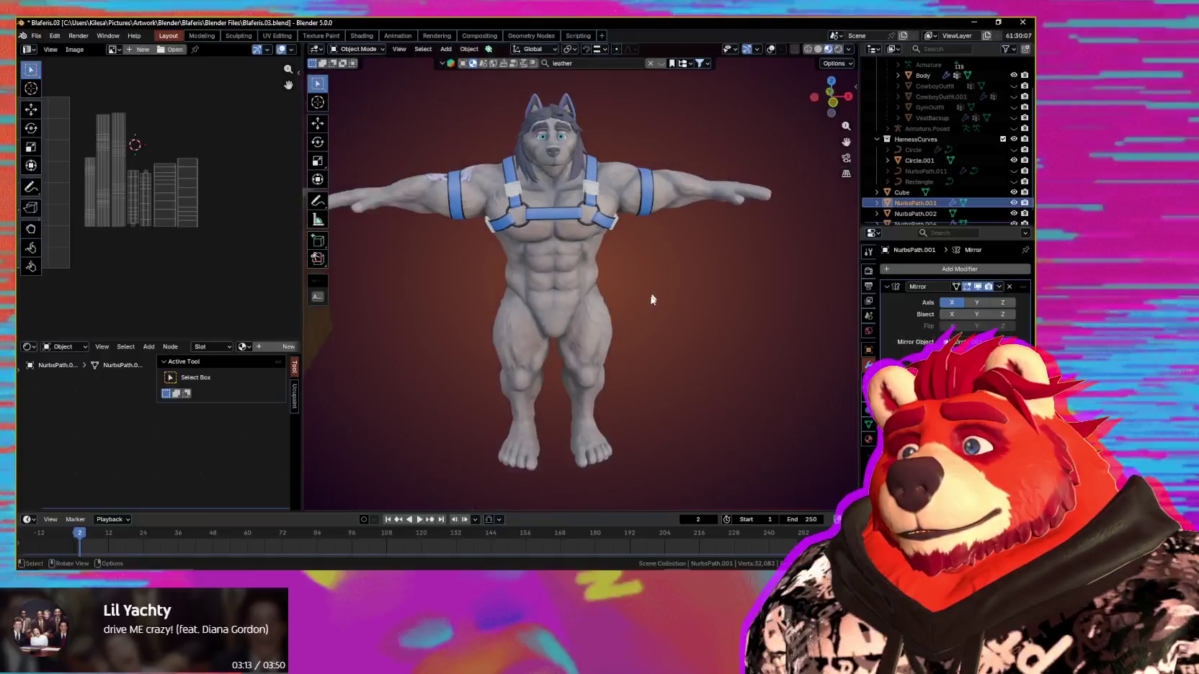
mouse_move(649, 365)
shift+middle_down()
mouse_move(646, 209)
mouse_move(640, 351)
shift+middle_up()
mouse_move(629, 314)
mouse_down()
mouse_move(517, 401)
mouse_move(565, 377)
mouse_up()
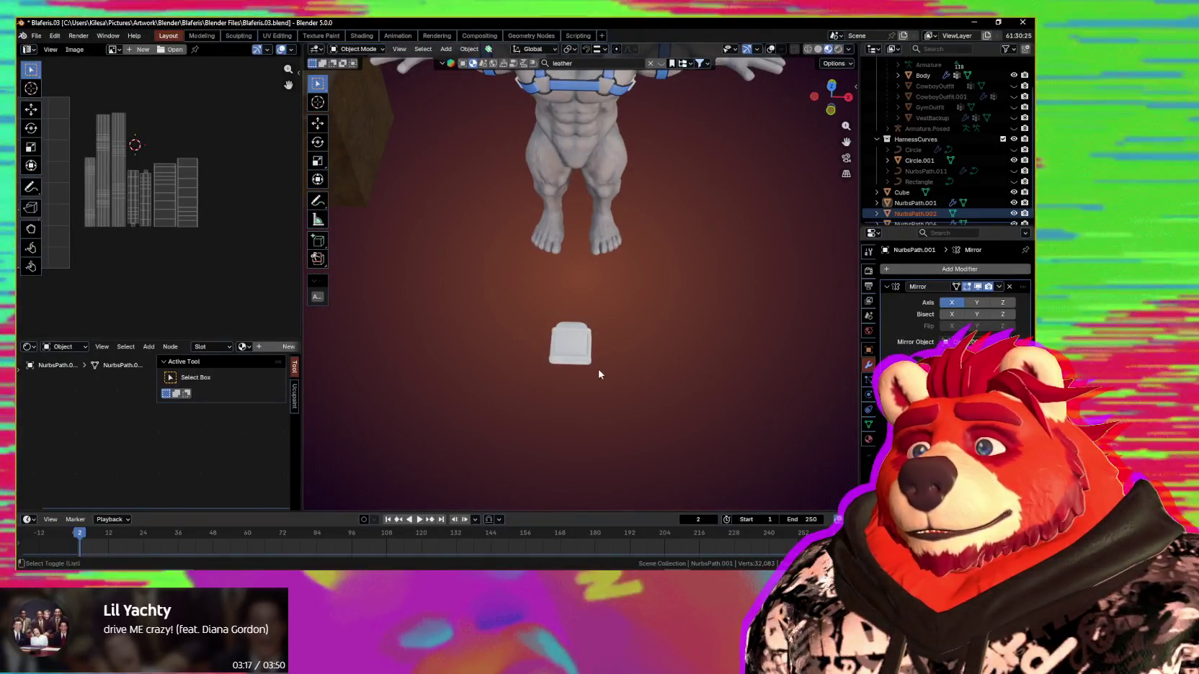
key(shift+alt+z)
middle_drag(600, 372, 645, 372)
key(g)
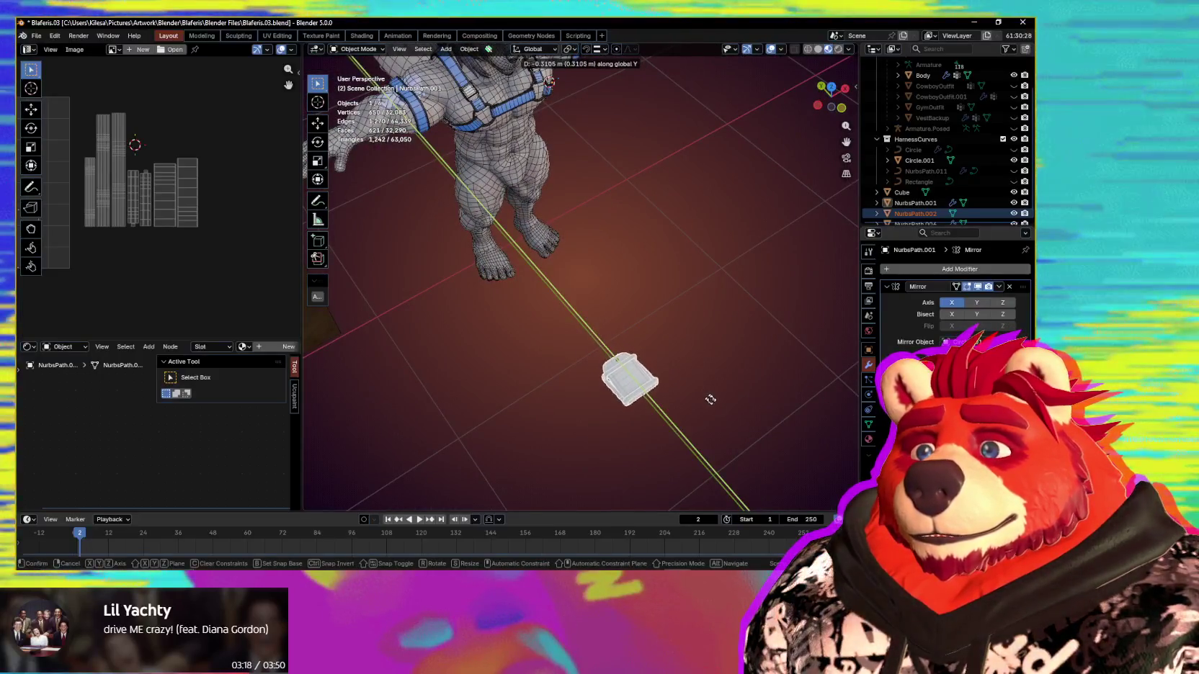
click(677, 348)
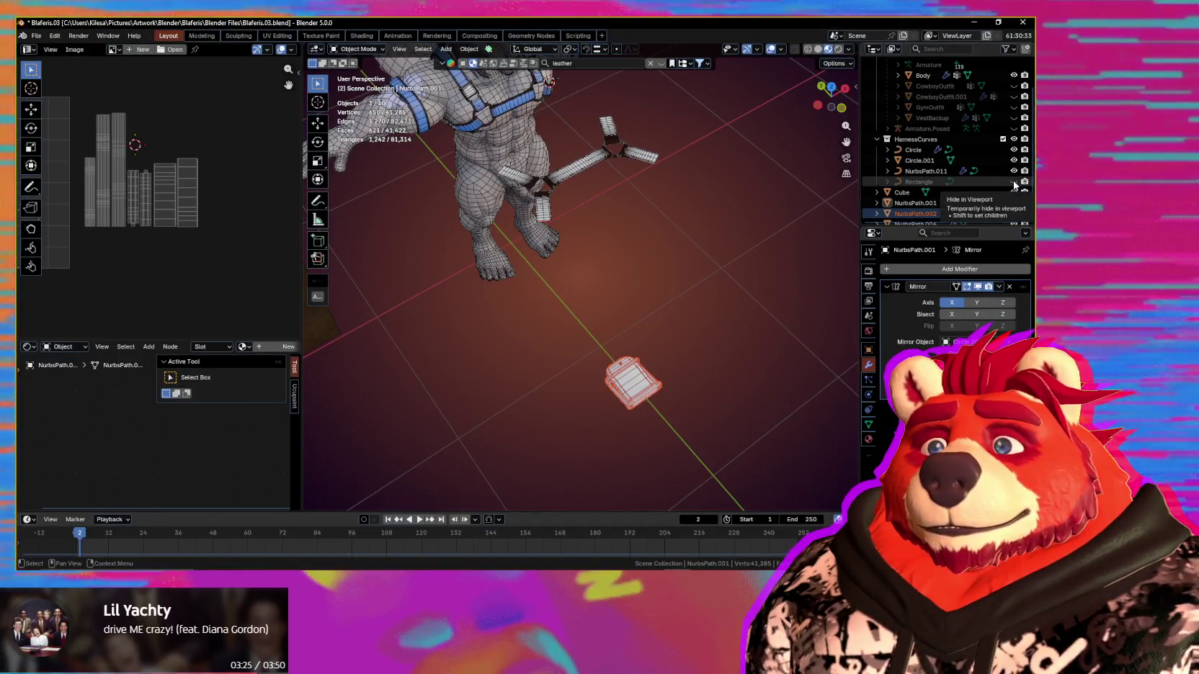
Step: Hide the Rectangle strip and select NurbsPath.011 together with the Circle ring
key(h)
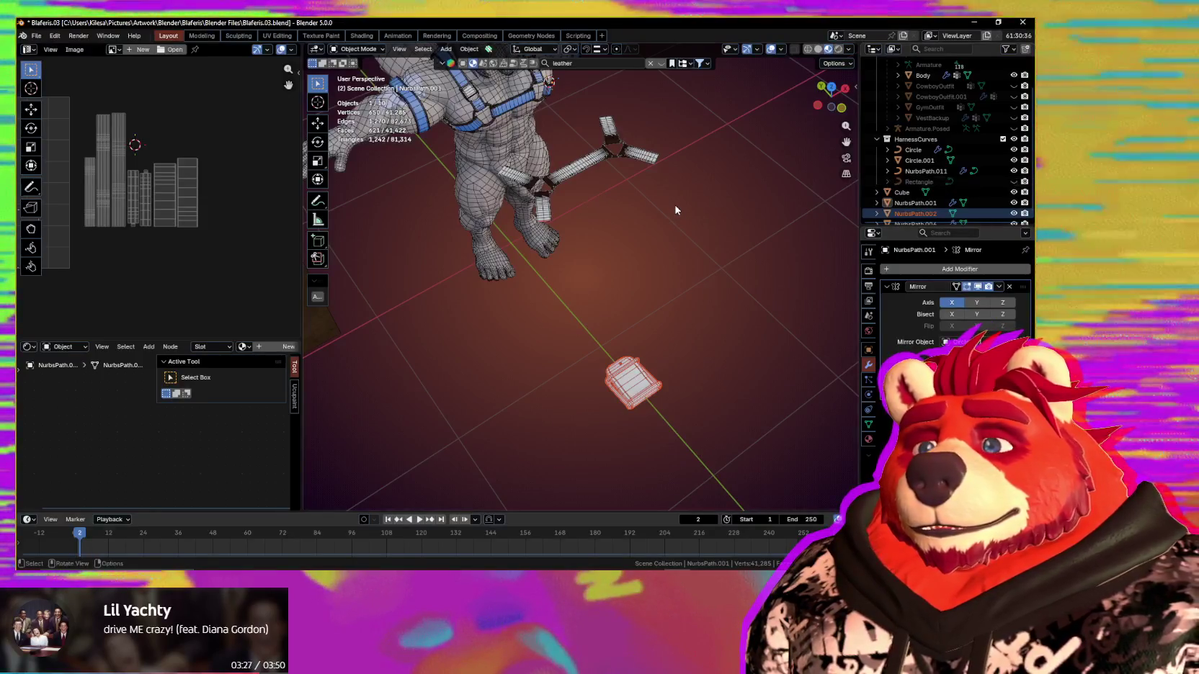
mouse_move(670, 214)
middle_down()
mouse_move(625, 288)
mouse_move(575, 310)
mouse_move(636, 297)
middle_up()
scroll(624, 292, up, 4)
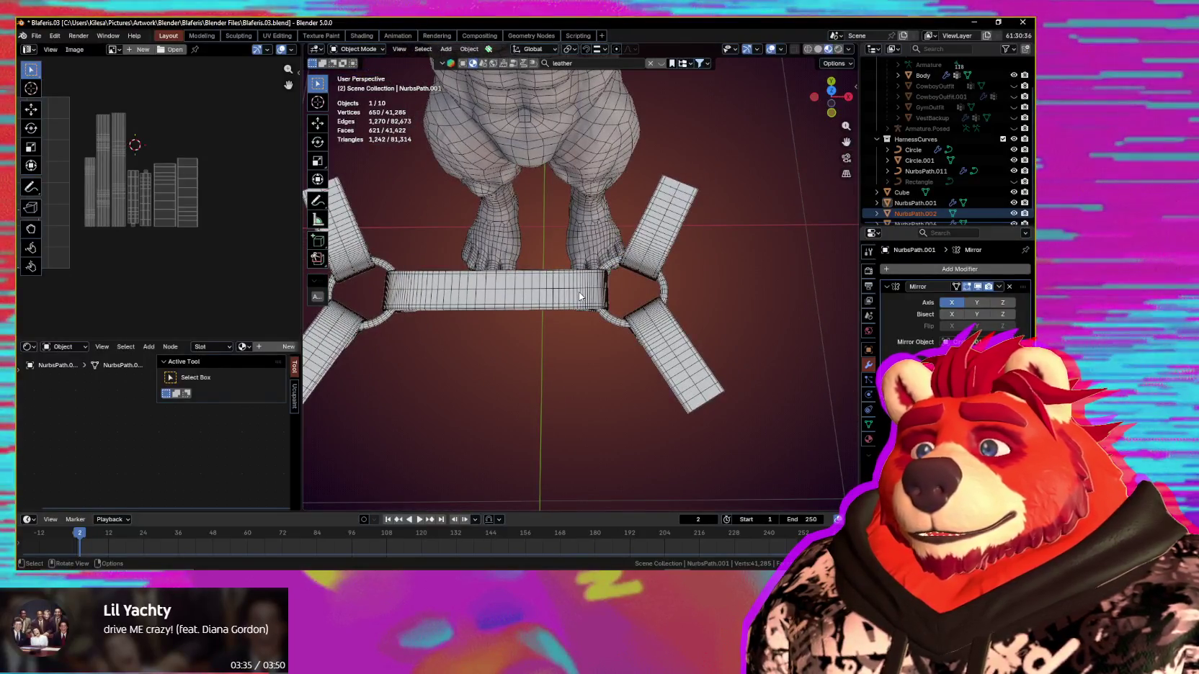
shift+click(611, 325)
shift+click(611, 325)
mouse_move(611, 324)
middle_down()
mouse_move(606, 231)
mouse_move(676, 281)
middle_up()
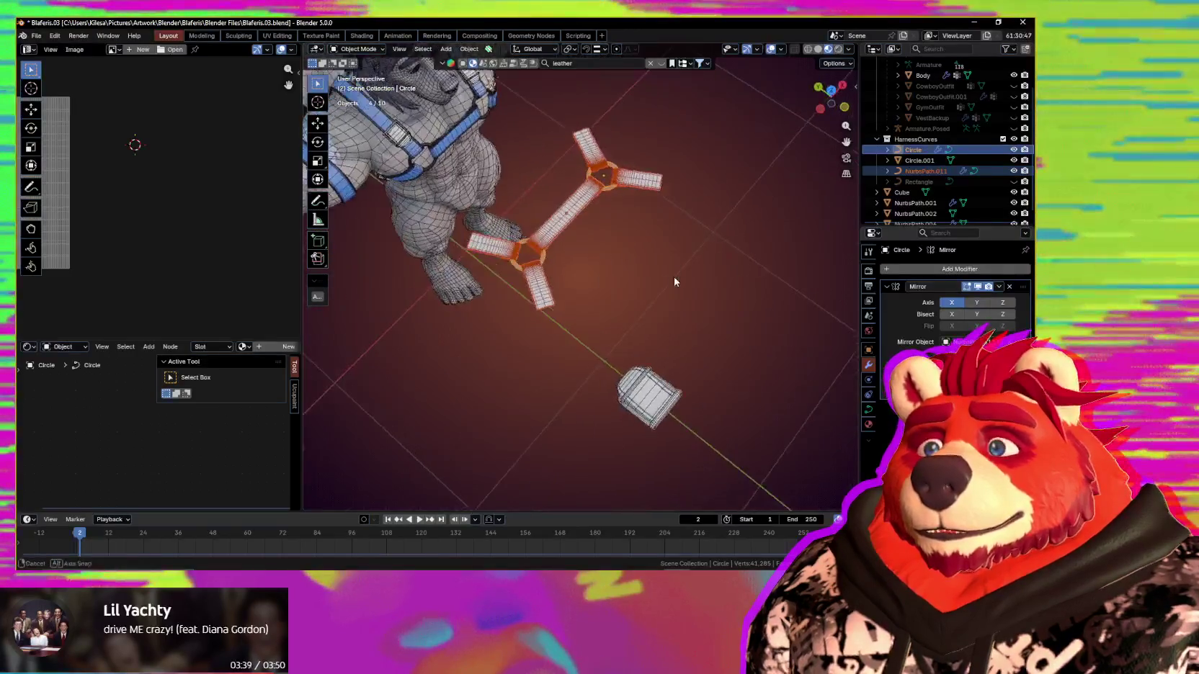
Step: Duplicate the ring and strap pieces and offset the copy along Y
key(shift+d)
key(y)
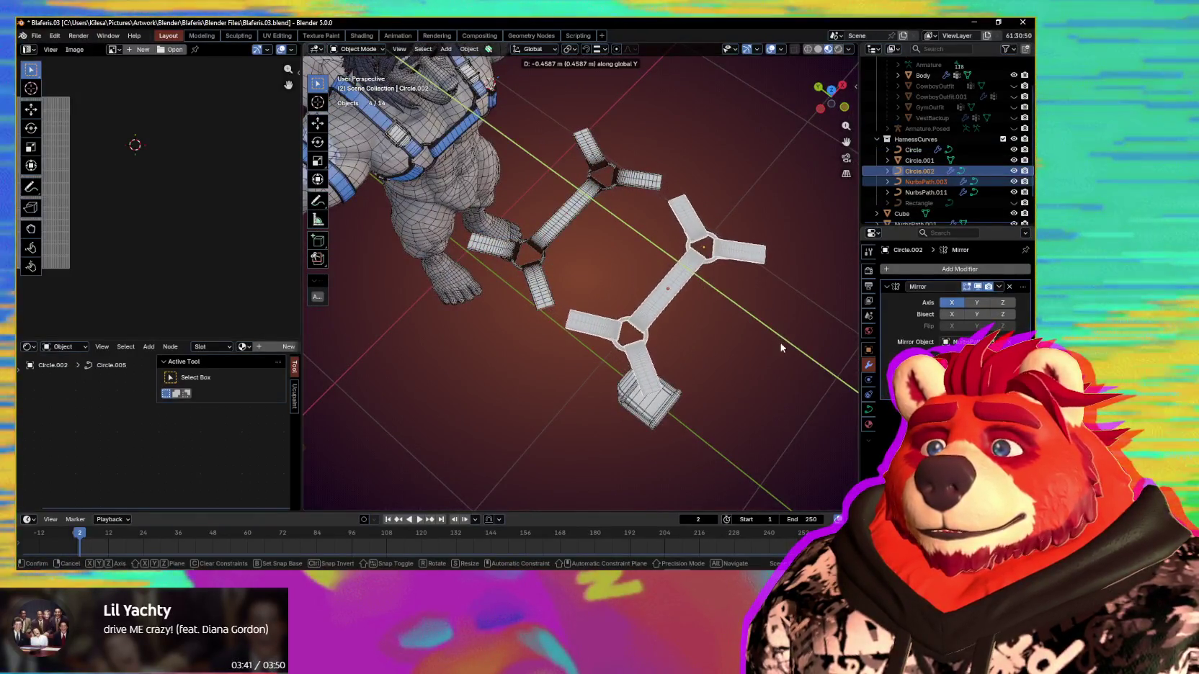
click(772, 333)
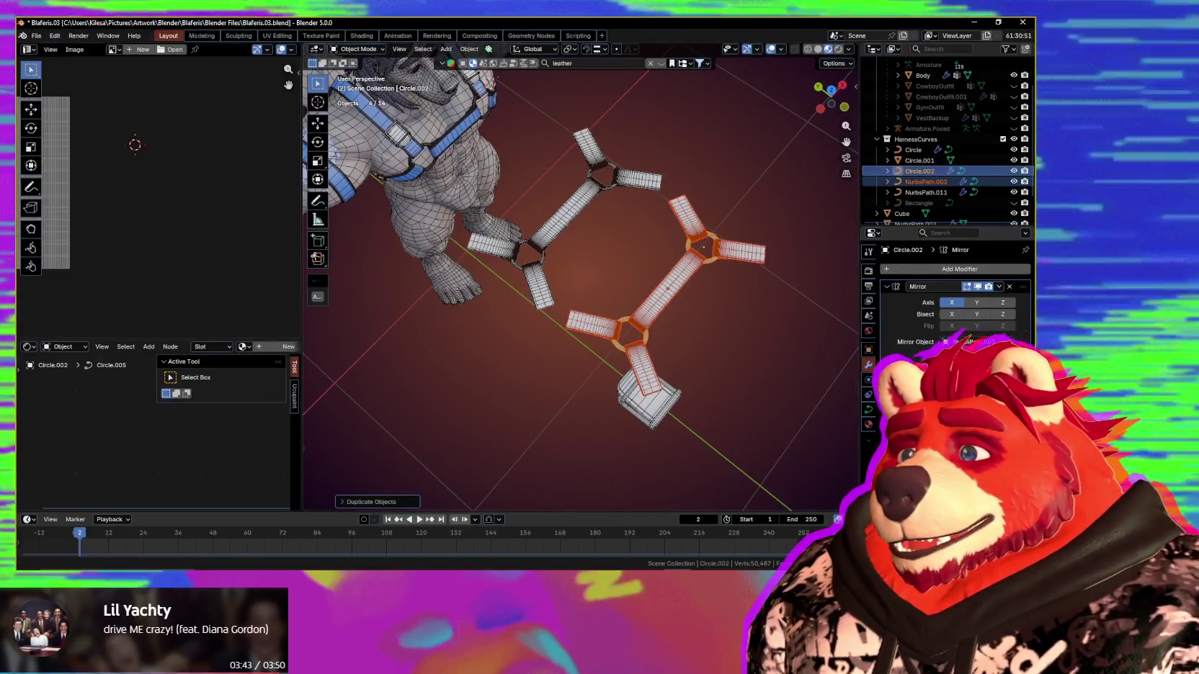
key(alt+Tab)
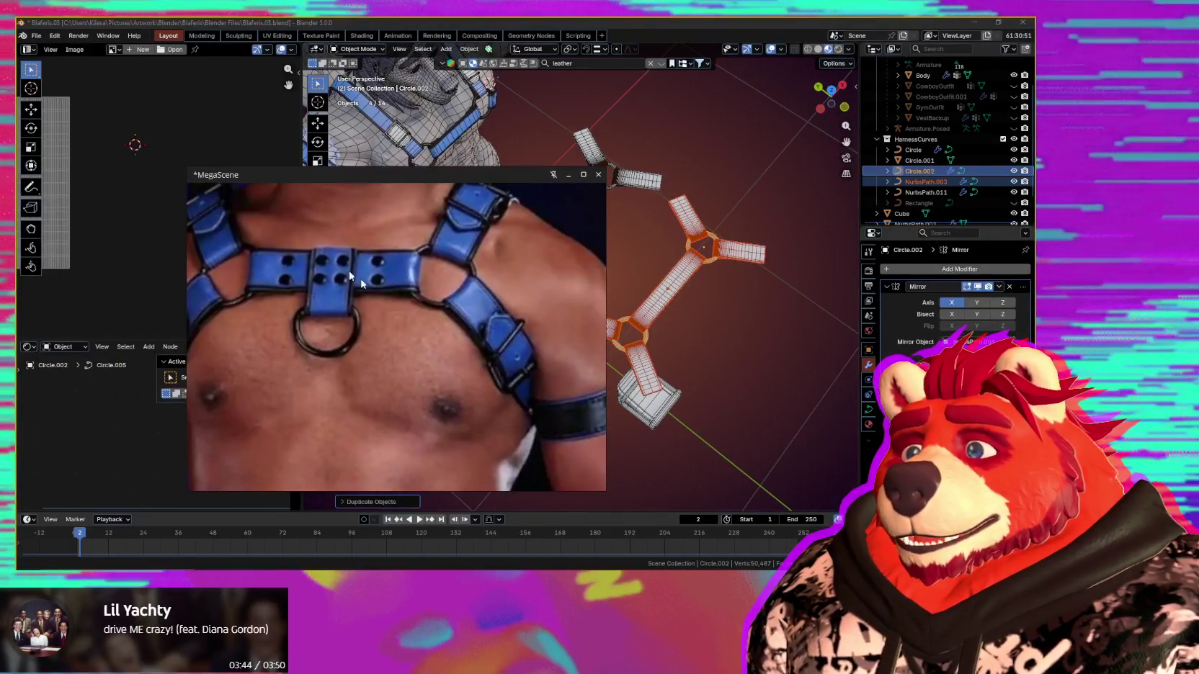
drag(454, 182, 0, 150)
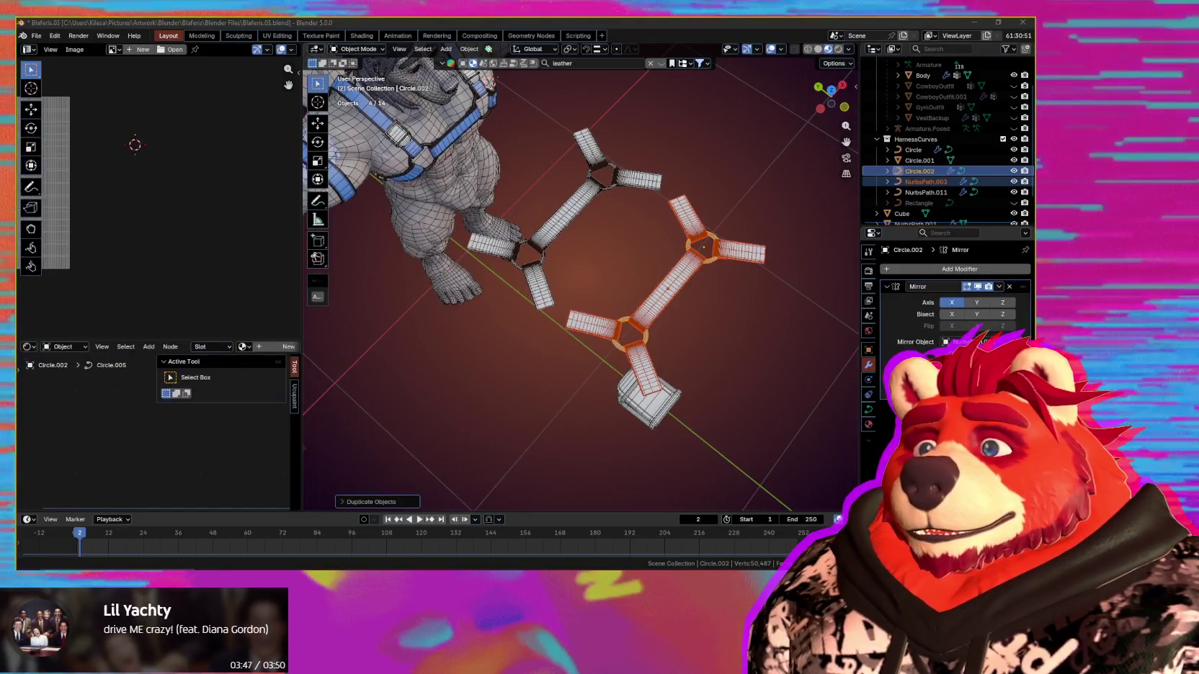
Step: Hide the original Circle and NurbsPath.011, then select the copied strap and ring
middle_drag(572, 261, 611, 153)
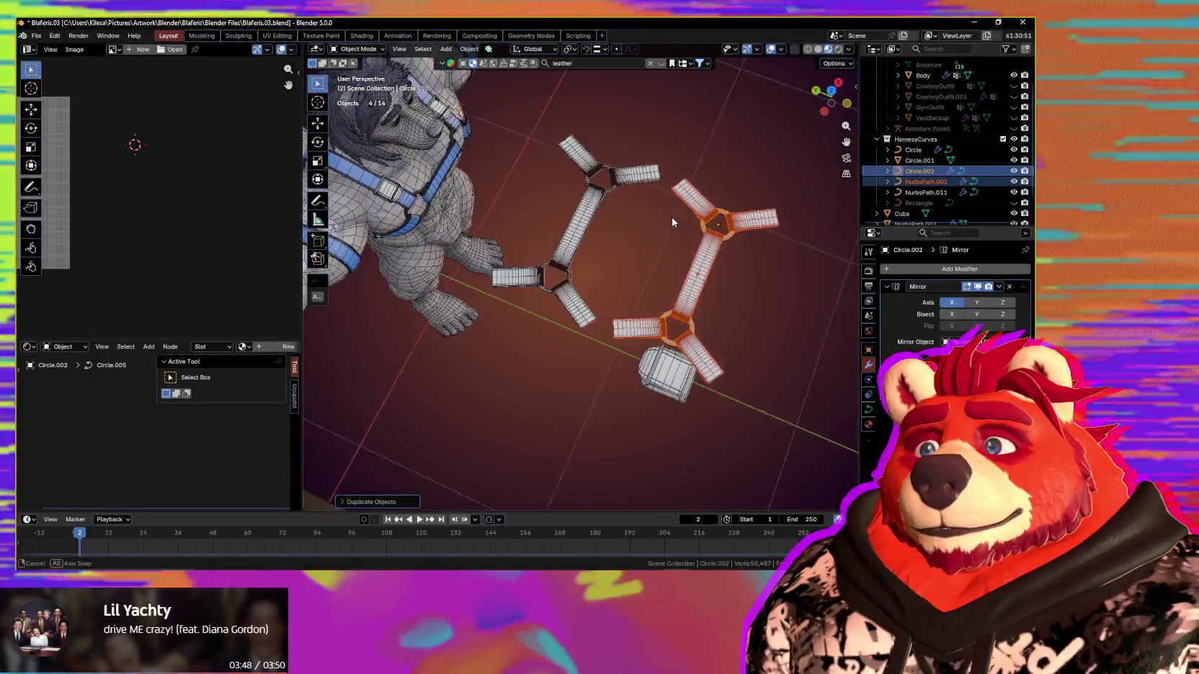
mouse_move(612, 144)
mouse_down()
mouse_move(556, 242)
mouse_move(656, 239)
mouse_up()
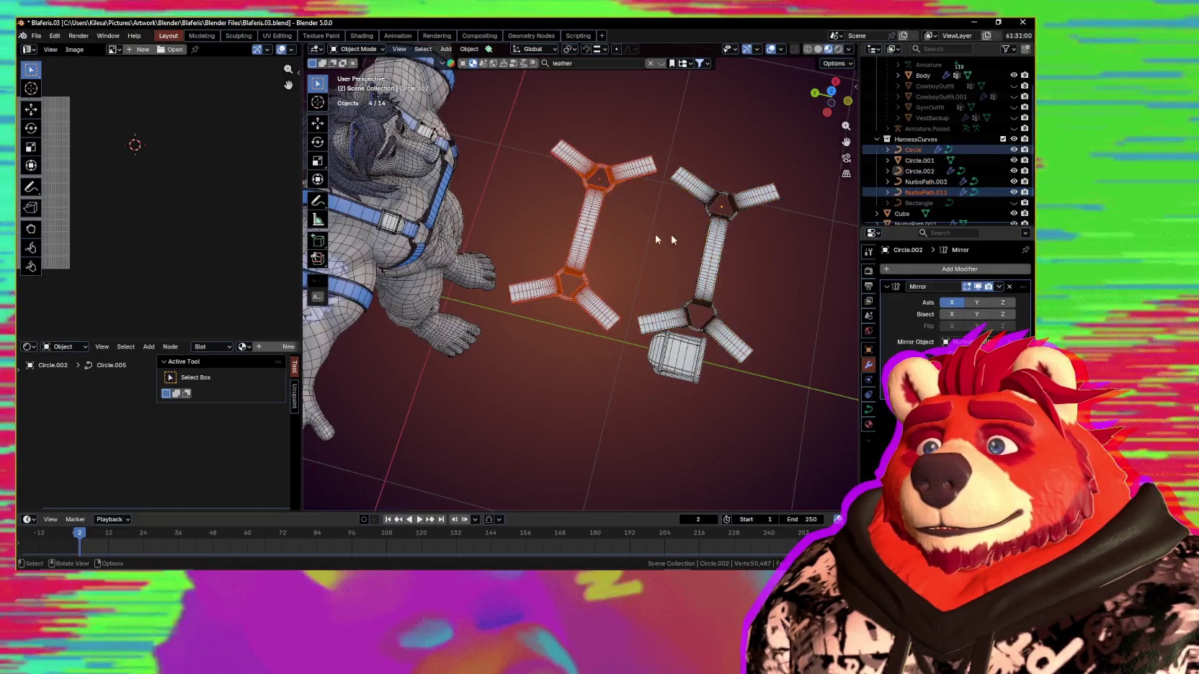
key(h)
mouse_move(721, 248)
middle_down()
mouse_move(677, 260)
mouse_move(562, 344)
middle_up()
scroll(677, 259, up, 3)
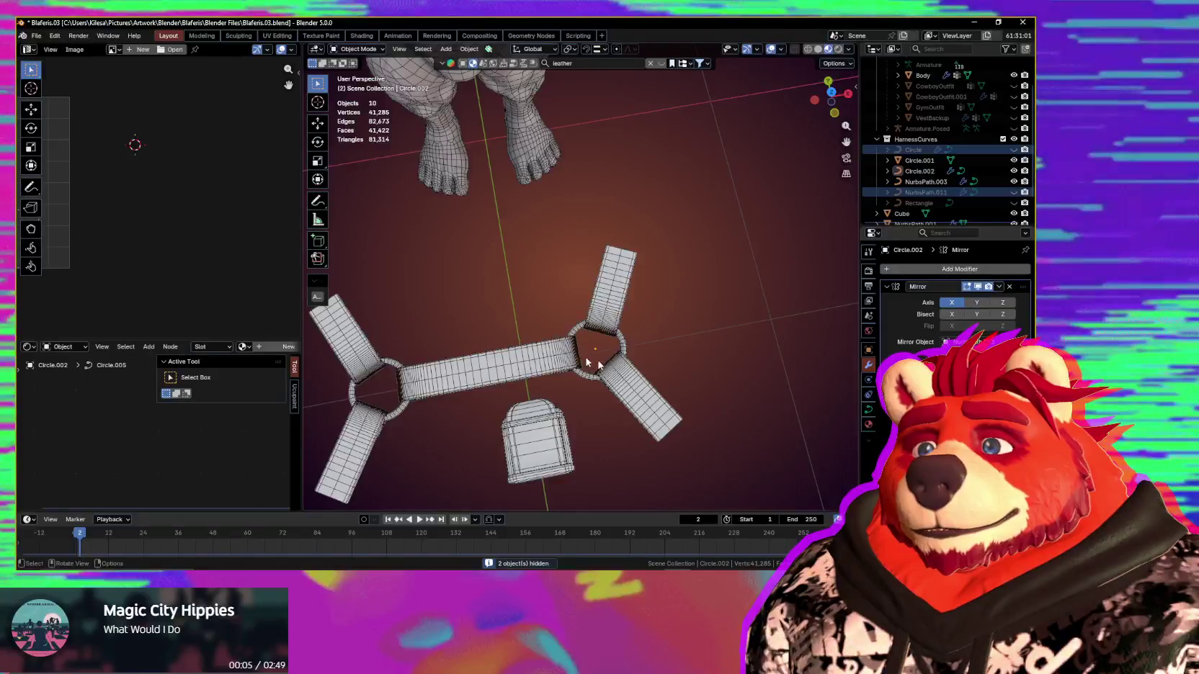
click(627, 369)
middle_drag(627, 369, 671, 331)
scroll(697, 312, up, 3)
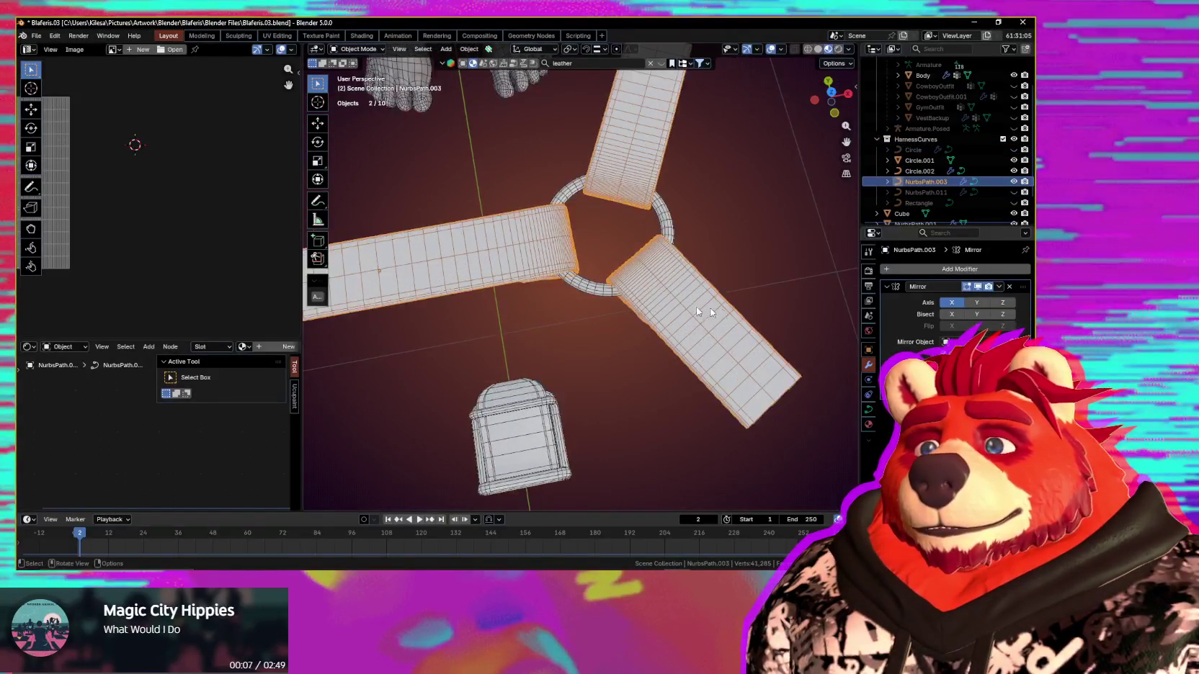
Step: Remove the Mirror modifier from the copied NurbsPath.003 straps
click(1010, 287)
key(Tab)
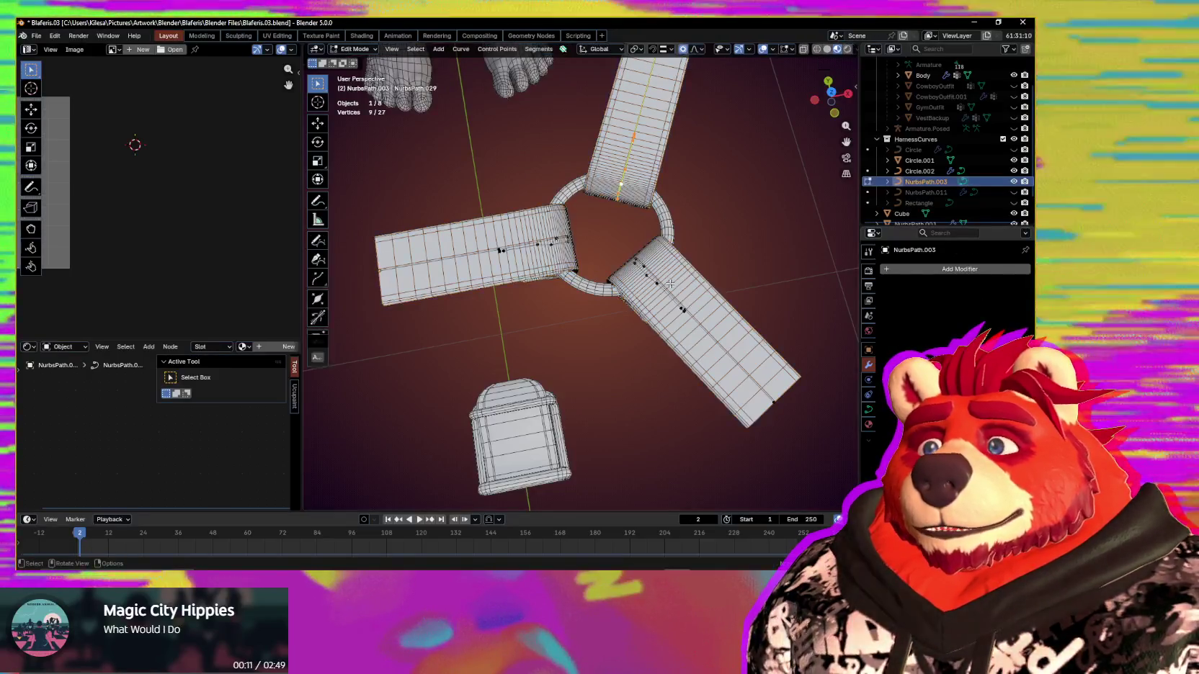
scroll(670, 286, down, 2)
middle_drag(669, 286, 669, 291)
scroll(669, 293, up, 2)
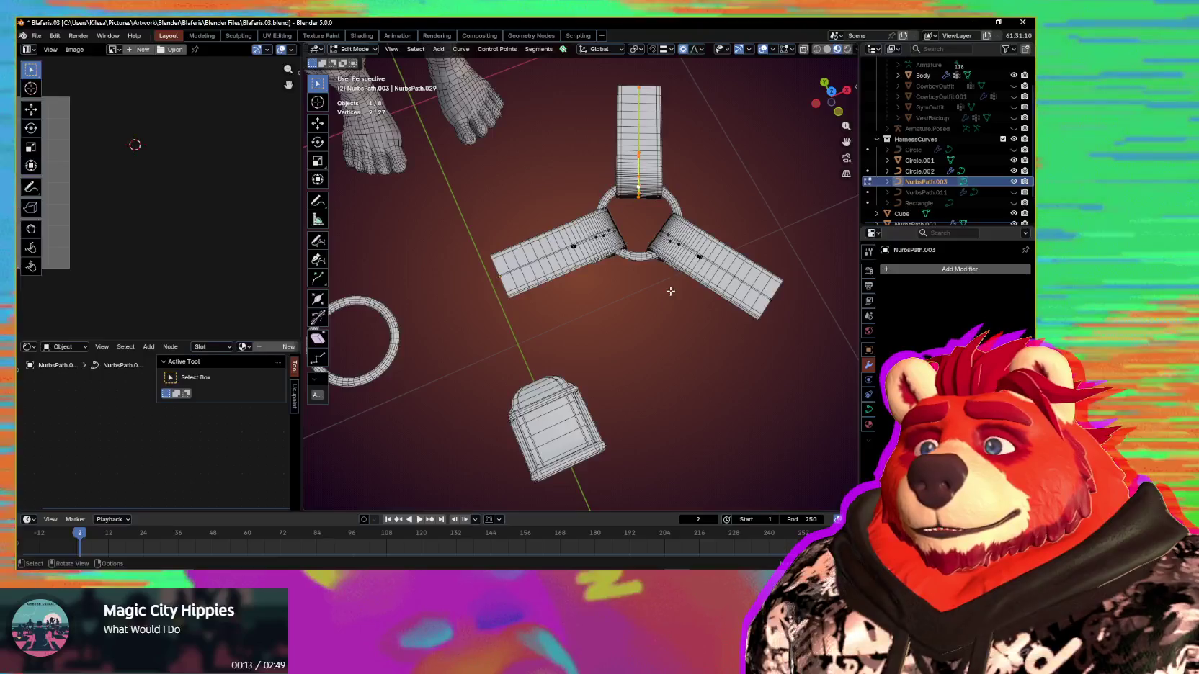
key(Tab)
Step: Delete two of the three strap segments, leaving one strap on Circle.002
click(641, 258)
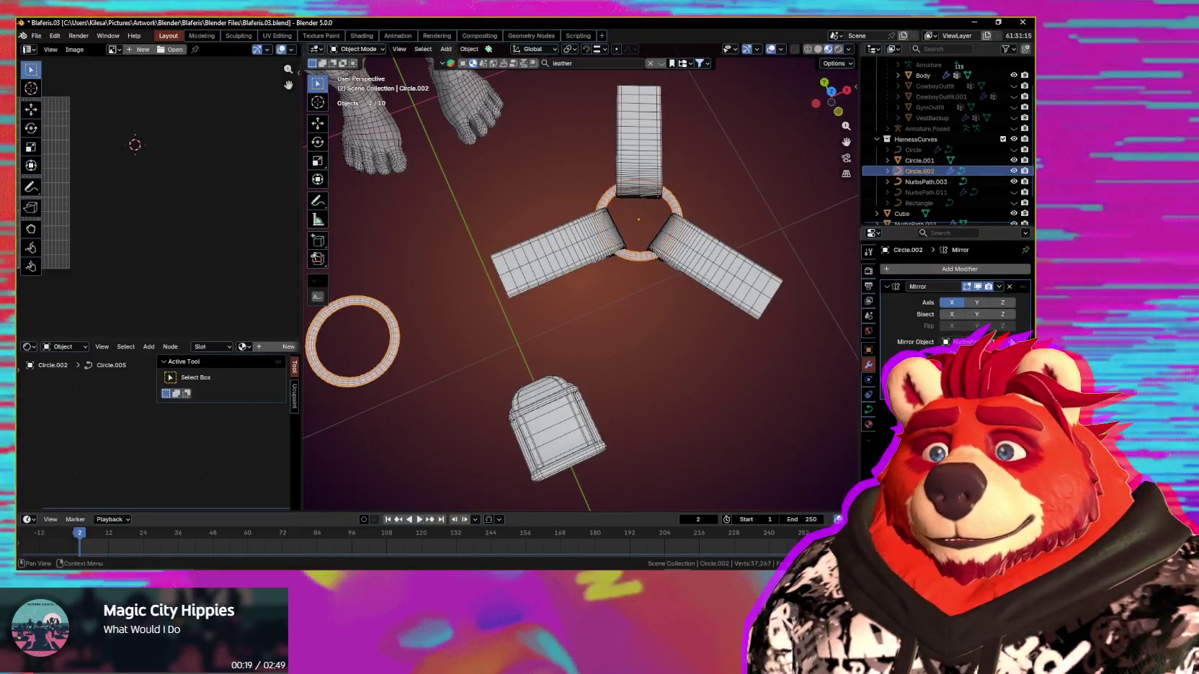
key(Tab)
mouse_move(724, 294)
middle_down()
mouse_move(659, 295)
mouse_move(613, 196)
middle_up()
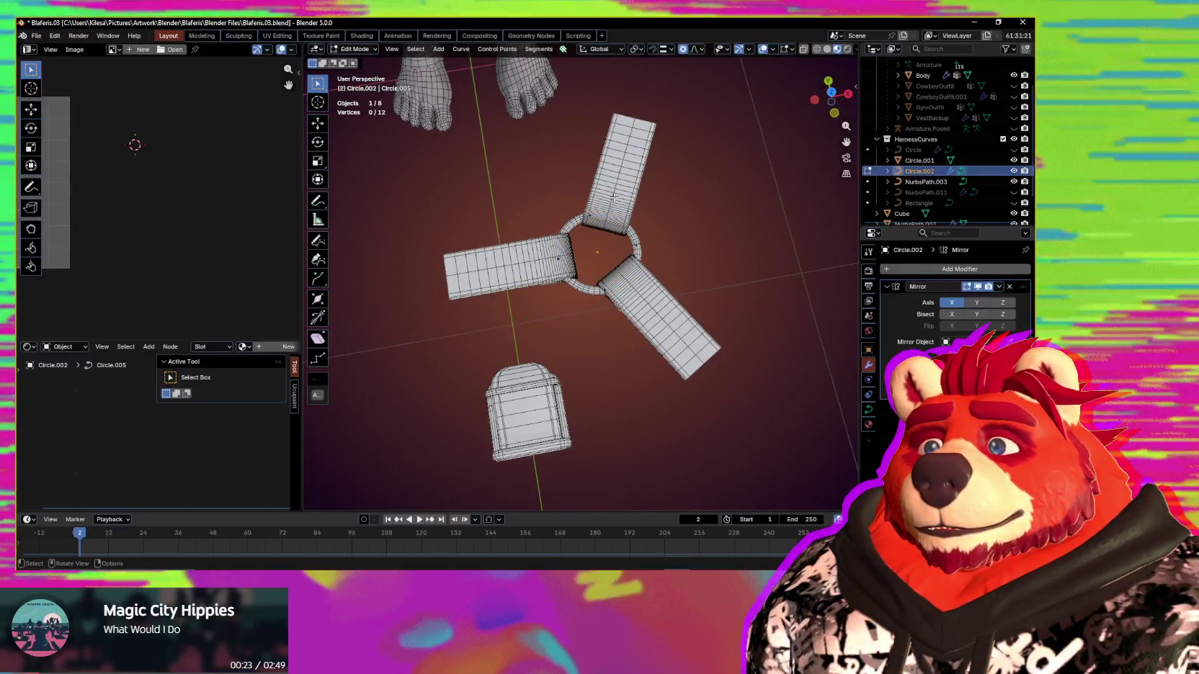
key(alt+q)
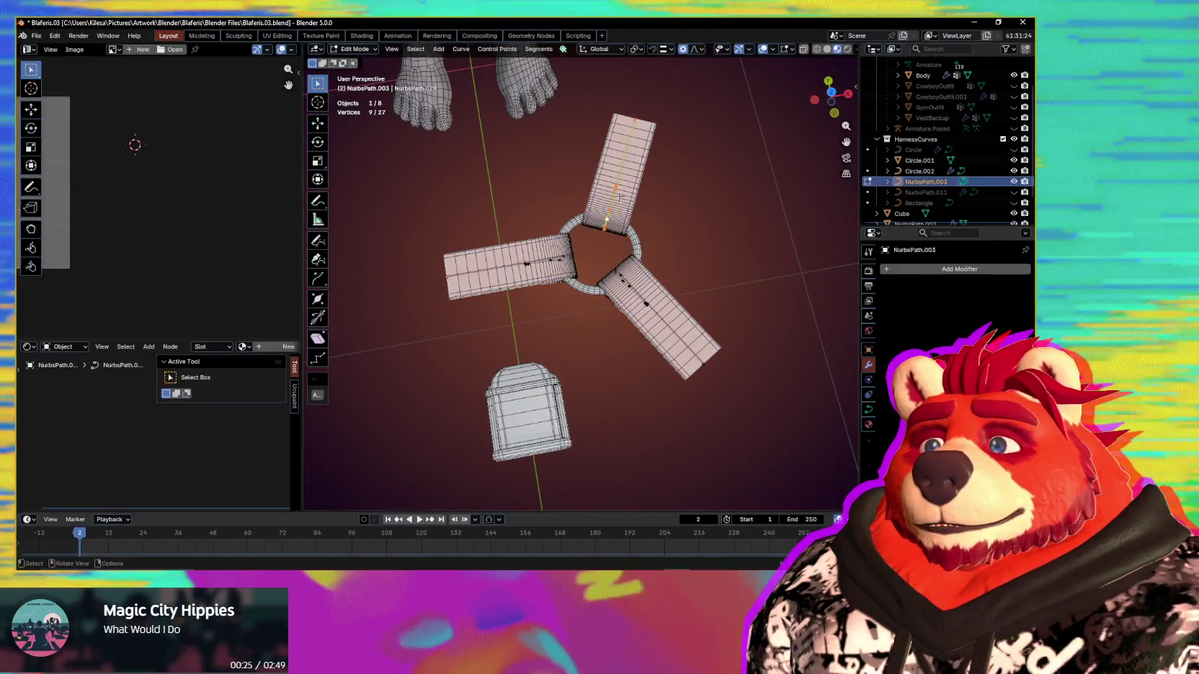
middle_drag(617, 196, 634, 191)
scroll(634, 191, up, 2)
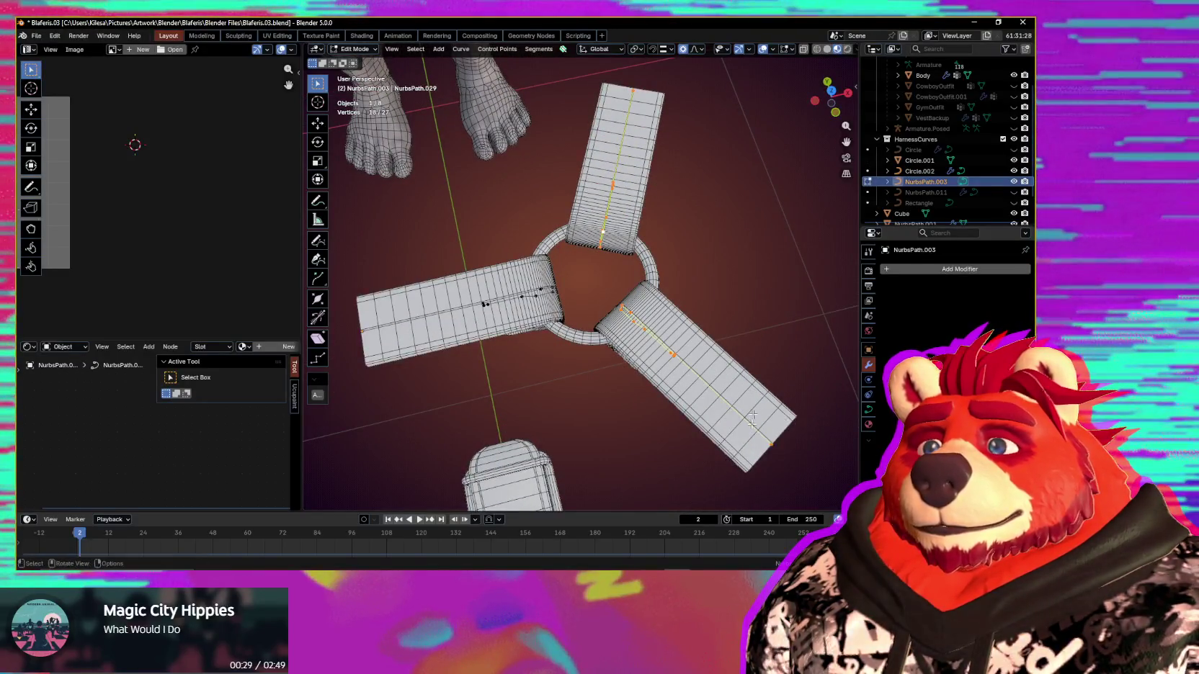
click(746, 368)
middle_drag(738, 361, 630, 322)
scroll(630, 321, up, 2)
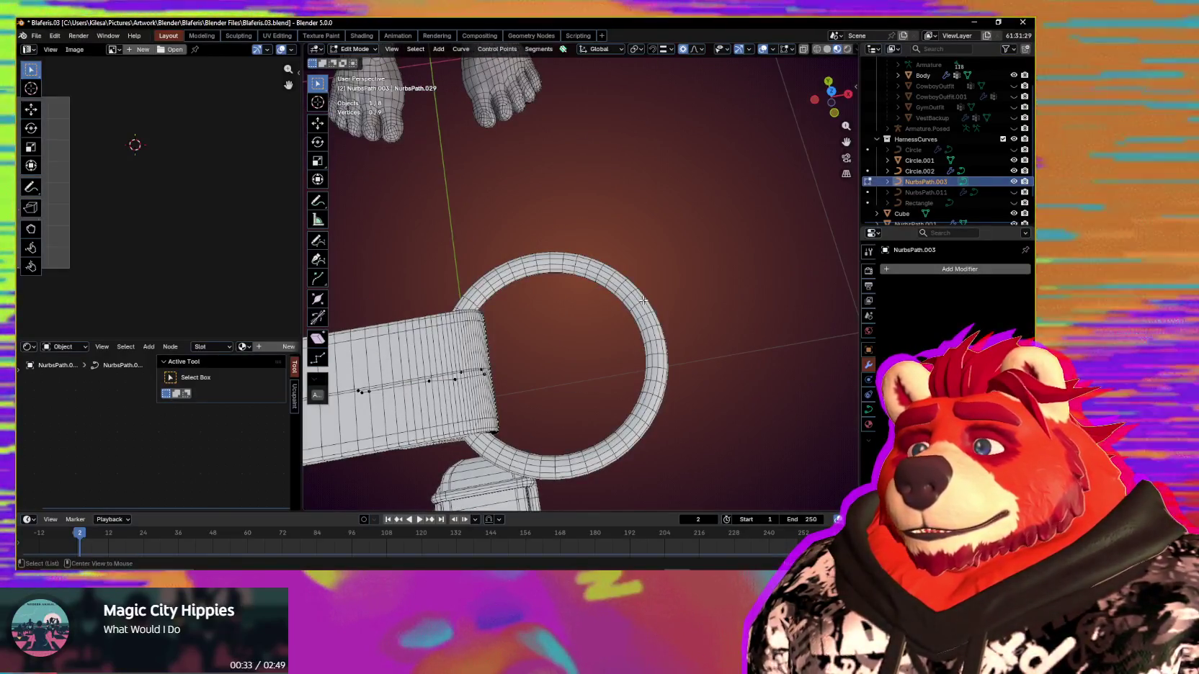
key(alt+q)
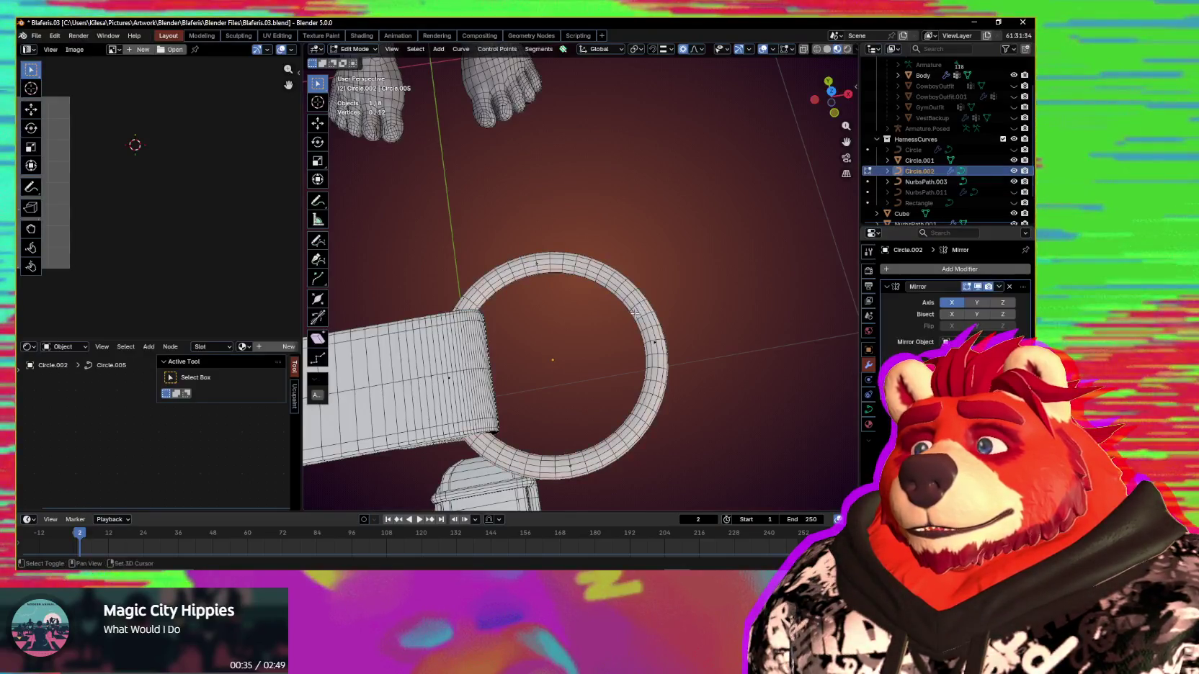
Step: Try scaling a single control point of the Circle.002 ring
click(507, 370)
key(s)
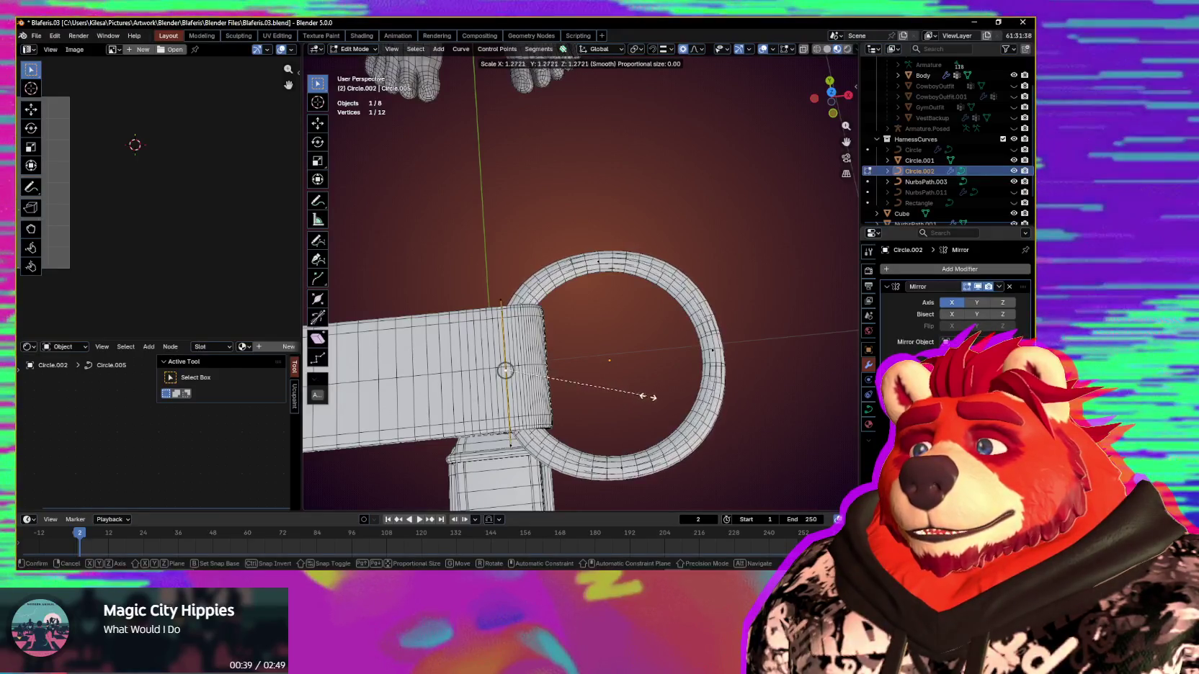
click(651, 399)
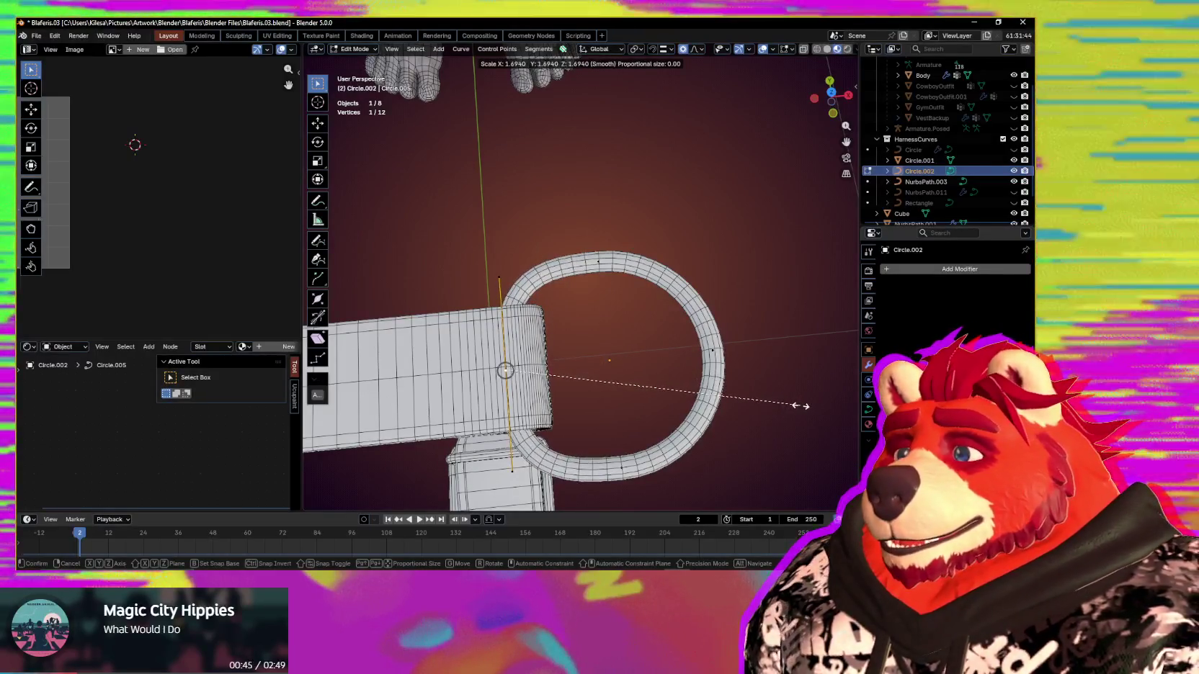
click(800, 406)
key(s)
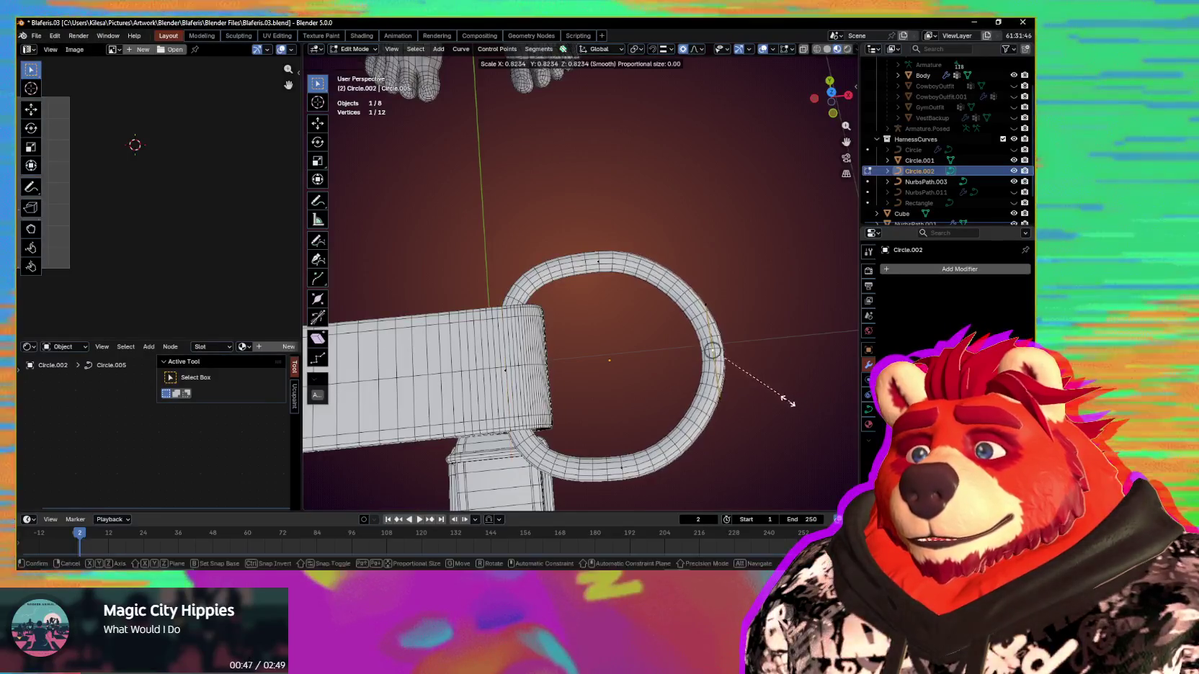
right_click(763, 385)
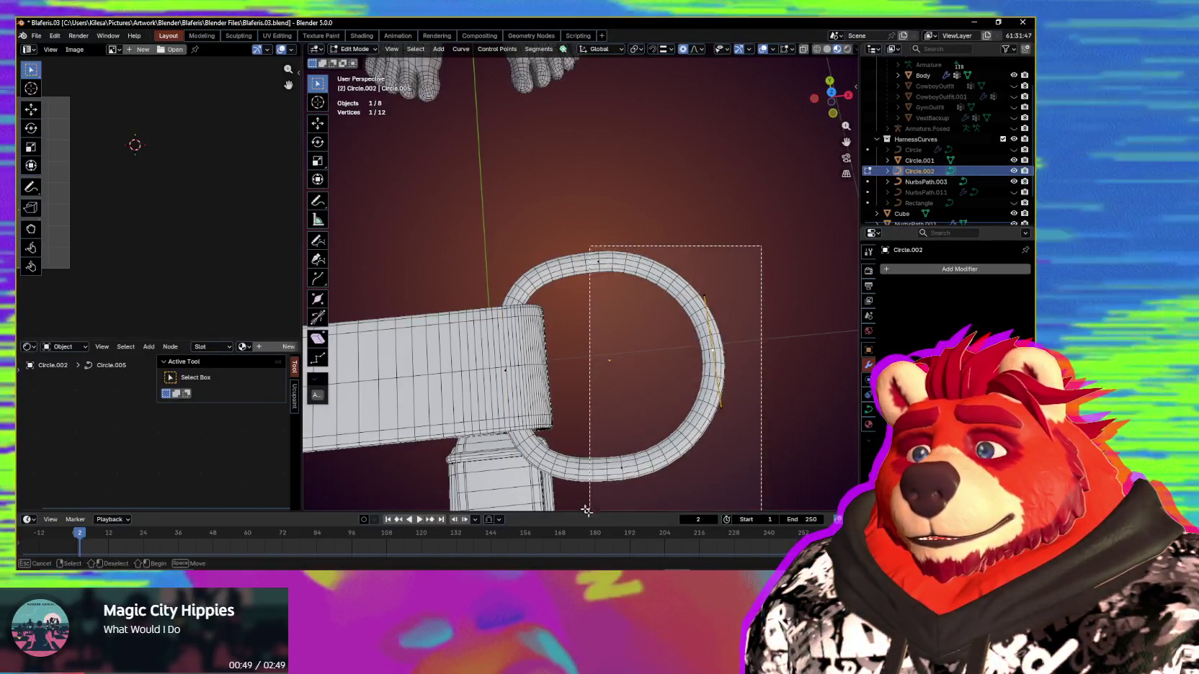
Step: Select most of the ring's control points and scale them inward
drag(756, 245, 588, 497)
key(s)
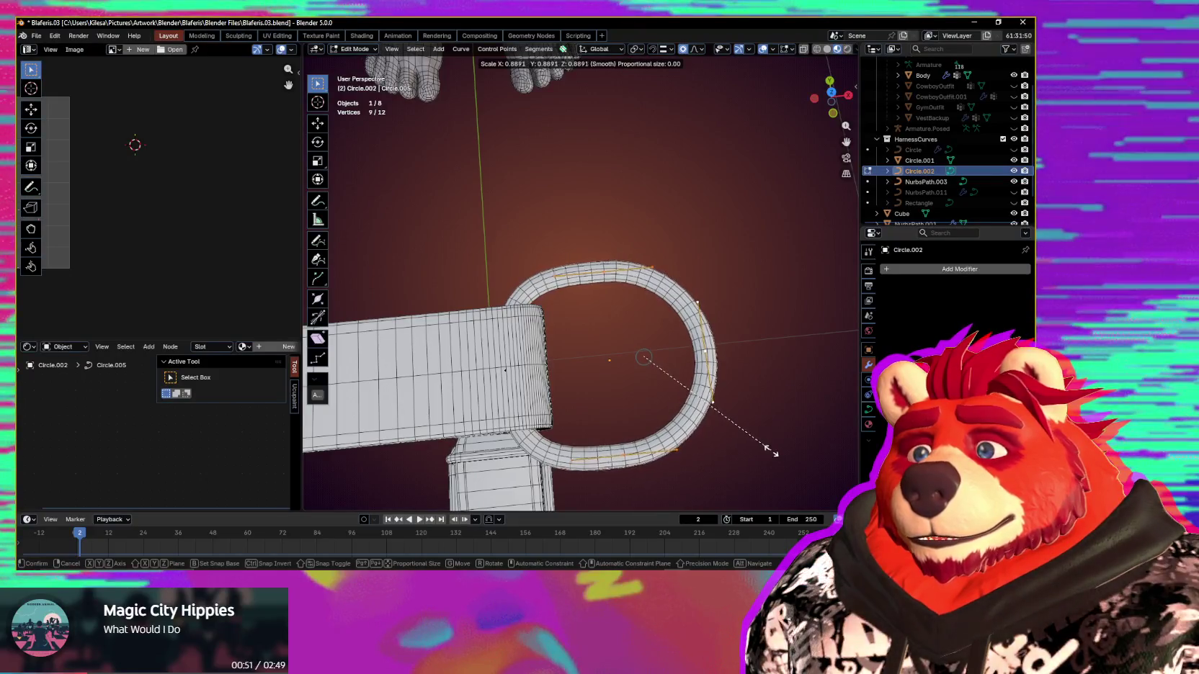
middle_drag(762, 430, 605, 315)
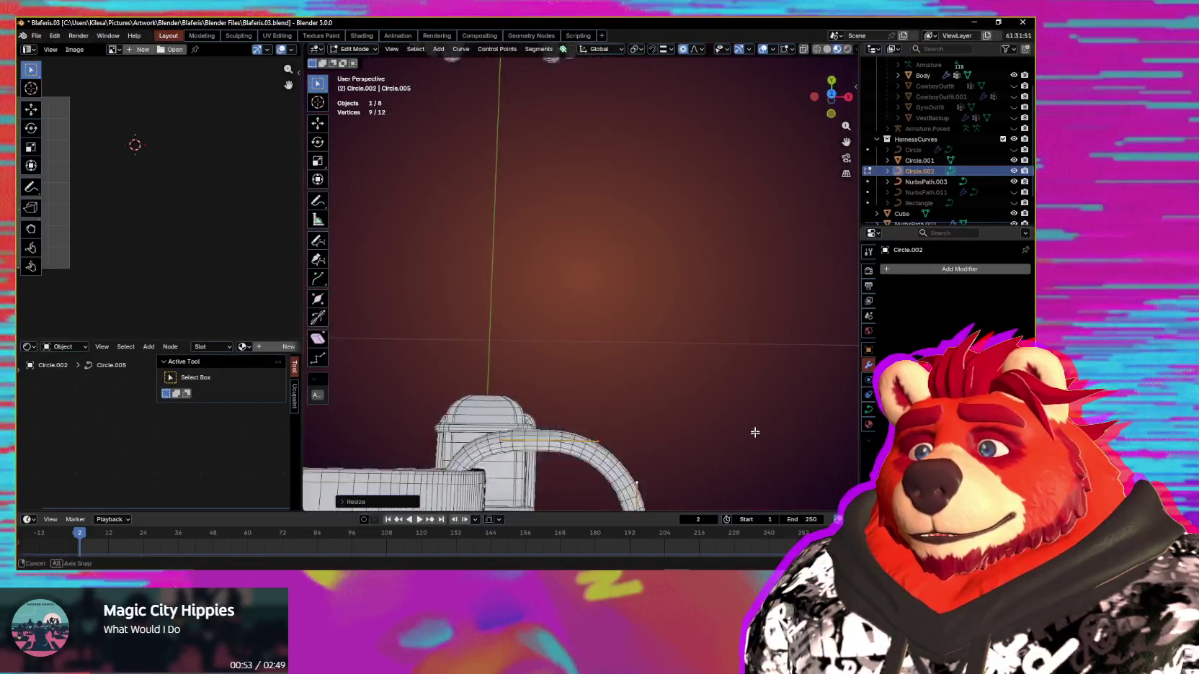
mouse_move(544, 235)
middle_down()
mouse_move(620, 356)
mouse_move(667, 286)
middle_up()
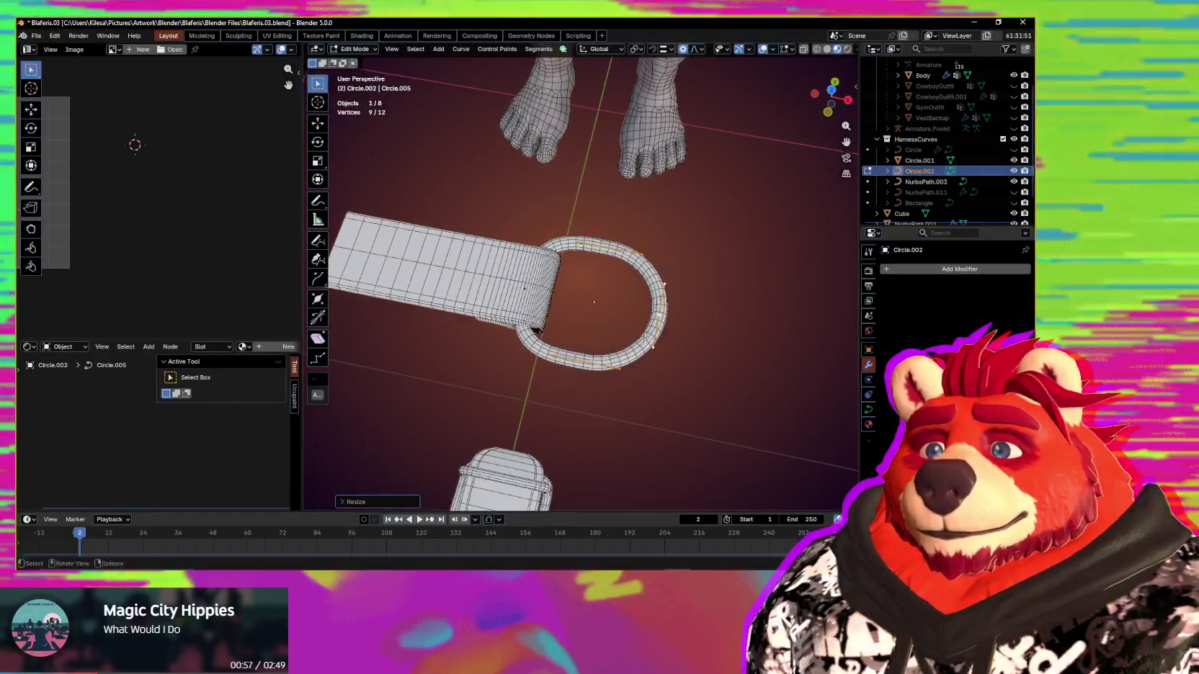
scroll(666, 286, up, 5)
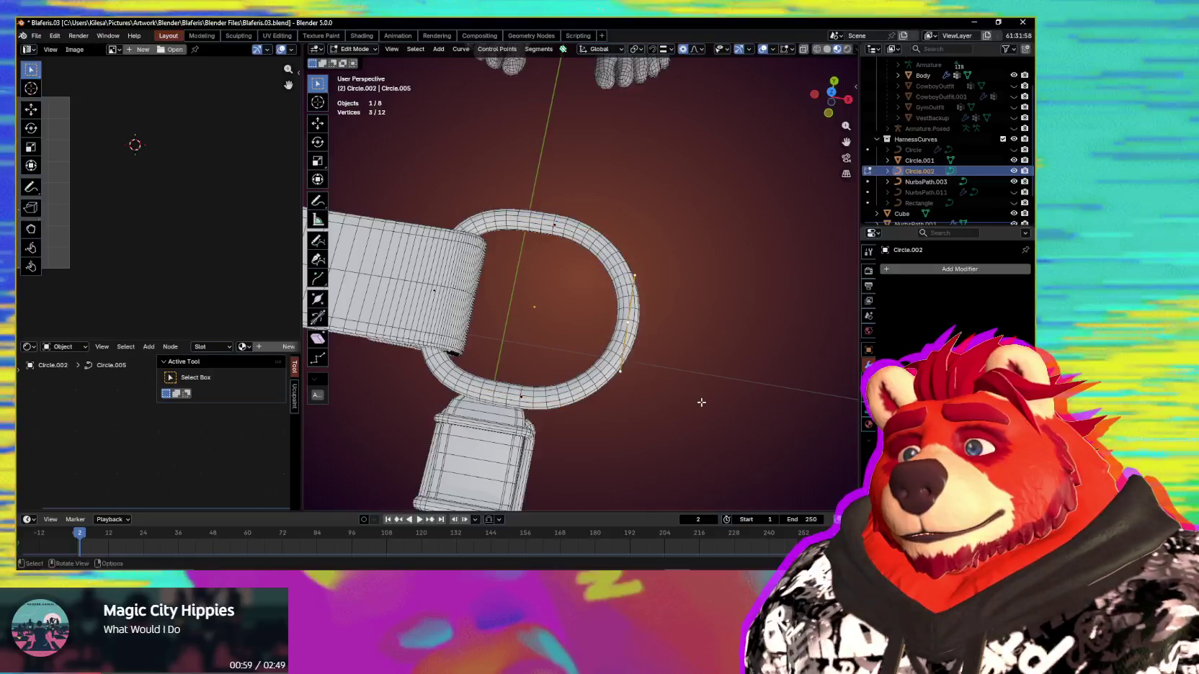
key(s)
click(696, 396)
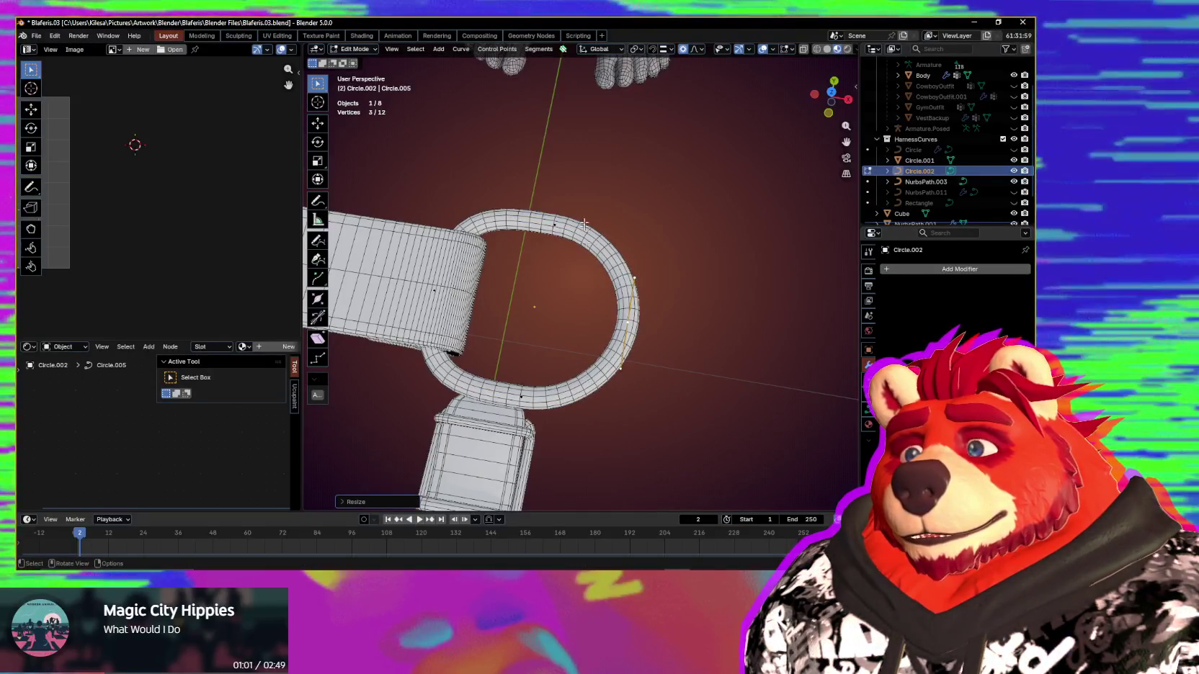
key(s)
click(651, 417)
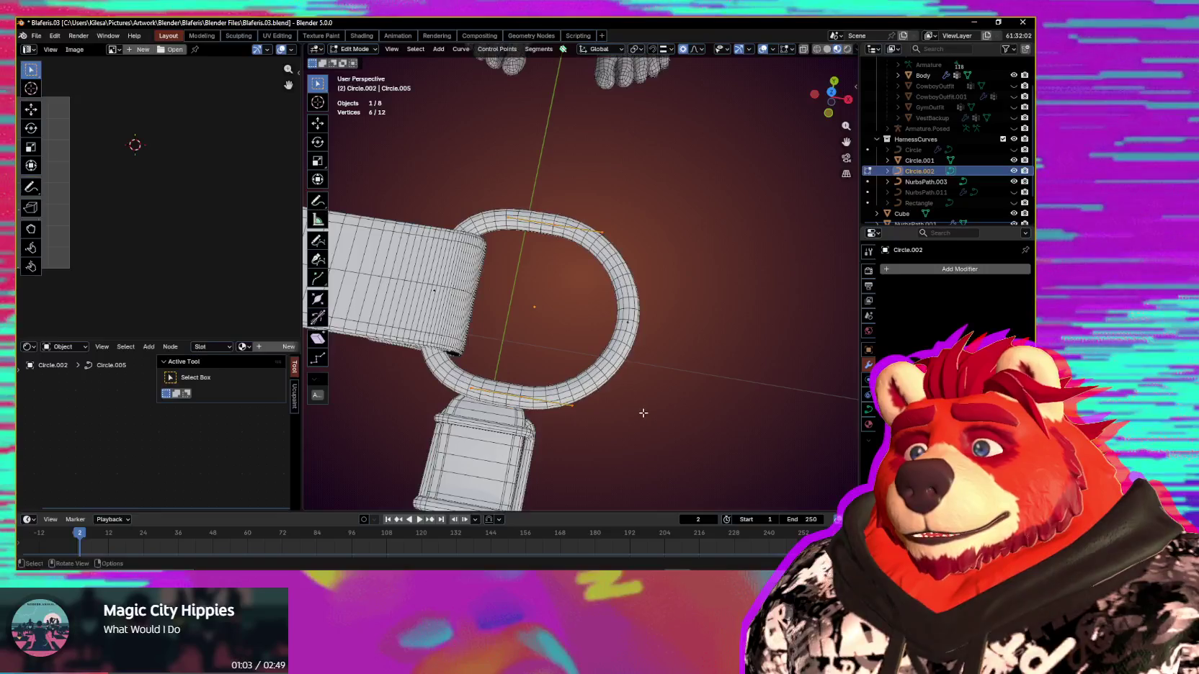
middle_drag(651, 417, 654, 415)
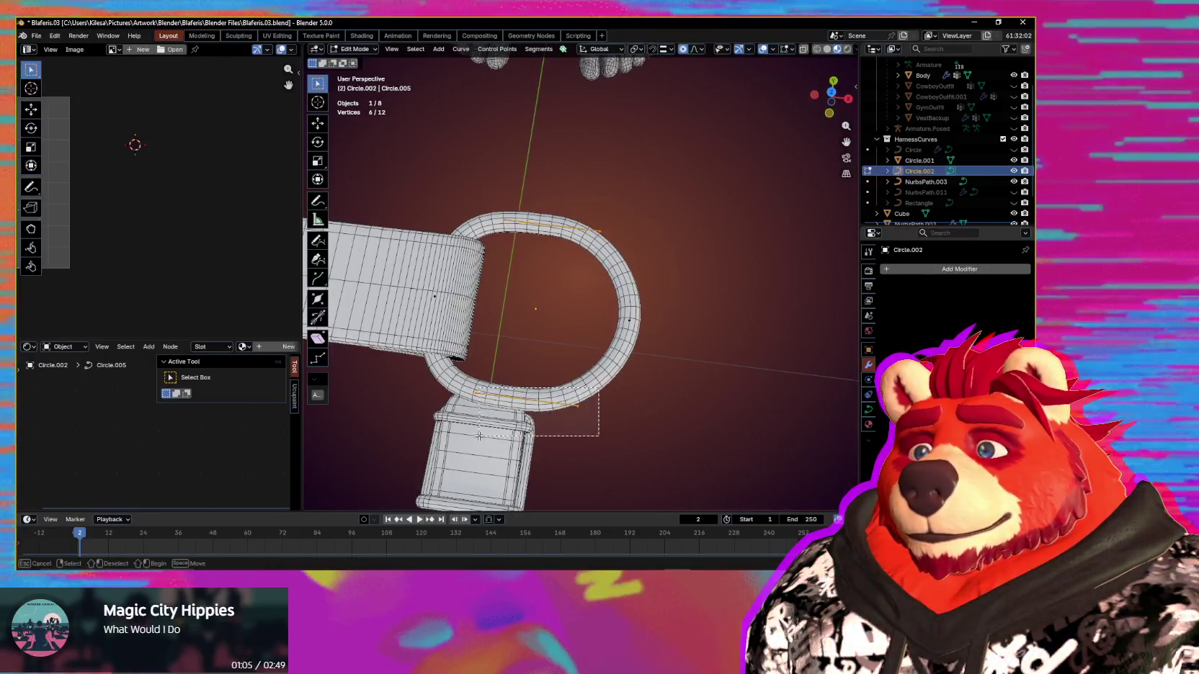
Step: Adjust the pivot point and begin sliding the selected ring points along X
key(period)
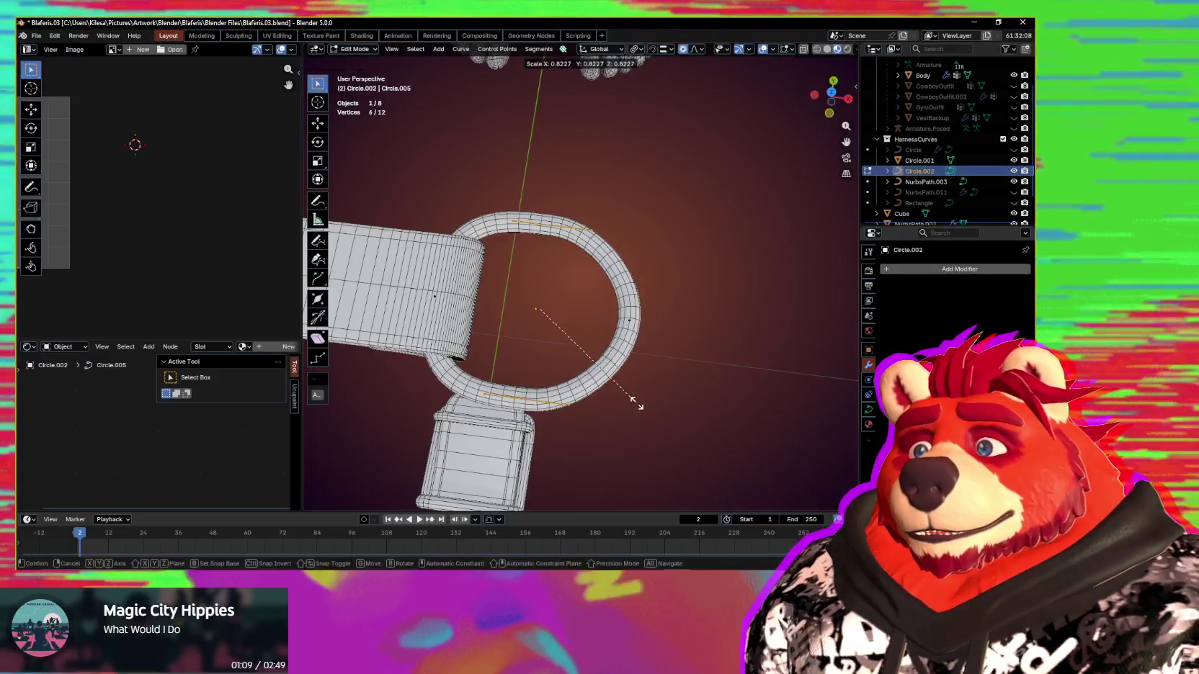
key(g)
key(x)
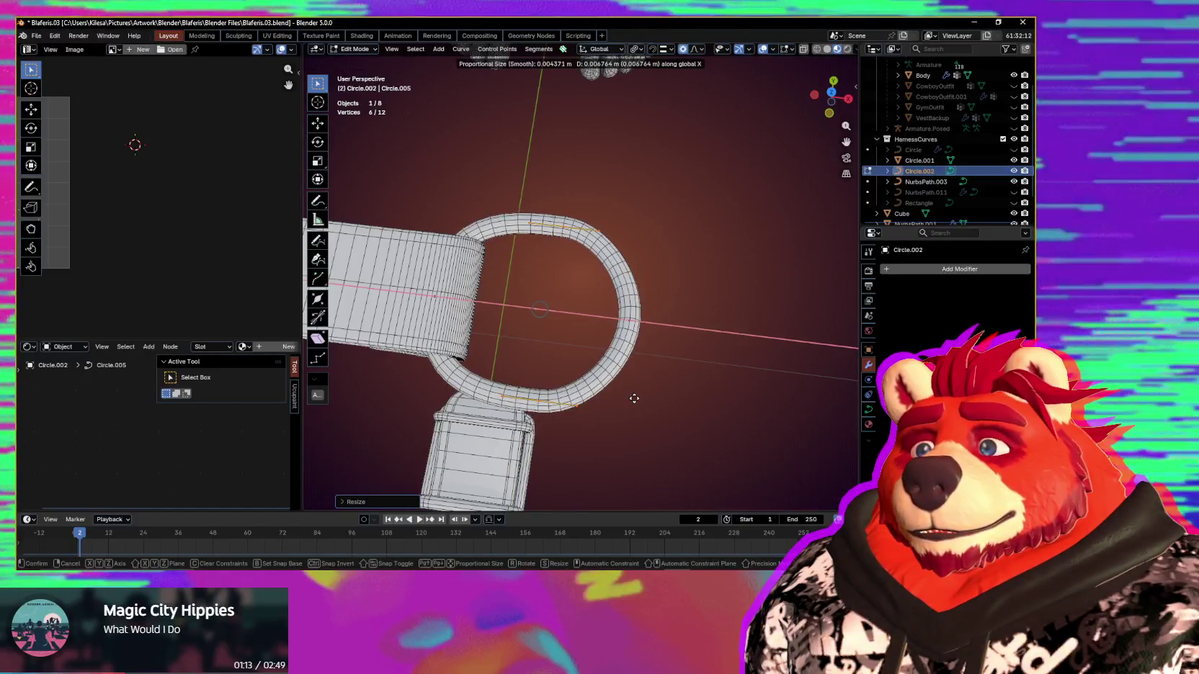
Step: Slide the selected ring points sideways along X
mouse_move(632, 400)
middle_down()
mouse_move(659, 420)
mouse_move(728, 416)
mouse_move(759, 428)
middle_up()
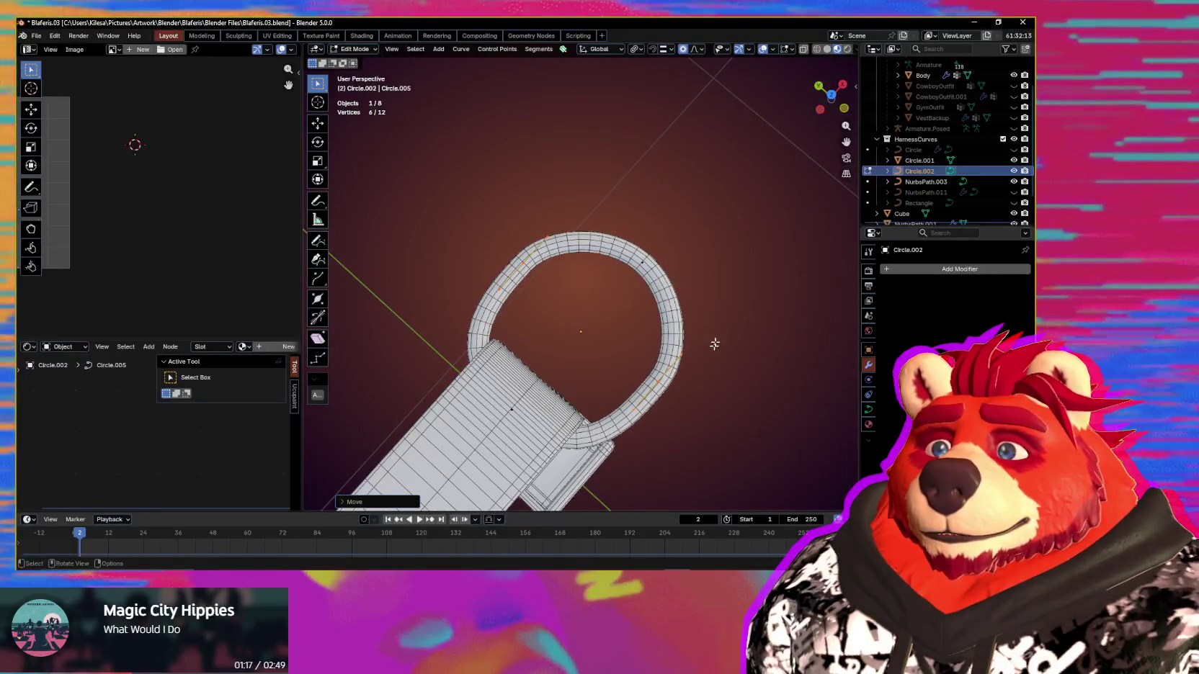
mouse_move(723, 350)
middle_down()
mouse_move(661, 286)
mouse_move(560, 327)
mouse_move(611, 364)
middle_up()
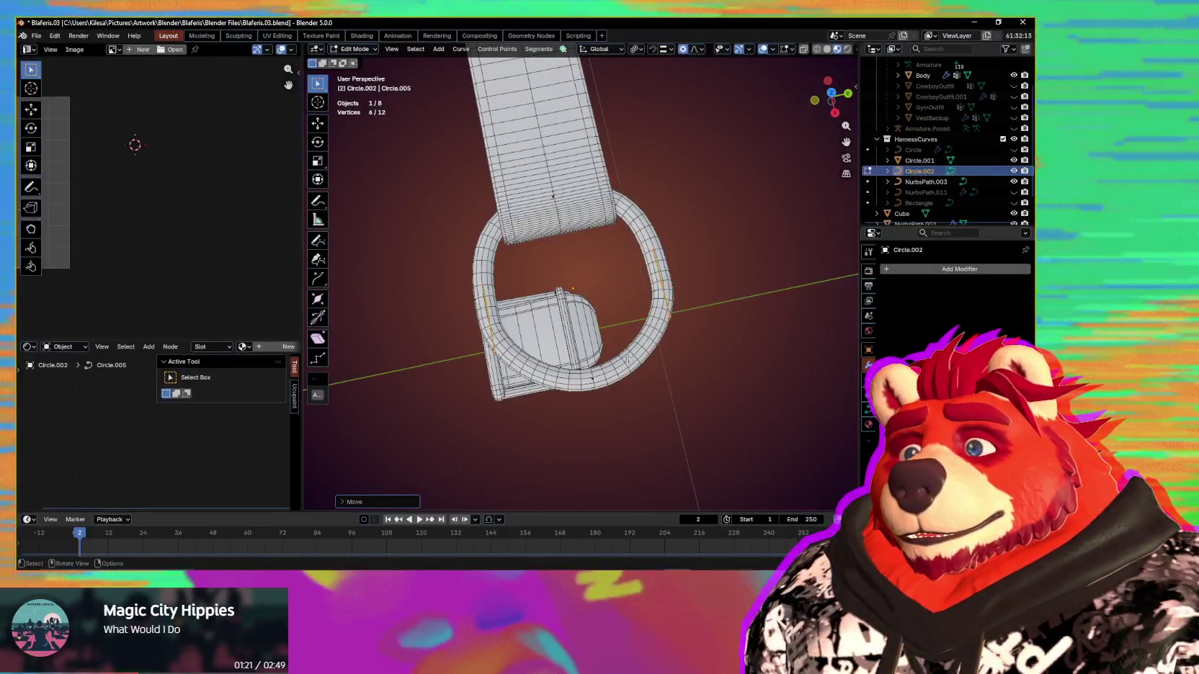
key(g)
key(x)
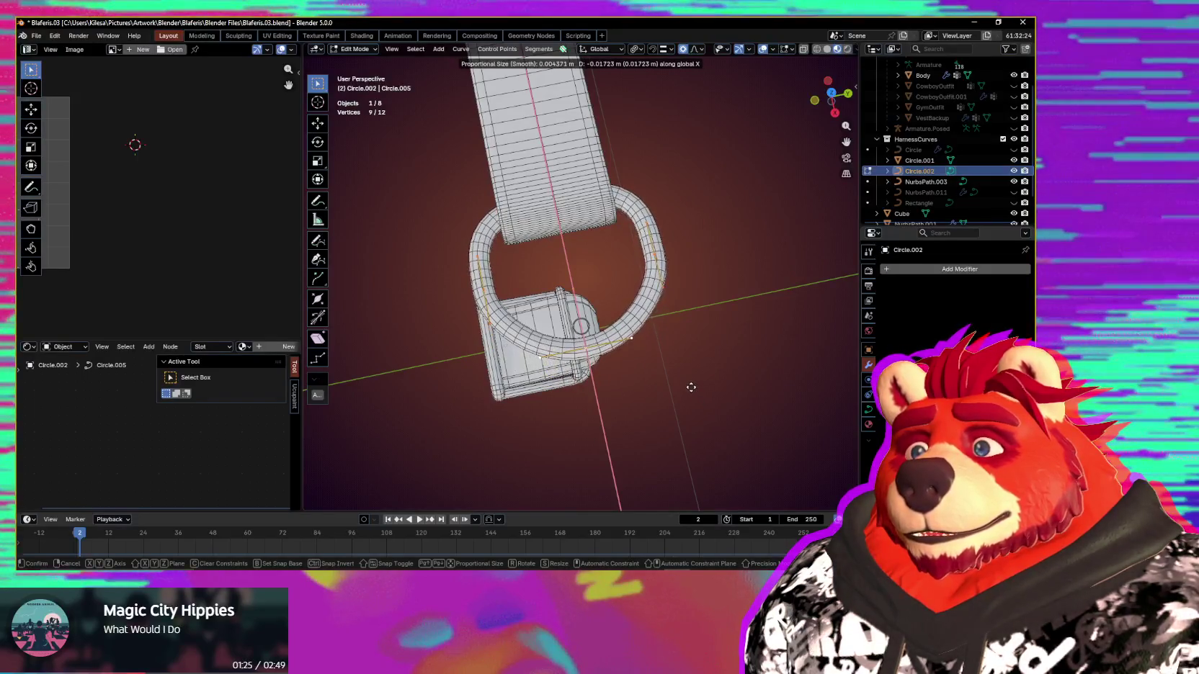
click(691, 389)
mouse_move(690, 390)
middle_down()
mouse_move(782, 365)
mouse_move(709, 347)
middle_up()
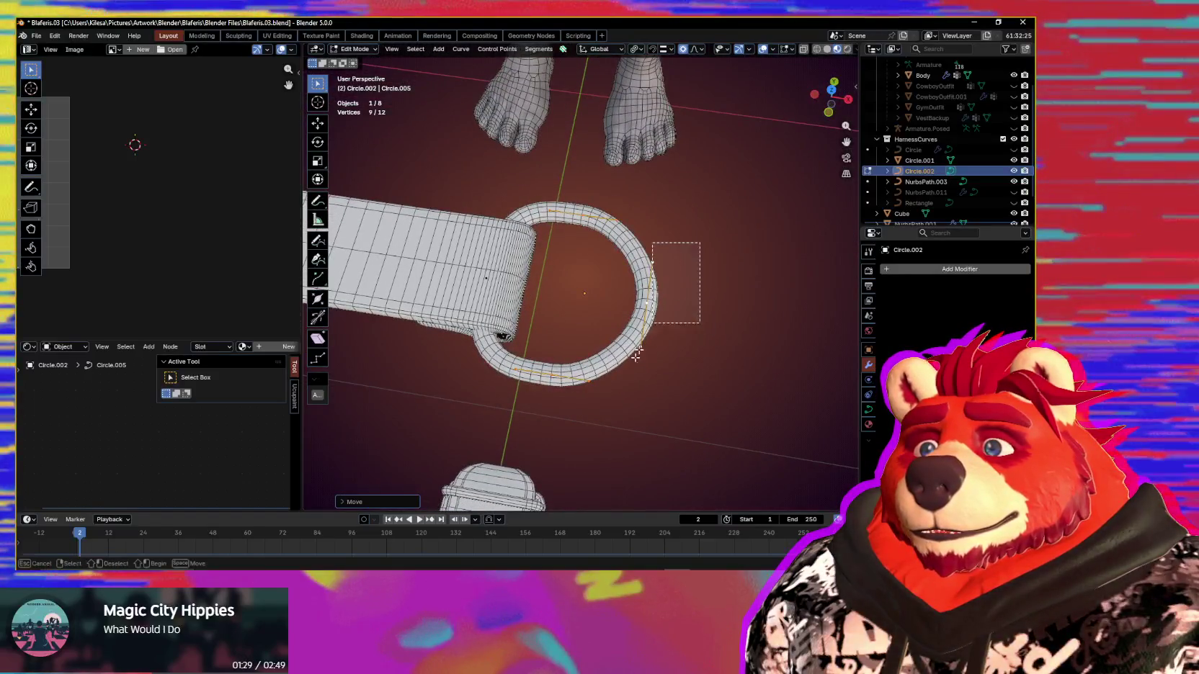
Step: Select the three far-side ring points and scale them along X to flatten that side
drag(637, 354, 635, 369)
key(s)
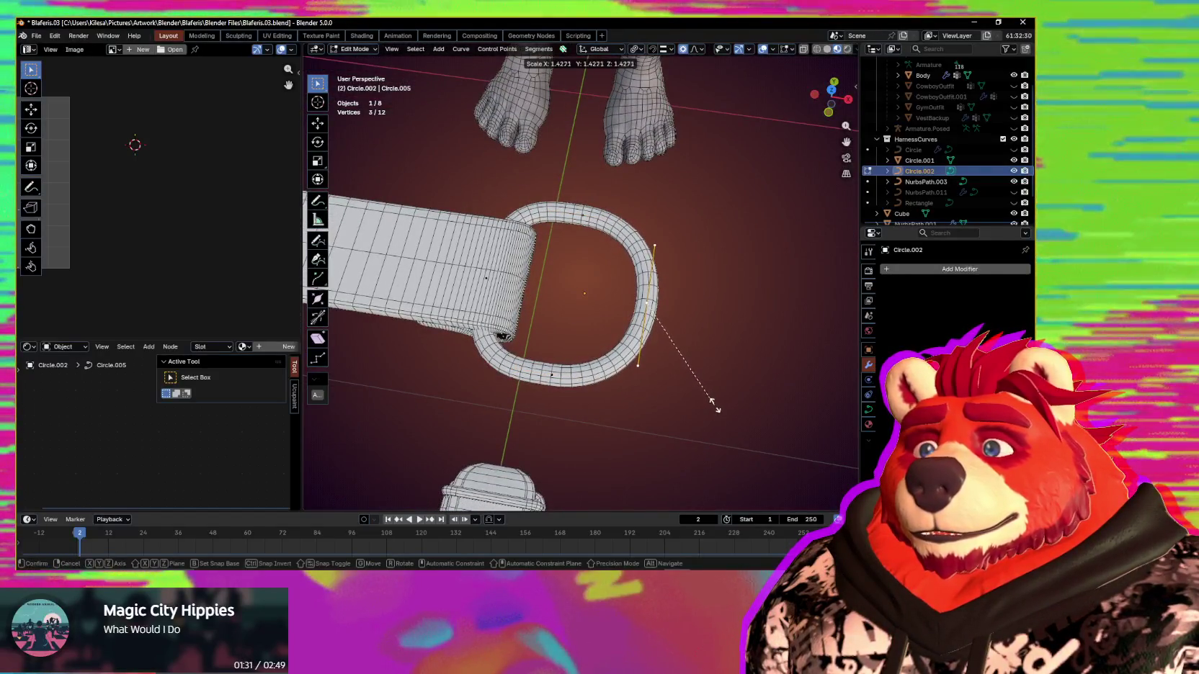
middle_drag(602, 370, 723, 348)
scroll(682, 407, down, 3)
mouse_move(682, 408)
middle_down()
mouse_move(634, 415)
mouse_move(677, 407)
middle_up()
scroll(645, 397, up, 2)
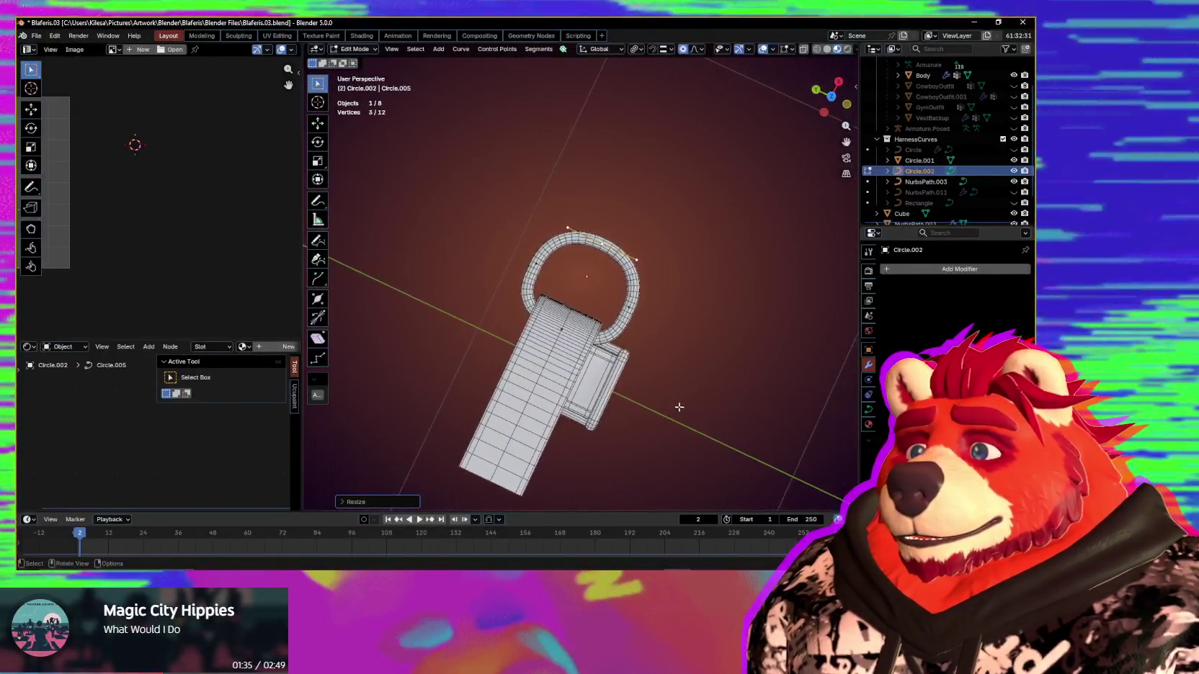
scroll(678, 380, up, 2)
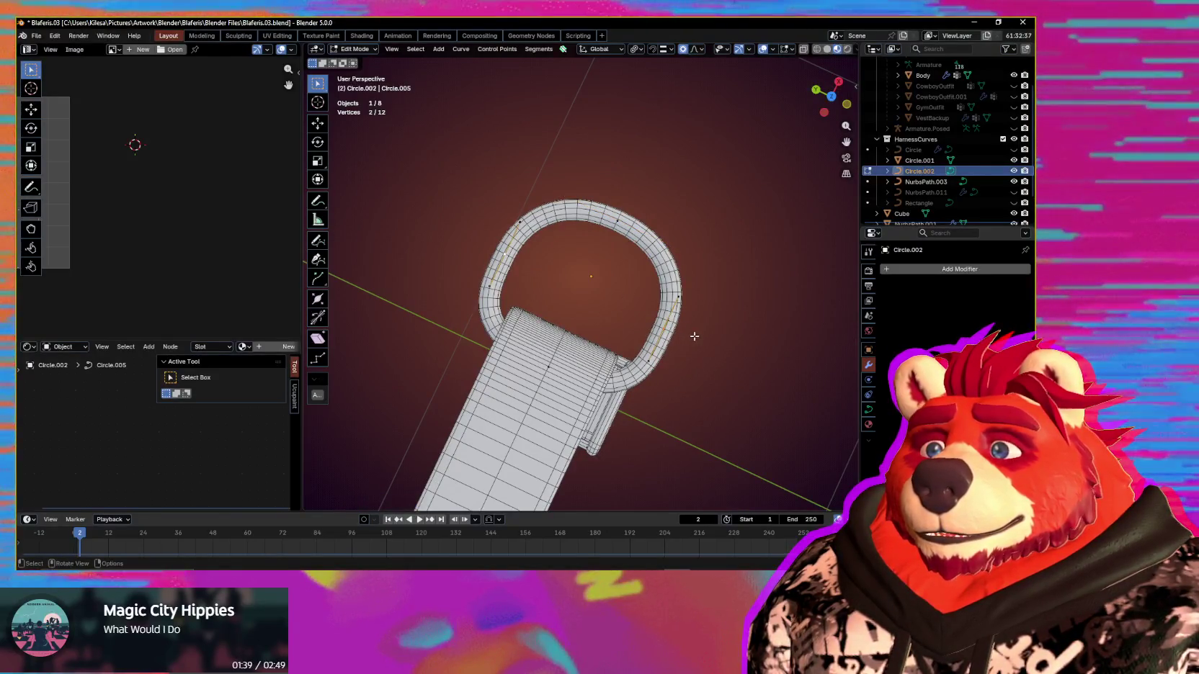
key(x)
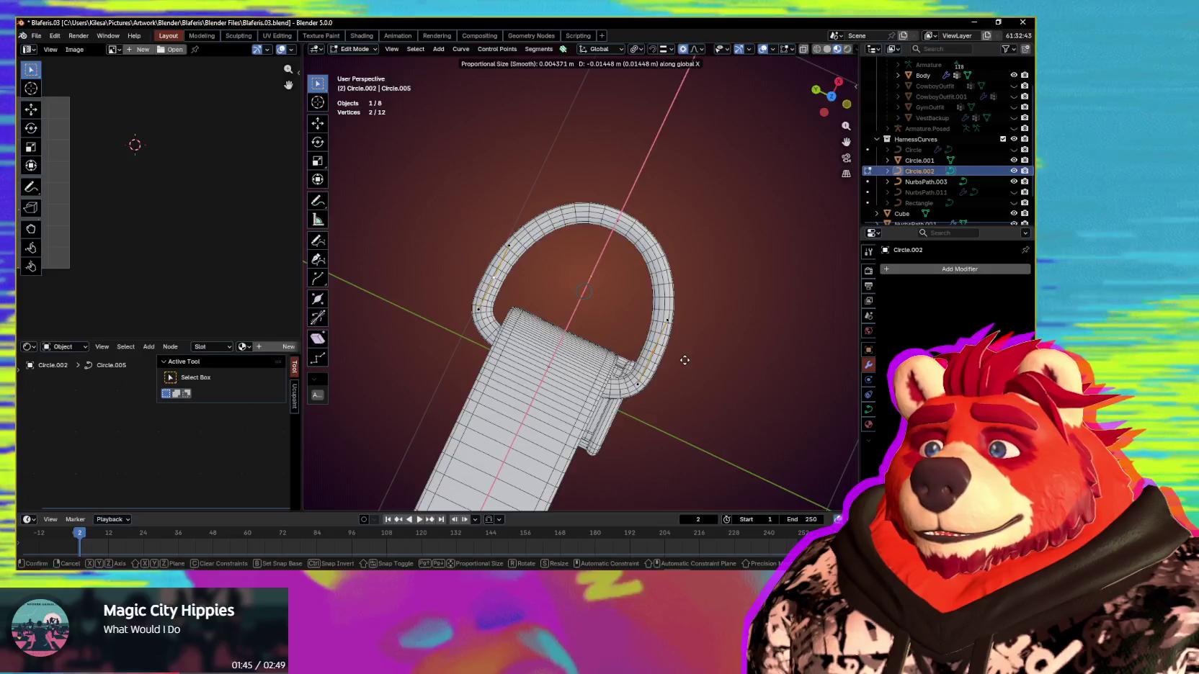
click(681, 360)
key(s)
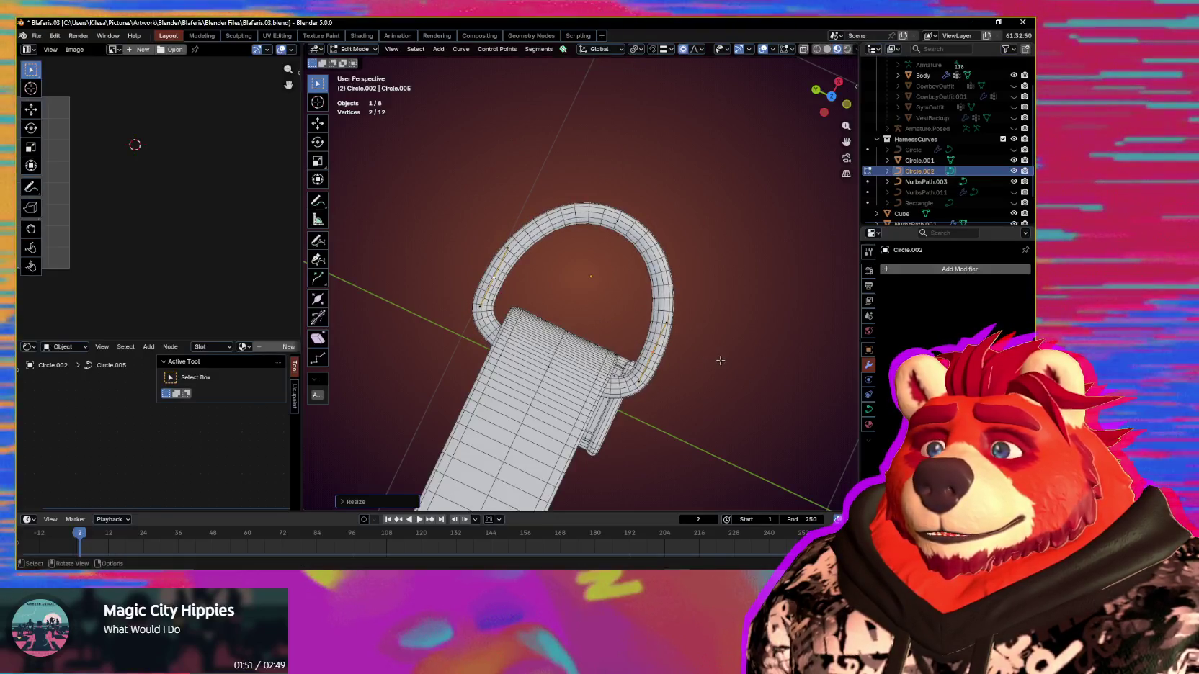
key(x)
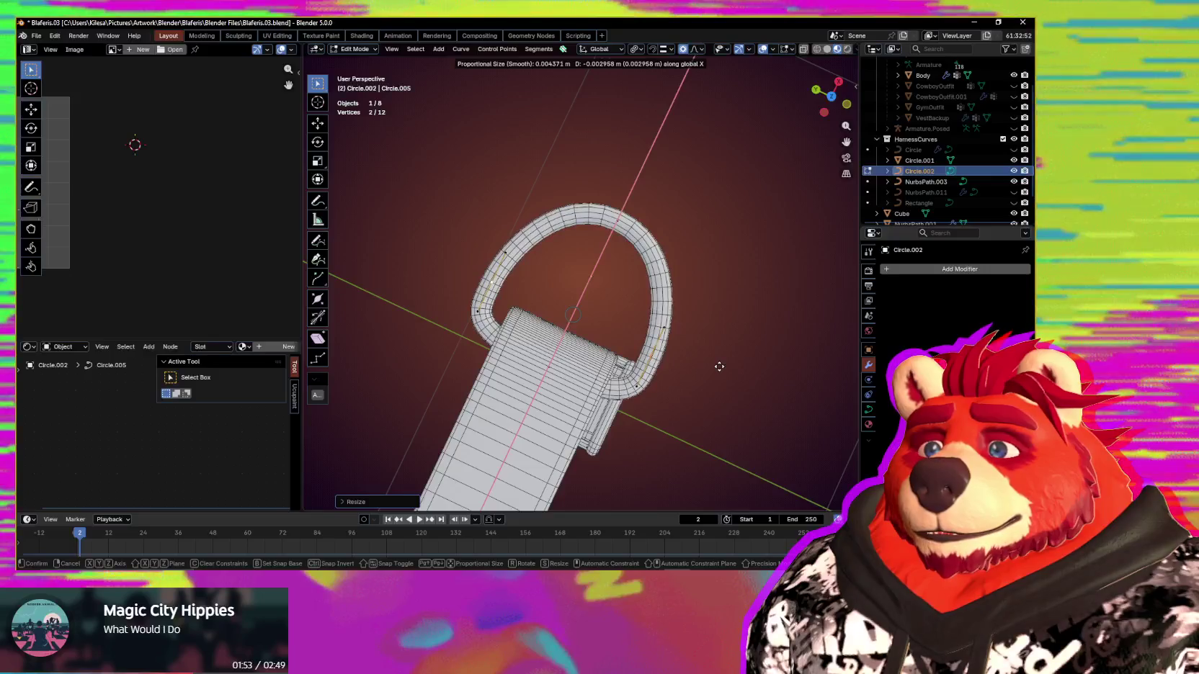
click(719, 365)
Step: Rescale the far-side points along Y to finish the D-ring's straight edge
middle_drag(720, 365, 592, 356)
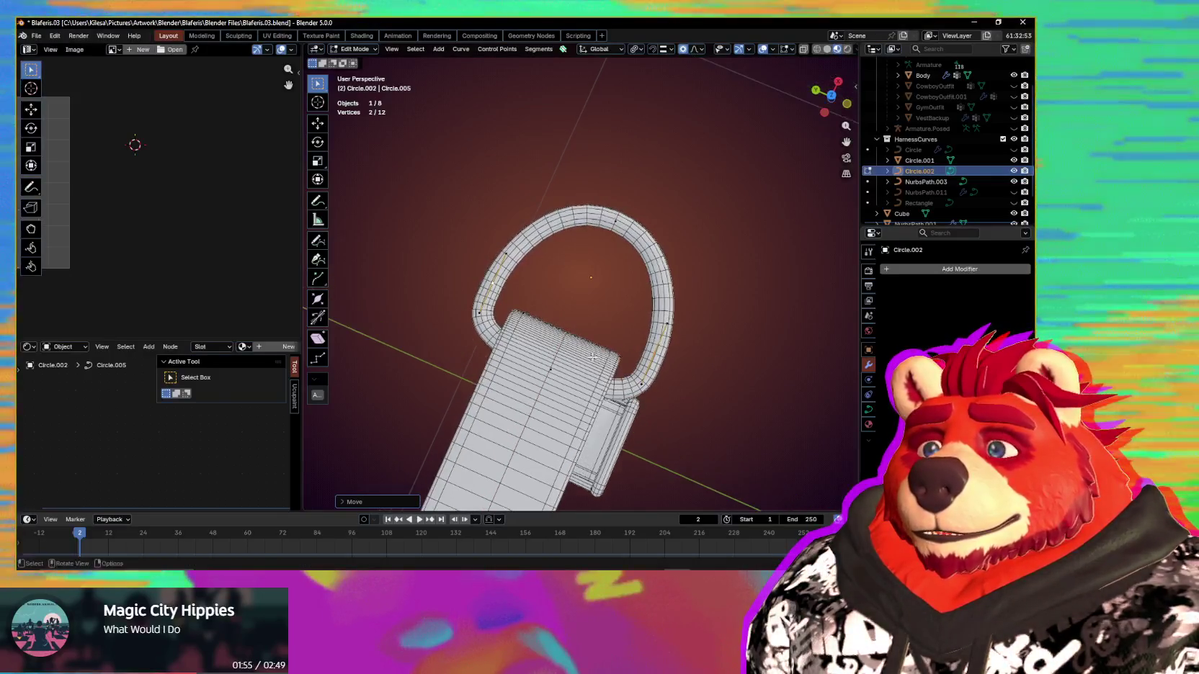
key(s)
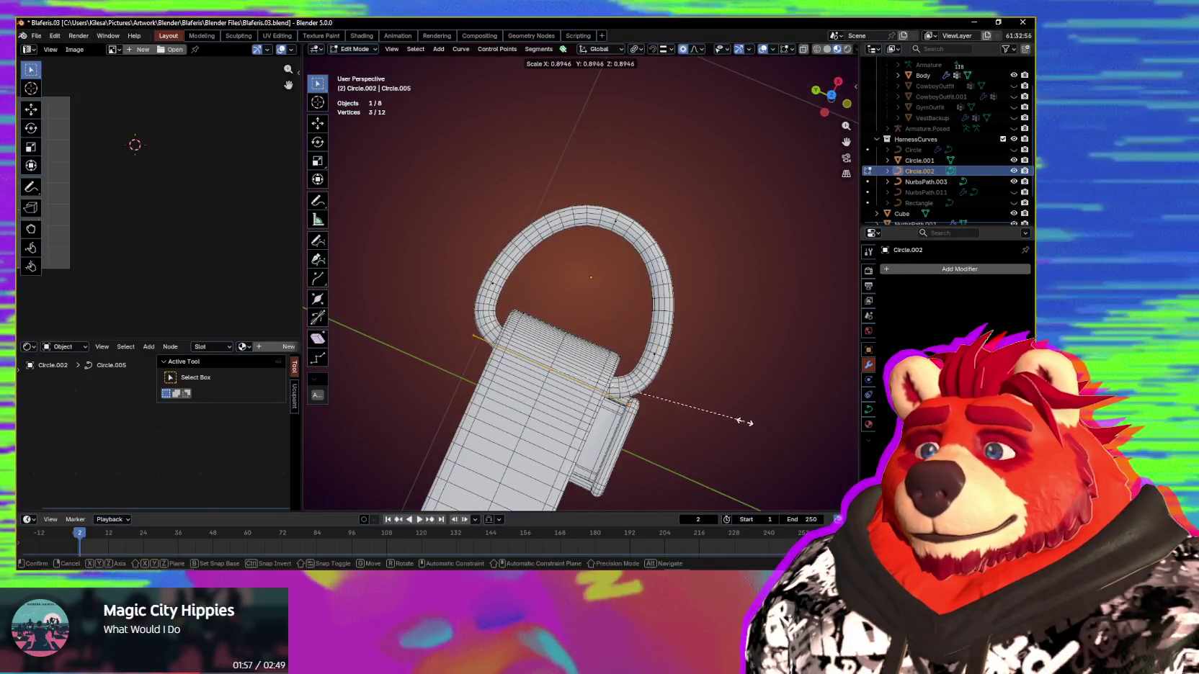
middle_drag(734, 420, 664, 347)
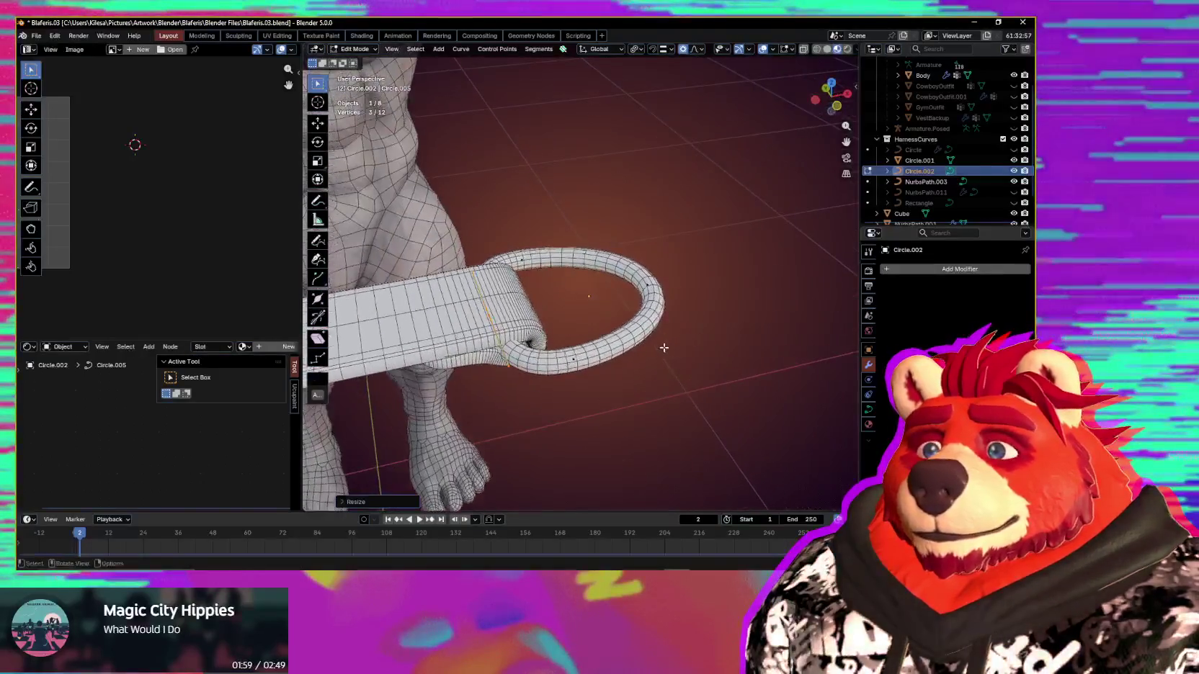
key(y)
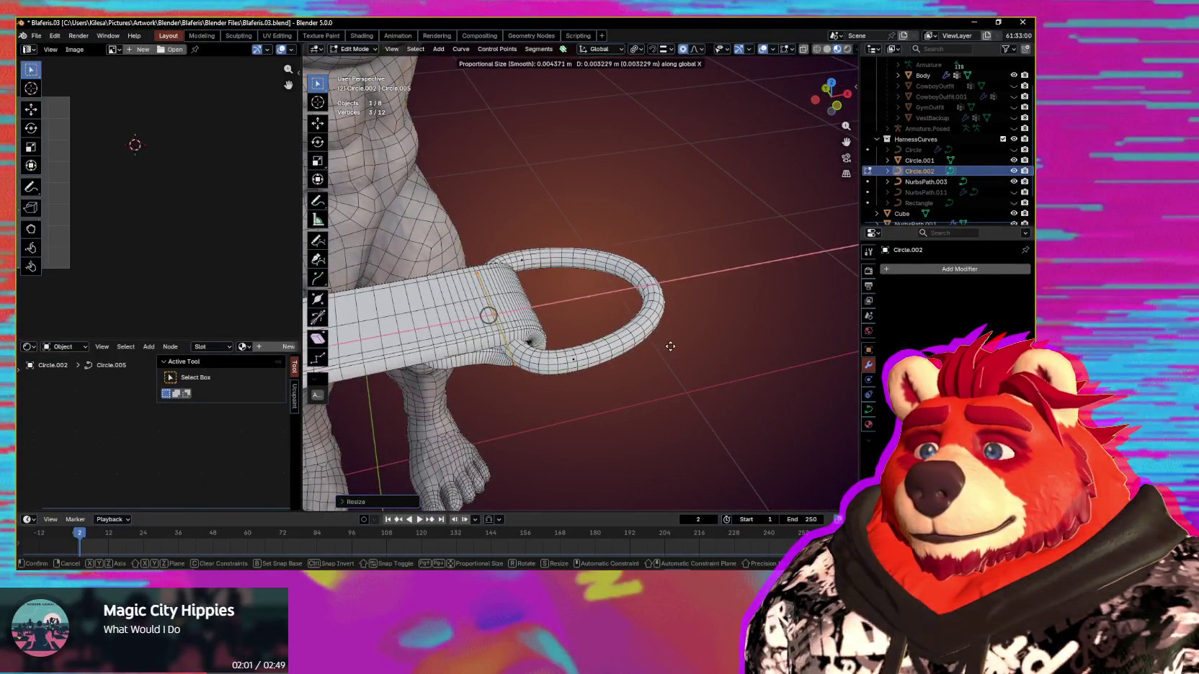
click(674, 346)
mouse_move(672, 343)
middle_down()
mouse_move(642, 394)
mouse_move(669, 260)
mouse_move(675, 353)
middle_up()
key(s)
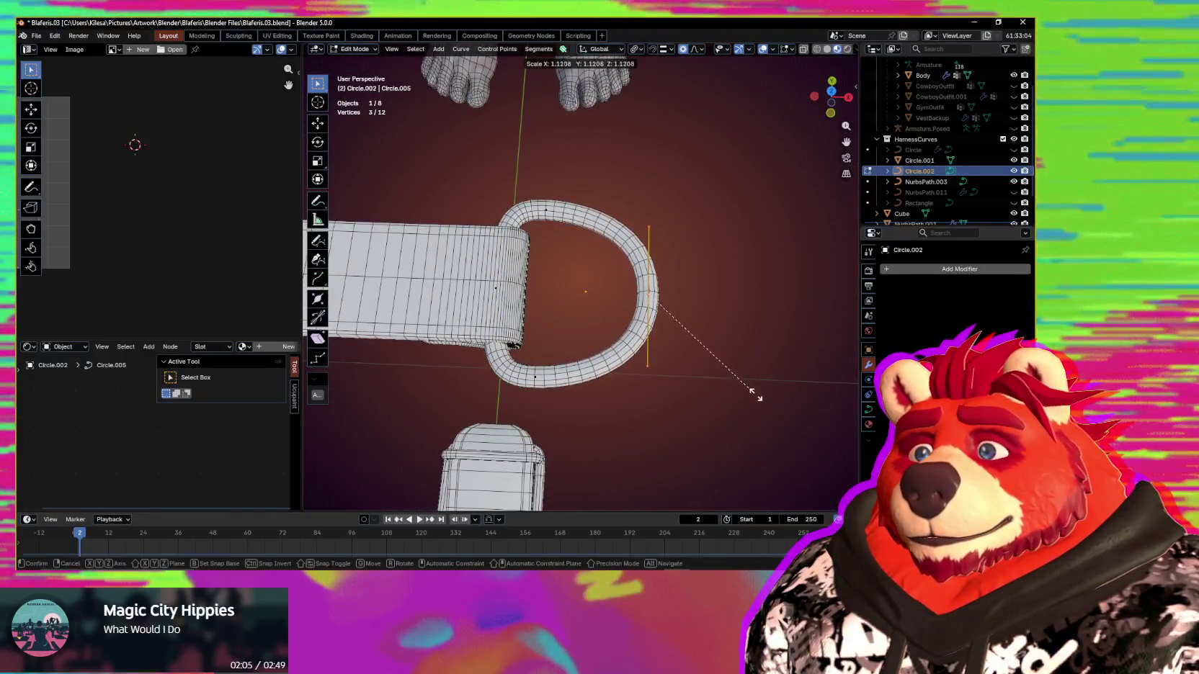
click(762, 401)
mouse_move(763, 401)
middle_down()
mouse_move(717, 401)
mouse_move(723, 311)
mouse_move(712, 377)
mouse_move(739, 378)
middle_up()
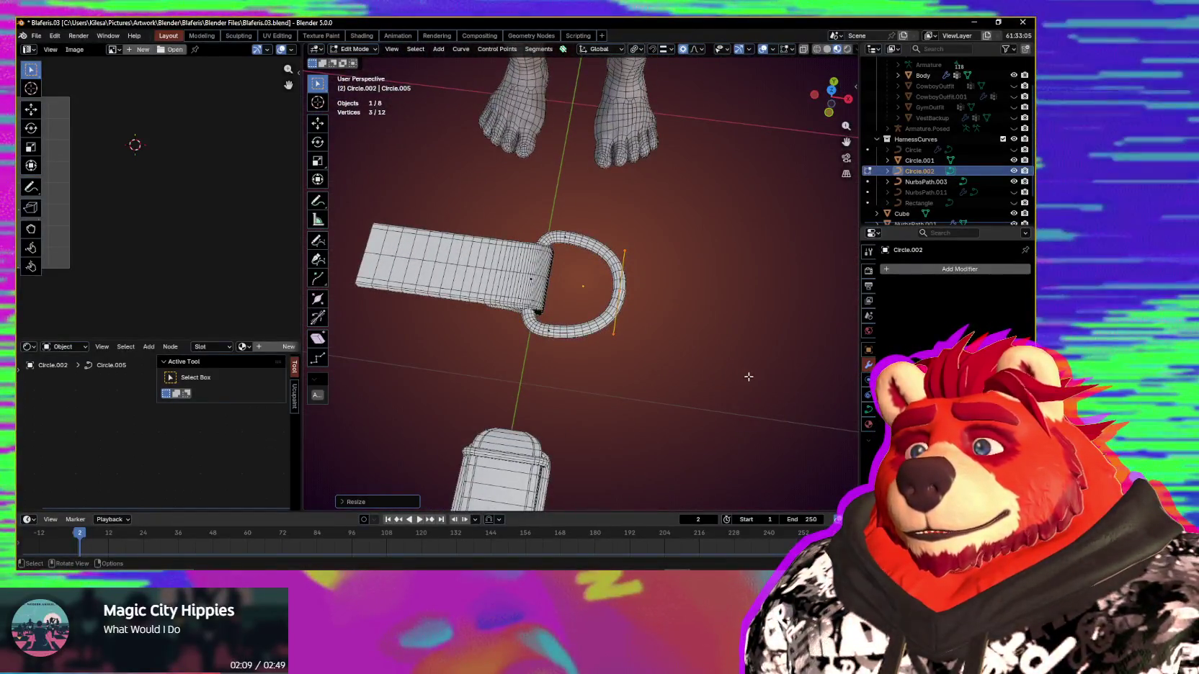
click(745, 376)
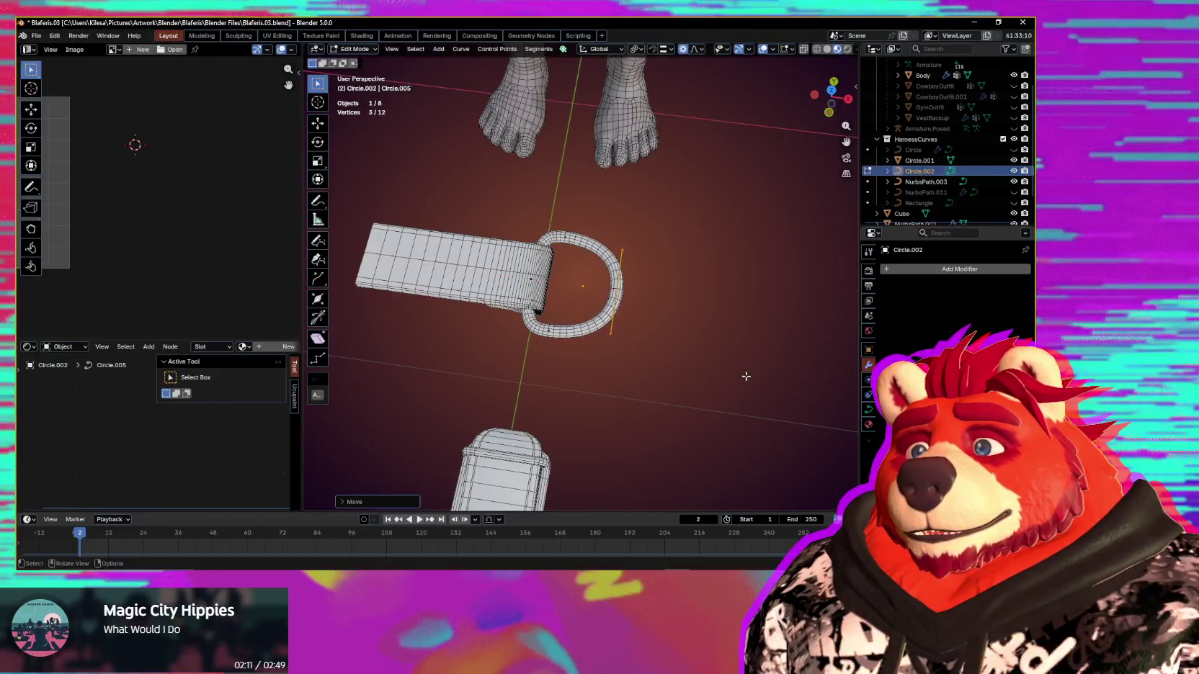
middle_drag(596, 315, 691, 306)
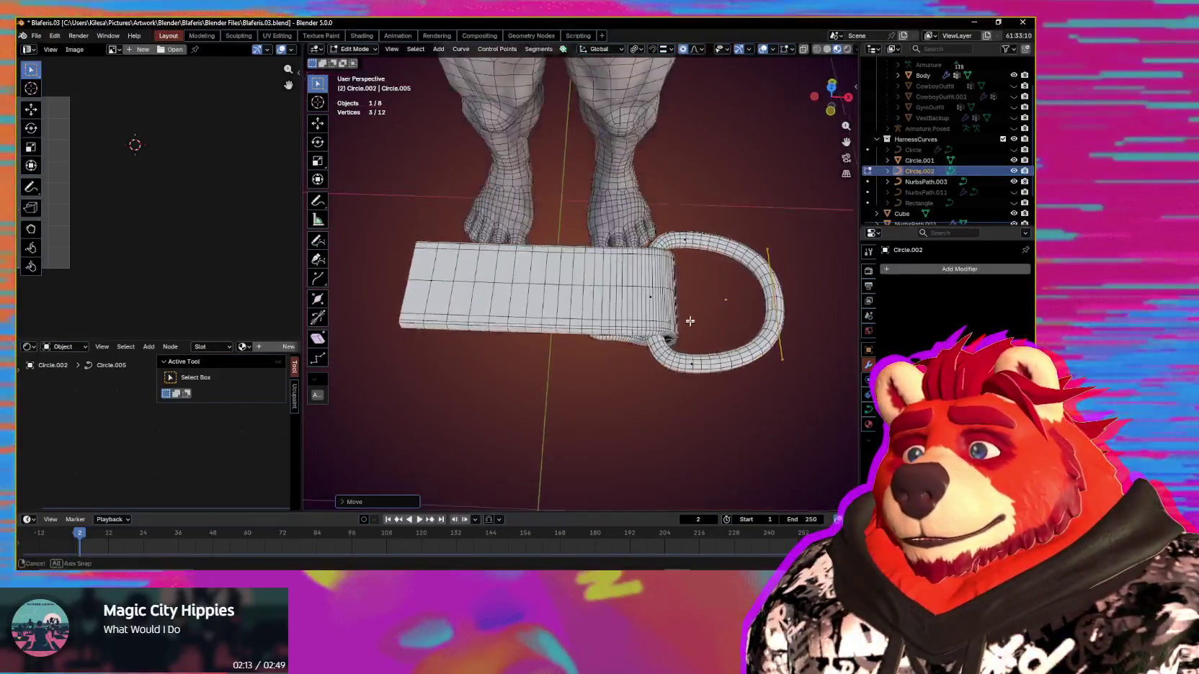
key(shift+alt+z)
key(shift+alt+z)
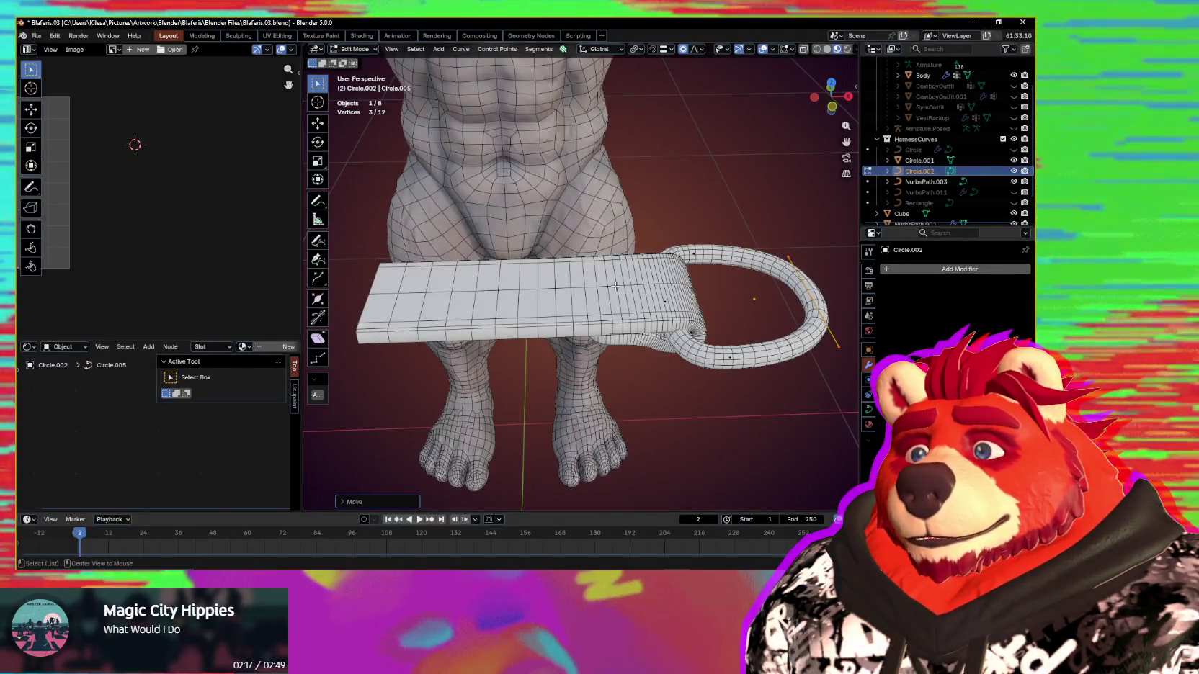
key(alt+q)
middle_drag(615, 287, 631, 325)
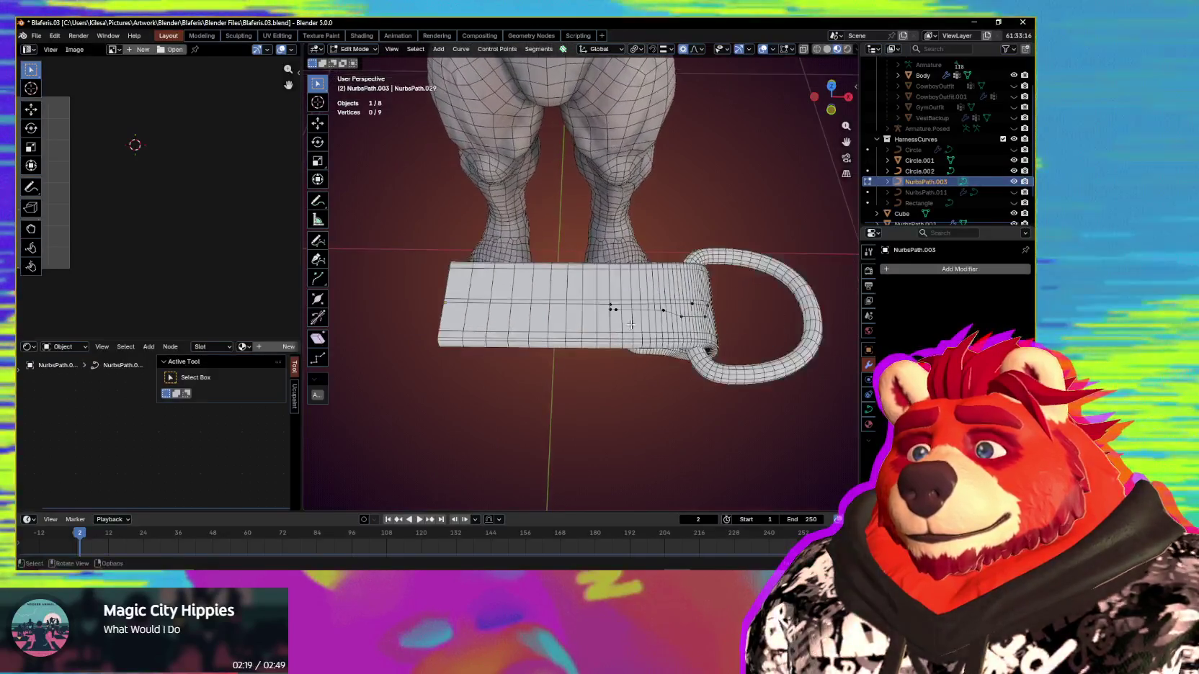
Step: Select all nine strap points, trial a Mirror modifier via Quick Favorites, then delete it
drag(729, 271, 382, 393)
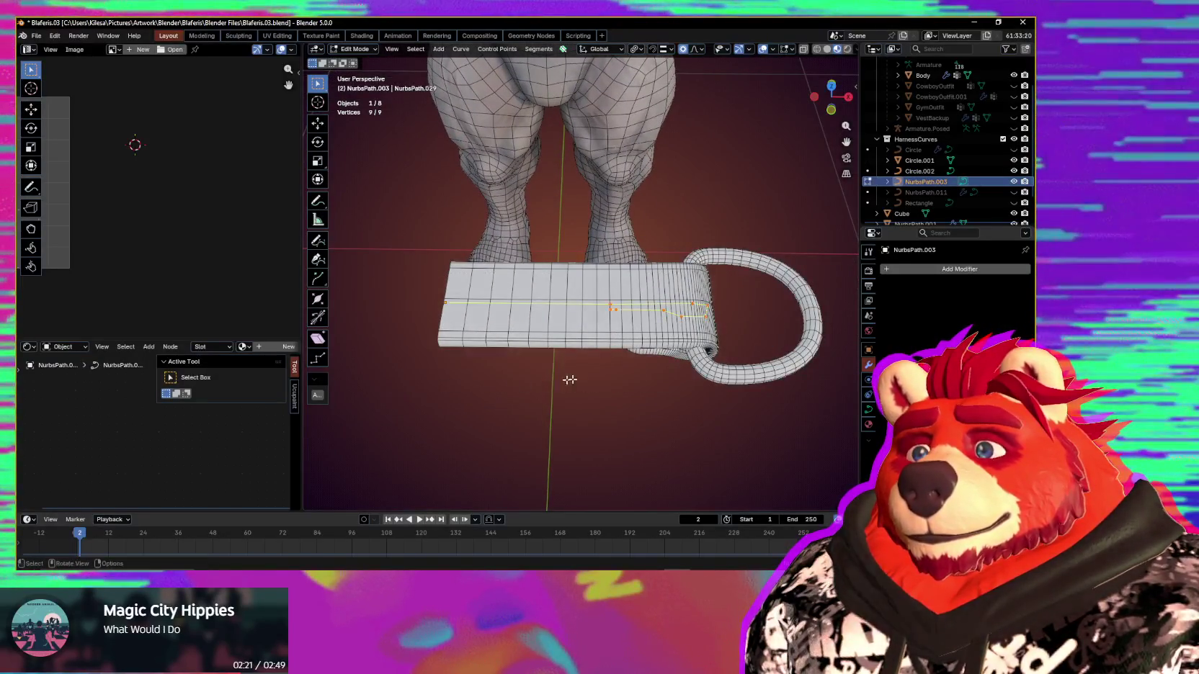
key(ctrl+Tab)
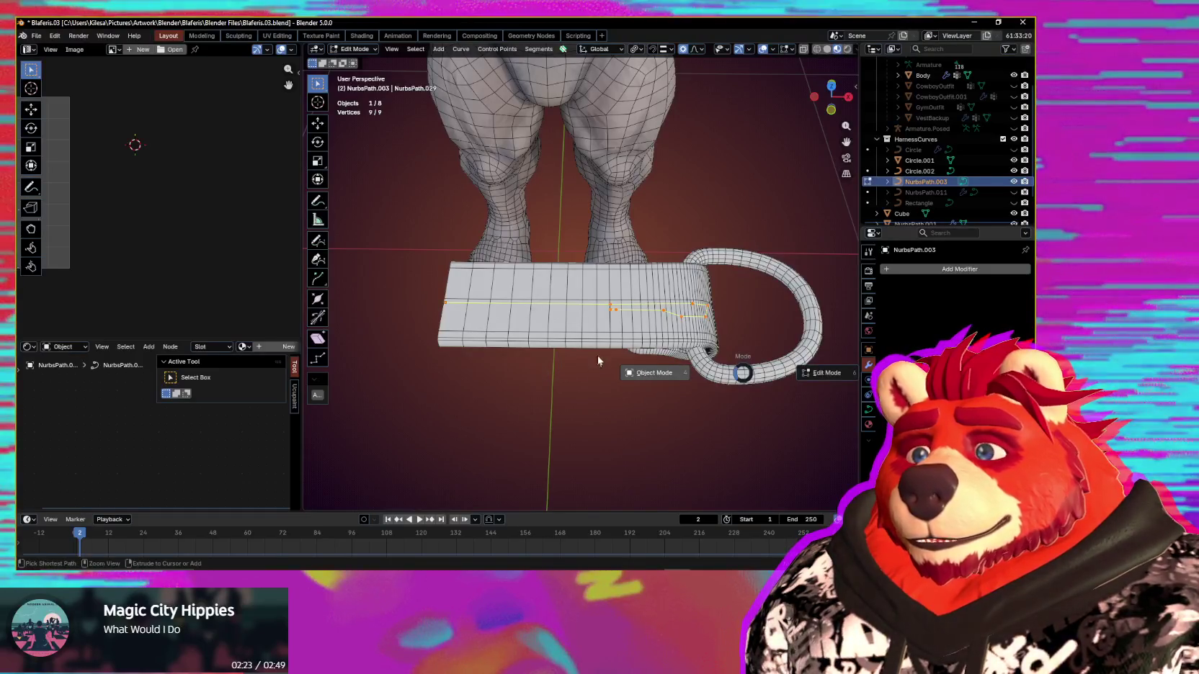
key(q)
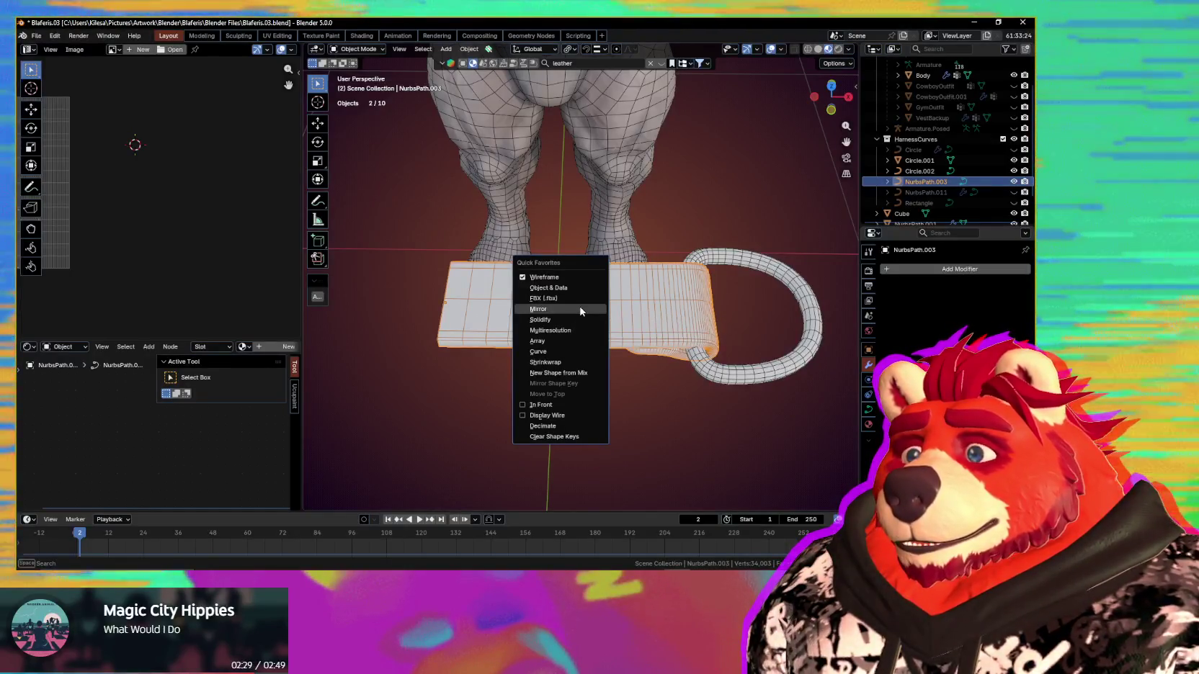
click(581, 309)
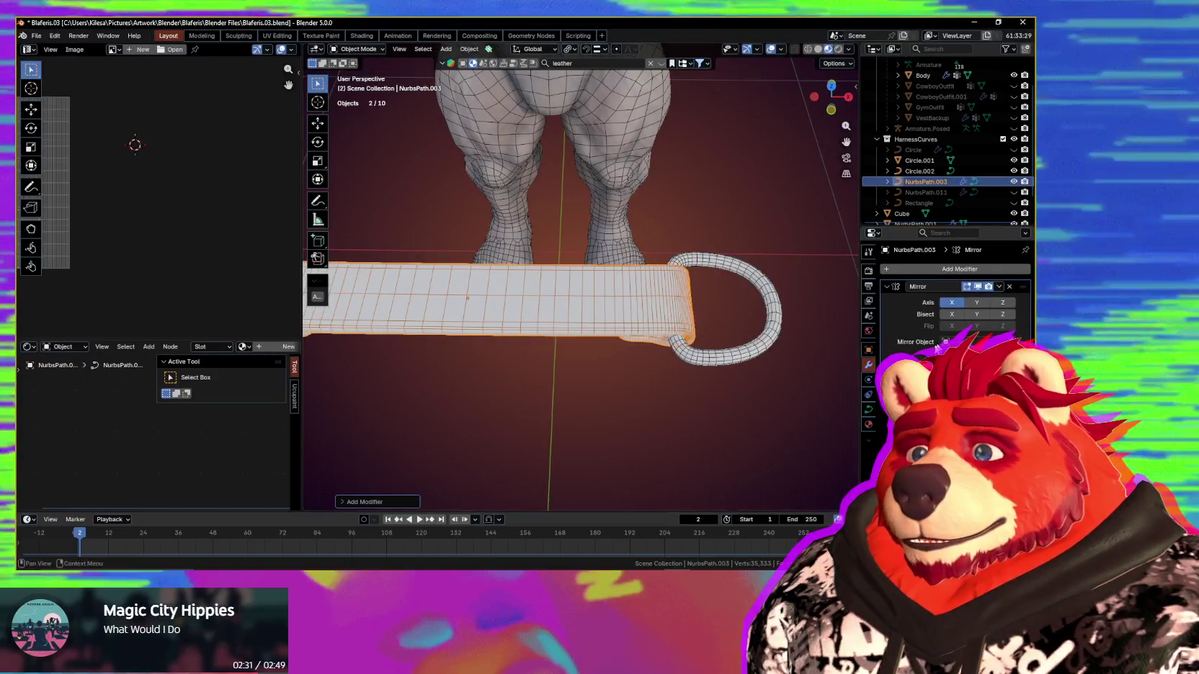
shift+middle_drag(674, 328, 757, 334)
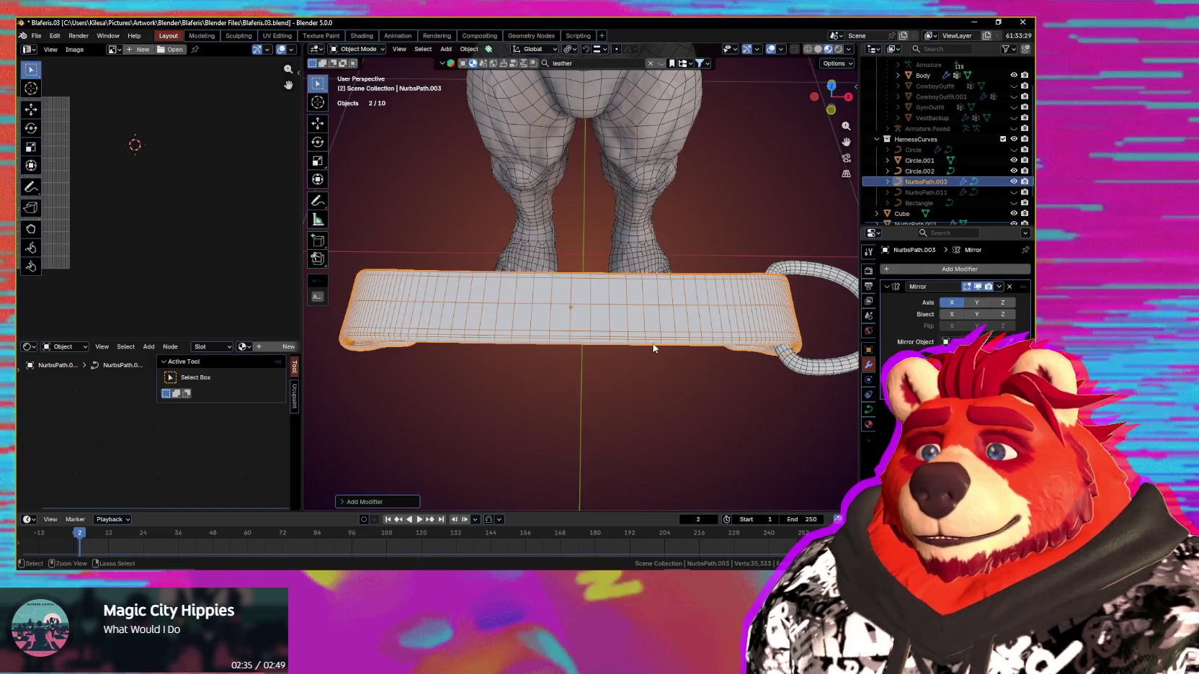
click(1009, 287)
Step: Duplicate the strap's control points and rotate the copy about the Z axis
key(Tab)
mouse_move(725, 343)
middle_down()
mouse_move(709, 329)
mouse_move(738, 338)
middle_up()
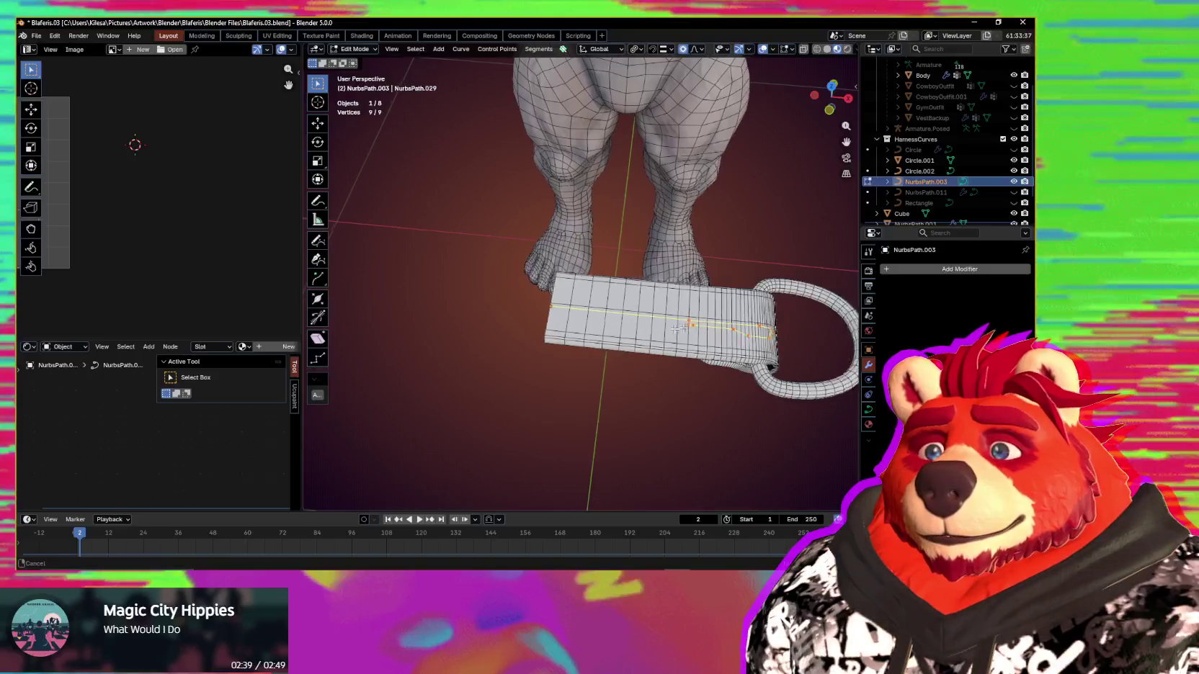
key(shift+d)
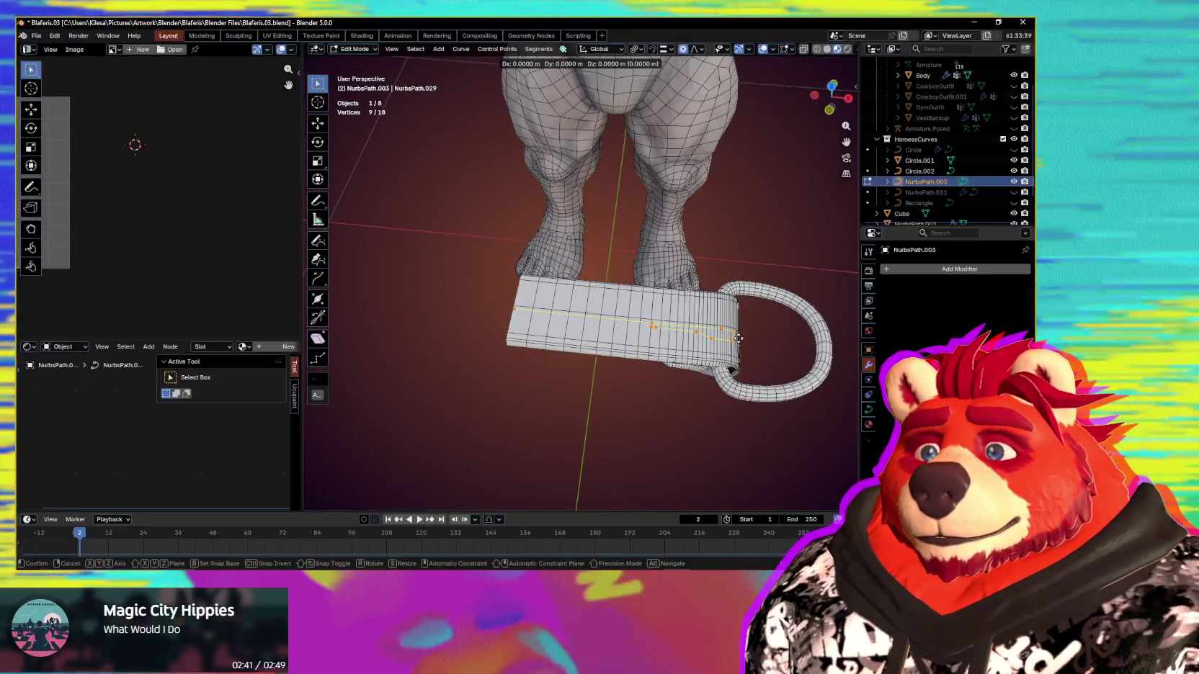
click(631, 324)
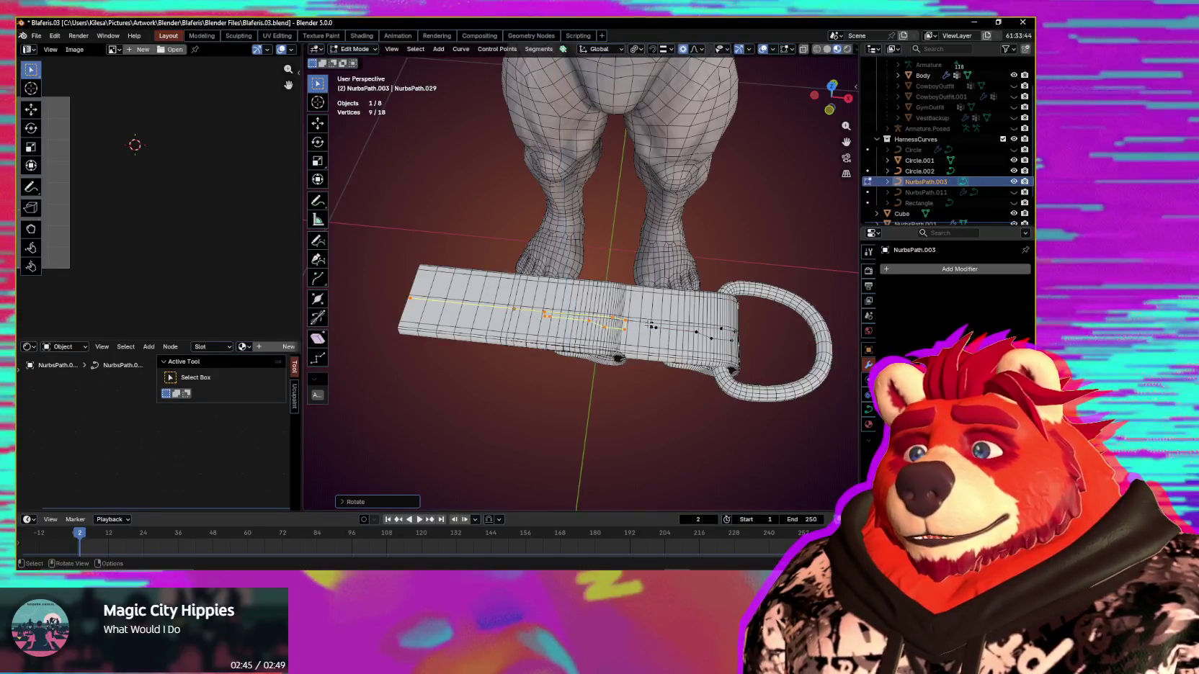
click(613, 367)
middle_drag(612, 368, 683, 362)
key(period)
click(683, 299)
key(r)
key(z)
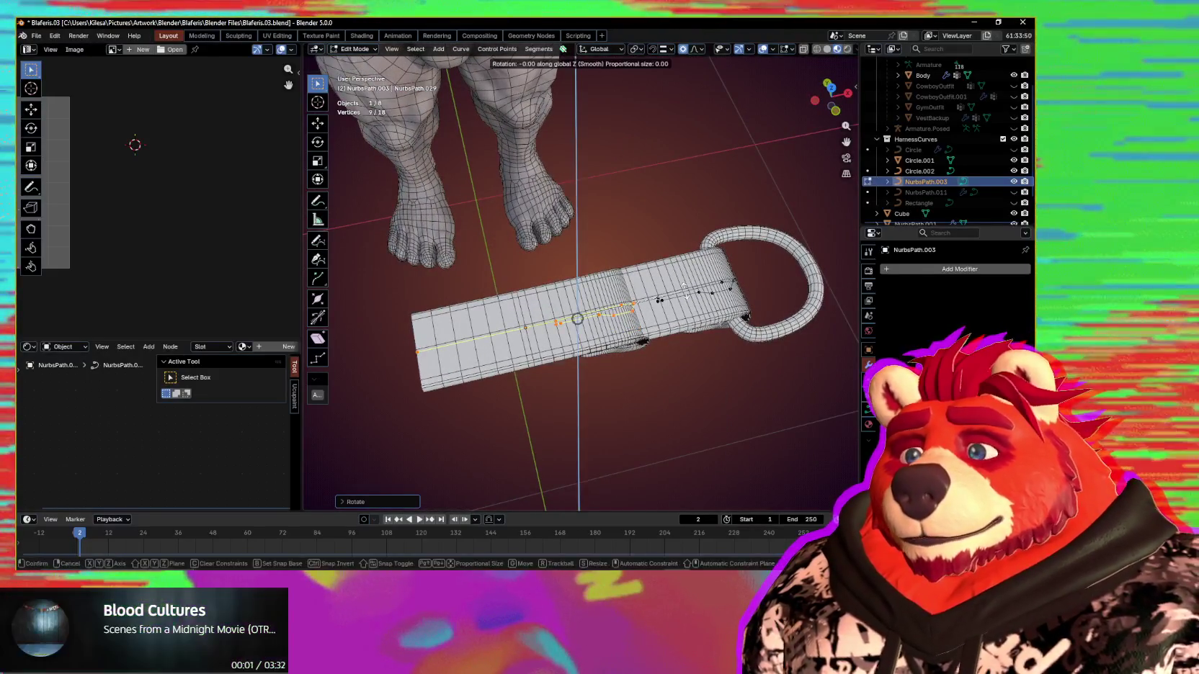
click(683, 286)
Step: Slide the strap sections apart and delete the middle vertices
middle_drag(683, 286, 592, 288)
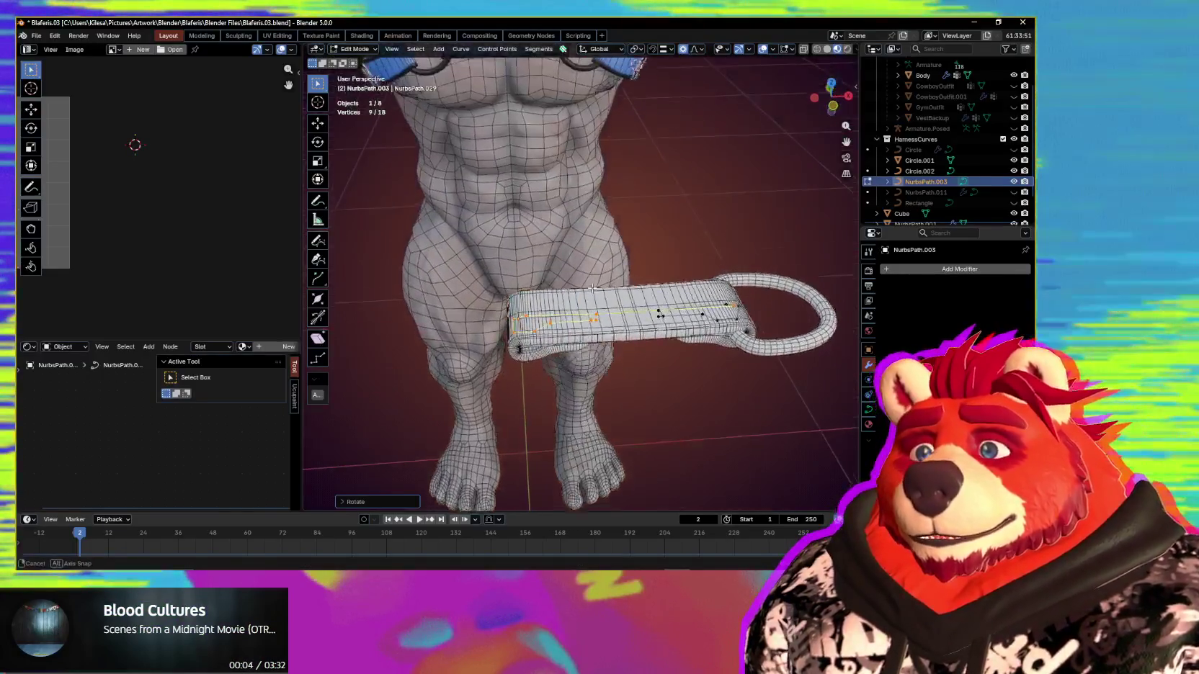
key(g)
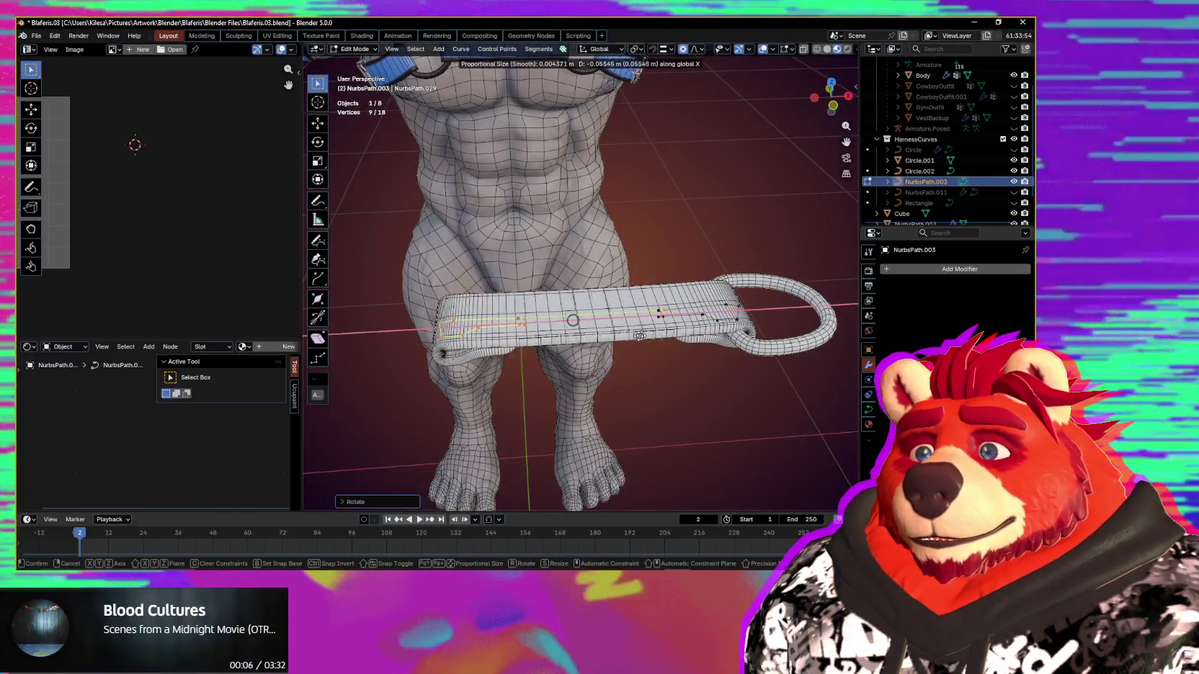
click(519, 316)
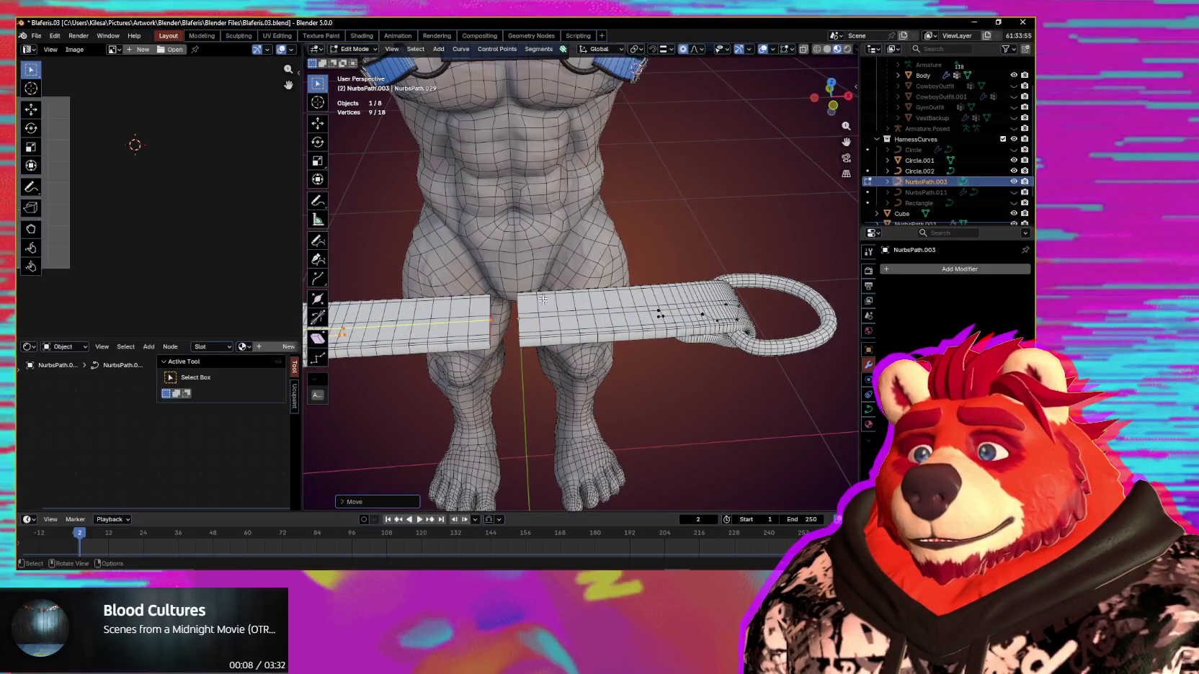
middle_drag(547, 298, 517, 336)
key(b)
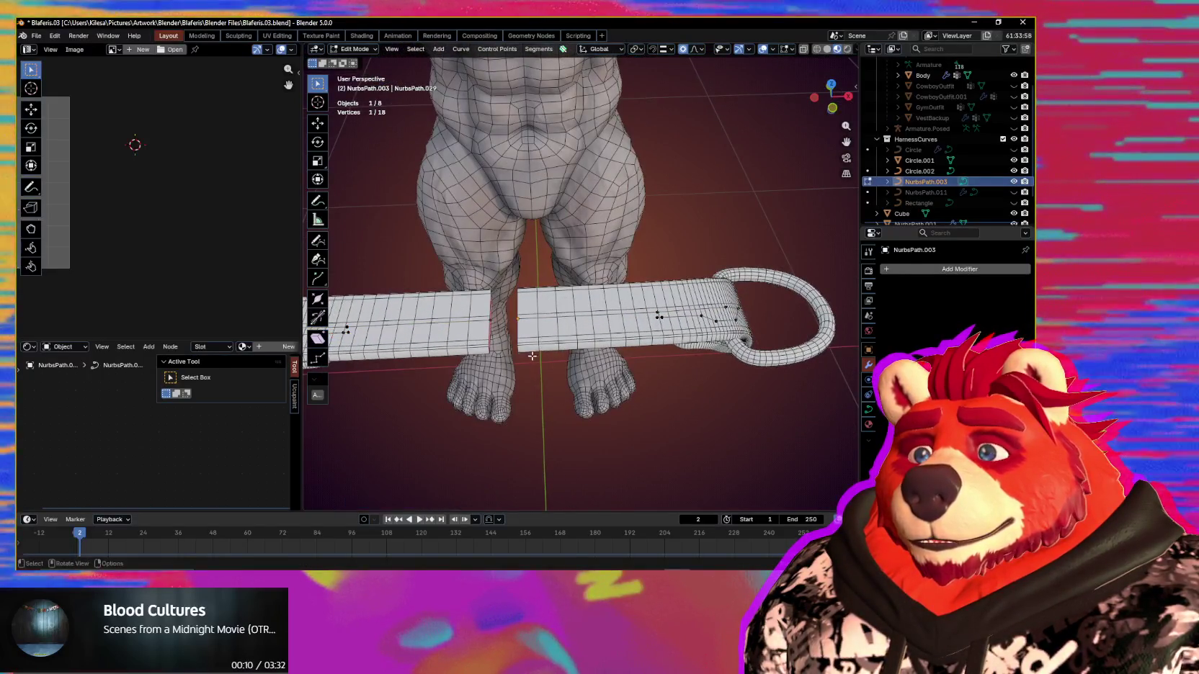
key(g)
click(534, 320)
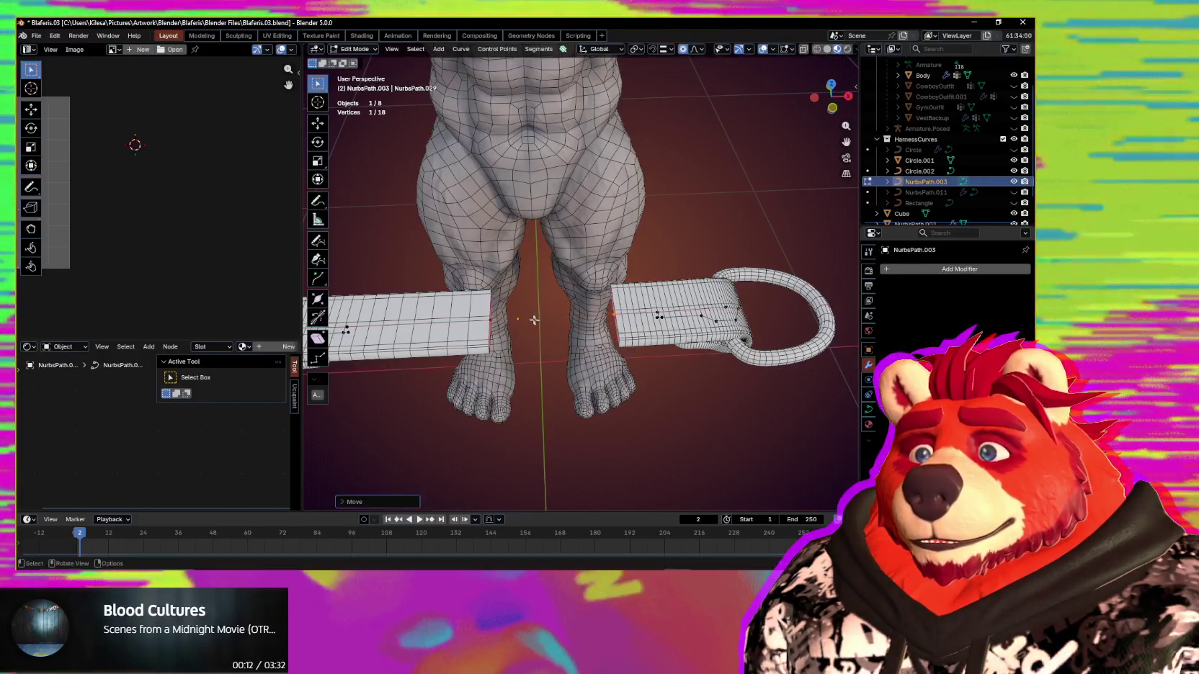
click(505, 350)
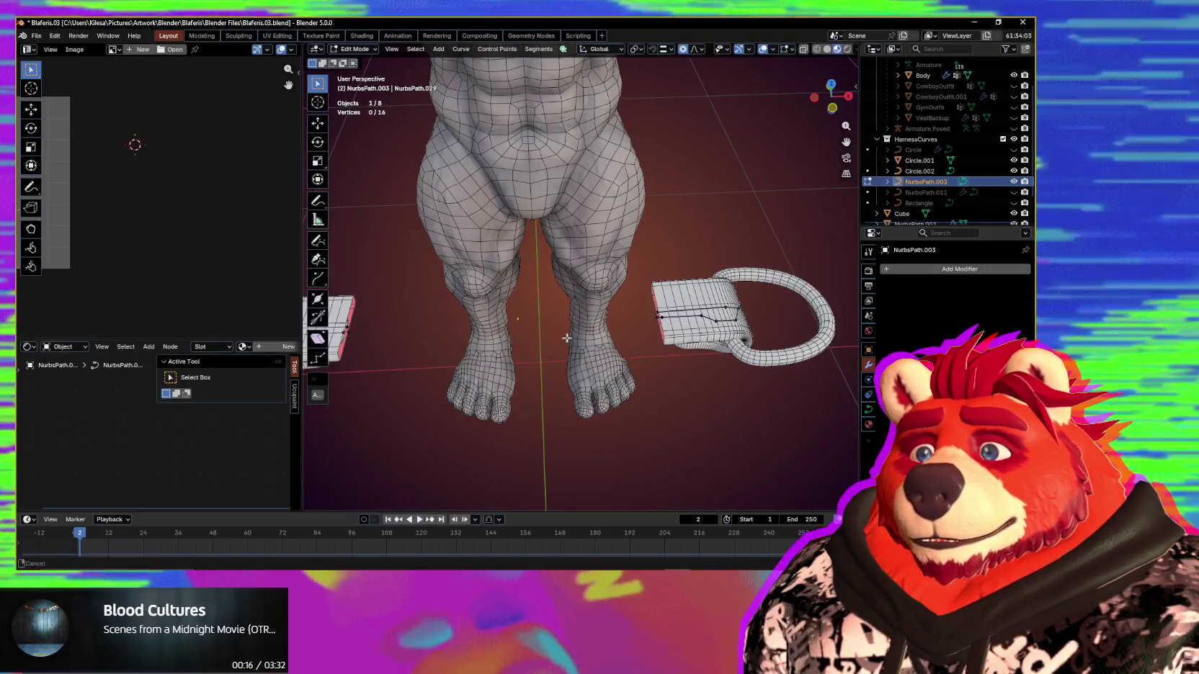
Step: Slide one strap section along X and join both end points into one short band
shift+middle_drag(571, 329, 642, 321)
drag(353, 415, 350, 375)
key(g)
key(x)
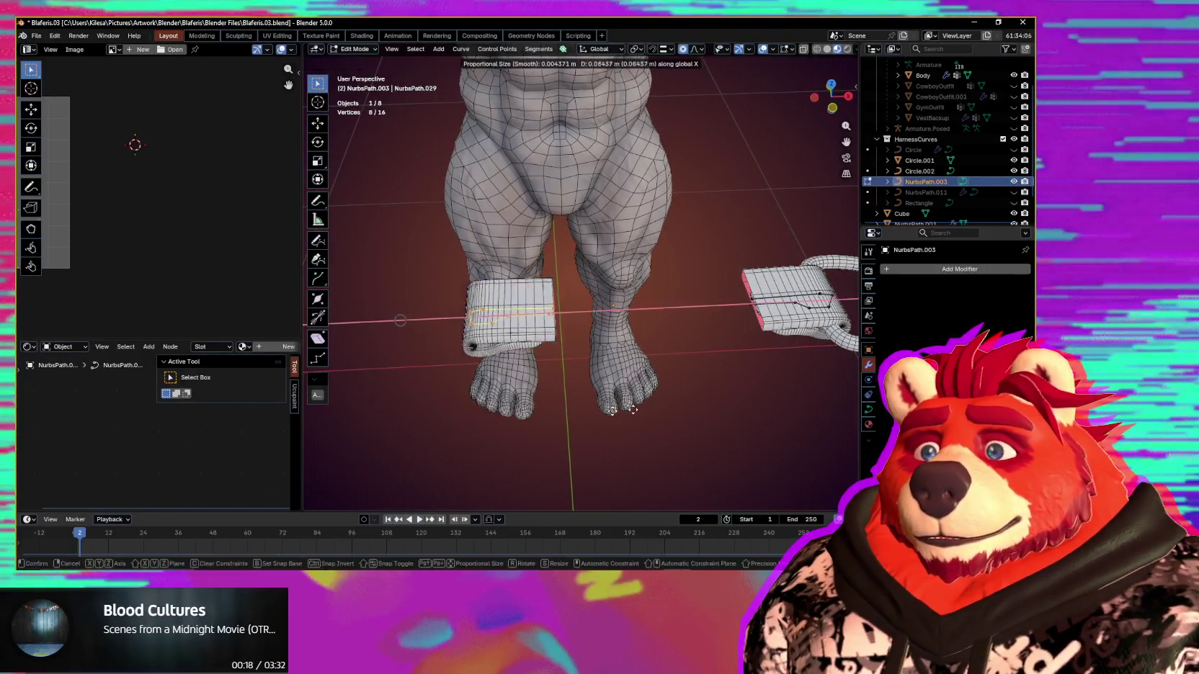
click(706, 405)
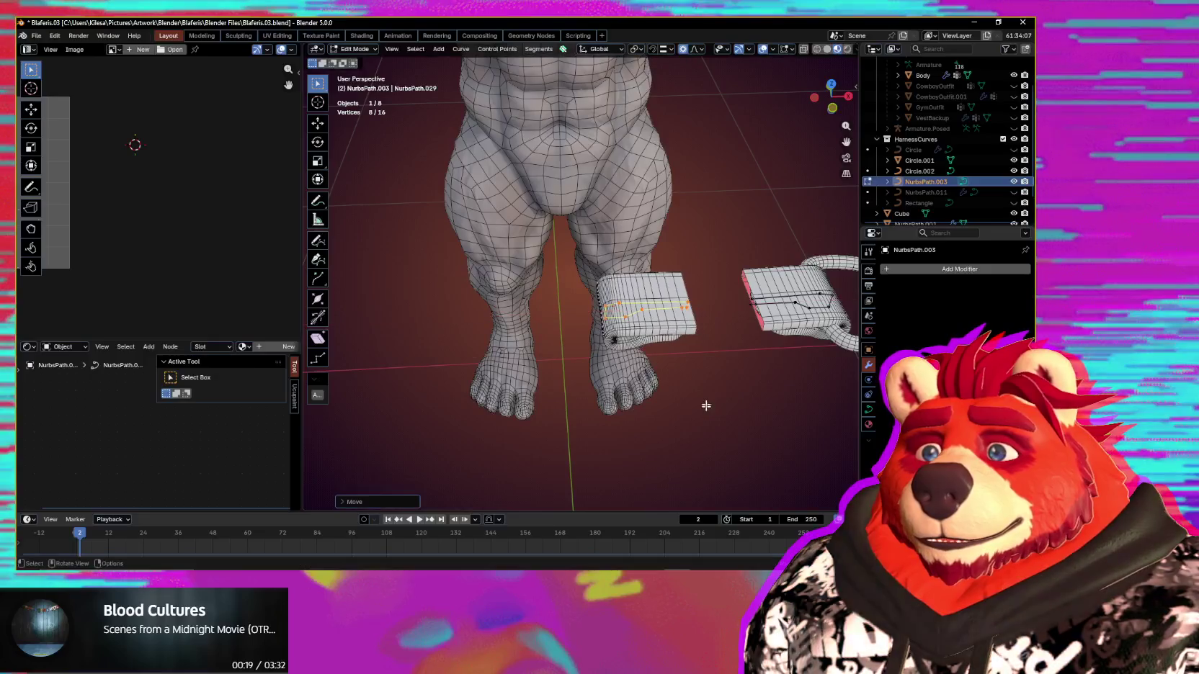
shift+click(752, 297)
key(f)
mouse_move(751, 297)
middle_down()
mouse_move(674, 428)
mouse_move(646, 438)
mouse_move(707, 375)
mouse_move(690, 401)
mouse_move(701, 393)
mouse_move(715, 361)
mouse_move(666, 425)
mouse_move(680, 407)
mouse_move(645, 428)
mouse_move(717, 367)
mouse_move(739, 396)
middle_up()
Step: Lower the strap's Resolution Preview U from 12 to 2 in Object Data properties
key(Tab)
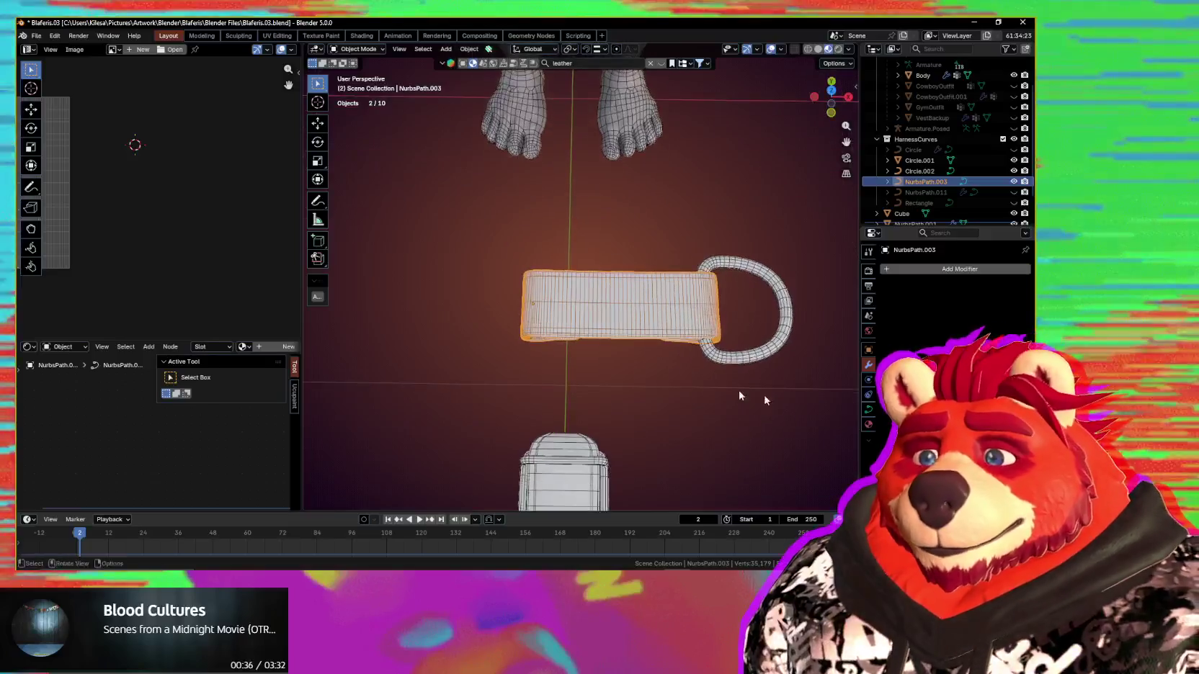
click(868, 409)
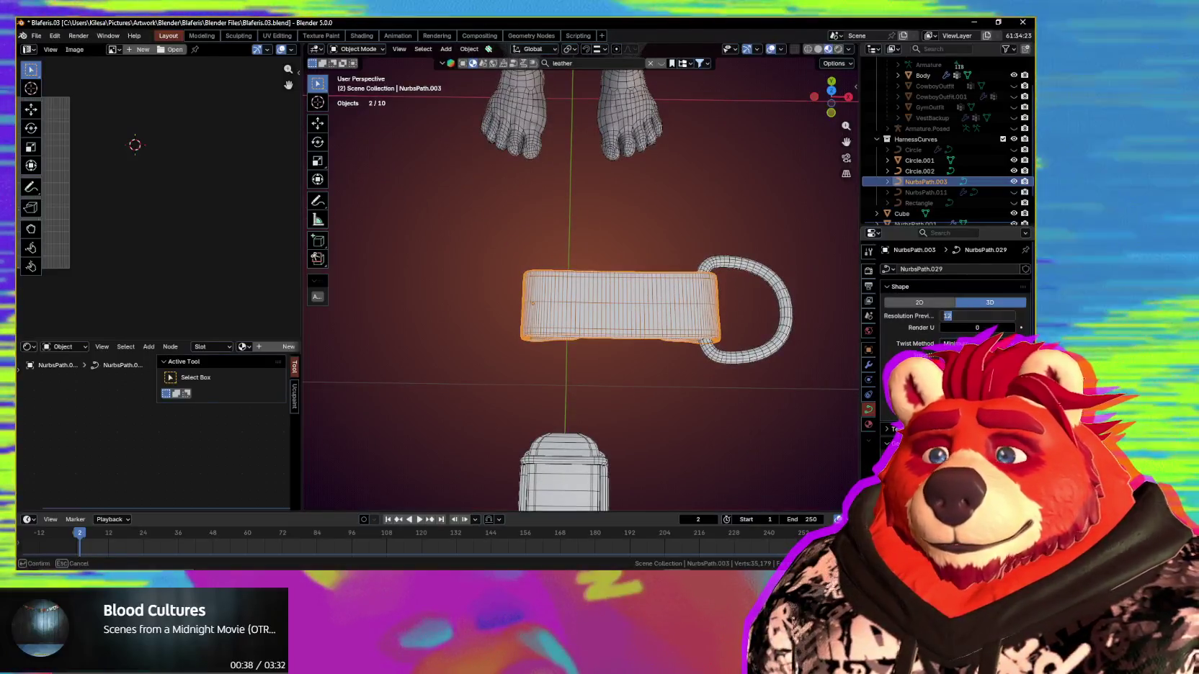
click(979, 316)
key(Return)
middle_drag(682, 312, 720, 274)
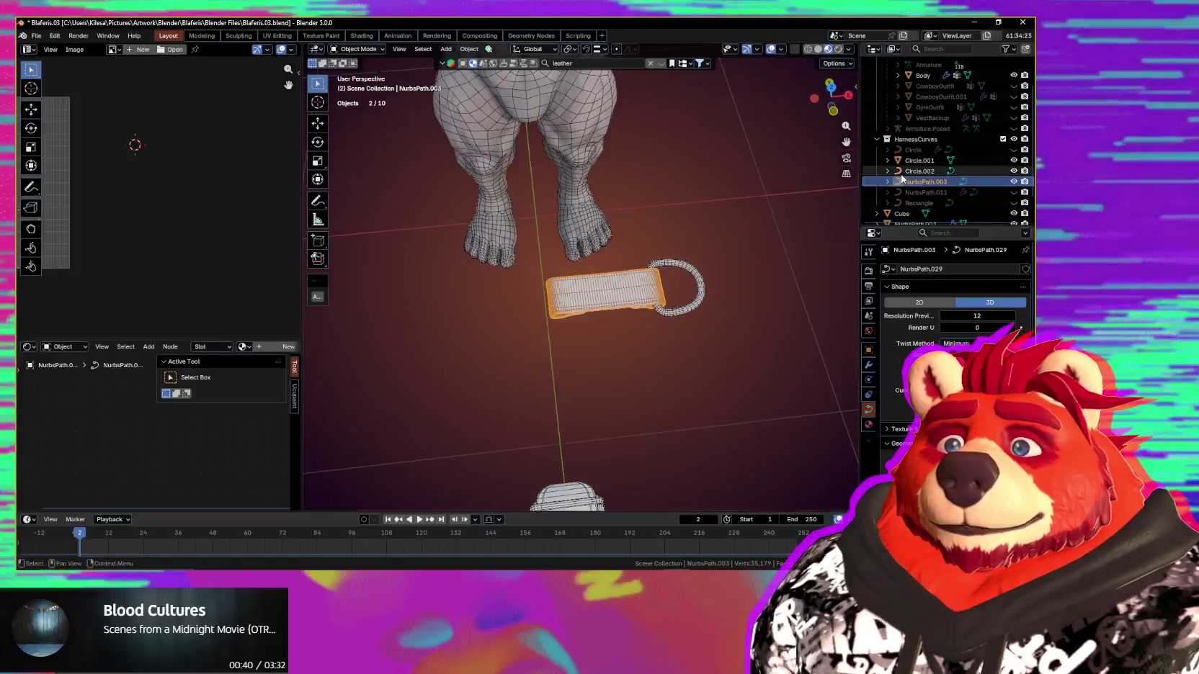
middle_drag(823, 205, 911, 326)
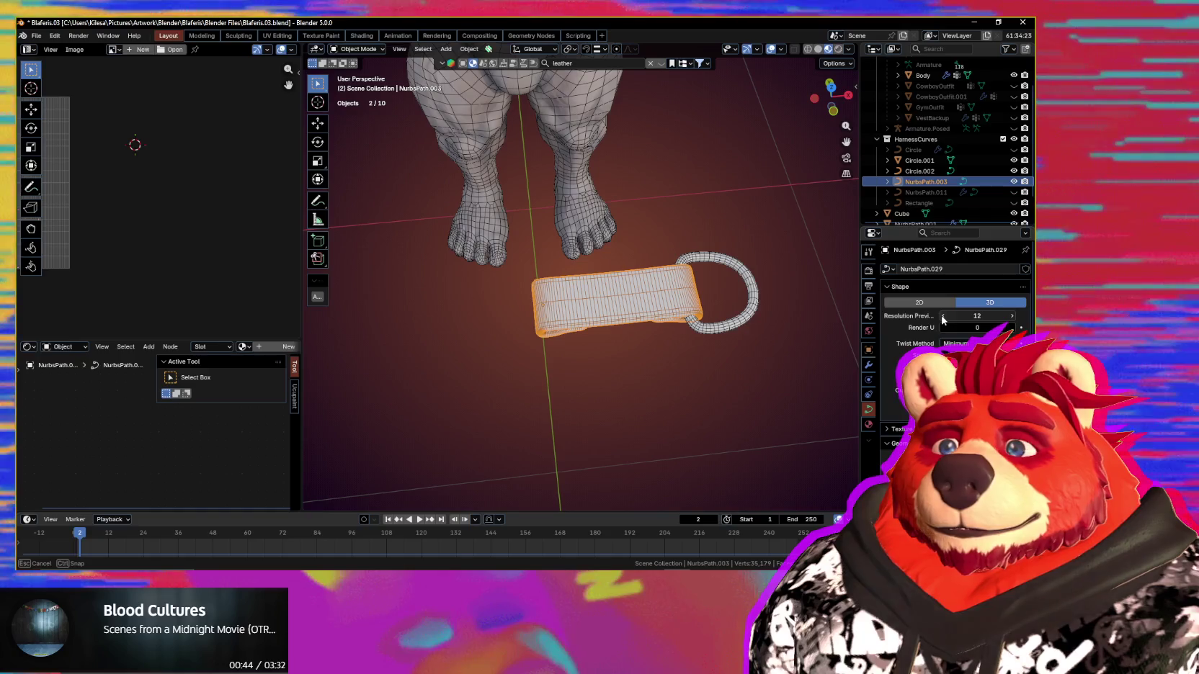
click(943, 316)
click(942, 316)
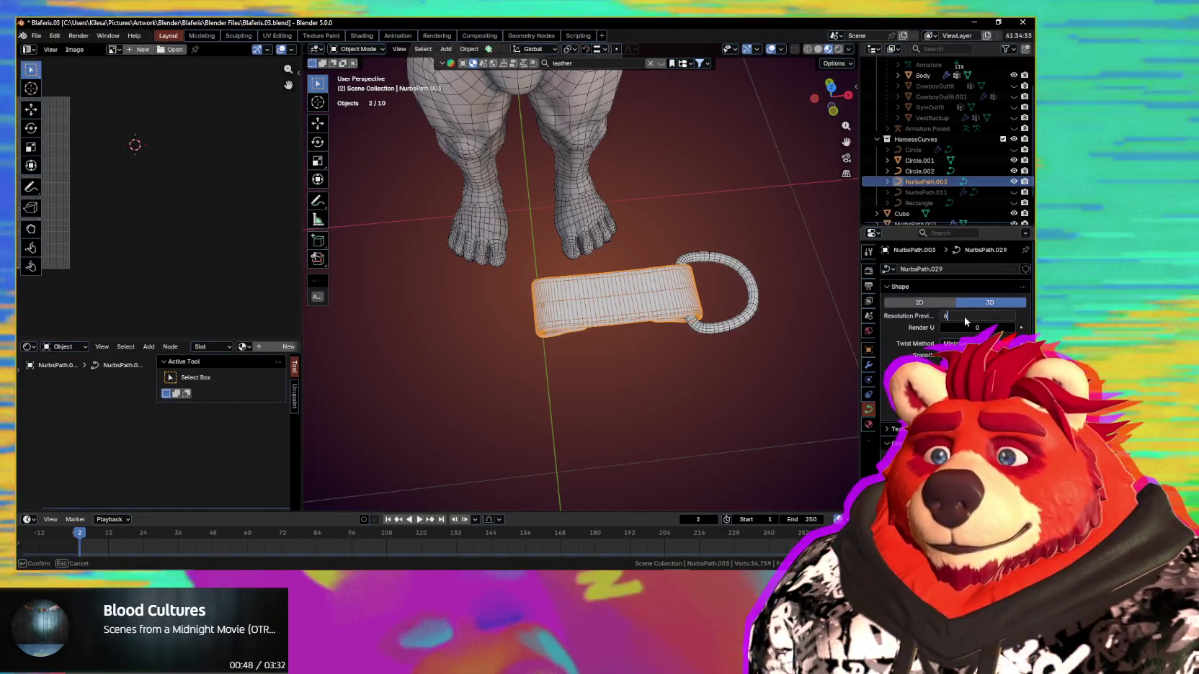
key(Return)
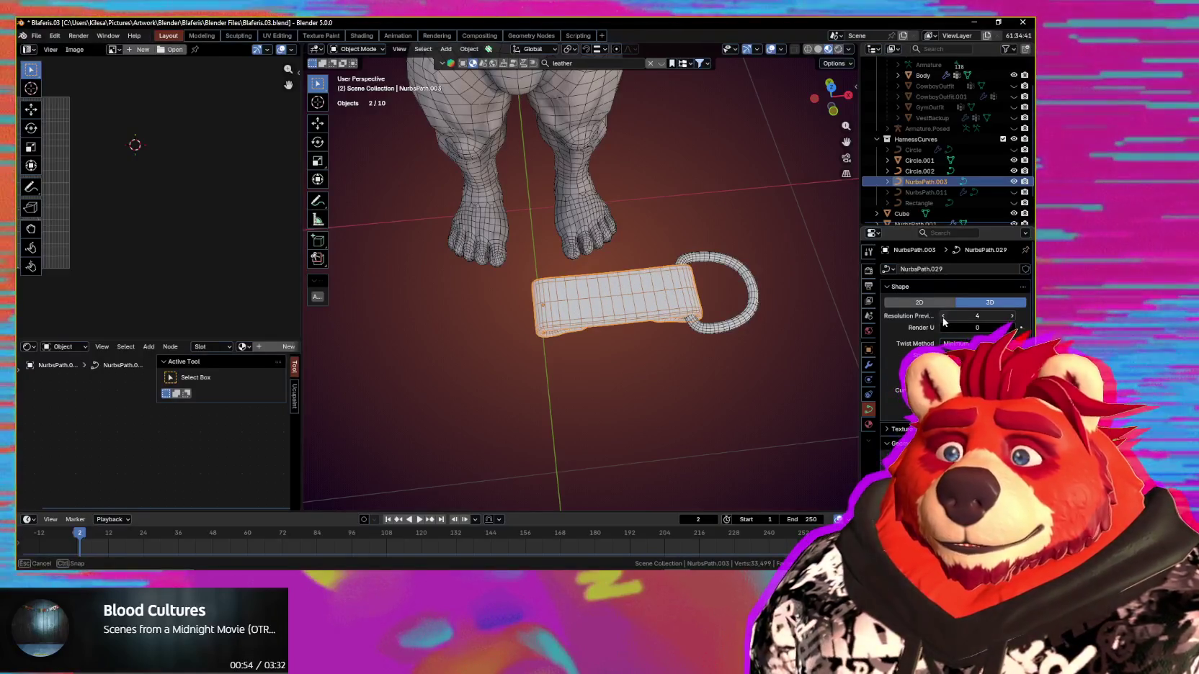
click(943, 317)
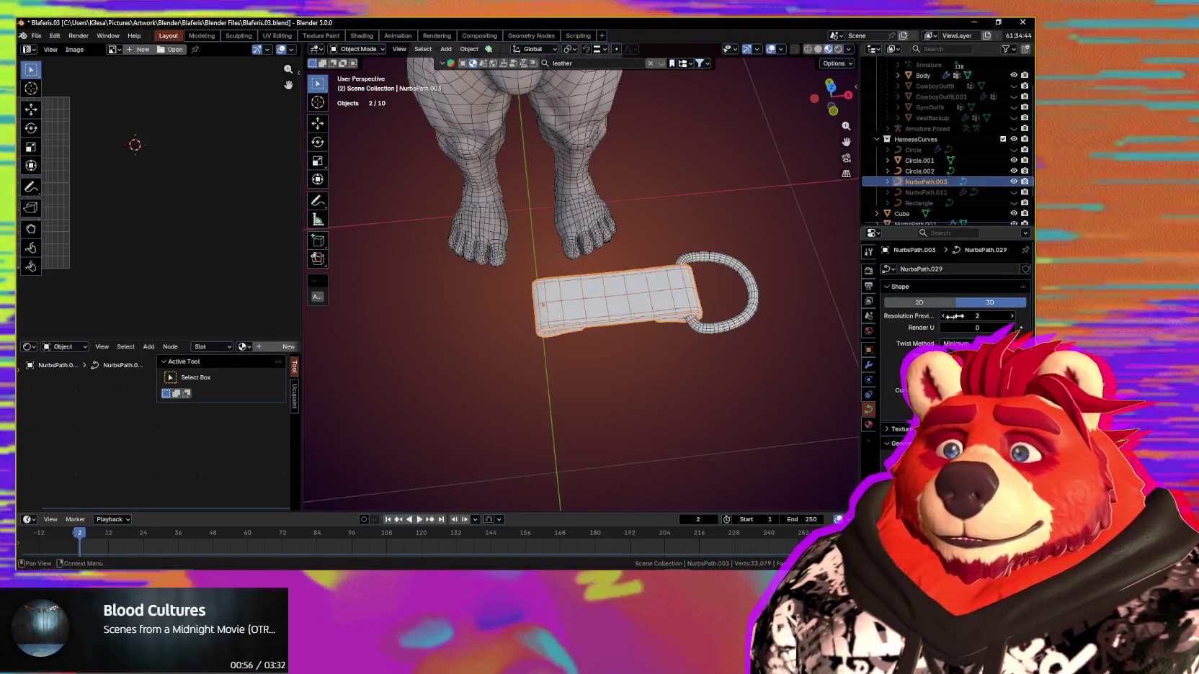
Step: Inspect the strap and ring in local view, then select the D-ring Circle.002
mouse_move(704, 348)
middle_down()
mouse_move(654, 278)
mouse_move(614, 336)
middle_up()
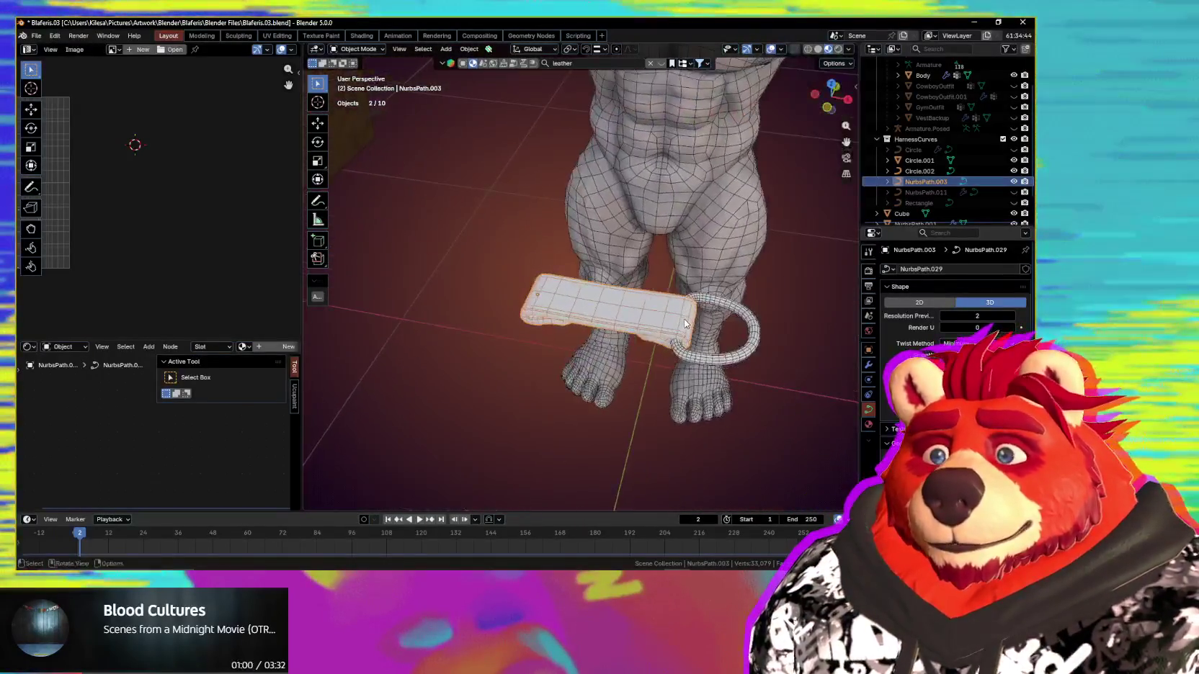
middle_drag(613, 335, 620, 313)
key(KP_Divide)
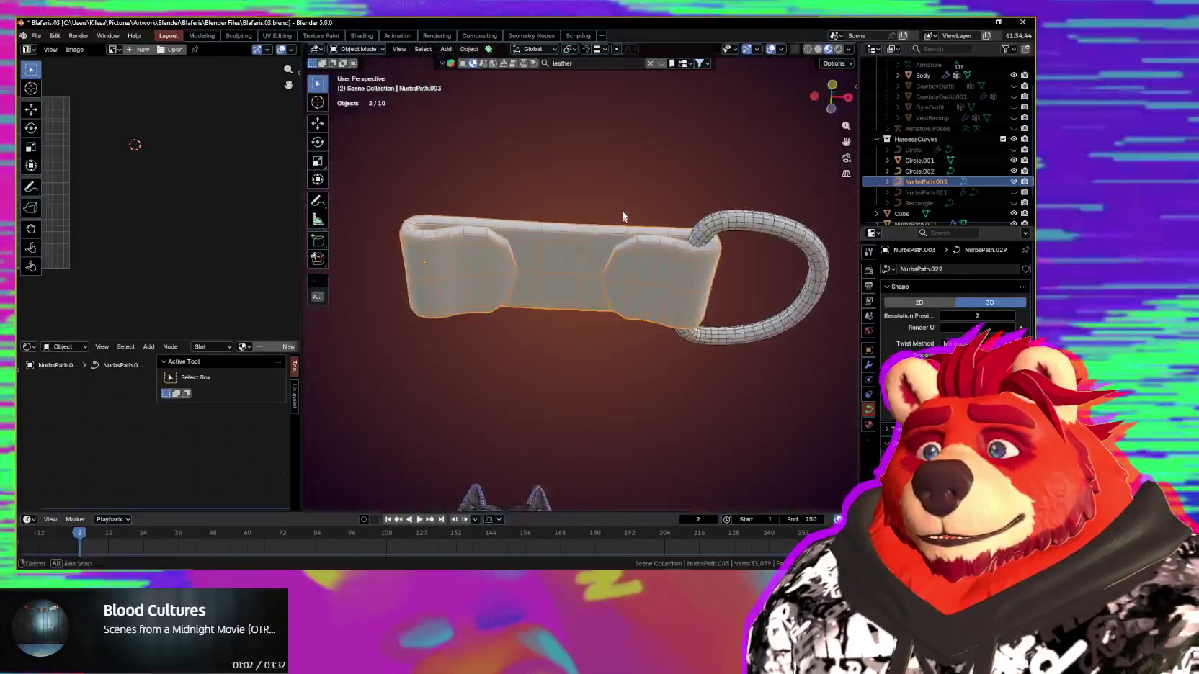
mouse_move(623, 194)
middle_down()
mouse_move(625, 163)
mouse_move(605, 238)
middle_up()
key(KP_Divide)
mouse_move(599, 300)
middle_down()
mouse_move(609, 336)
mouse_move(810, 355)
middle_up()
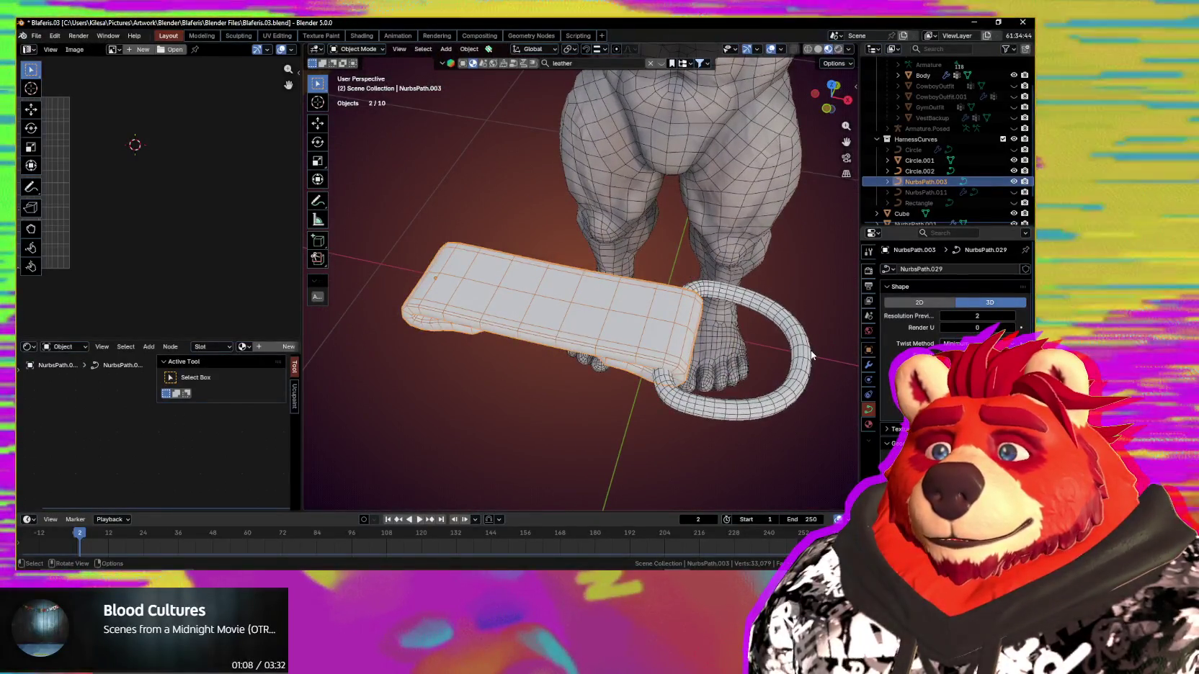
click(810, 352)
middle_drag(810, 352, 837, 368)
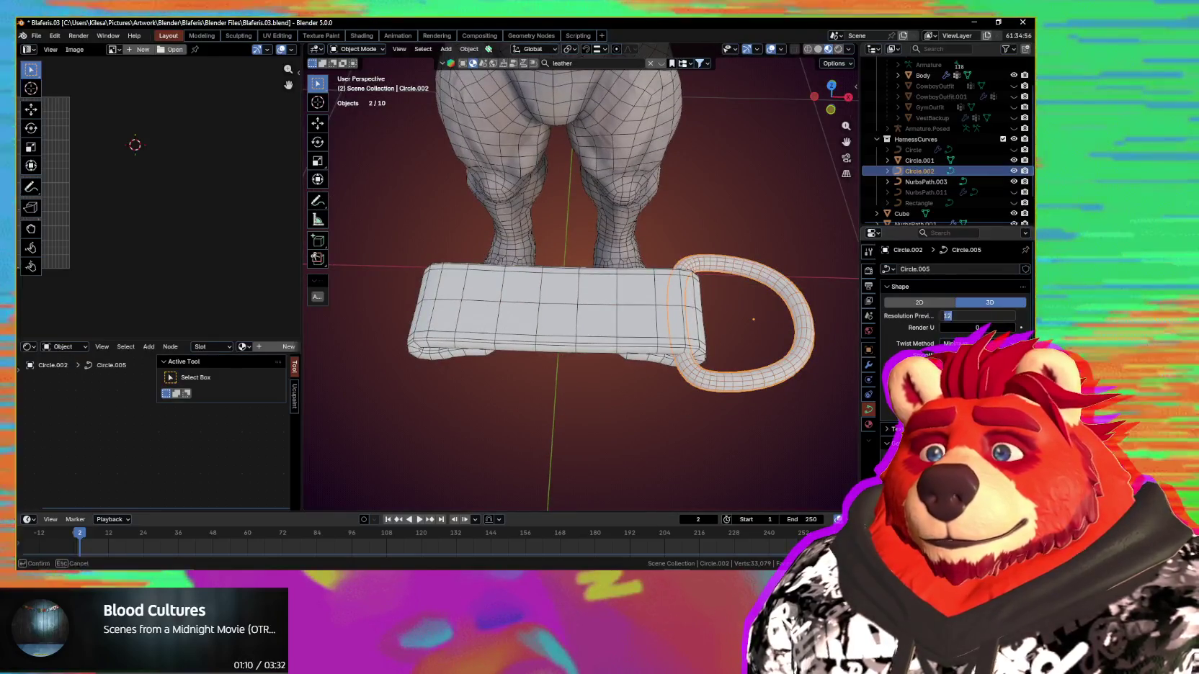
text(6)
Step: Set the D-ring Circle.002's Resolution Preview U to 6 and reframe the character
key(Return)
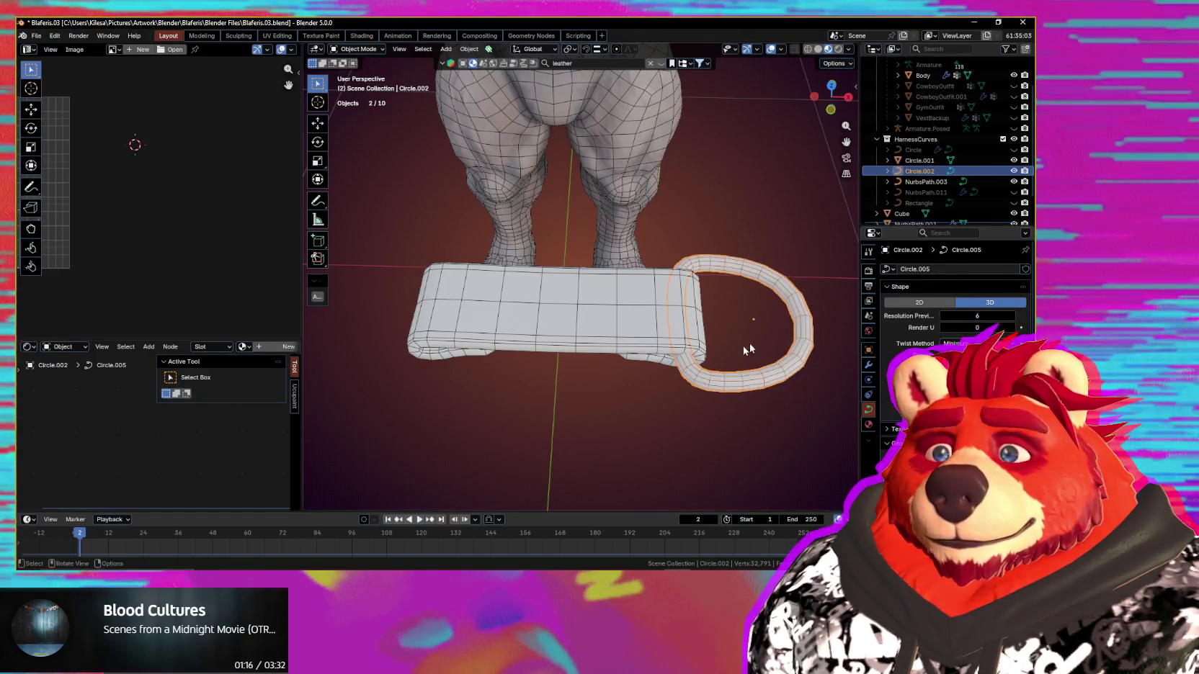
middle_drag(743, 346, 653, 431)
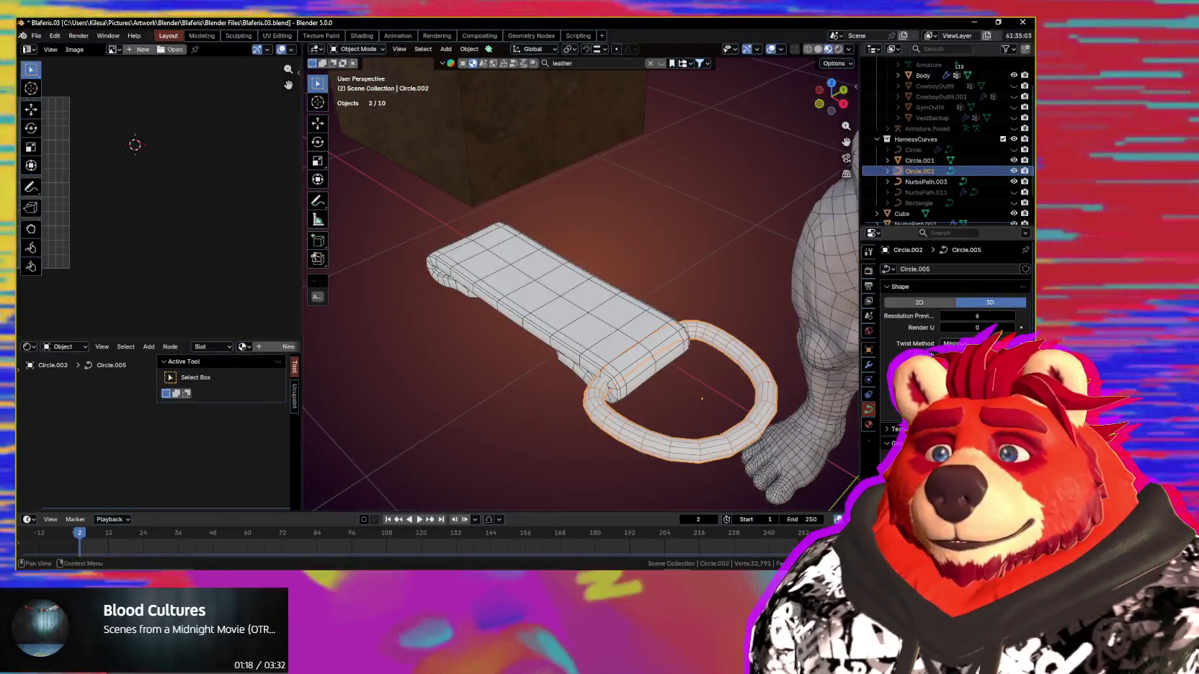
scroll(952, 303, down, 5)
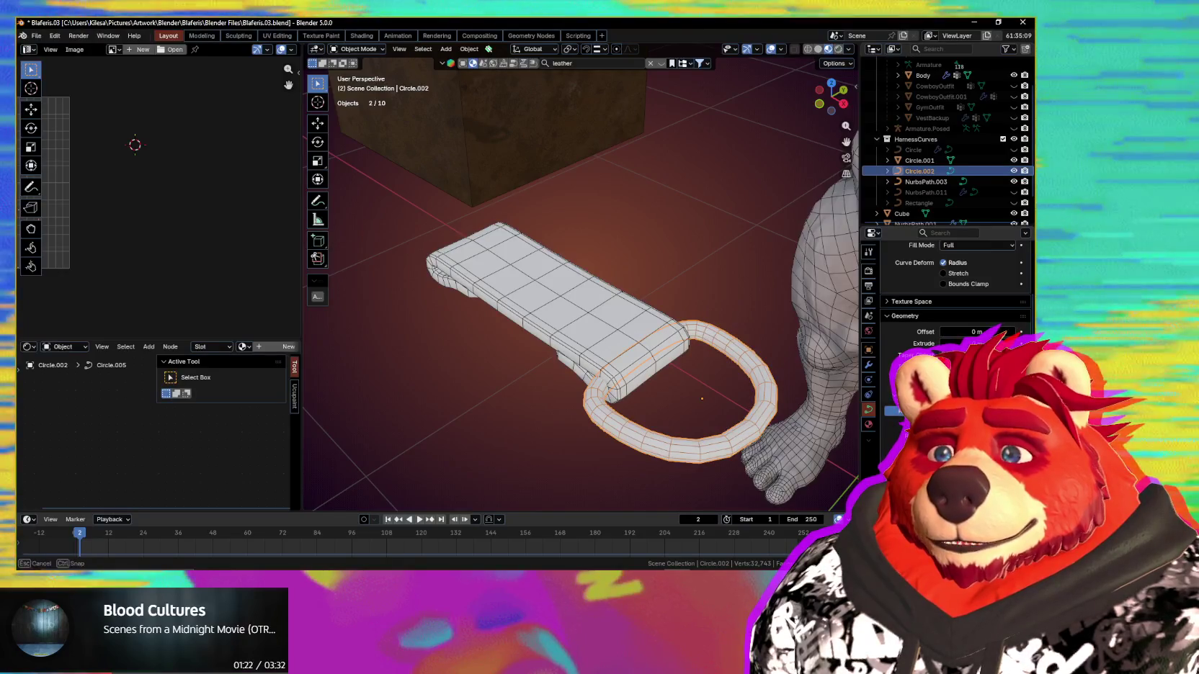
scroll(658, 436, down, 4)
mouse_move(657, 436)
middle_down()
mouse_move(704, 300)
mouse_move(589, 293)
middle_up()
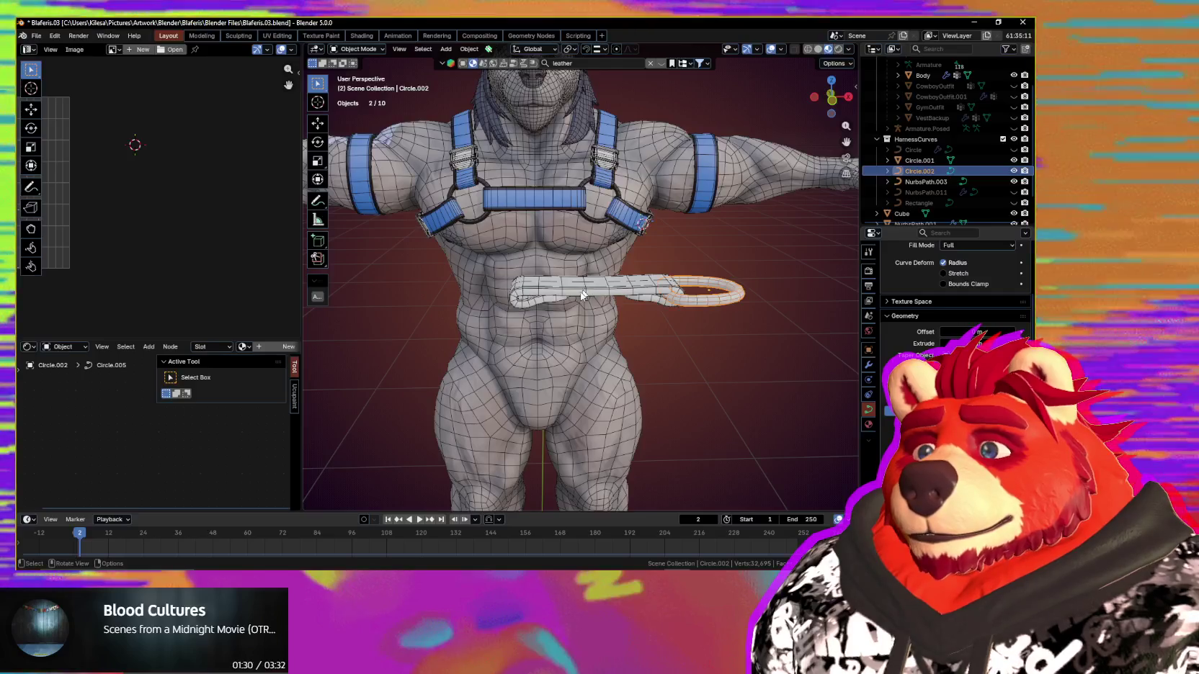
Step: Move the strap curve's control points vertically along Z toward the chest band
click(572, 298)
key(Tab)
scroll(564, 308, up, 3)
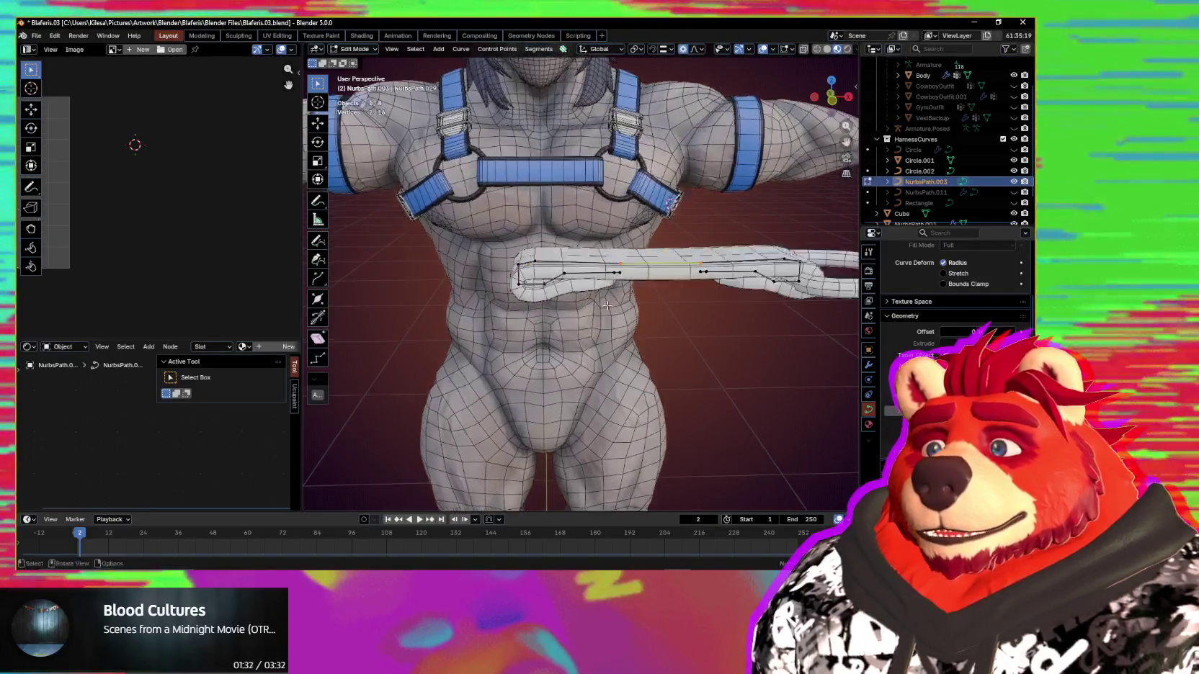
middle_drag(560, 294, 611, 301)
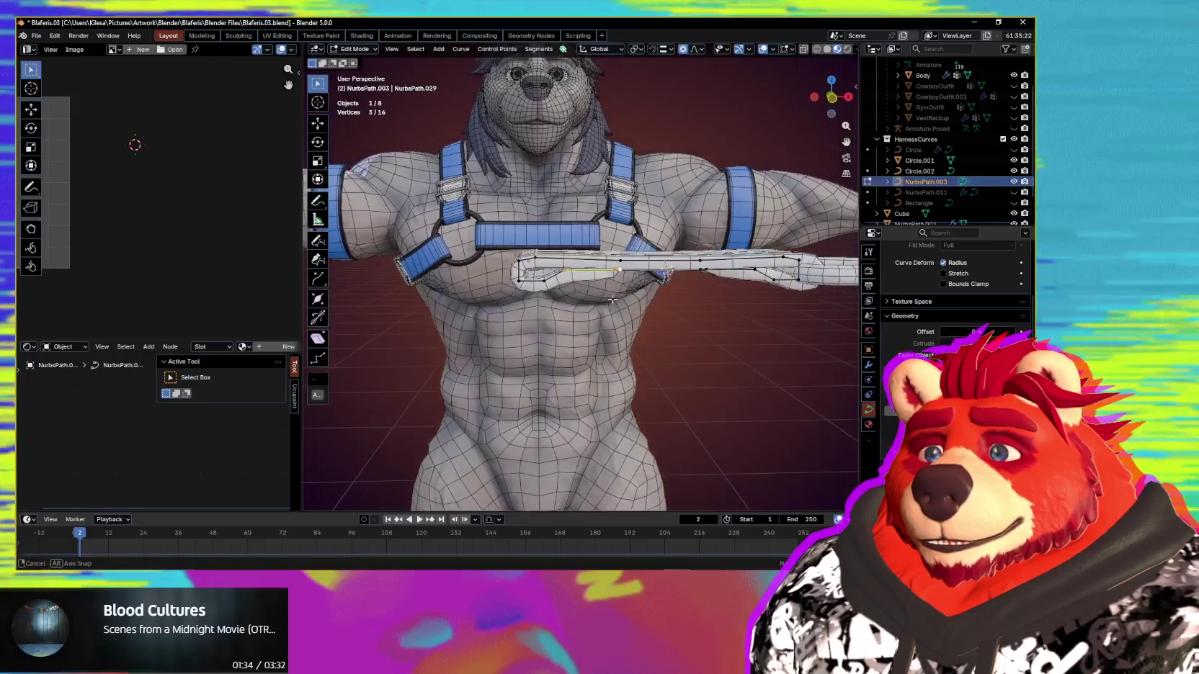
key(g)
key(z)
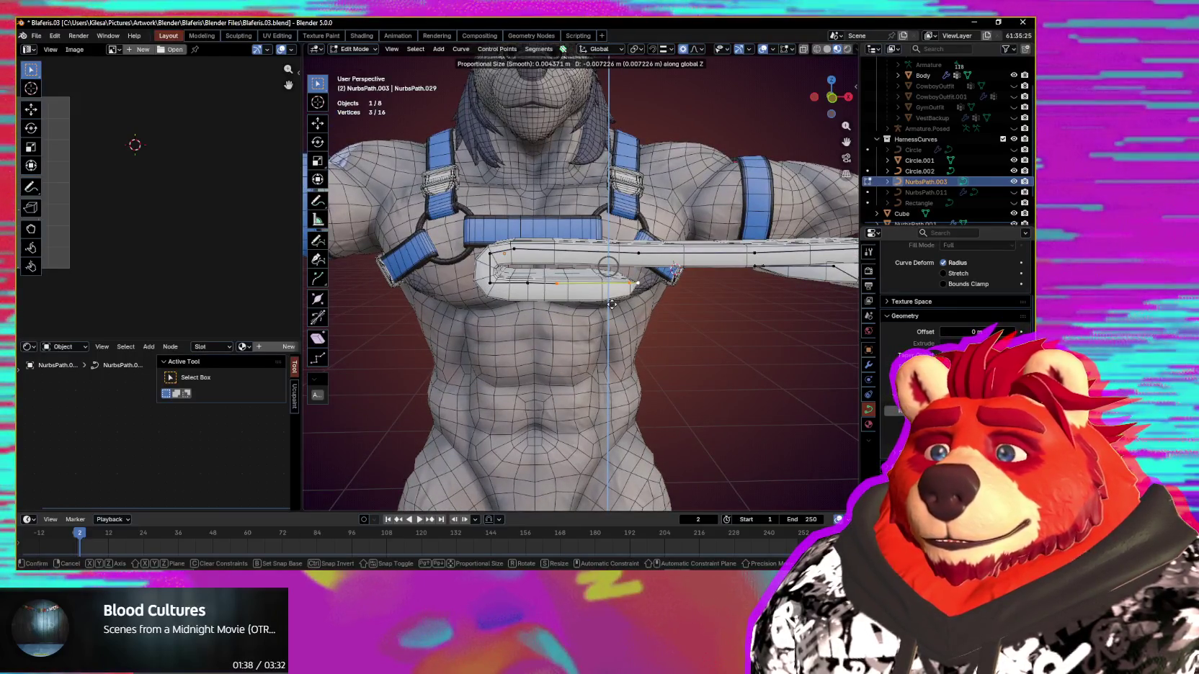
click(611, 304)
middle_drag(611, 303, 599, 314)
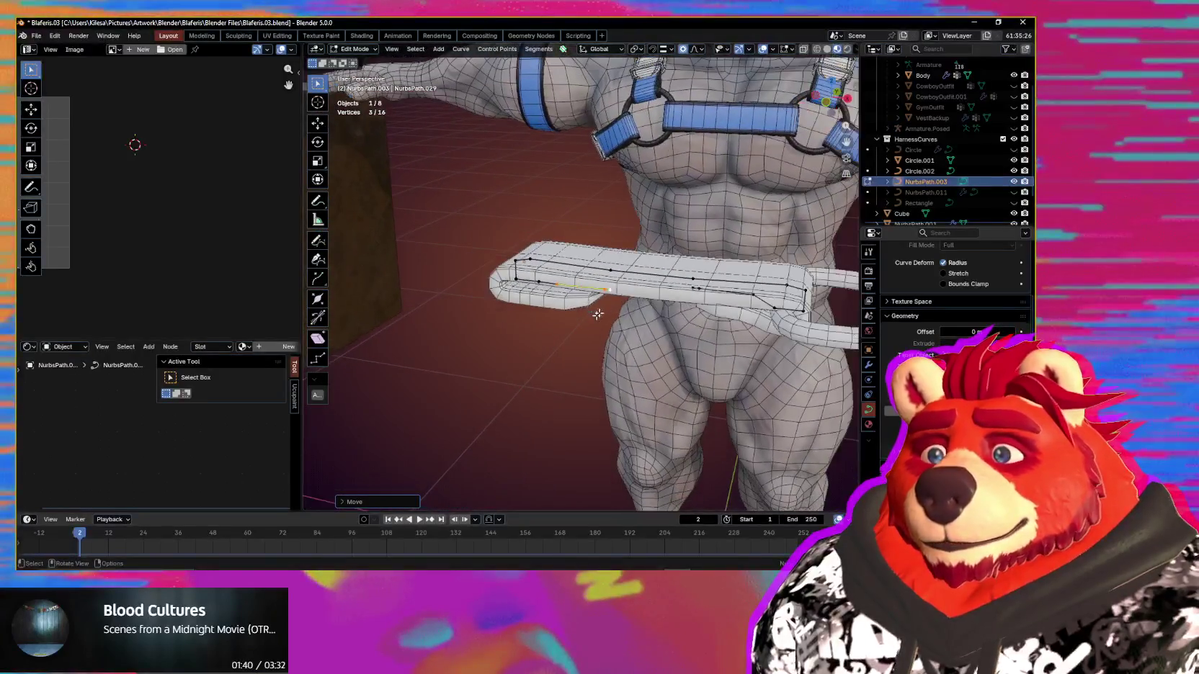
mouse_move(720, 123)
middle_down()
mouse_move(675, 362)
mouse_move(725, 356)
mouse_move(520, 394)
mouse_move(511, 353)
middle_up()
Step: Select the strap together with the D-ring and duplicate them
key(Tab)
shift+click(683, 340)
key(shift+d)
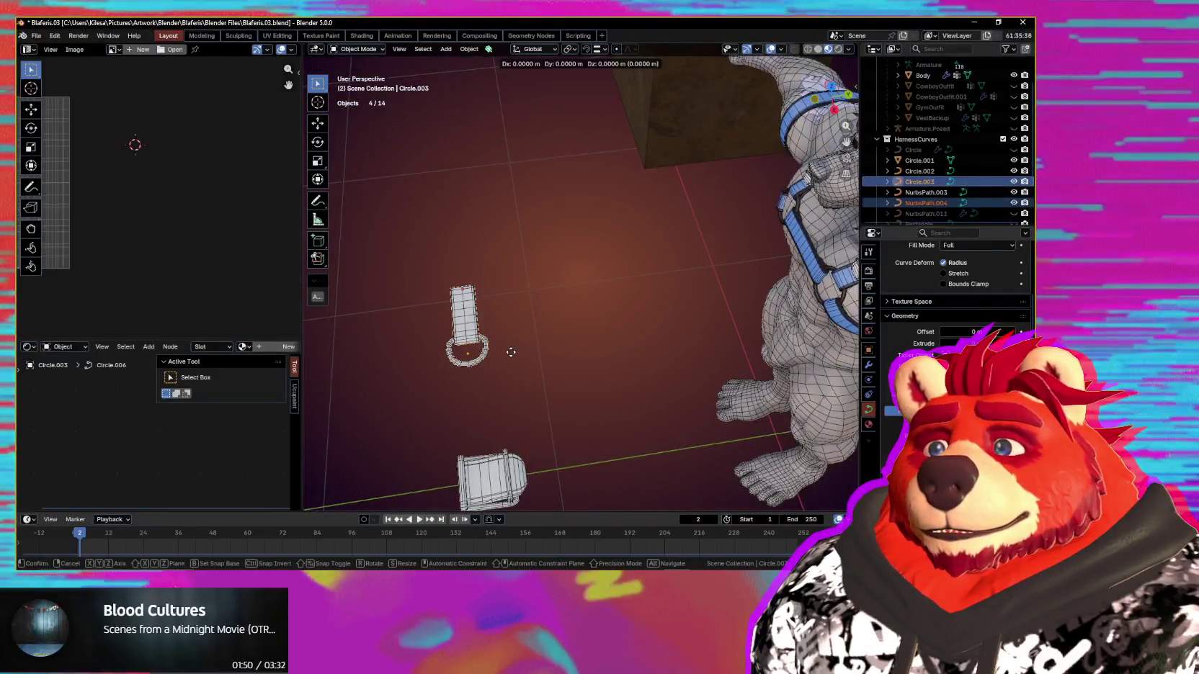
Step: Place the duplicate along Y, turn it 180° then -90° about Z, and slide it along X
click(826, 306)
text(rz)
text(180)
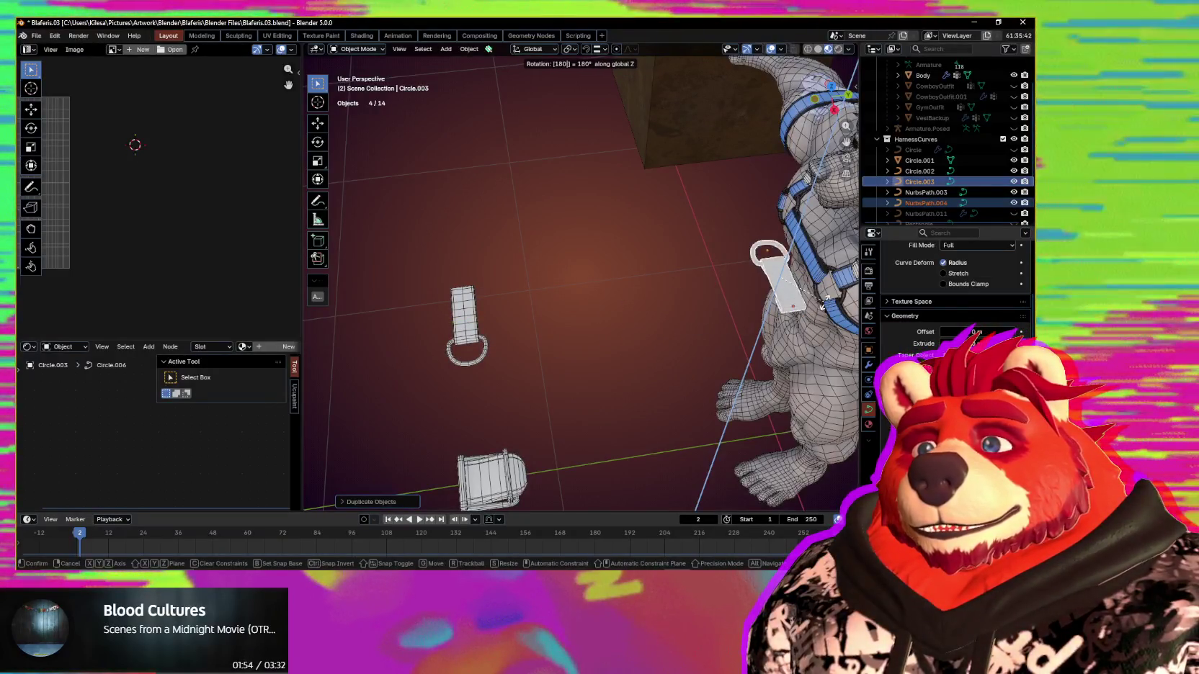
key(Return)
text(rz)
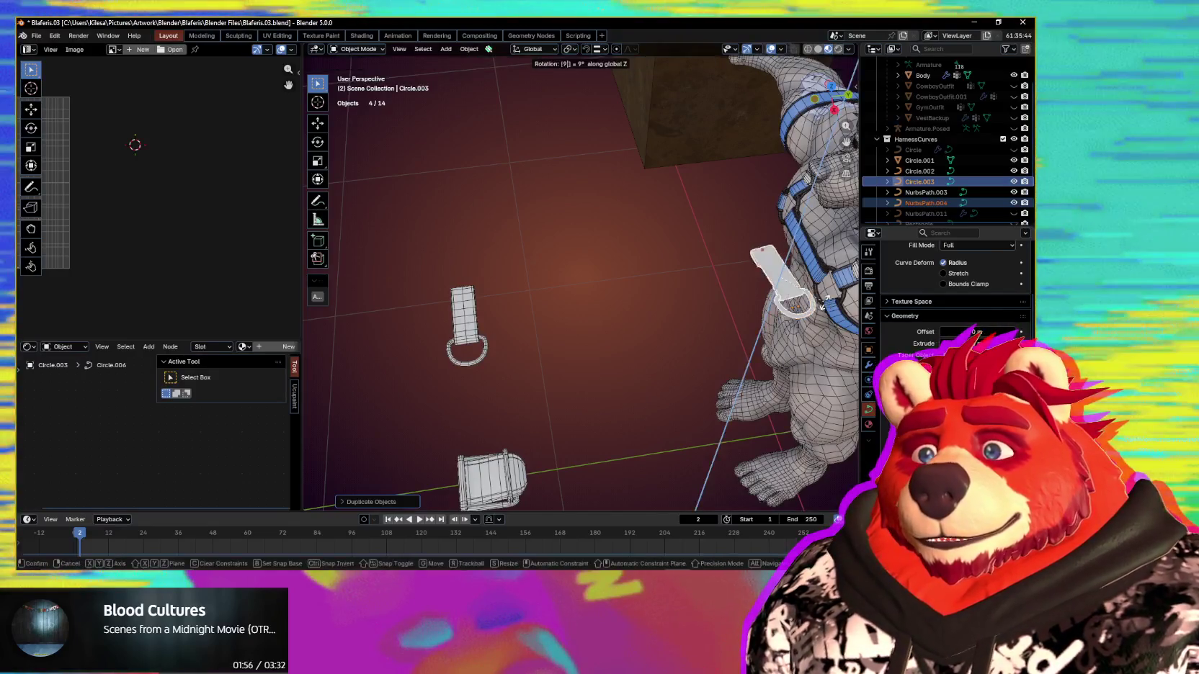
text(-90)
key(Return)
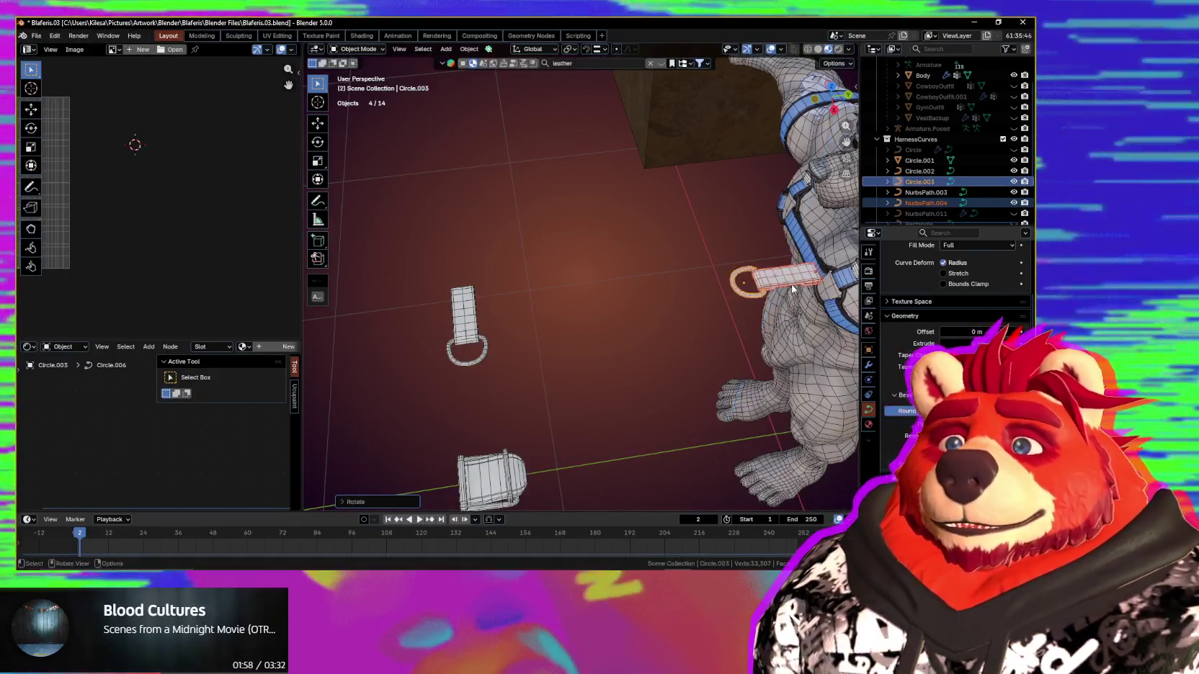
middle_drag(826, 306, 562, 340)
scroll(638, 322, up, 3)
key(g)
key(x)
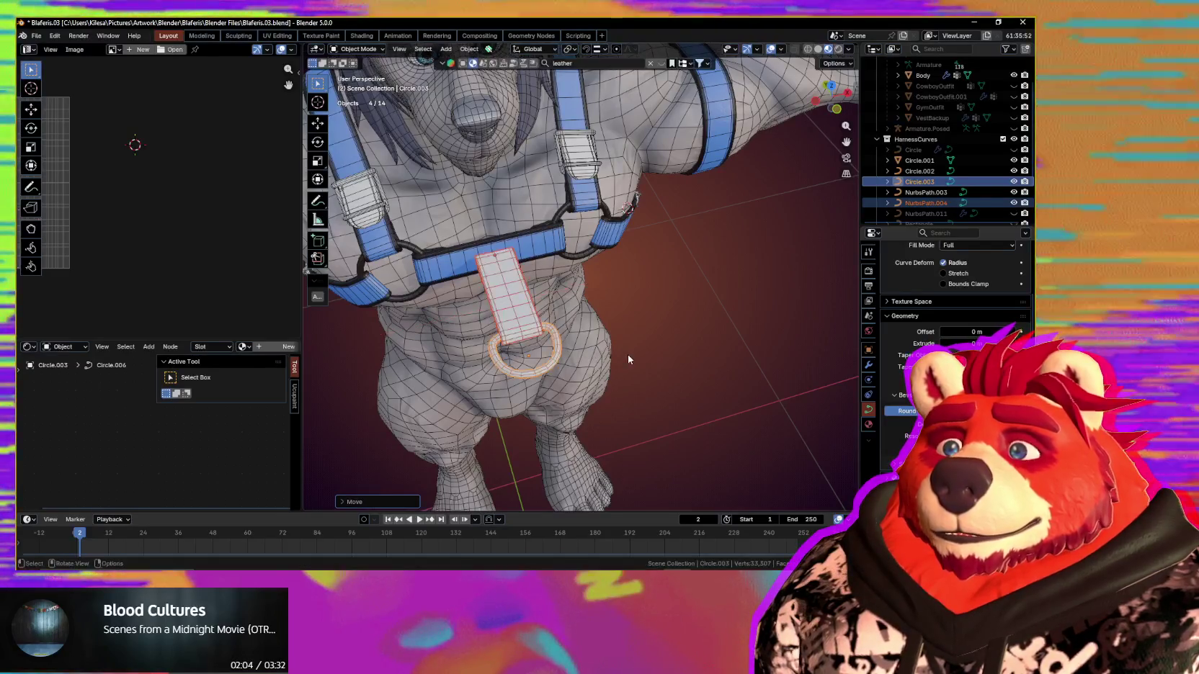
click(628, 353)
mouse_move(627, 354)
middle_down()
mouse_move(569, 358)
mouse_move(605, 328)
middle_up()
Step: Set Location X to 0 for both the D-ring and the strap
click(855, 87)
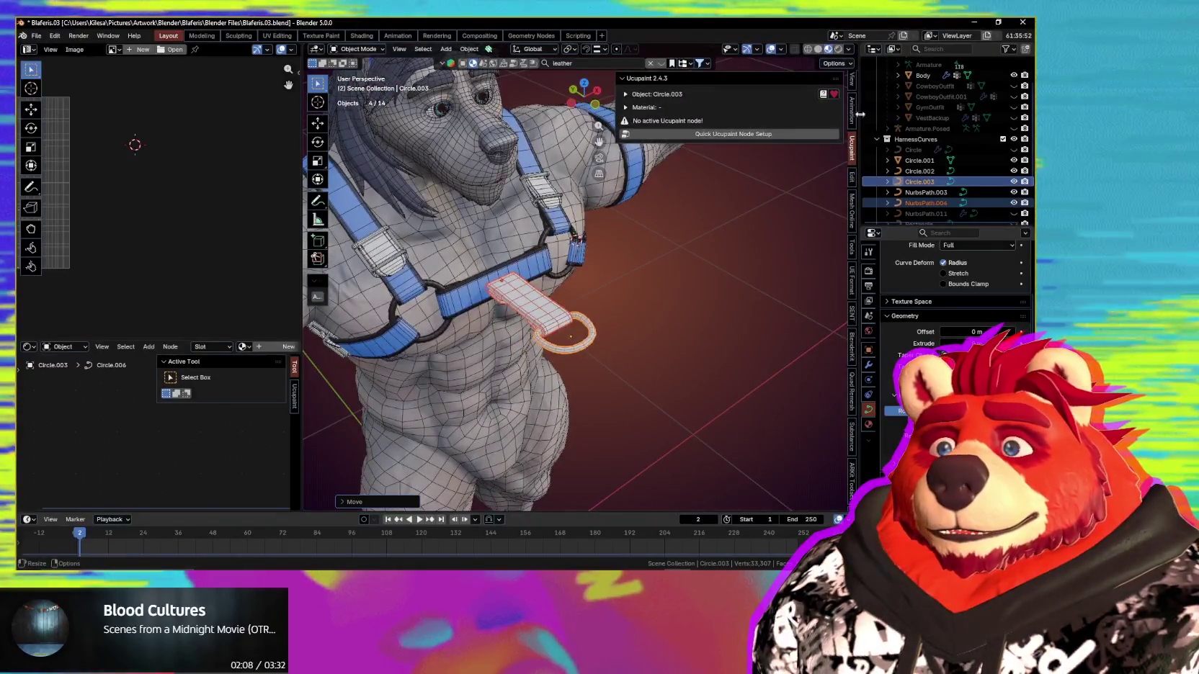
scroll(853, 93, up, 3)
click(853, 106)
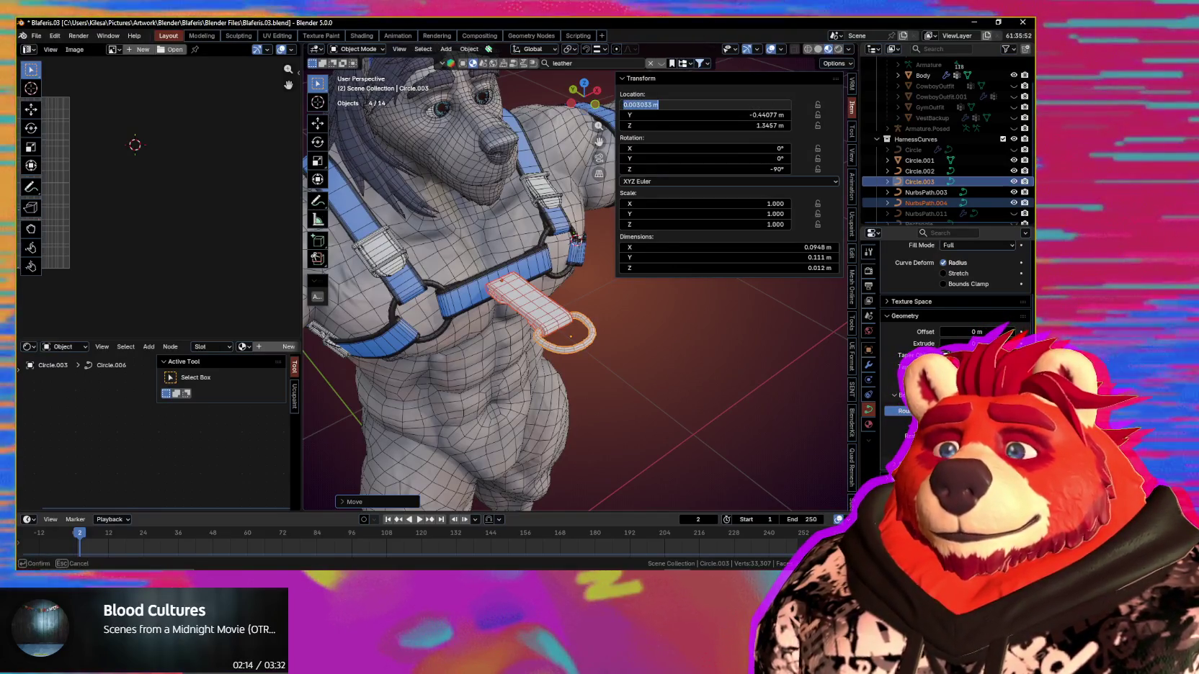
text(0)
key(Return)
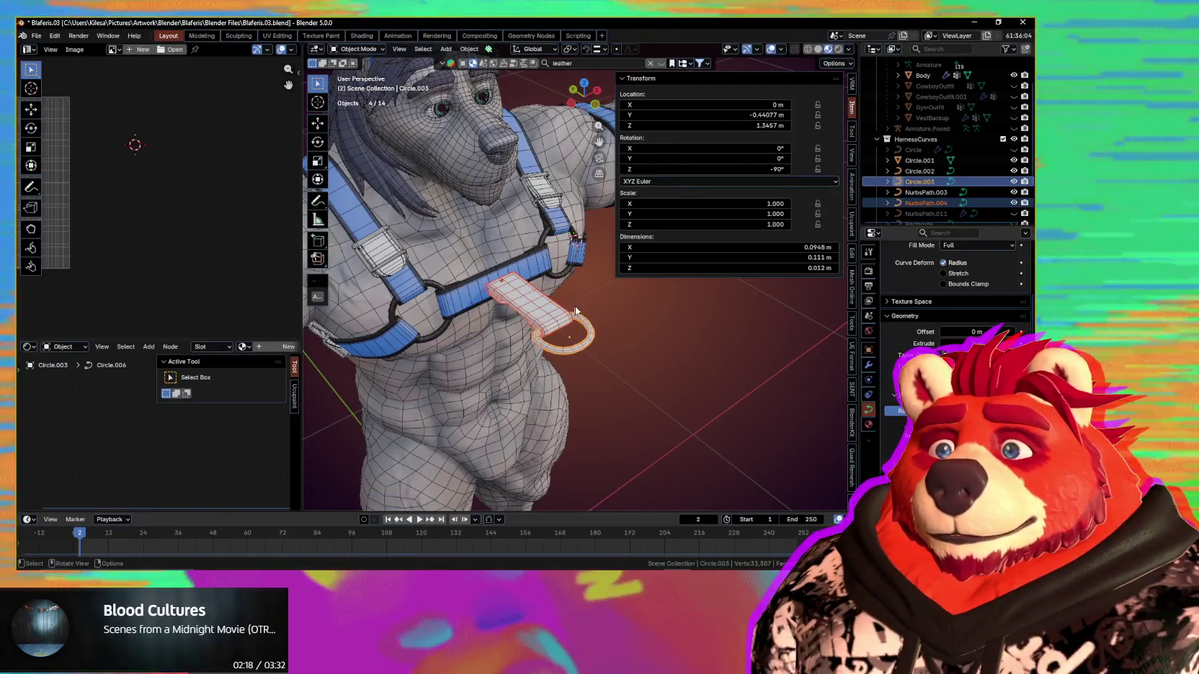
click(770, 105)
text(0)
key(Return)
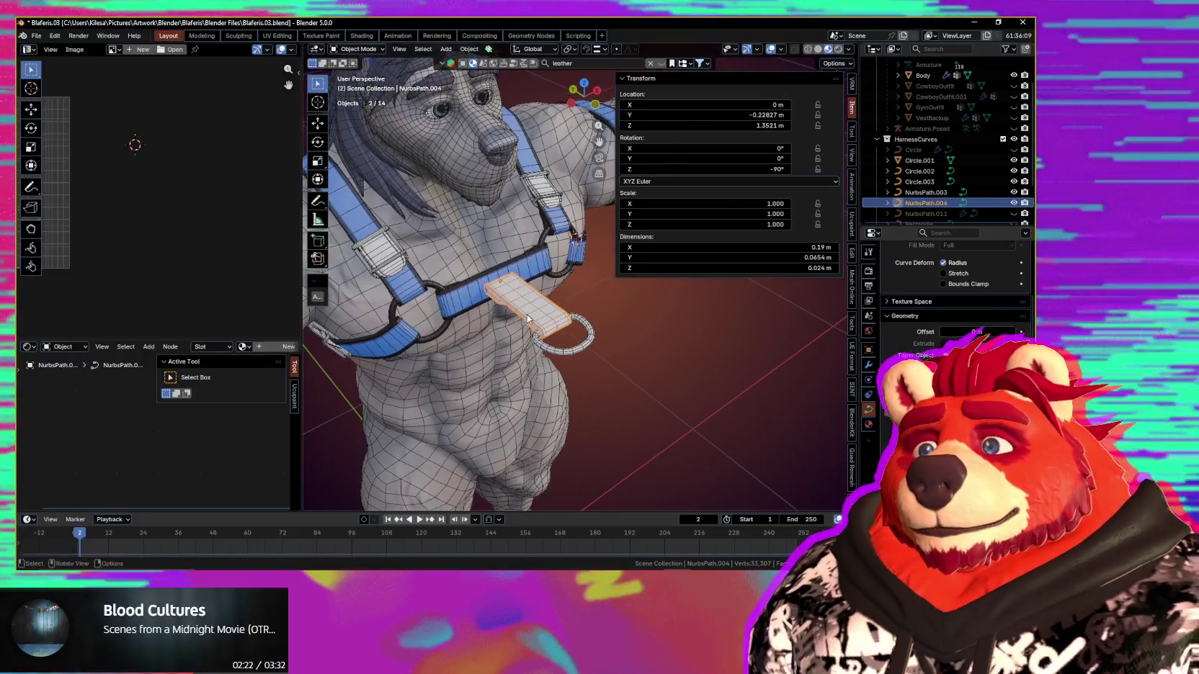
middle_drag(565, 207, 526, 339)
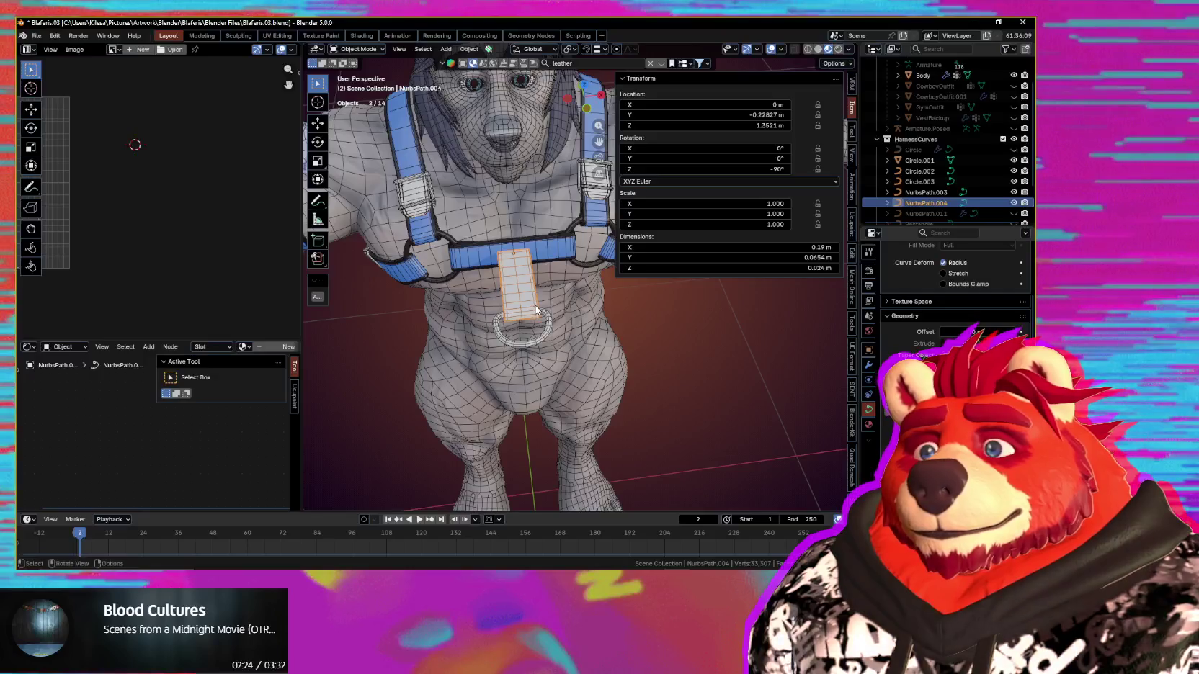
key(n)
Step: Rotate the strap and D-ring upright about X and move them below the chest band
mouse_move(537, 321)
middle_down()
mouse_move(588, 328)
mouse_move(648, 308)
mouse_move(677, 281)
middle_up()
shift+click(588, 328)
key(r)
key(x)
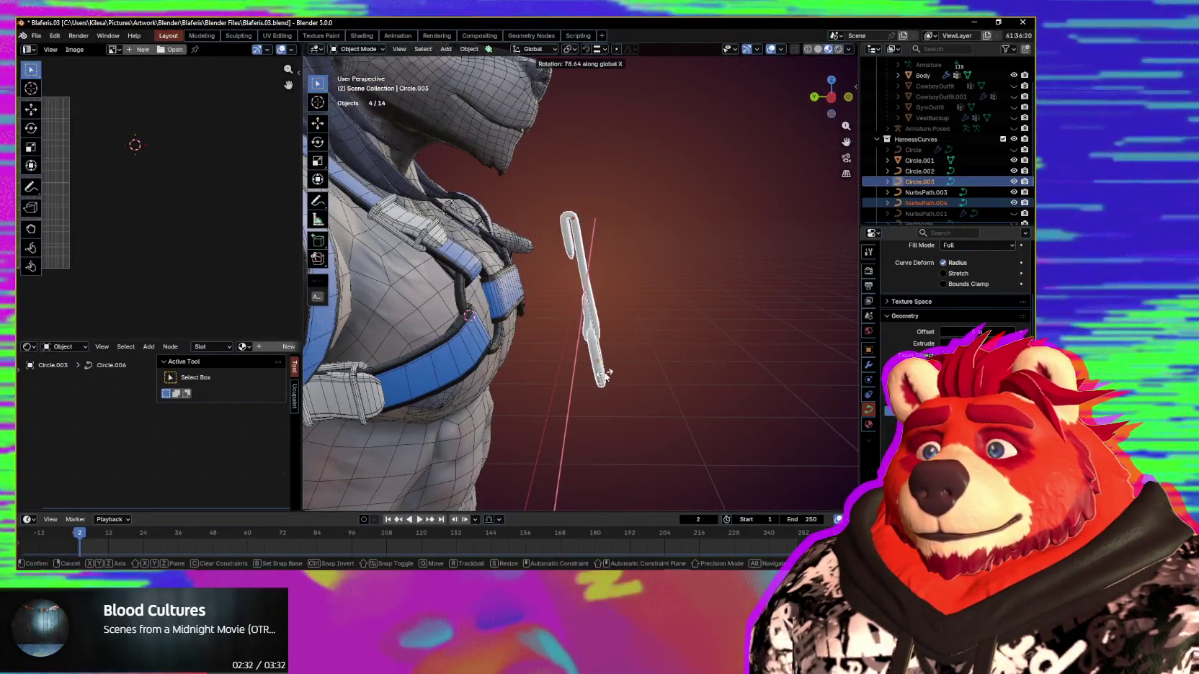
click(608, 371)
key(g)
key(shift+x)
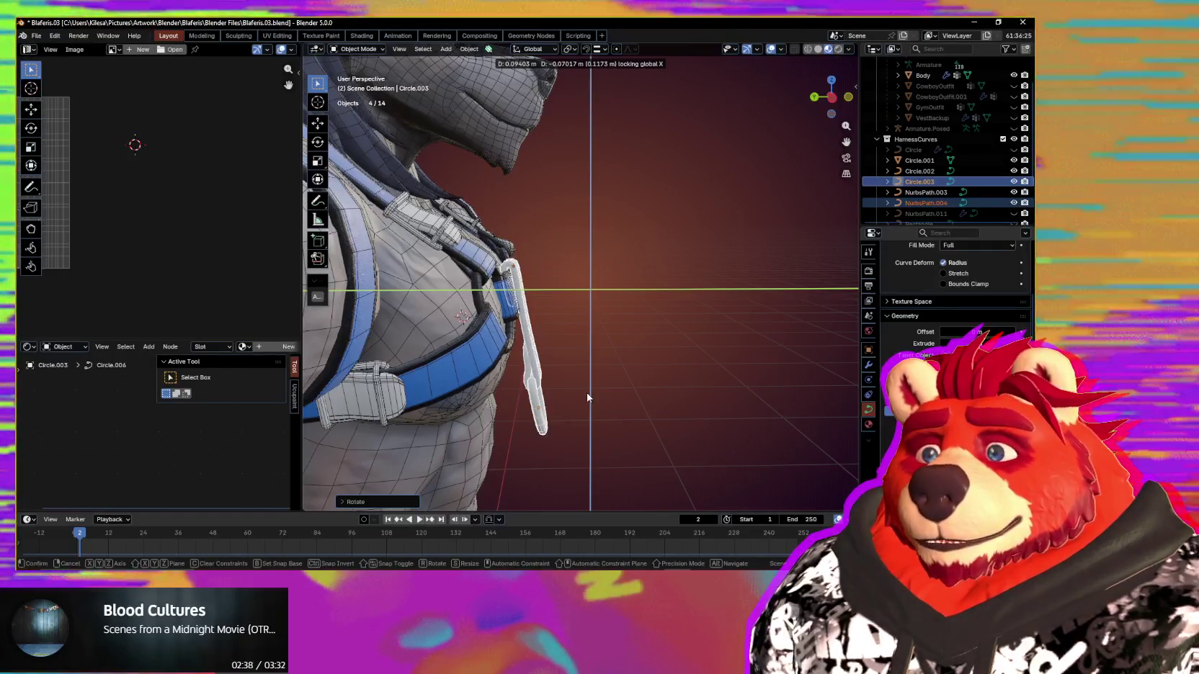
click(581, 401)
middle_drag(580, 402, 492, 405)
scroll(662, 322, up, 3)
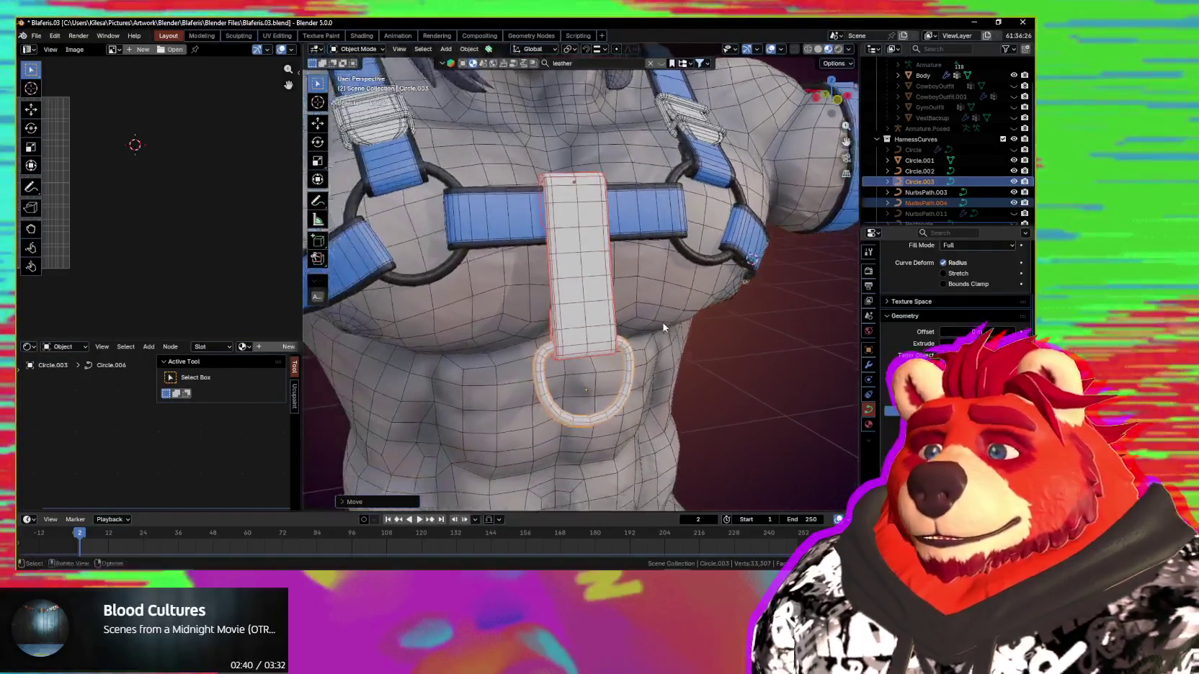
mouse_move(663, 323)
middle_down()
mouse_move(706, 325)
mouse_move(662, 326)
middle_up()
key(Tab)
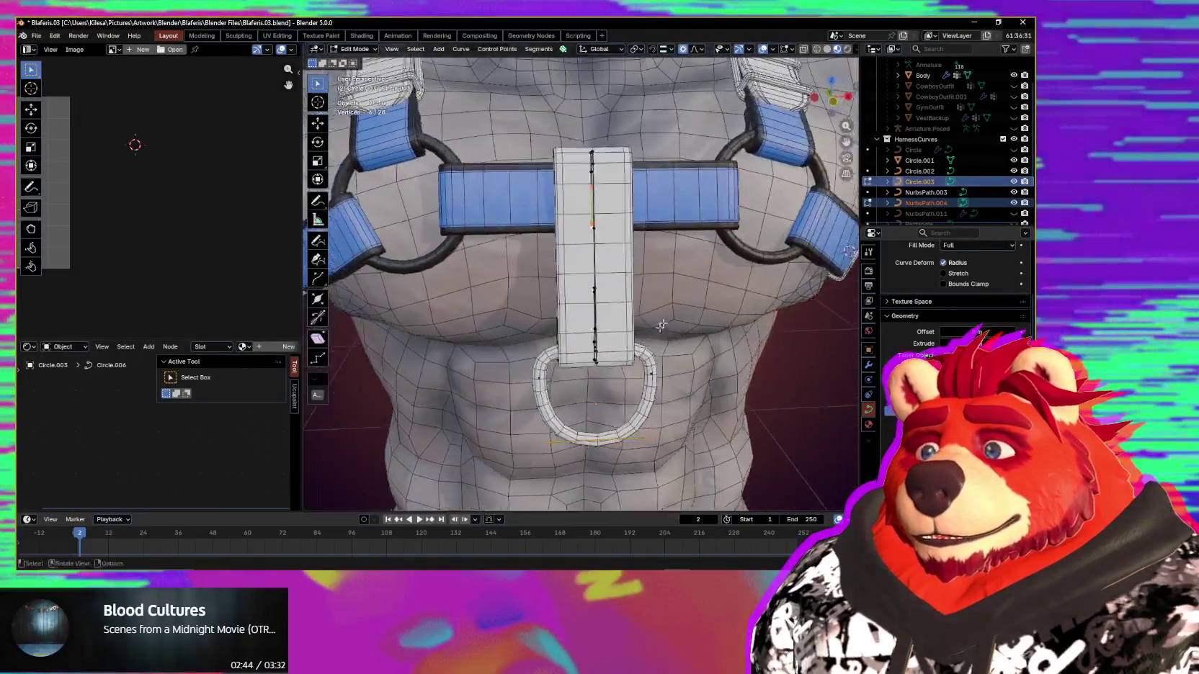
Step: Reshape and reposition the strap's upper control points toward the chest band
alt+middle_drag(688, 286, 747, 303)
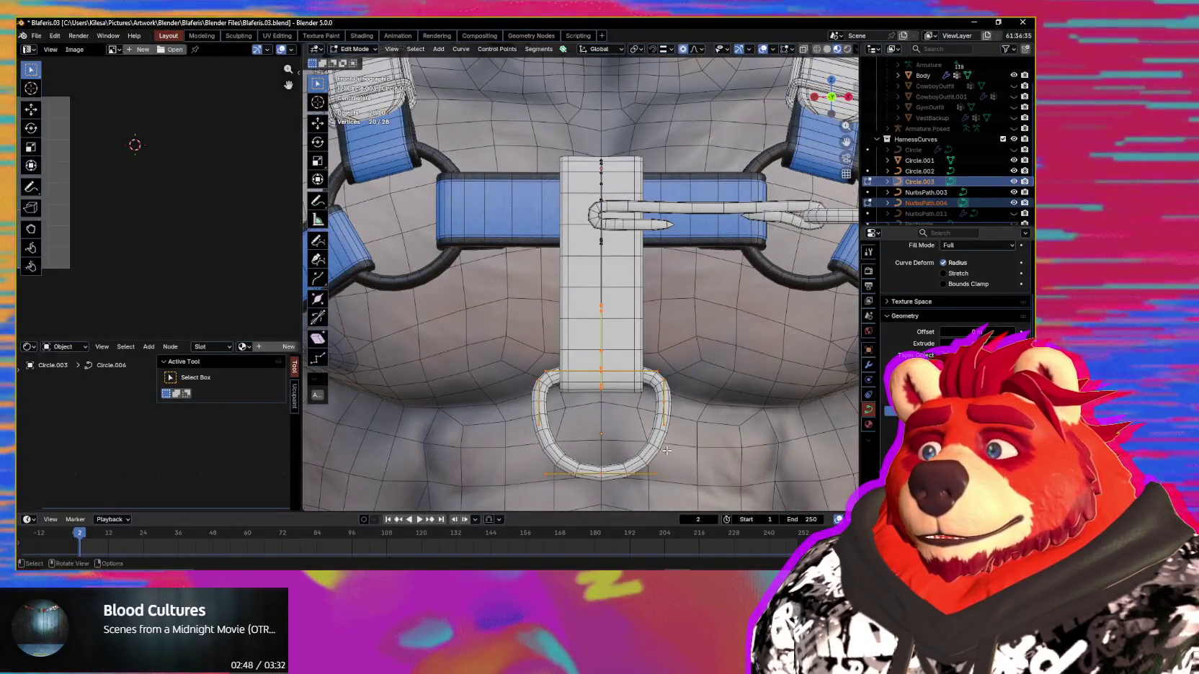
mouse_move(668, 451)
alt+middle_down()
mouse_move(609, 438)
mouse_move(642, 440)
mouse_move(593, 419)
alt+middle_up()
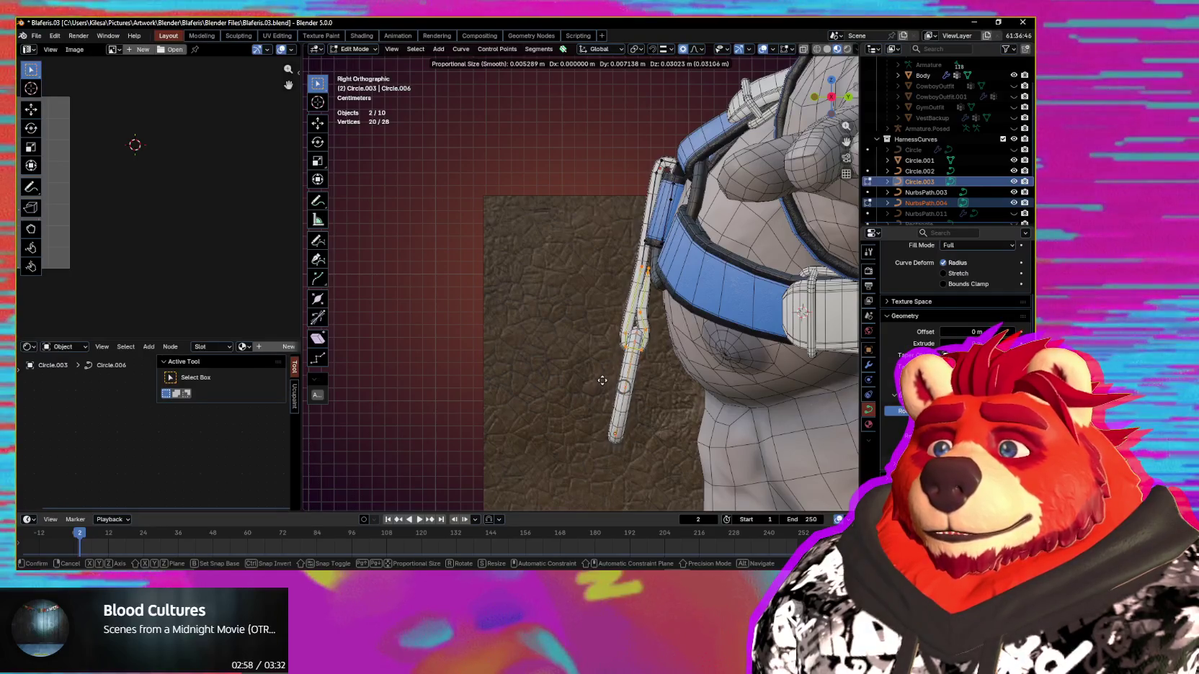
click(603, 375)
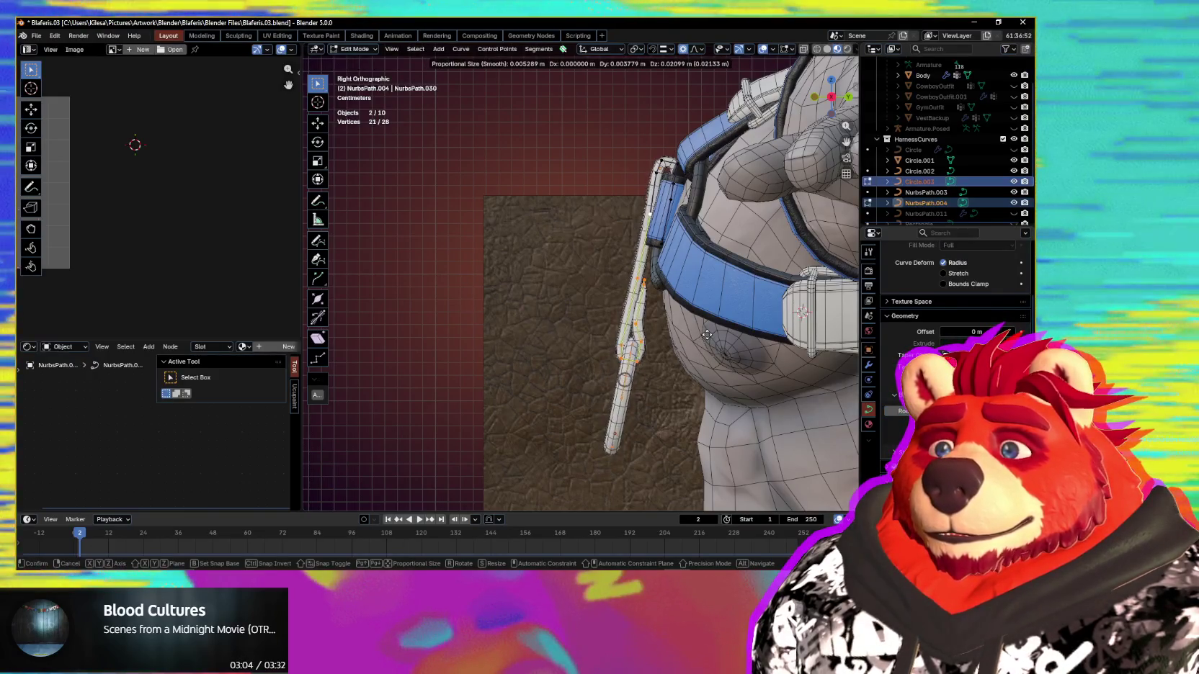
click(707, 335)
Step: Circle-select the strap's top points and rotate them over the chest band
key(c)
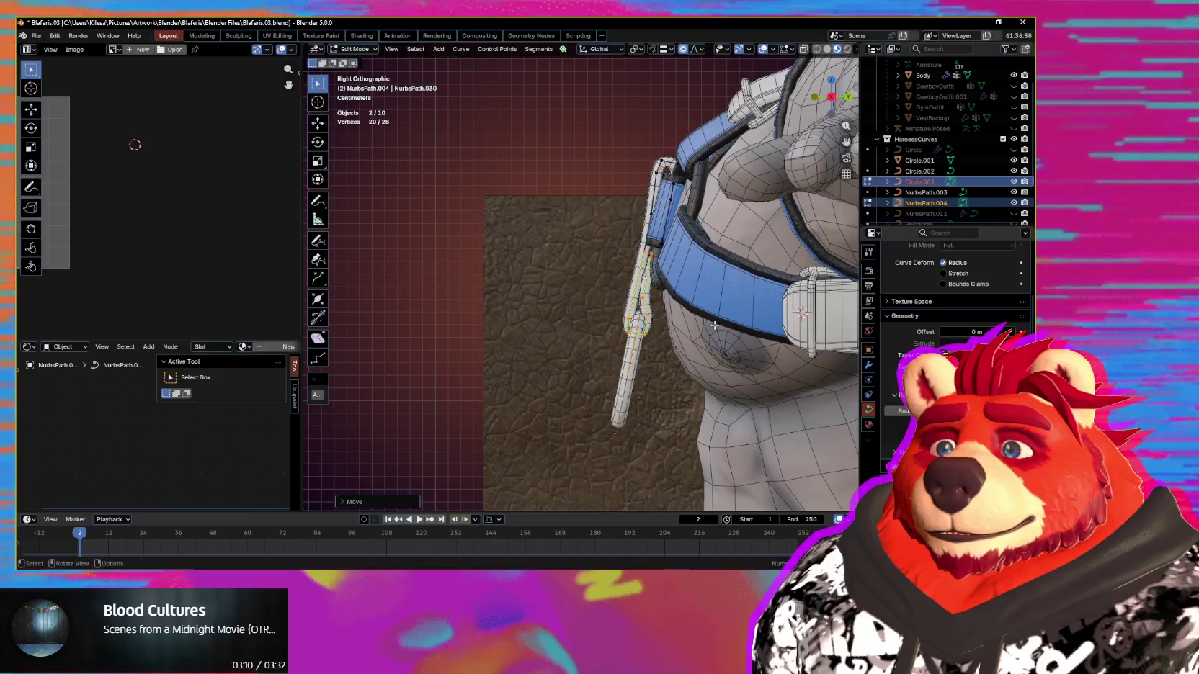
middle_drag(714, 326, 779, 366)
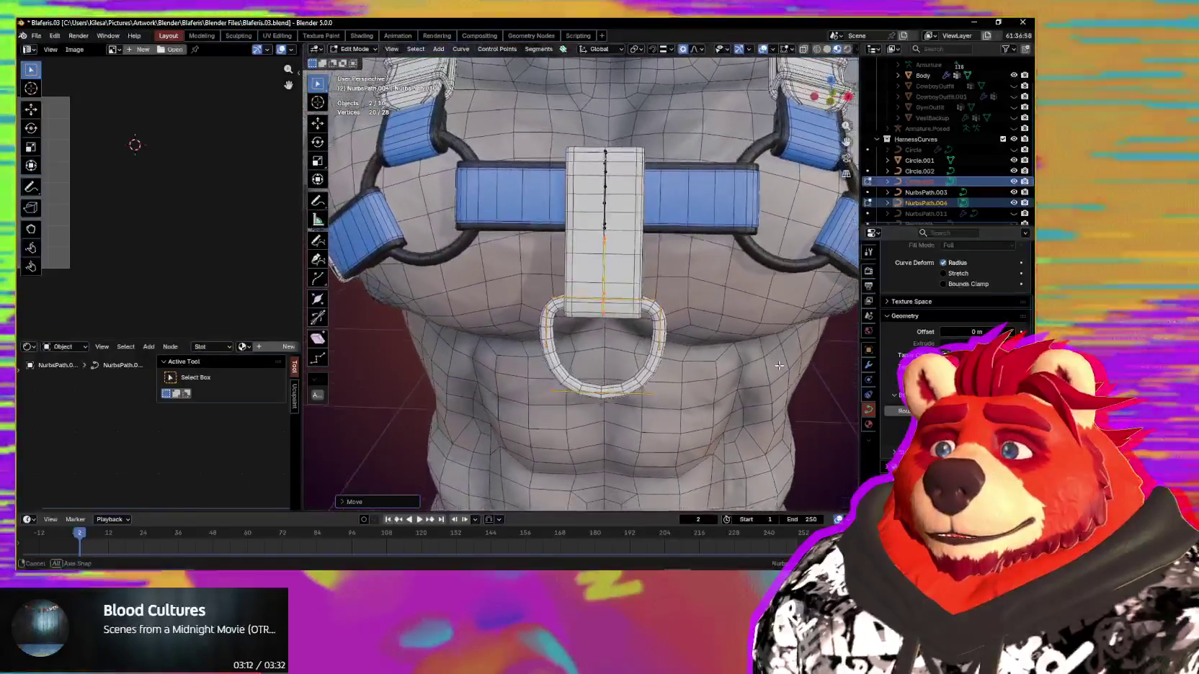
scroll(779, 366, down, 3)
scroll(749, 373, down, 3)
scroll(721, 380, down, 3)
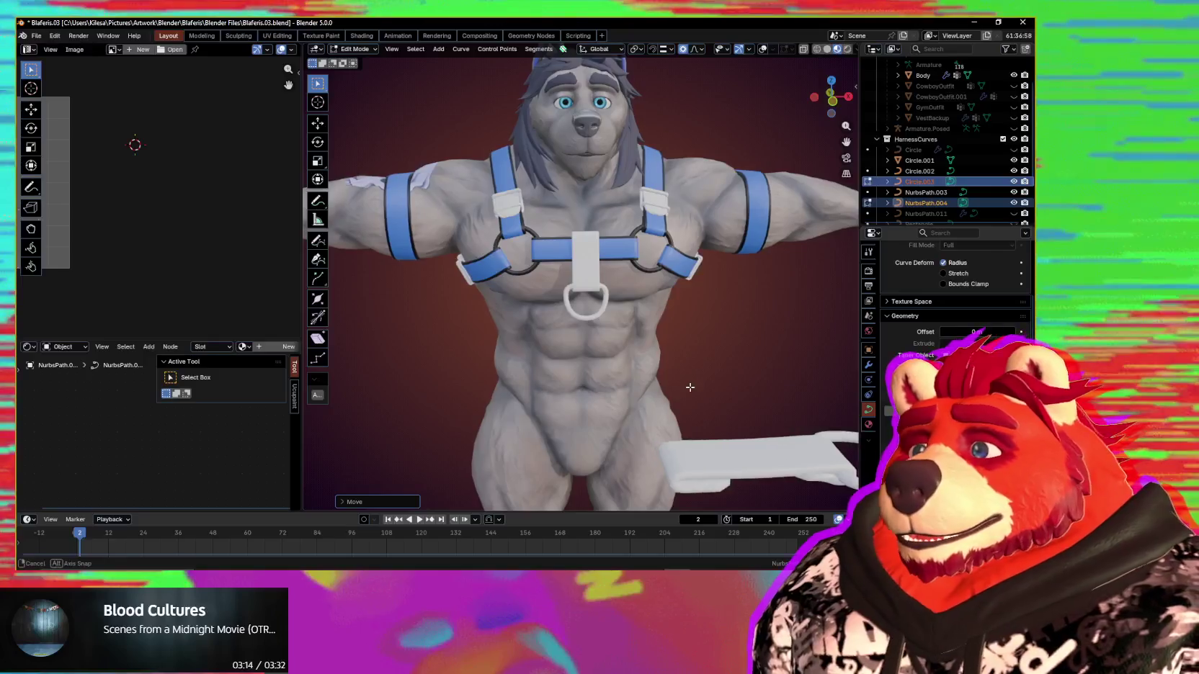
mouse_move(689, 387)
middle_down()
mouse_move(523, 343)
mouse_move(718, 275)
middle_up()
scroll(649, 371, up, 3)
scroll(695, 278, up, 1)
scroll(695, 278, up, 2)
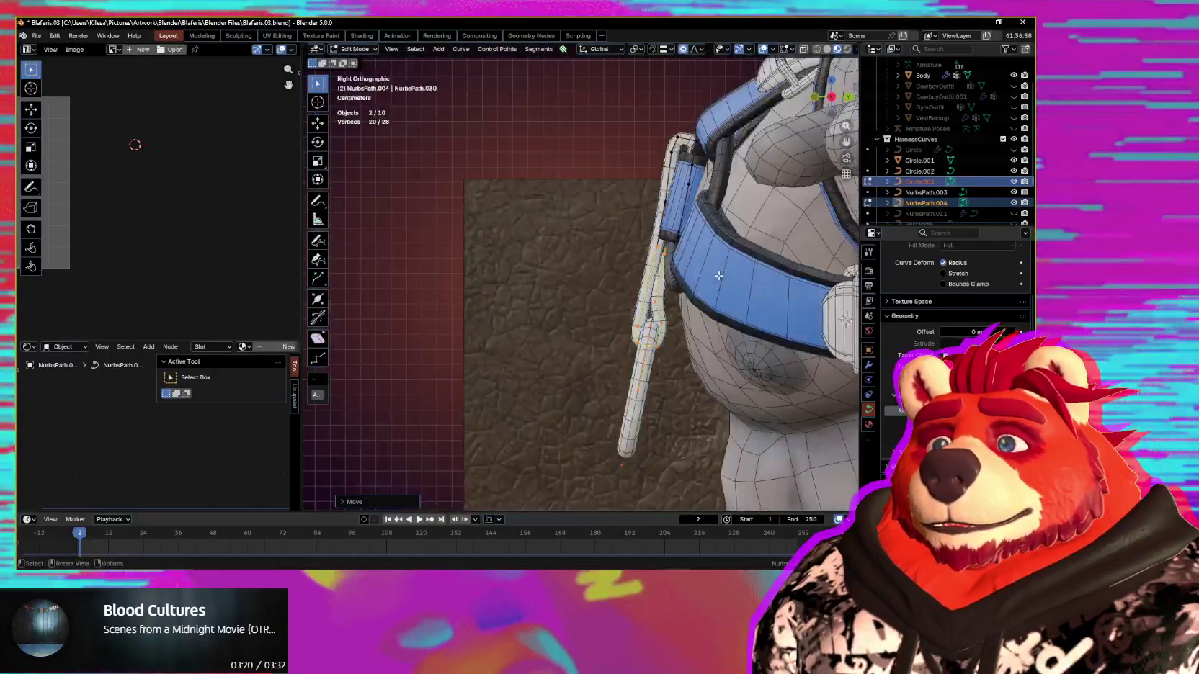
key(r)
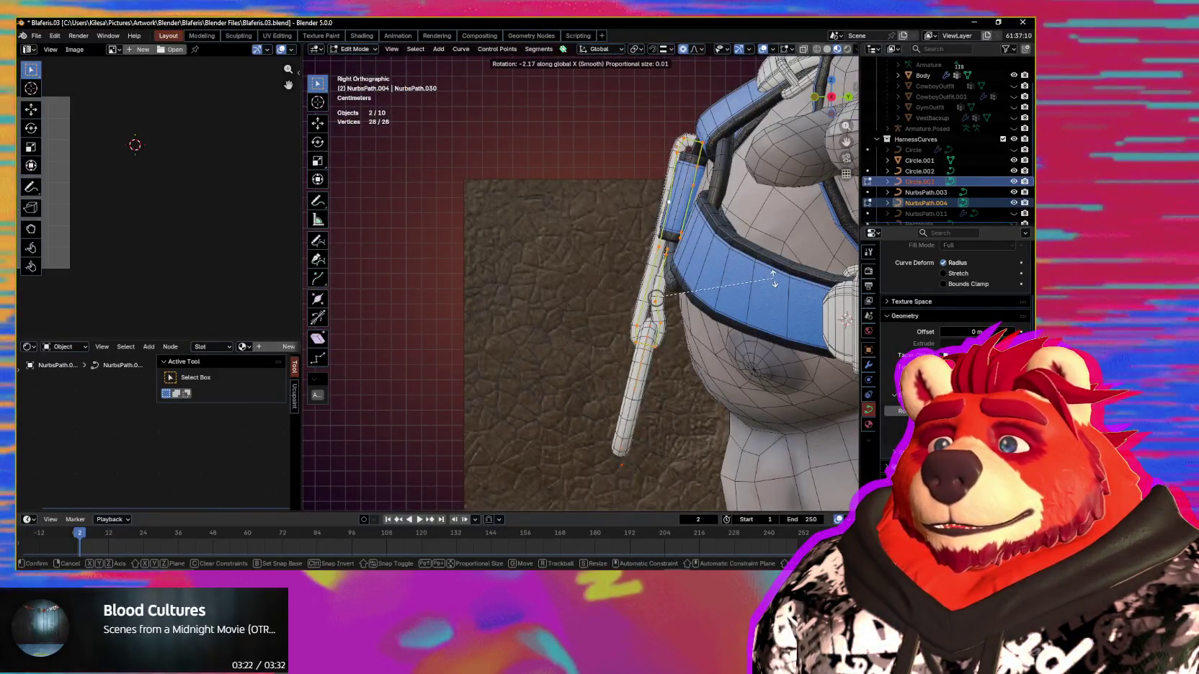
click(773, 278)
Step: Move the rotated points, then pull the lower strap points closer to the chest
key(g)
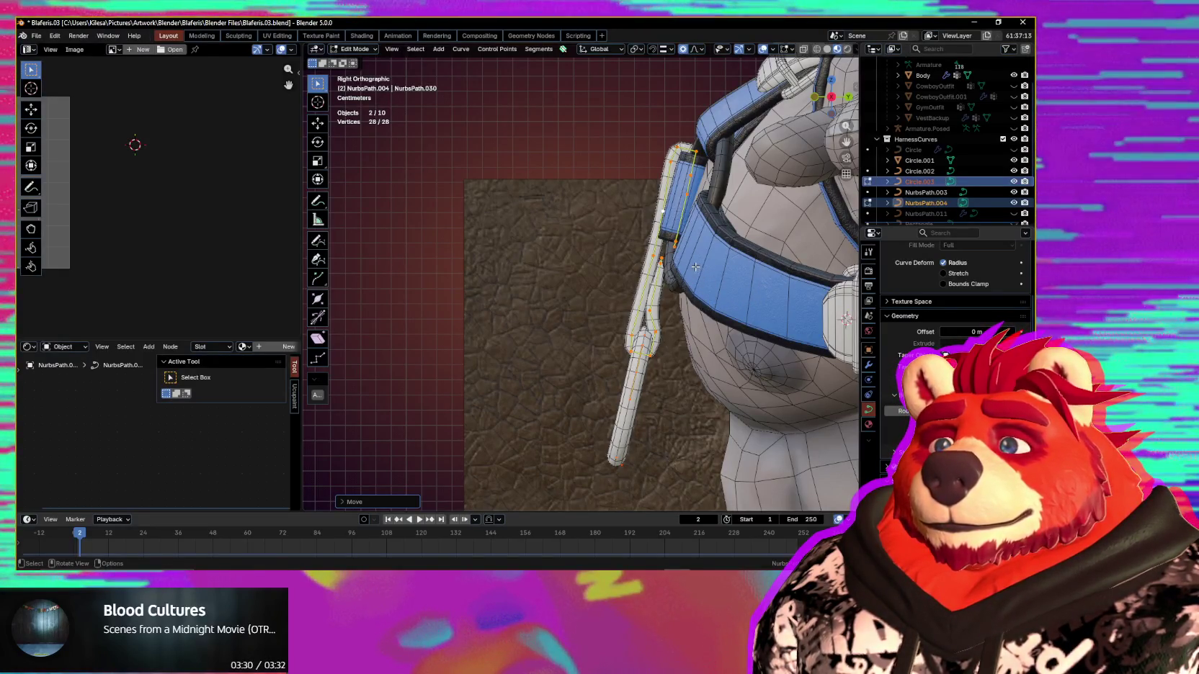
drag(597, 444, 574, 487)
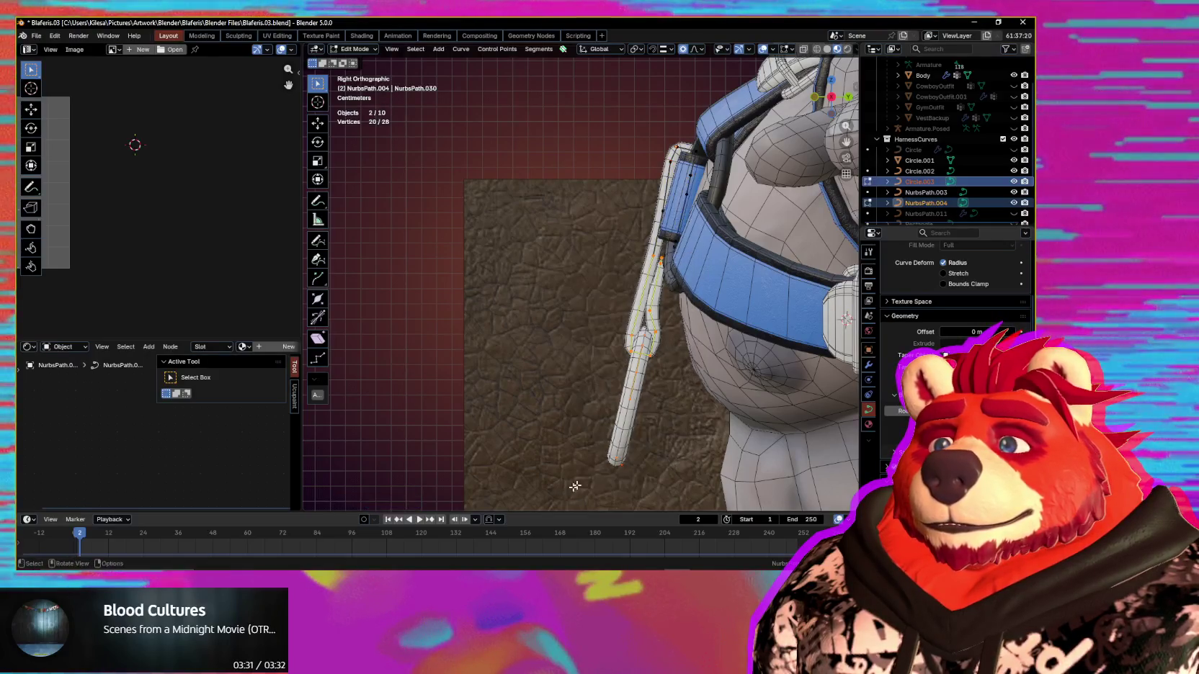
key(g)
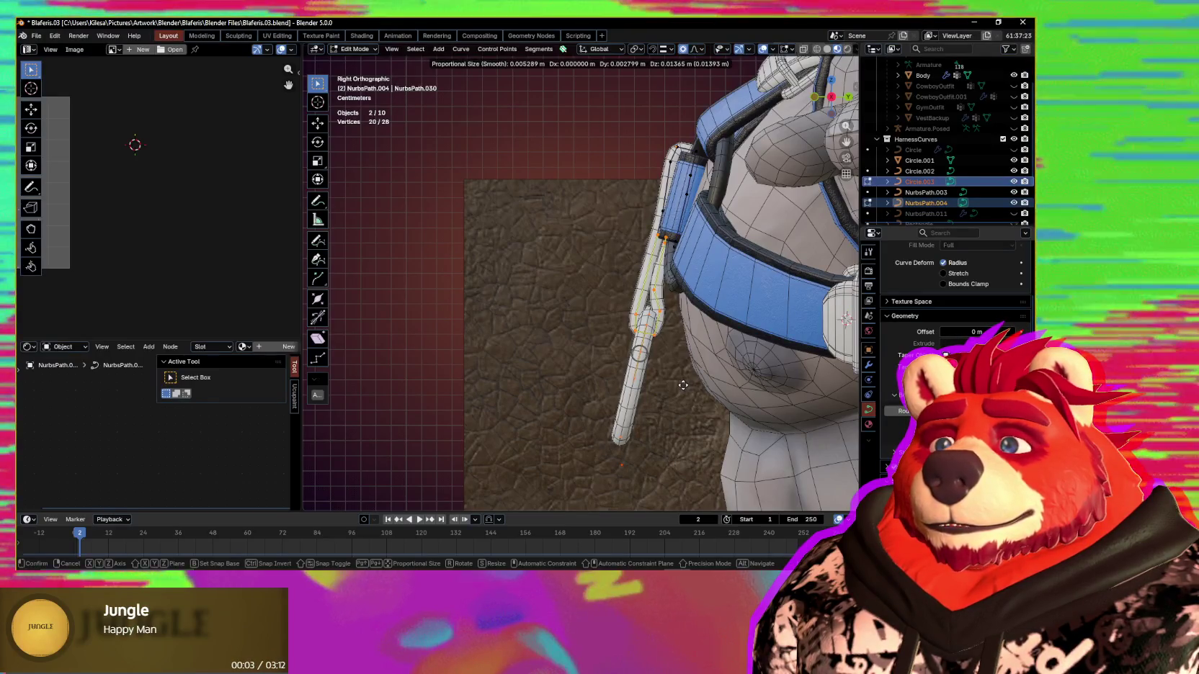
mouse_move(622, 364)
middle_down()
mouse_move(821, 342)
mouse_move(722, 364)
middle_up()
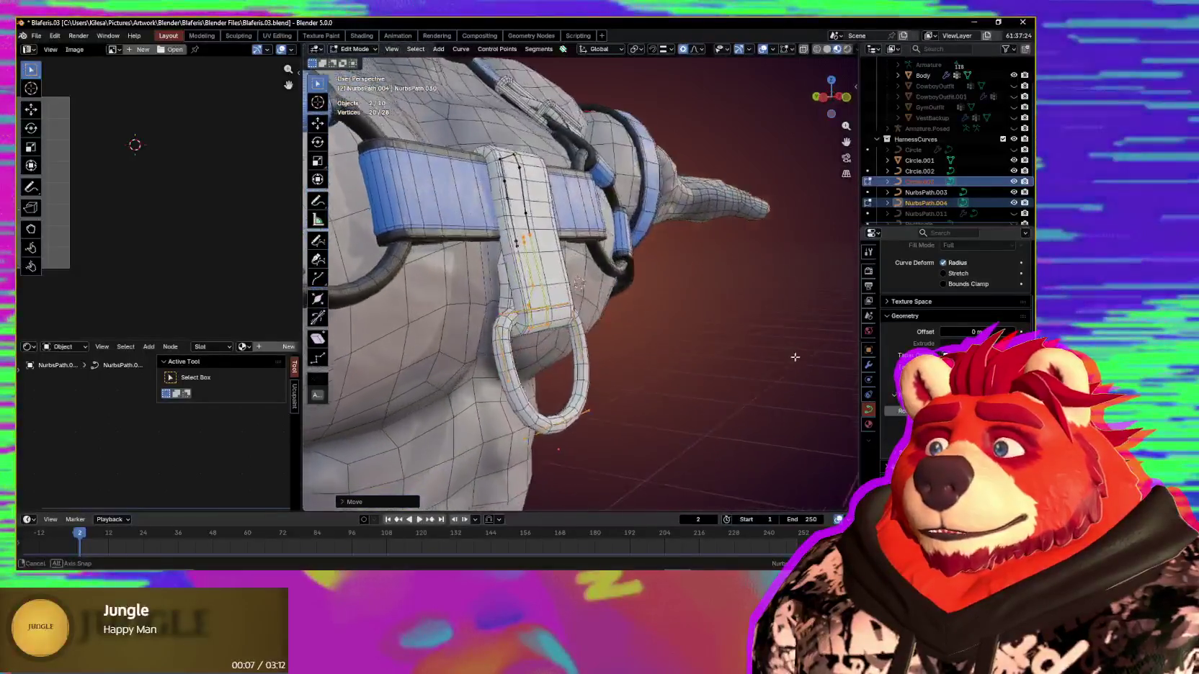
Step: Turn the wireframe overlay back on and shrink the selected strap points
scroll(722, 365, down, 3)
scroll(713, 374, down, 3)
scroll(699, 389, down, 3)
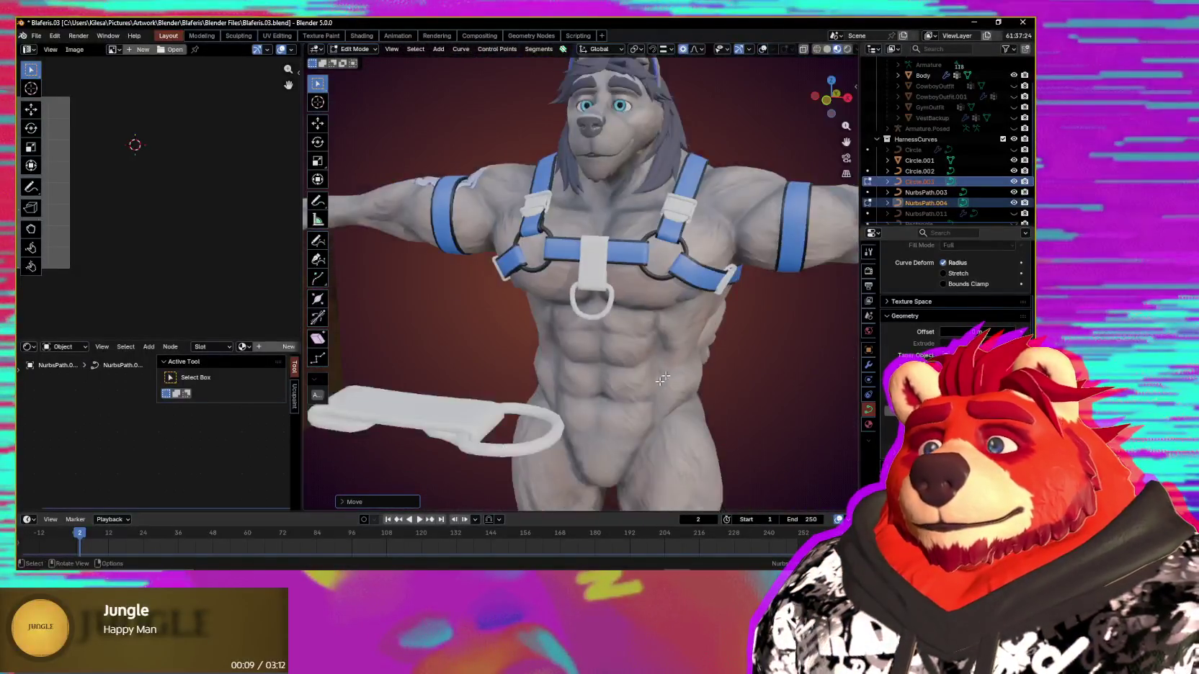
middle_drag(694, 393, 692, 389)
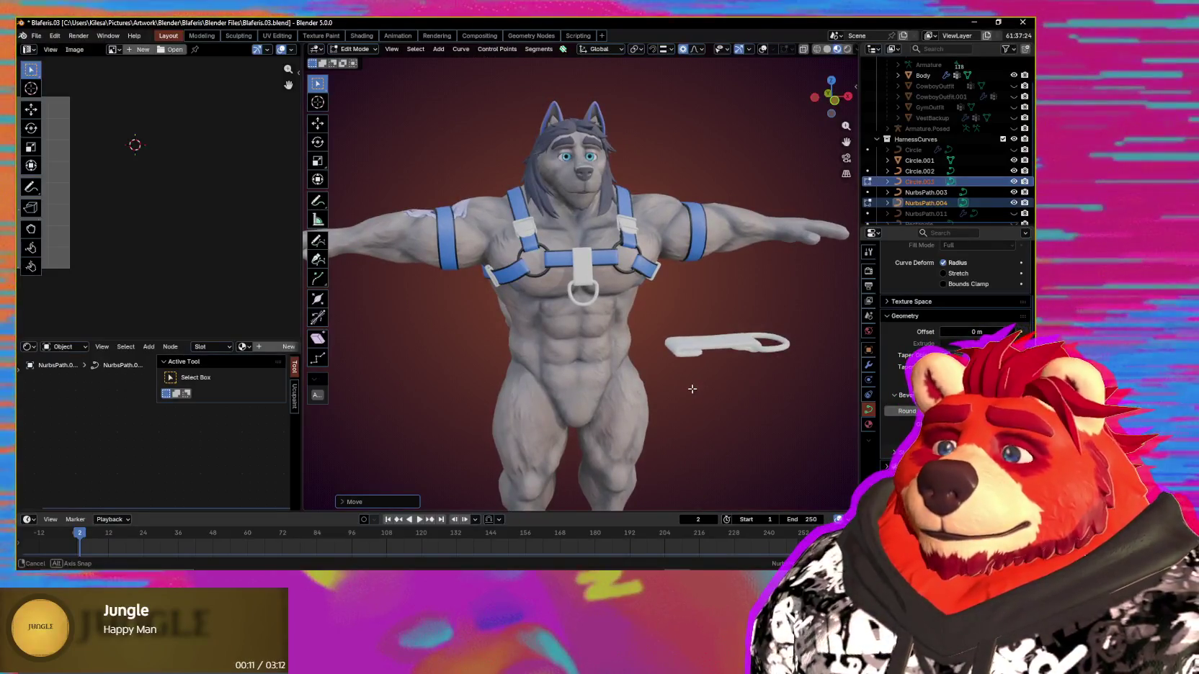
scroll(633, 358, up, 5)
mouse_move(633, 359)
middle_down()
mouse_move(701, 310)
mouse_move(637, 321)
middle_up()
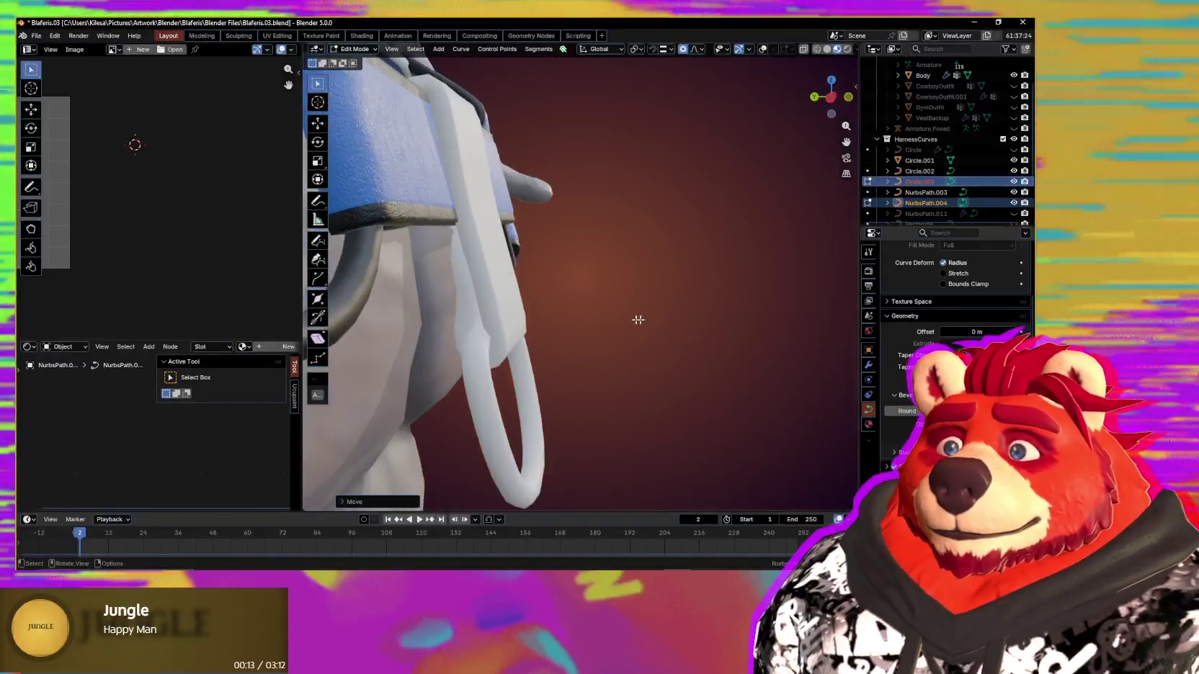
key(shift+alt+z)
mouse_move(532, 321)
middle_down()
mouse_move(473, 276)
mouse_move(622, 340)
middle_up()
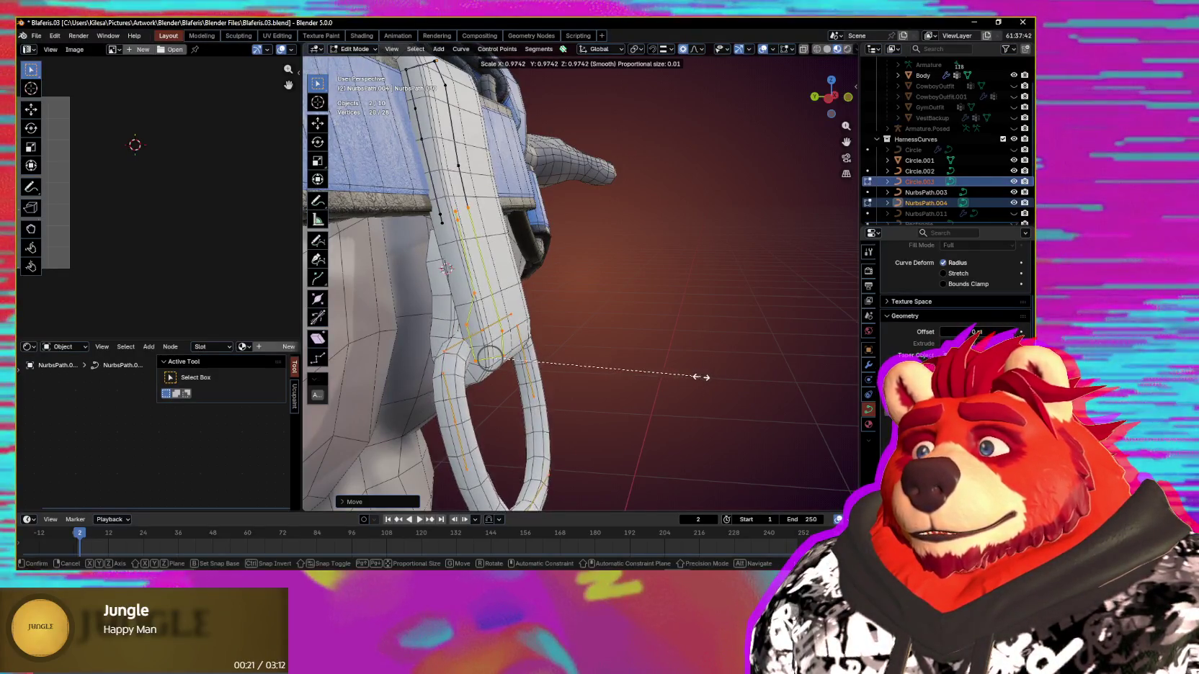
click(582, 386)
Step: Scale a single strap control point and move it with smooth falloff in side orthographic view
mouse_move(467, 431)
middle_down()
mouse_move(575, 401)
mouse_move(504, 302)
middle_up()
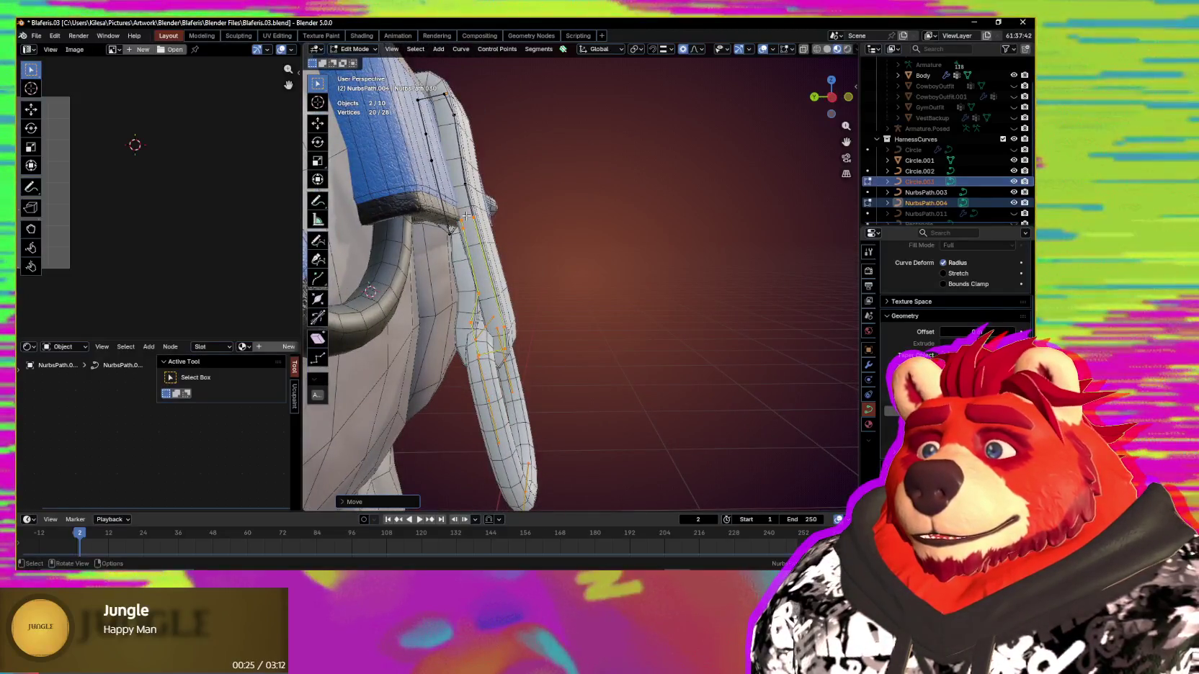
click(461, 221)
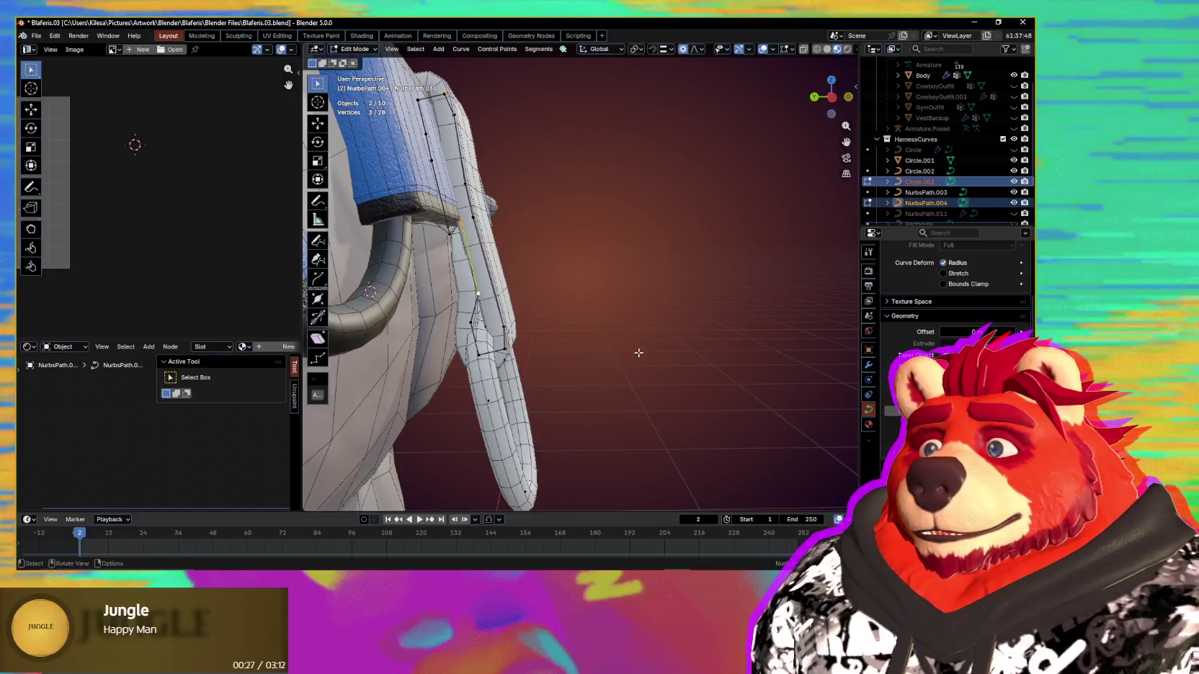
click(597, 324)
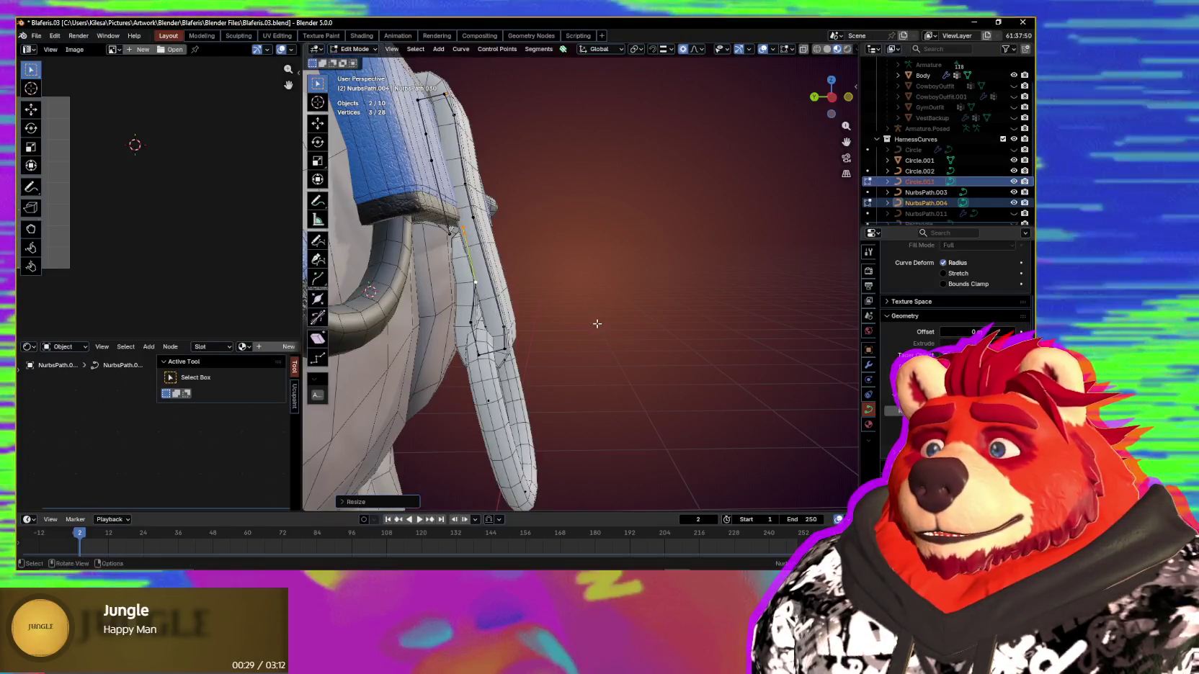
key(KP_Decimal)
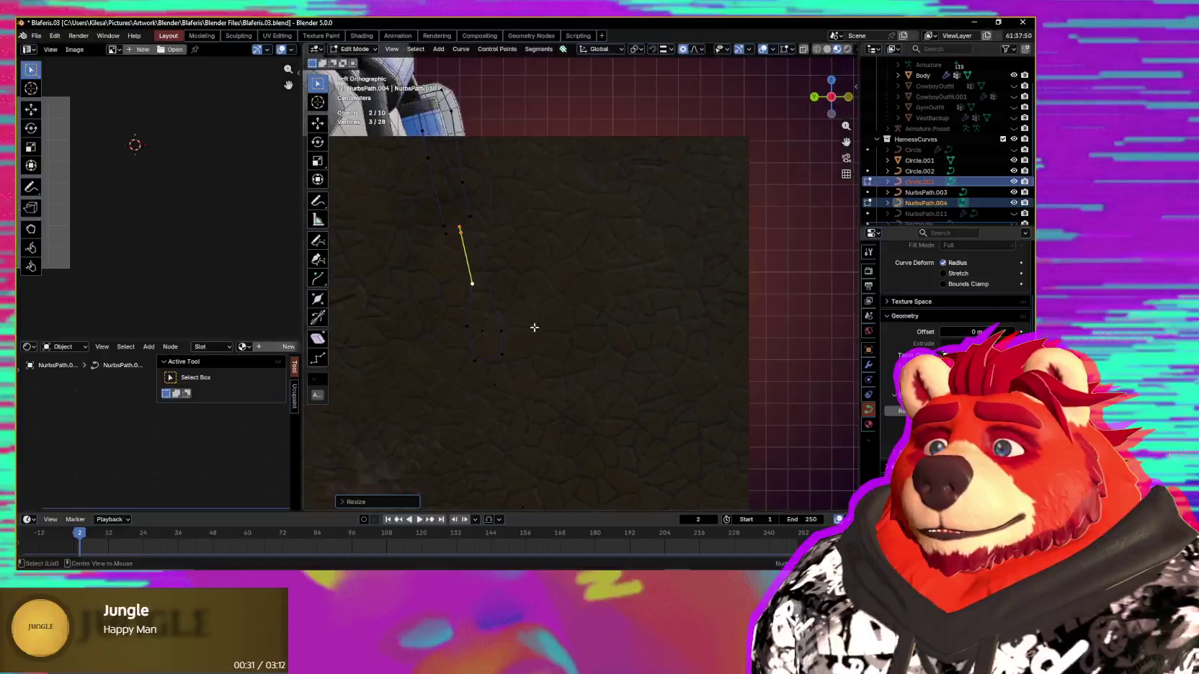
mouse_move(602, 321)
alt+middle_down()
mouse_move(426, 335)
mouse_move(623, 341)
alt+middle_up()
key(g)
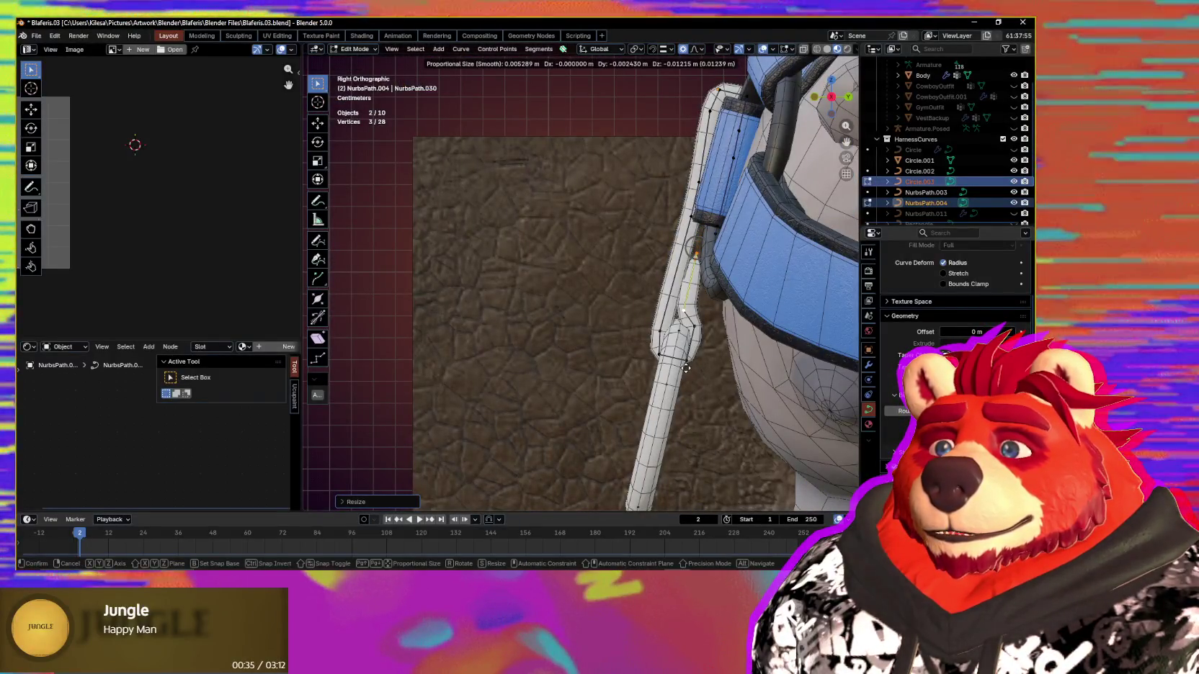
click(685, 368)
Step: Circle-select the lower strap points
scroll(698, 365, down, 1)
key(c)
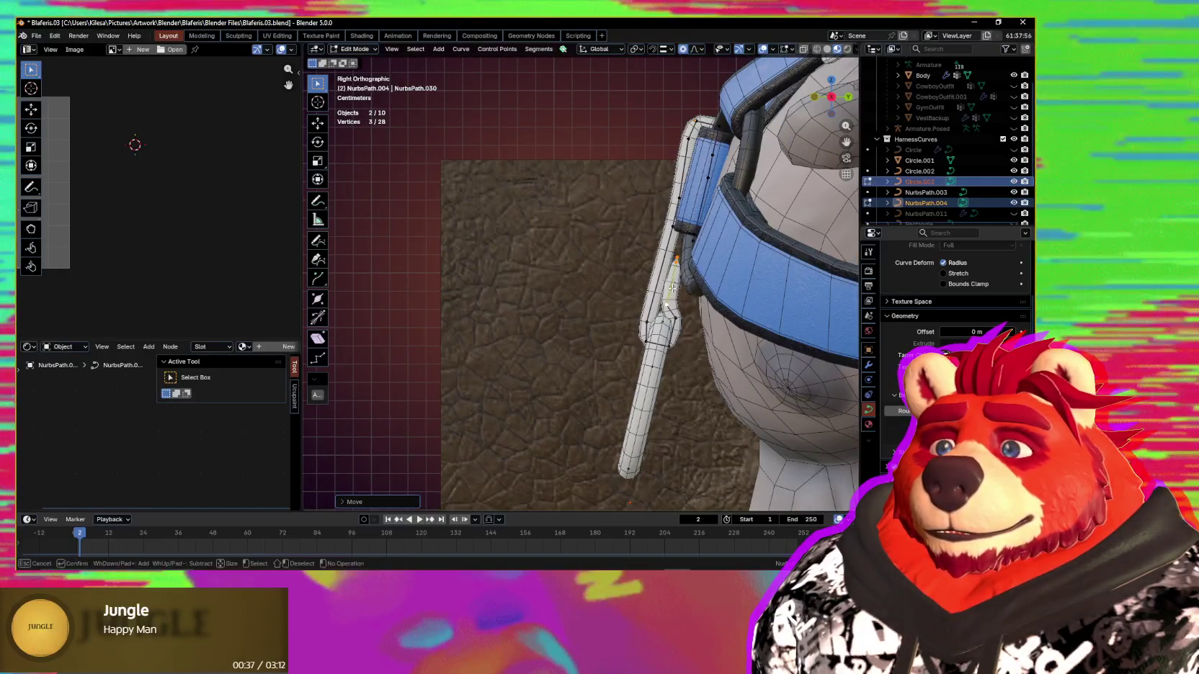
drag(670, 328, 651, 312)
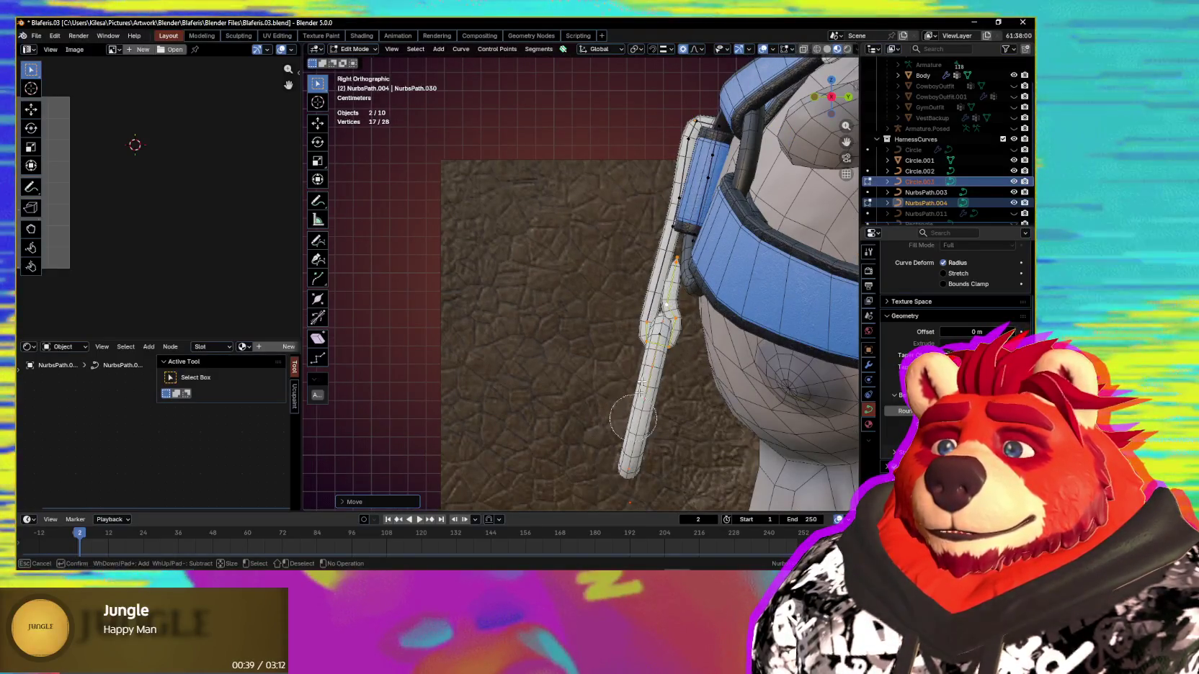
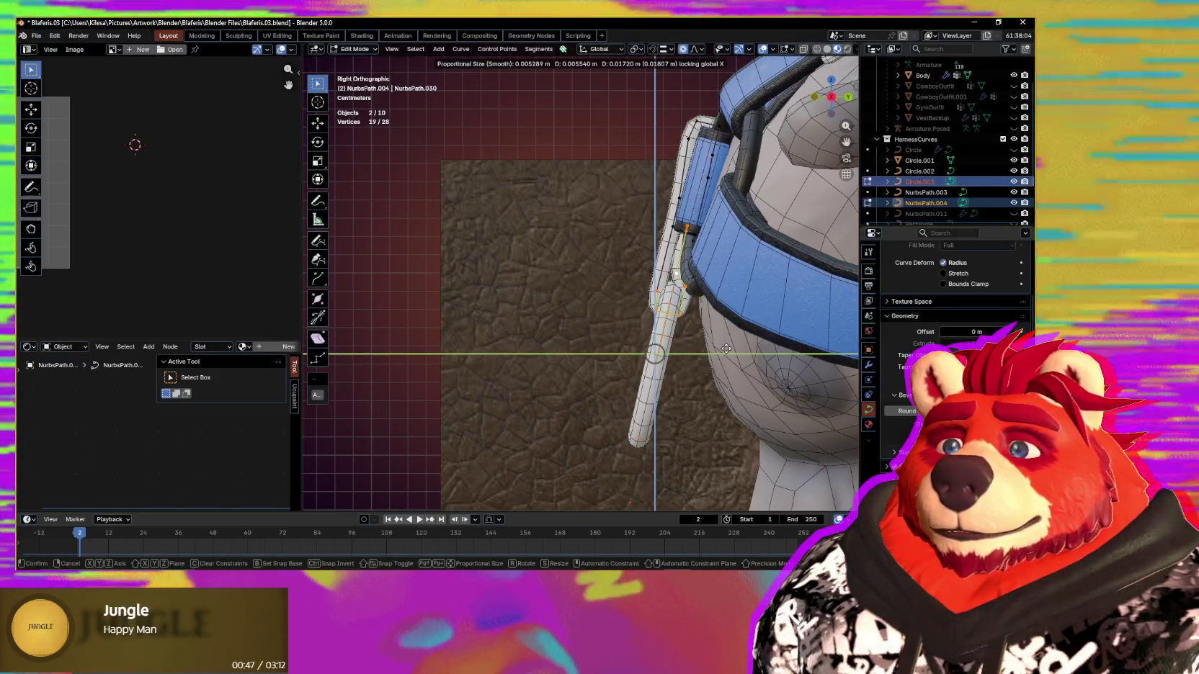
Step: Move the D-ring points with proportional editing and preview the harness without overlays
click(727, 348)
middle_drag(727, 348, 704, 393)
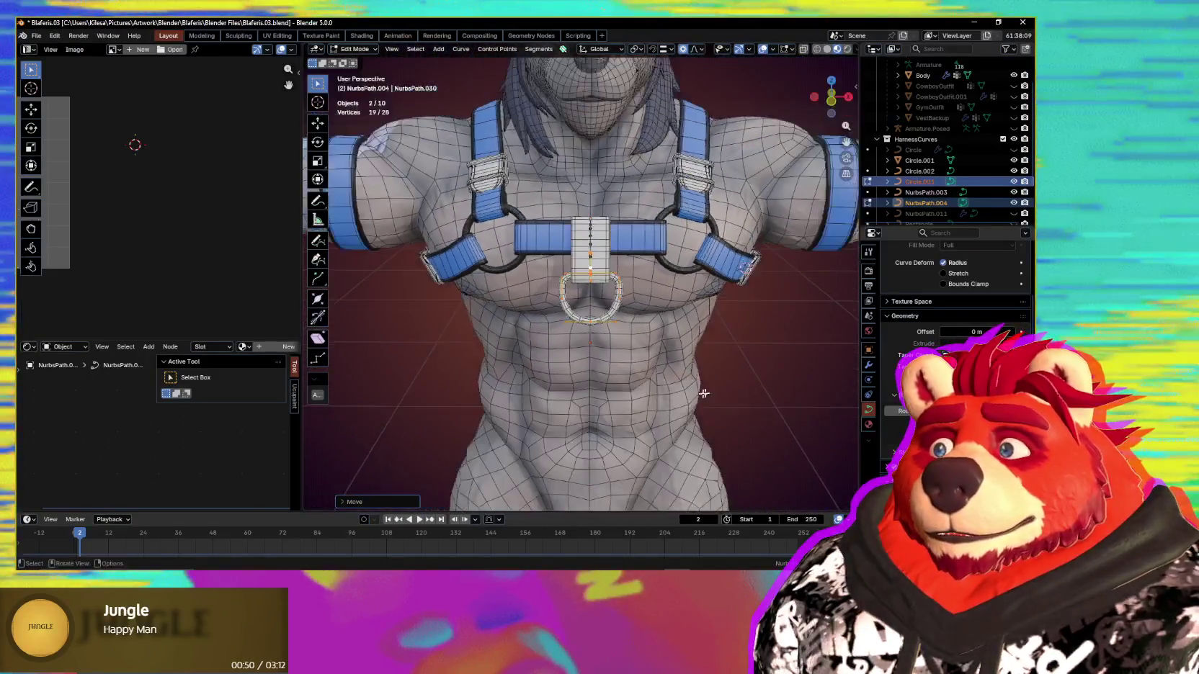
key(shift+alt+z)
scroll(704, 394, down, 5)
mouse_move(697, 394)
middle_down()
mouse_move(718, 392)
mouse_move(615, 399)
mouse_move(691, 390)
mouse_move(619, 389)
mouse_move(626, 360)
middle_up()
scroll(717, 392, up, 4)
scroll(618, 392, down, 3)
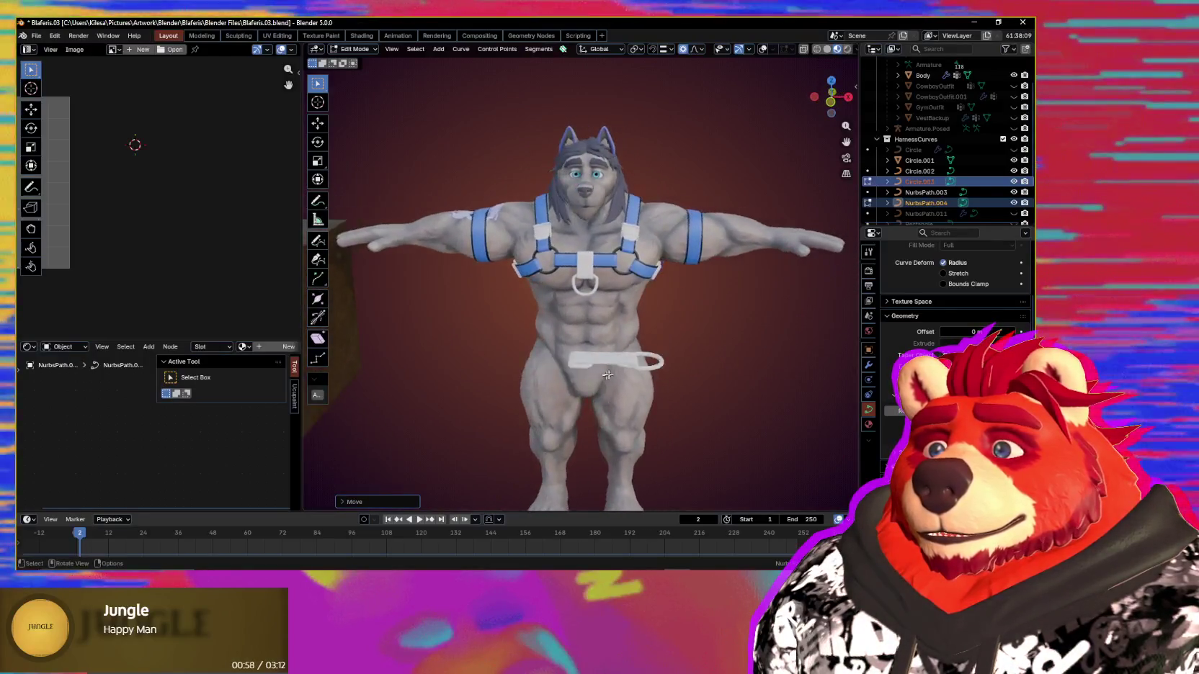
scroll(625, 360, up, 4)
key(shift+alt+z)
scroll(628, 351, up, 2)
scroll(627, 352, up, 3)
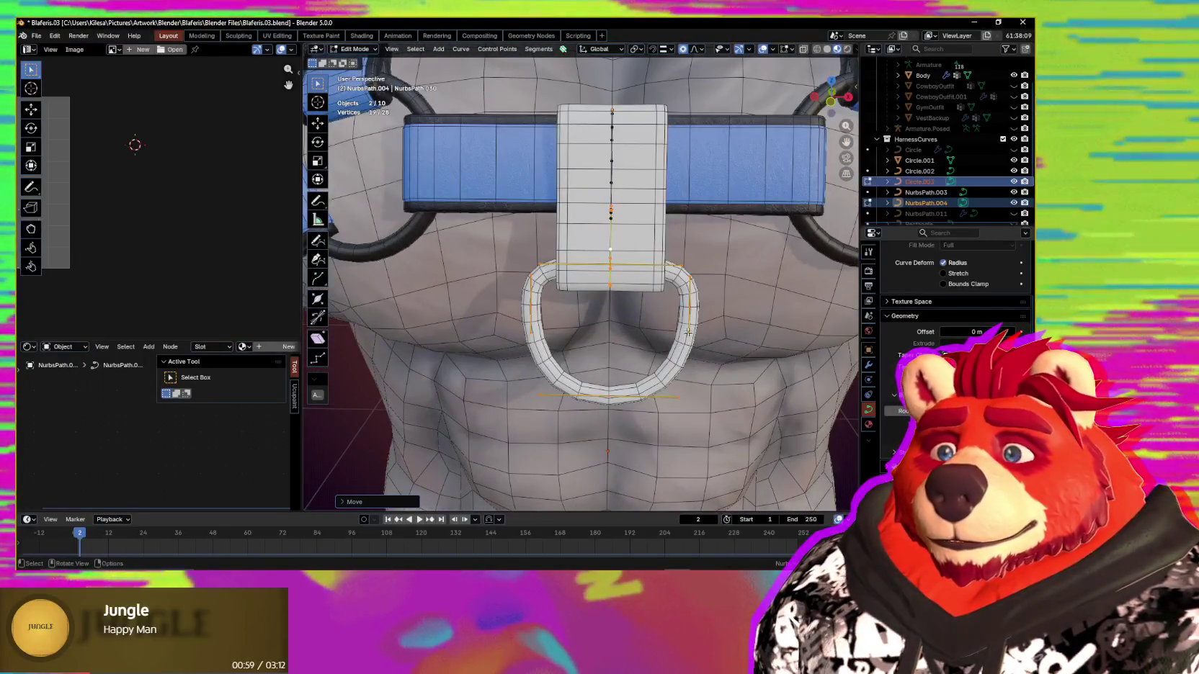
Step: Narrow and scale the D-ring points so it hangs below the centre strap
click(746, 373)
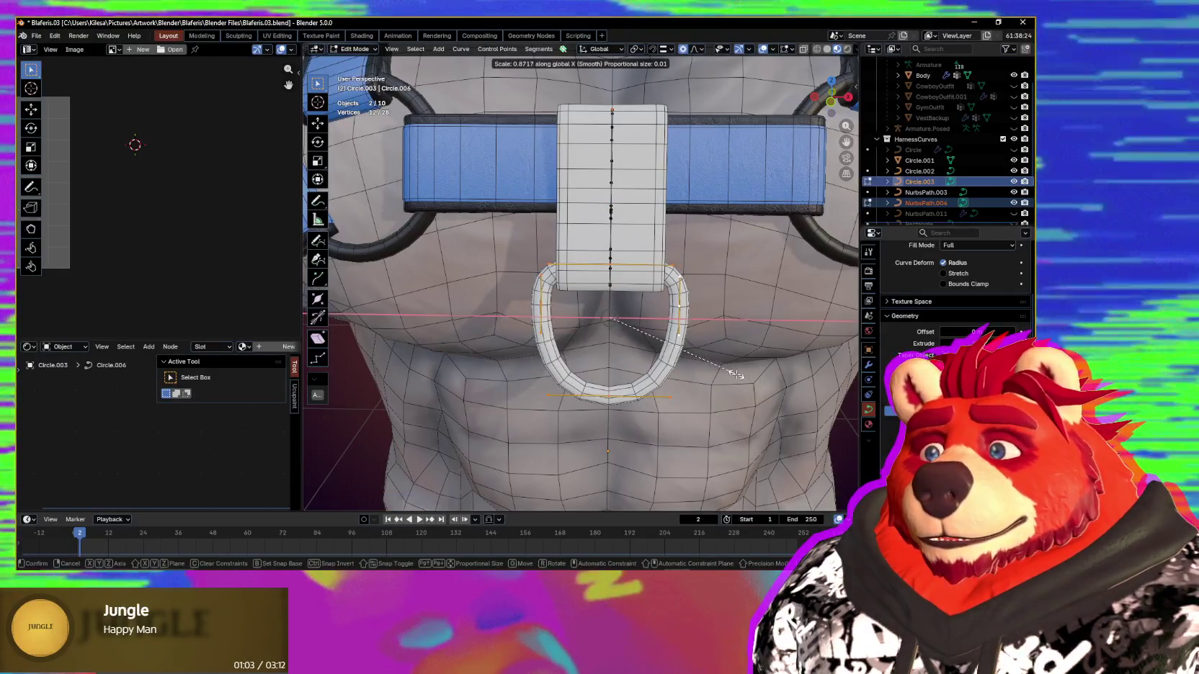
middle_drag(714, 421, 754, 416)
key(s)
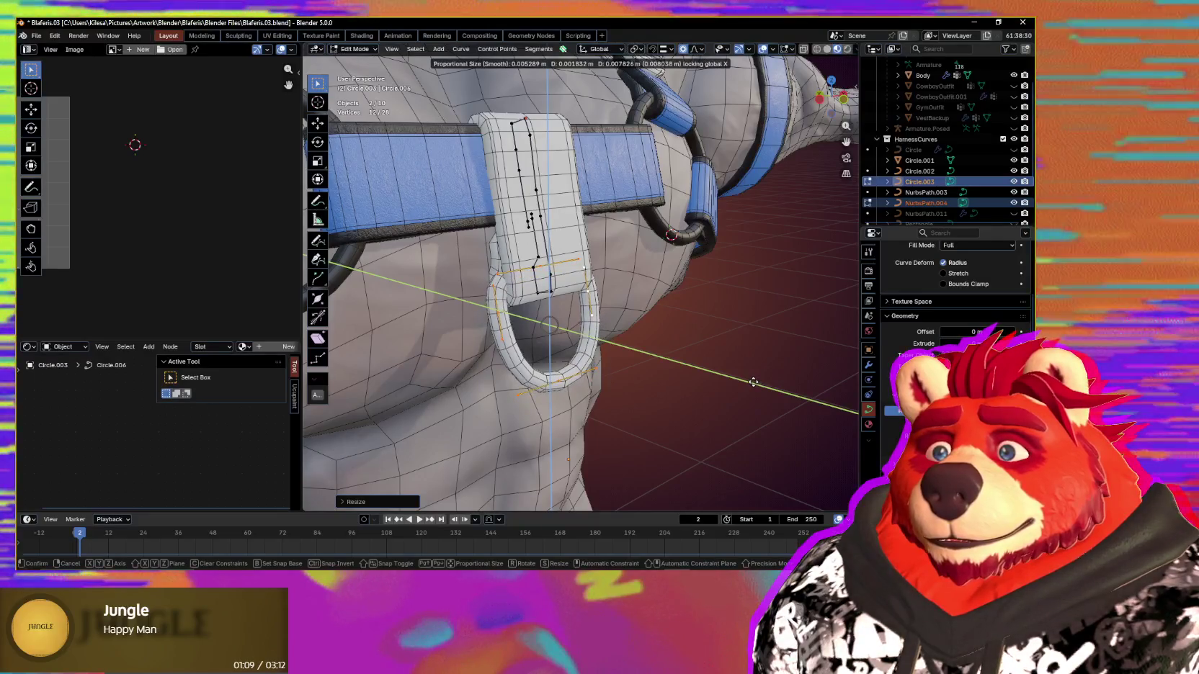
click(754, 383)
mouse_move(753, 382)
middle_down()
mouse_move(653, 396)
mouse_move(779, 396)
mouse_move(713, 375)
mouse_move(490, 418)
middle_up()
click(723, 397)
Step: Inspect the reshaped D-ring around the legs and clamp, then return to Object Mode
scroll(629, 391, down, 3)
scroll(627, 391, down, 2)
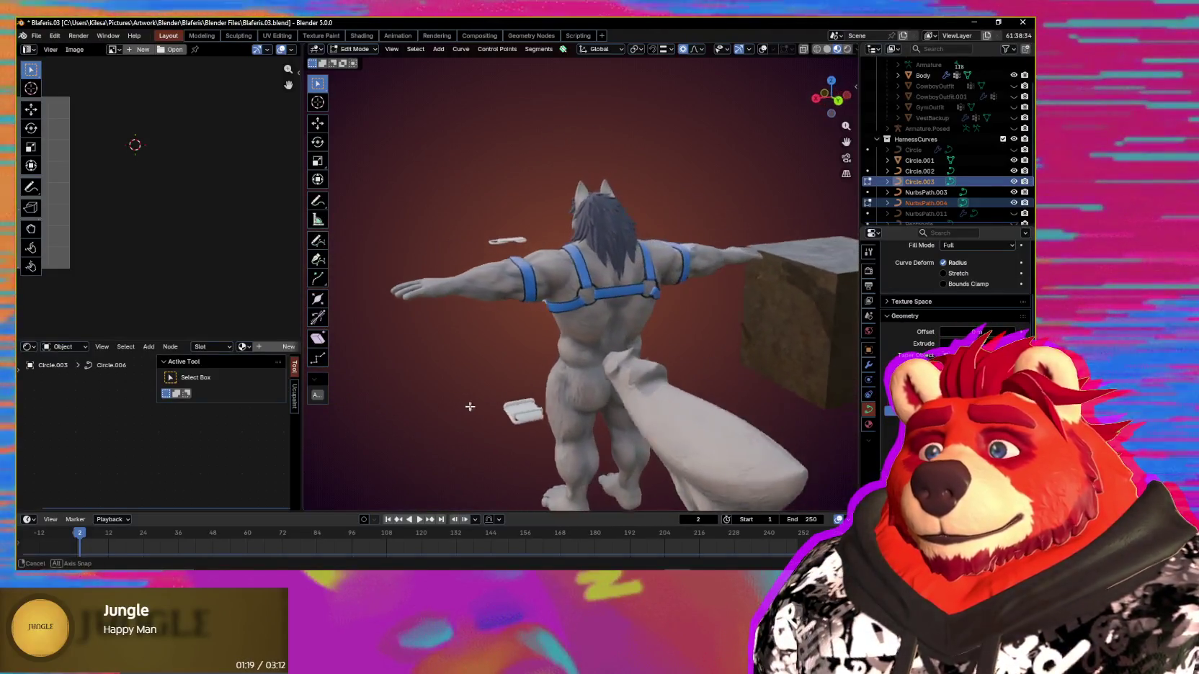
middle_drag(490, 418, 695, 397)
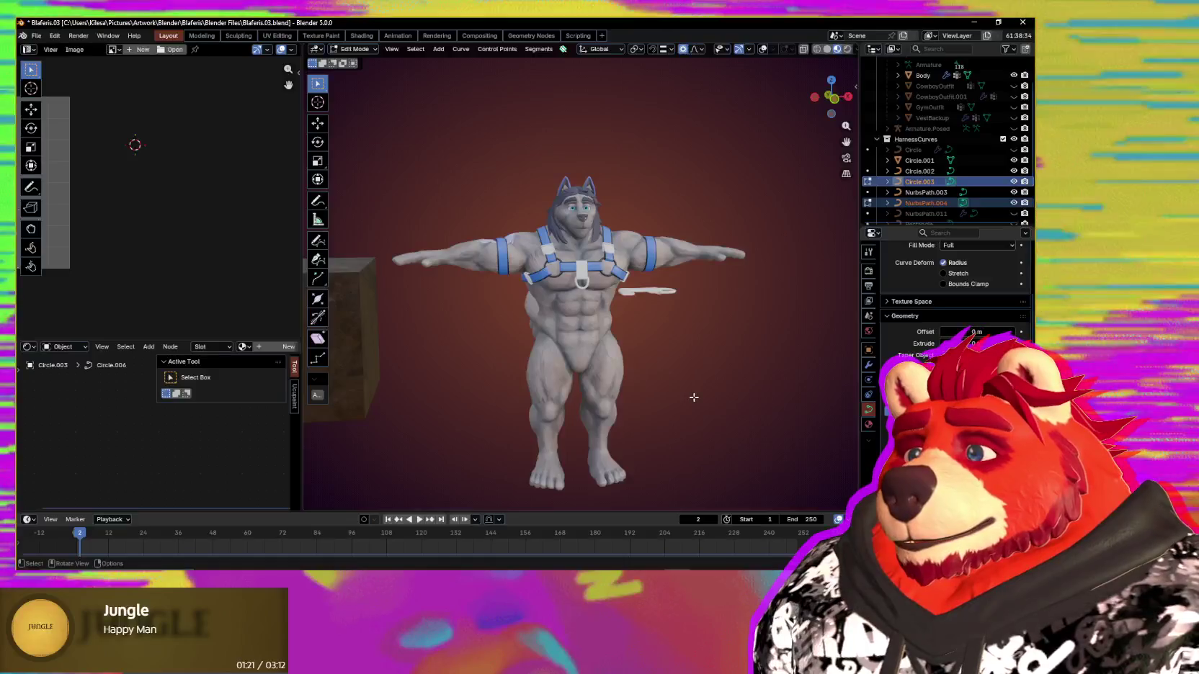
scroll(695, 397, up, 2)
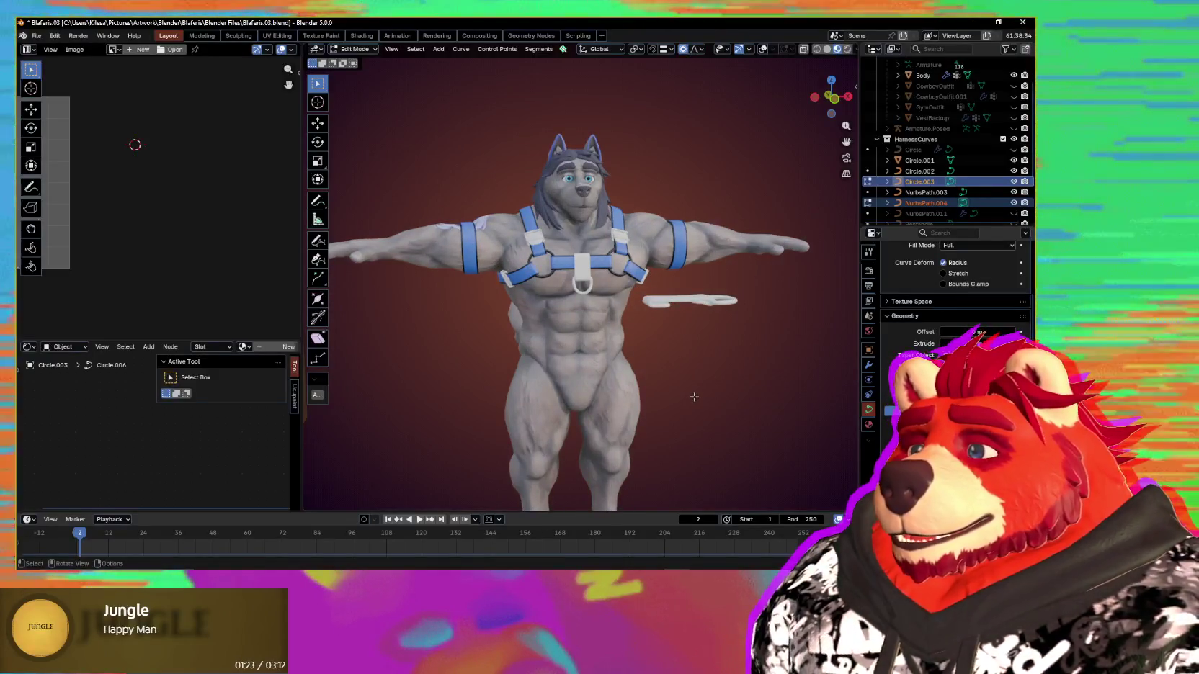
middle_drag(695, 397, 660, 404)
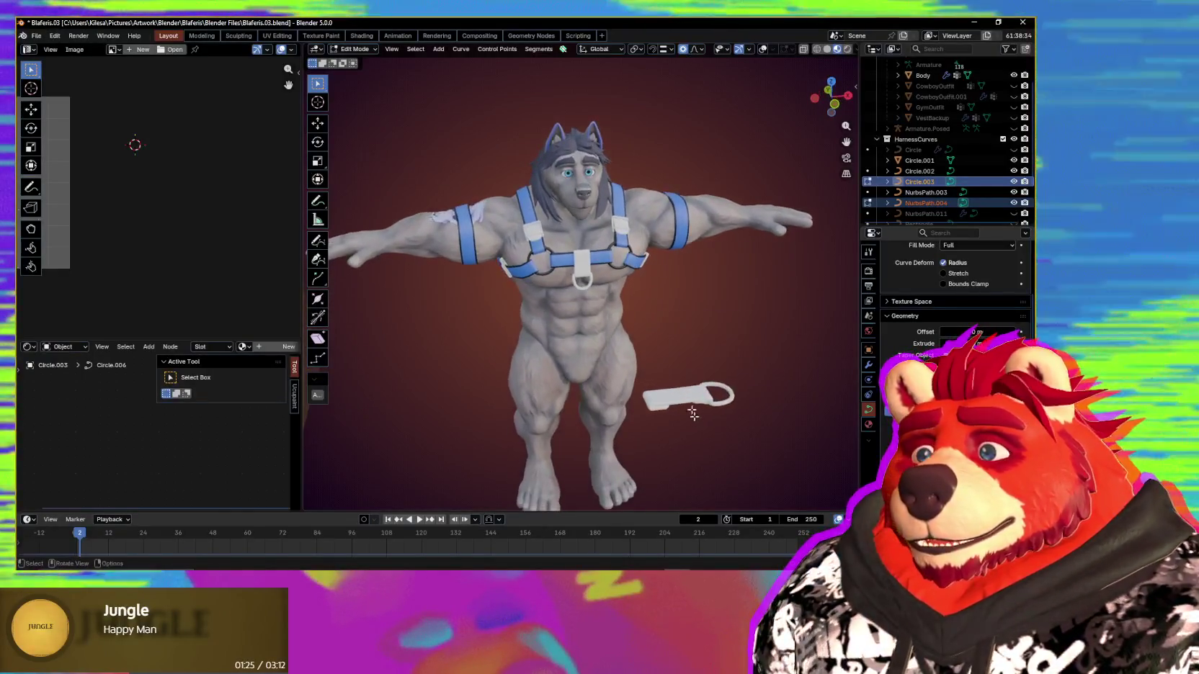
scroll(660, 404, up, 2)
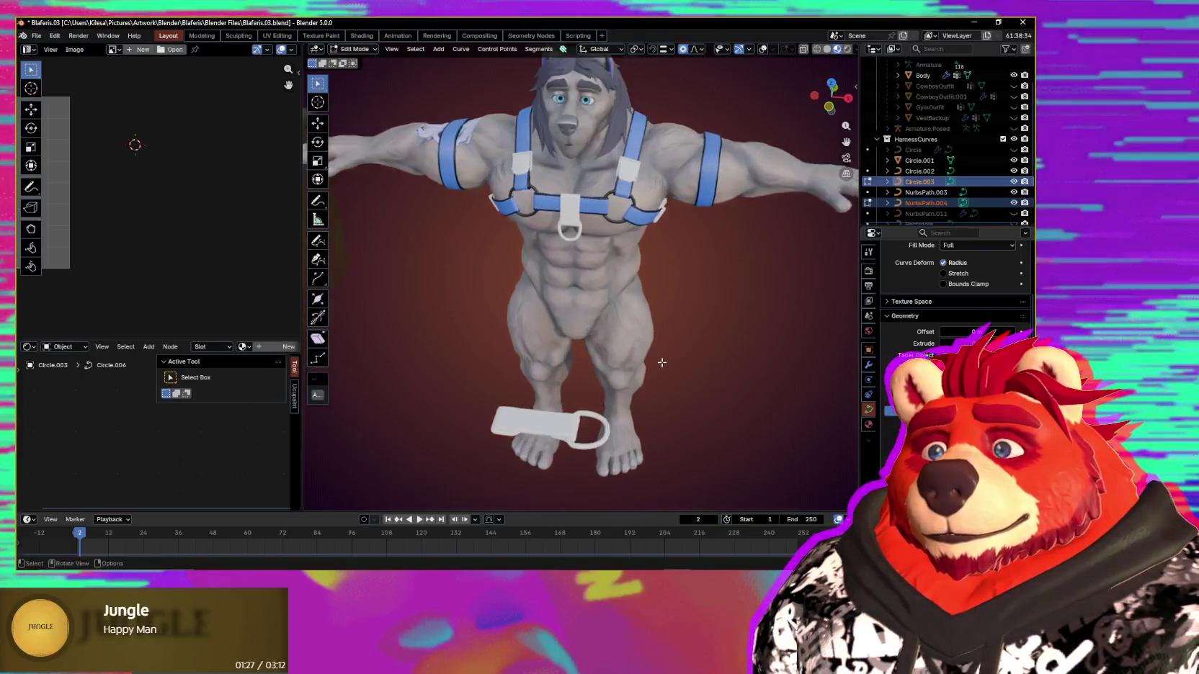
mouse_move(660, 404)
middle_down()
mouse_move(601, 347)
mouse_move(503, 395)
middle_up()
key(shift+alt+z)
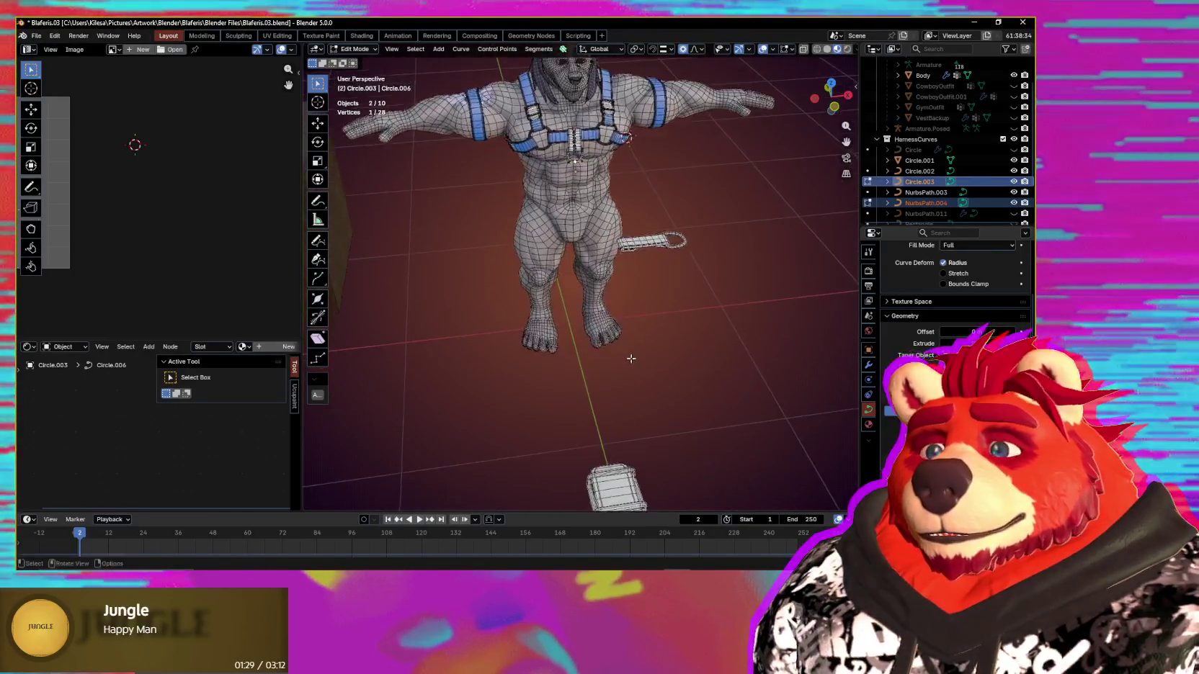
scroll(503, 395, up, 2)
key(shift+a)
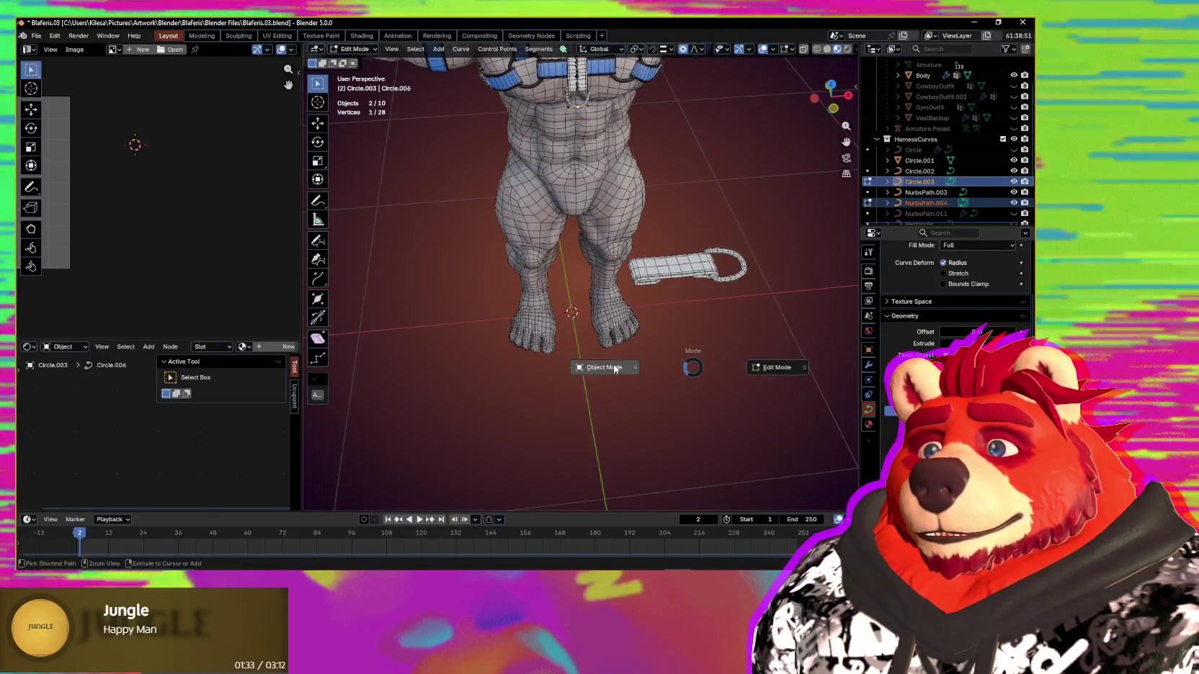
click(603, 368)
key(shift+a)
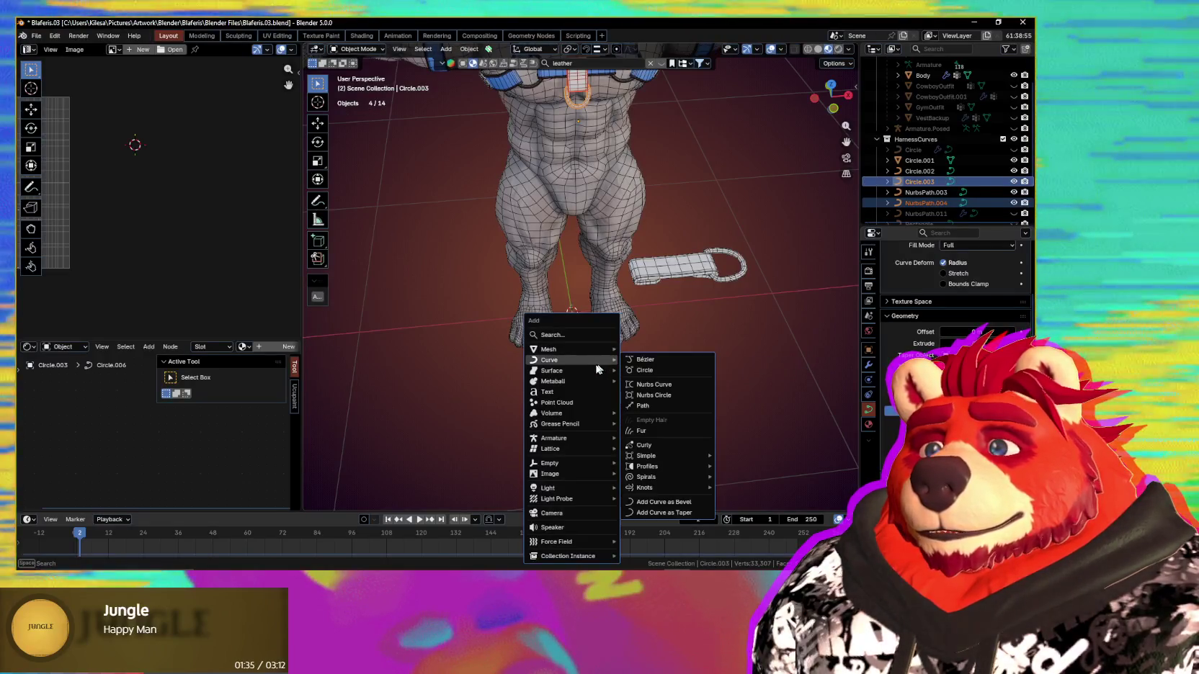
mouse_move(549, 349)
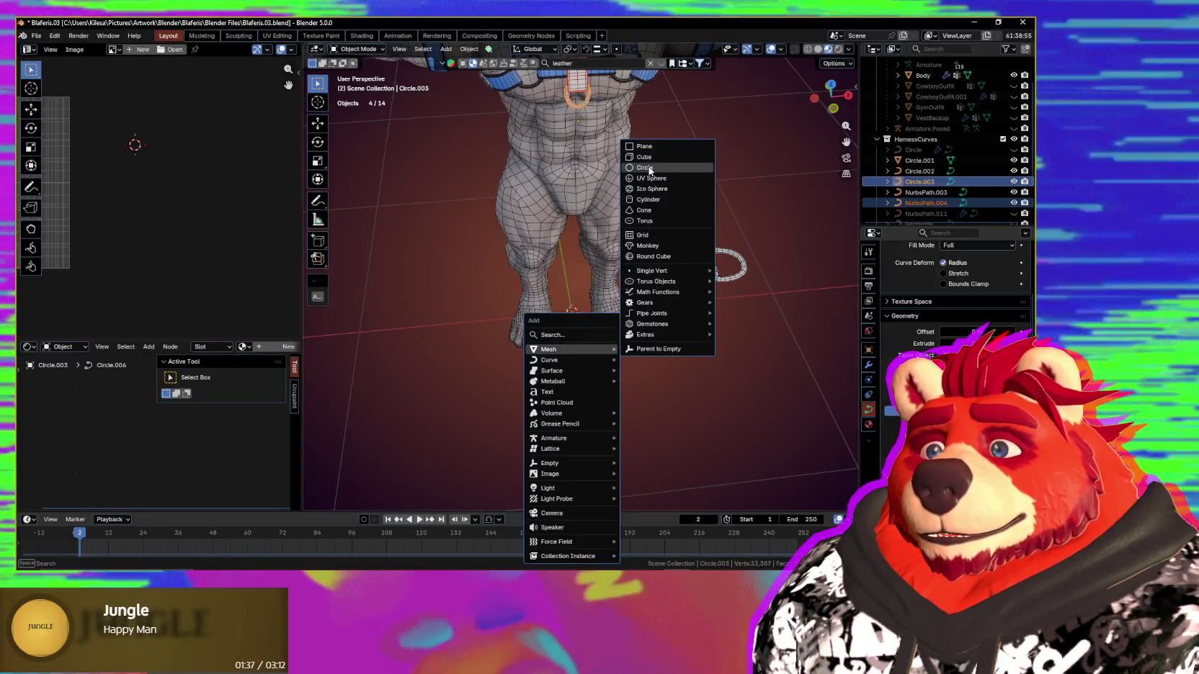
Step: Add a 12-vertex mesh circle (Circle.004) at the origin and enter Edit Mode on it
click(660, 170)
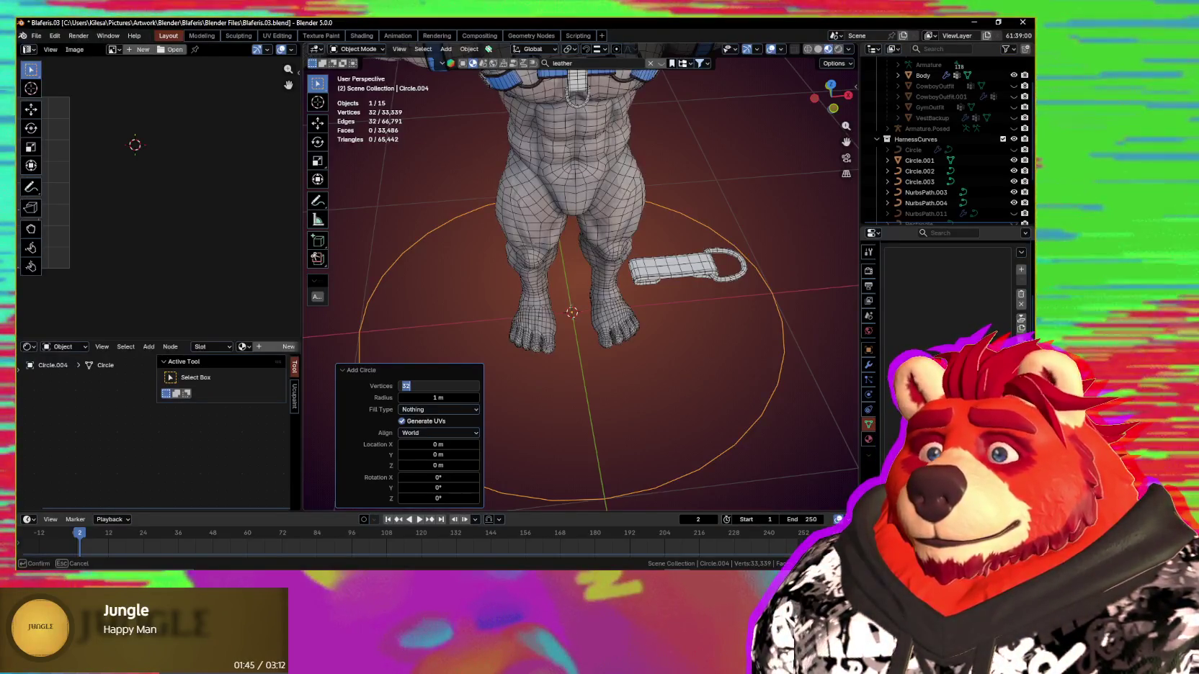
text(12)
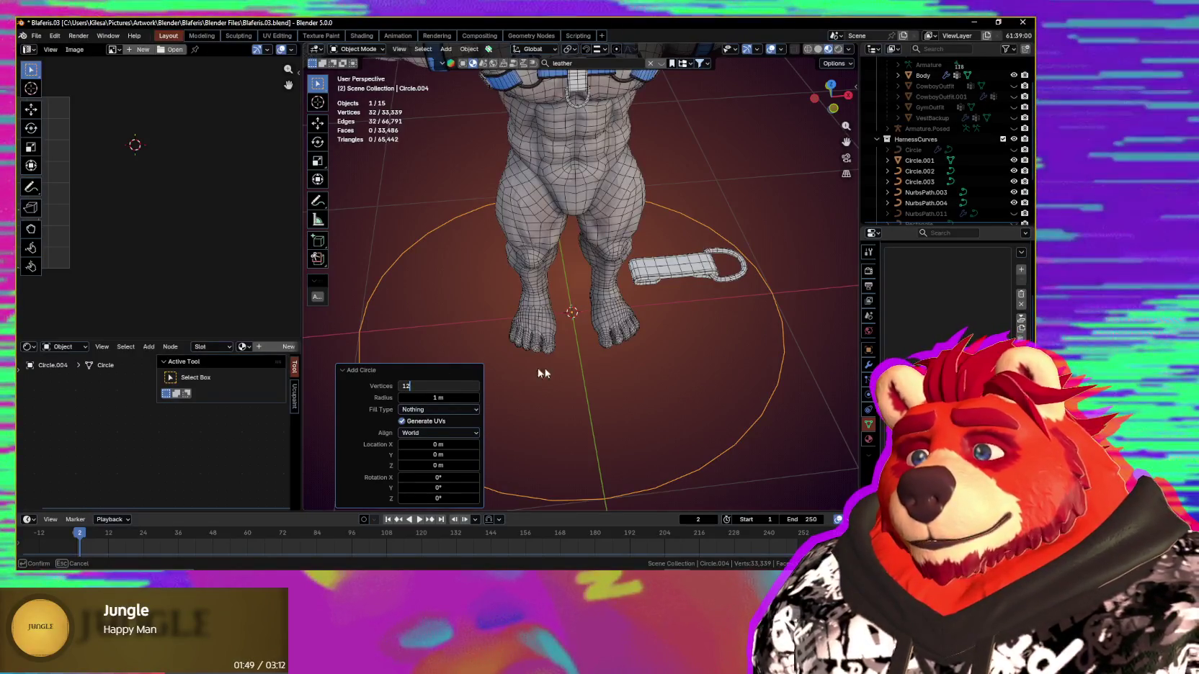
mouse_move(657, 355)
middle_down()
mouse_move(674, 348)
mouse_move(669, 366)
mouse_move(738, 396)
middle_up()
key(Tab)
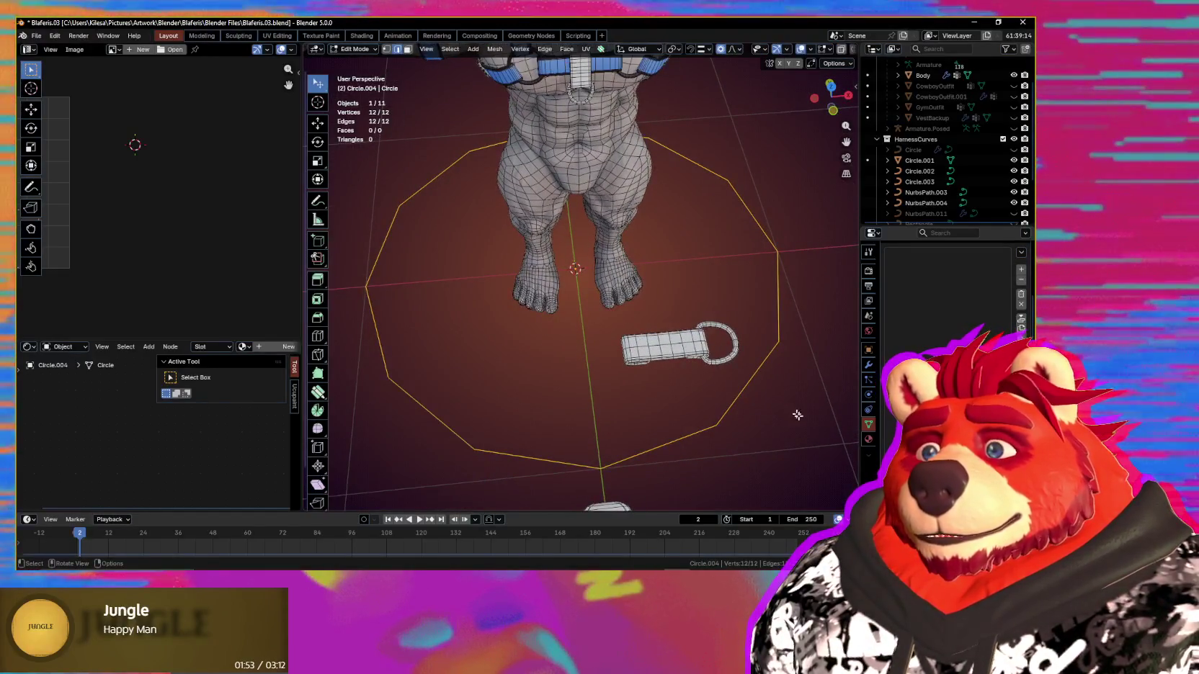
Step: Shrink the circle to a small size and frame it in the view
key(s)
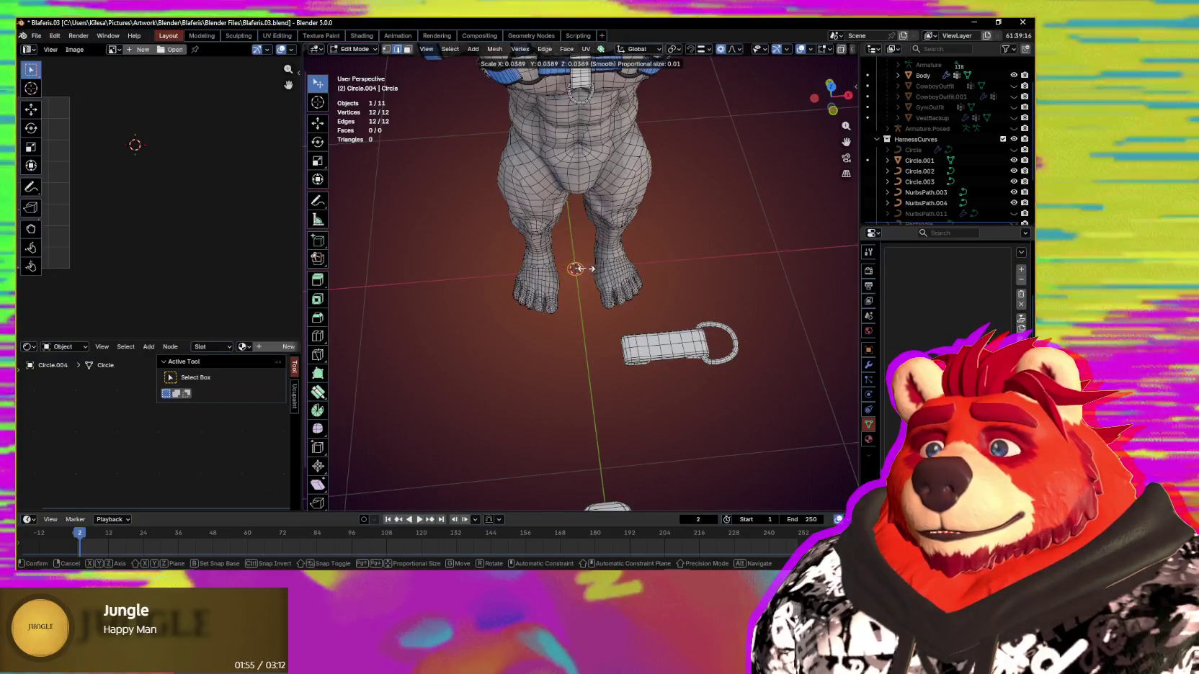
click(576, 268)
scroll(577, 268, up, 2)
scroll(577, 269, up, 2)
scroll(577, 268, up, 2)
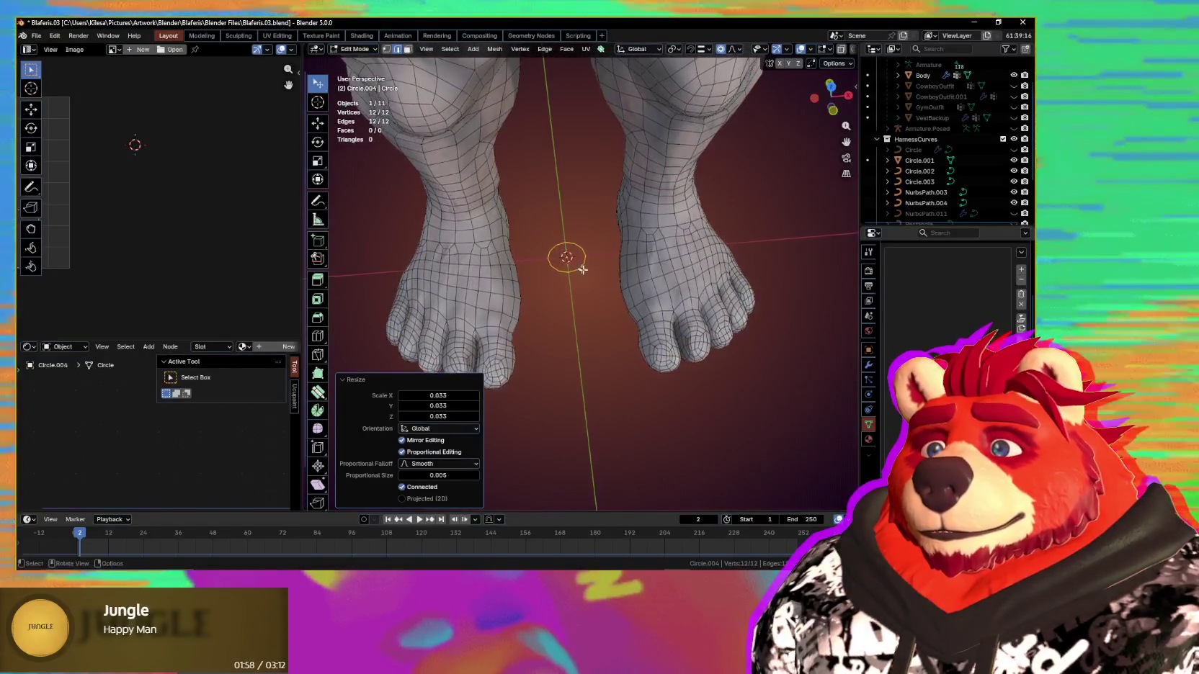
scroll(619, 252, up, 1)
scroll(654, 240, up, 1)
scroll(653, 241, up, 5)
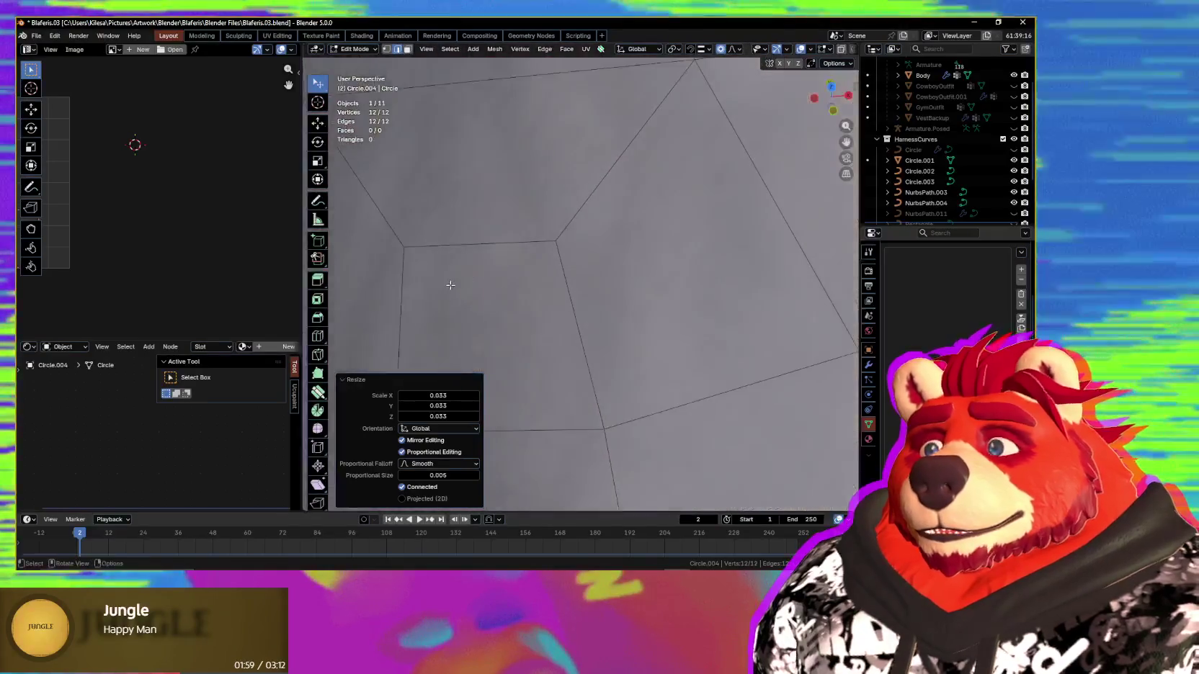
scroll(450, 281, down, 3)
scroll(476, 276, down, 3)
shift+middle_drag(432, 238, 613, 202)
Step: Add a scaled inner ring raised slightly on Z, fill it, and poke it into radial triangles
key(s)
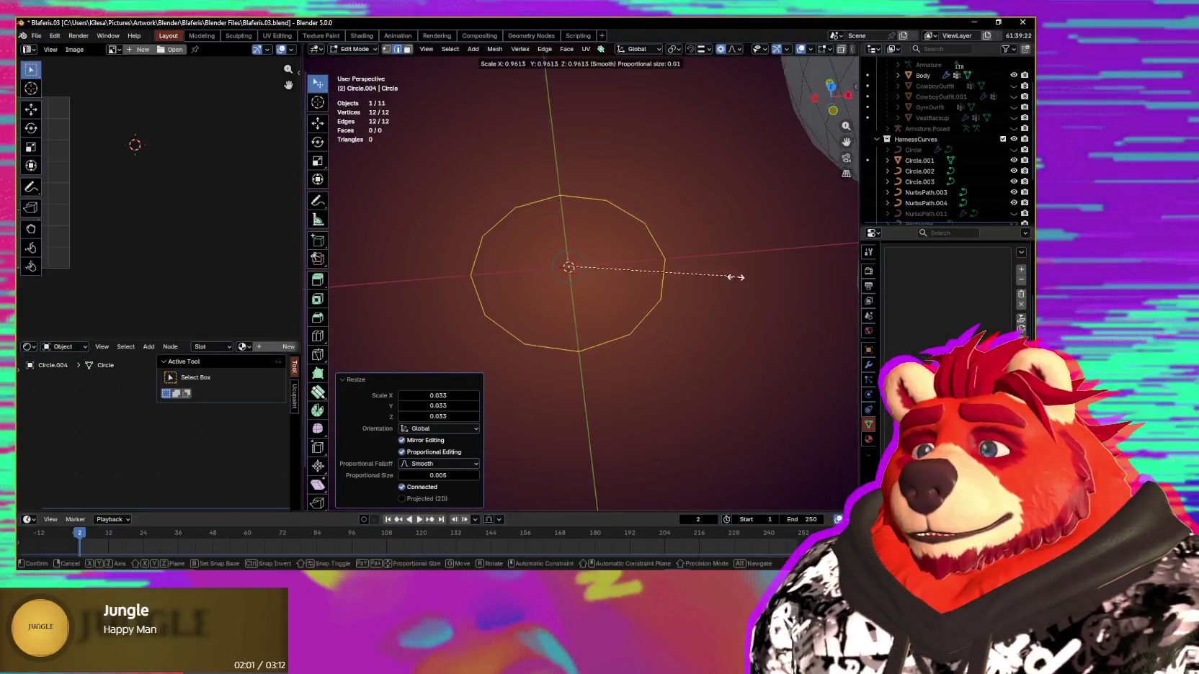
click(682, 259)
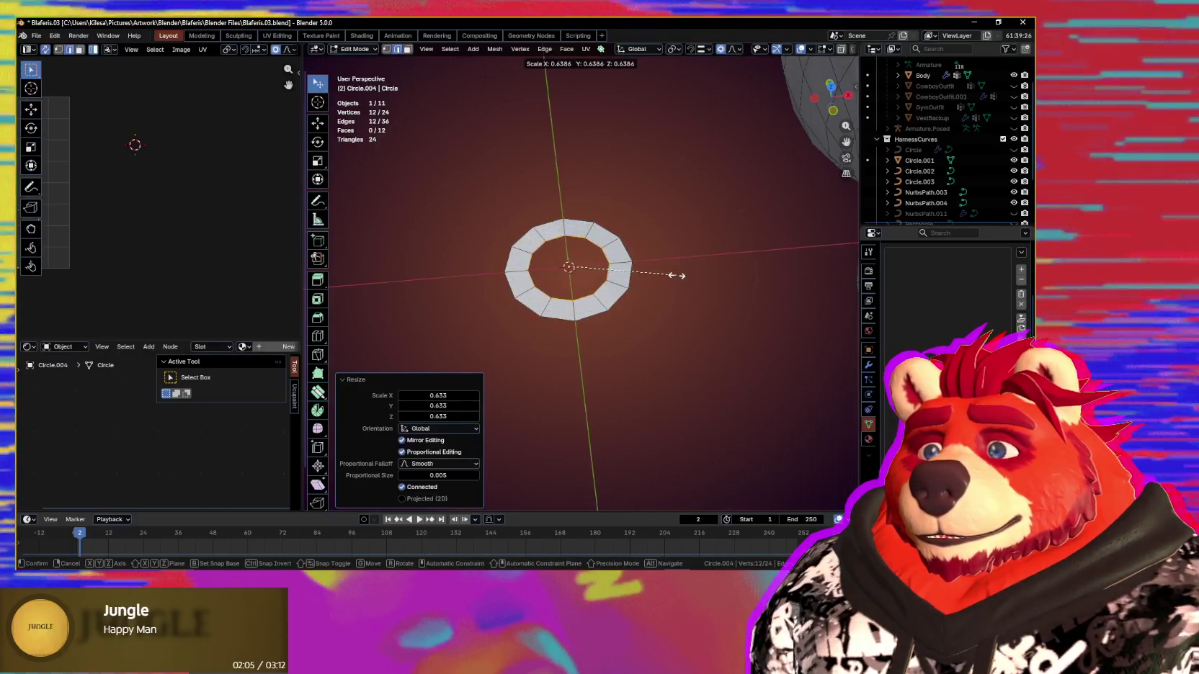
click(677, 272)
key(g)
key(z)
click(677, 267)
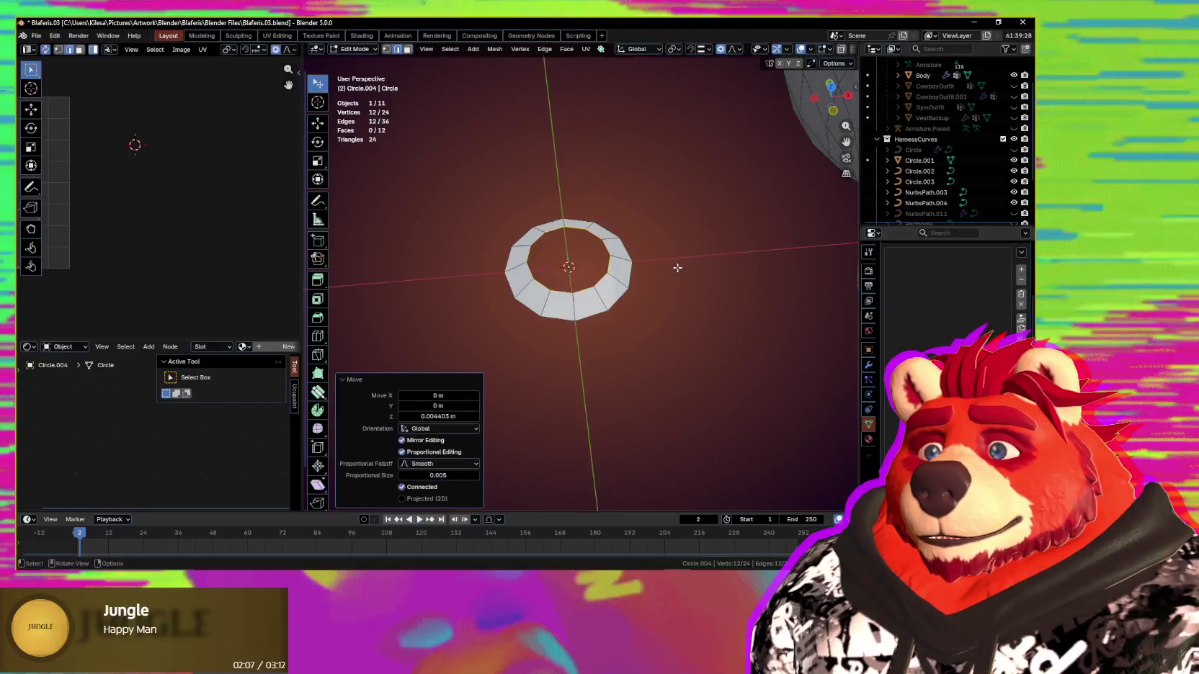
key(f)
key(ctrl+f)
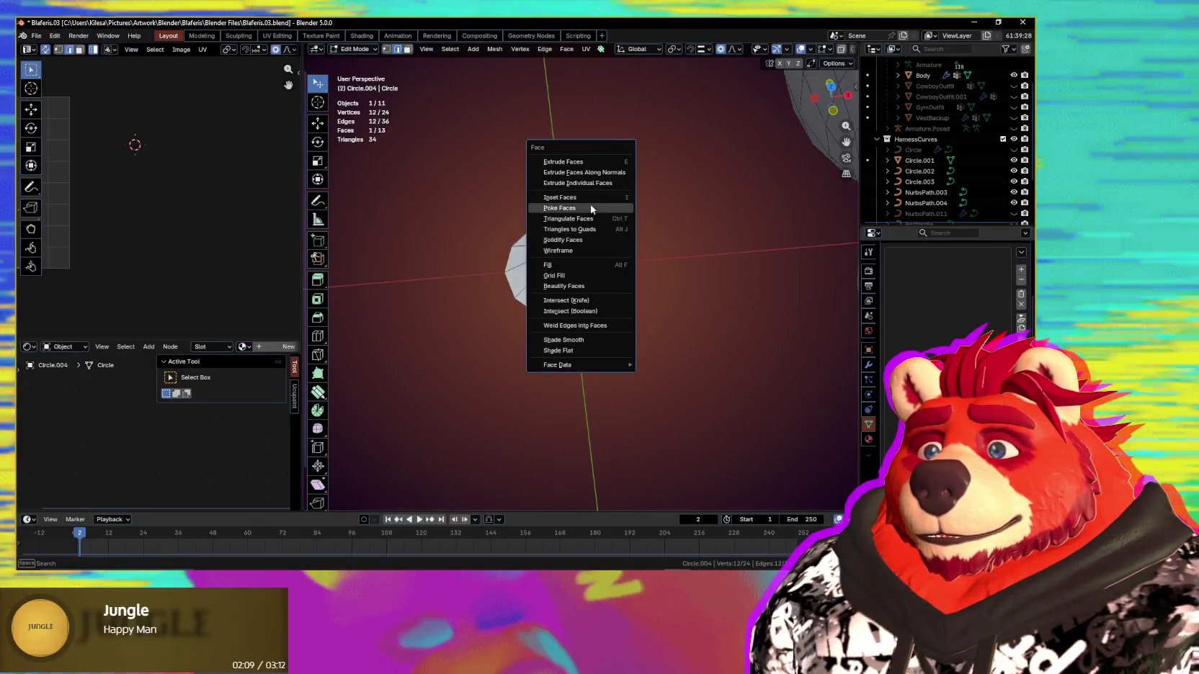
click(591, 209)
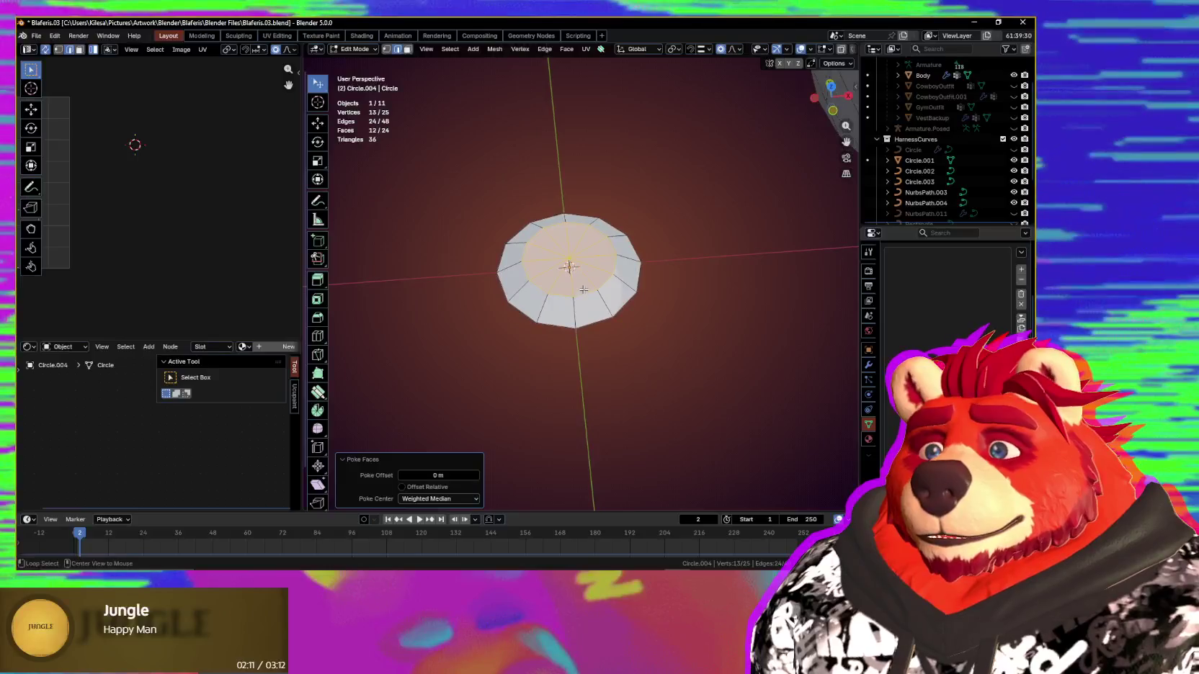
Step: Slide an inner edge loop to factor -0.348 and select the disc rim
scroll(584, 289, up, 4)
click(590, 281)
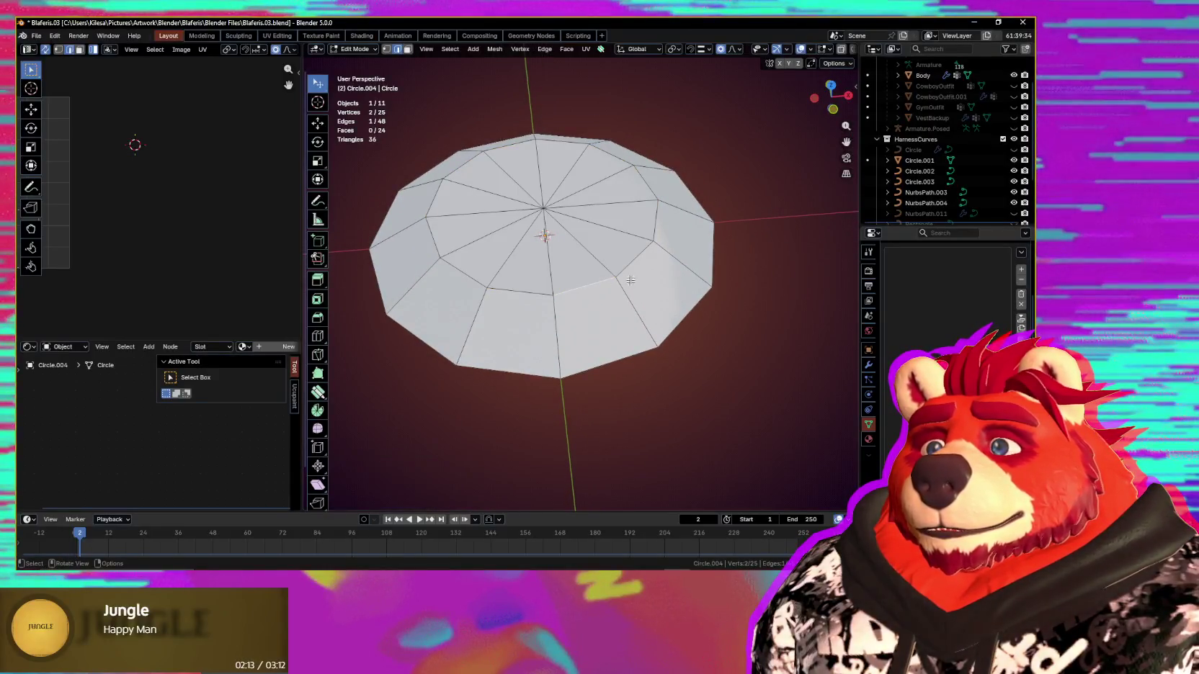
click(707, 307)
mouse_move(706, 306)
middle_down()
mouse_move(700, 286)
mouse_move(674, 369)
mouse_move(656, 264)
middle_up()
scroll(674, 369, down, 2)
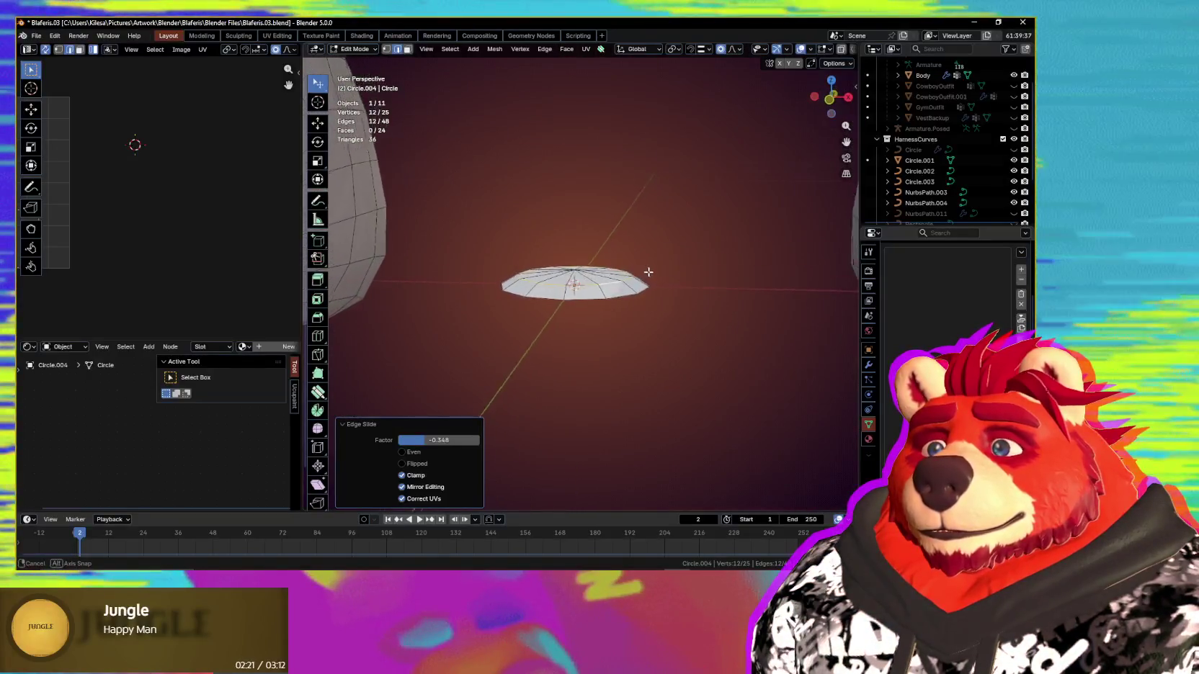
click(616, 293)
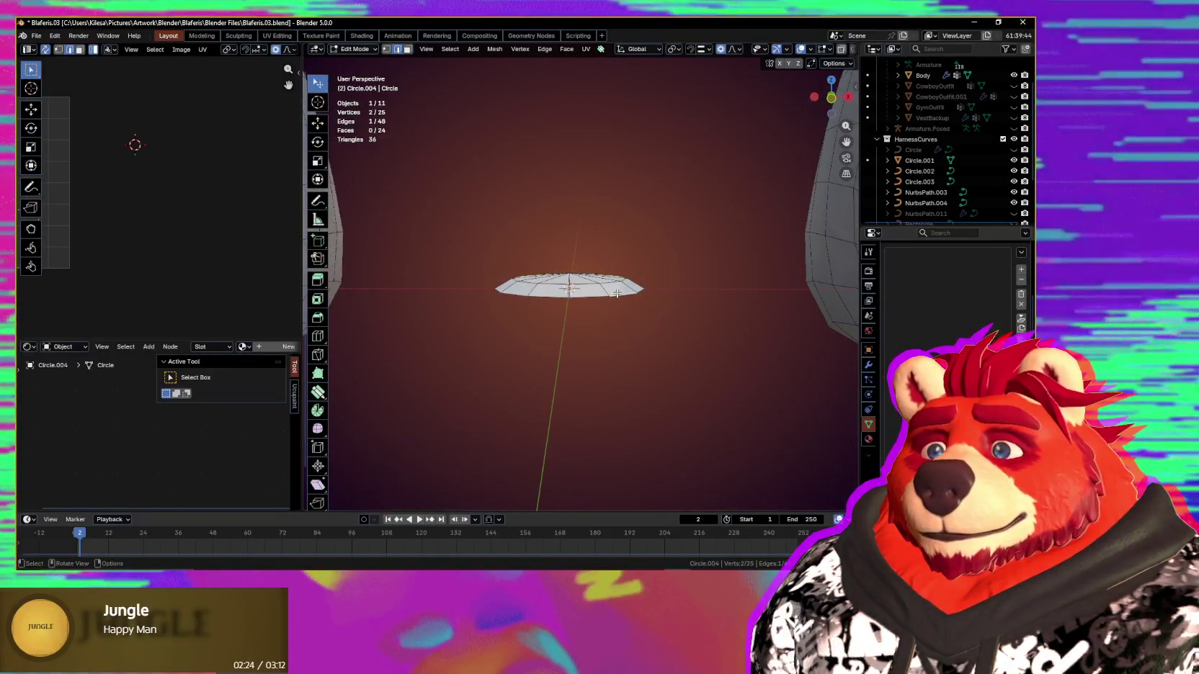
middle_drag(626, 298, 638, 338)
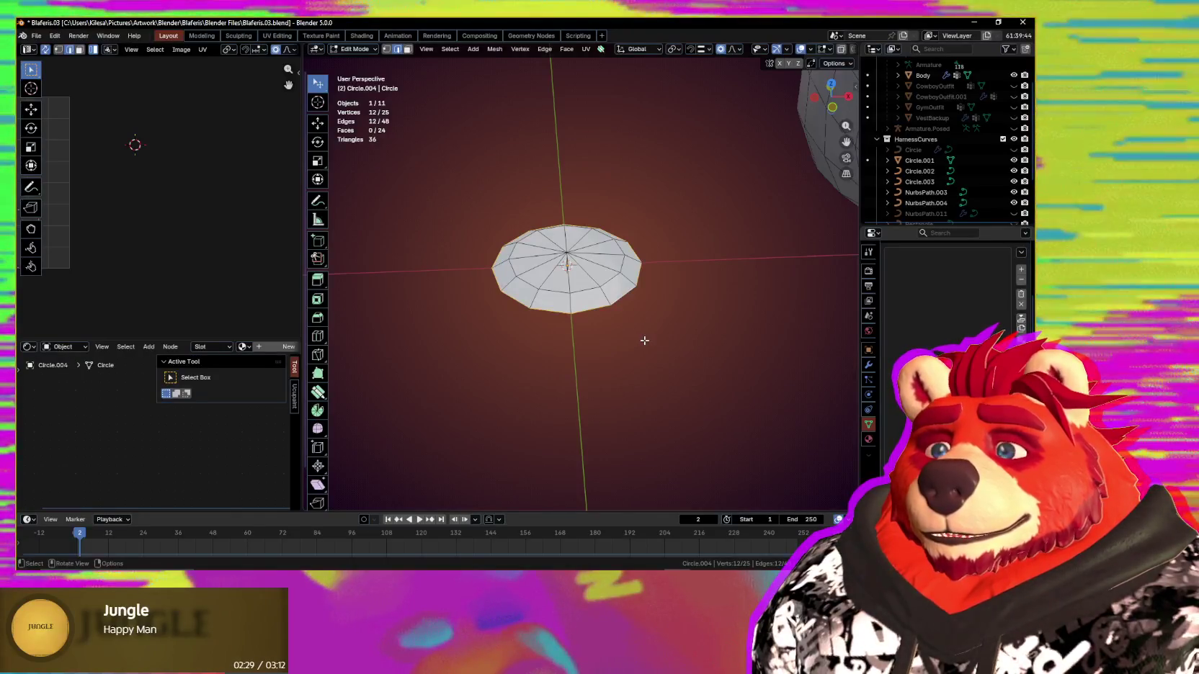
middle_drag(645, 345, 636, 401)
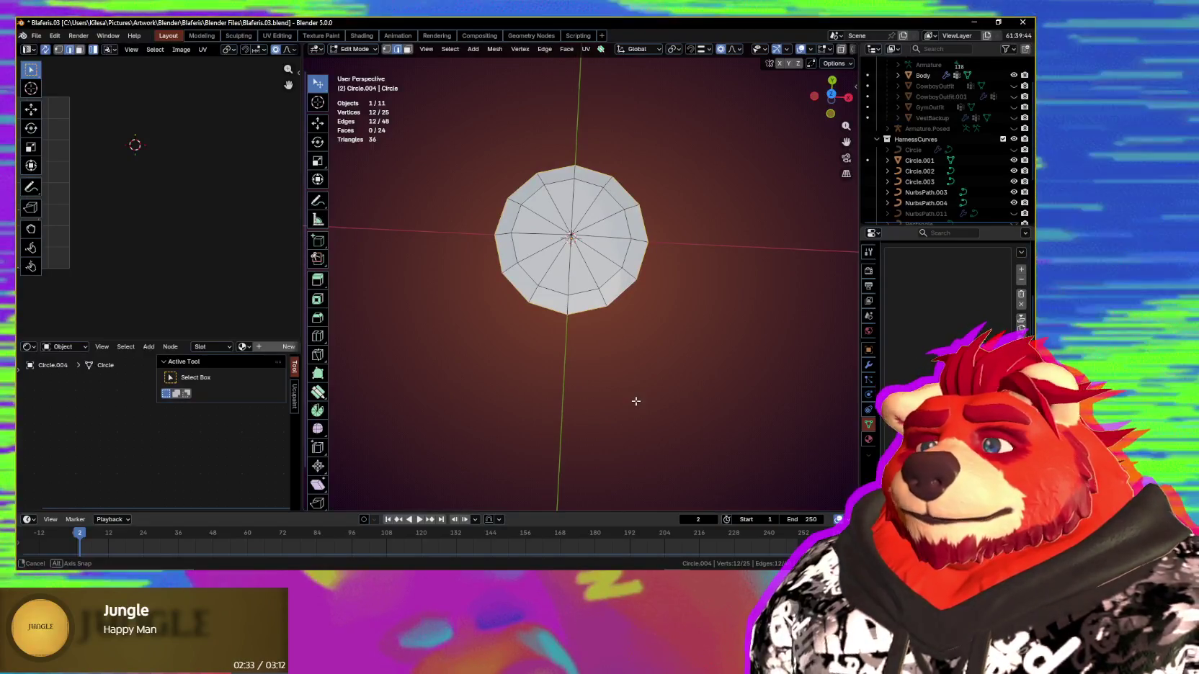
Step: Extrude the rim, scale the new loop to 0.808, and move it along Z to flatten the disc
key(e)
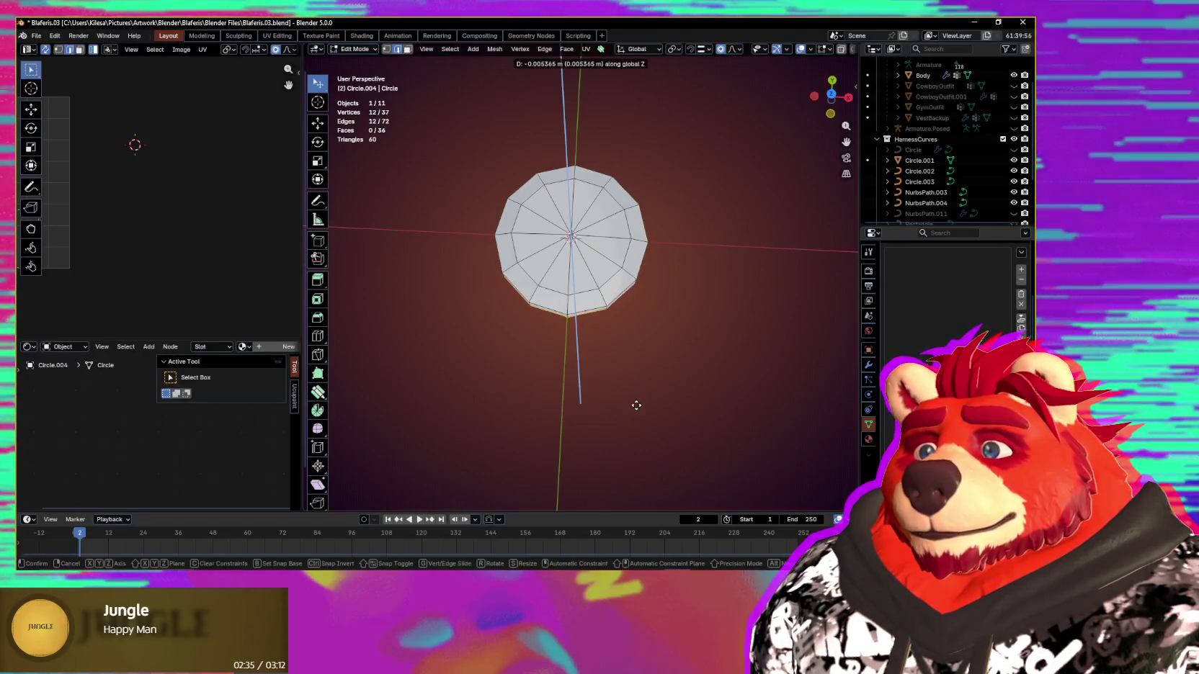
click(637, 408)
mouse_move(637, 394)
middle_down()
mouse_move(642, 323)
mouse_move(680, 348)
middle_up()
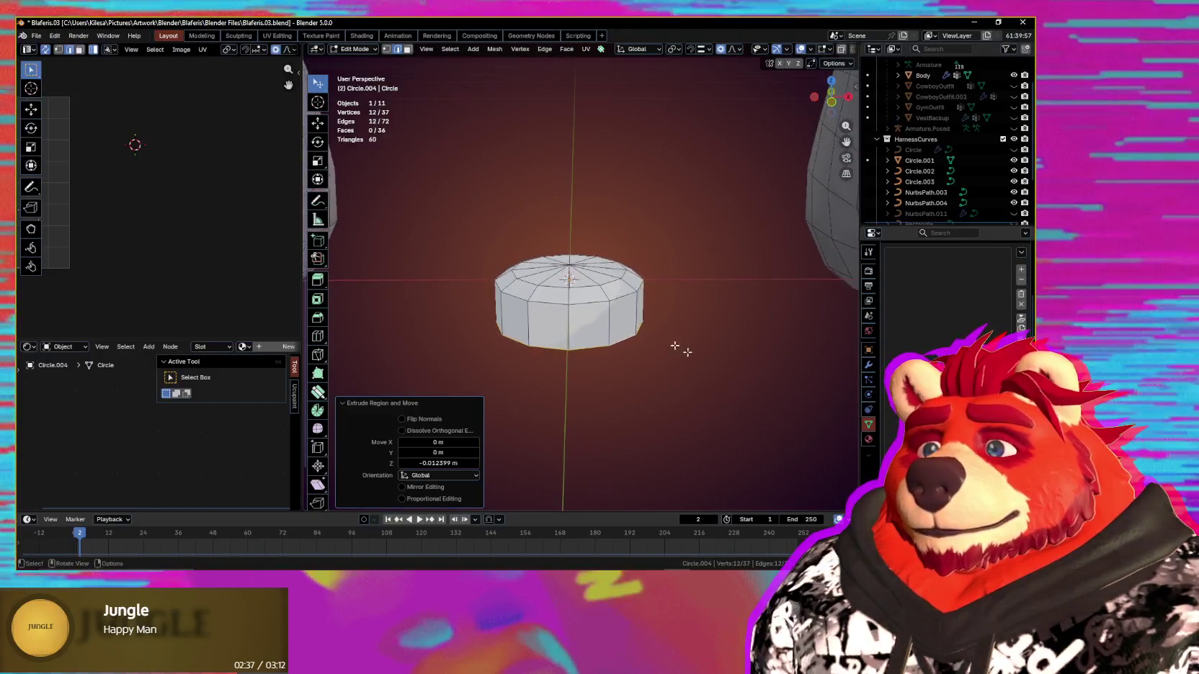
key(s)
click(680, 351)
key(g)
key(z)
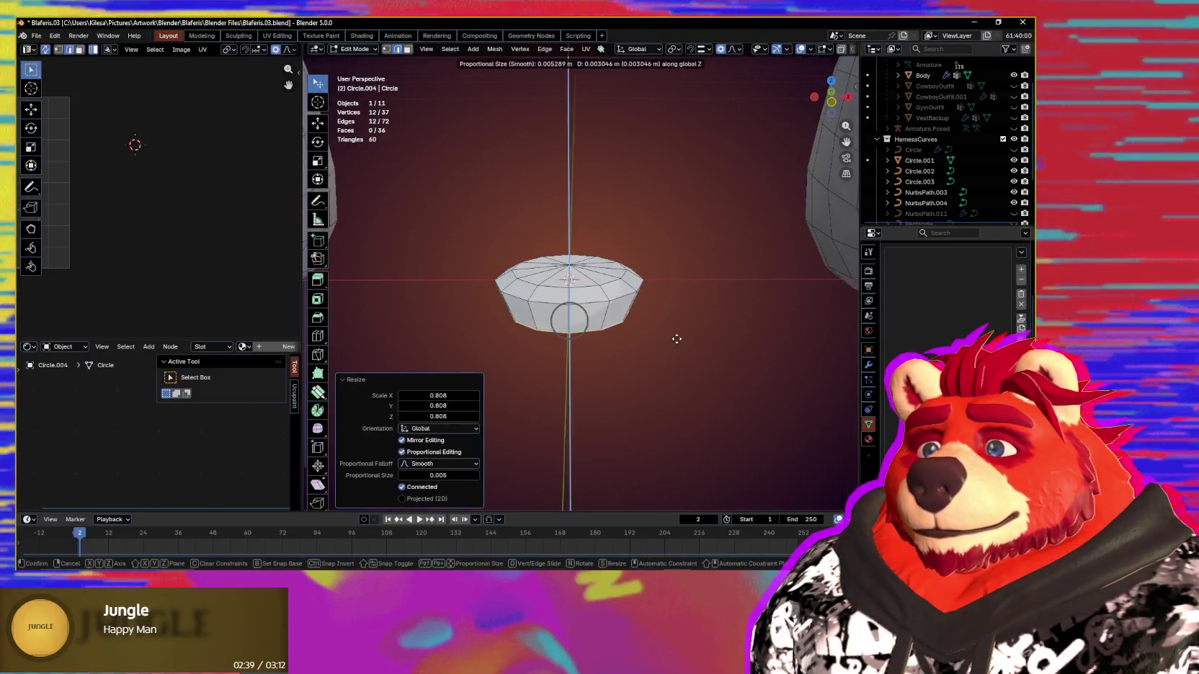
click(675, 324)
Step: Switch the 37-vertex disc back to Object Mode and view it beside the character
mouse_move(675, 324)
middle_down()
mouse_move(694, 333)
mouse_move(595, 356)
mouse_move(648, 351)
mouse_move(617, 348)
middle_up()
scroll(618, 347, down, 2)
key(ctrl+Tab)
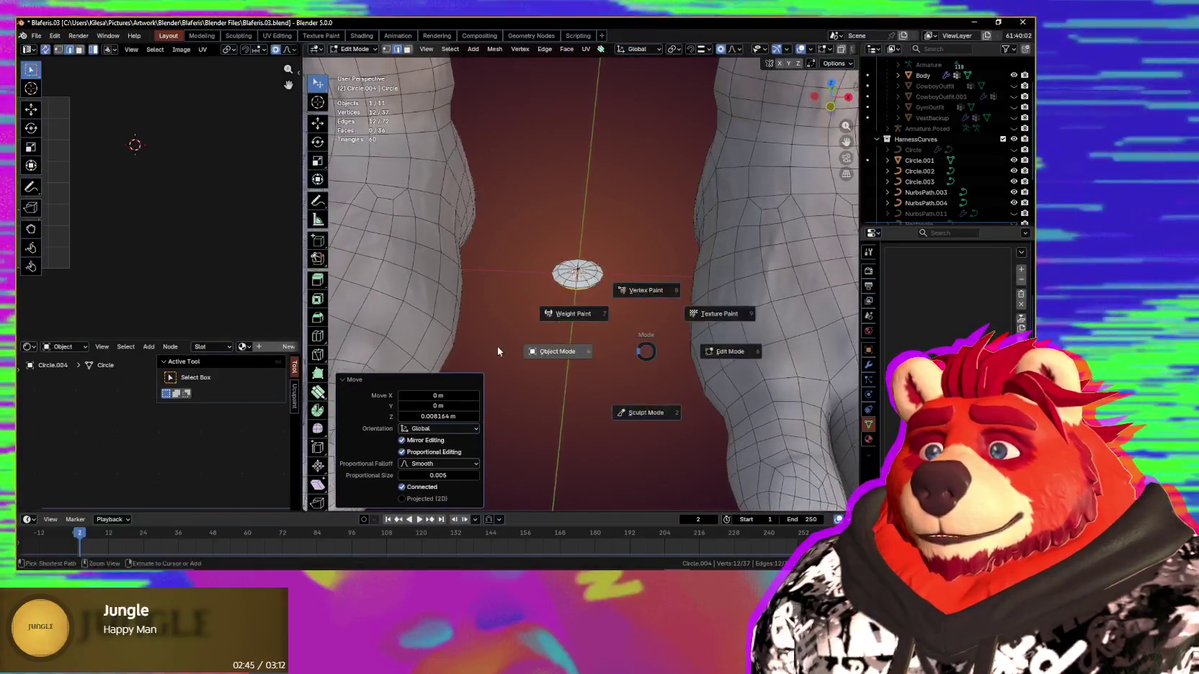
click(589, 353)
mouse_move(589, 343)
middle_down()
mouse_move(627, 337)
mouse_move(606, 348)
mouse_move(701, 300)
mouse_move(665, 266)
mouse_move(667, 246)
mouse_move(626, 276)
mouse_move(541, 418)
middle_up()
scroll(638, 338, down, 3)
scroll(637, 342, down, 2)
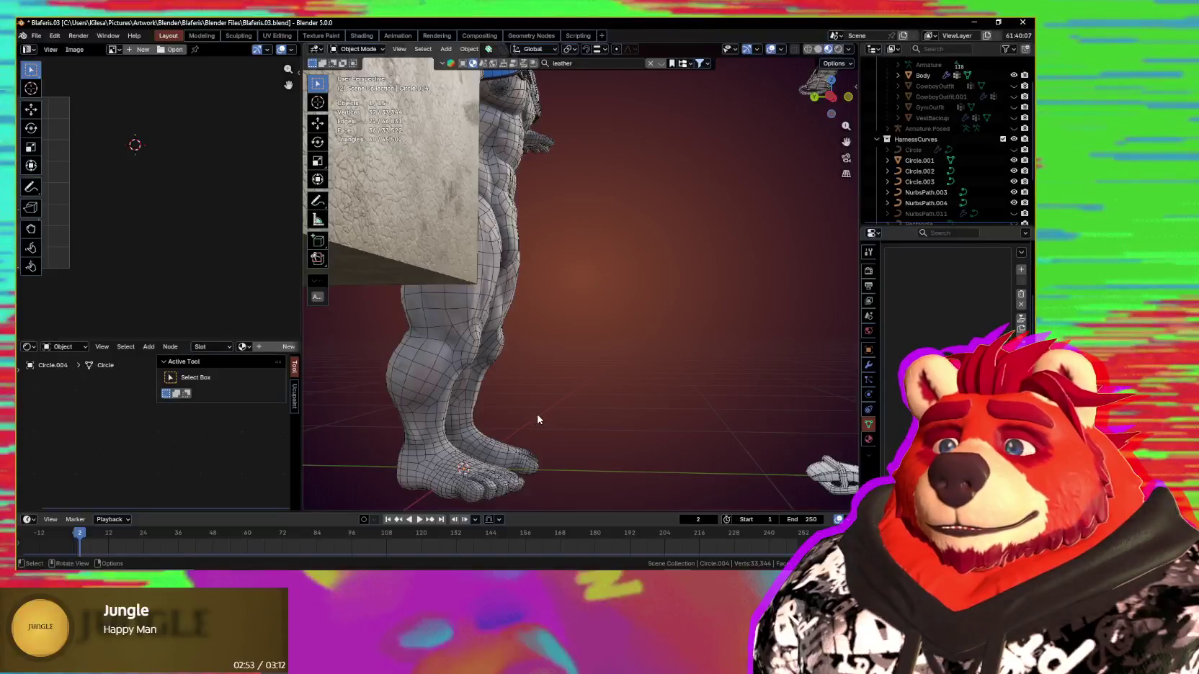
Step: Duplicate the disc as Circle.005 and place it on the chest harness beside the D-ring
key(shift+d)
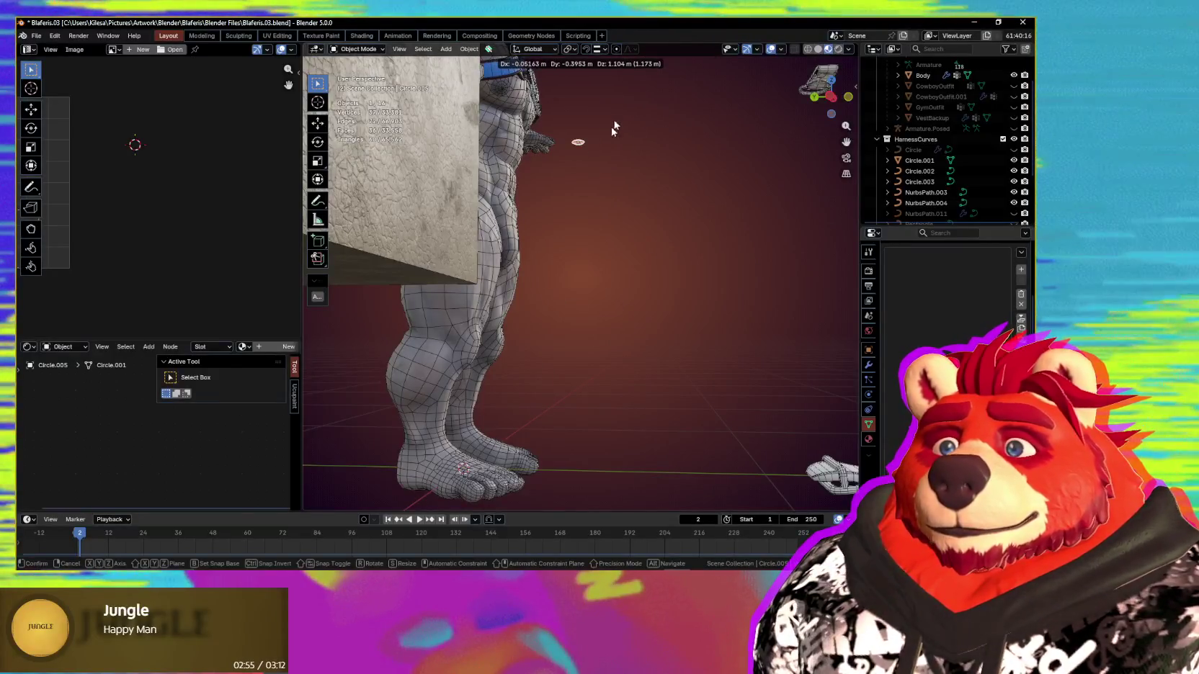
click(612, 286)
mouse_move(612, 286)
middle_down()
mouse_move(593, 233)
mouse_move(599, 302)
mouse_move(625, 277)
middle_up()
key(g)
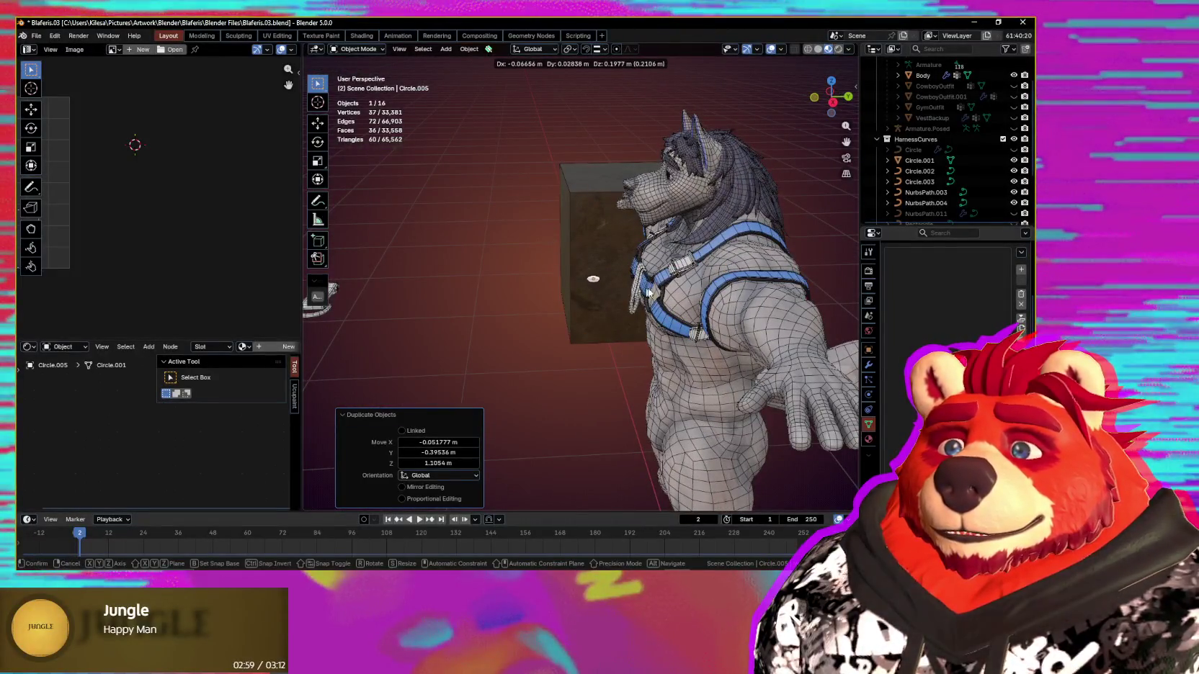
click(657, 292)
mouse_move(657, 292)
middle_down()
mouse_move(669, 285)
mouse_move(563, 277)
mouse_move(640, 343)
mouse_move(505, 344)
middle_up()
scroll(669, 285, up, 3)
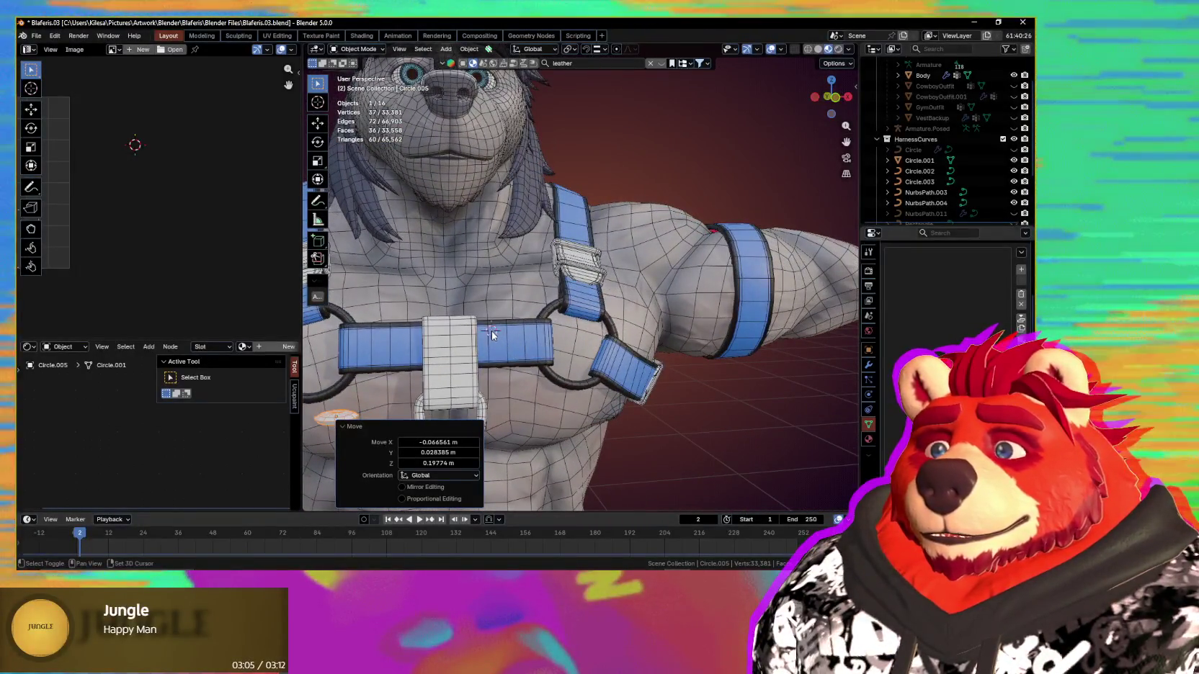
mouse_move(496, 340)
middle_down()
mouse_move(543, 331)
mouse_move(570, 299)
middle_up()
key(g)
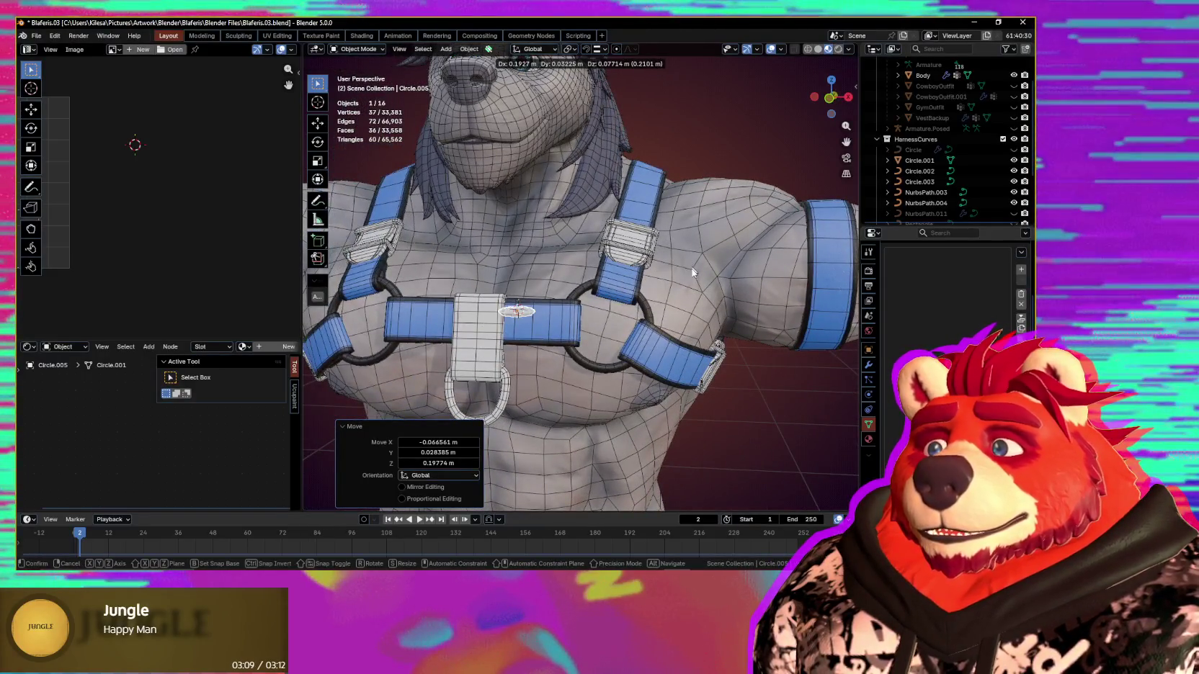
click(658, 187)
Step: Set Circle.005's origin to the 3D cursor
key(Tab)
middle_drag(658, 187, 620, 295)
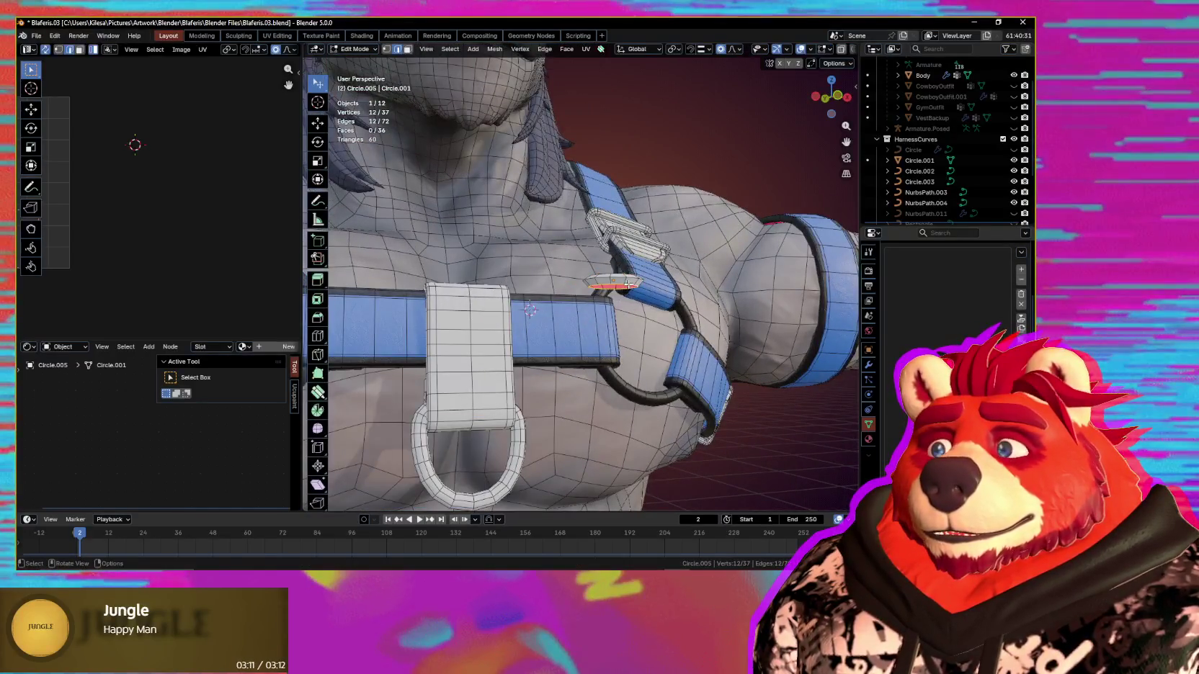
key(ctrl+Tab)
click(623, 283)
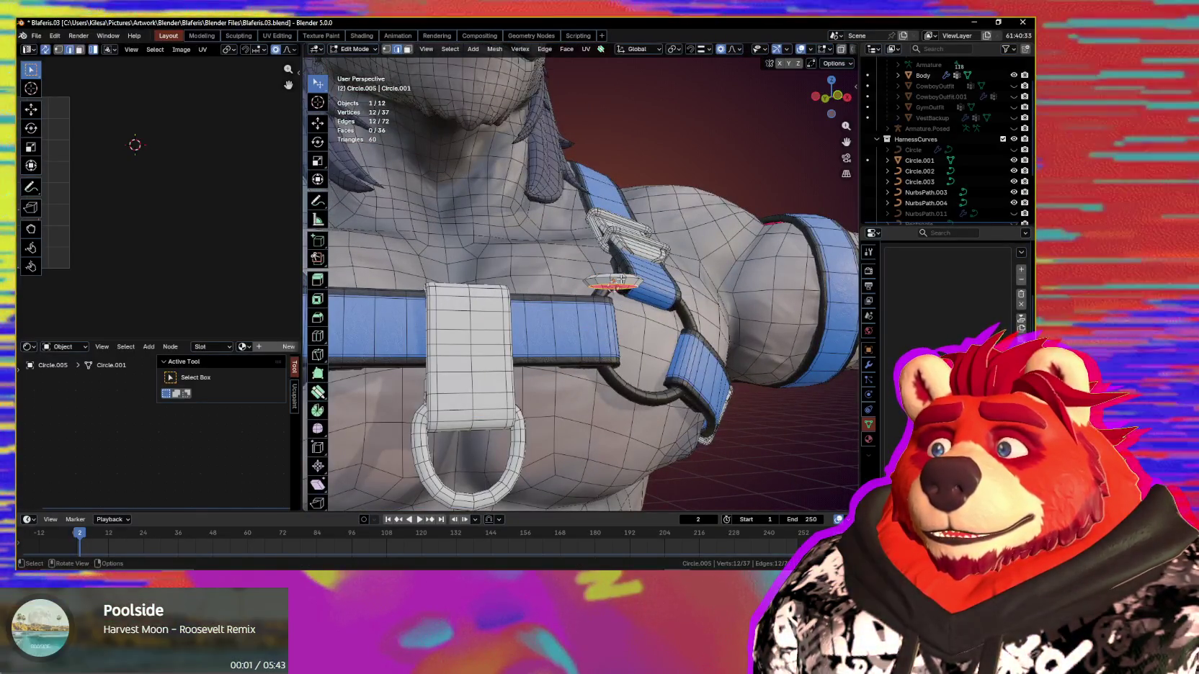
right_click(624, 283)
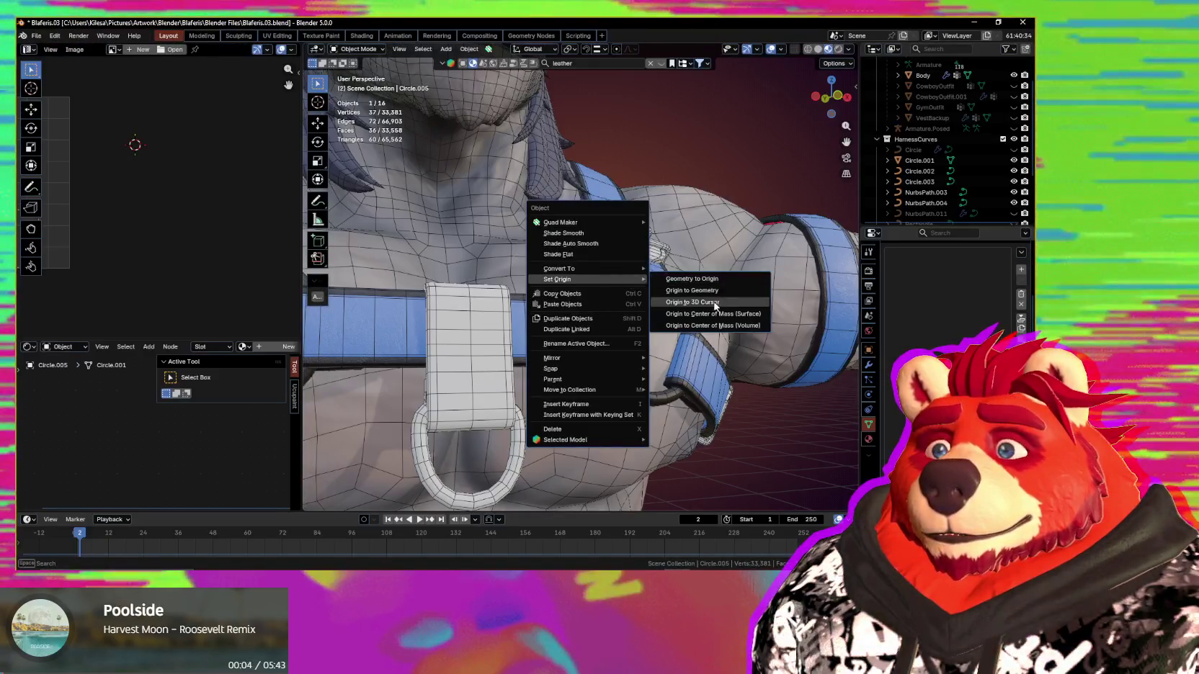
click(716, 306)
Step: Check the disc in Edit Mode and around the ring, then bring up snapping settings
key(Tab)
mouse_move(716, 306)
middle_down()
mouse_move(613, 310)
mouse_move(641, 310)
middle_up()
scroll(640, 310, up, 2)
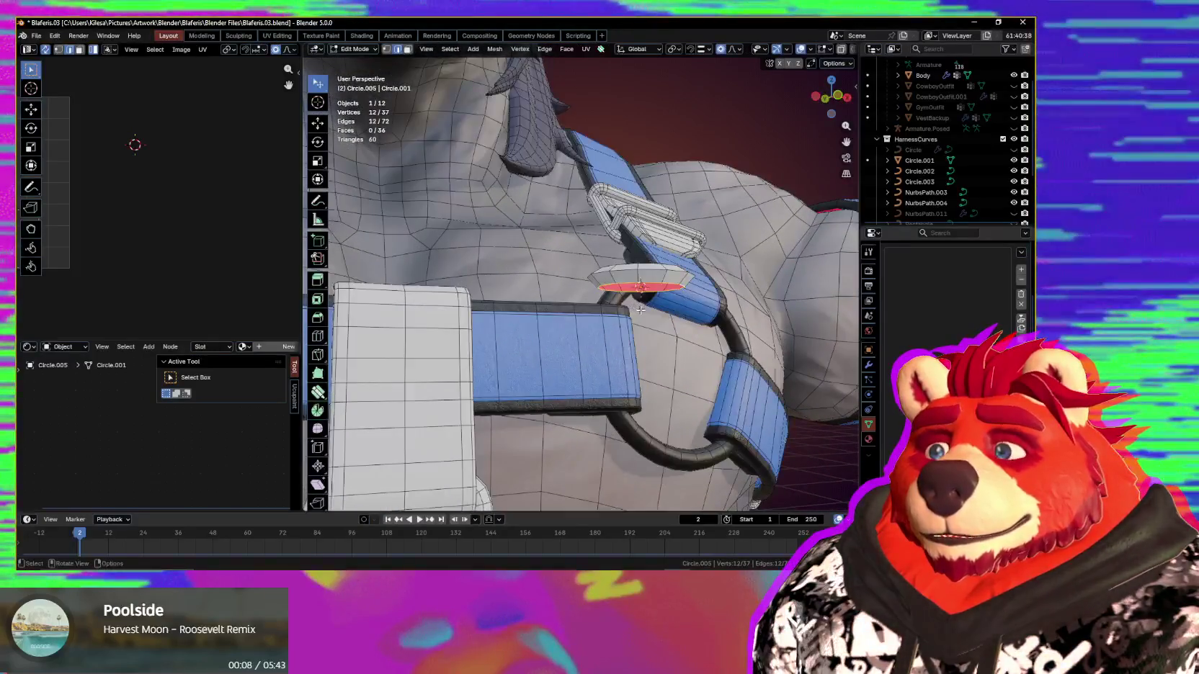
key(Tab)
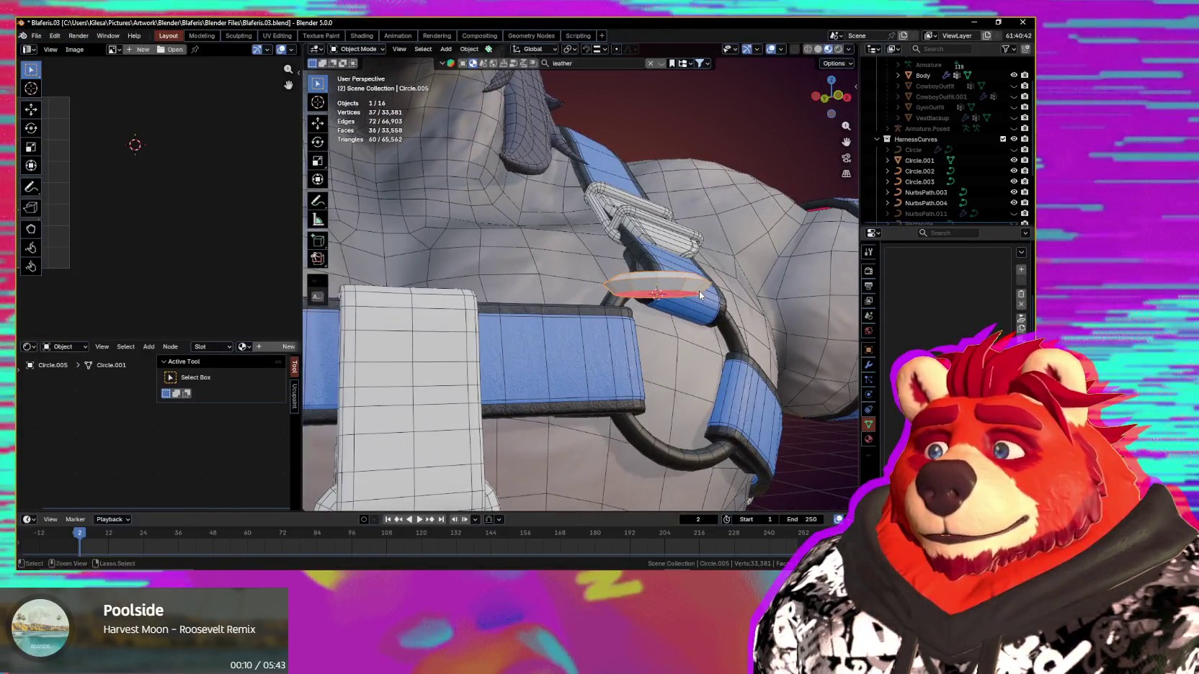
mouse_move(674, 278)
middle_down()
mouse_move(686, 296)
mouse_move(668, 311)
mouse_move(685, 321)
mouse_move(616, 340)
mouse_move(559, 141)
middle_up()
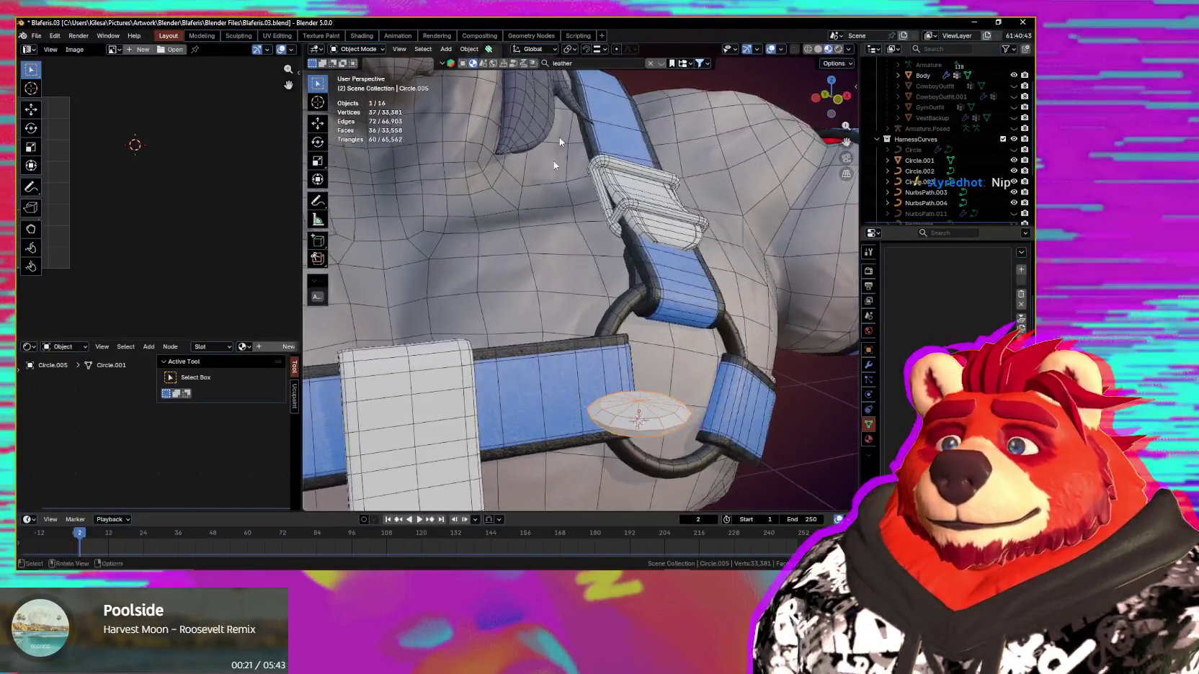
click(591, 50)
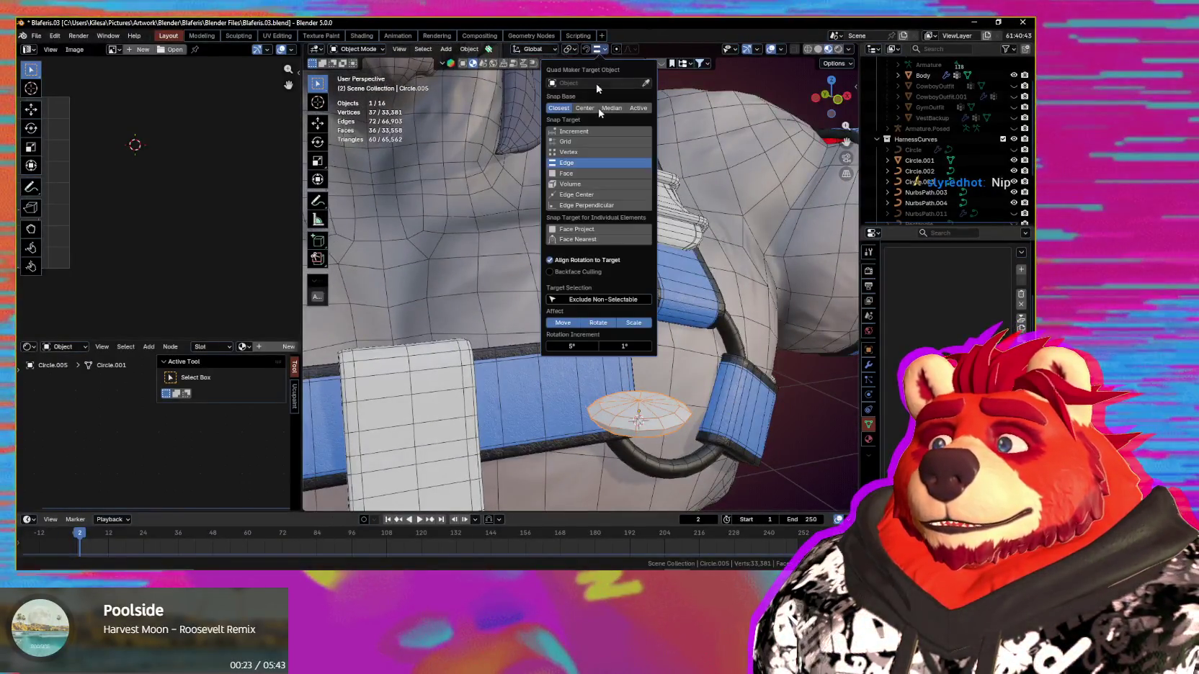
Step: Snap the disc onto the blue belt with Face Project snapping and shade it smooth
click(593, 229)
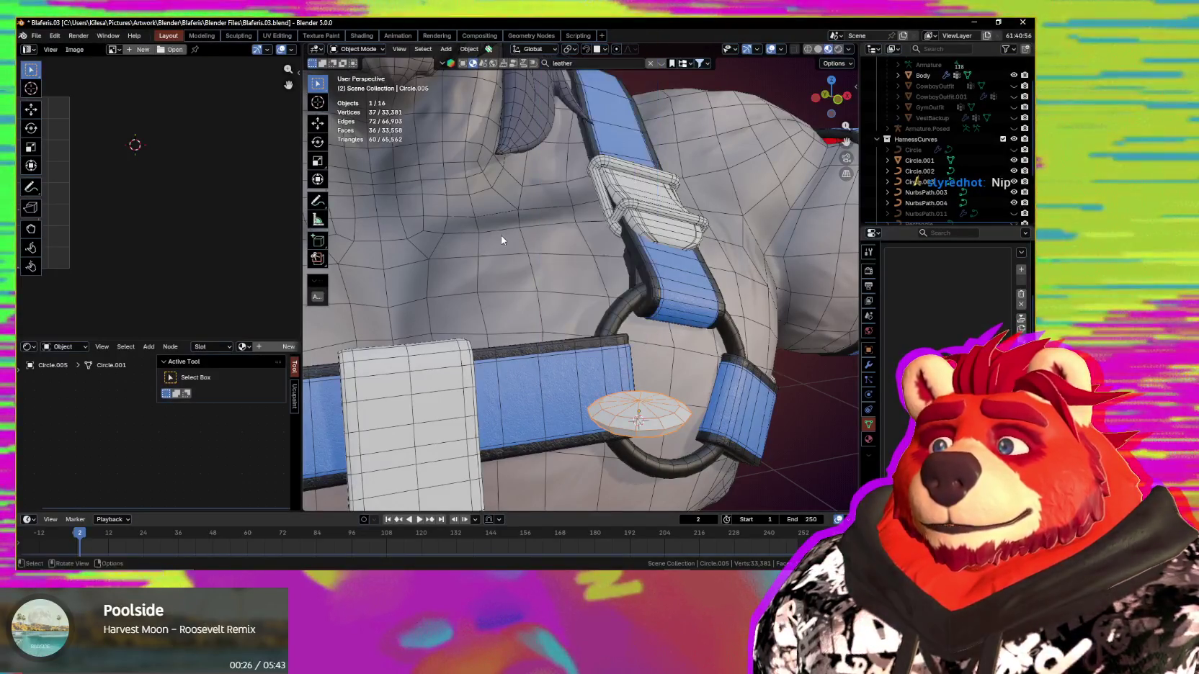
mouse_move(602, 351)
middle_down()
mouse_move(634, 344)
mouse_move(654, 359)
middle_up()
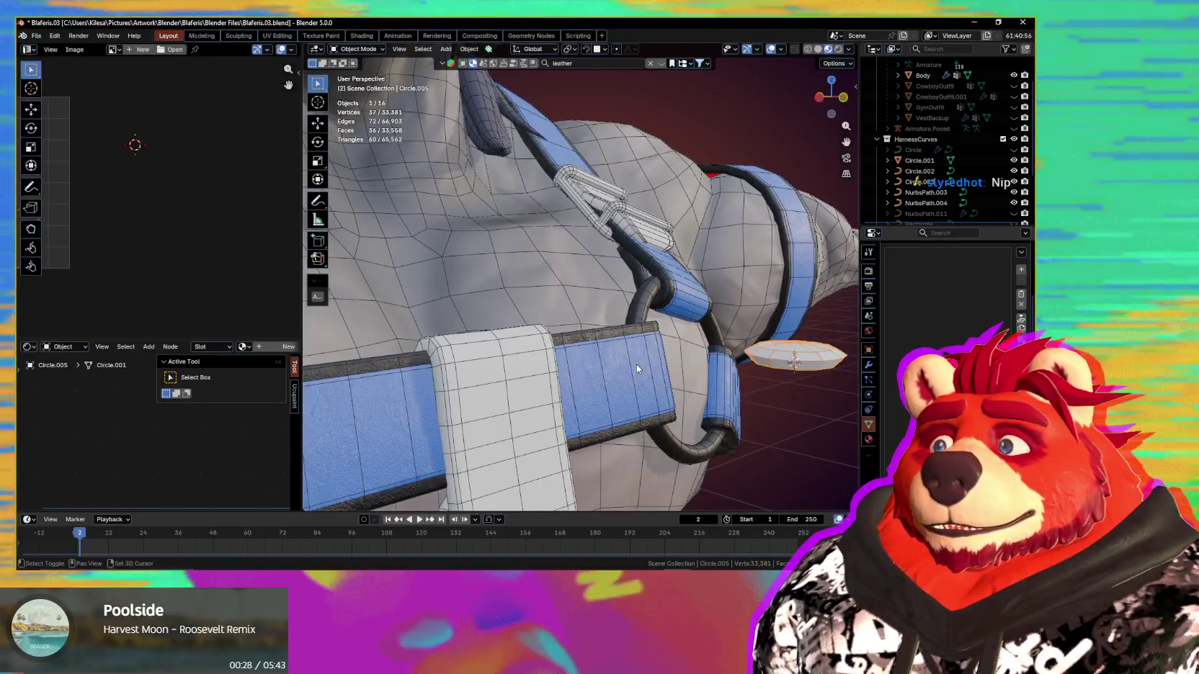
key(g)
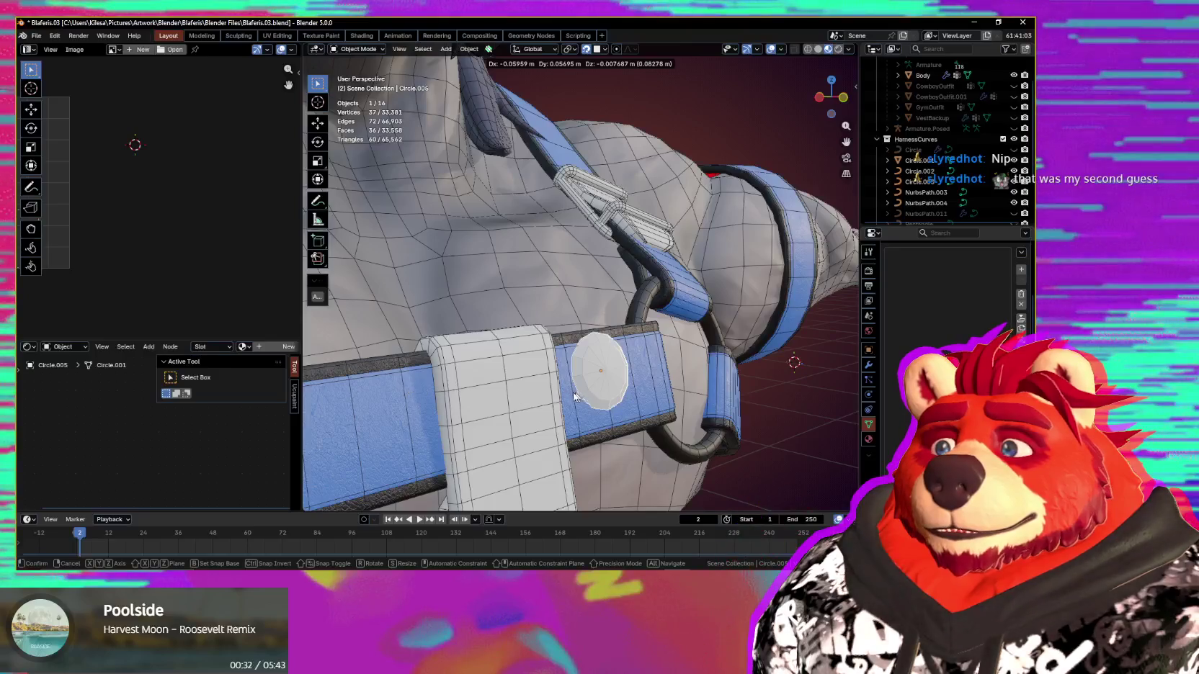
click(574, 391)
middle_drag(573, 392, 561, 393)
right_click(555, 368)
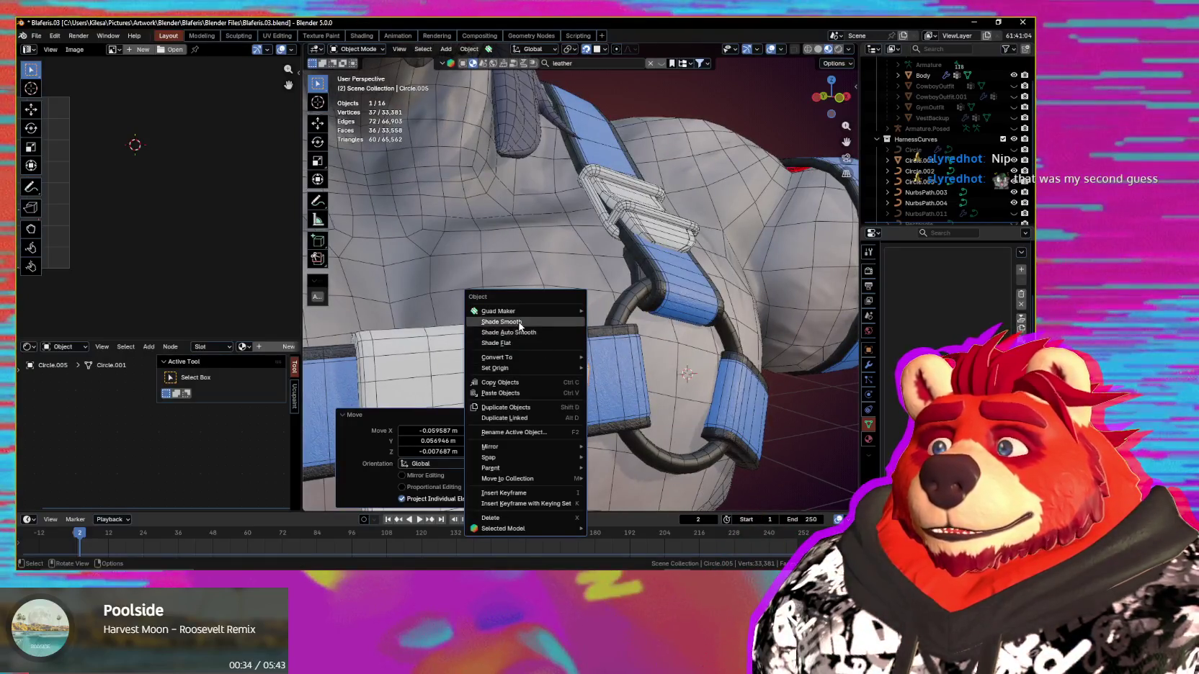
click(520, 322)
Step: Scale the disc to 0.509 beside the centre tab and stack a copy, Circle.006, just below
middle_drag(555, 353, 673, 391)
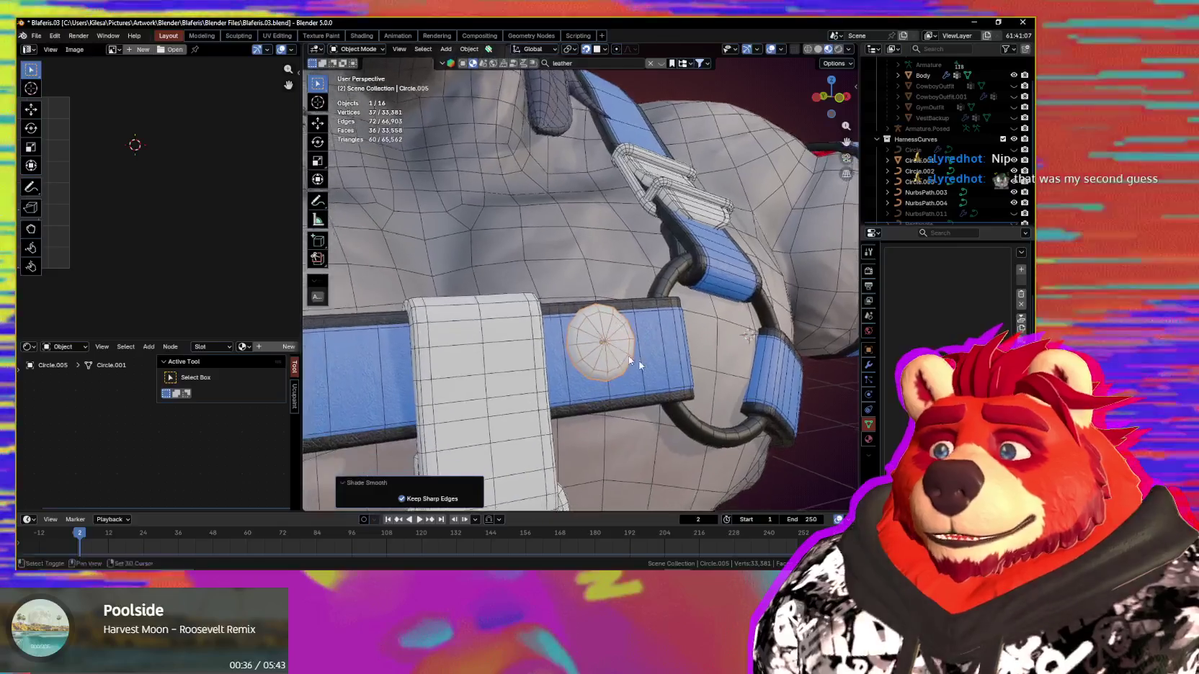
key(s)
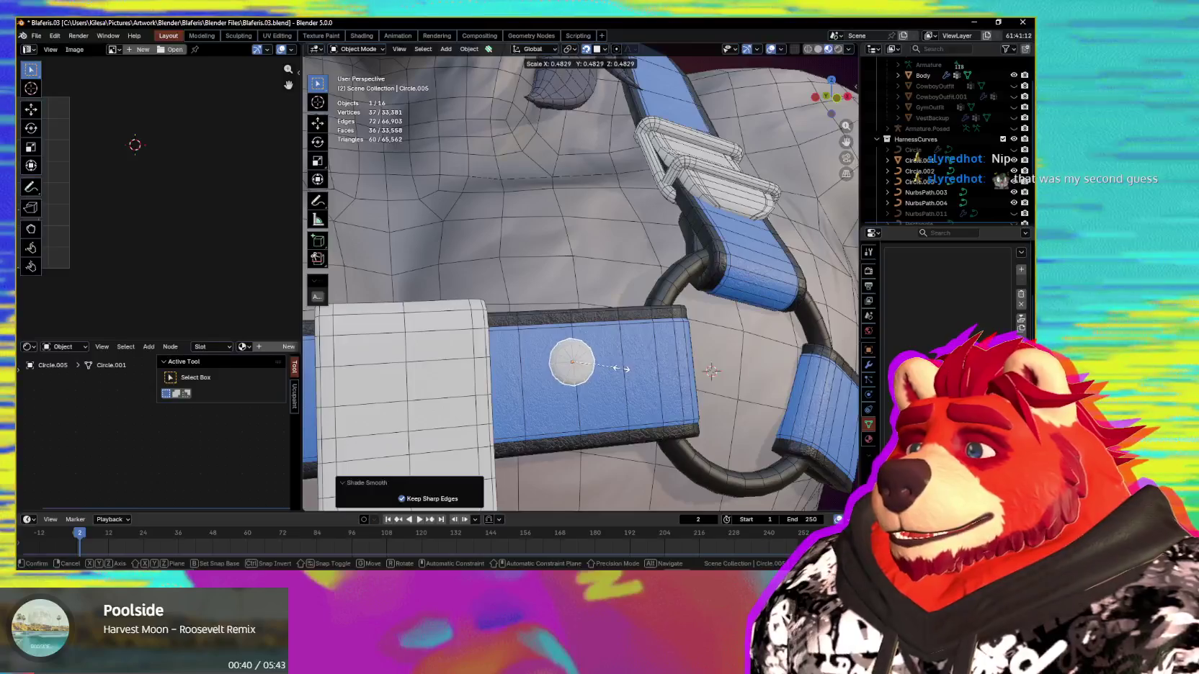
click(619, 356)
key(g)
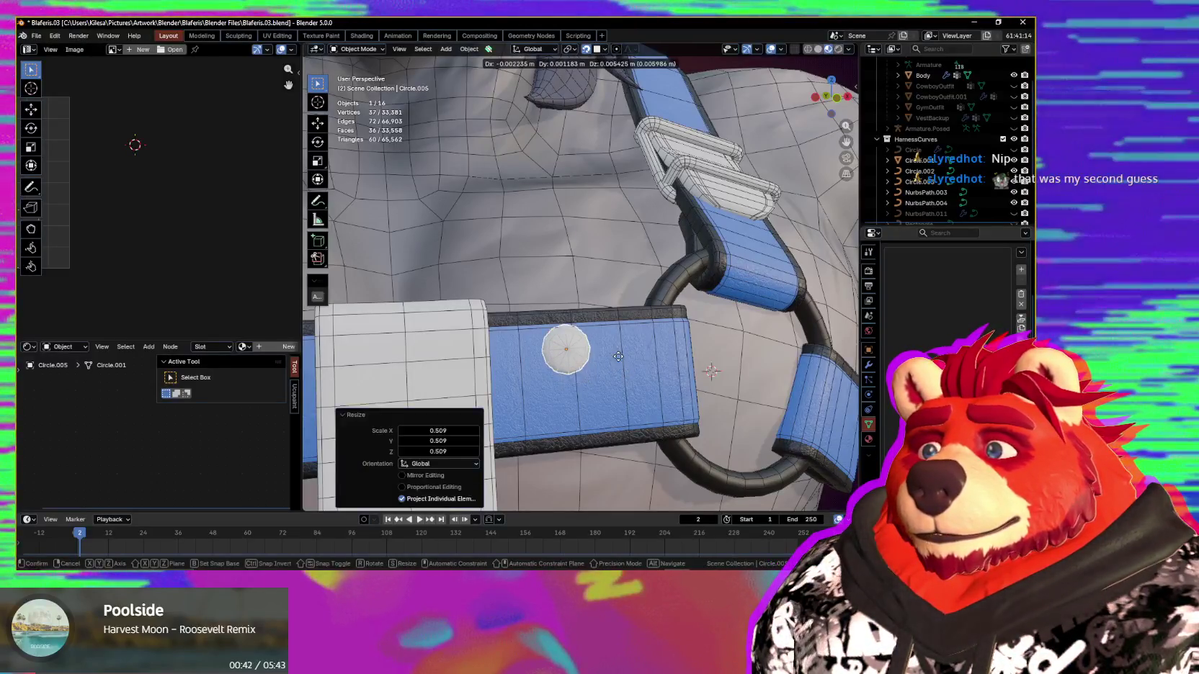
click(344, 412)
mouse_move(344, 411)
middle_down()
mouse_move(532, 405)
mouse_move(562, 369)
middle_up()
key(g)
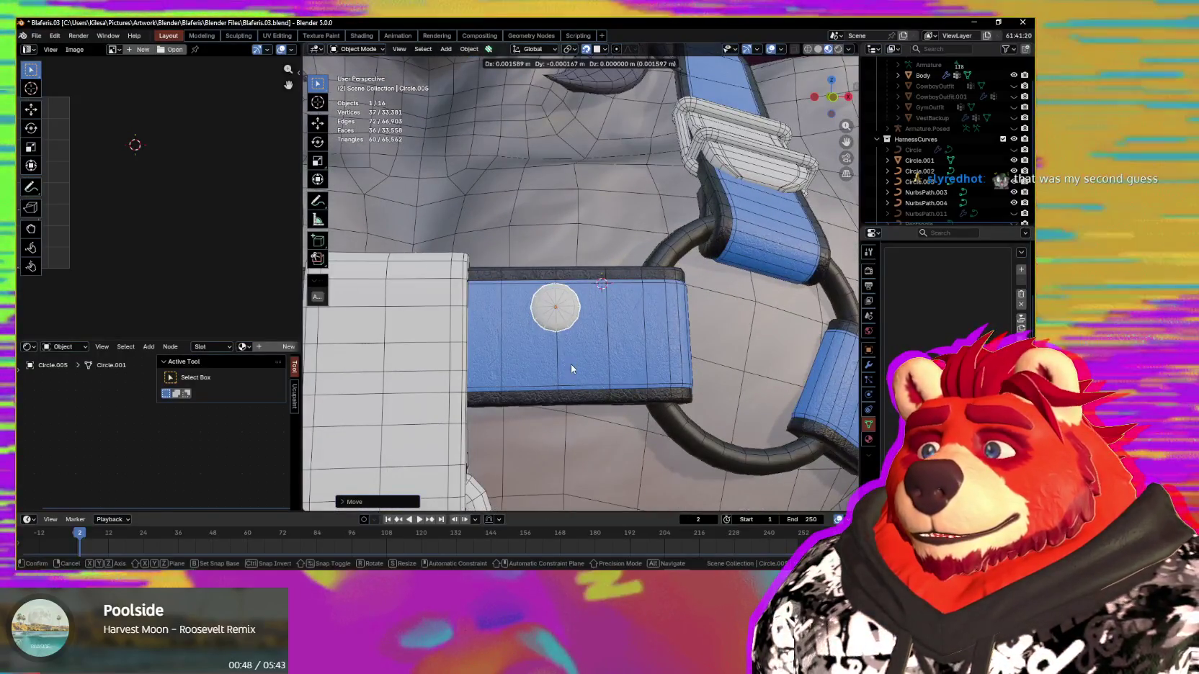
key(s)
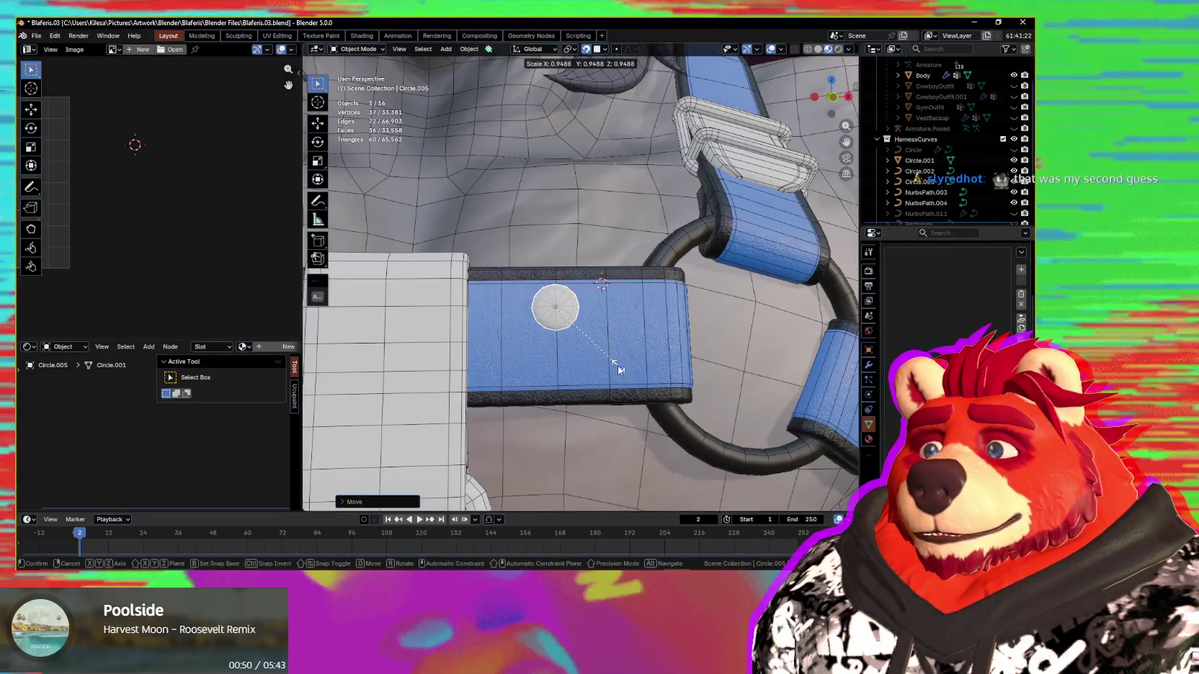
click(616, 369)
key(shift+d)
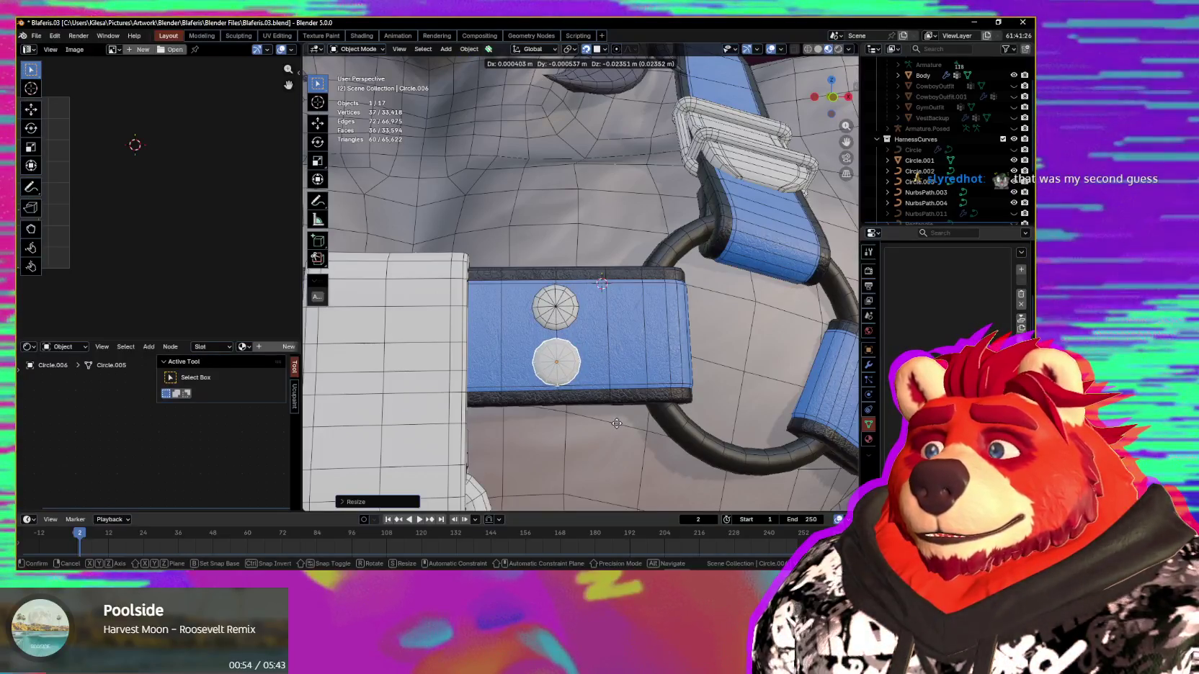
click(617, 428)
Step: Duplicate both rivets and place the copies further along the chest belt beside the centre tab
scroll(595, 380, down, 5)
mouse_move(595, 381)
middle_down()
mouse_move(576, 375)
mouse_move(616, 383)
mouse_move(623, 371)
middle_up()
scroll(623, 371, up, 2)
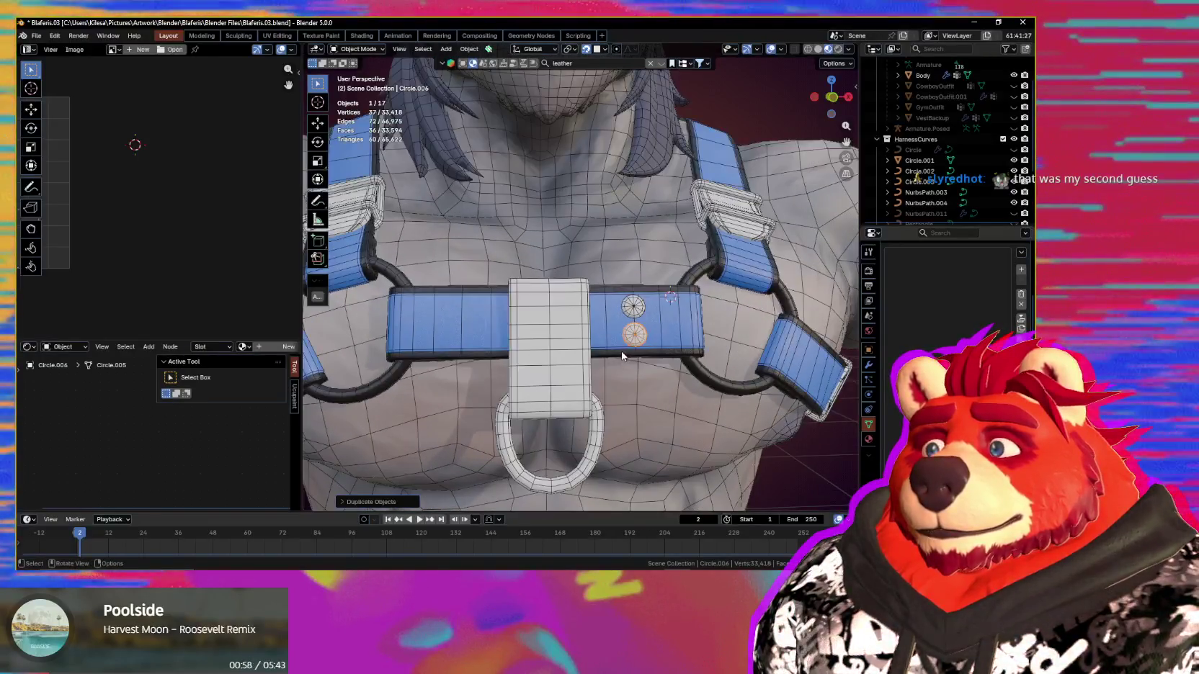
scroll(636, 324, up, 2)
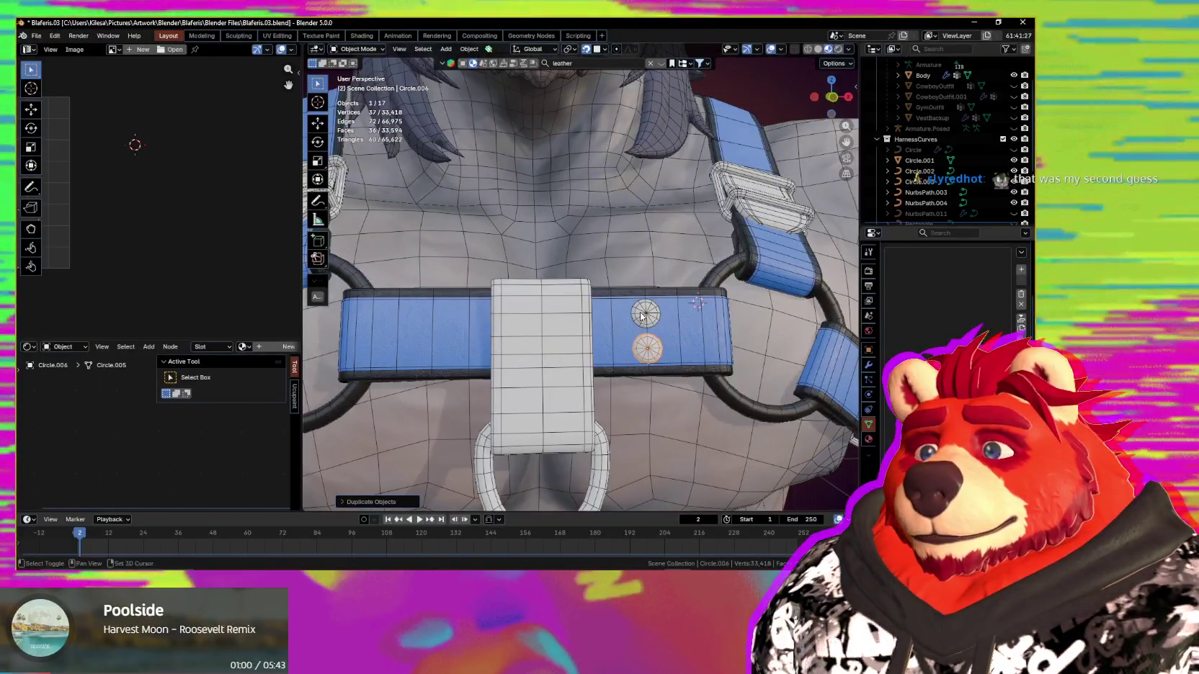
key(shift+d)
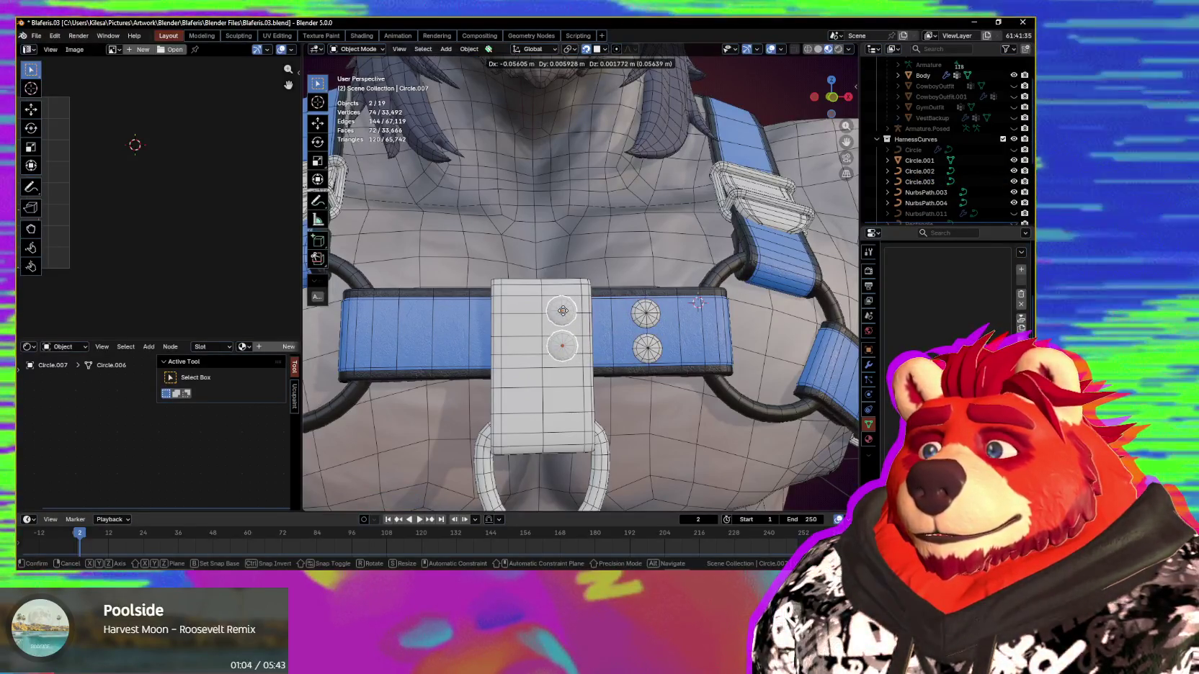
click(635, 335)
scroll(692, 343, down, 2)
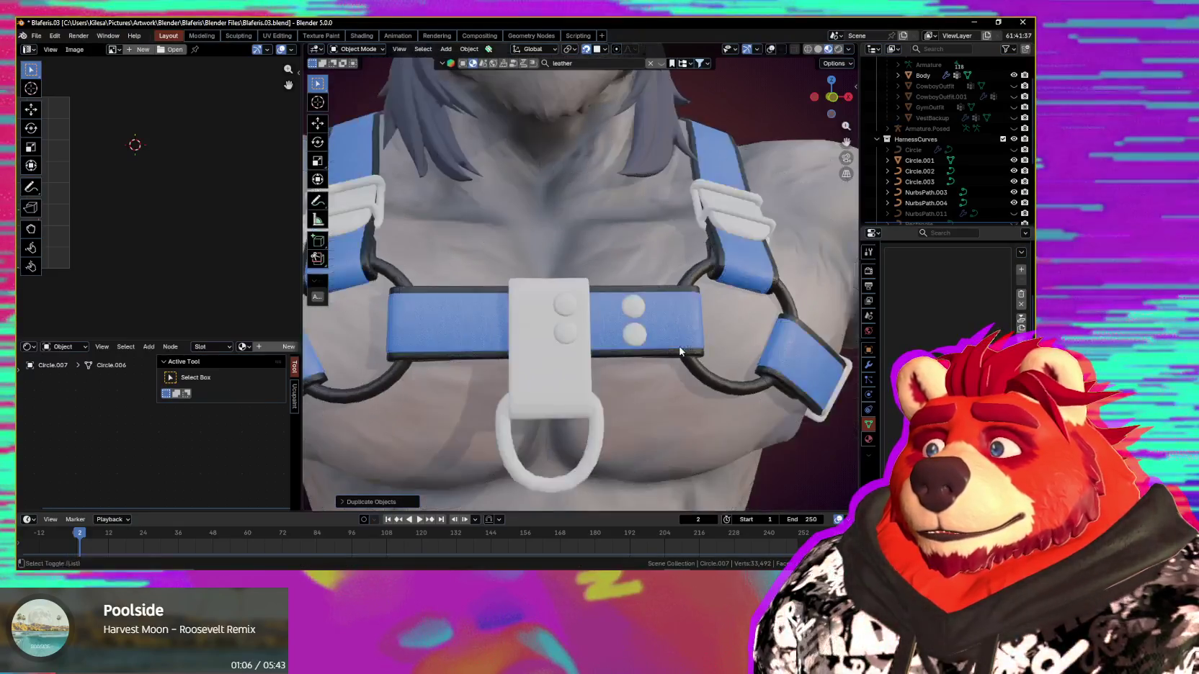
Step: Hide the overlays and nudge the copied rivet pair into its final position
key(shift+alt+z)
scroll(677, 346, down, 2)
scroll(652, 353, up, 5)
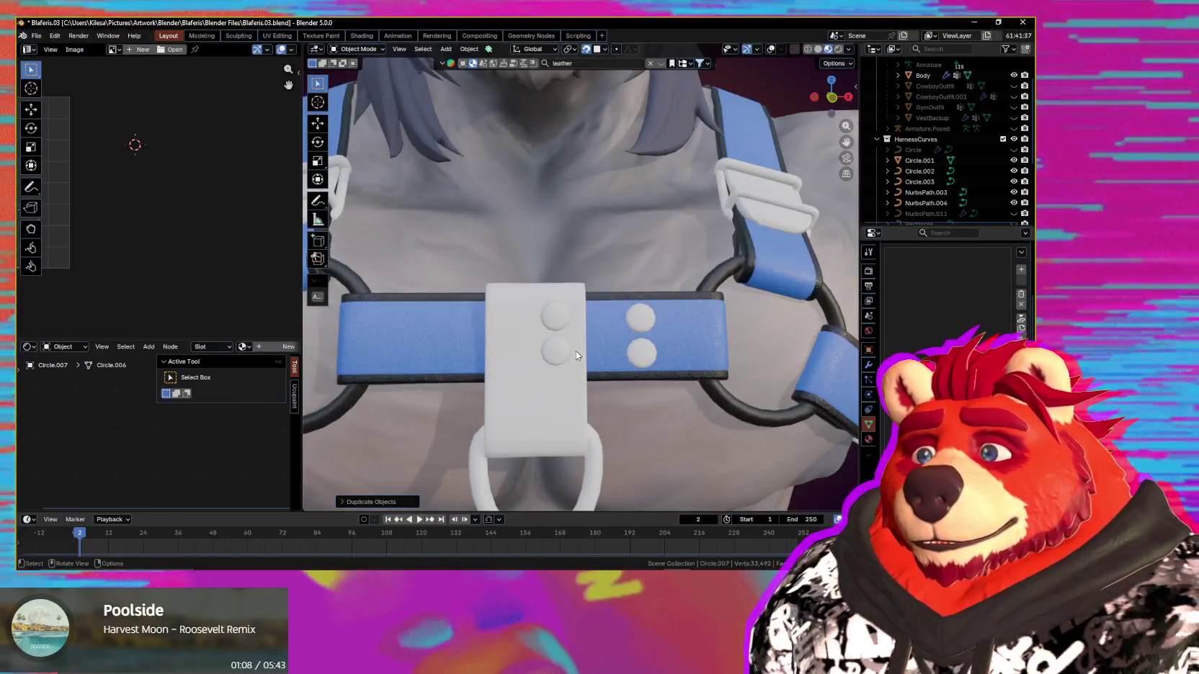
key(g)
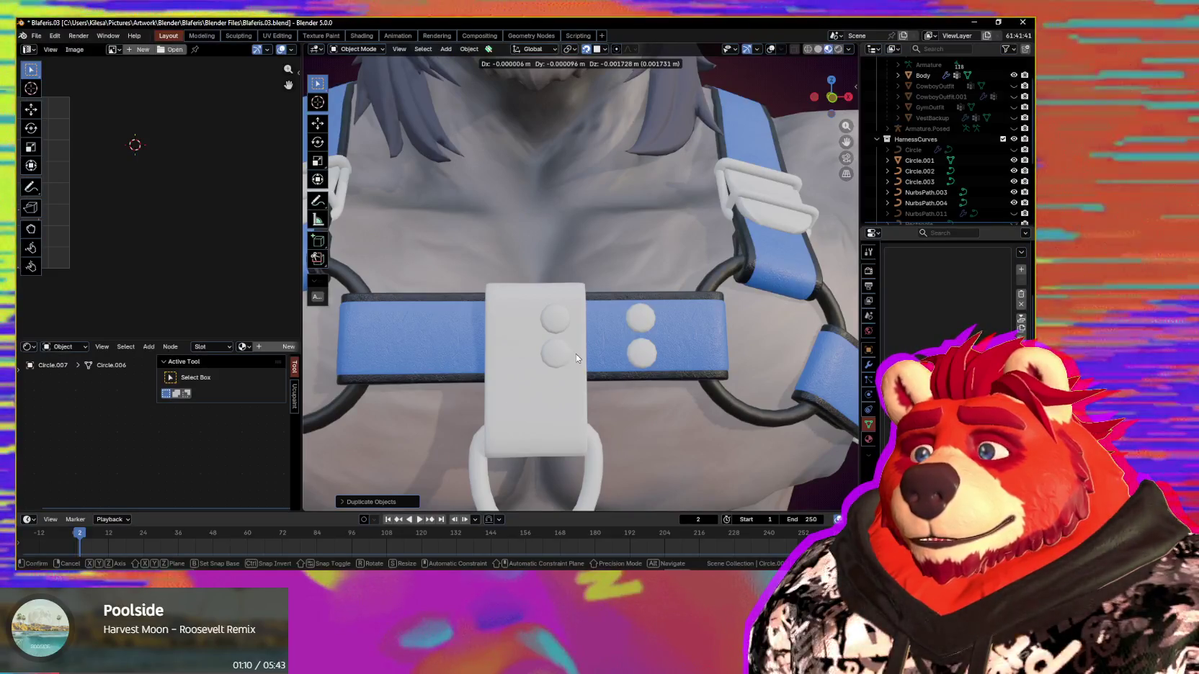
click(615, 363)
scroll(616, 363, down, 3)
scroll(615, 363, down, 2)
scroll(616, 363, down, 2)
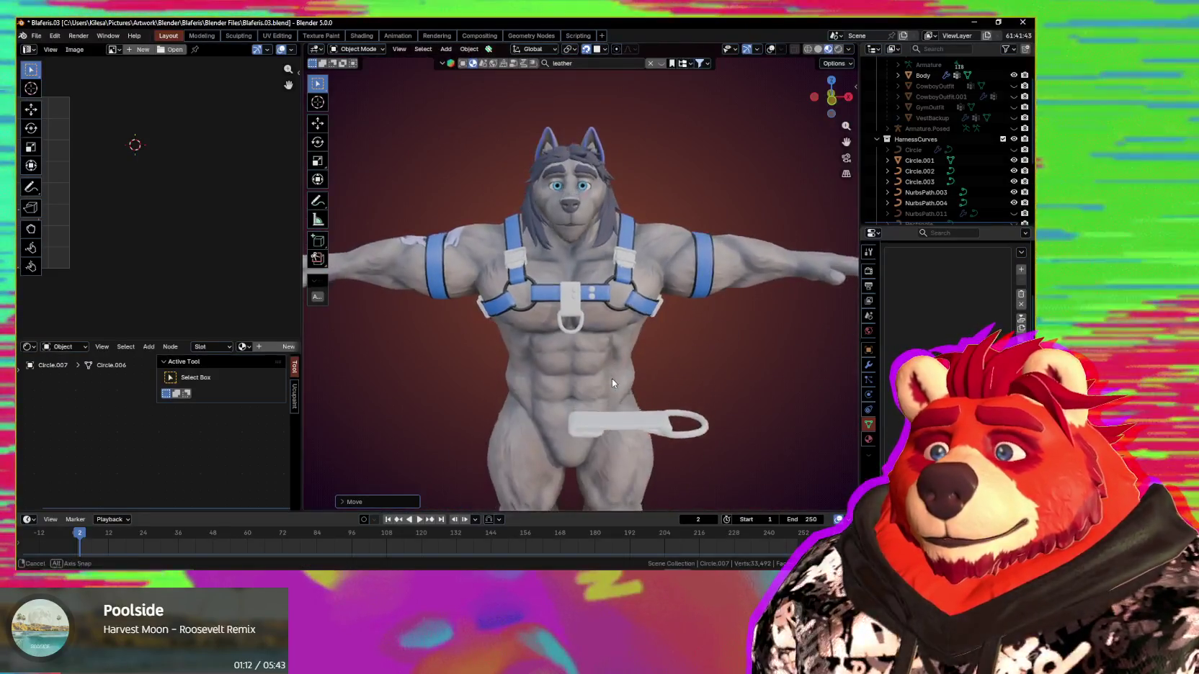
Step: Show the wireframe and statistics overlays again and orbit to inspect the chest strap head-on
mouse_move(611, 378)
middle_down()
mouse_move(574, 382)
mouse_move(623, 371)
middle_up()
scroll(622, 370, up, 3)
key(shift+alt+z)
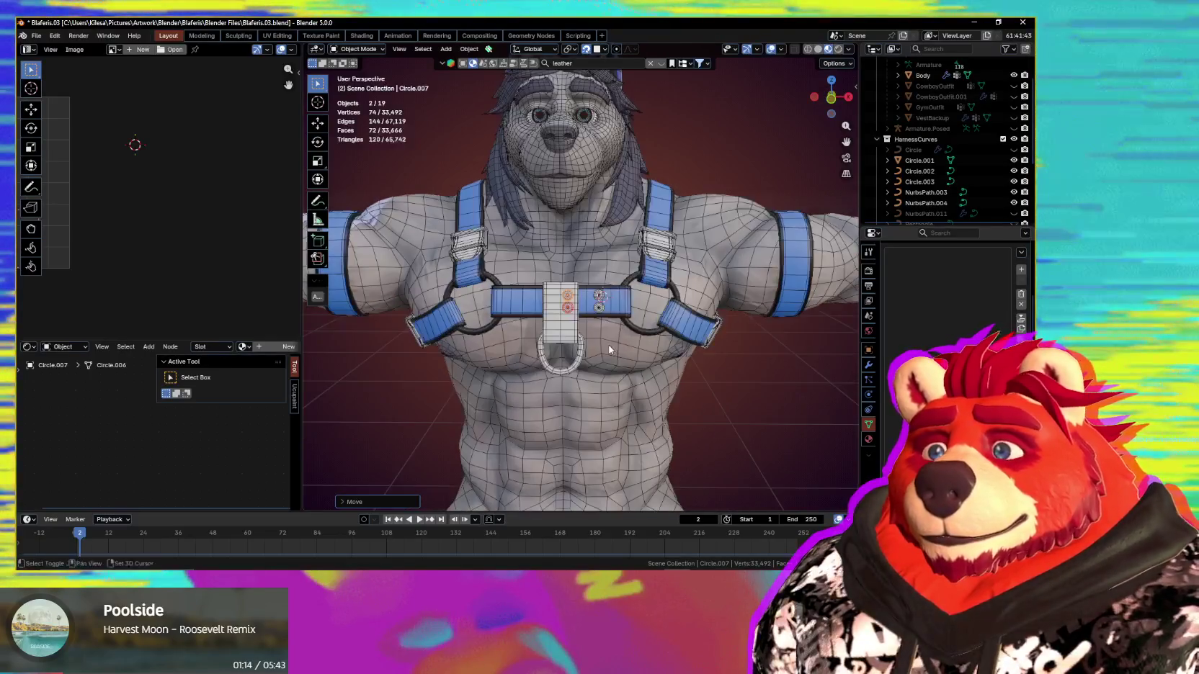
scroll(627, 369, up, 4)
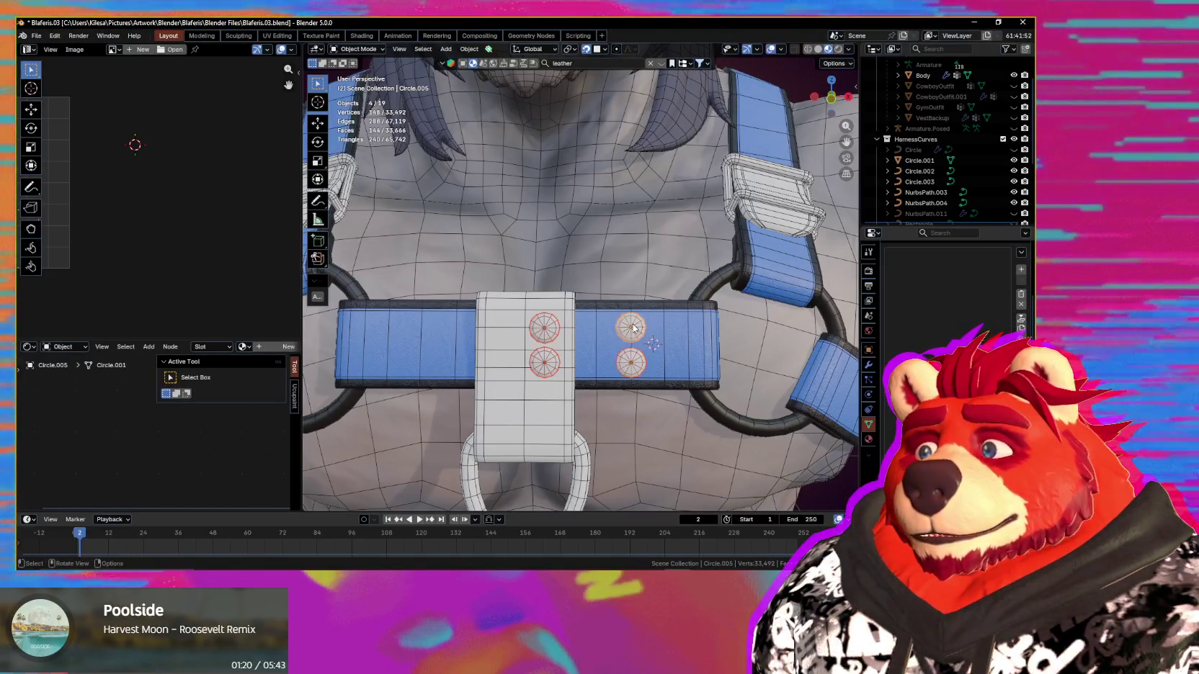
scroll(633, 328, down, 3)
scroll(632, 327, down, 2)
middle_drag(632, 328, 527, 298)
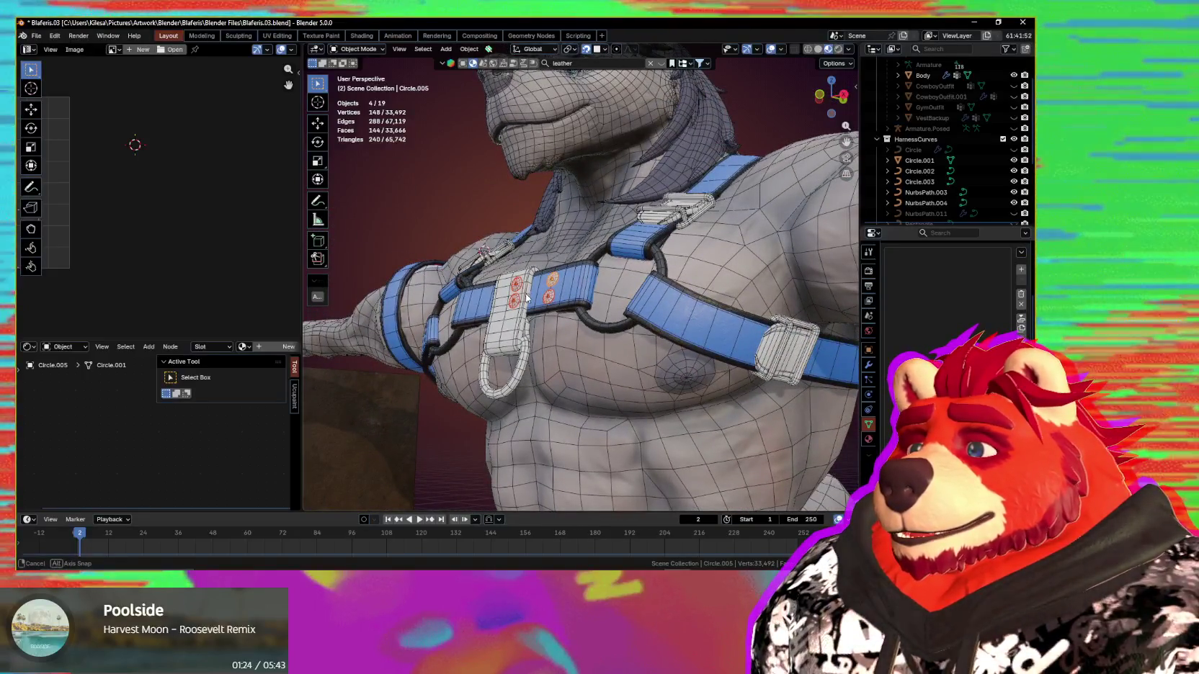
mouse_move(527, 298)
middle_down()
mouse_move(643, 333)
mouse_move(731, 338)
mouse_move(669, 341)
mouse_move(501, 311)
middle_up()
scroll(501, 311, up, 2)
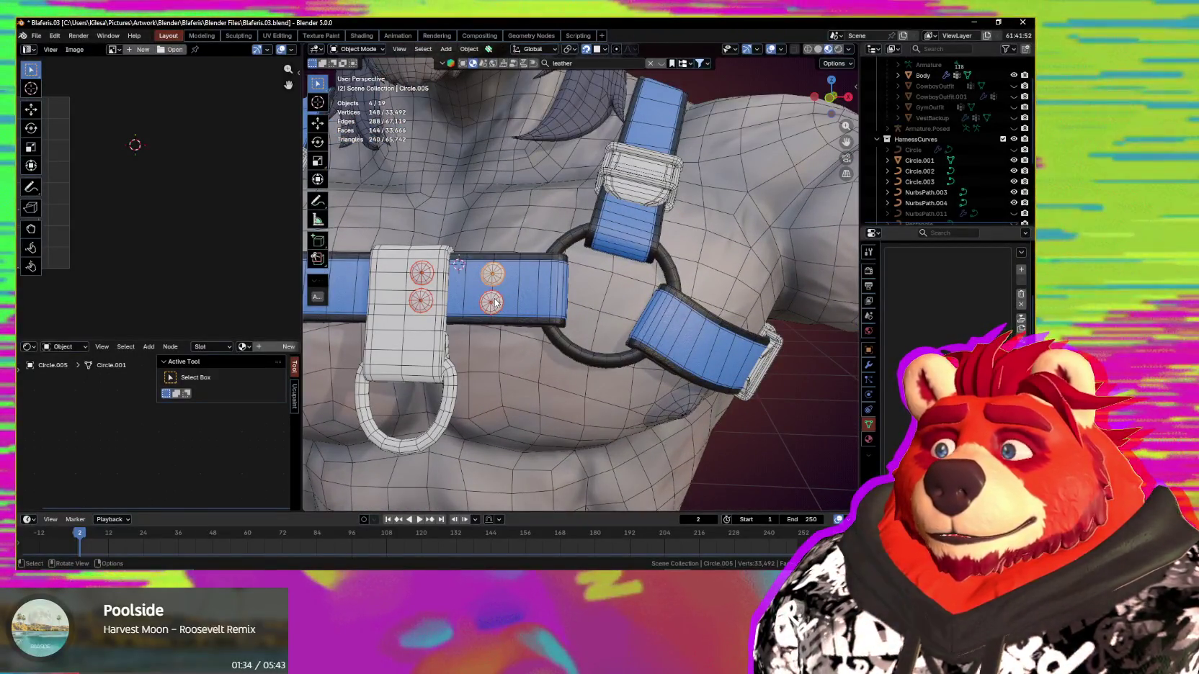
middle_drag(496, 303, 591, 291)
Step: Add a Mirror modifier to the rivet discs via Quick Favorites and view its settings
key(q)
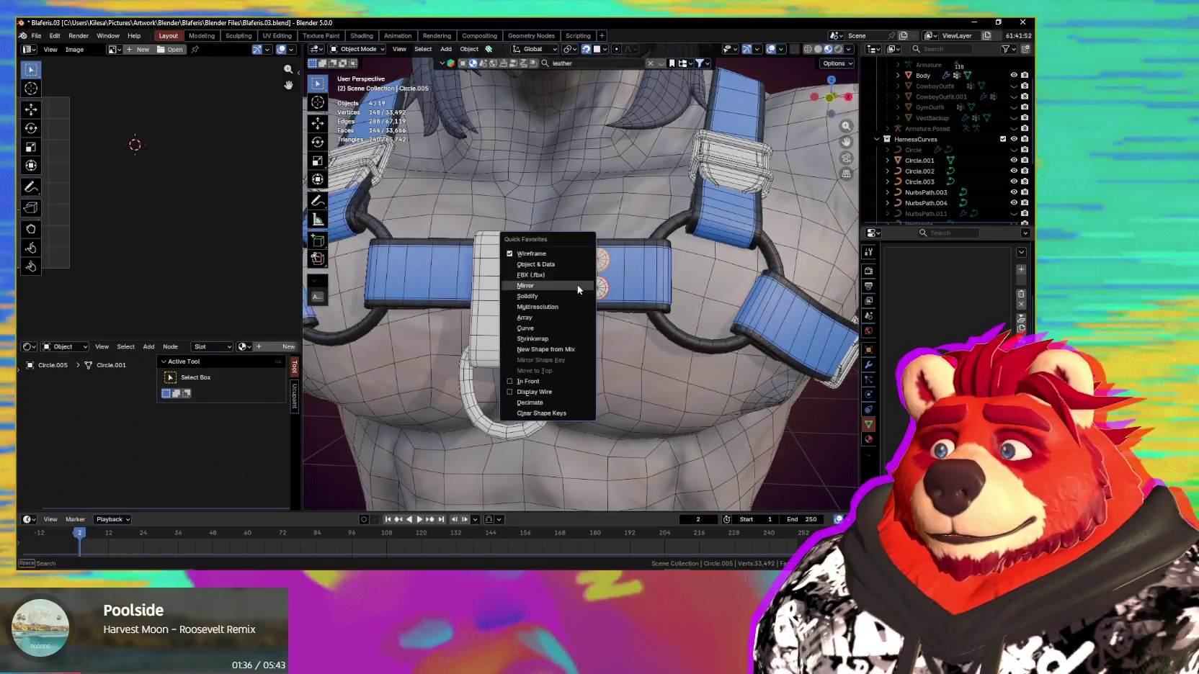
click(578, 286)
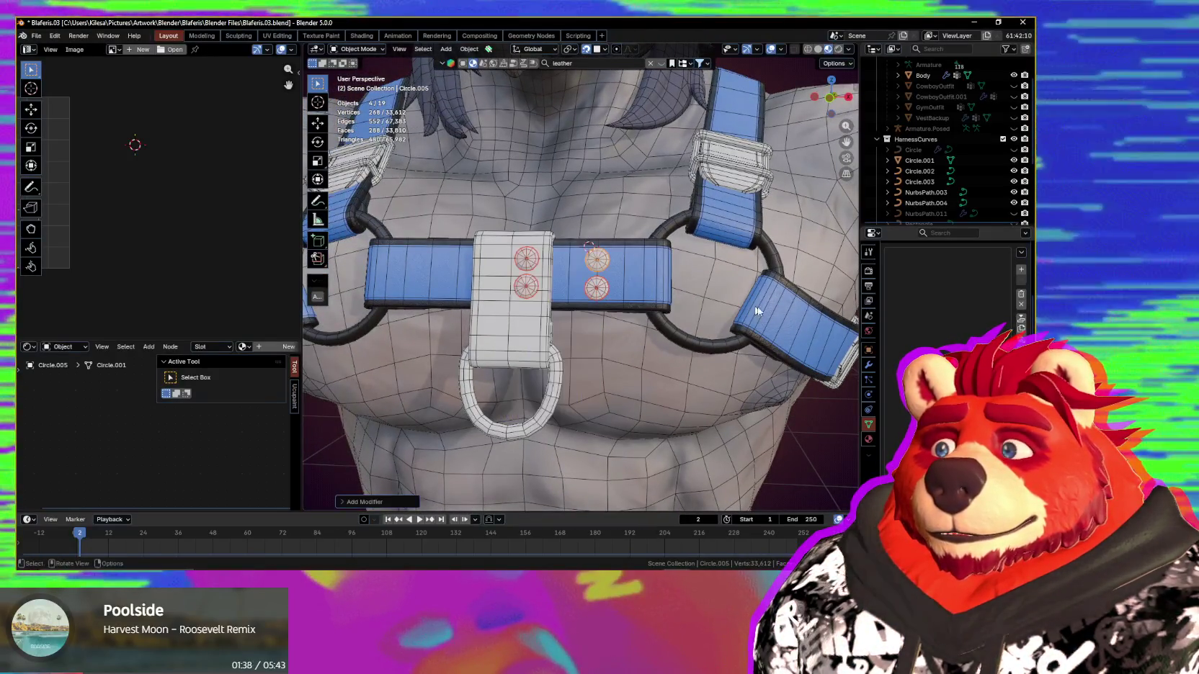
click(870, 365)
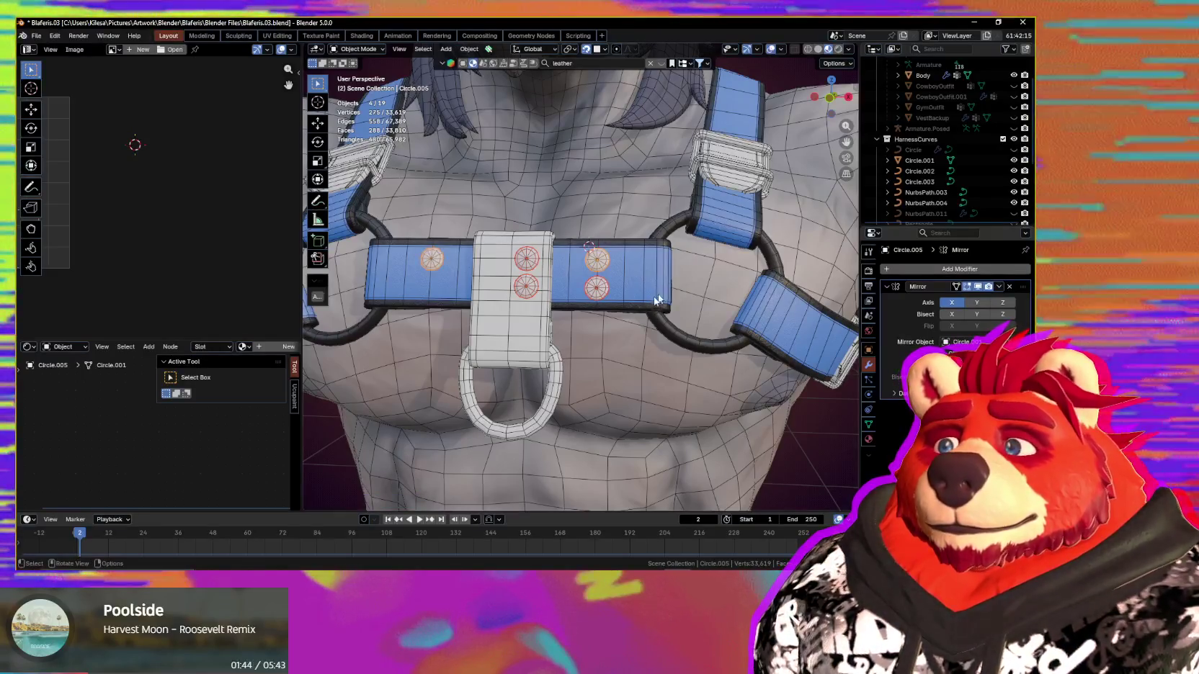
middle_drag(665, 286, 654, 315)
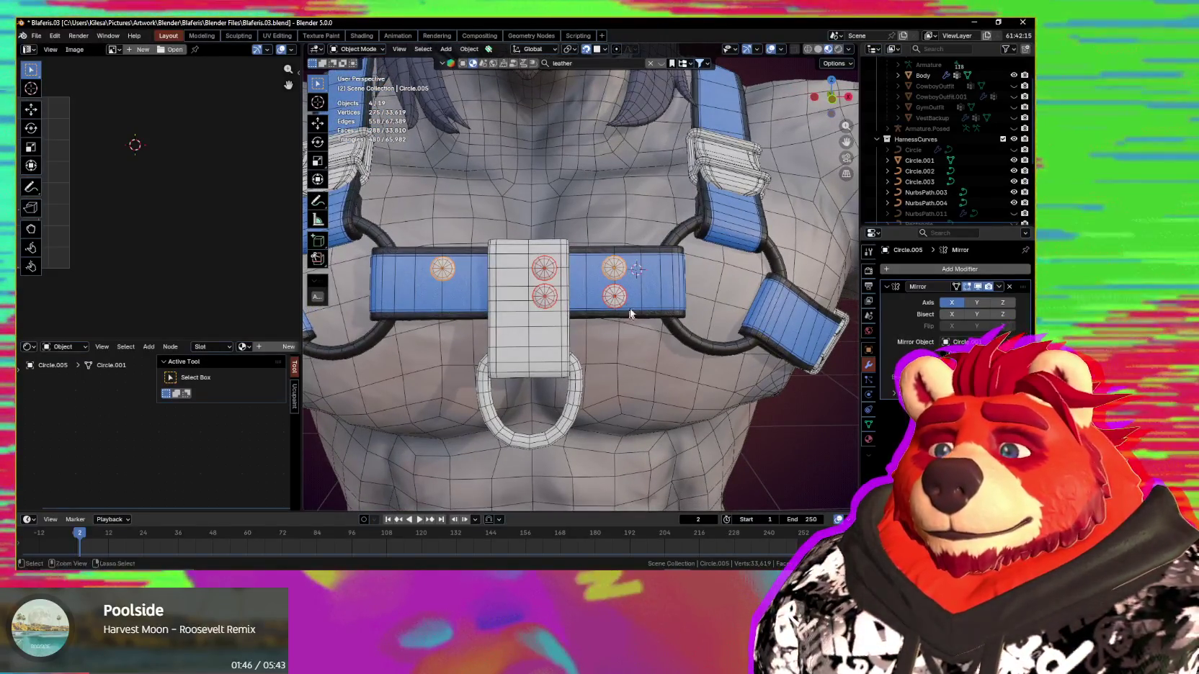
Step: Copy the Mirror modifier to the other rivet discs with Ctrl+L > Copy Modifiers
key(ctrl+l)
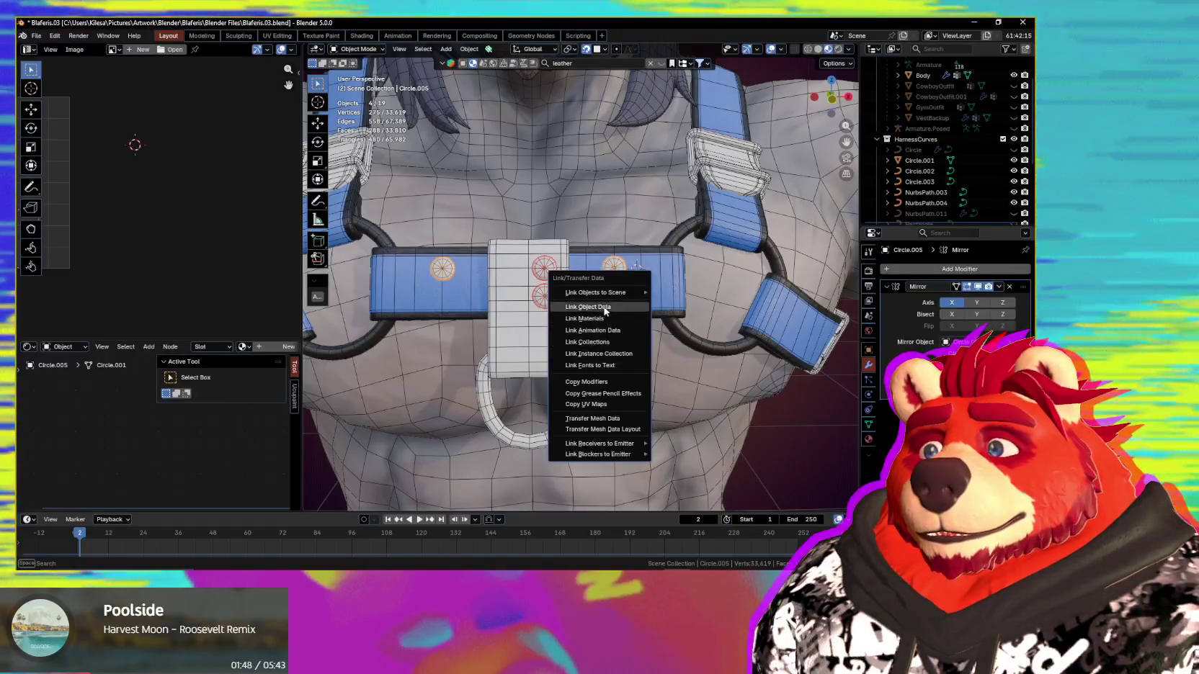
click(615, 382)
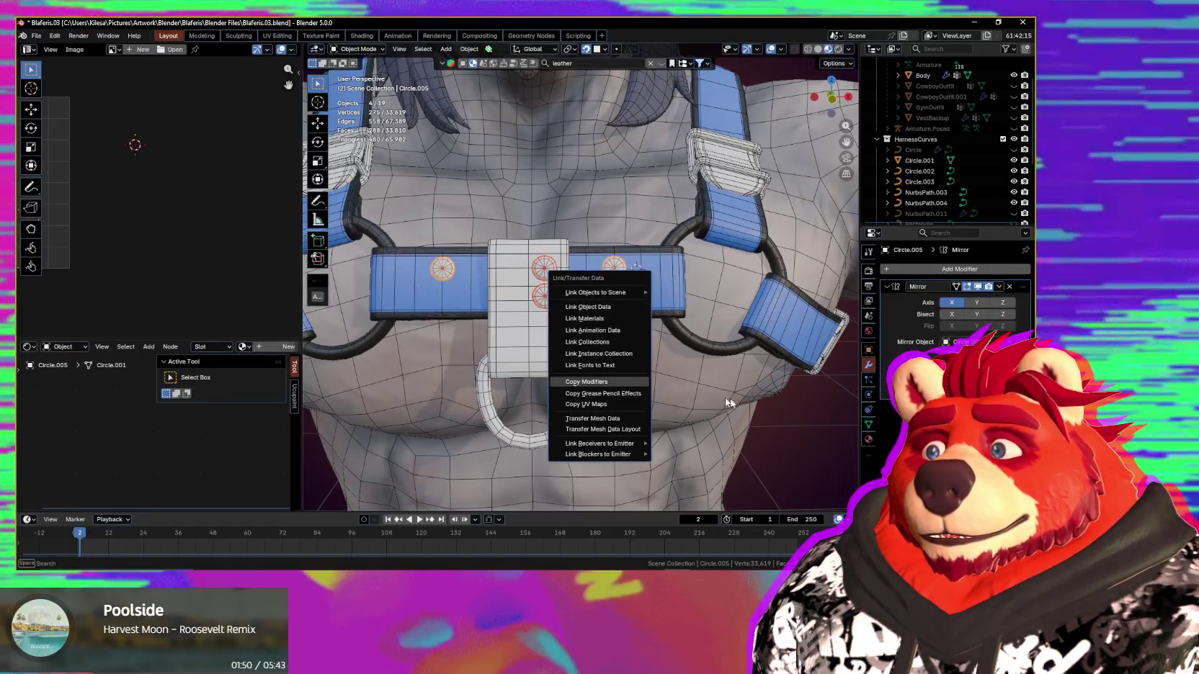
mouse_move(721, 398)
middle_down()
mouse_move(715, 374)
mouse_move(691, 360)
mouse_move(604, 344)
mouse_move(528, 257)
middle_up()
scroll(691, 359, down, 3)
scroll(674, 360, up, 3)
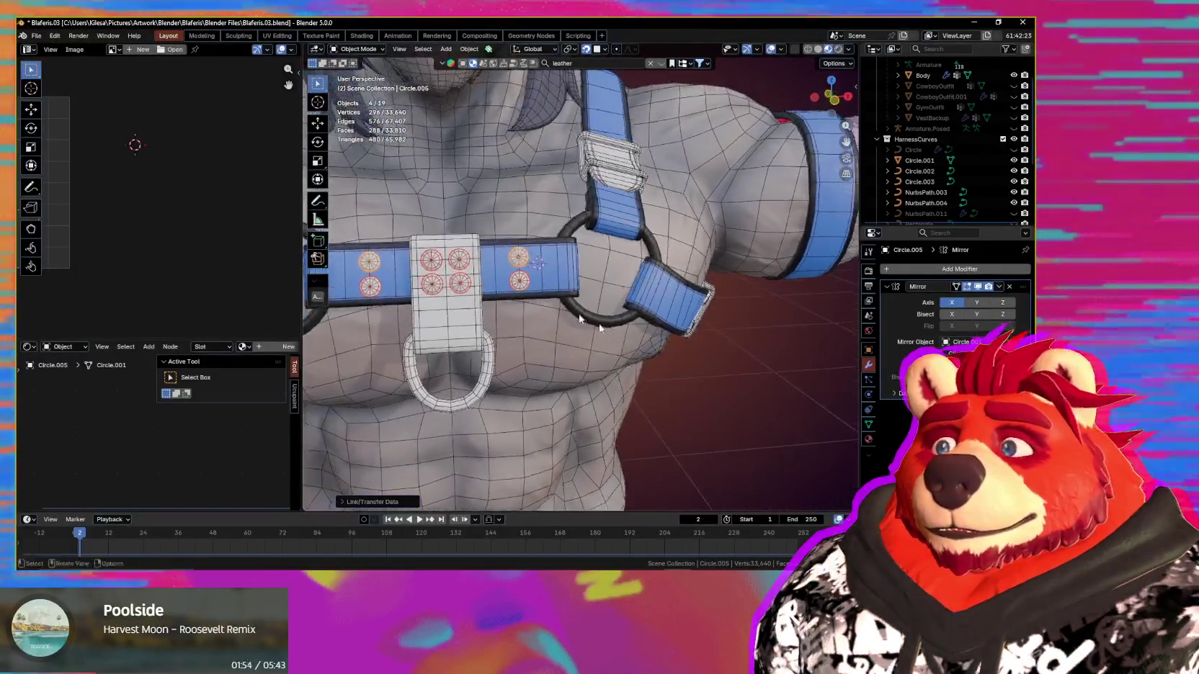
click(525, 257)
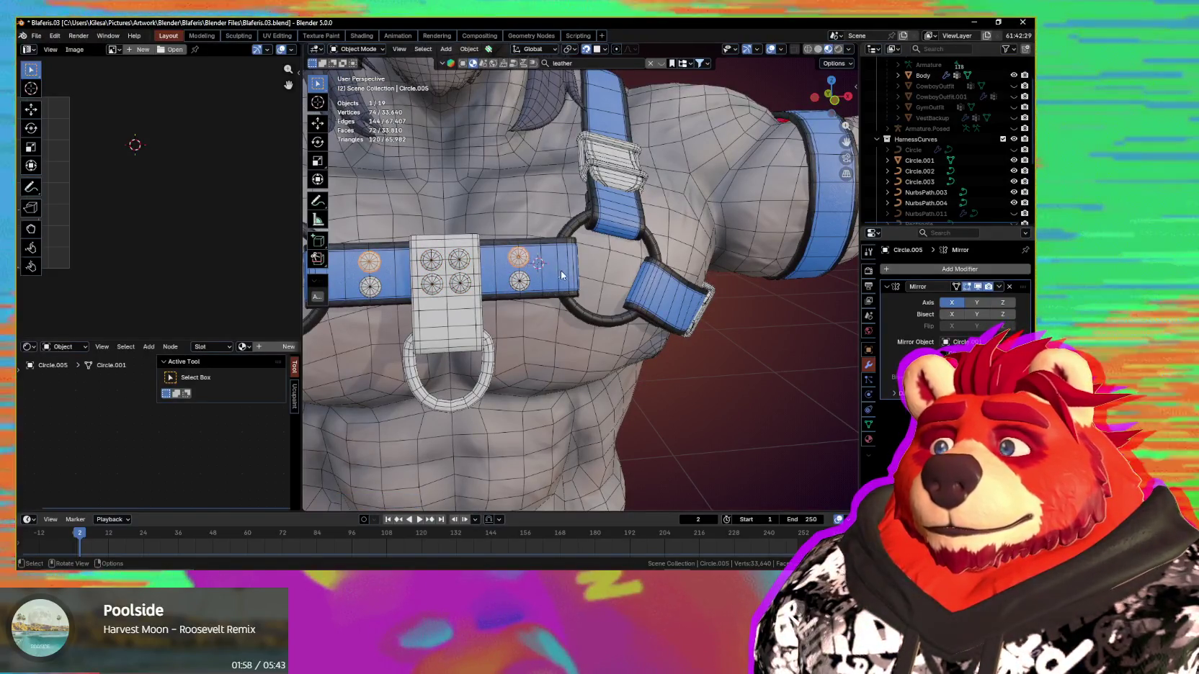
Step: Duplicate a rivet disc onto the side chest strap
middle_drag(562, 274, 547, 260)
key(shift+d)
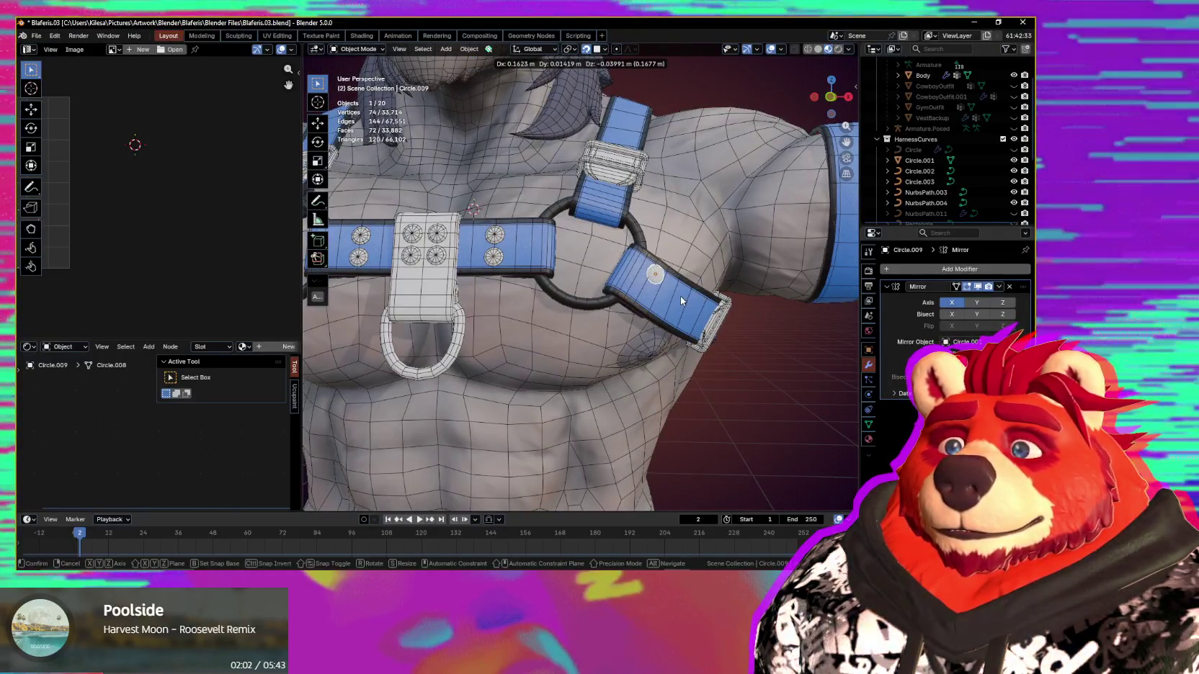
click(680, 296)
middle_drag(681, 296, 663, 300)
scroll(655, 302, up, 3)
key(g)
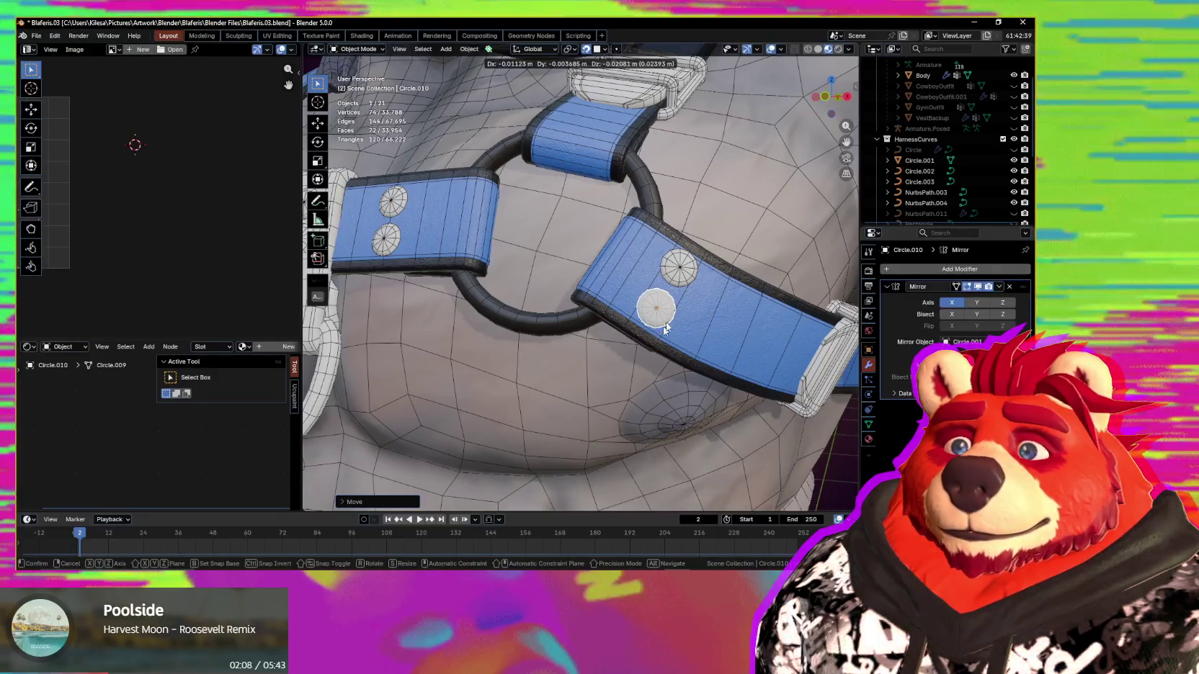
right_click(664, 327)
scroll(665, 328, down, 3)
Step: Duplicate the side-strap disc onto the strap near the harness ring
key(shift+alt+z)
scroll(685, 294, down, 3)
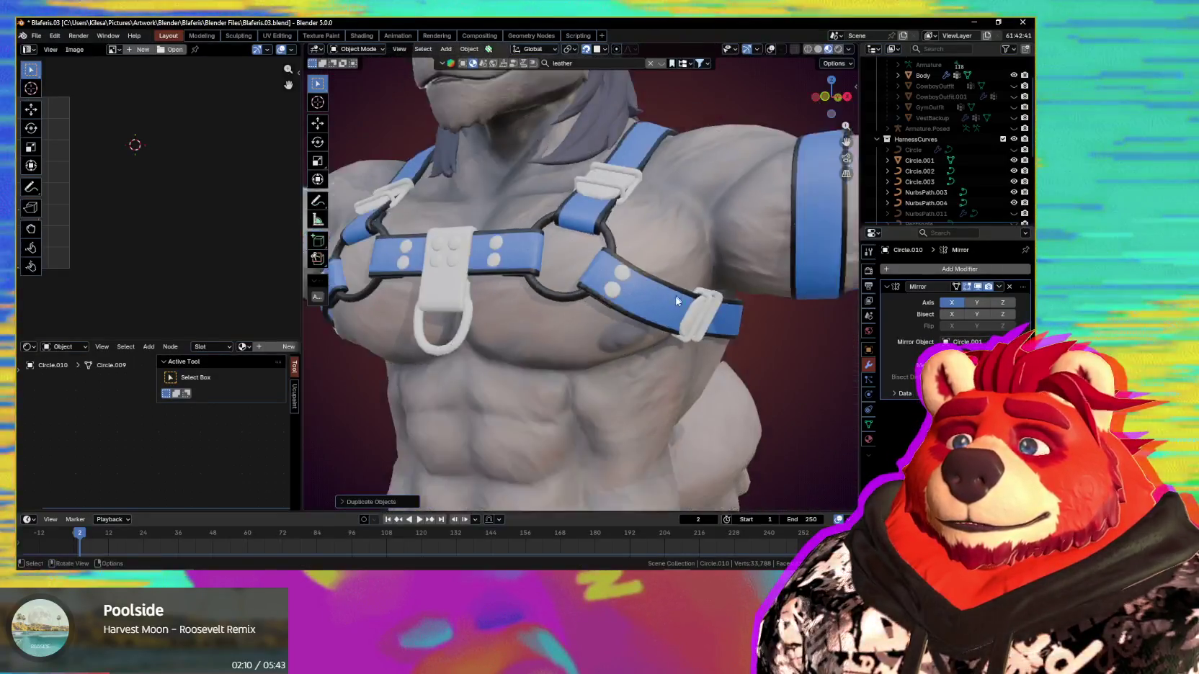
middle_drag(676, 298, 666, 326)
scroll(656, 321, up, 3)
scroll(641, 316, up, 2)
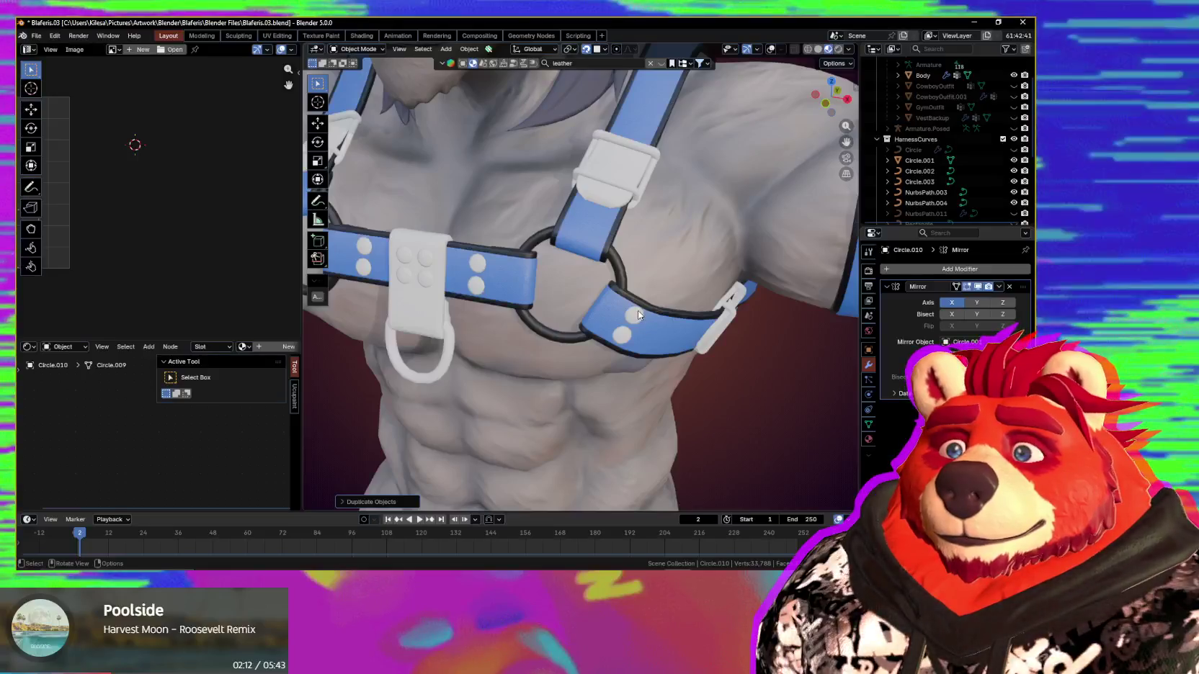
scroll(638, 312, up, 3)
key(shift+alt+z)
click(652, 341)
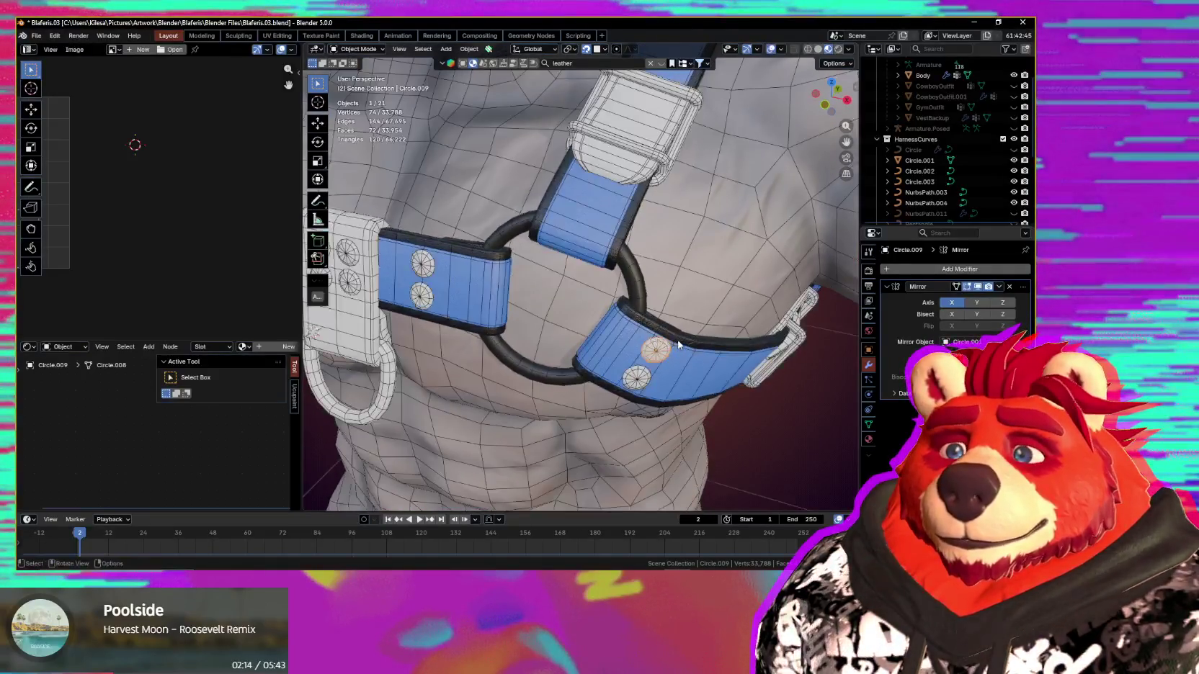
key(shift+d)
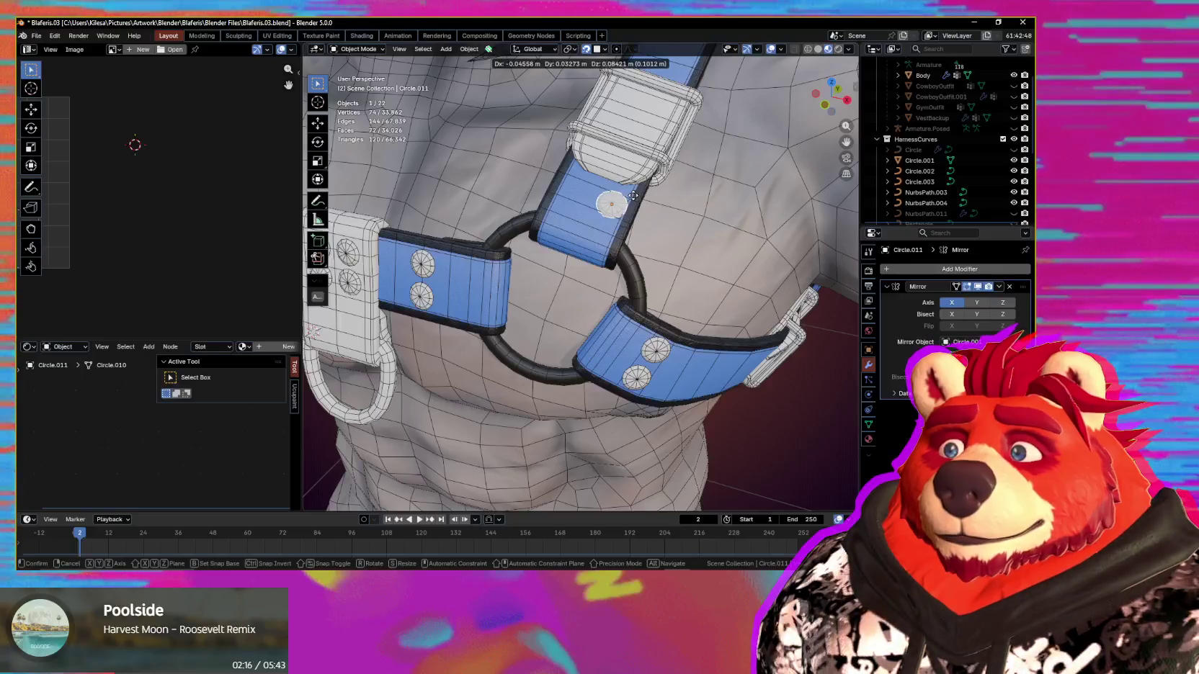
click(624, 223)
middle_drag(624, 222, 590, 248)
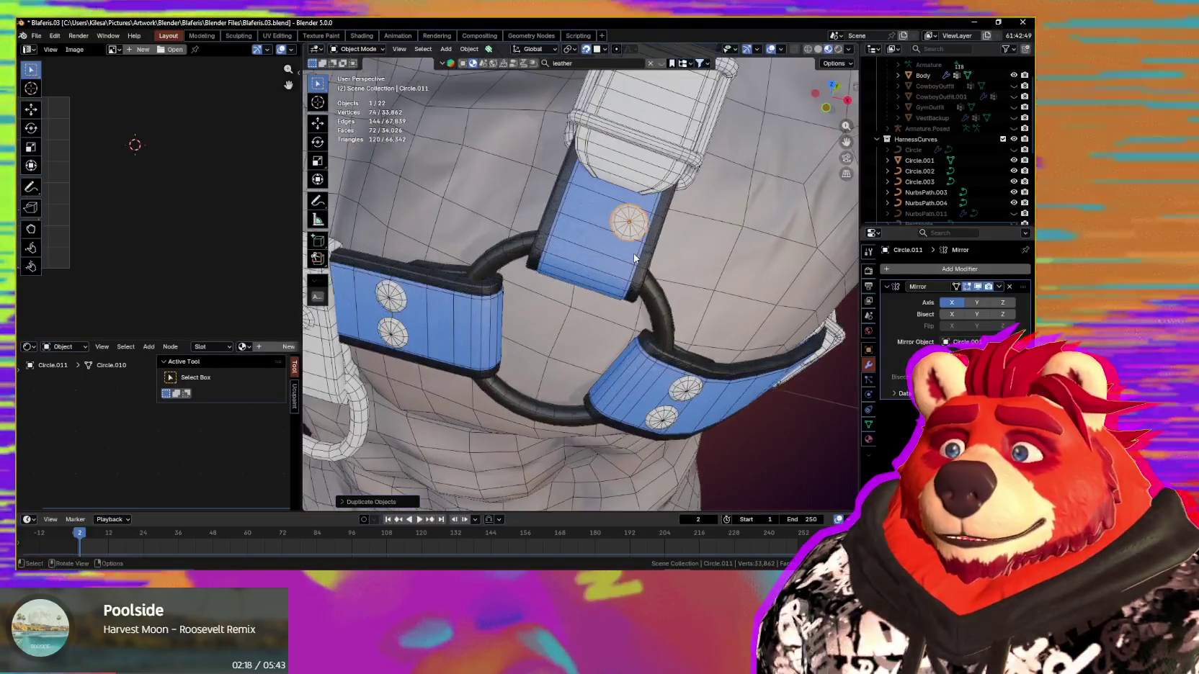
Step: Add a second disc beside the first on the upper strap
key(shift+d)
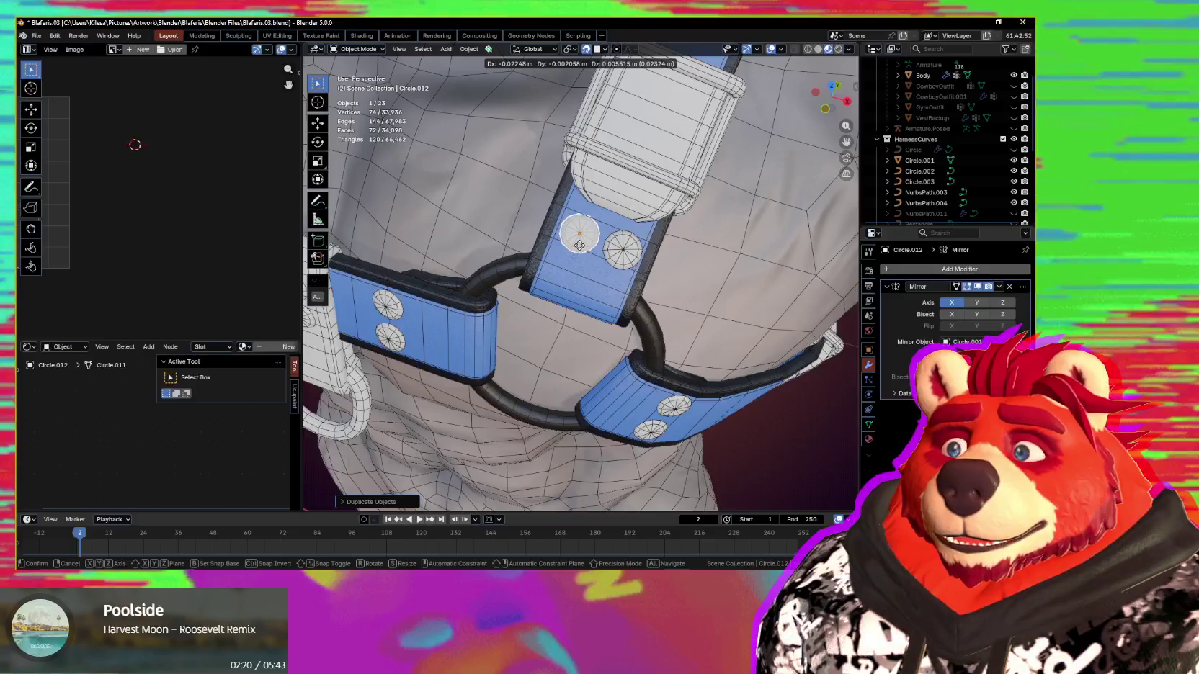
click(580, 249)
scroll(580, 249, down, 3)
mouse_move(580, 248)
middle_down()
mouse_move(621, 247)
mouse_move(637, 289)
mouse_move(528, 264)
mouse_move(622, 291)
middle_up()
Step: Duplicate discs onto the back shoulder strap, placing two side by side
key(shift+d)
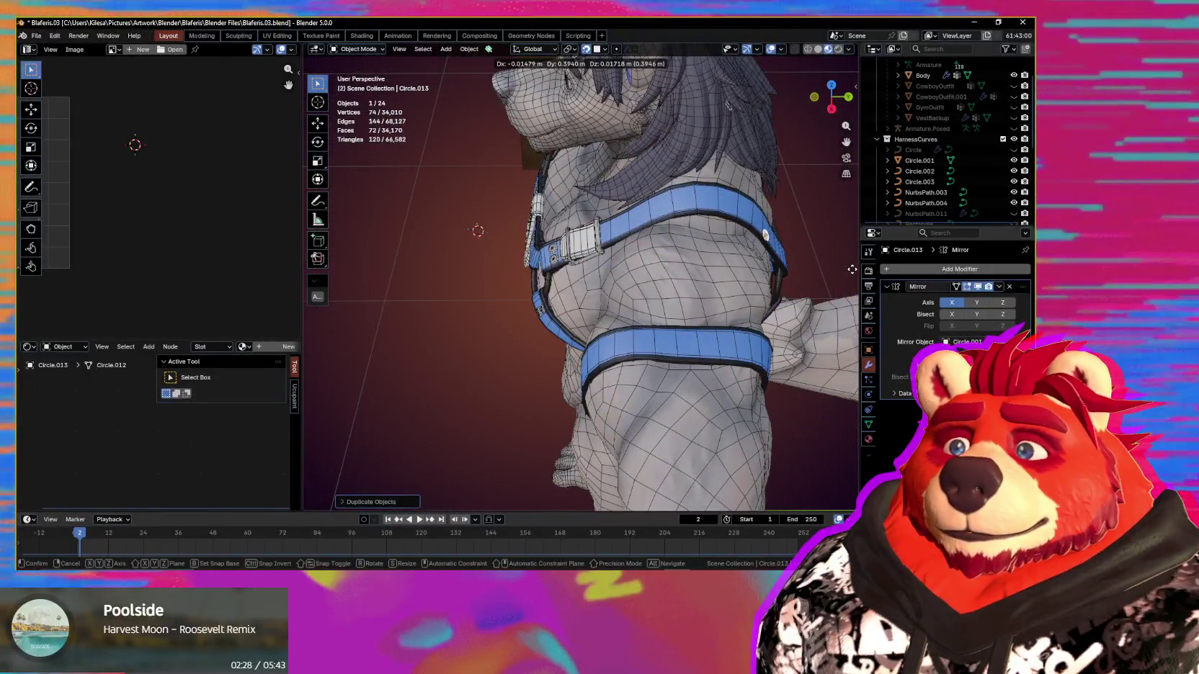
click(793, 279)
middle_drag(793, 279, 660, 258)
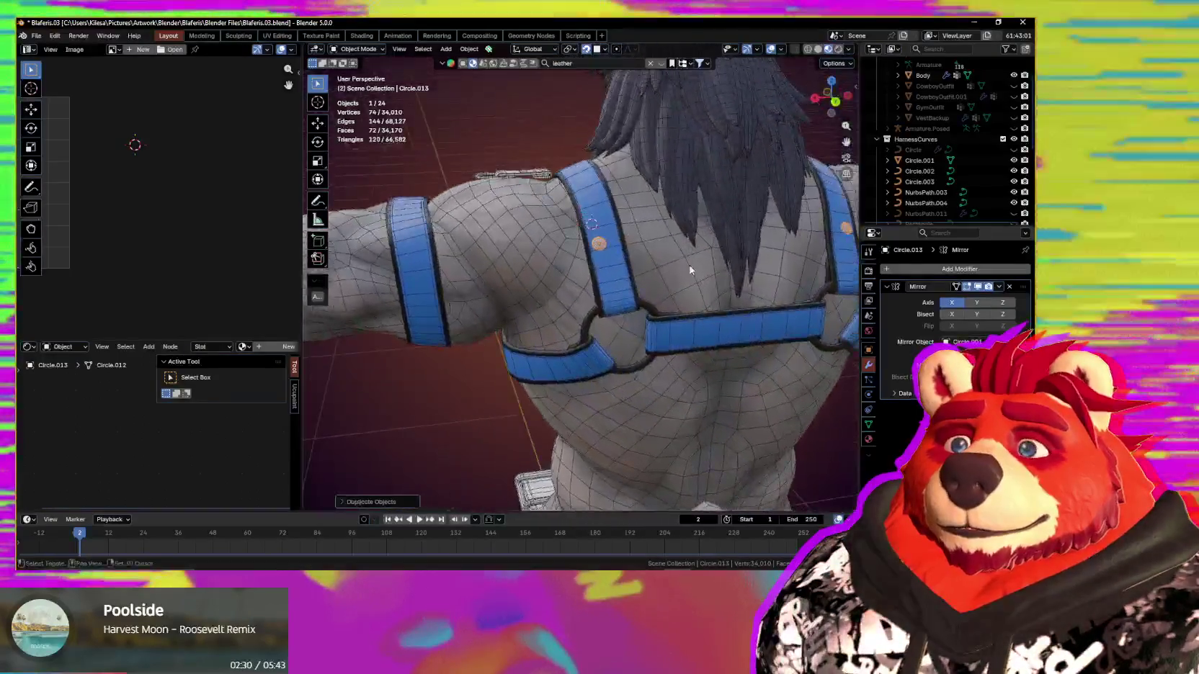
scroll(660, 258, up, 3)
key(g)
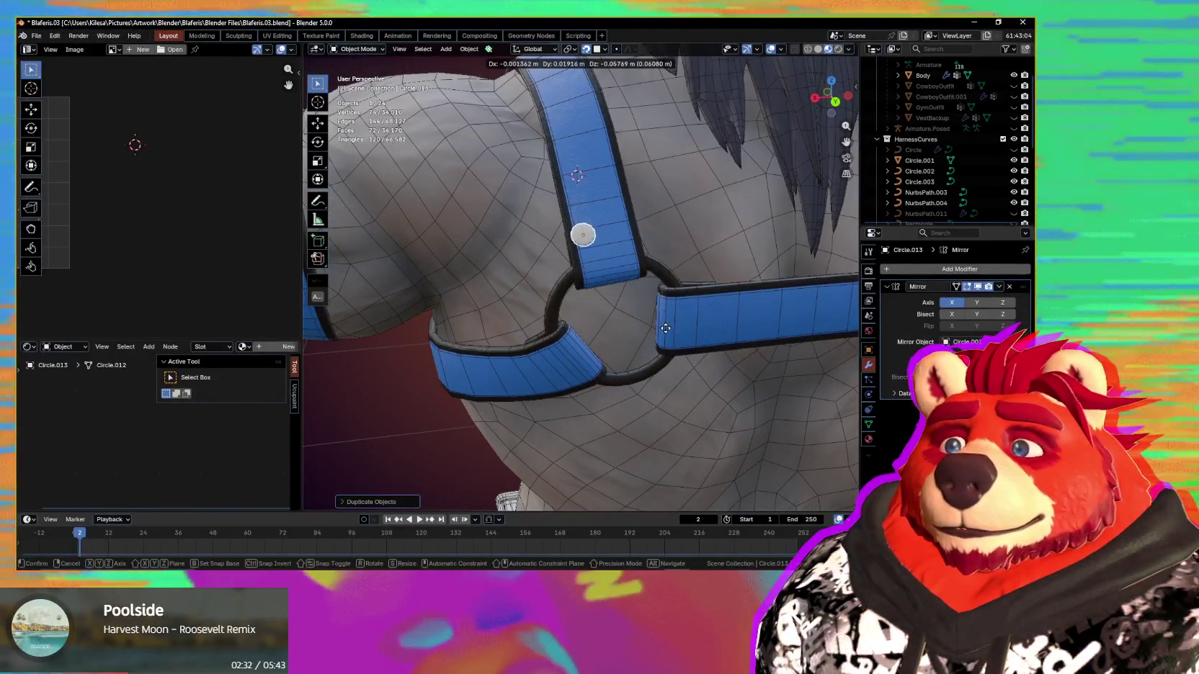
click(664, 329)
key(g)
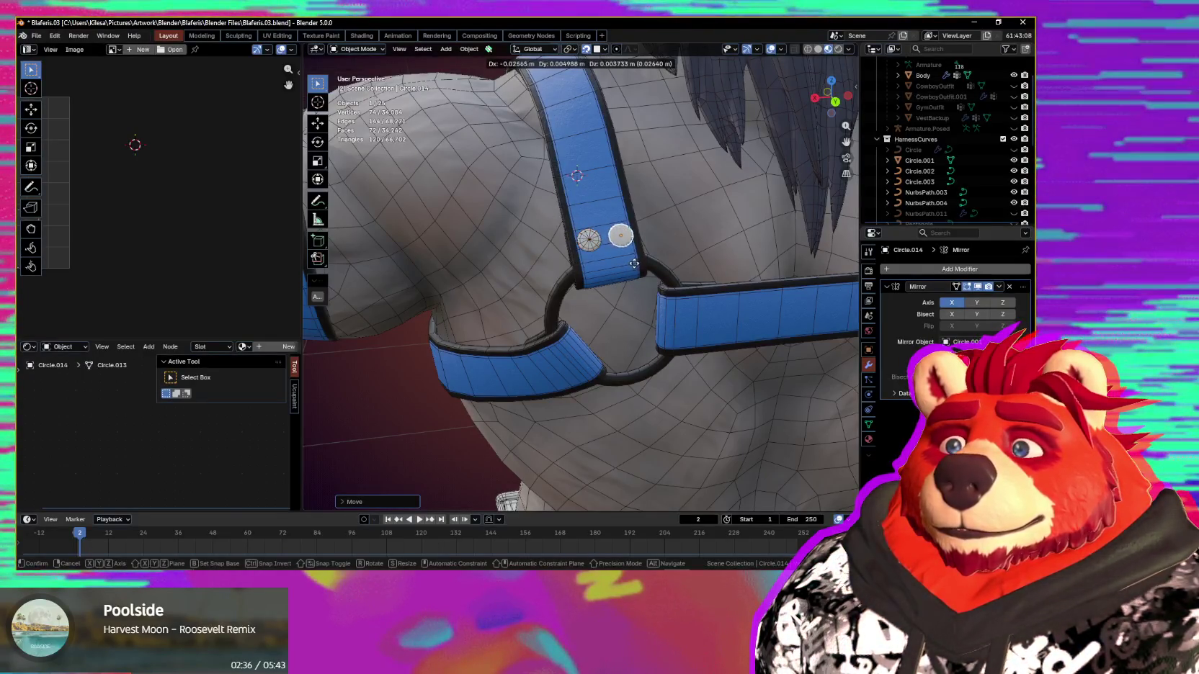
click(610, 254)
key(shift+d)
right_click(579, 238)
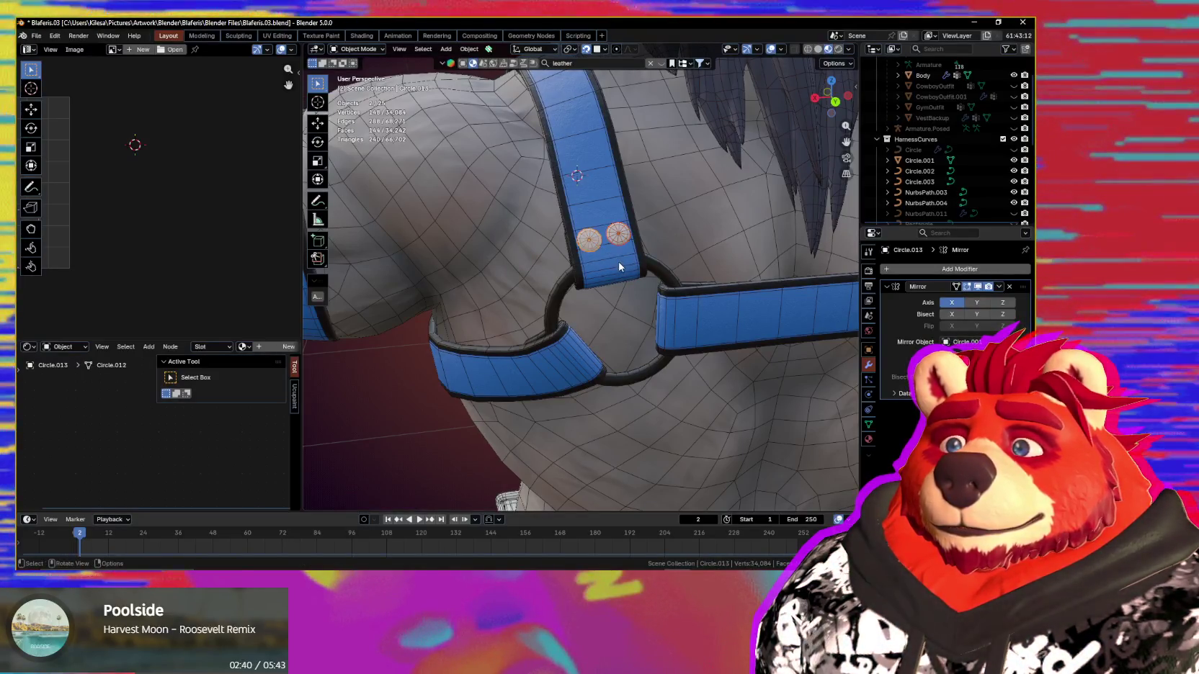
Step: Drop the disc pair onto the back strap, rotate it along the strap and move it to the strap's end
shift+middle_drag(619, 266, 565, 267)
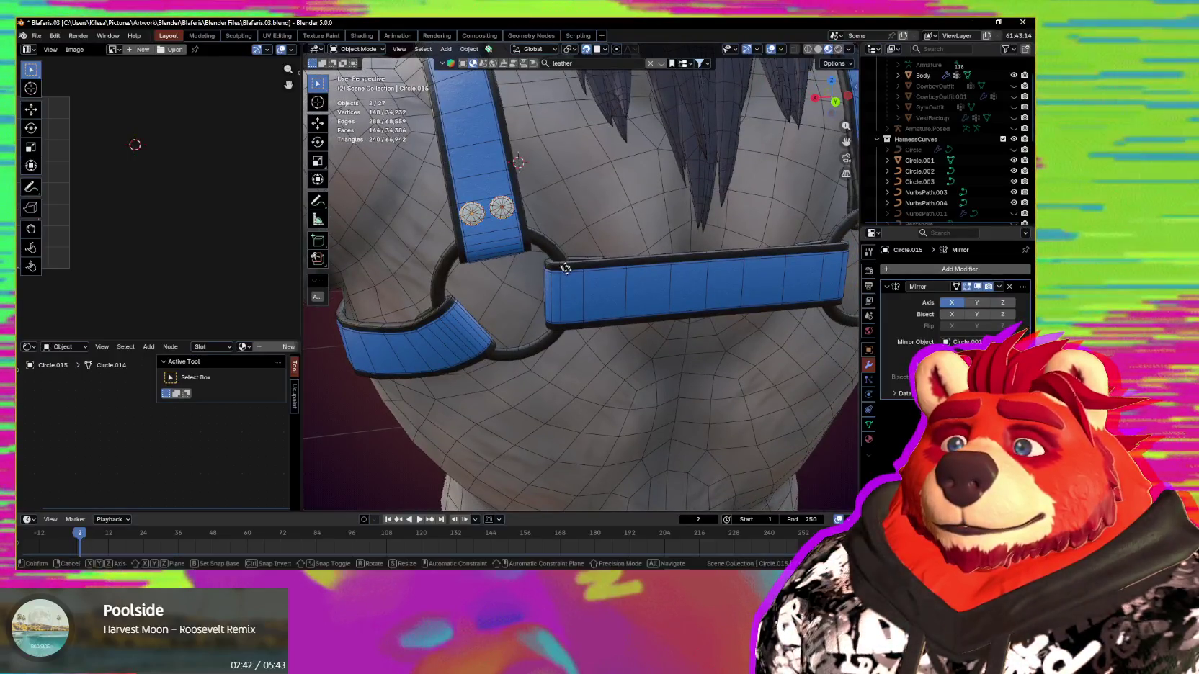
click(679, 345)
mouse_move(679, 345)
middle_down()
mouse_move(674, 332)
mouse_move(690, 329)
middle_up()
key(r)
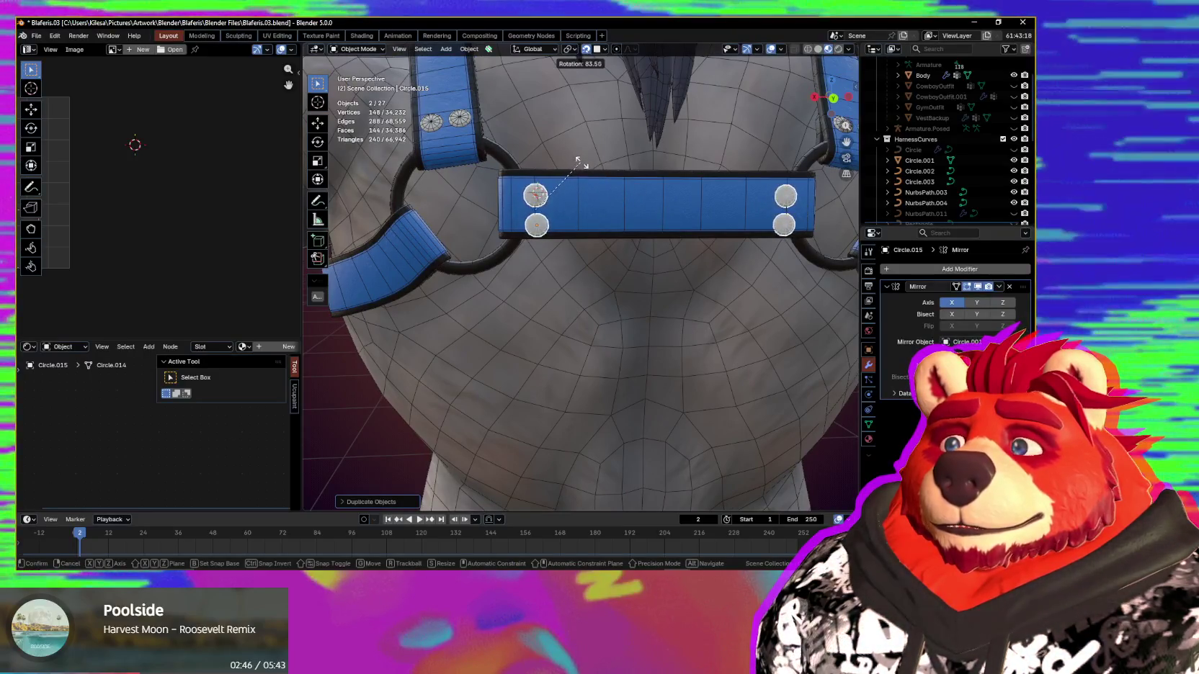
click(587, 165)
key(g)
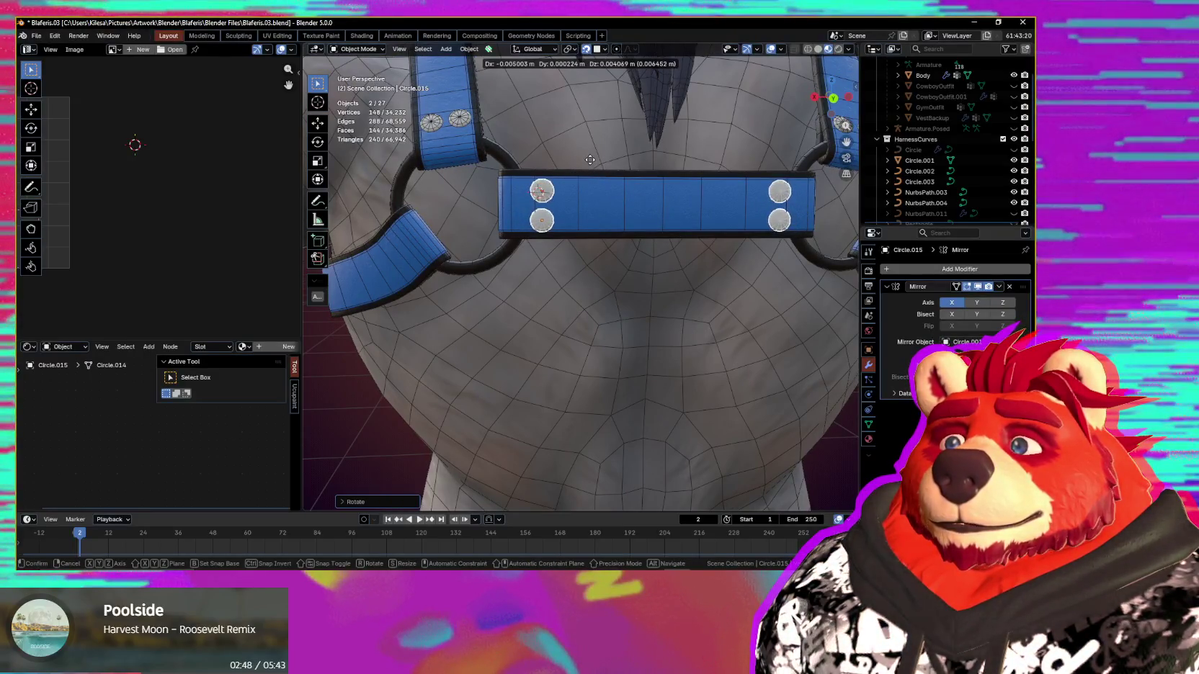
click(568, 190)
shift+middle_drag(567, 190, 569, 232)
scroll(559, 252, up, 2)
scroll(566, 267, up, 2)
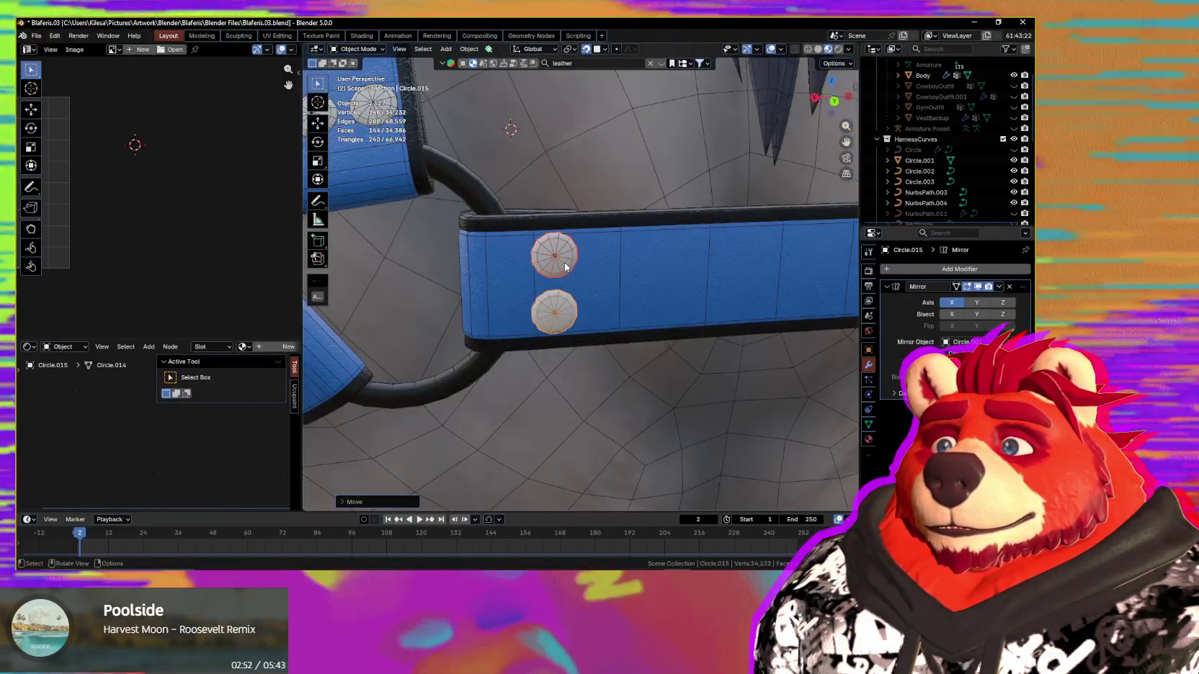
Step: Slightly reposition one disc of the pair on the back strap
click(567, 307)
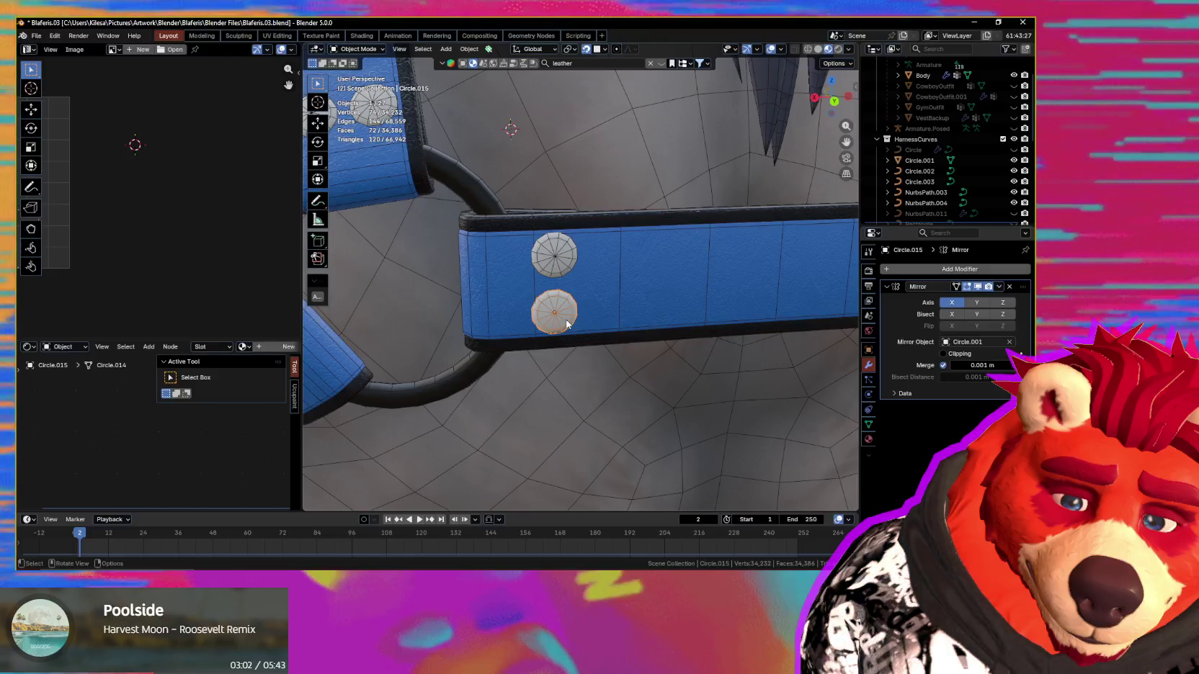
mouse_move(567, 325)
shift+middle_down()
mouse_move(543, 289)
mouse_move(560, 315)
mouse_move(552, 269)
shift+middle_up()
key(g)
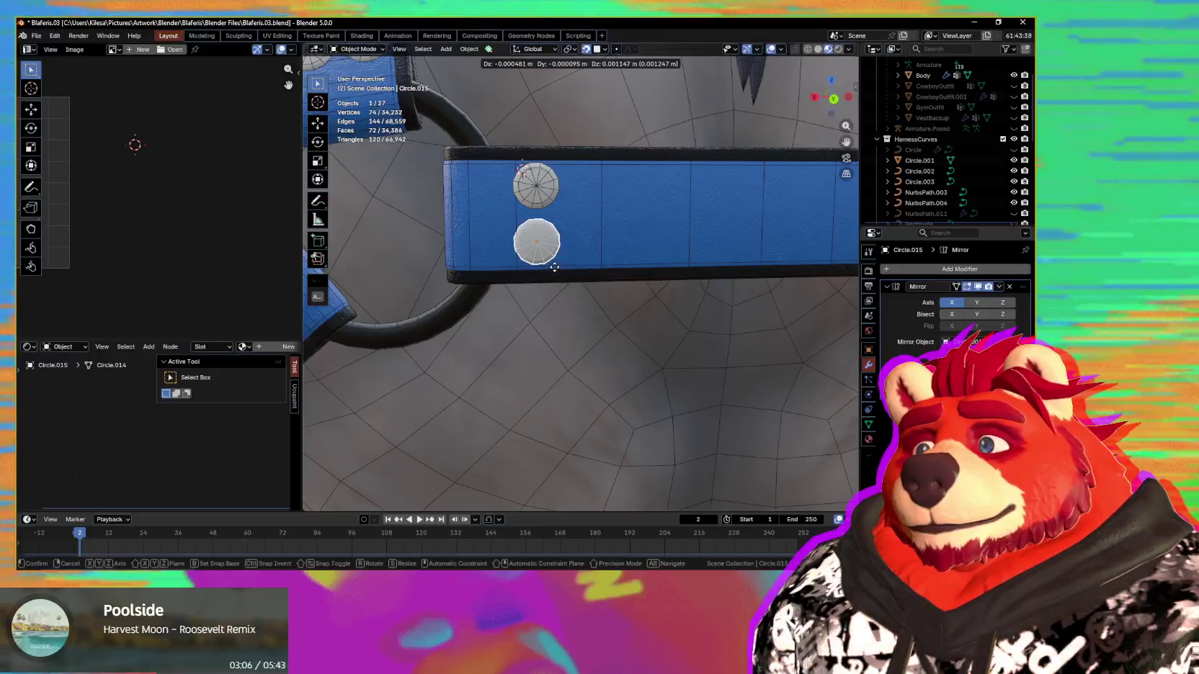
click(548, 268)
mouse_move(500, 282)
shift+middle_down()
mouse_move(747, 288)
mouse_move(829, 223)
shift+middle_up()
Step: Duplicate the button pair onto the back strap, rotating and moving it to lie along the strap
shift+click(781, 191)
key(shift+d)
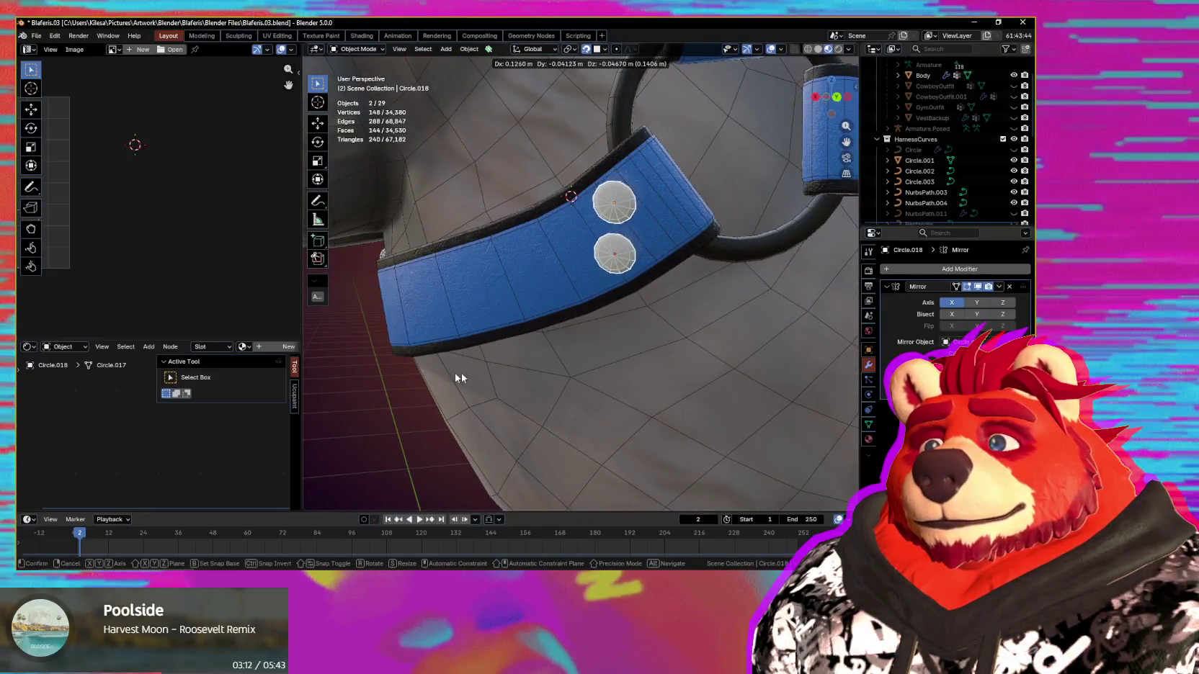
click(658, 329)
key(r)
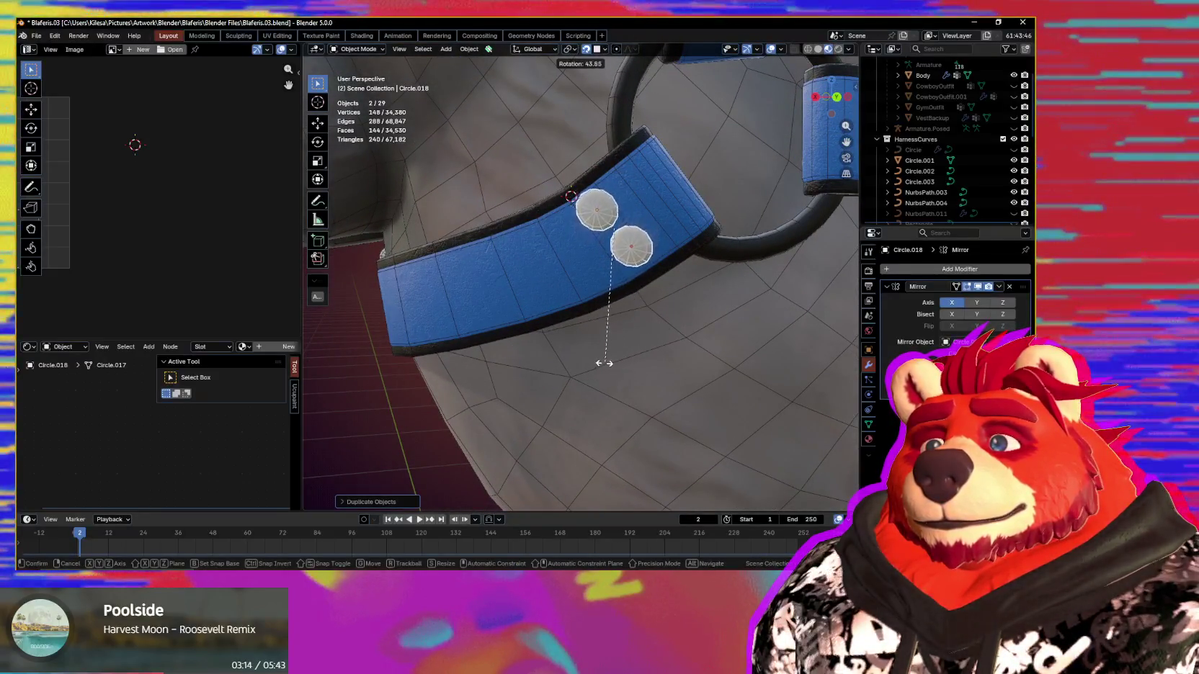
click(646, 309)
mouse_move(655, 309)
middle_down()
mouse_move(677, 325)
mouse_move(661, 303)
middle_up()
key(g)
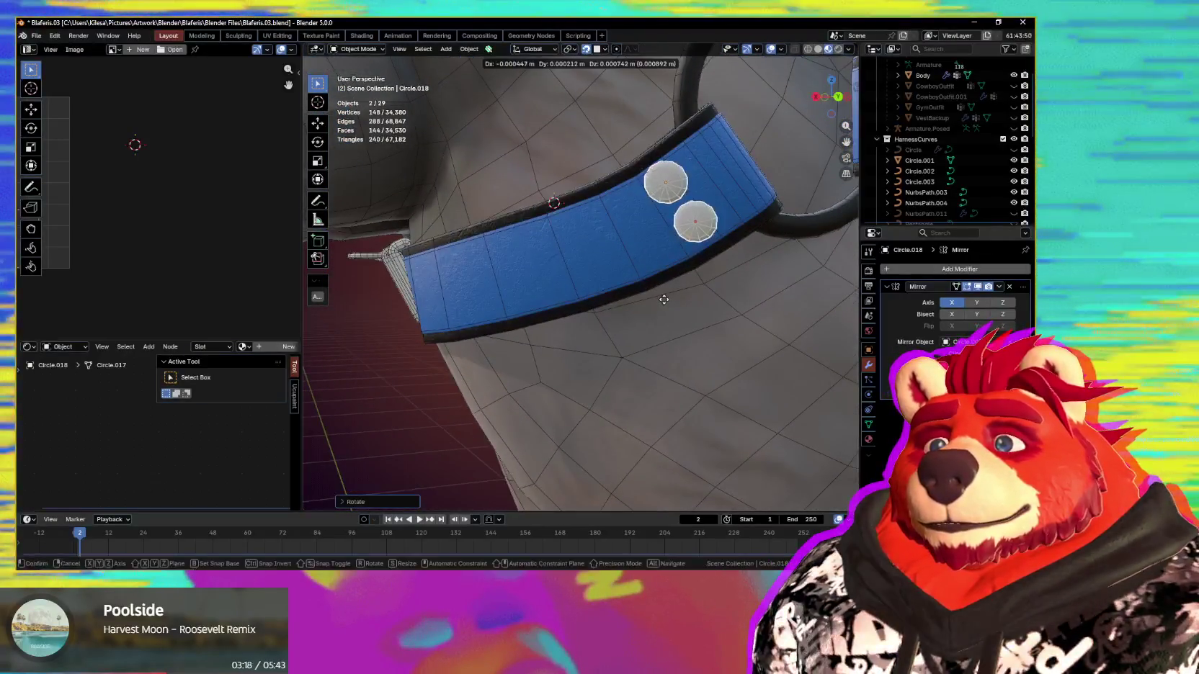
click(735, 302)
key(r)
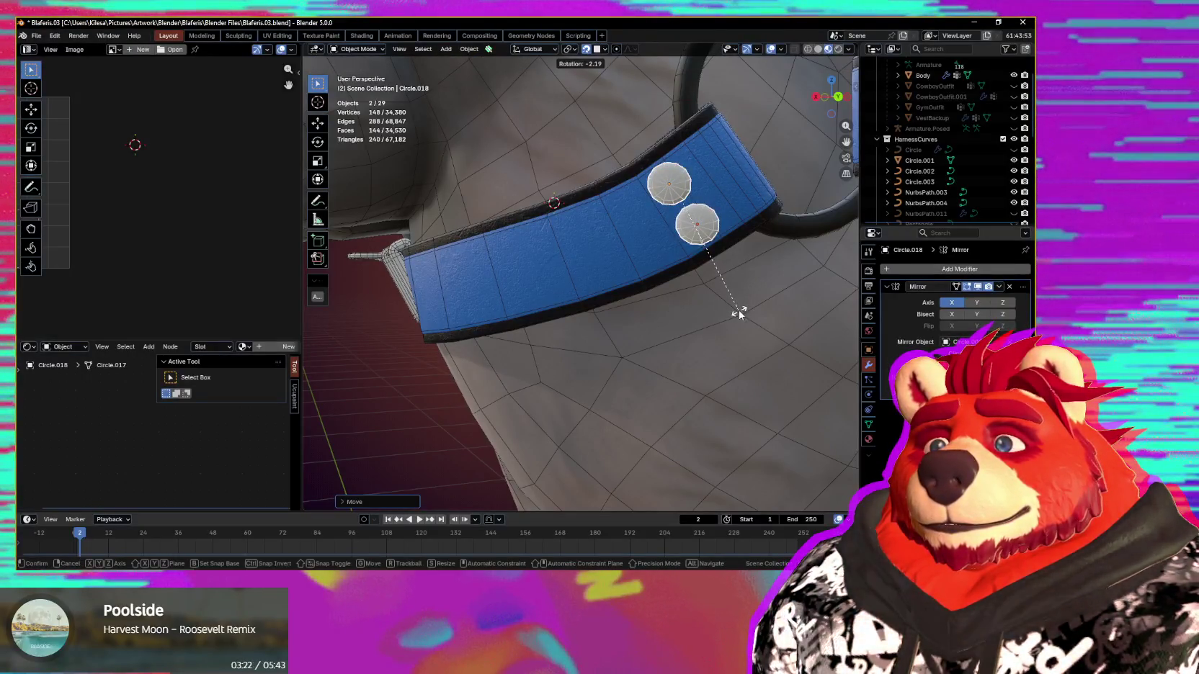
click(739, 312)
Step: Orbit to view the whole back and start selecting the central belt rivets
scroll(709, 292, down, 2)
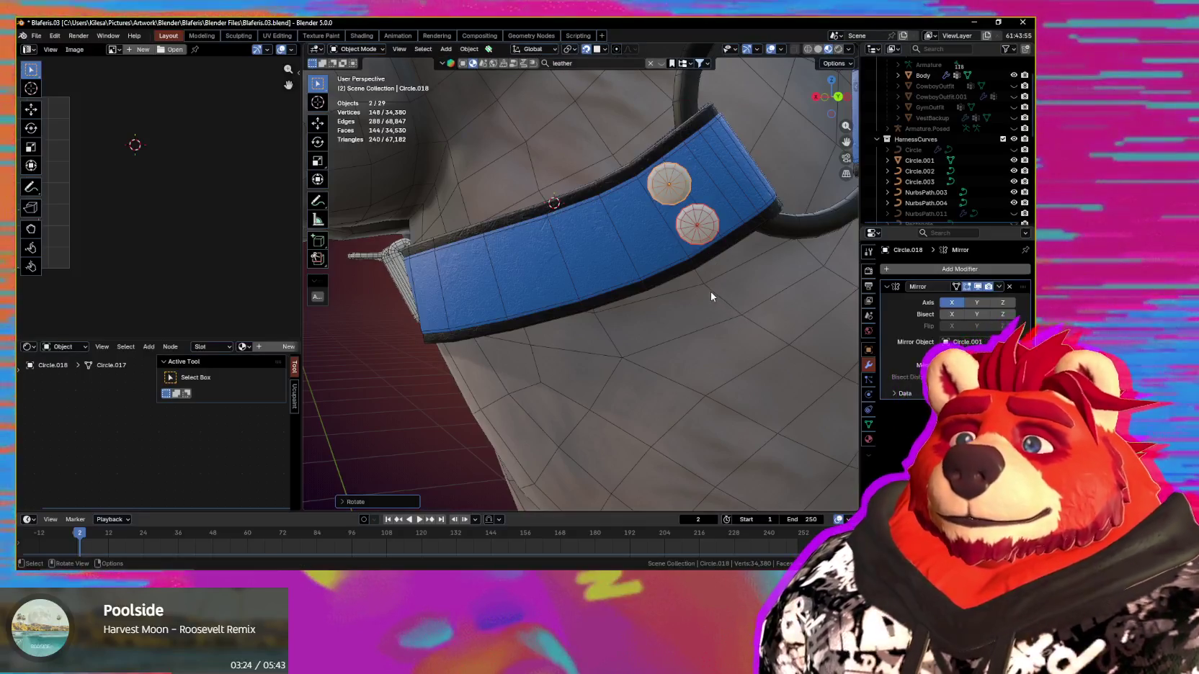
scroll(710, 293, down, 3)
scroll(710, 292, down, 3)
mouse_move(710, 291)
middle_down()
mouse_move(656, 313)
mouse_move(313, 319)
mouse_move(577, 323)
middle_up()
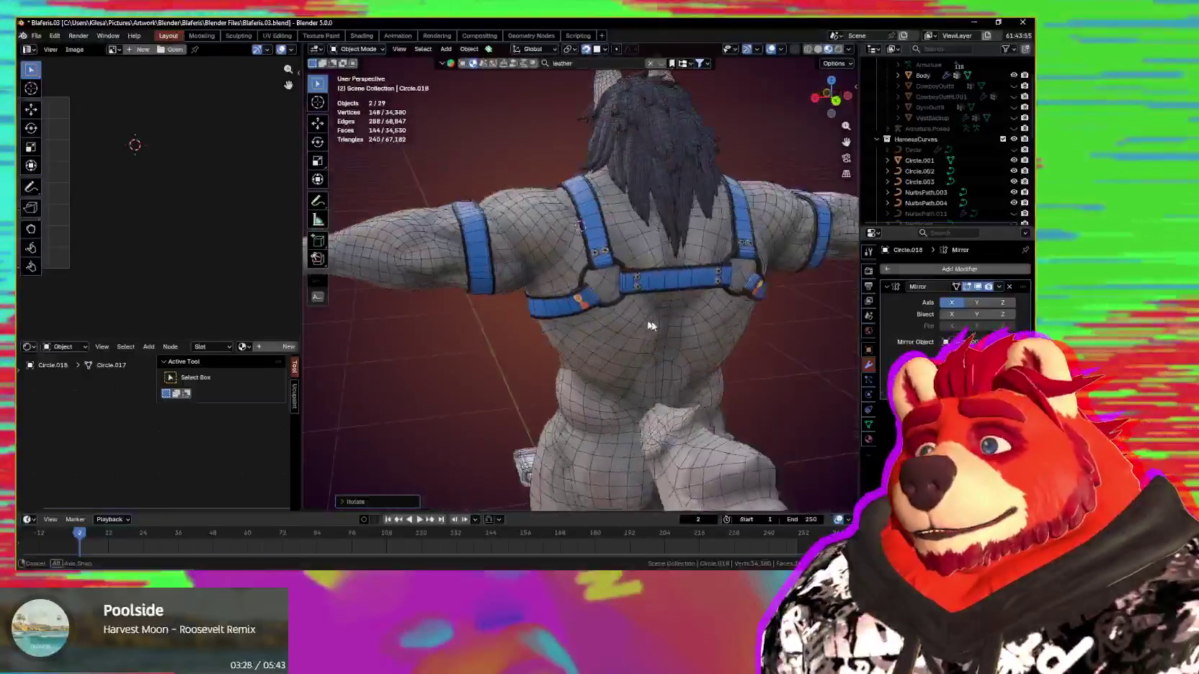
scroll(619, 289, up, 3)
shift+click(601, 292)
Step: Add the back, chest strap, belt and top plate rivets to the selection
shift+click(601, 275)
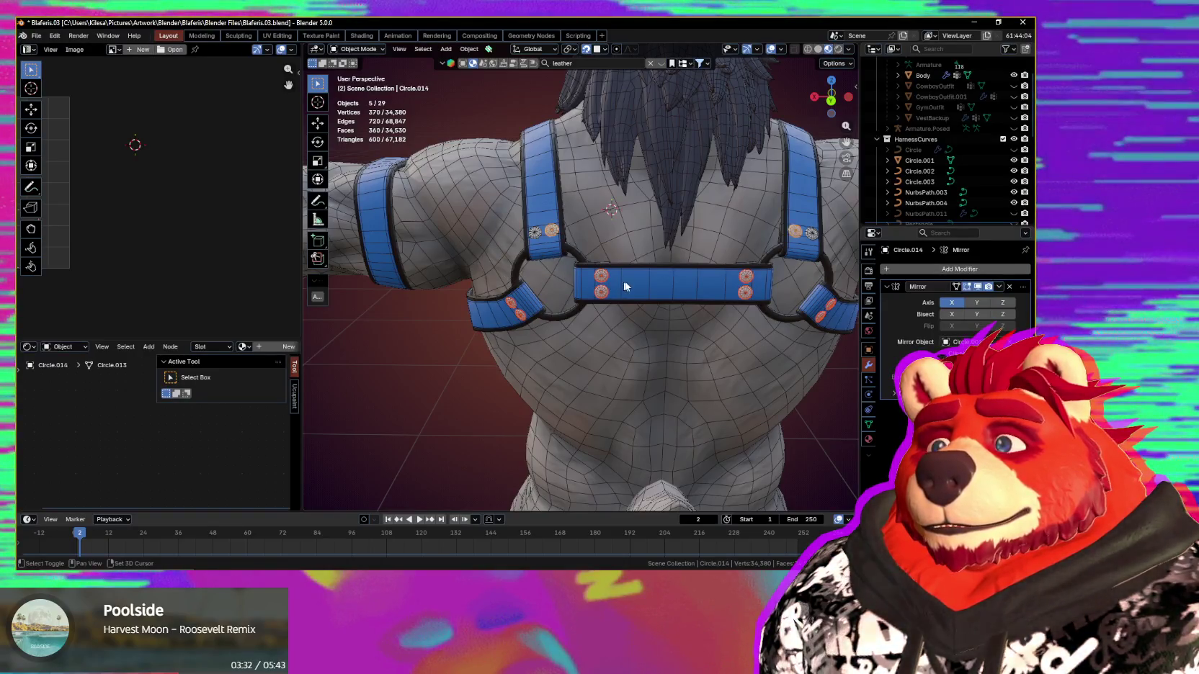
middle_drag(684, 290, 629, 209)
shift+click(629, 209)
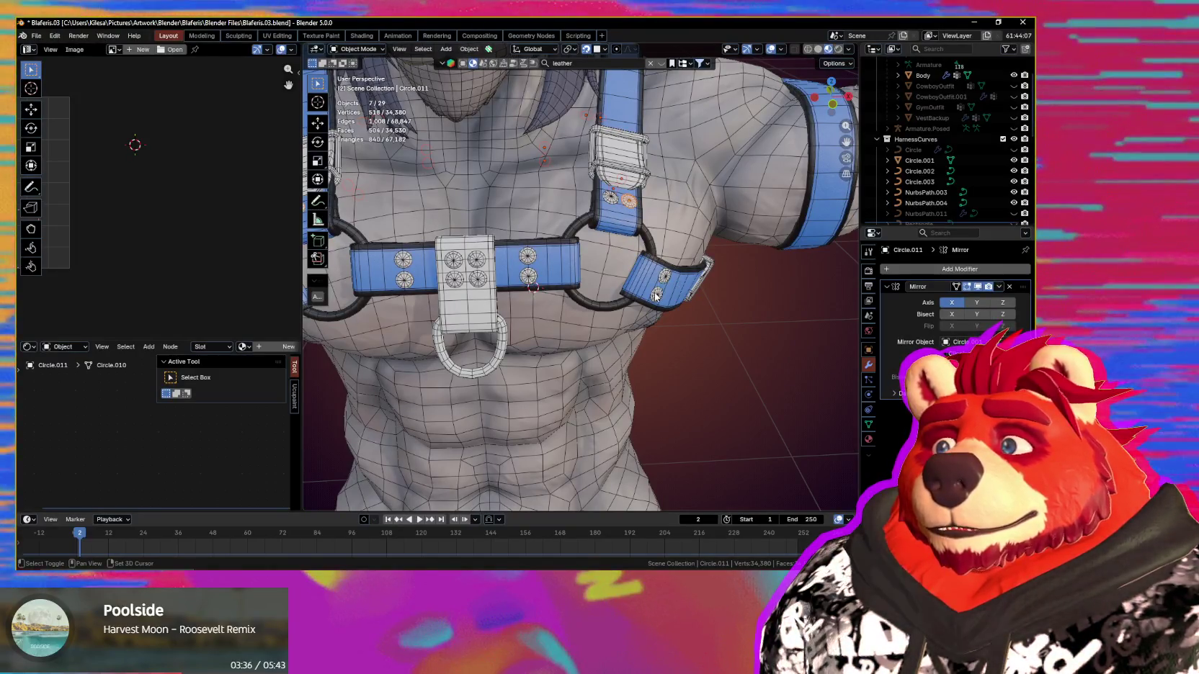
shift+click(479, 281)
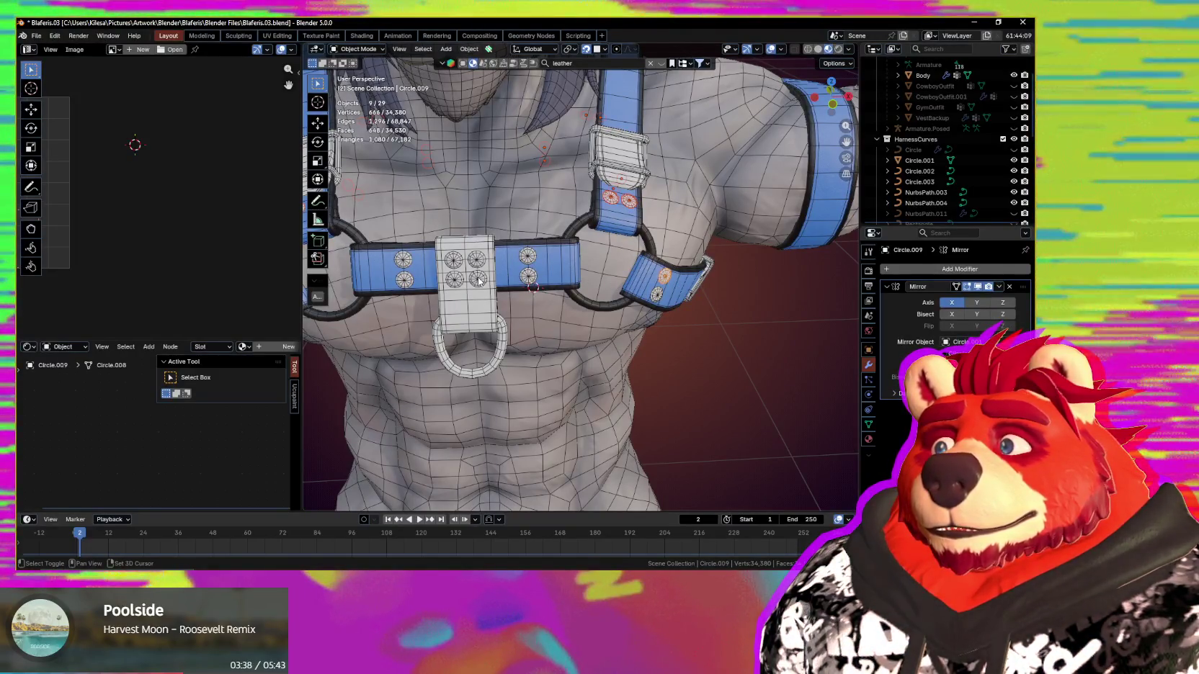
shift+click(541, 286)
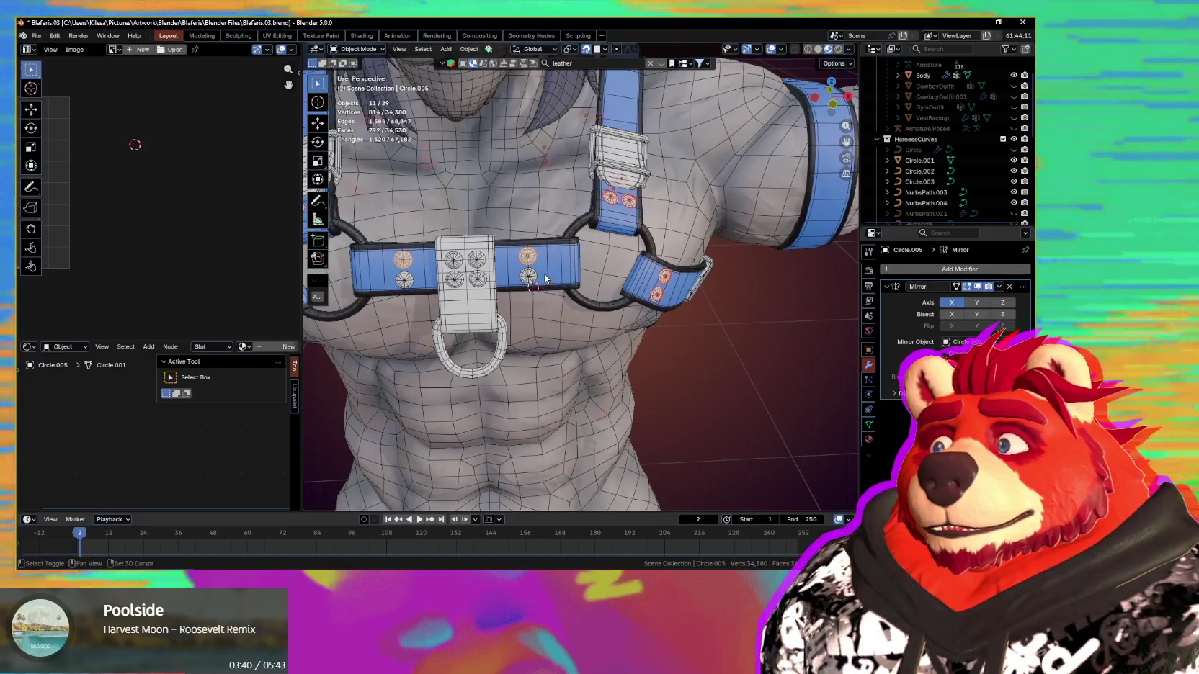
middle_drag(593, 303, 559, 305)
shift+click(487, 252)
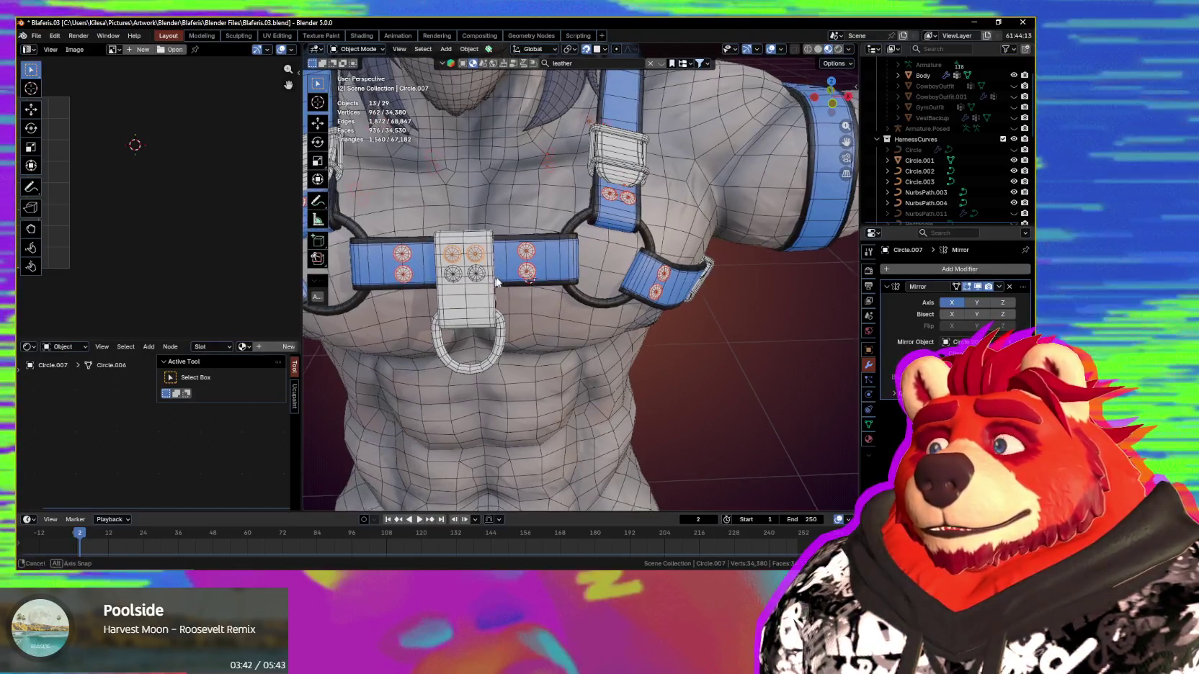
mouse_move(702, 343)
middle_down()
mouse_move(660, 334)
mouse_move(730, 344)
middle_up()
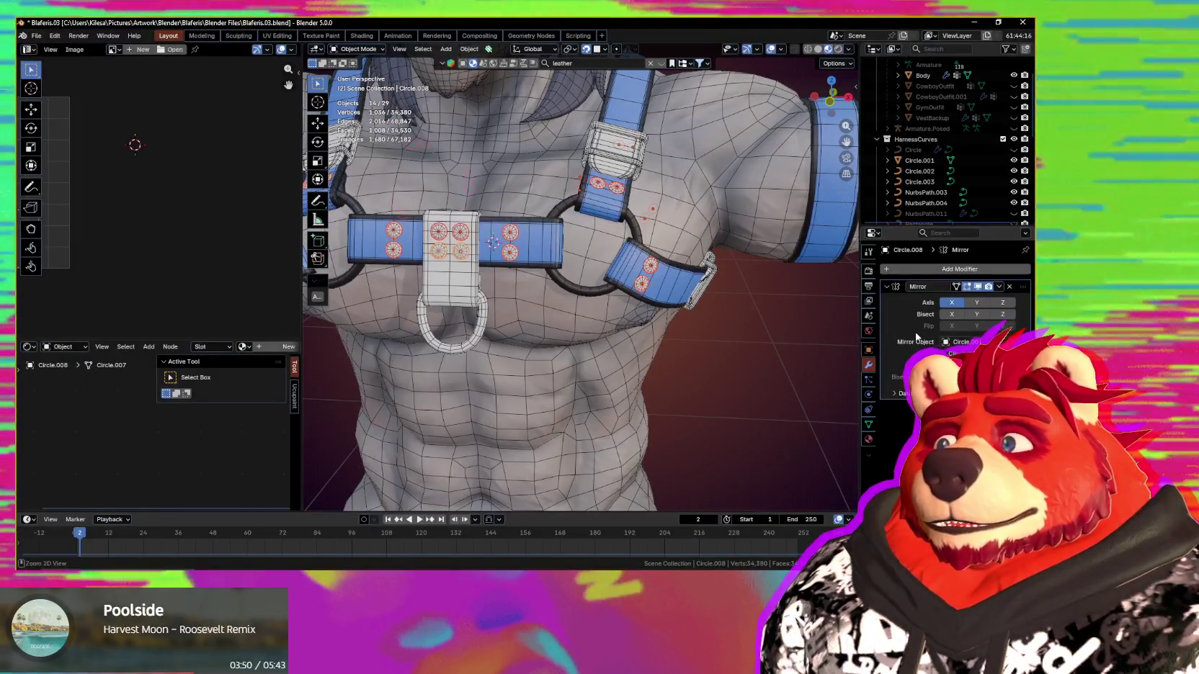
Step: Apply the Mirror, join the rivets into Circle.008, apply all transforms and enter Edit Mode
key(ctrl+a)
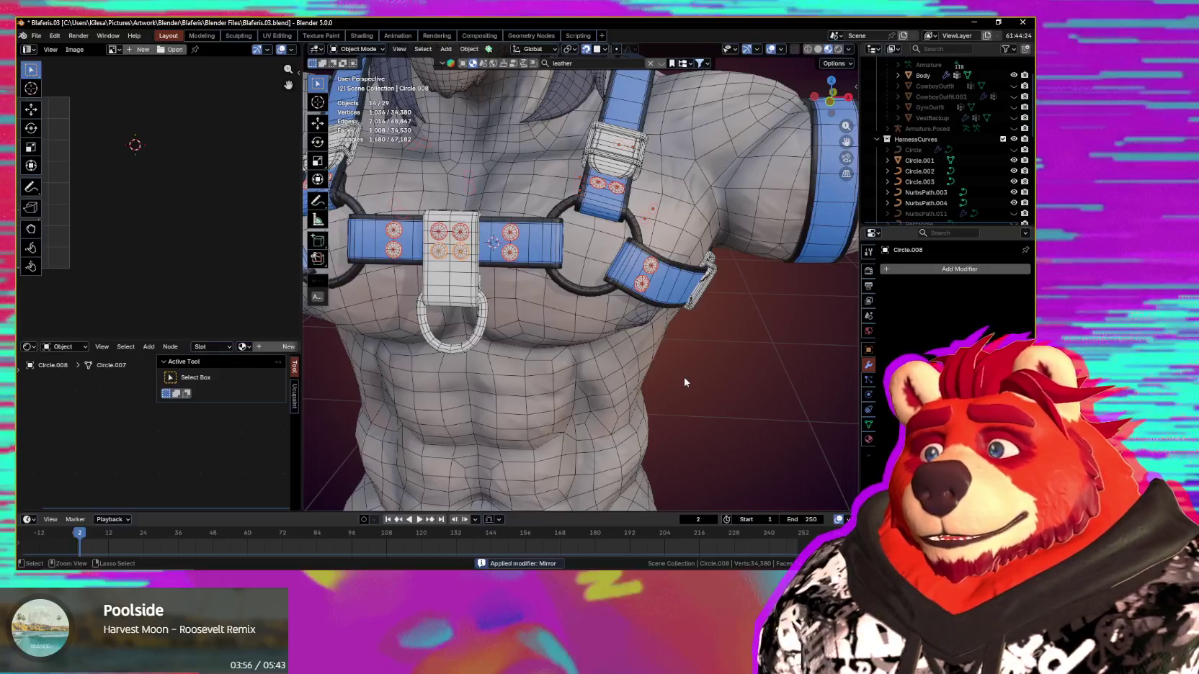
key(ctrl+z)
key(ctrl+a)
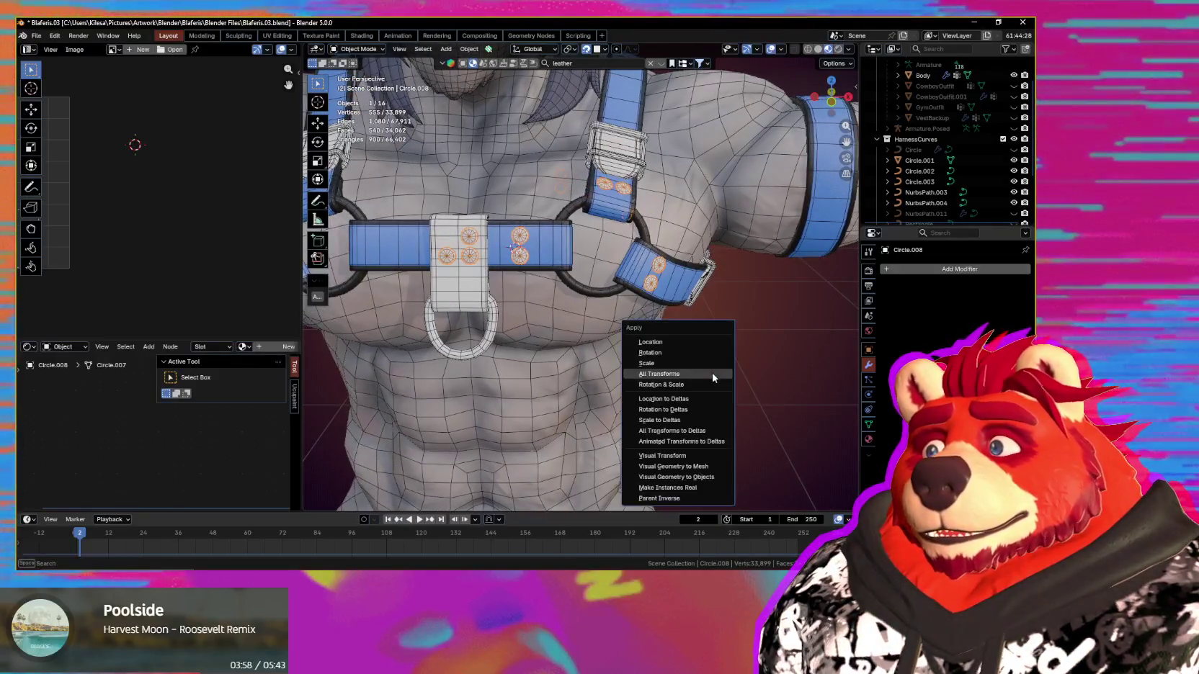
click(712, 374)
mouse_move(709, 375)
middle_down()
mouse_move(717, 387)
mouse_move(708, 376)
middle_up()
key(ctrl+a)
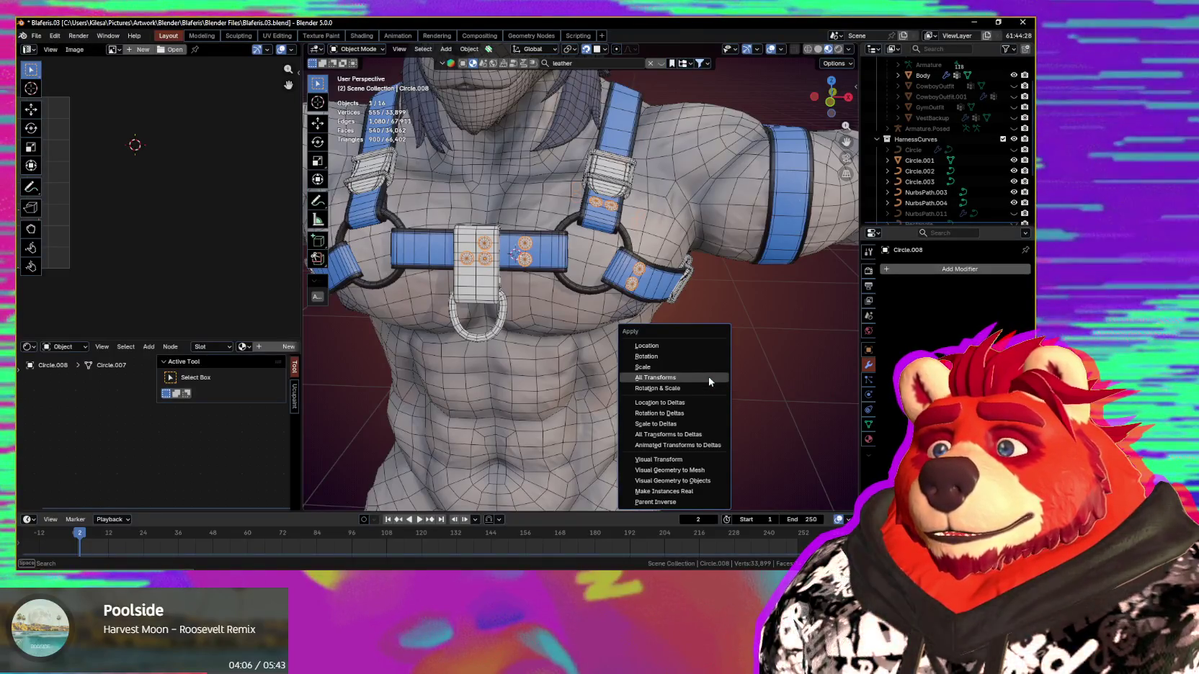
click(710, 379)
key(Tab)
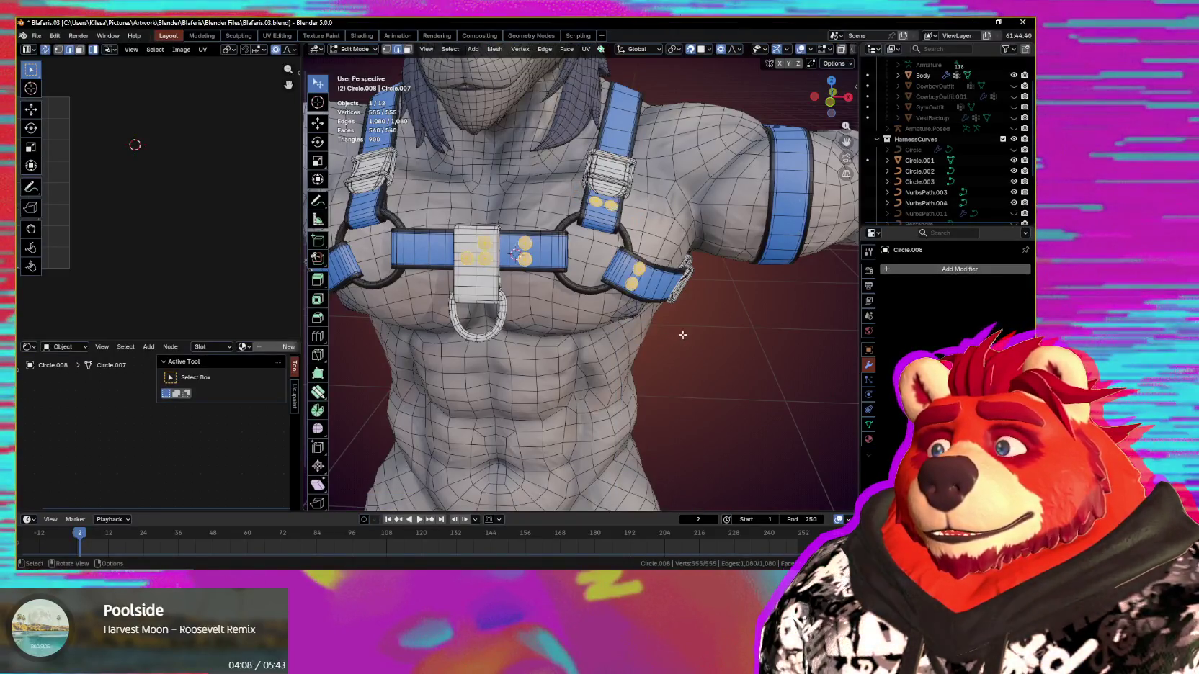
Step: Symmetrize the rivet button mesh across the body
key(q)
click(682, 334)
mouse_move(682, 334)
middle_down()
mouse_move(630, 350)
mouse_move(562, 298)
mouse_move(619, 317)
middle_up()
scroll(562, 297, up, 3)
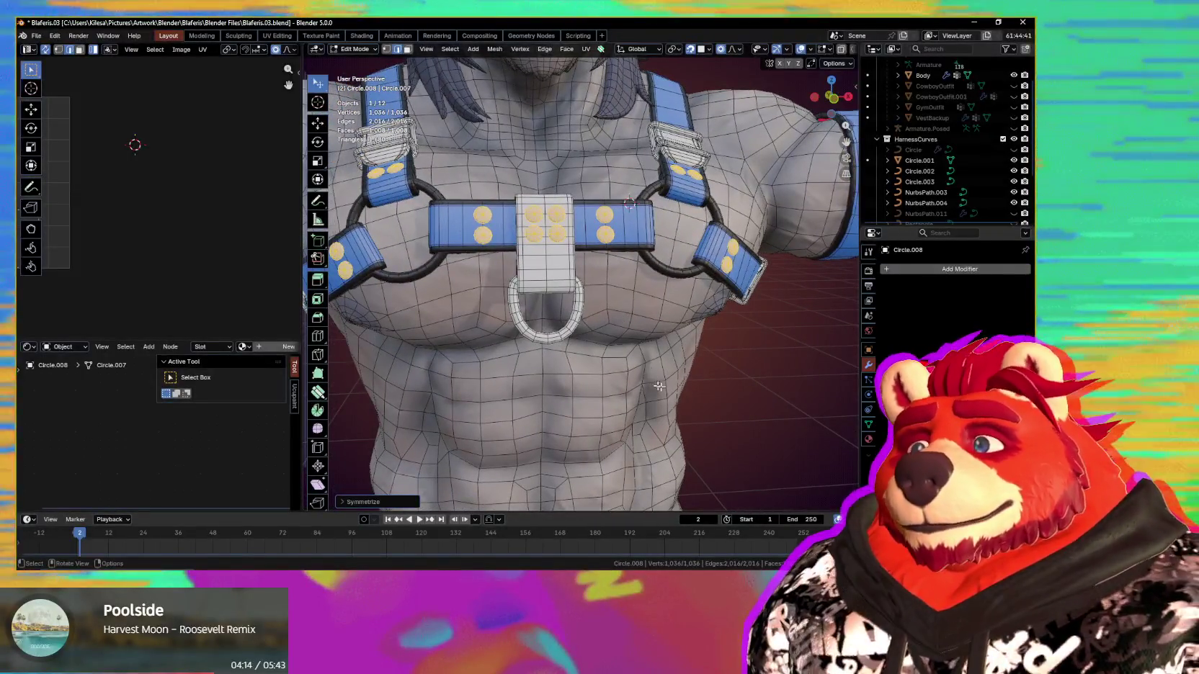
scroll(682, 375, down, 4)
mouse_move(682, 375)
middle_down()
mouse_move(610, 333)
mouse_move(595, 342)
mouse_move(614, 311)
middle_up()
scroll(609, 334, up, 3)
Step: Unwrap the rivet buttons into UV islands with a 0.023 island margin
key(q)
key(u)
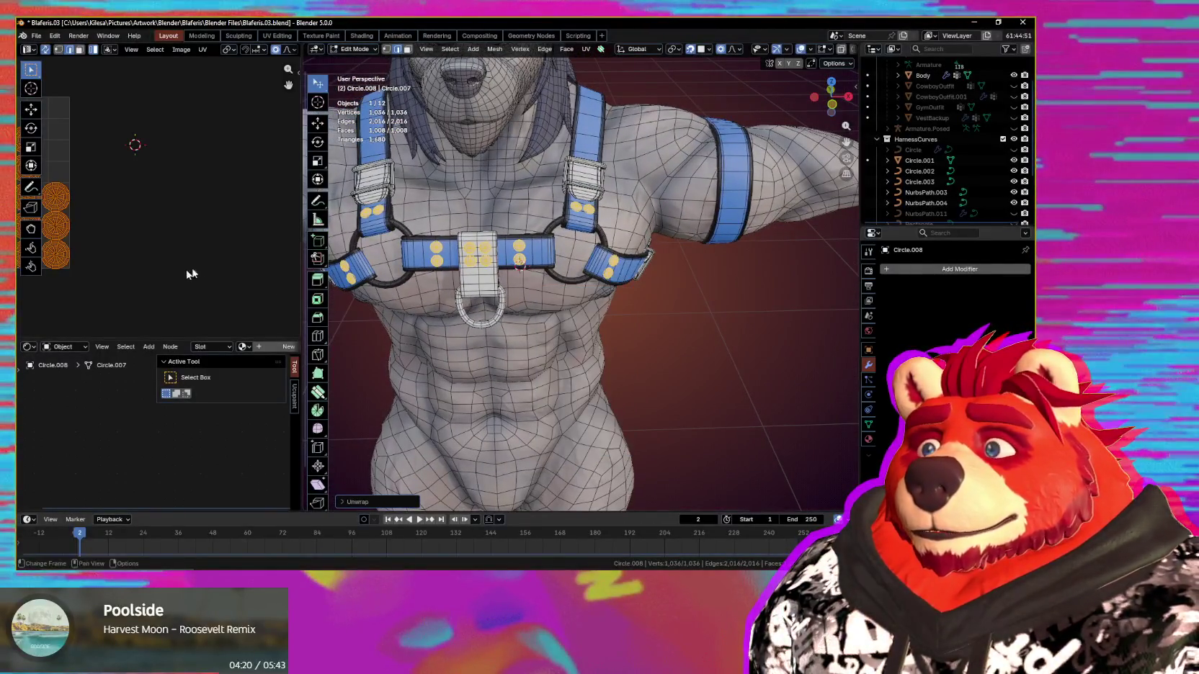
middle_drag(191, 273, 237, 280)
middle_drag(144, 280, 266, 297)
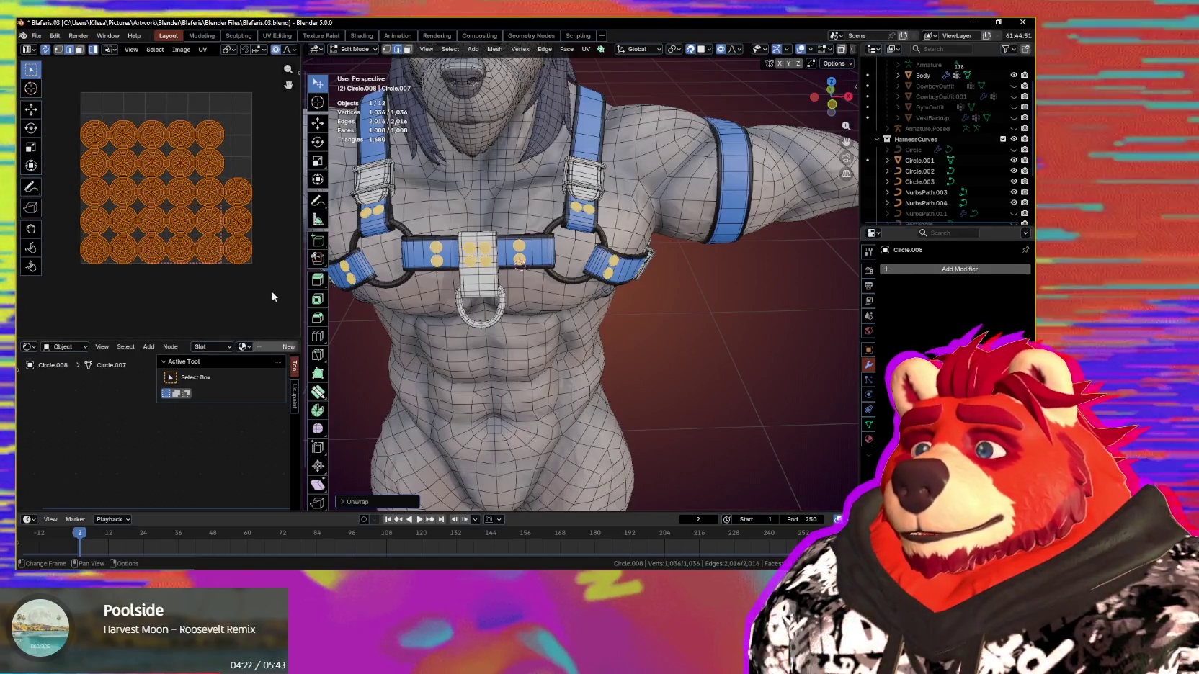
scroll(272, 296, up, 2)
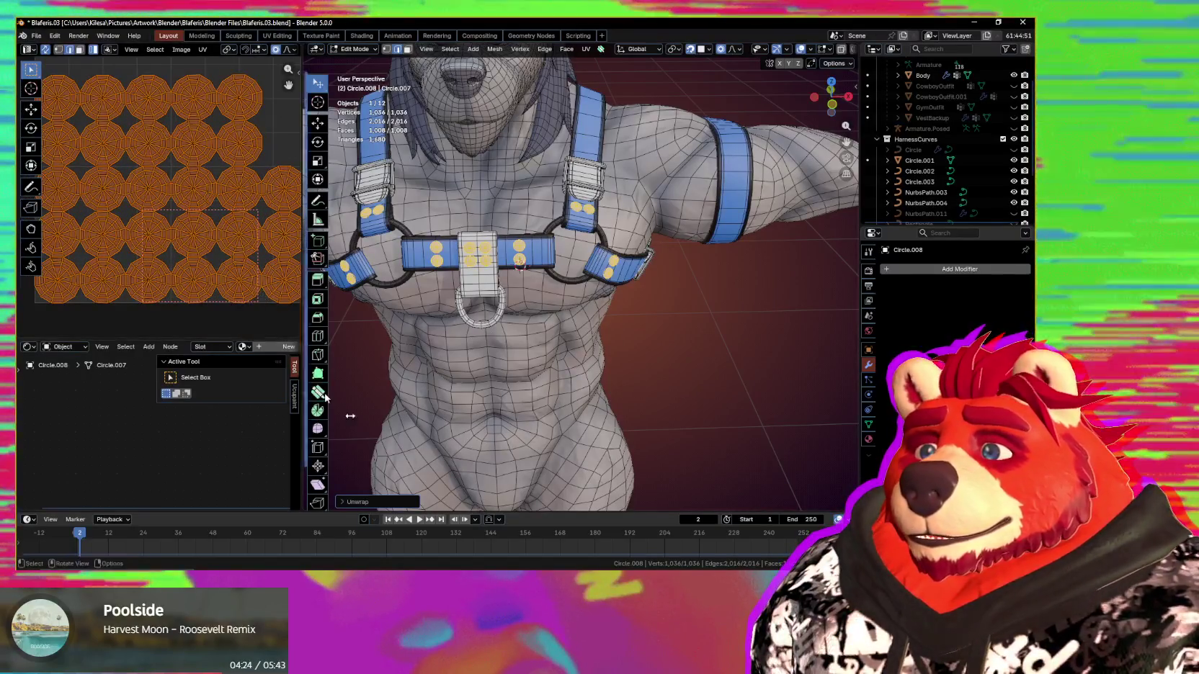
click(366, 502)
drag(435, 499, 450, 499)
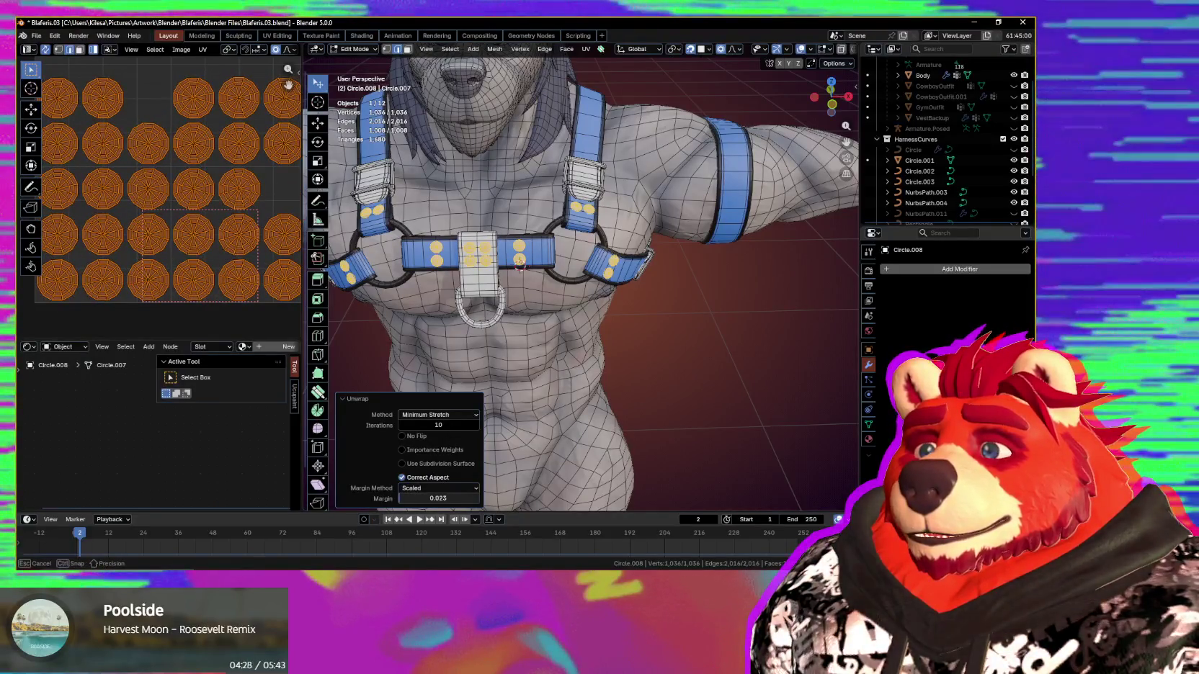
scroll(170, 302, down, 2)
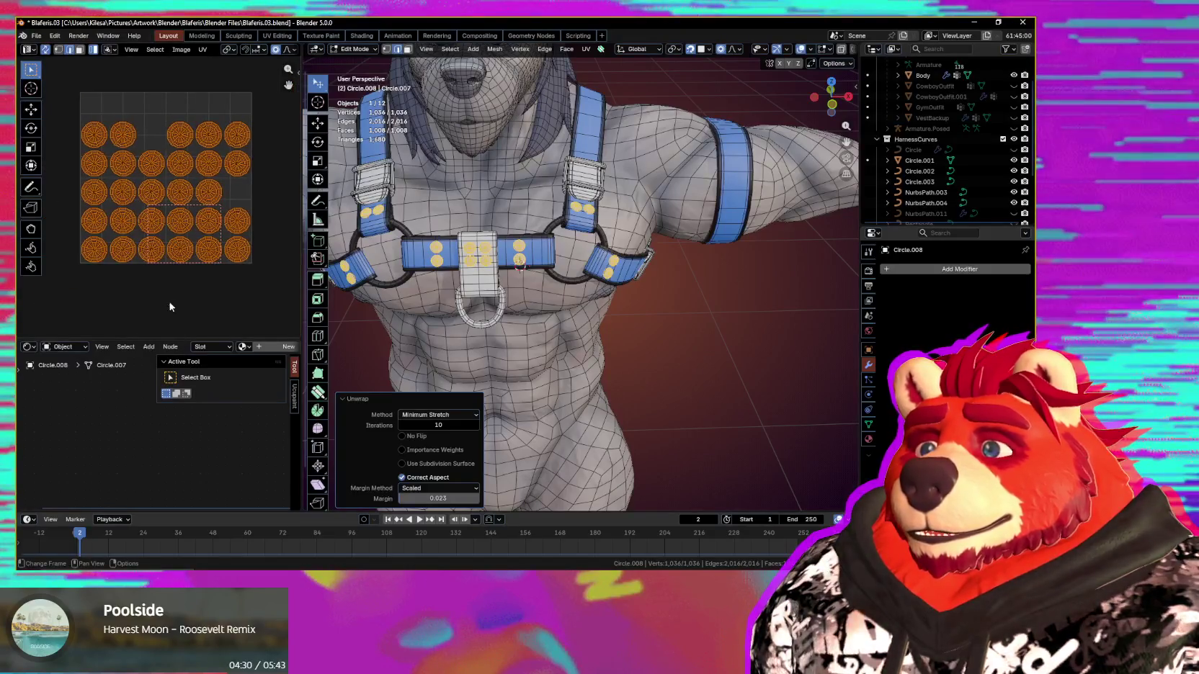
scroll(169, 307, up, 1)
Step: Shrink the rivet UV islands, move them aside, and return to Object Mode
key(s)
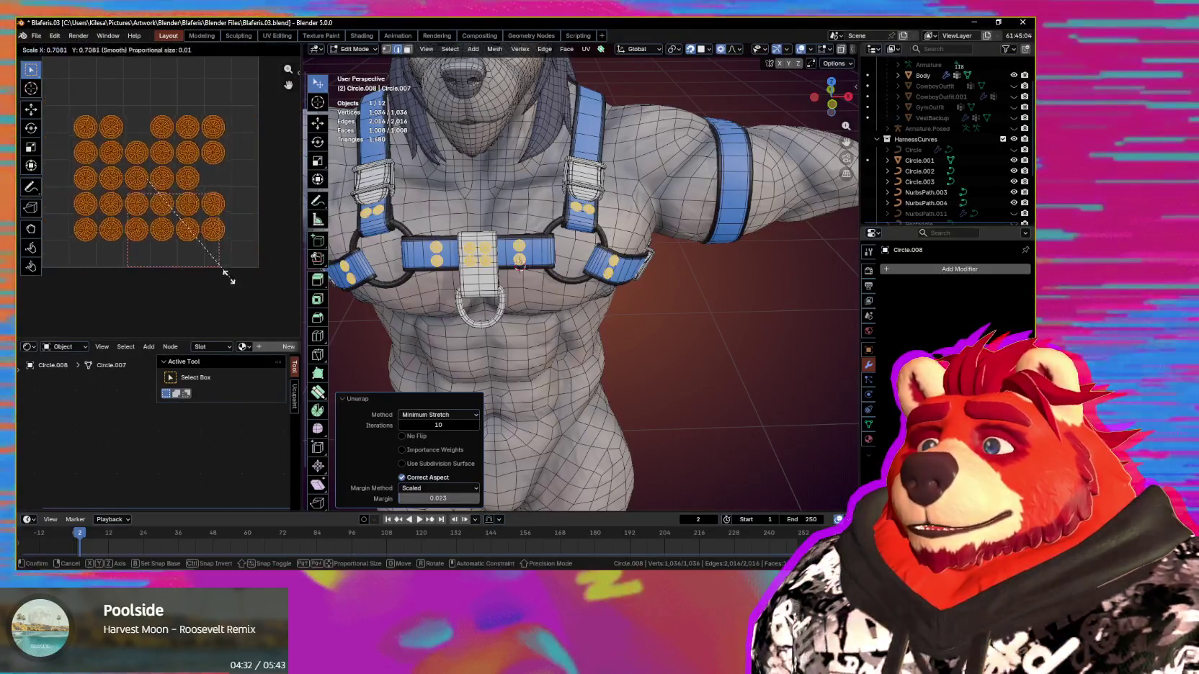
click(162, 231)
scroll(222, 270, up, 2)
scroll(235, 267, down, 2)
scroll(235, 267, down, 1)
key(g)
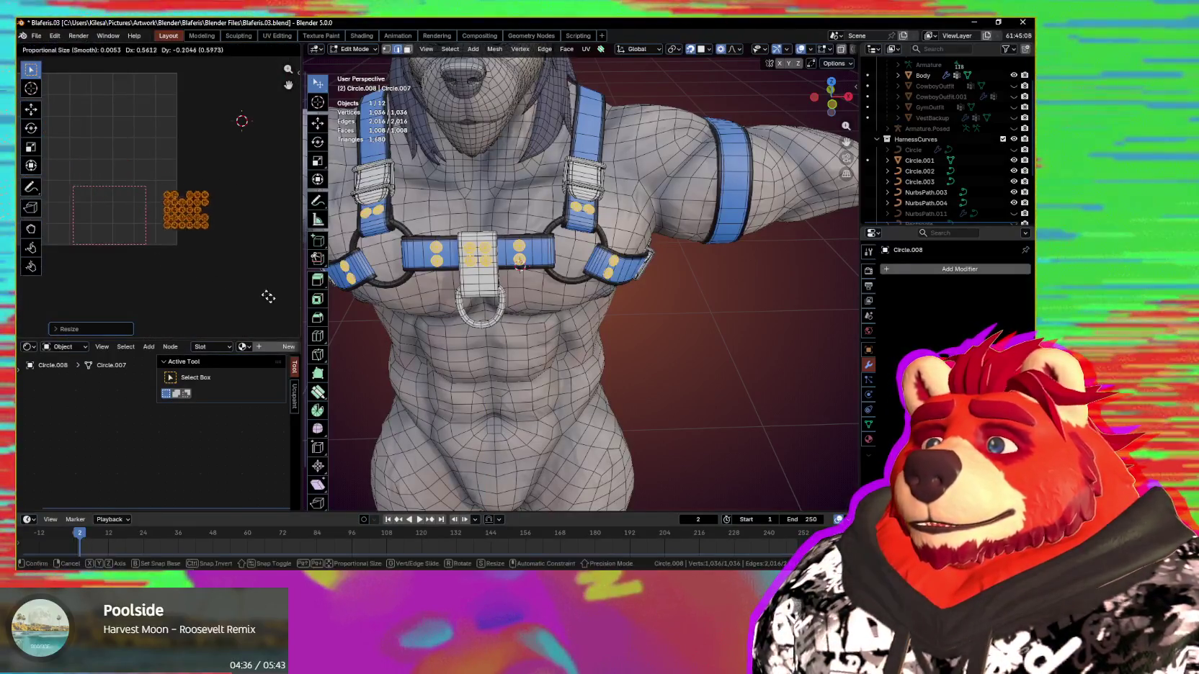
click(520, 265)
middle_drag(254, 281, 209, 285)
middle_drag(591, 310, 680, 345)
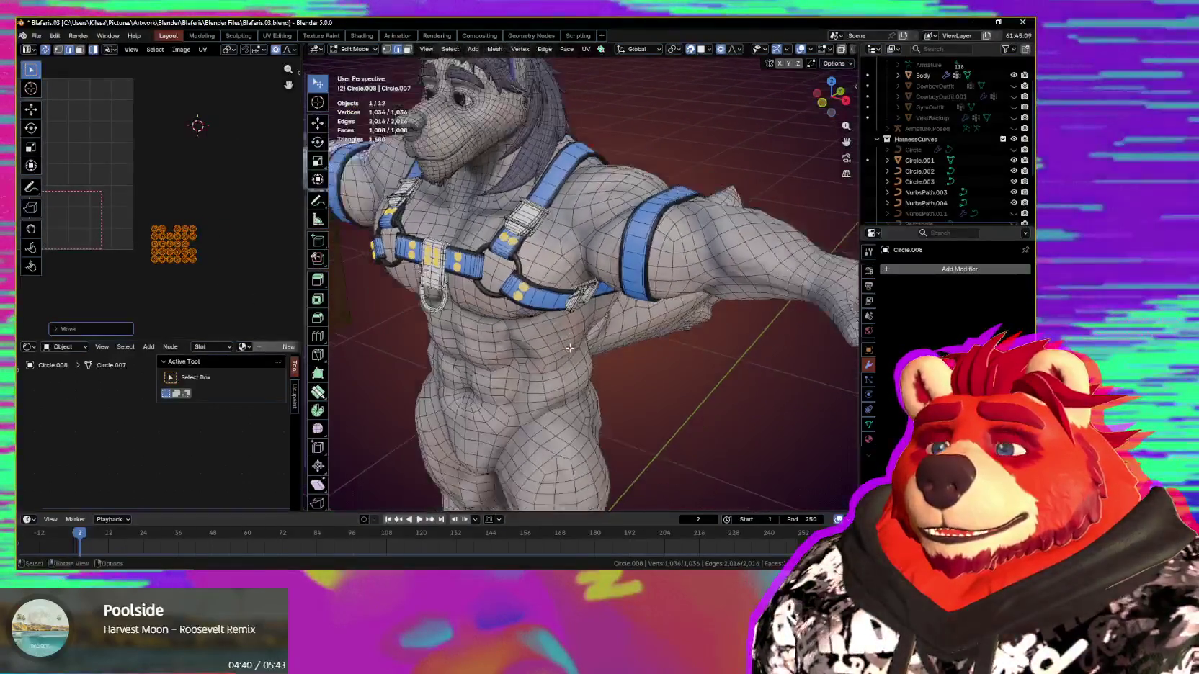
key(ctrl+Tab)
click(483, 317)
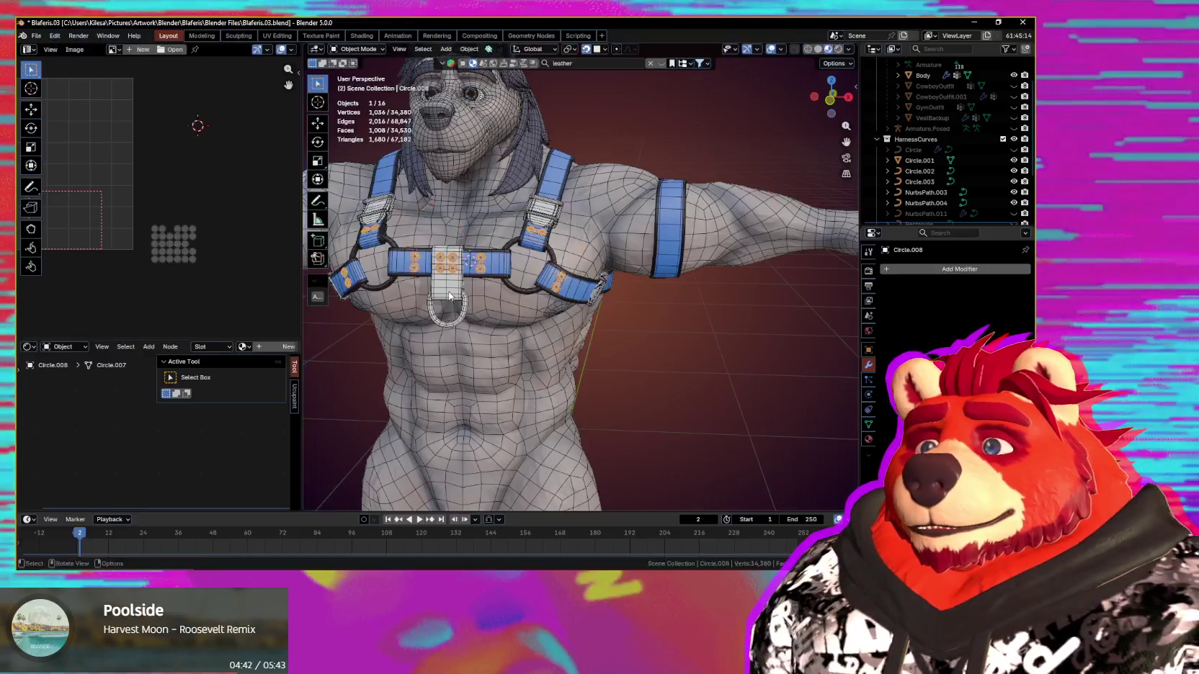
Step: Add the D-ring plate path to the selection and convert the selected curves to meshes
scroll(459, 291, up, 5)
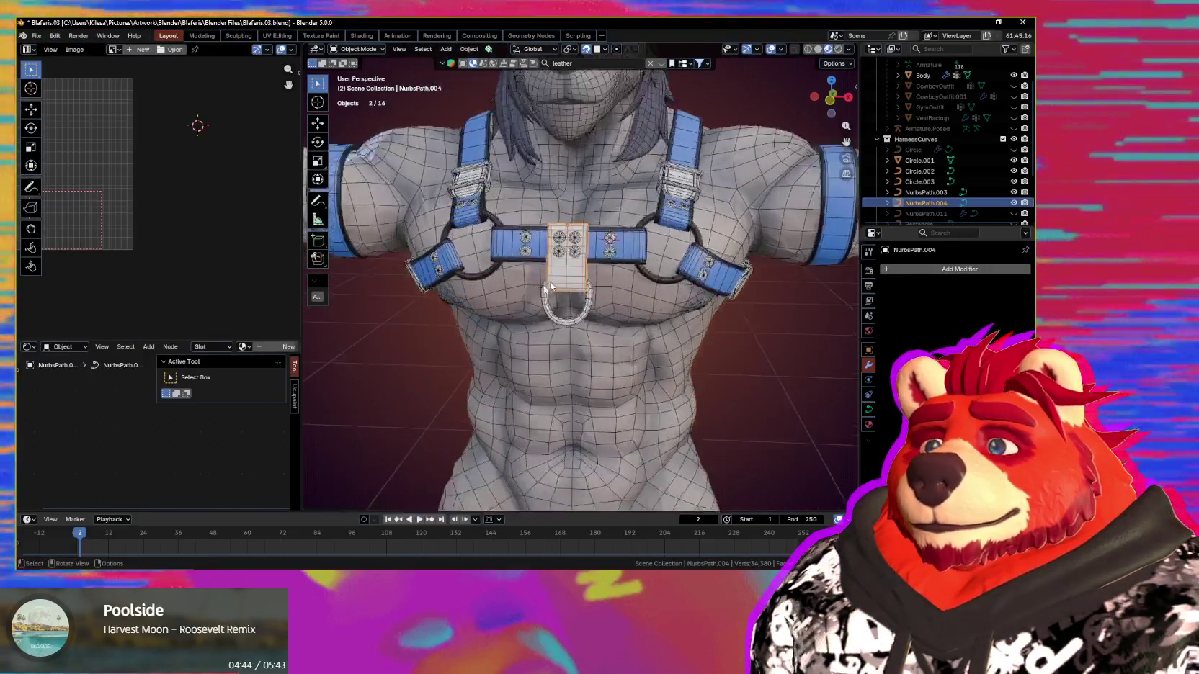
shift+click(552, 281)
right_click(552, 281)
mouse_move(505, 296)
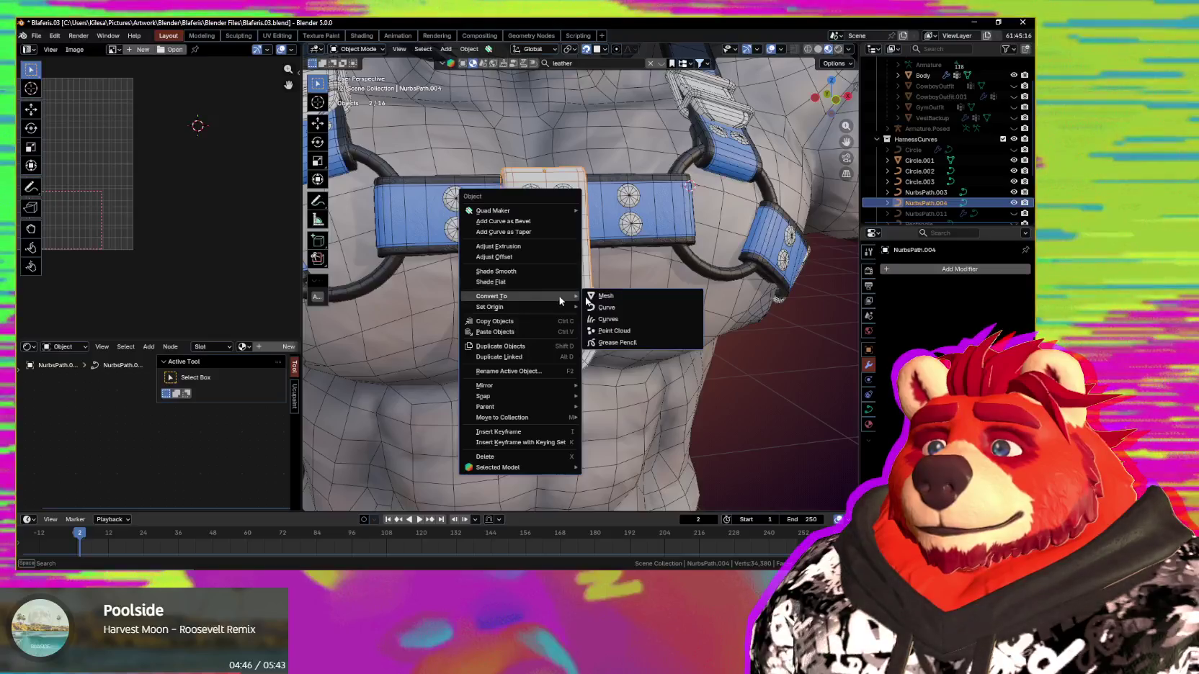
click(650, 296)
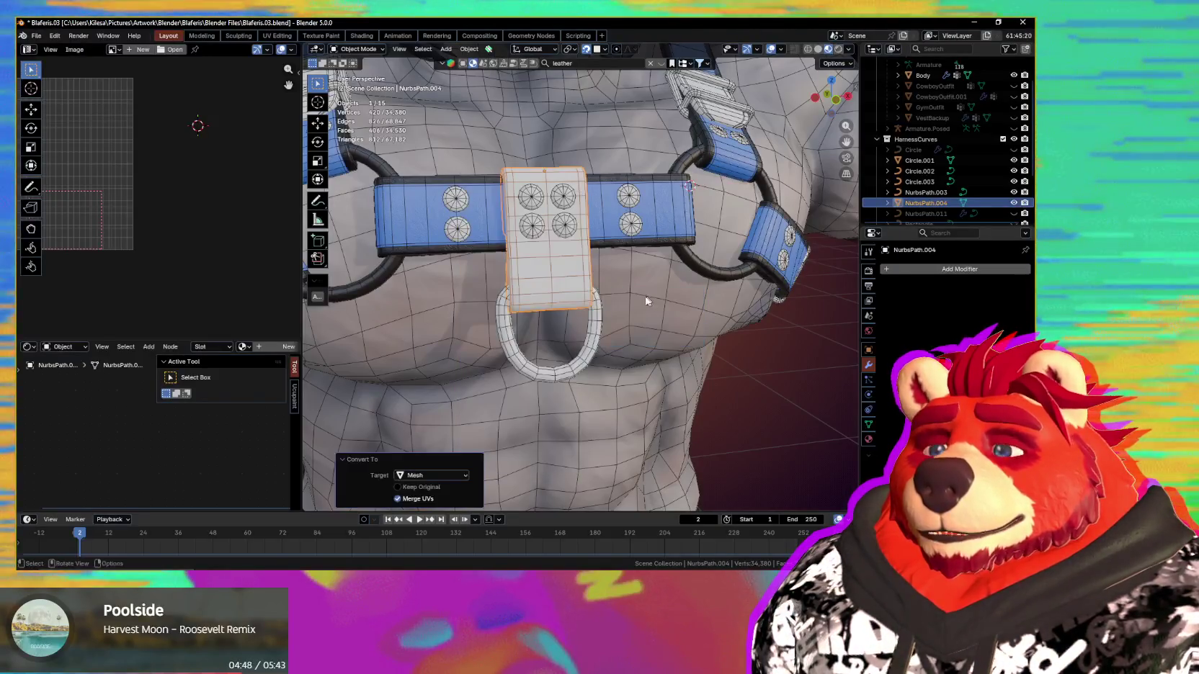
scroll(584, 310, up, 2)
scroll(583, 310, up, 2)
mouse_move(583, 310)
middle_down()
mouse_move(519, 278)
mouse_move(643, 302)
mouse_move(611, 301)
middle_up()
Step: Isolate the strap in Edit Mode and select the edge loop at its joint
key(Tab)
key(KP_Divide)
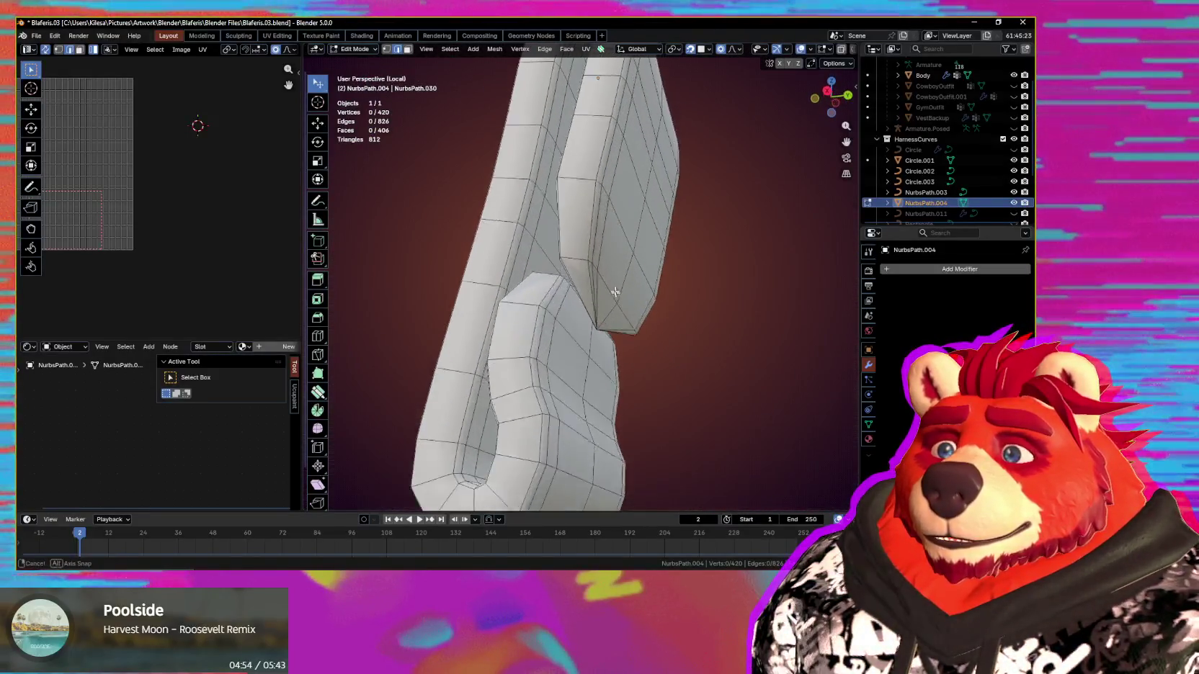
mouse_move(601, 258)
middle_down()
mouse_move(527, 335)
mouse_move(553, 329)
middle_up()
alt+click(527, 335)
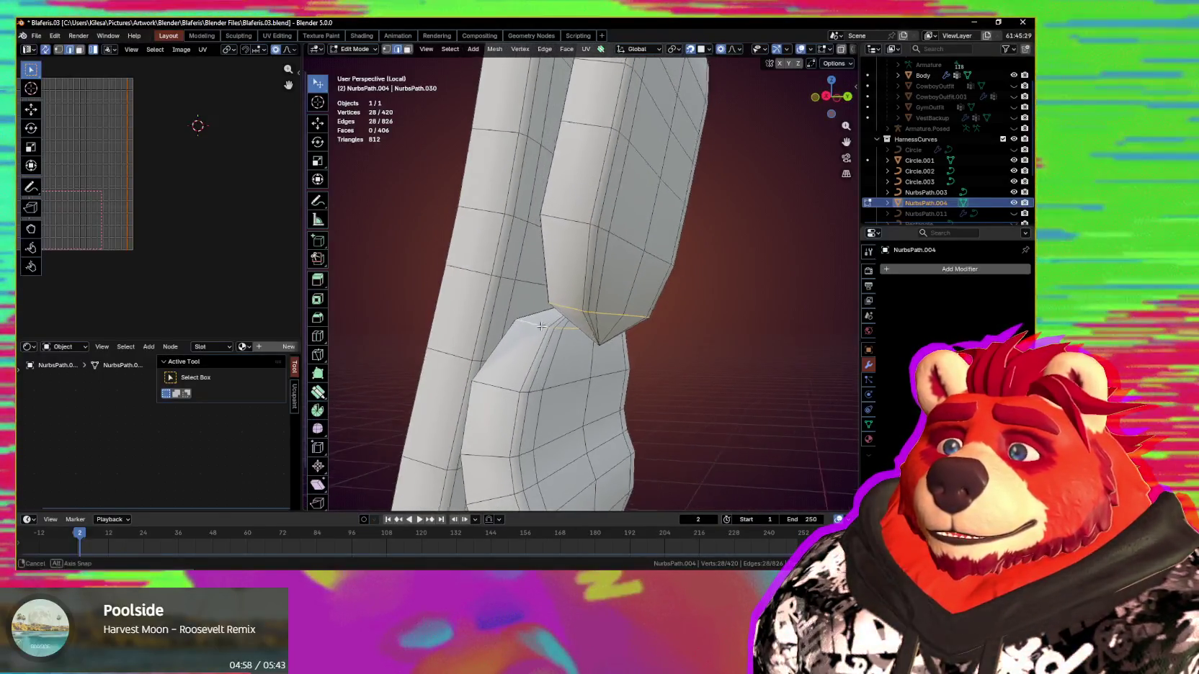
key(ctrl+KP_Add)
key(ctrl+KP_Add)
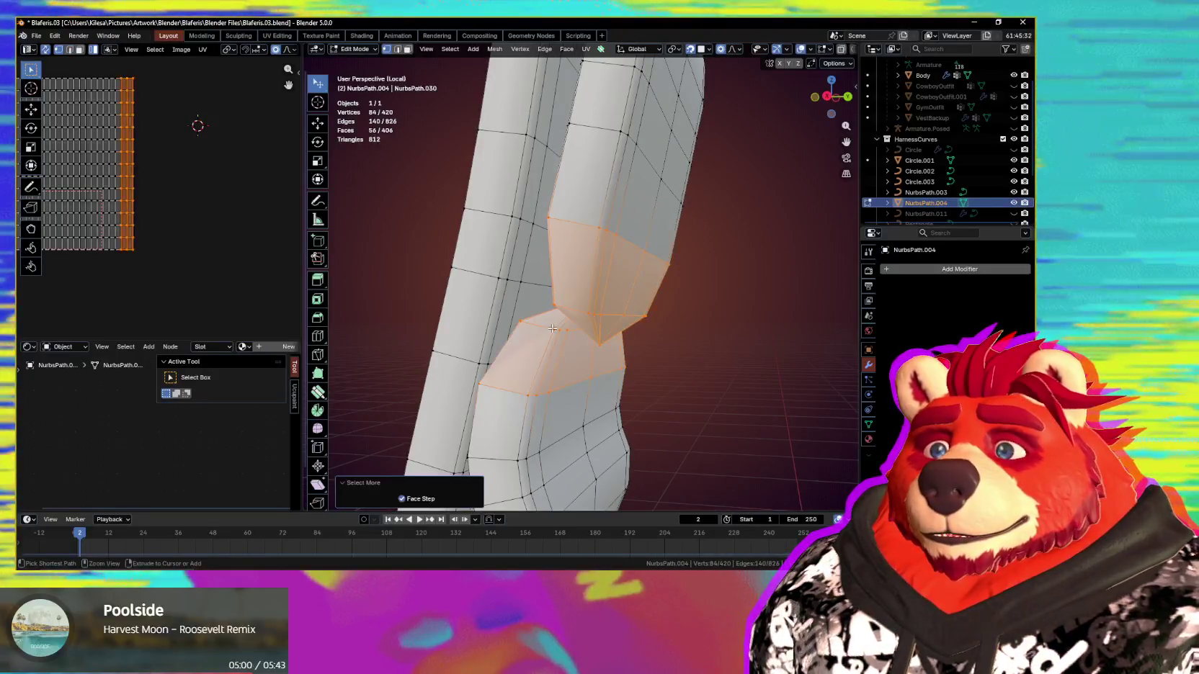
key(ctrl+KP_Subtract)
key(ctrl+KP_Subtract)
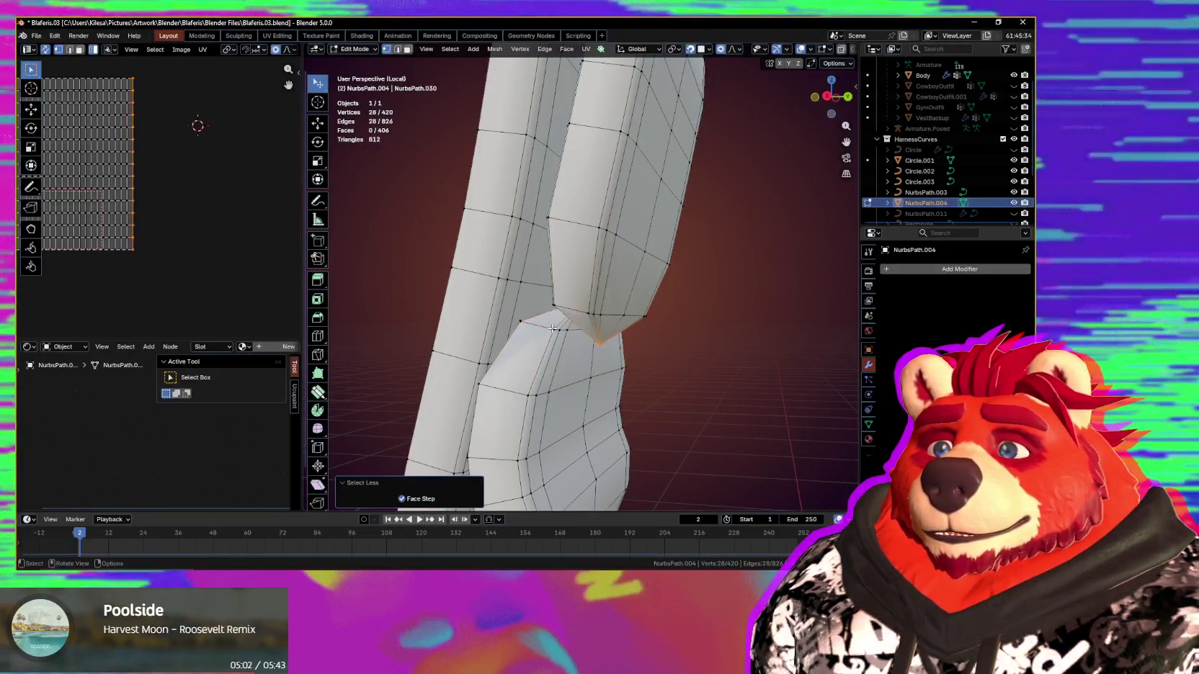
Step: Delete the edge loop at the buckle's middle joint
middle_drag(552, 328, 546, 286)
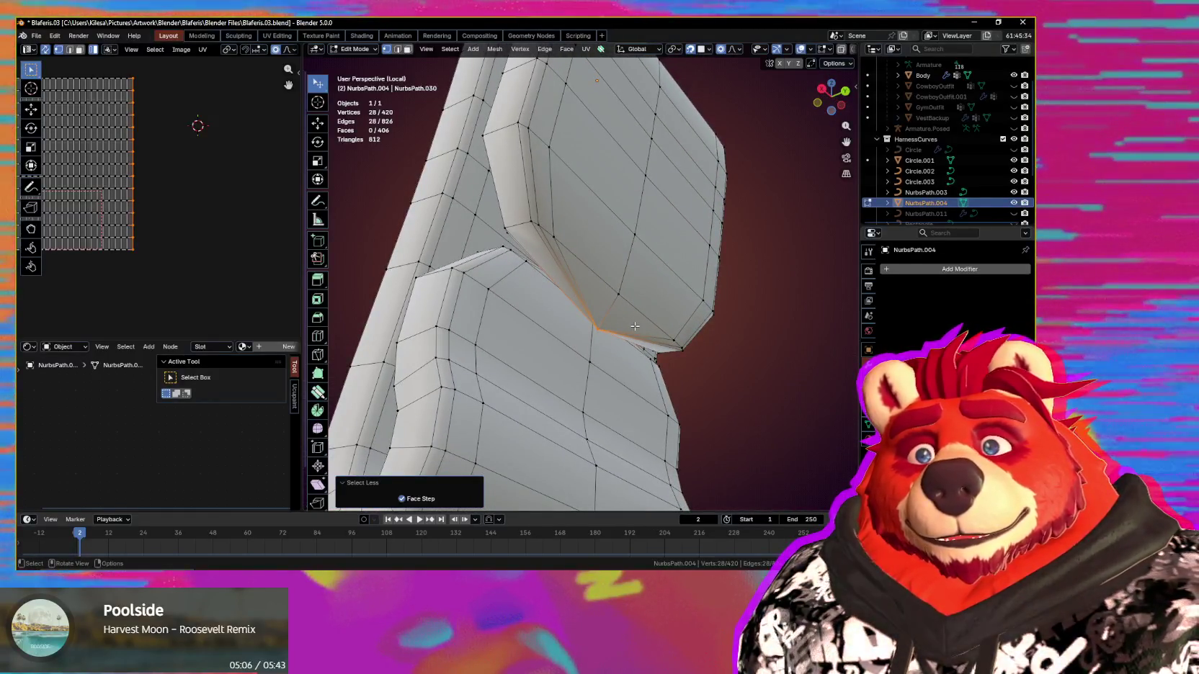
key(x)
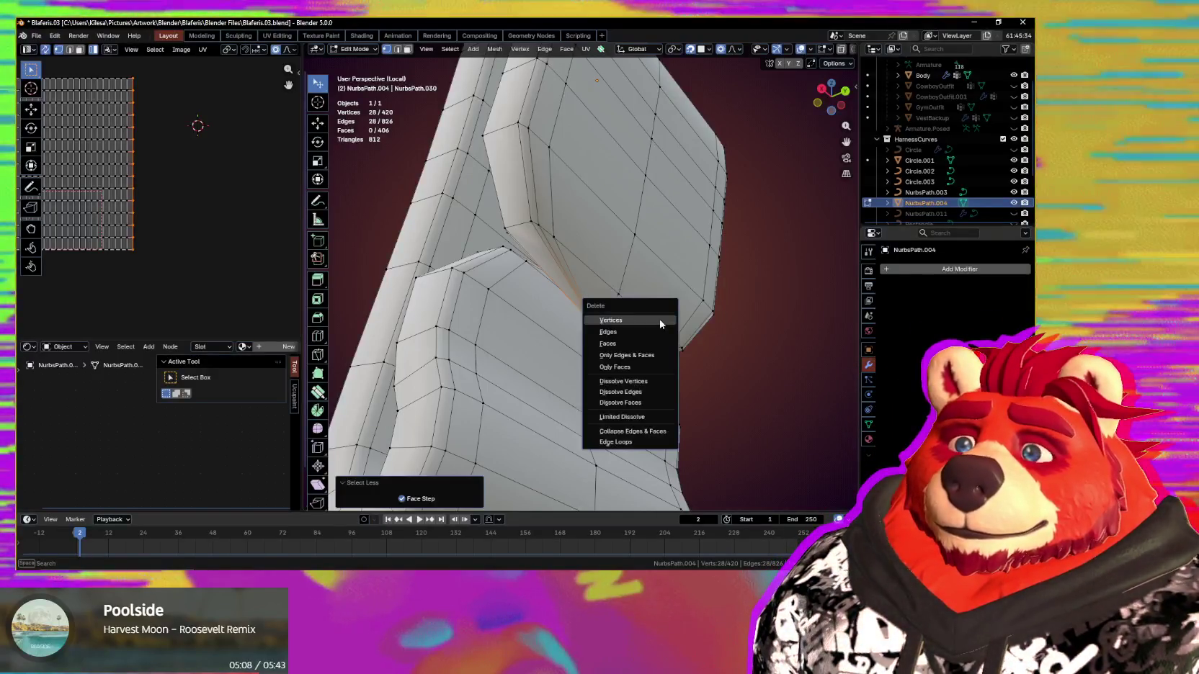
click(659, 319)
mouse_move(660, 319)
middle_down()
mouse_move(662, 340)
mouse_move(600, 292)
middle_up()
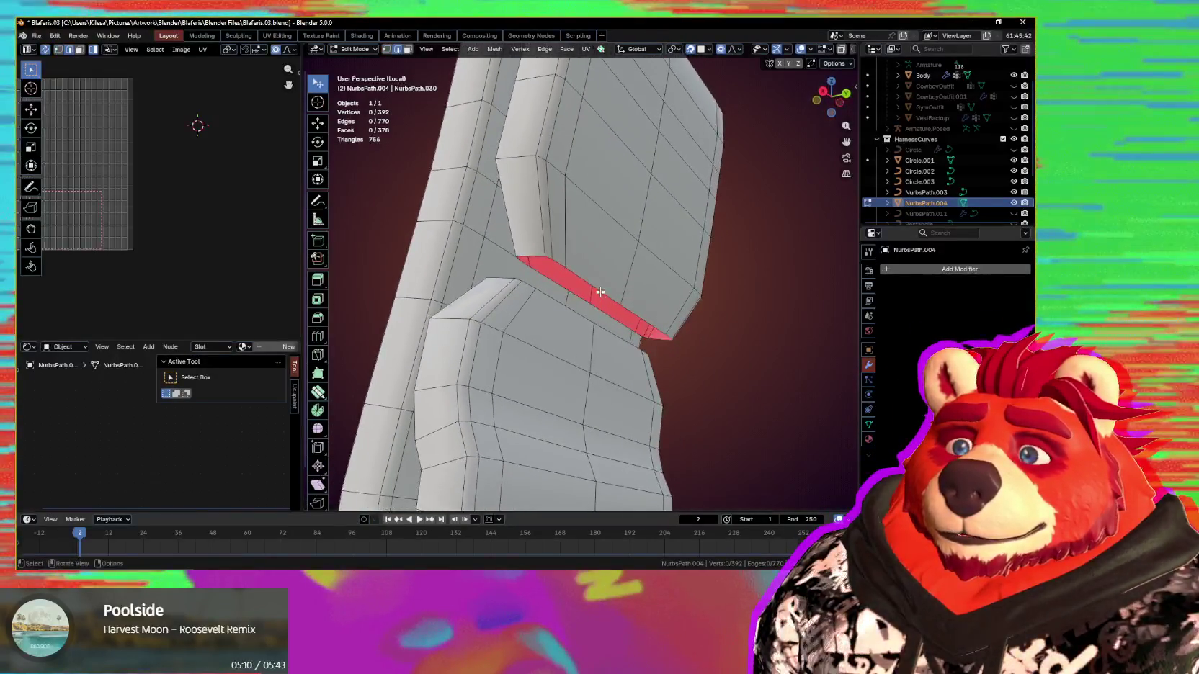
Step: Grid-fill the open end of each buckle half and select a vertical edge loop
key(ctrl+f)
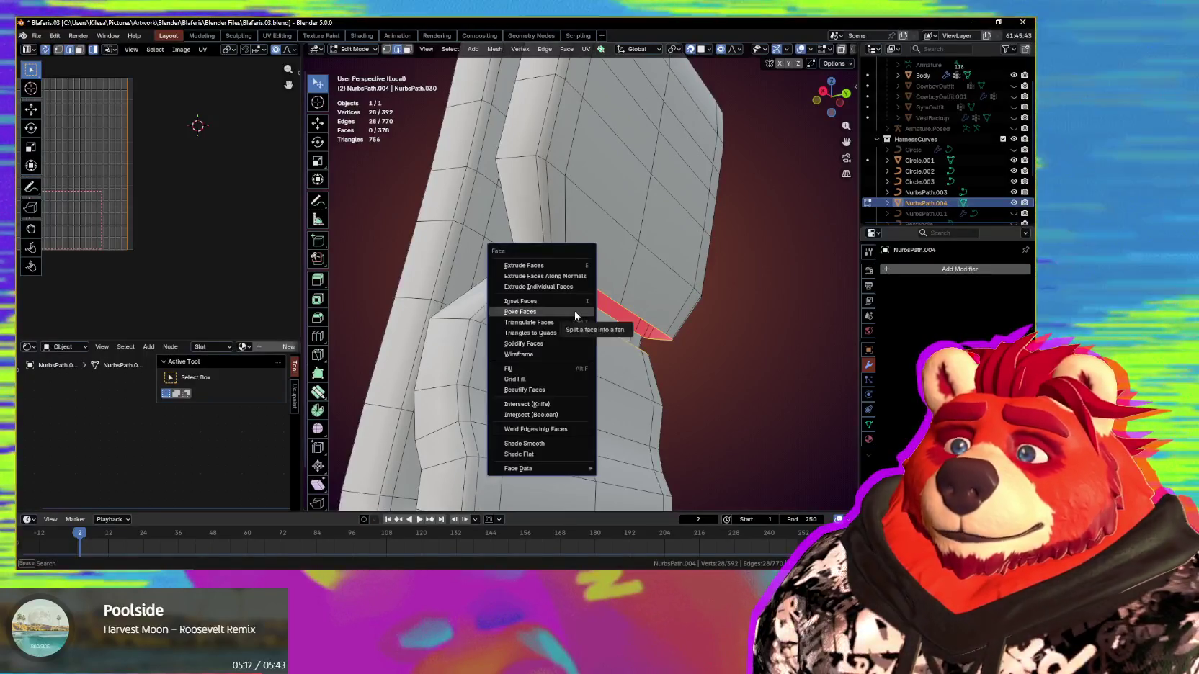
click(570, 385)
middle_drag(571, 385, 564, 284)
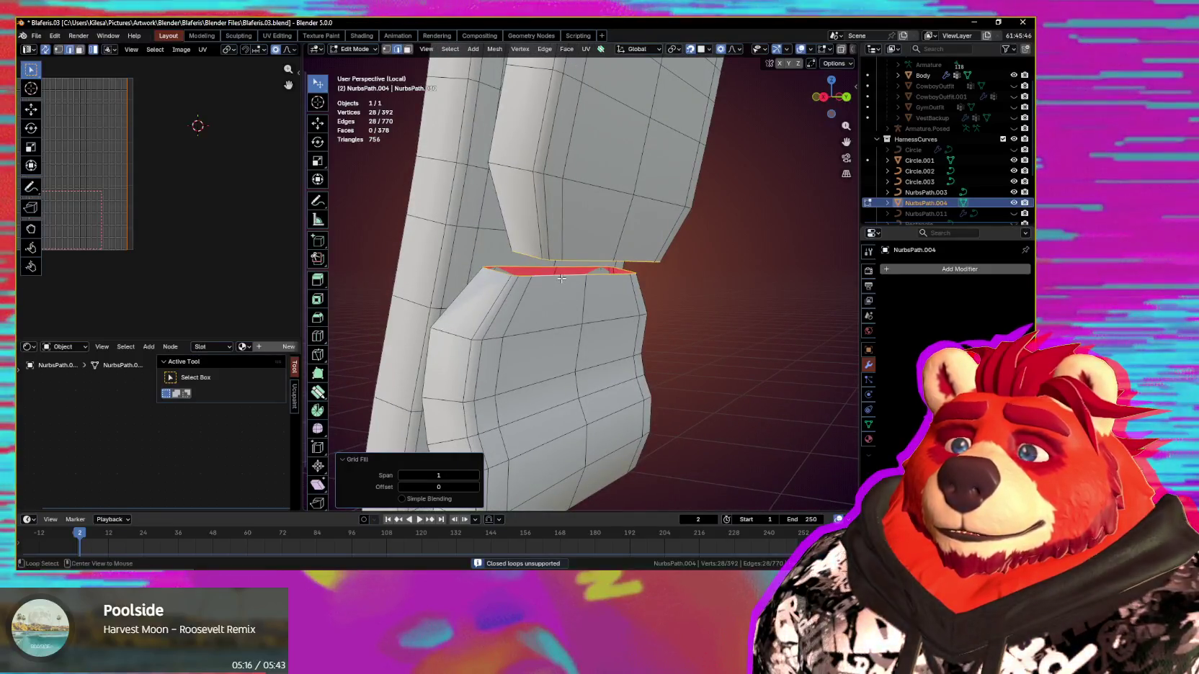
key(ctrl+f)
click(561, 278)
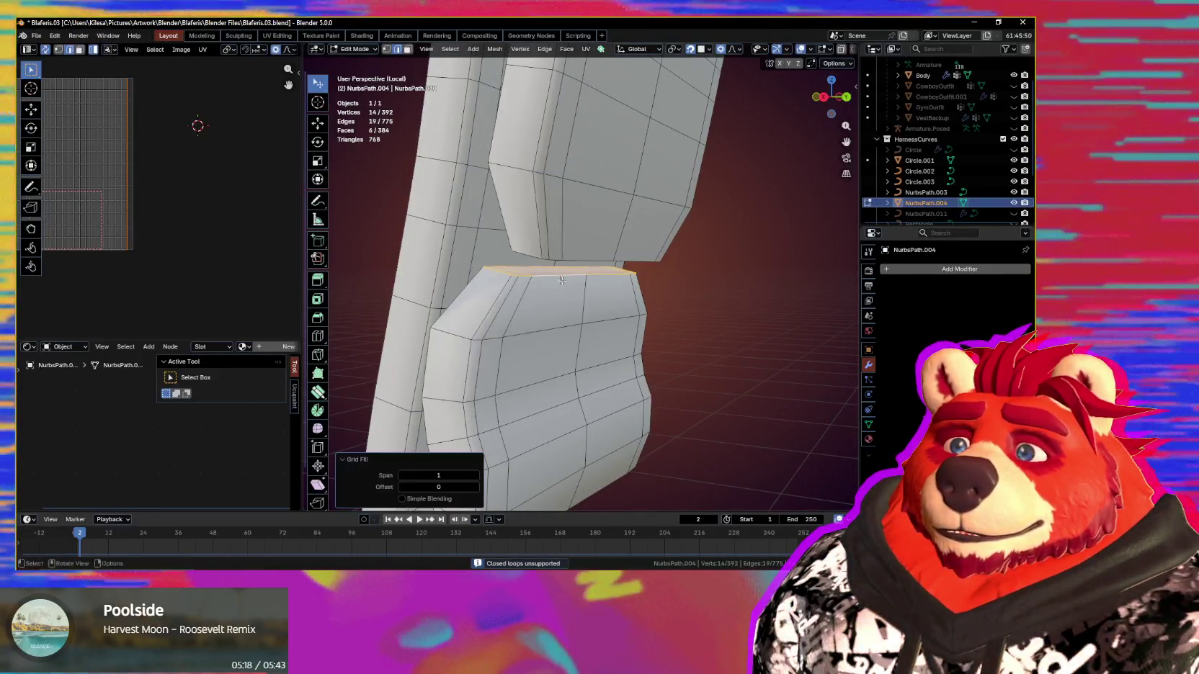
mouse_move(561, 278)
middle_down()
mouse_move(593, 240)
mouse_move(572, 210)
mouse_move(586, 193)
middle_up()
key(ctrl+f)
click(592, 240)
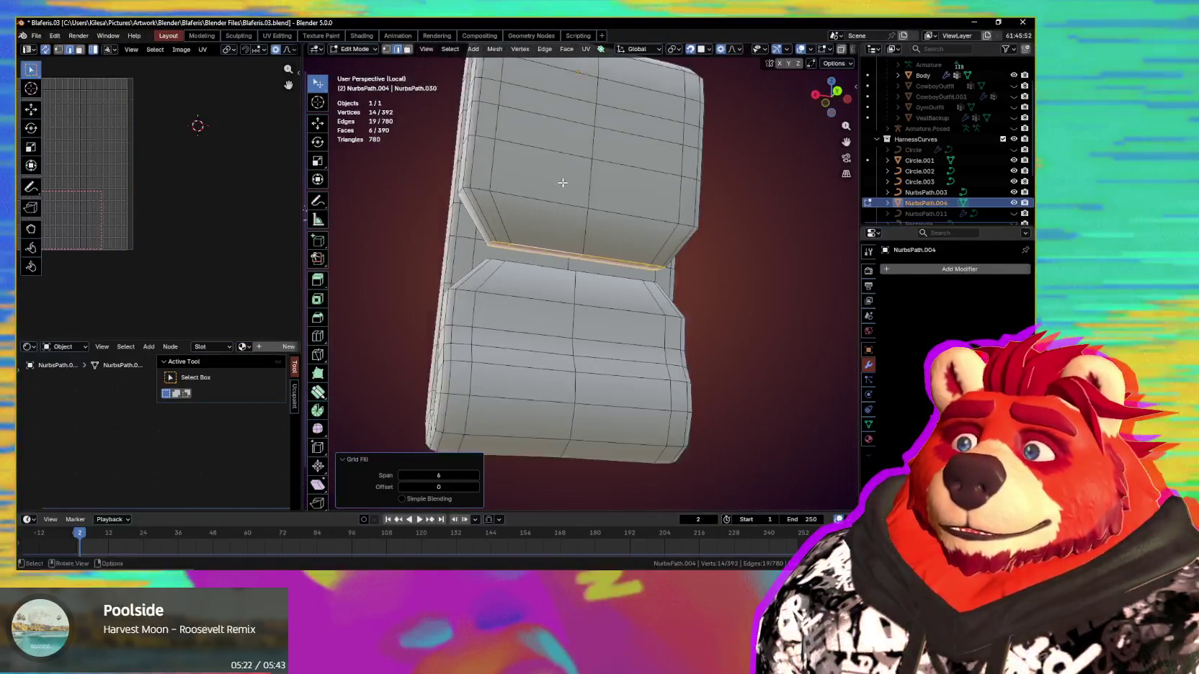
alt+click(586, 193)
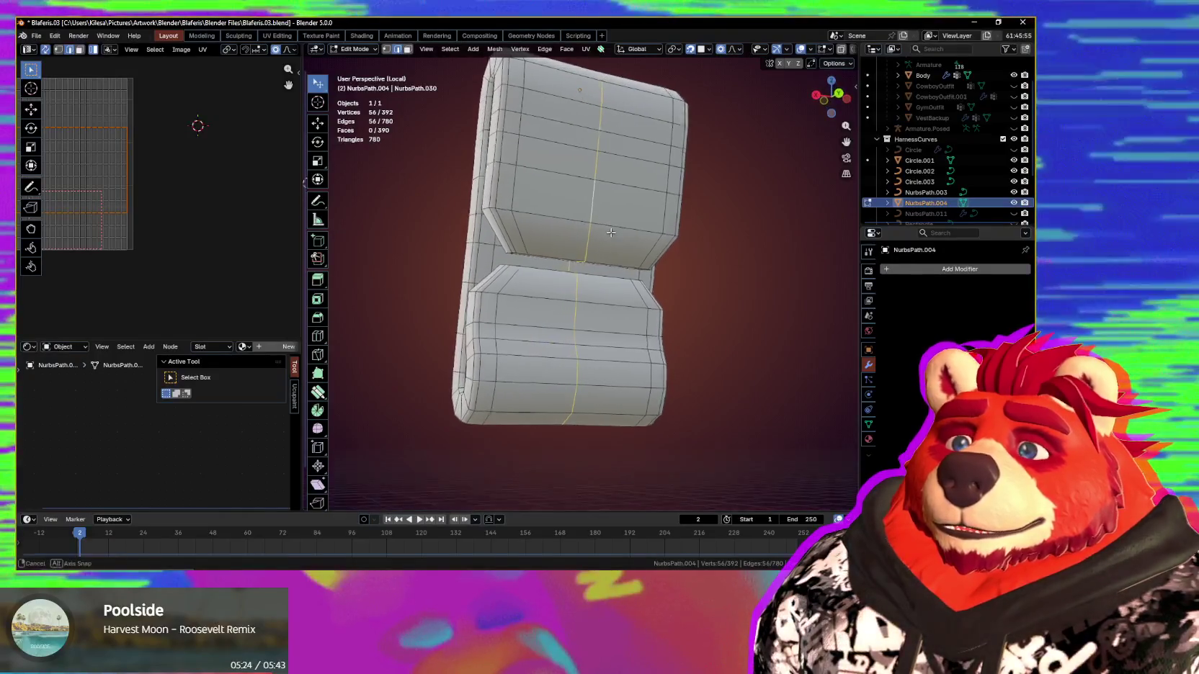
middle_drag(586, 193, 659, 257)
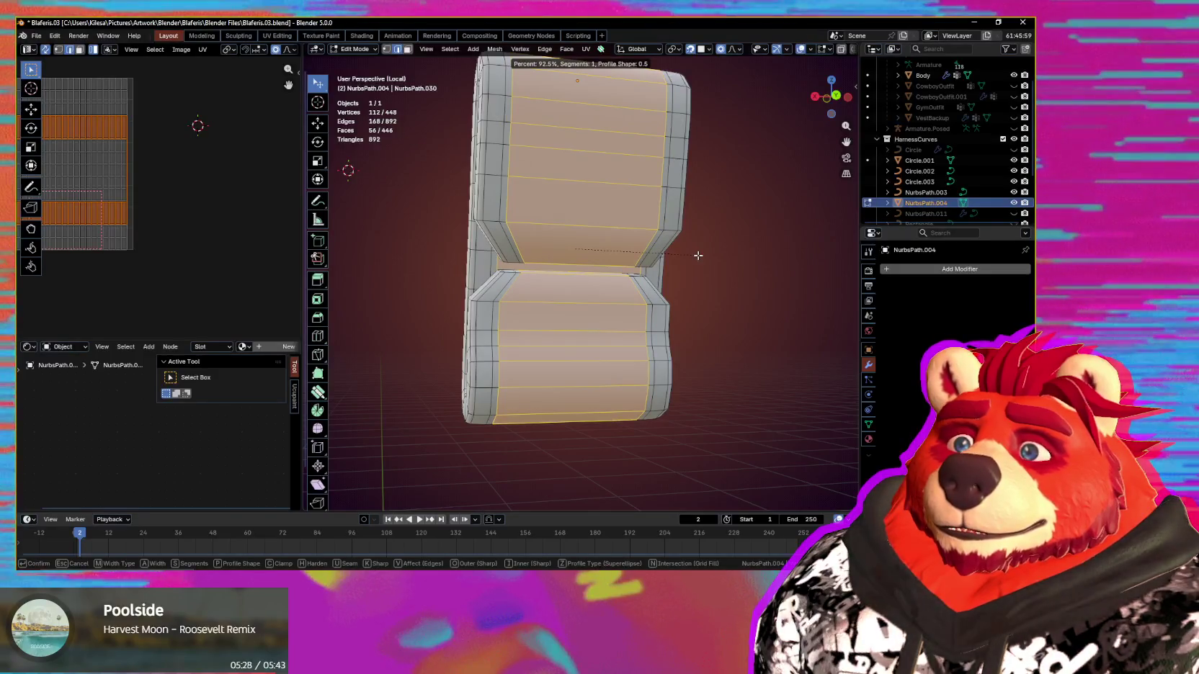
Step: Bevel the corner loops into support edges, pull them slightly inward, and mark them sharp
click(699, 255)
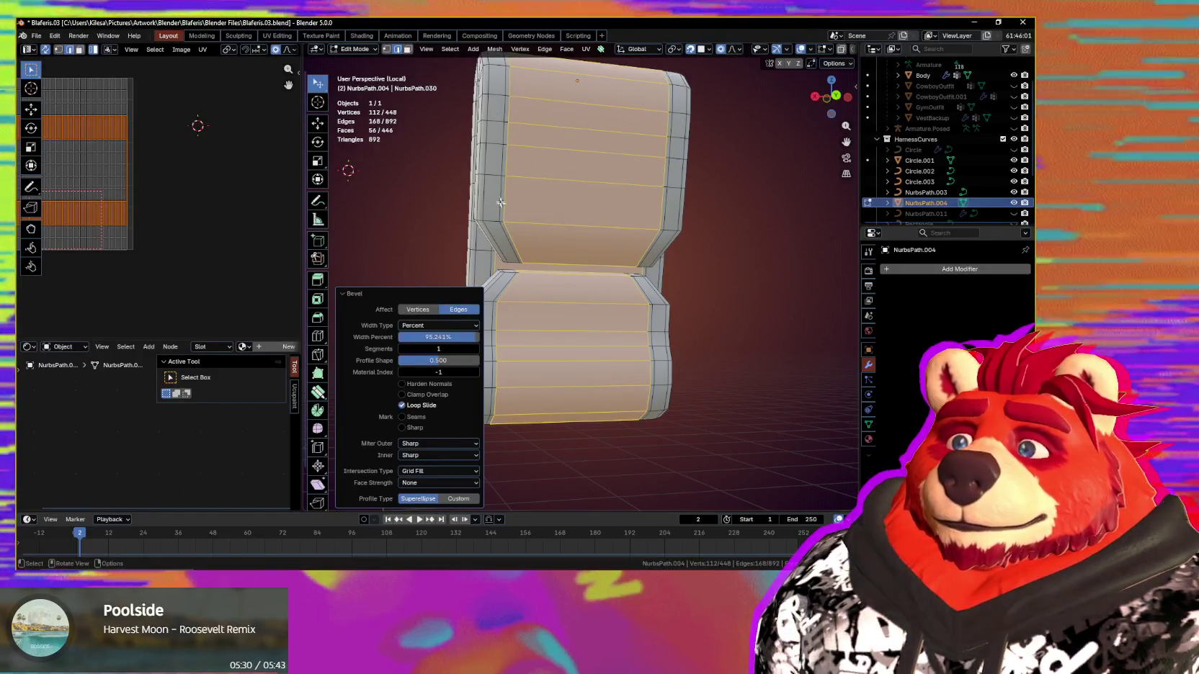
alt+click(641, 207)
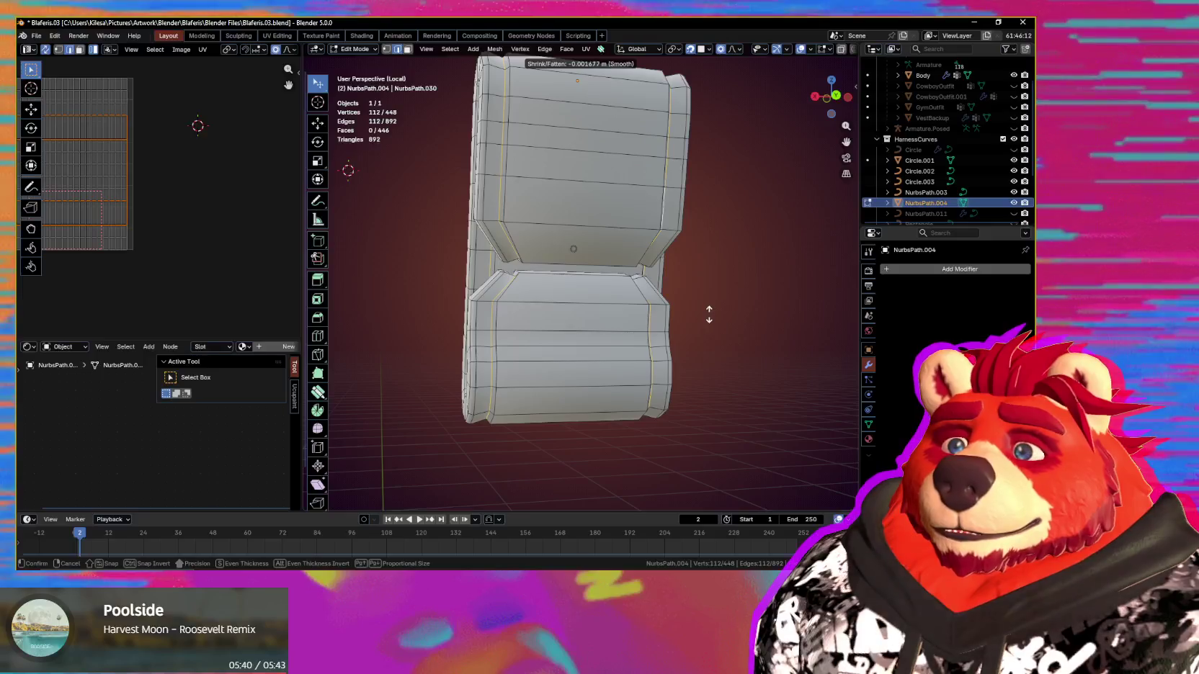
click(698, 297)
mouse_move(699, 297)
middle_down()
mouse_move(602, 322)
mouse_move(722, 269)
mouse_move(577, 237)
middle_up()
key(q)
click(644, 245)
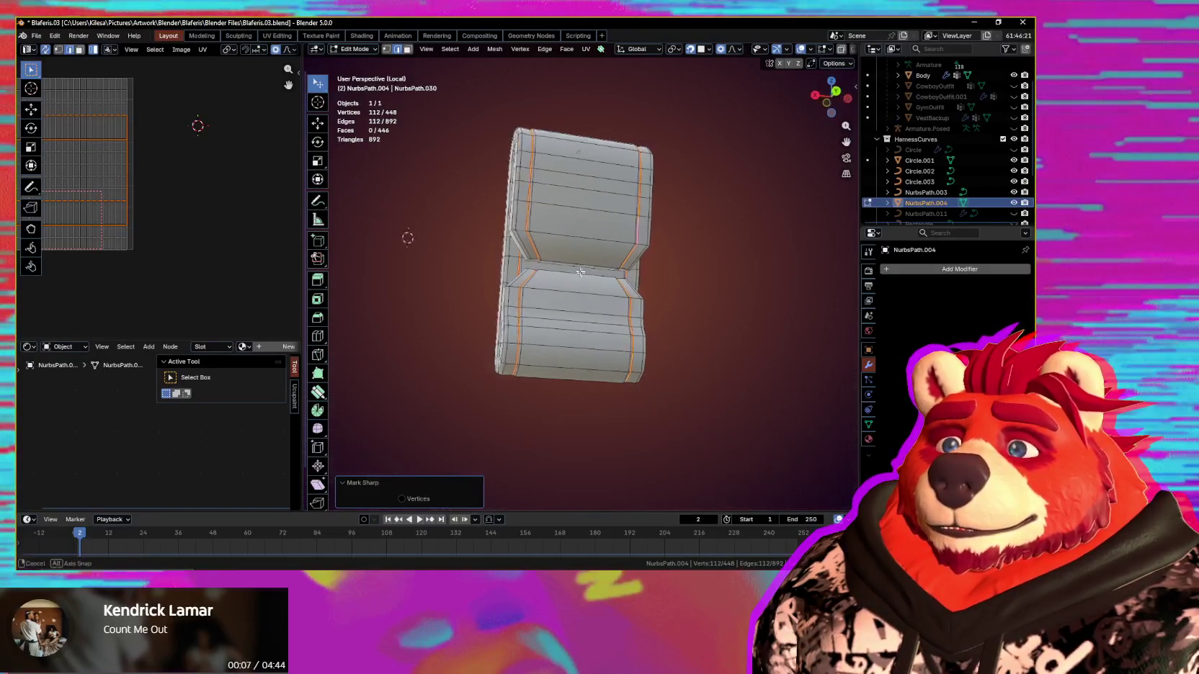
scroll(546, 274, up, 5)
scroll(622, 292, up, 2)
Step: Mark the buckle's side edge loops as UV seams
mouse_move(620, 294)
middle_down()
mouse_move(521, 289)
mouse_move(529, 377)
mouse_move(666, 302)
mouse_move(690, 307)
mouse_move(690, 281)
mouse_move(551, 291)
mouse_move(599, 328)
mouse_move(595, 300)
mouse_move(601, 331)
mouse_move(498, 274)
mouse_move(517, 303)
middle_up()
scroll(551, 290, down, 3)
scroll(599, 327, up, 4)
alt+click(609, 296)
scroll(609, 296, down, 3)
click(607, 329)
scroll(607, 329, up, 5)
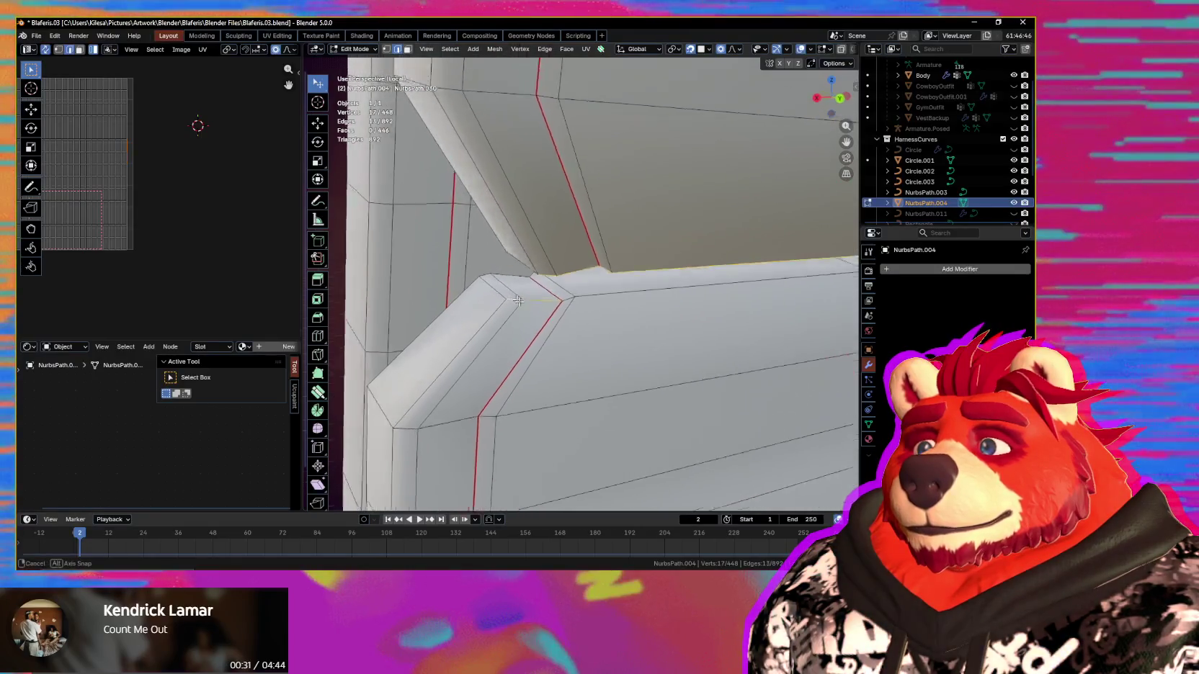
Step: Select the edges along the middle crease and mark them as a UV seam
shift+click(509, 304)
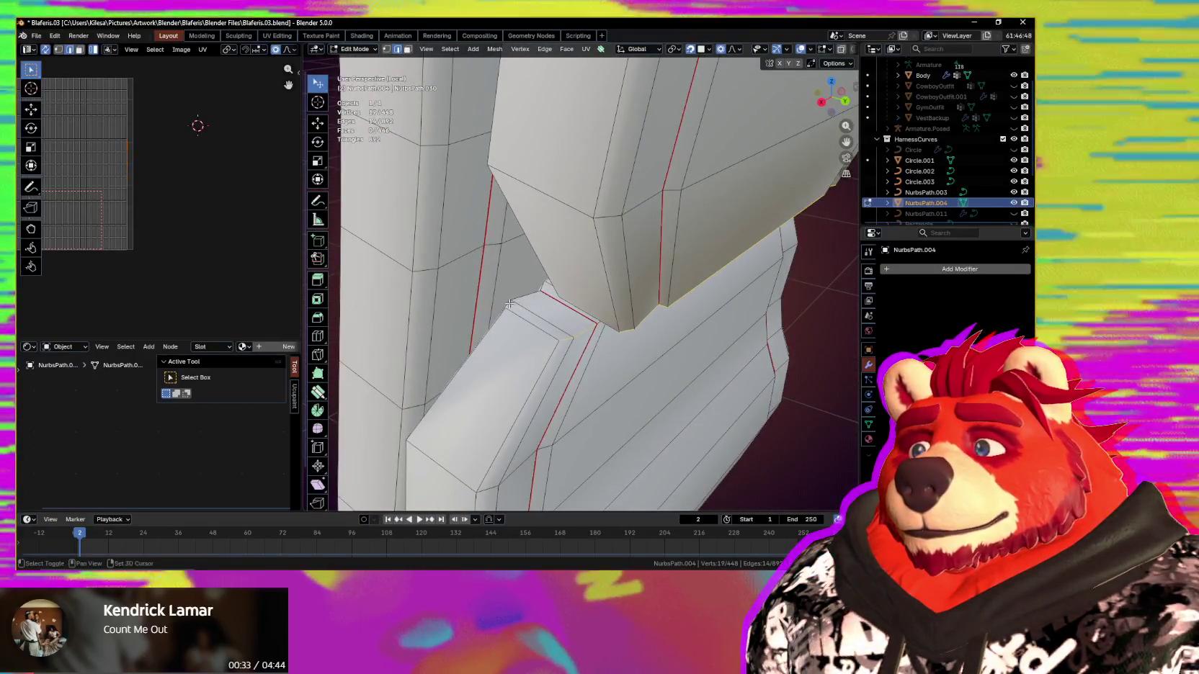
shift+click(522, 298)
middle_drag(523, 298, 461, 321)
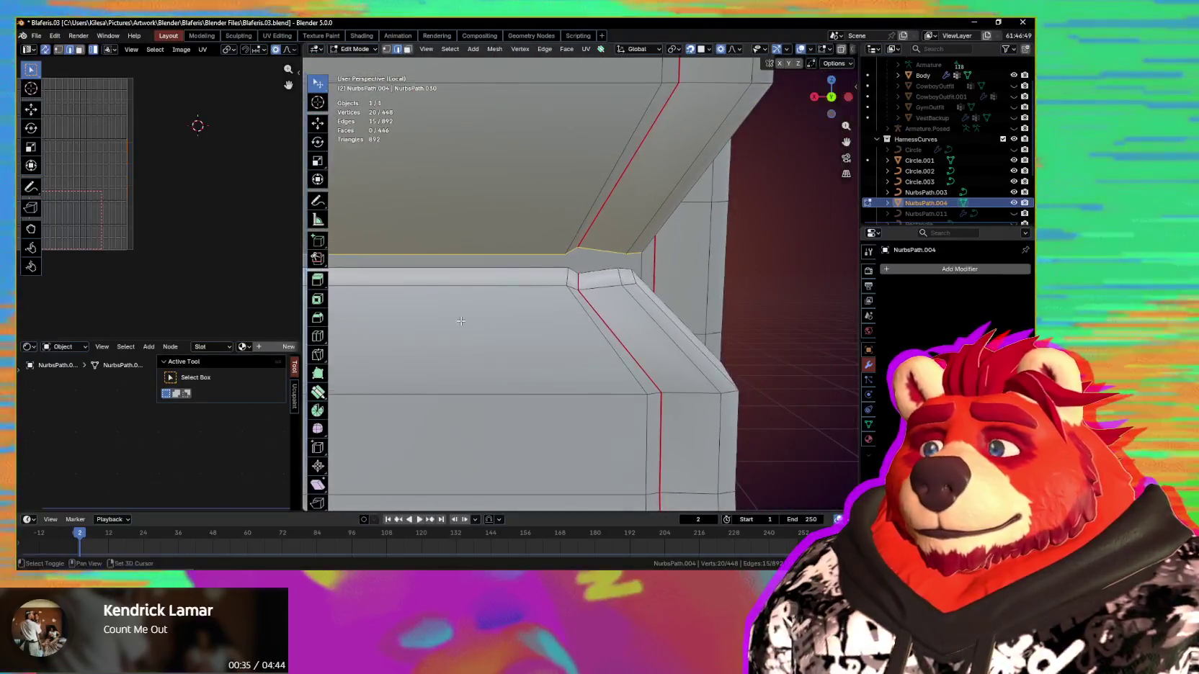
shift+click(629, 282)
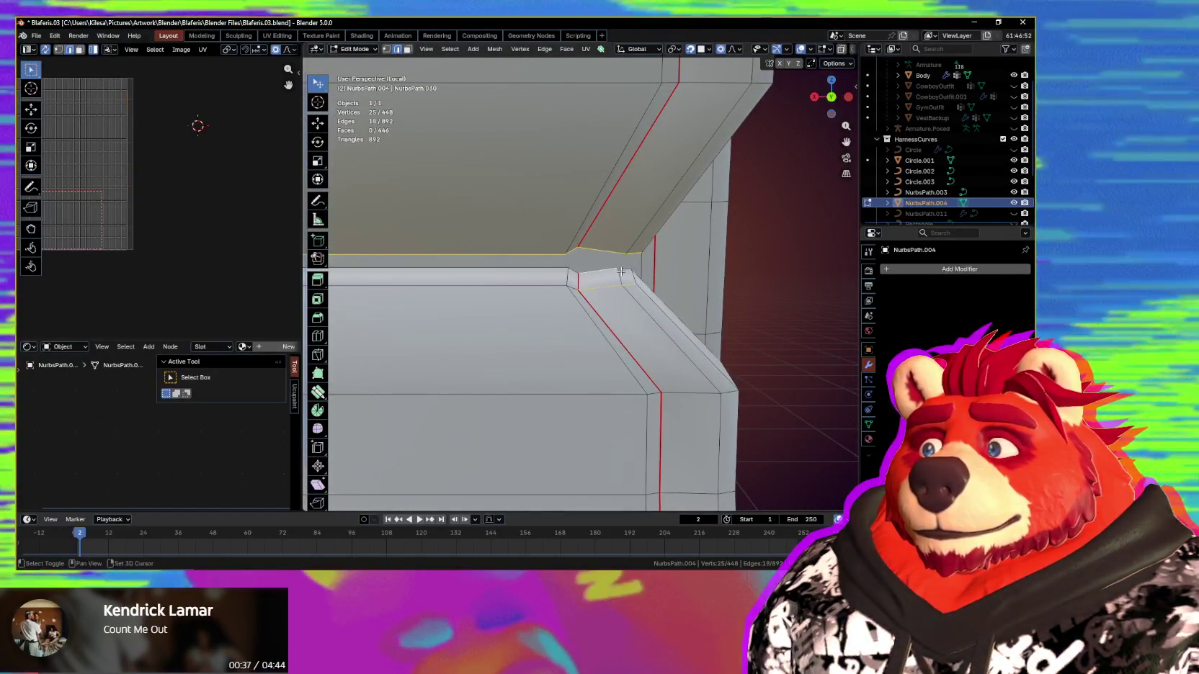
middle_drag(629, 282, 615, 317)
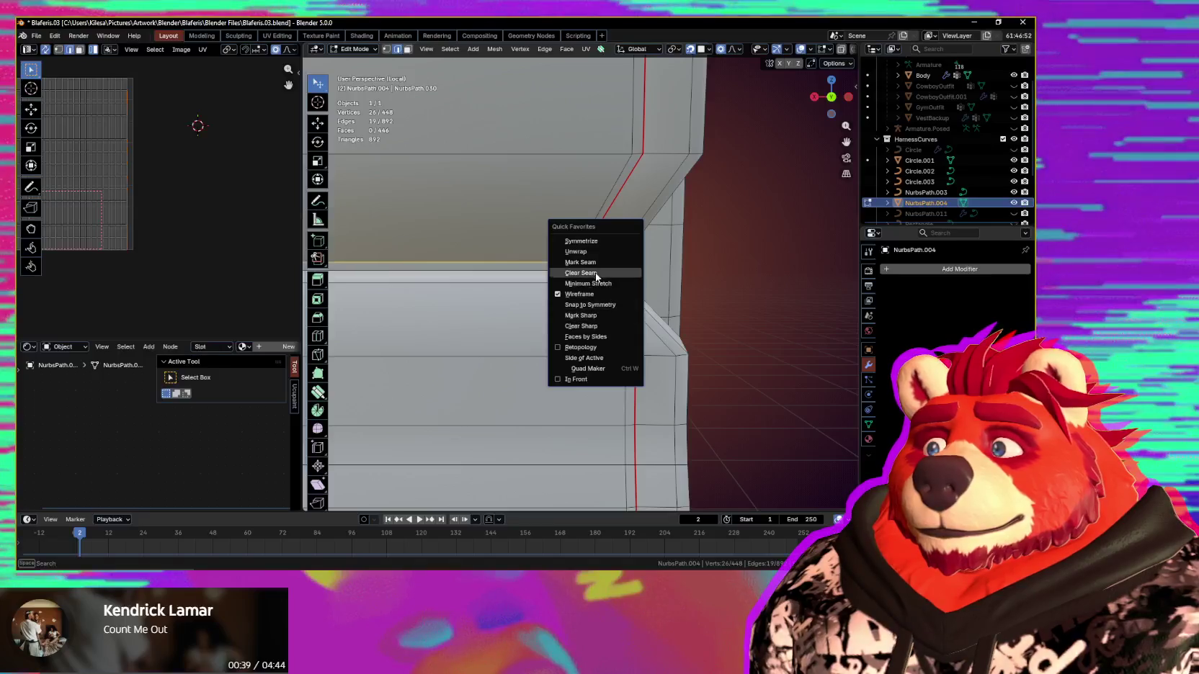
click(596, 263)
scroll(445, 219, down, 5)
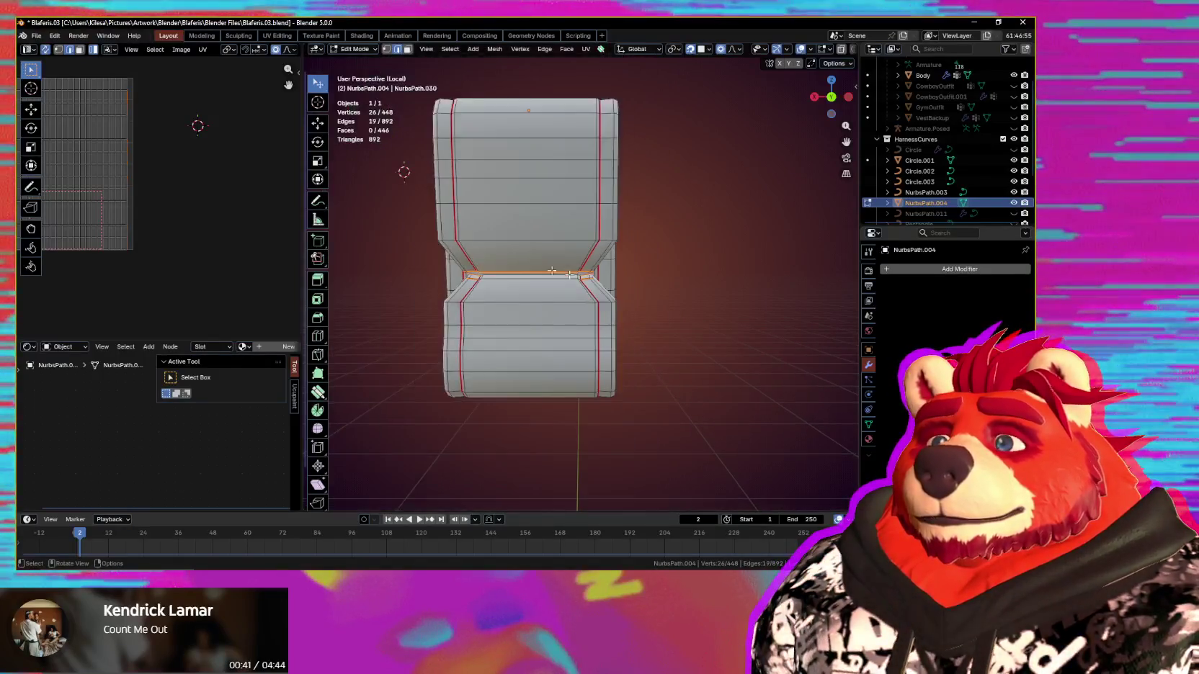
mouse_move(445, 219)
middle_down()
mouse_move(686, 349)
mouse_move(576, 319)
middle_up()
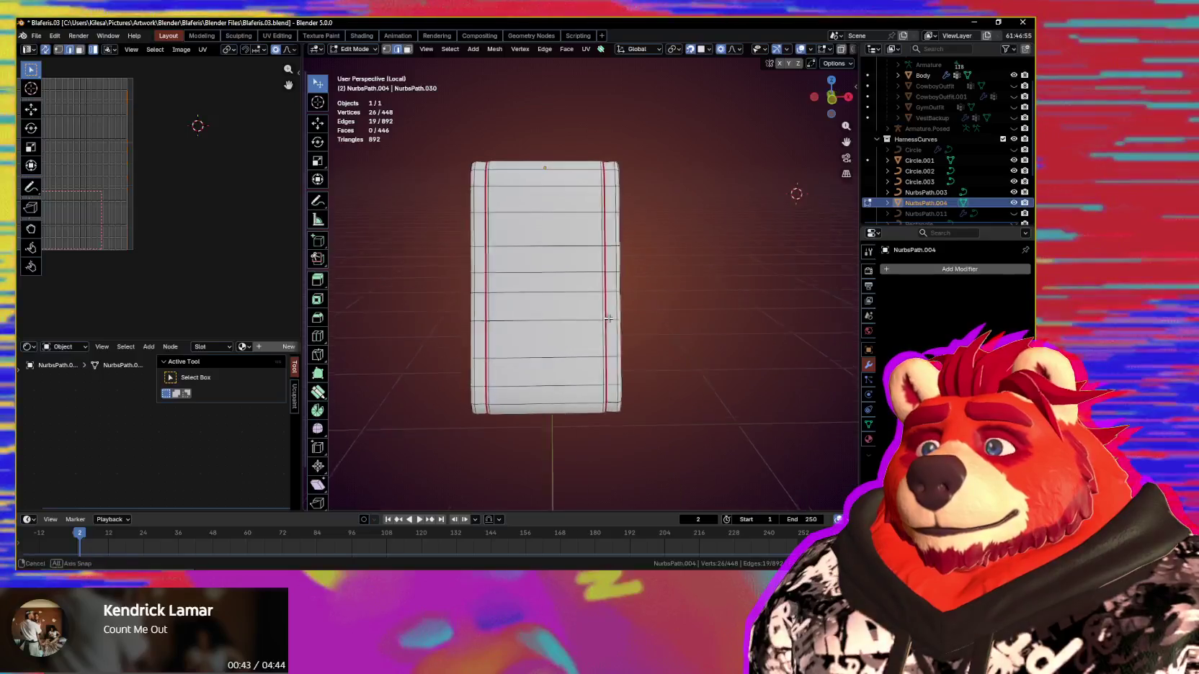
Step: Unwrap the whole buckle with Minimum Stretch and straighten the islands into regular grids
key(a)
key(q)
click(589, 344)
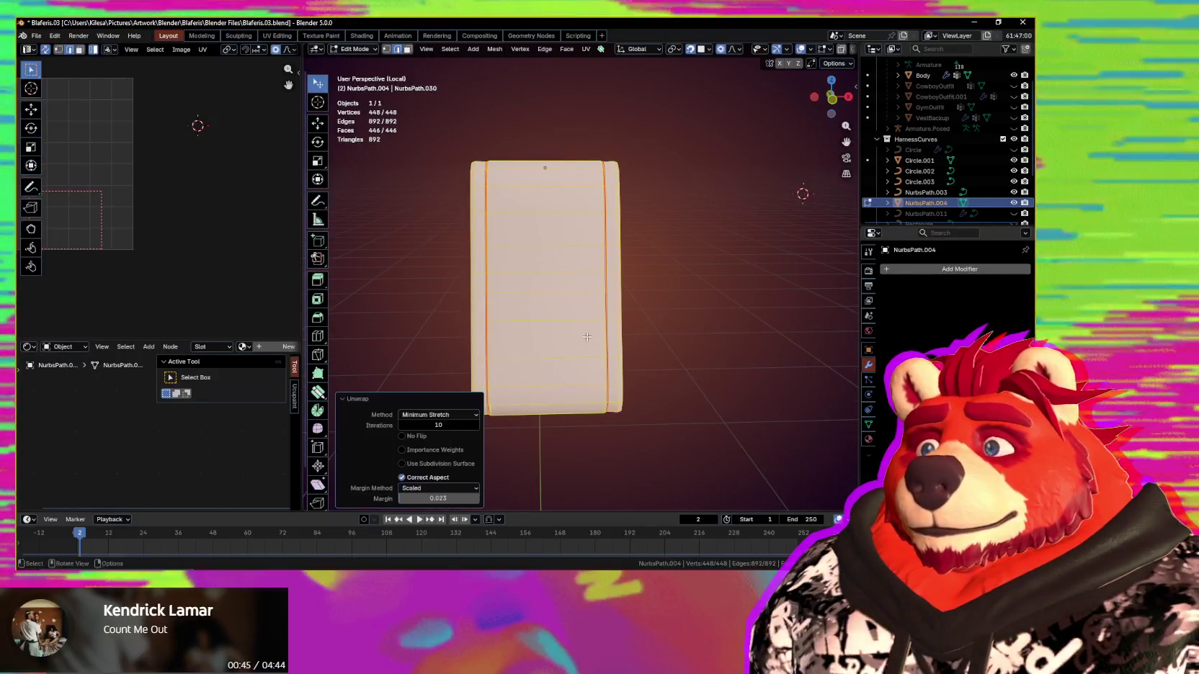
scroll(166, 216, up, 3)
key(n)
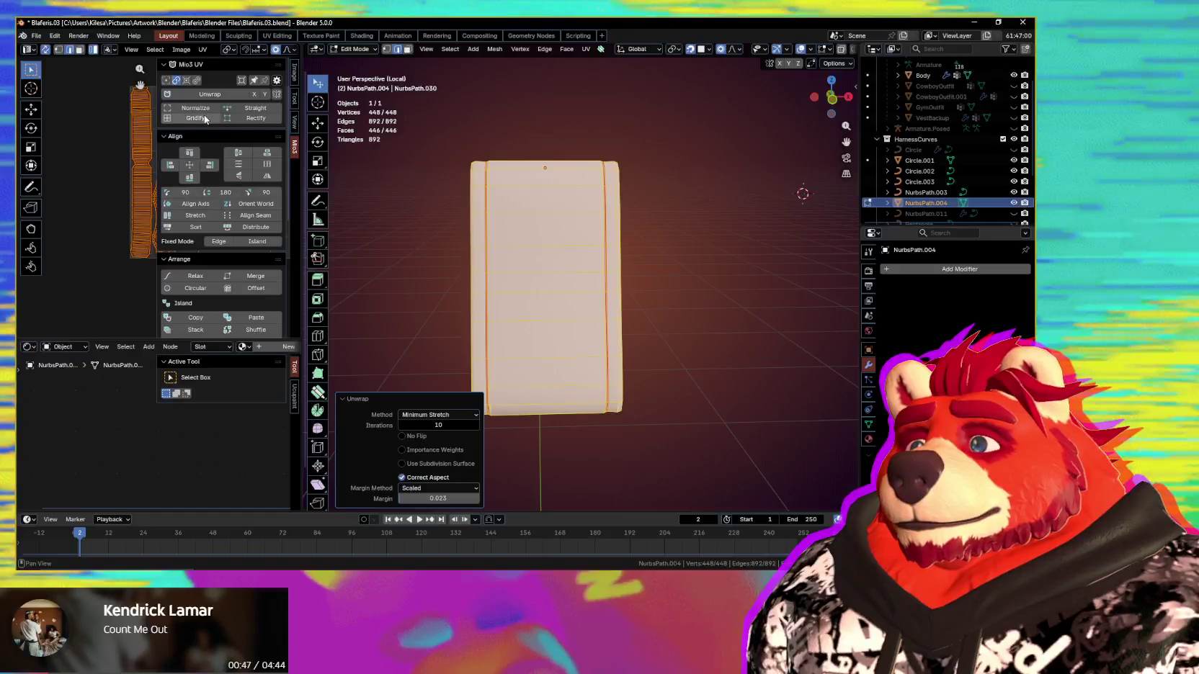
click(205, 119)
key(n)
scroll(174, 214, up, 3)
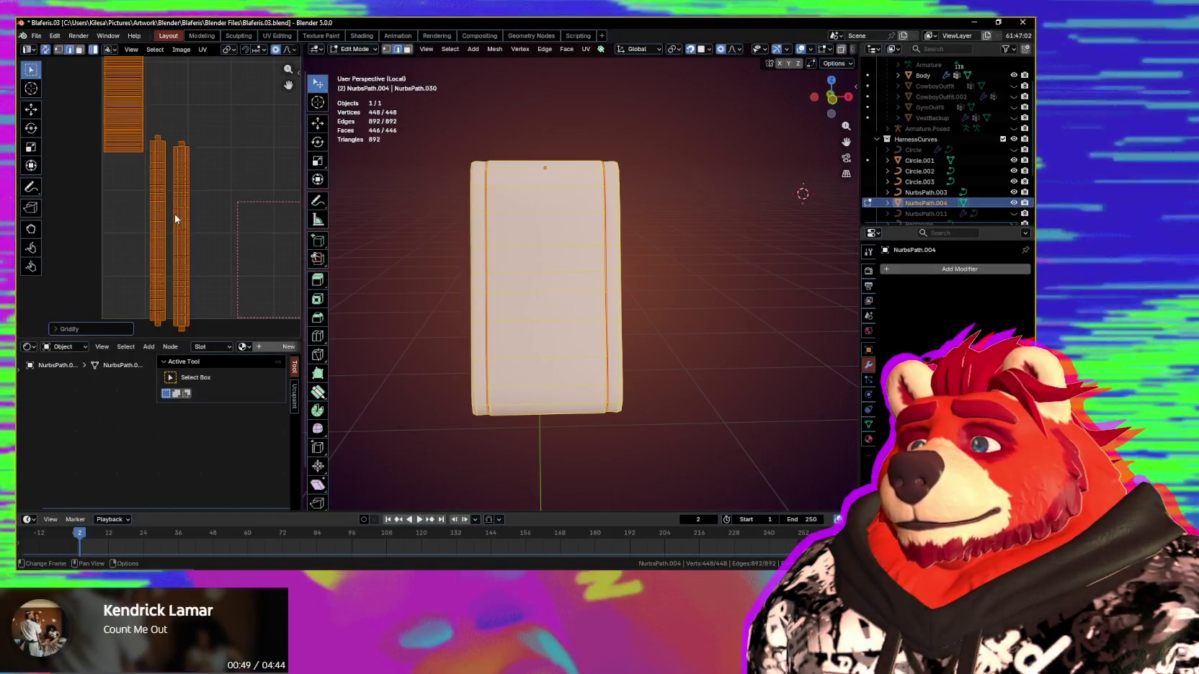
scroll(175, 216, down, 5)
scroll(173, 228, up, 3)
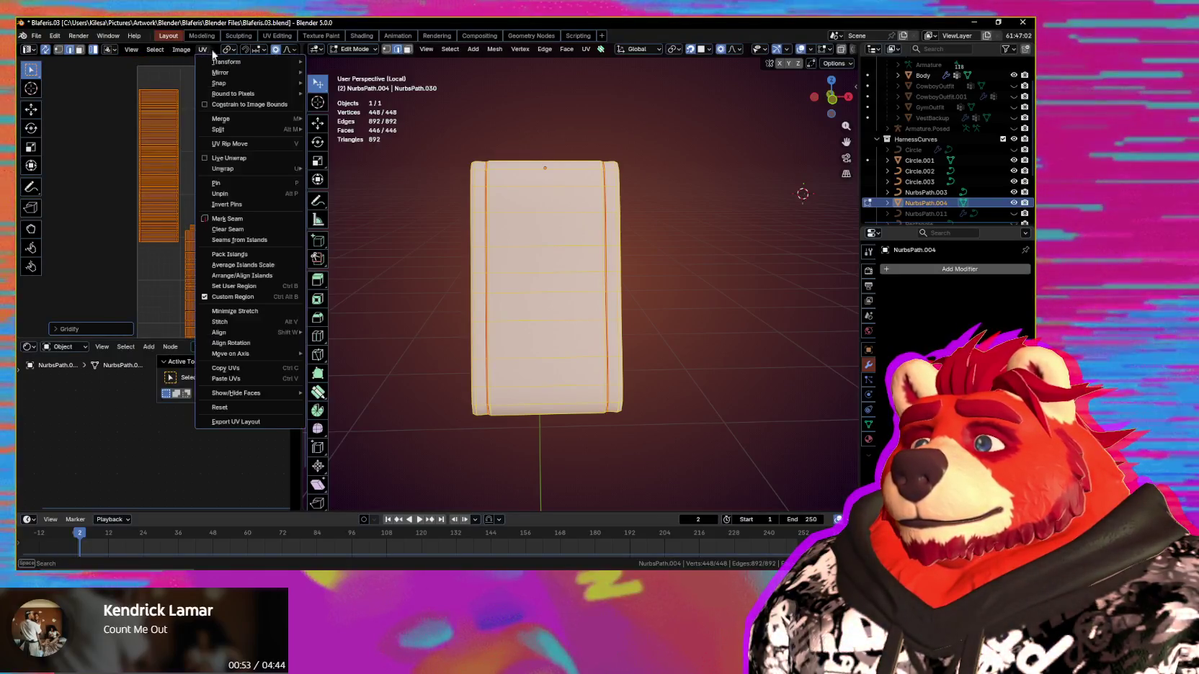
Step: Even out the UV island scale and reposition the strap islands
click(240, 265)
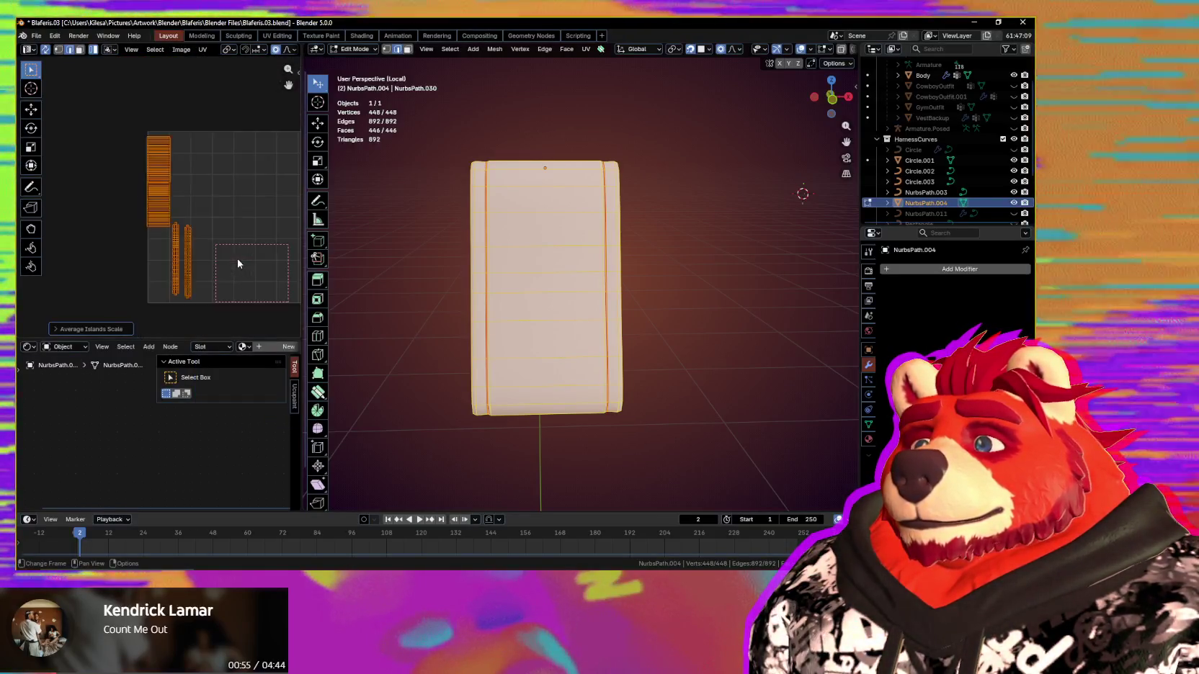
scroll(180, 126, up, 1)
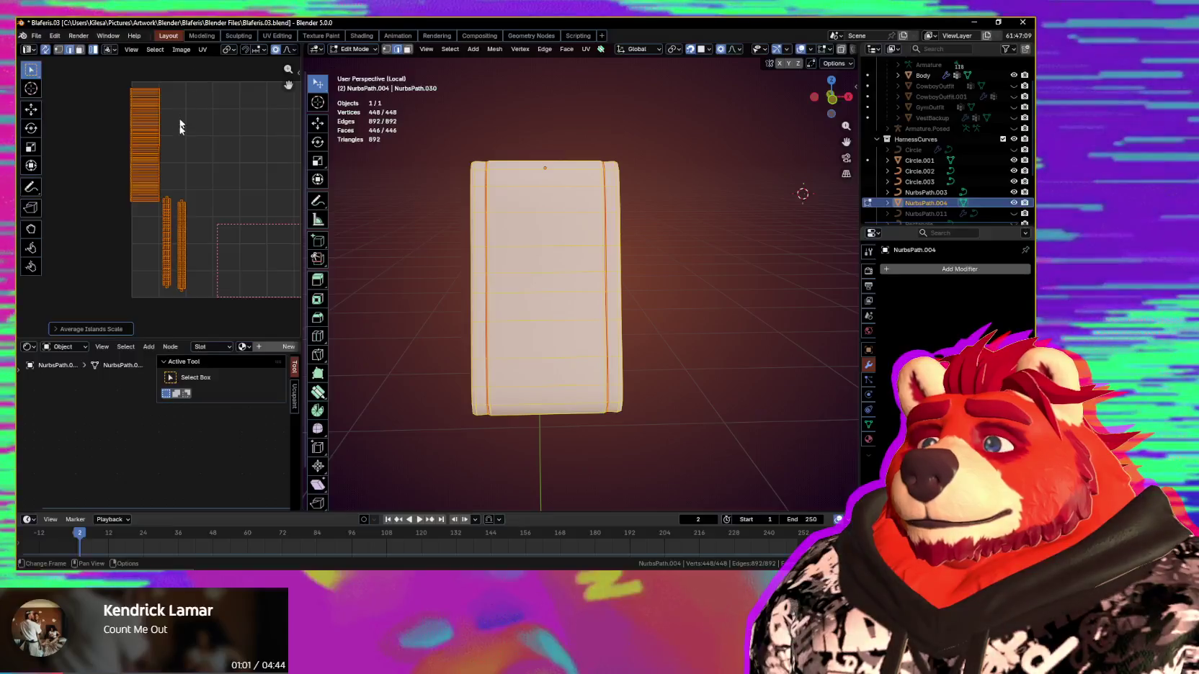
scroll(178, 186, up, 4)
scroll(158, 184, up, 3)
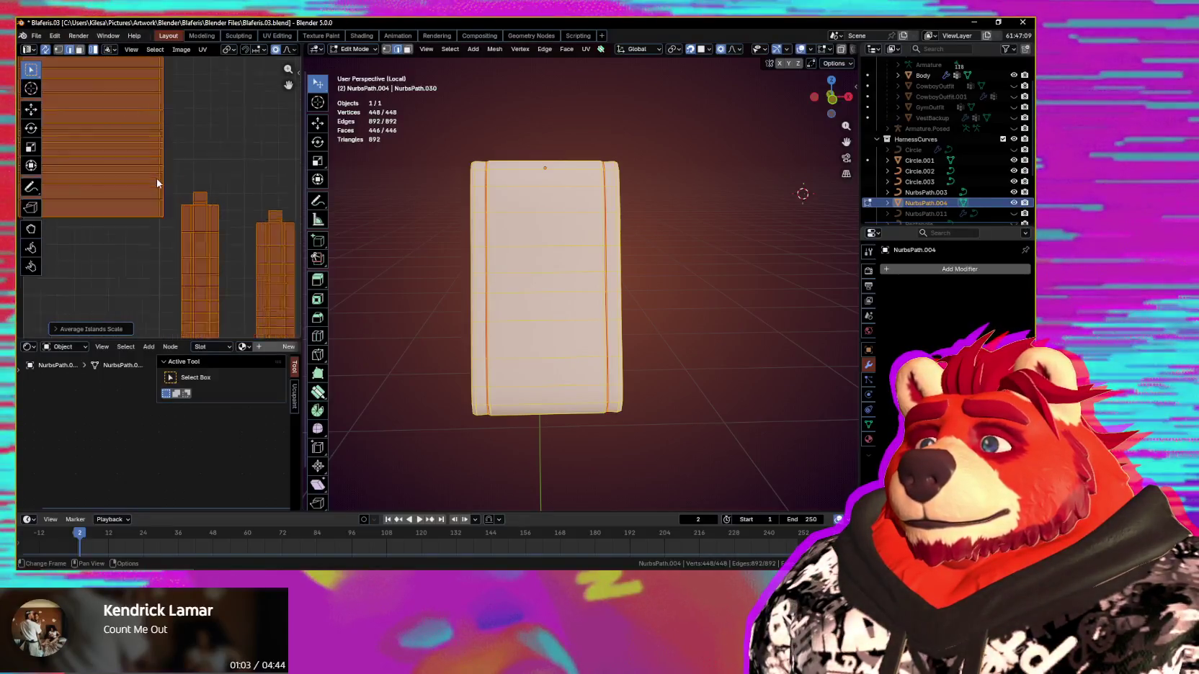
scroll(595, 295, up, 2)
scroll(195, 209, down, 2)
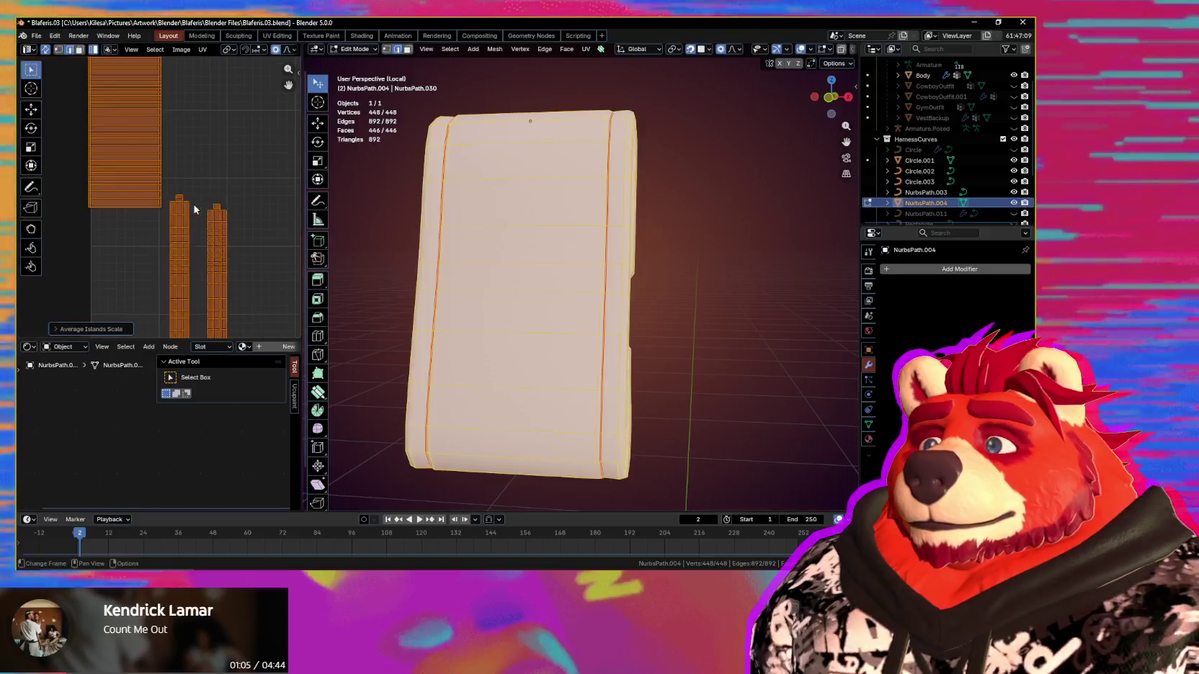
scroll(197, 219, down, 2)
scroll(153, 227, down, 2)
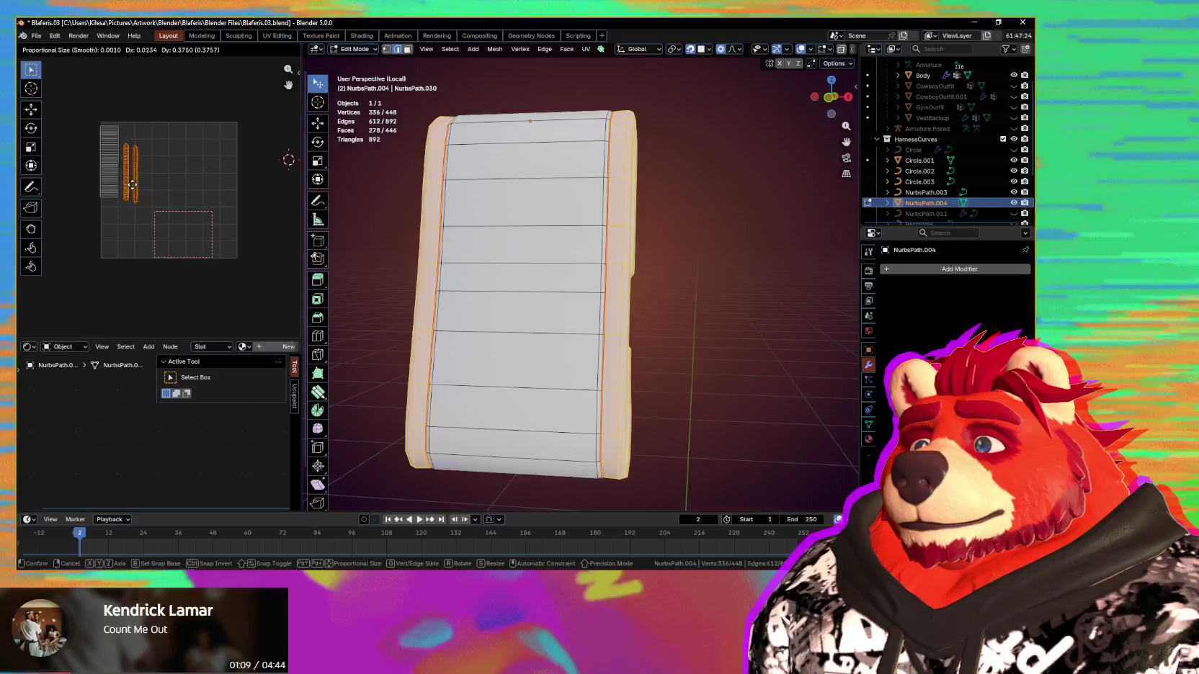
click(129, 181)
key(a)
key(n)
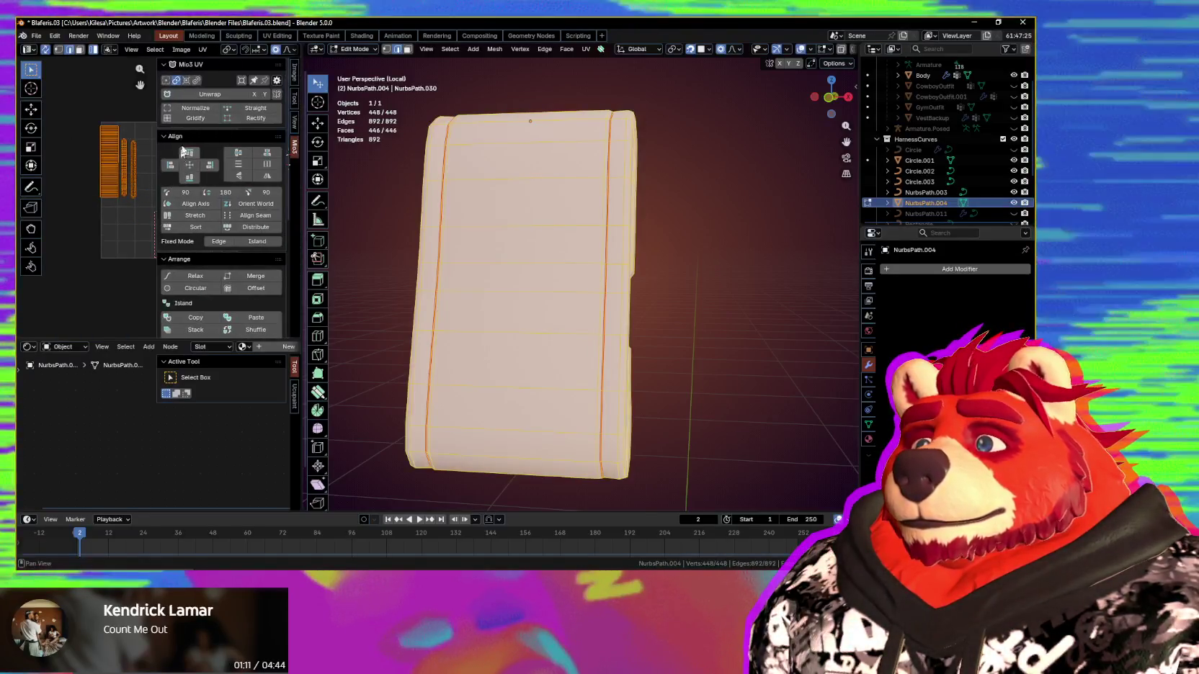
key(n)
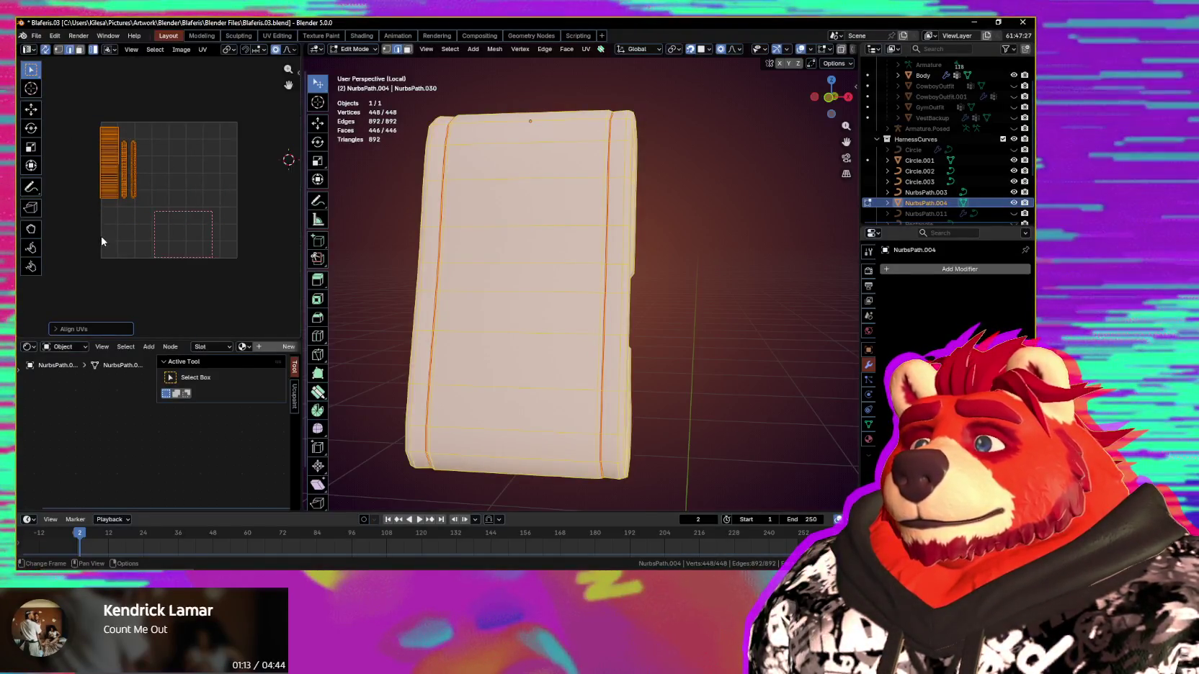
Step: Slide the right-hand strip island horizontally to line it up beside the middle island
click(104, 216)
scroll(166, 229, up, 1)
scroll(173, 232, up, 2)
click(175, 234)
key(g)
key(x)
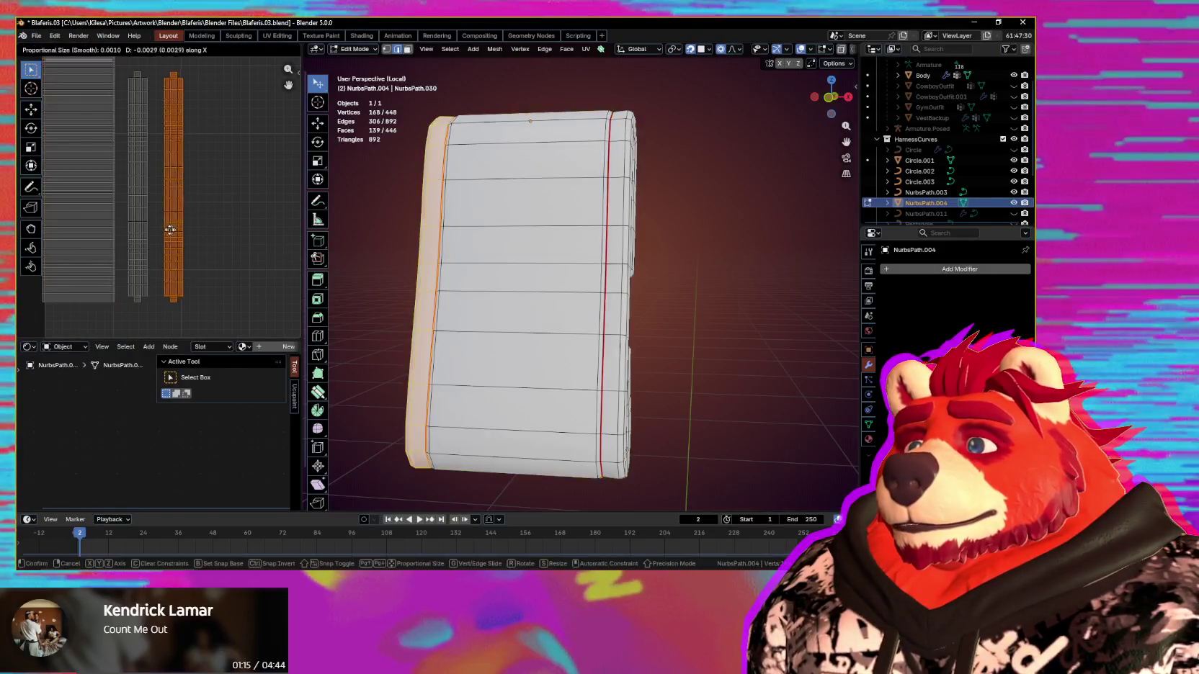
click(166, 269)
Step: Move all the strap UV islands to the right and exit local view
drag(201, 236, 101, 299)
key(a)
scroll(166, 274, down, 3)
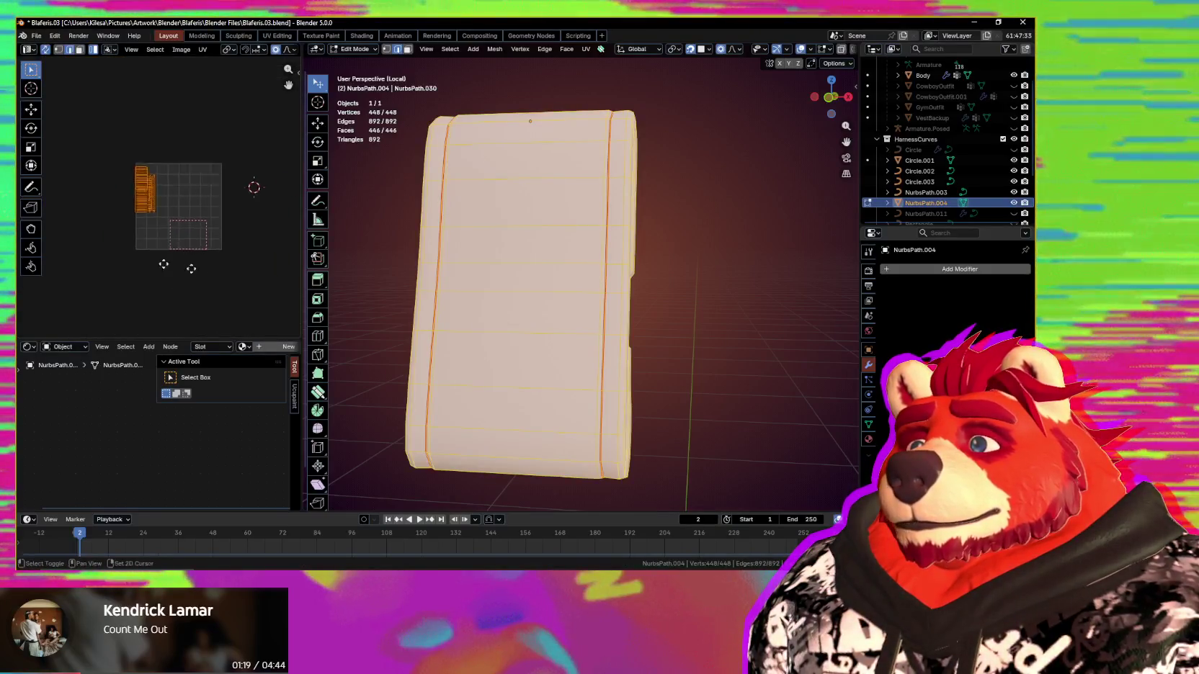
key(g)
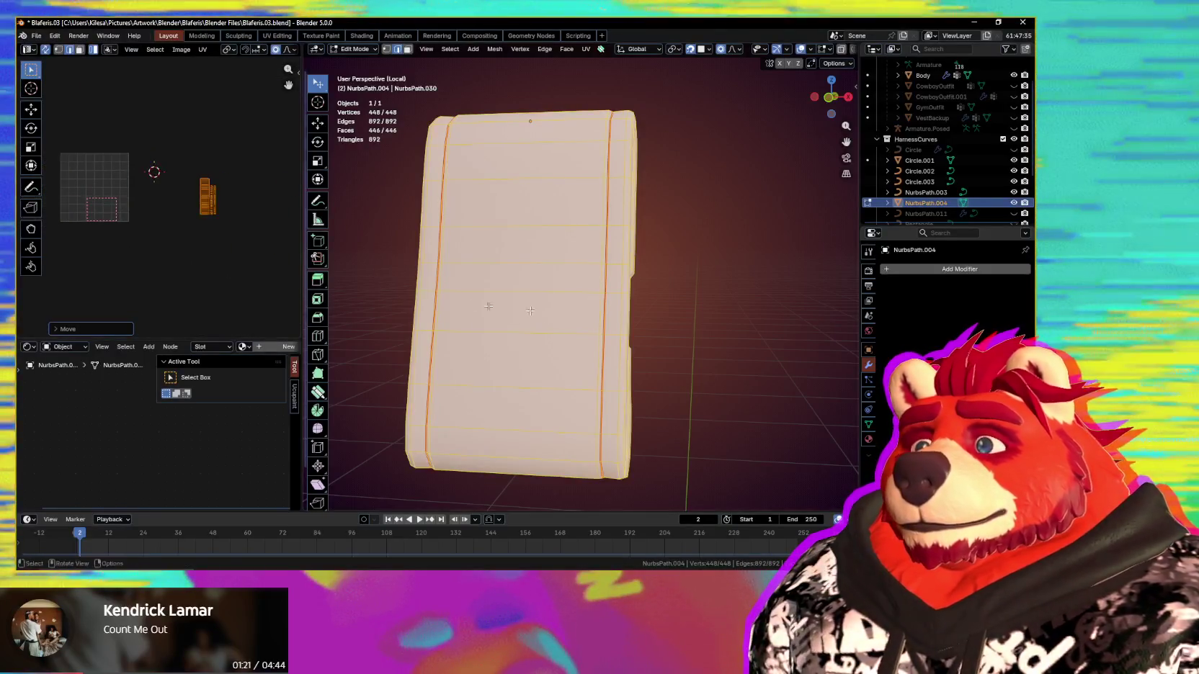
scroll(489, 306, down, 2)
key(KP_Divide)
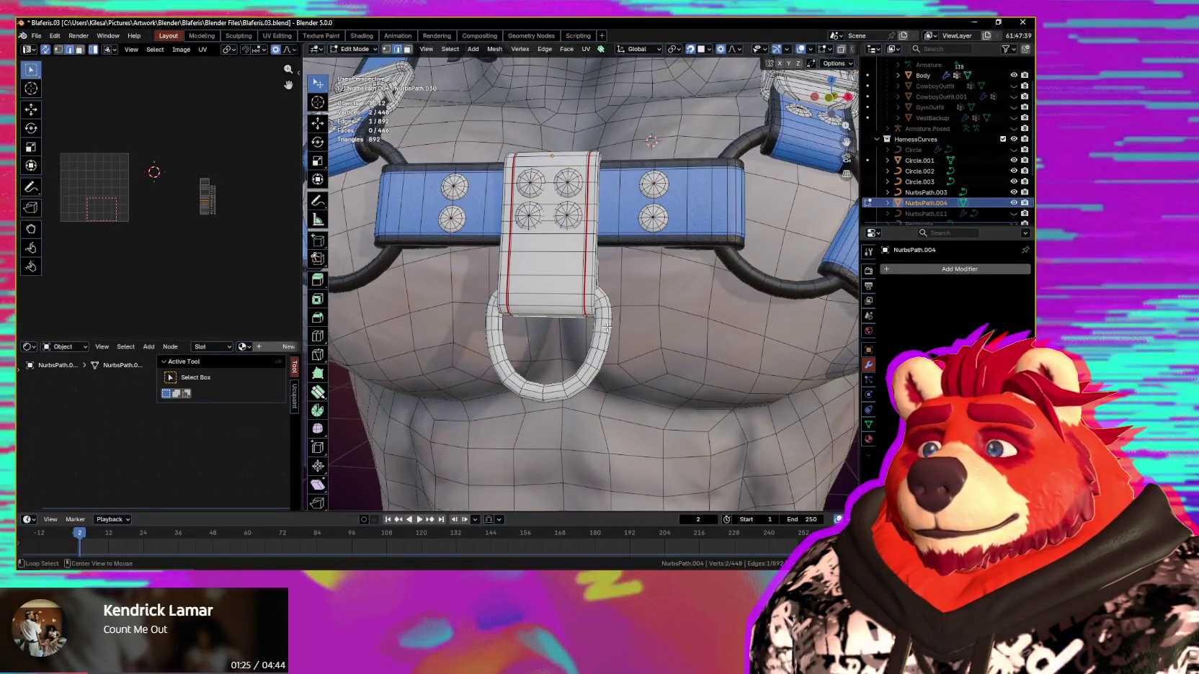
Step: Select the Circle.003 D-ring curve in Object Mode and convert it to a mesh
key(Tab)
click(588, 349)
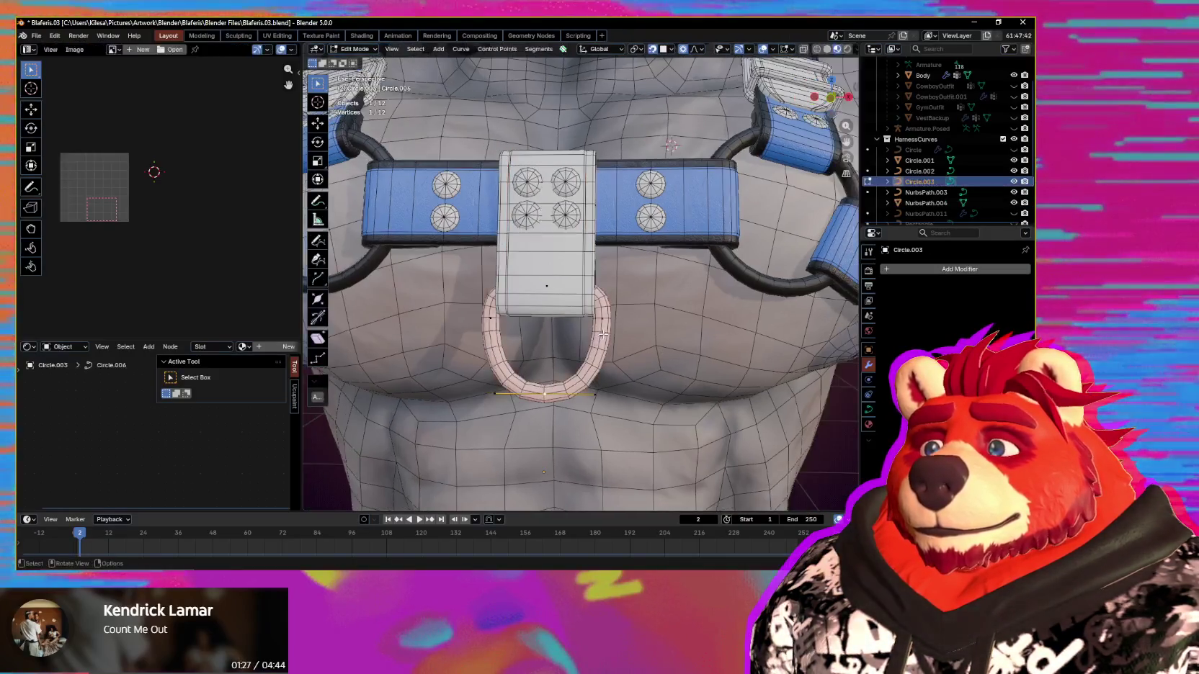
key(Tab)
middle_drag(588, 349, 610, 330)
click(436, 389)
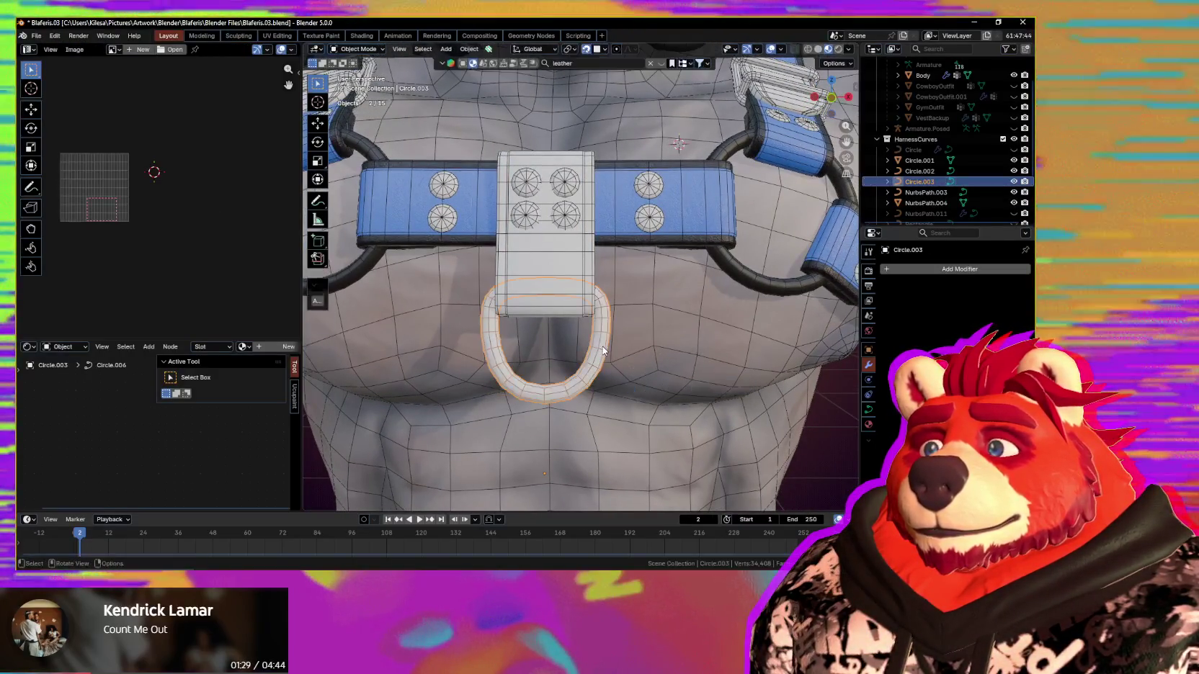
right_click(604, 347)
mouse_move(538, 342)
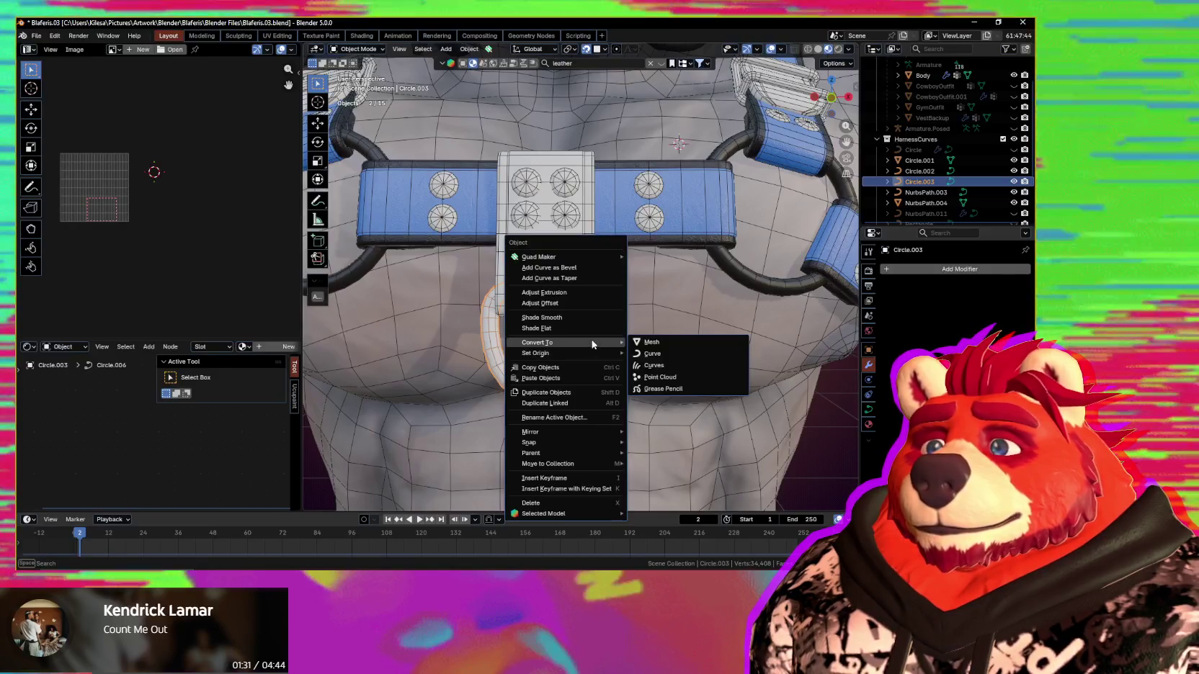
click(652, 342)
middle_drag(578, 344, 607, 319)
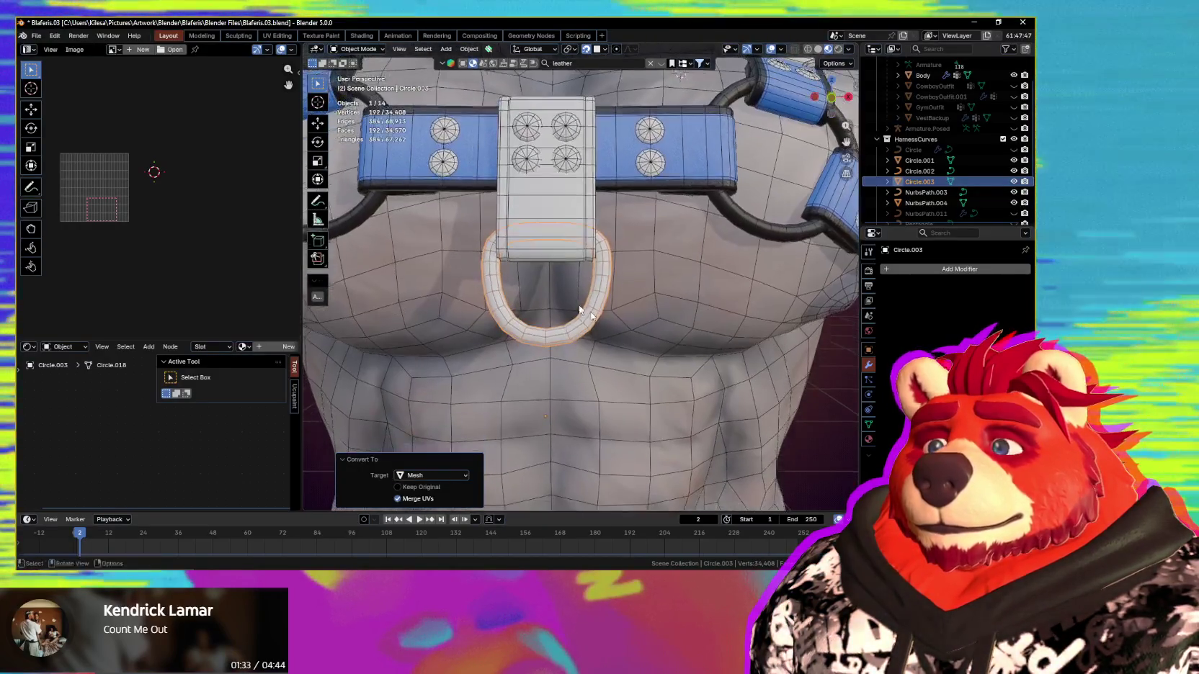
Step: Apply all transforms to the ring and select an edge loop around it in Edit Mode
key(ctrl+a)
click(608, 317)
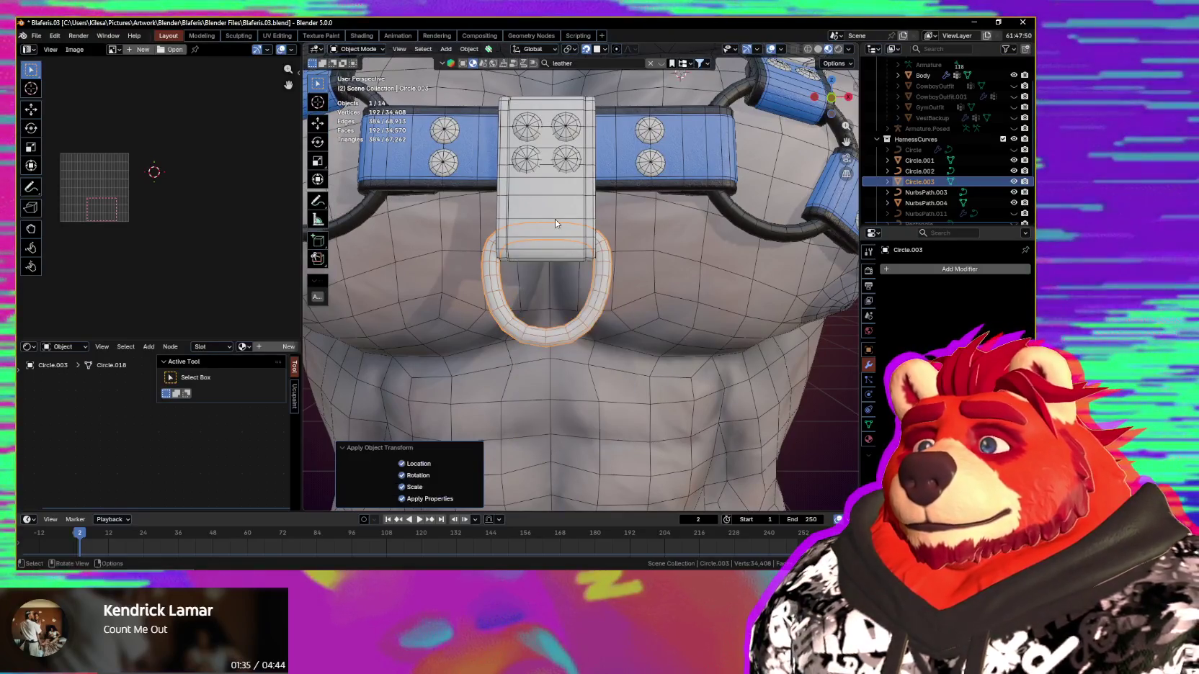
key(Tab)
scroll(601, 304, up, 3)
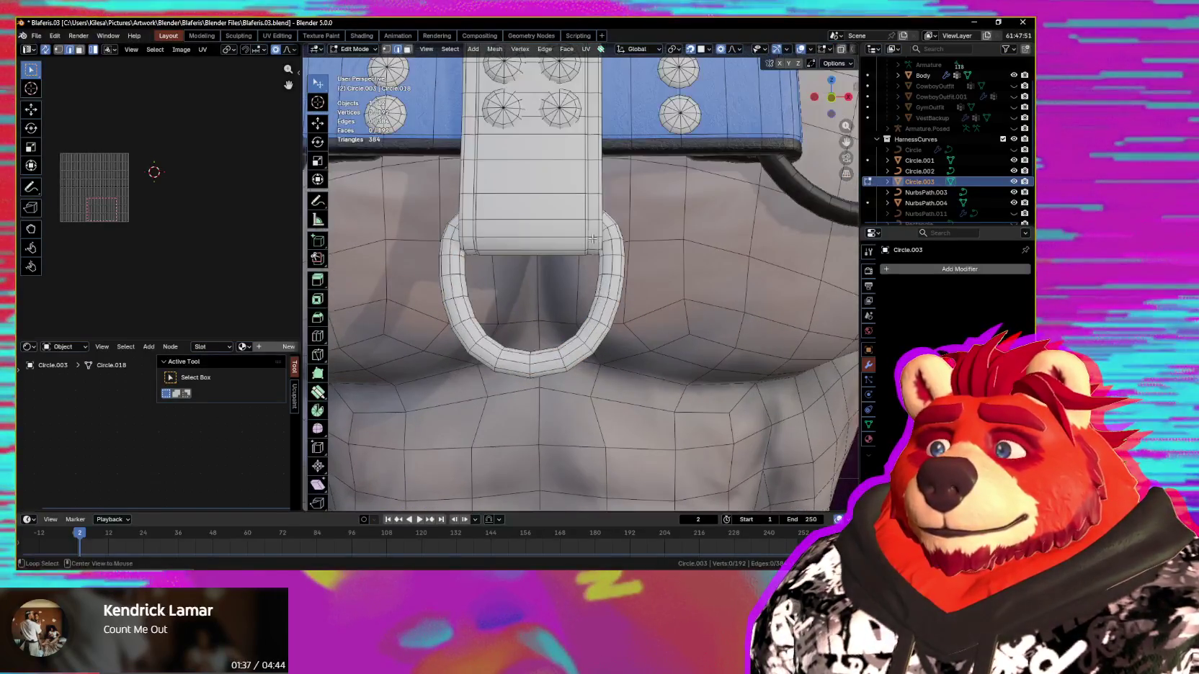
scroll(619, 310, up, 2)
mouse_move(627, 311)
middle_down()
mouse_move(710, 303)
mouse_move(547, 285)
mouse_move(562, 360)
mouse_move(513, 372)
middle_up()
alt+click(555, 285)
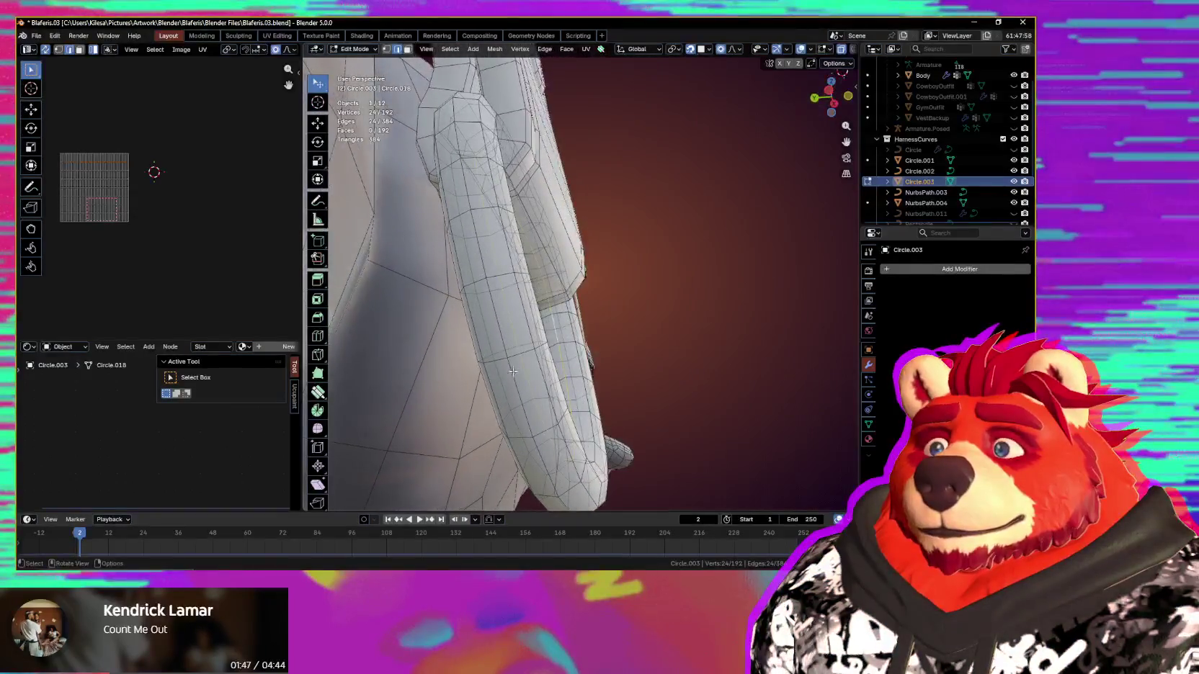
middle_drag(498, 330, 465, 356)
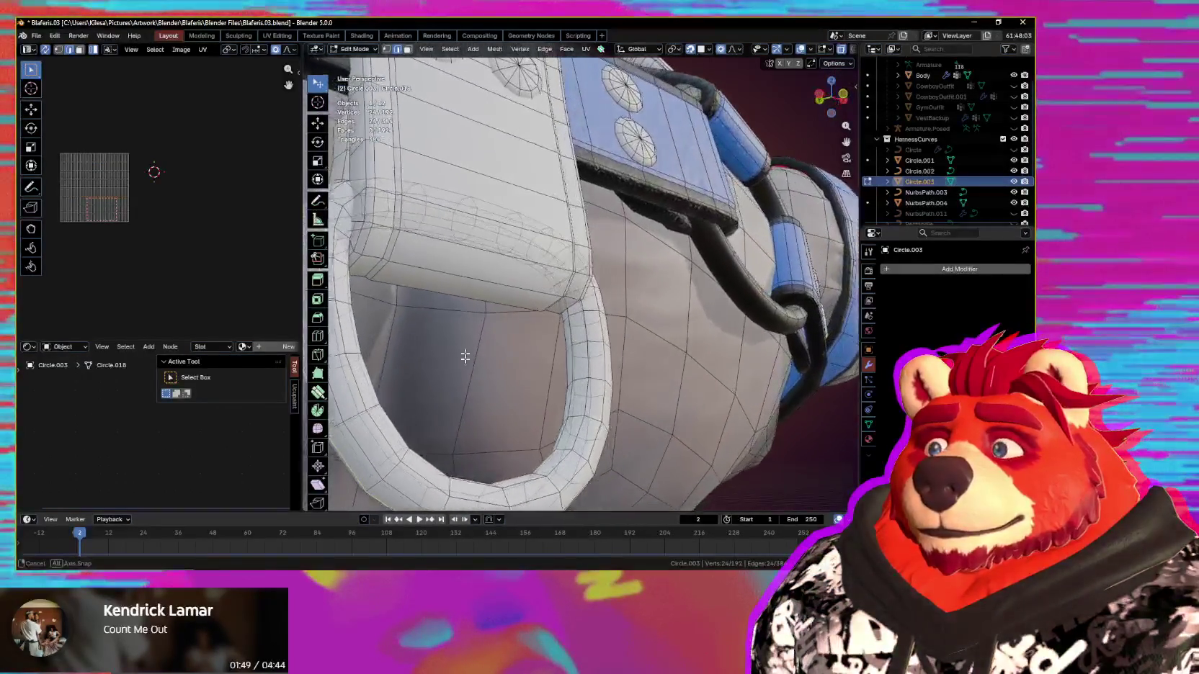
Step: Unwrap the whole D-ring mesh (Circle.003) with Minimum Stretch
mouse_move(542, 282)
middle_down()
mouse_move(603, 349)
mouse_move(622, 332)
middle_up()
key(q)
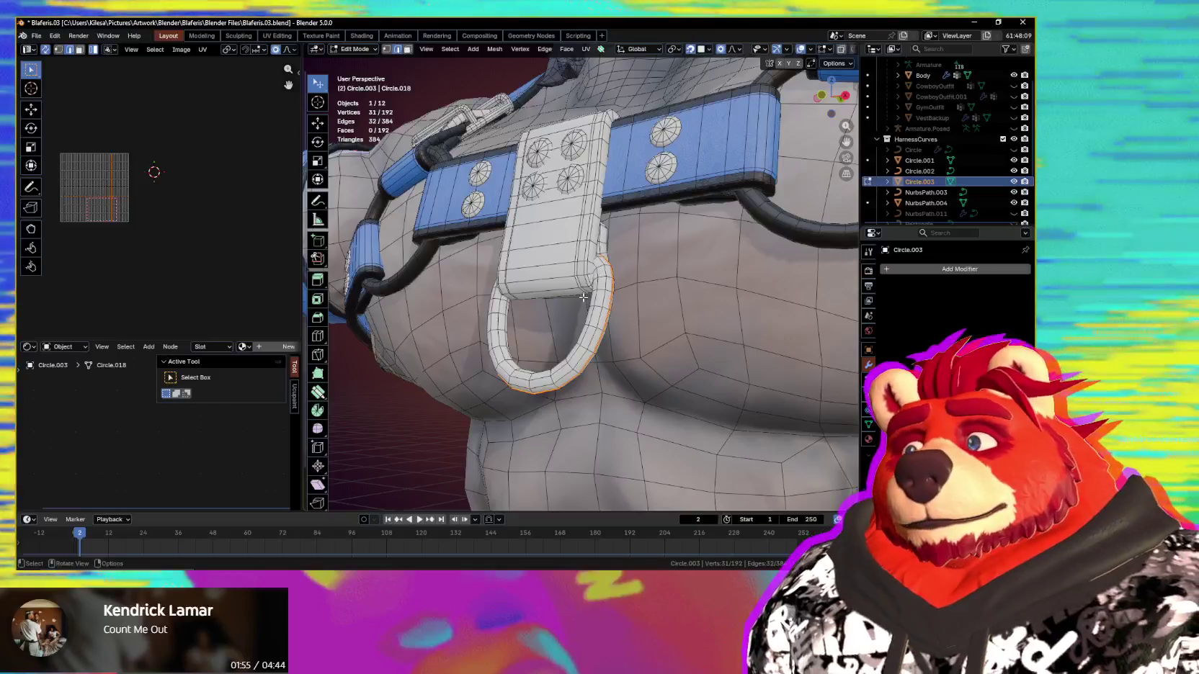
mouse_move(583, 297)
middle_down()
mouse_move(727, 410)
mouse_move(626, 371)
middle_up()
key(a)
click(643, 393)
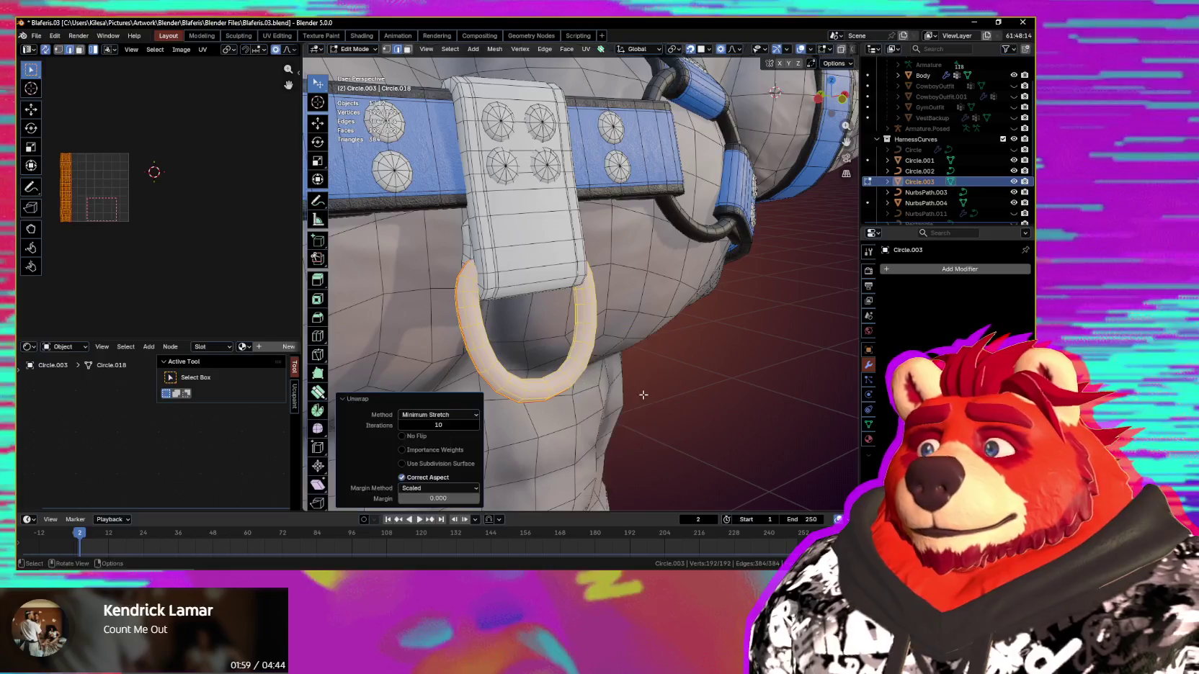
scroll(144, 247, up, 2)
Step: Straighten the ring's UV island with Mio3 UV Gridify and scale it down
key(n)
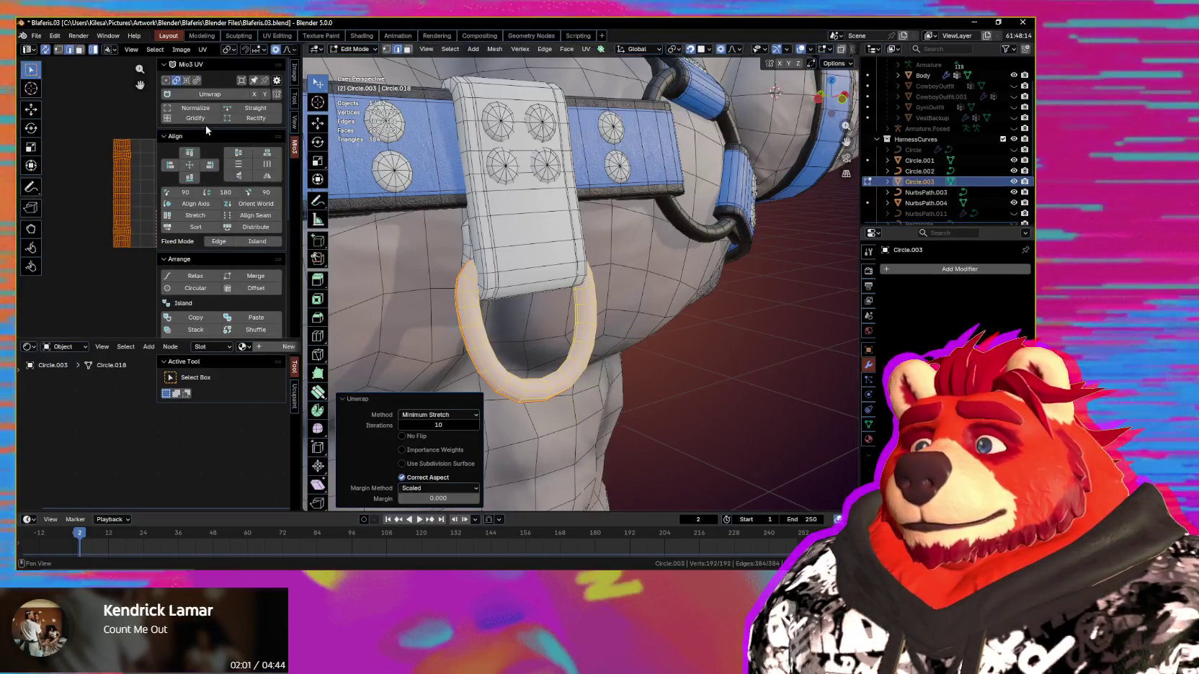
click(205, 119)
key(n)
key(s)
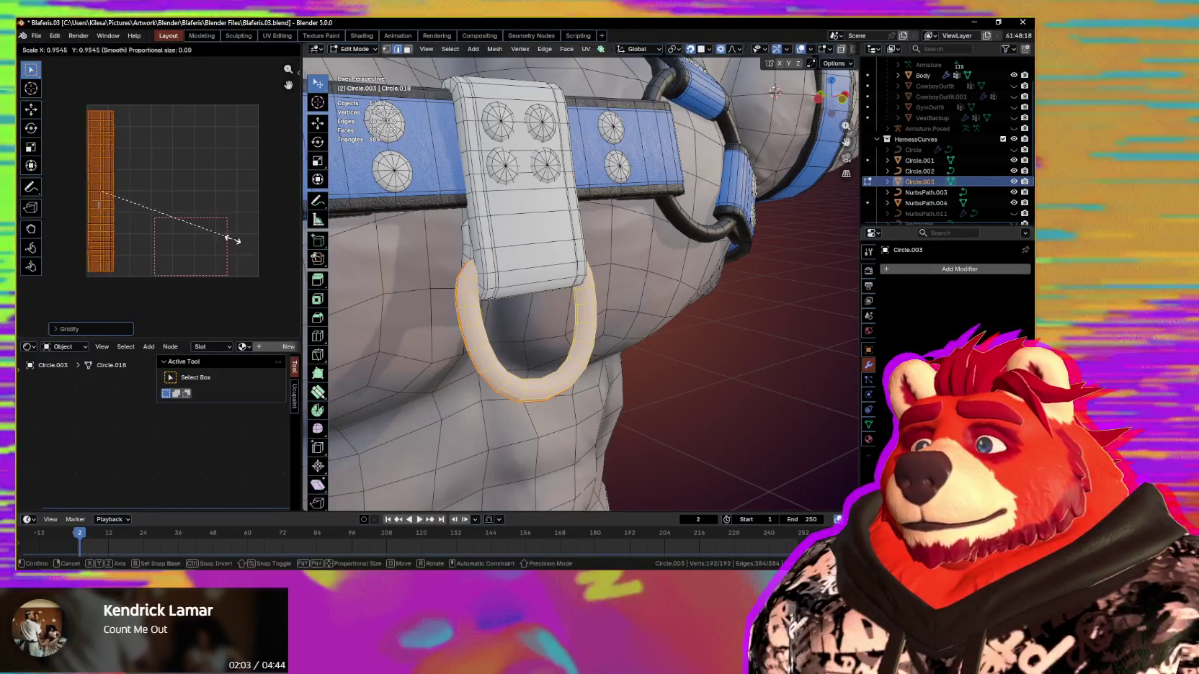
click(185, 235)
scroll(185, 235, down, 2)
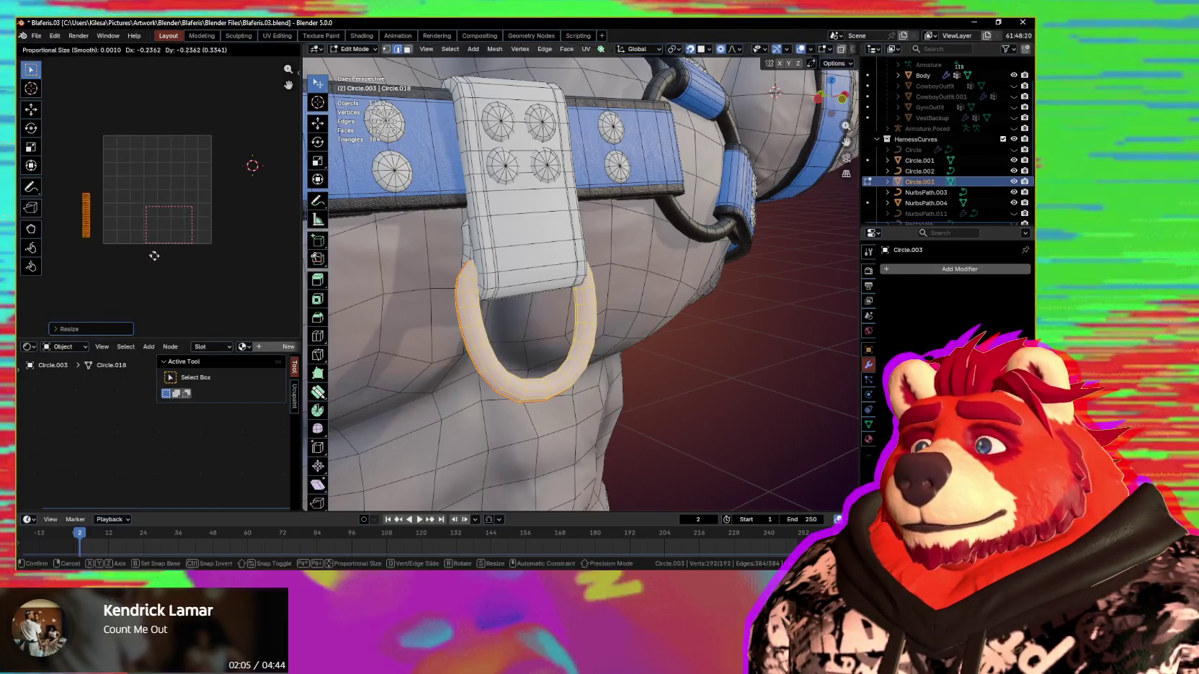
scroll(576, 288, down, 3)
middle_drag(613, 317, 703, 321)
key(Tab)
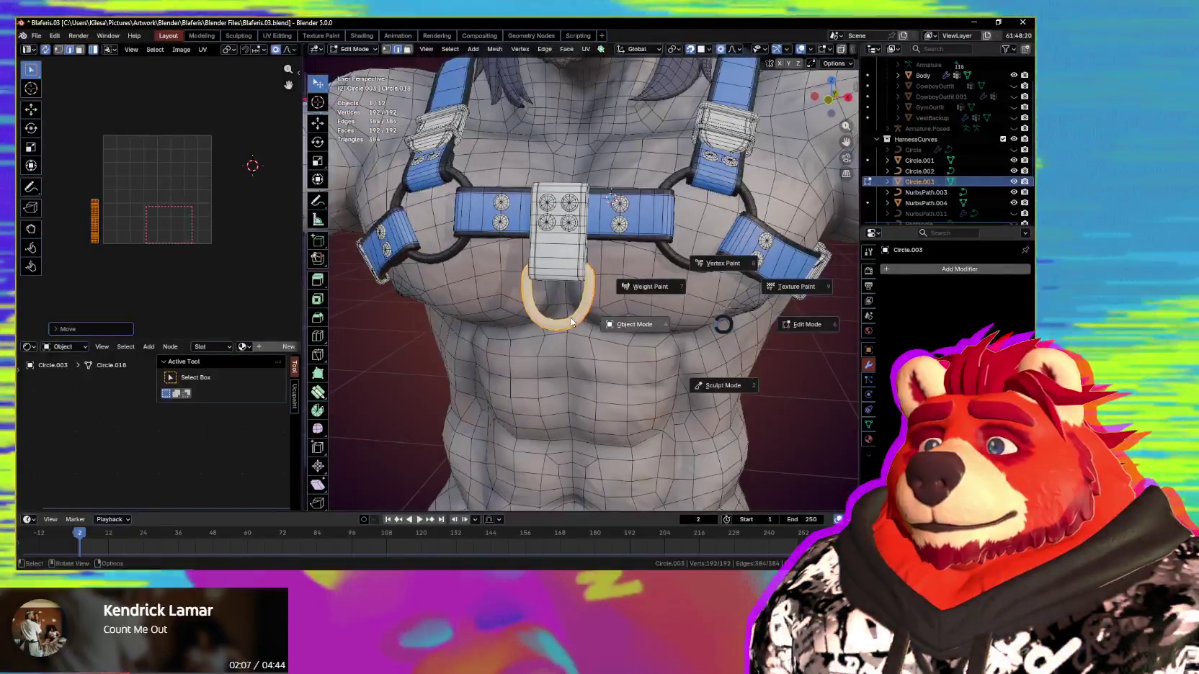
Step: Return to Object Mode and turn off the wireframe display via Quick Favorites
click(704, 322)
key(q)
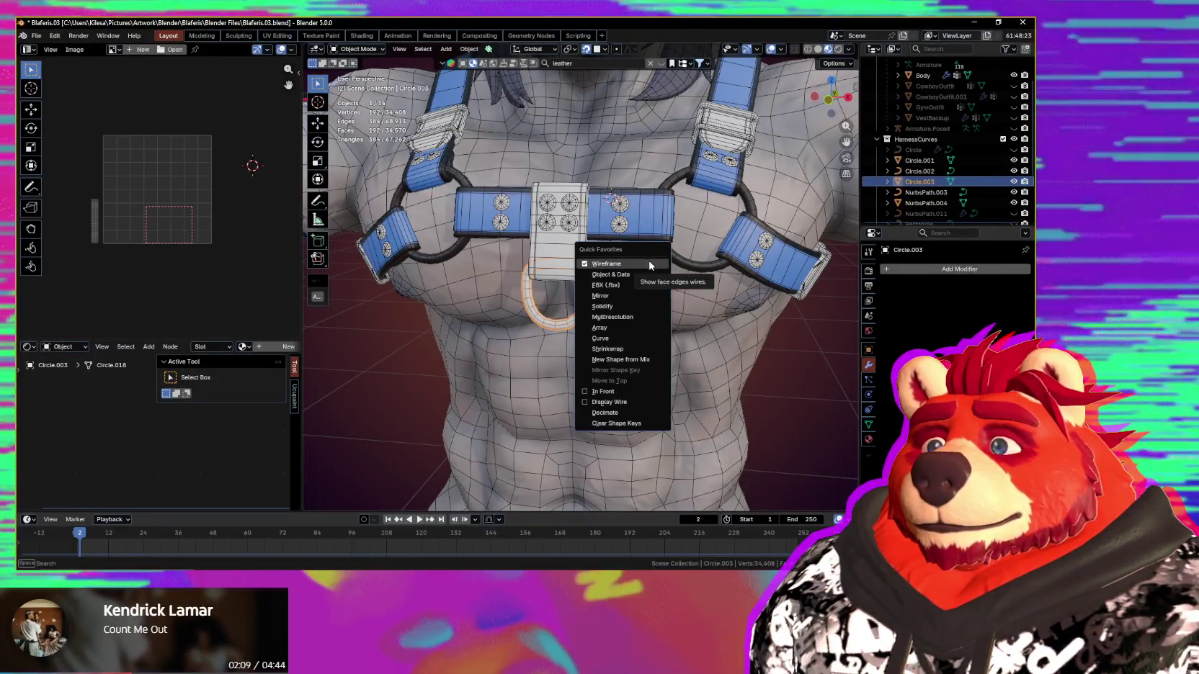
click(650, 265)
scroll(649, 276, down, 3)
mouse_move(649, 277)
middle_down()
mouse_move(586, 314)
mouse_move(646, 297)
middle_up()
scroll(646, 298, up, 2)
scroll(708, 338, up, 2)
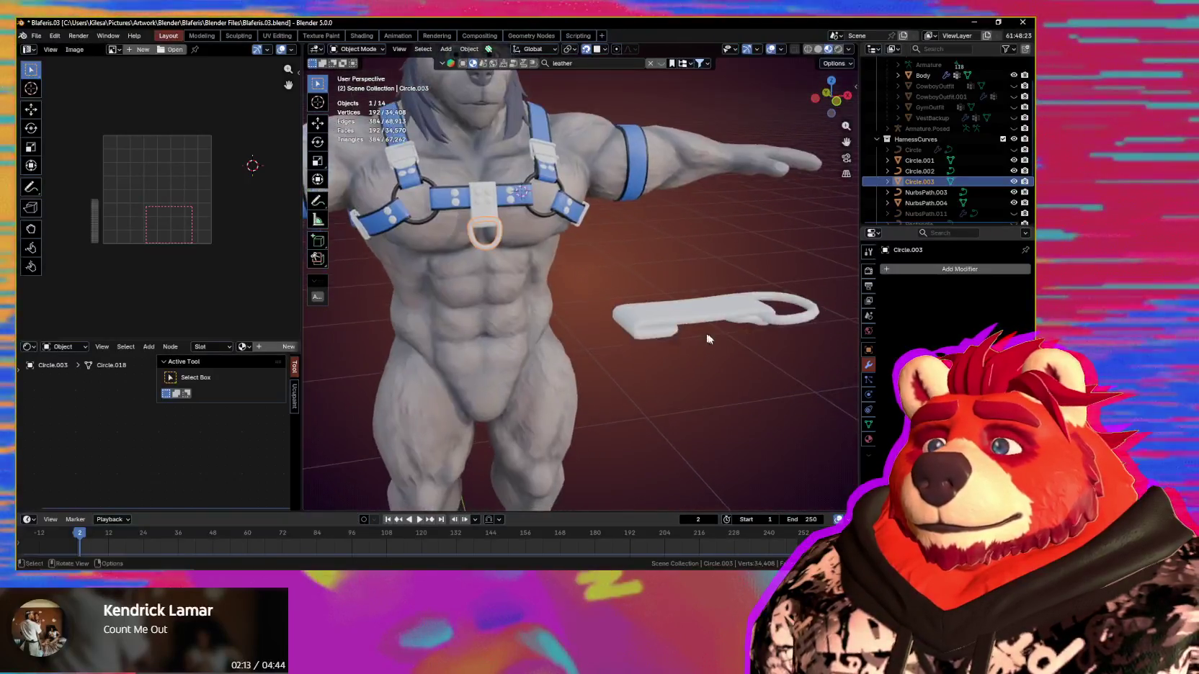
scroll(707, 338, down, 2)
Step: Hide the stray clip piece Circle.002 and its curve NurbsPath.003 beside the character
drag(742, 282, 671, 314)
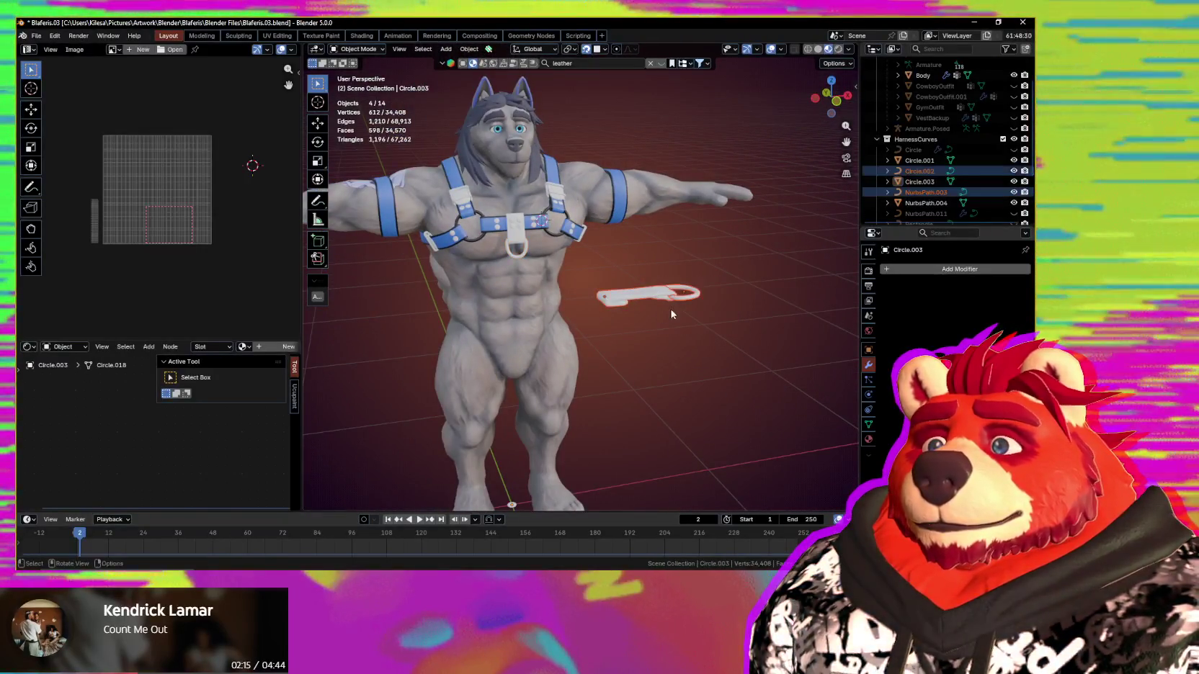
key(h)
scroll(672, 309, down, 2)
middle_drag(659, 326, 613, 220)
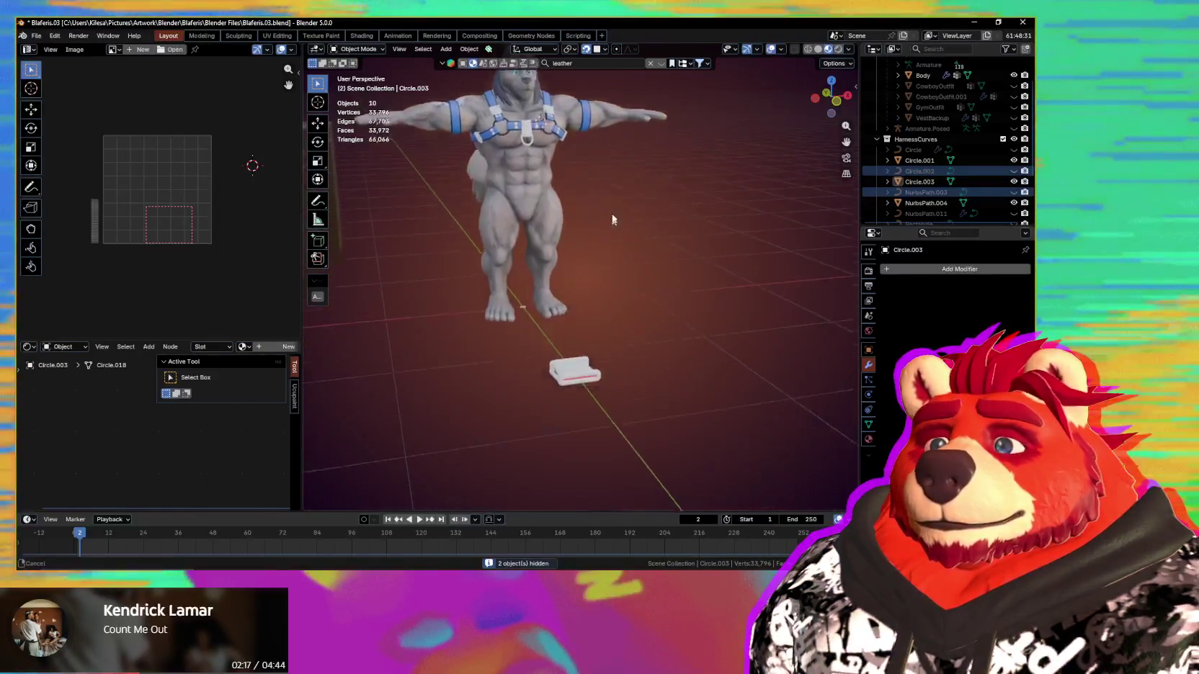
scroll(642, 356, up, 2)
scroll(690, 375, up, 2)
drag(689, 374, 643, 435)
mouse_move(644, 435)
middle_down()
mouse_move(621, 413)
mouse_move(585, 277)
mouse_move(534, 245)
middle_up()
scroll(630, 317, up, 5)
click(534, 246)
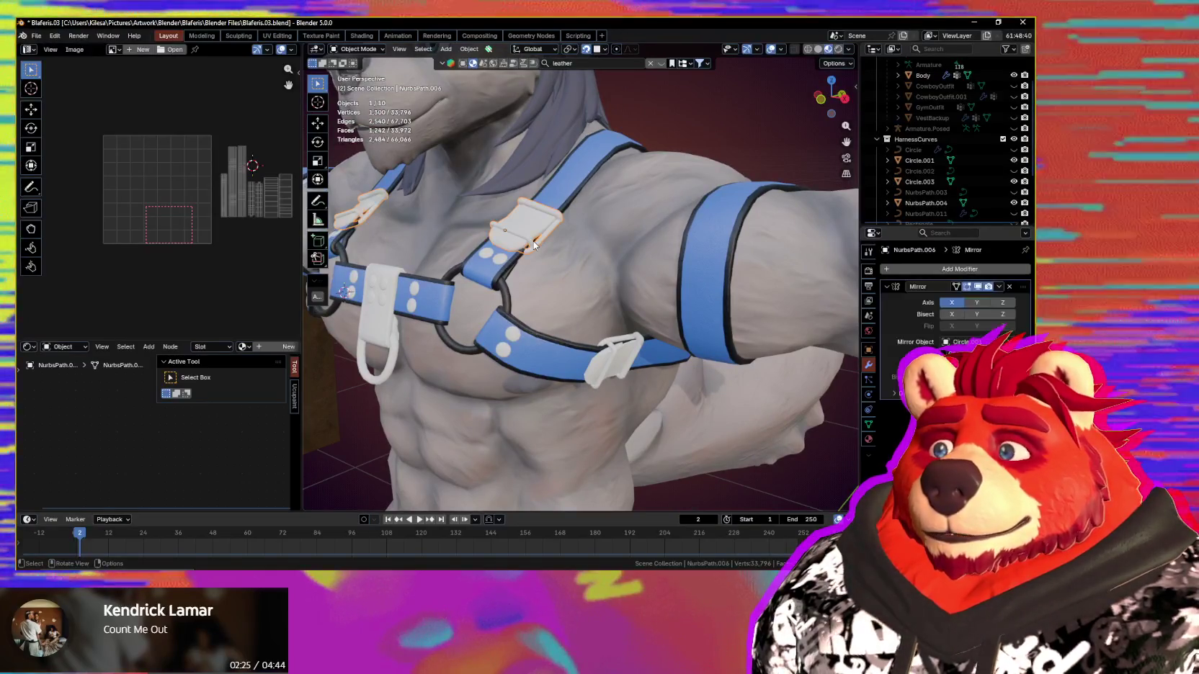
Step: Select both white buckles and convert them from curves to meshes with Convert To > Mesh
middle_drag(639, 373, 623, 360)
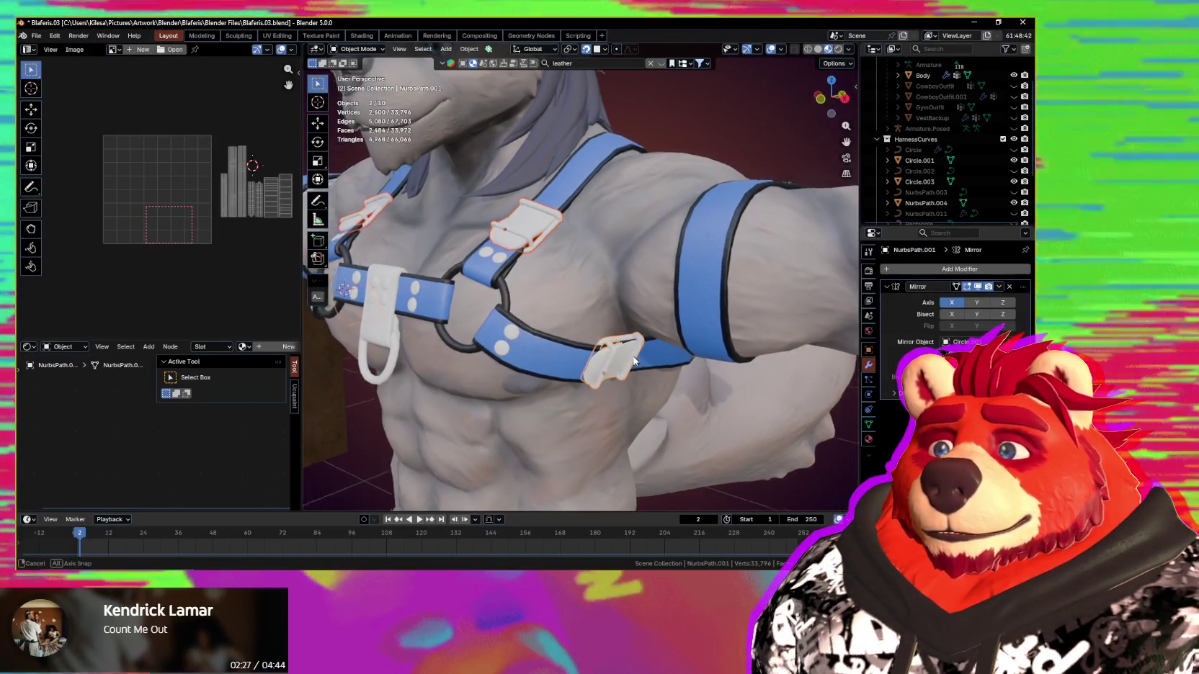
shift+click(622, 360)
key(ctrl+a)
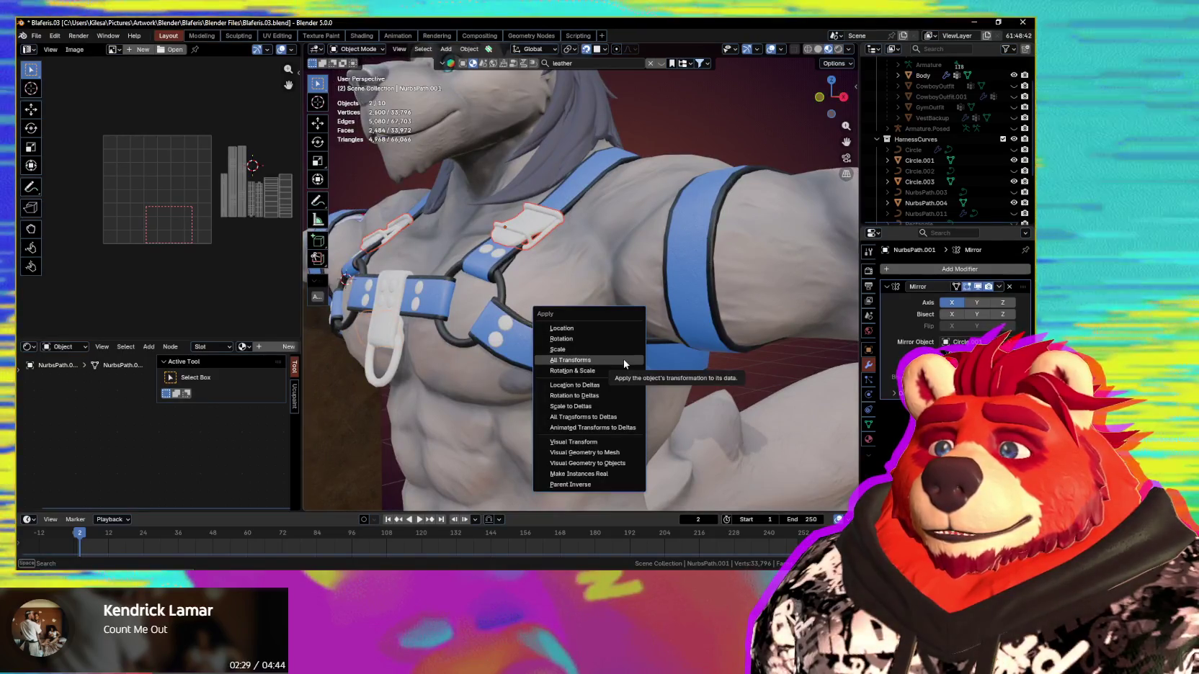
key(Escape)
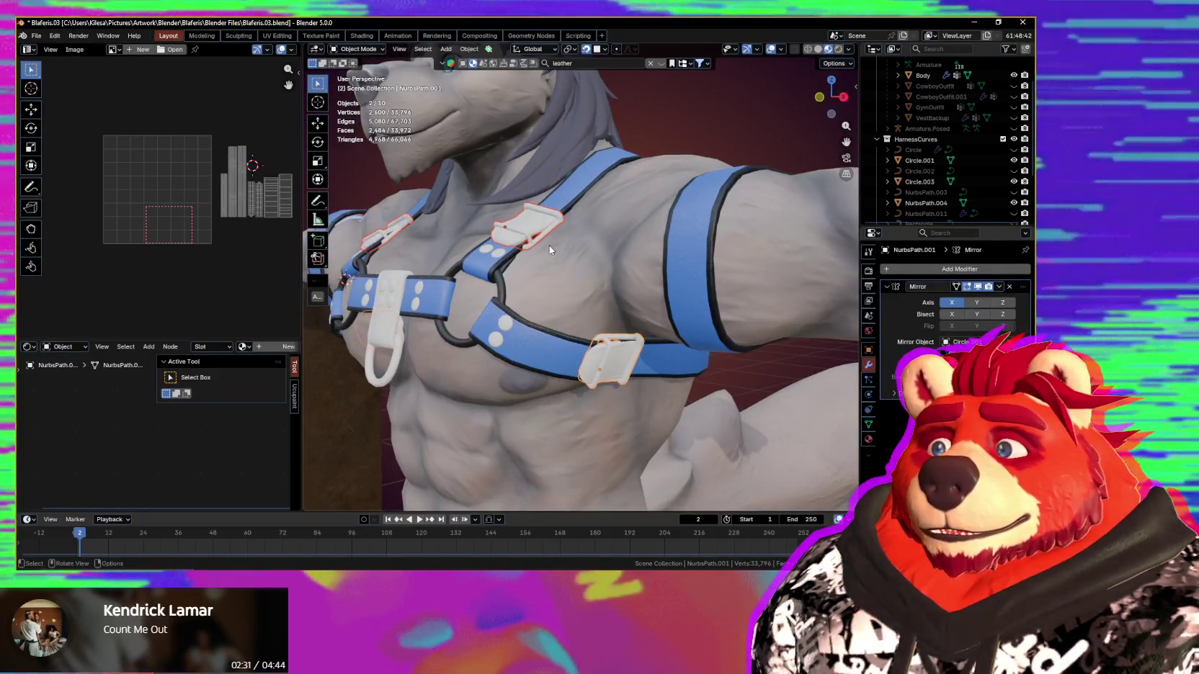
right_click(624, 359)
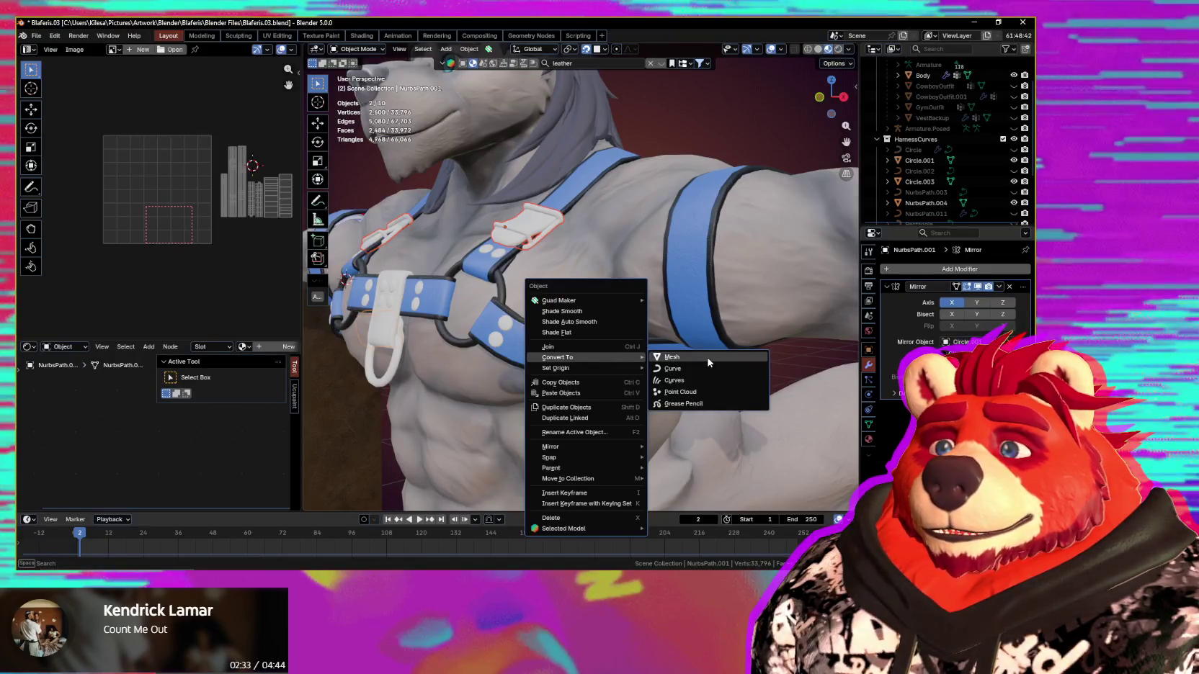
click(708, 358)
mouse_move(565, 184)
middle_down()
mouse_move(660, 250)
mouse_move(746, 235)
mouse_move(647, 242)
mouse_move(656, 236)
middle_up()
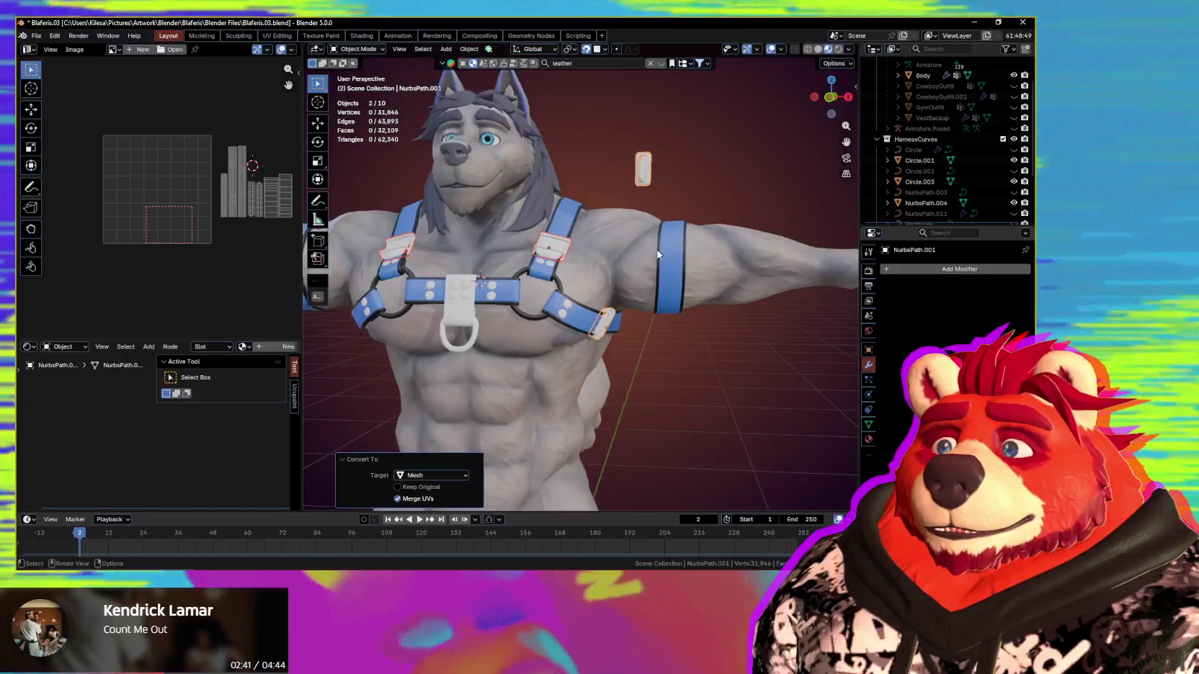
Step: Enter Edit Mode on the buckle, deselect its vertices and confirm the vertex move
scroll(657, 237, down, 6)
mouse_move(707, 285)
middle_down()
mouse_move(656, 258)
mouse_move(620, 269)
middle_up()
key(Tab)
scroll(620, 269, up, 3)
scroll(634, 245, up, 2)
key(alt+a)
scroll(656, 217, up, 2)
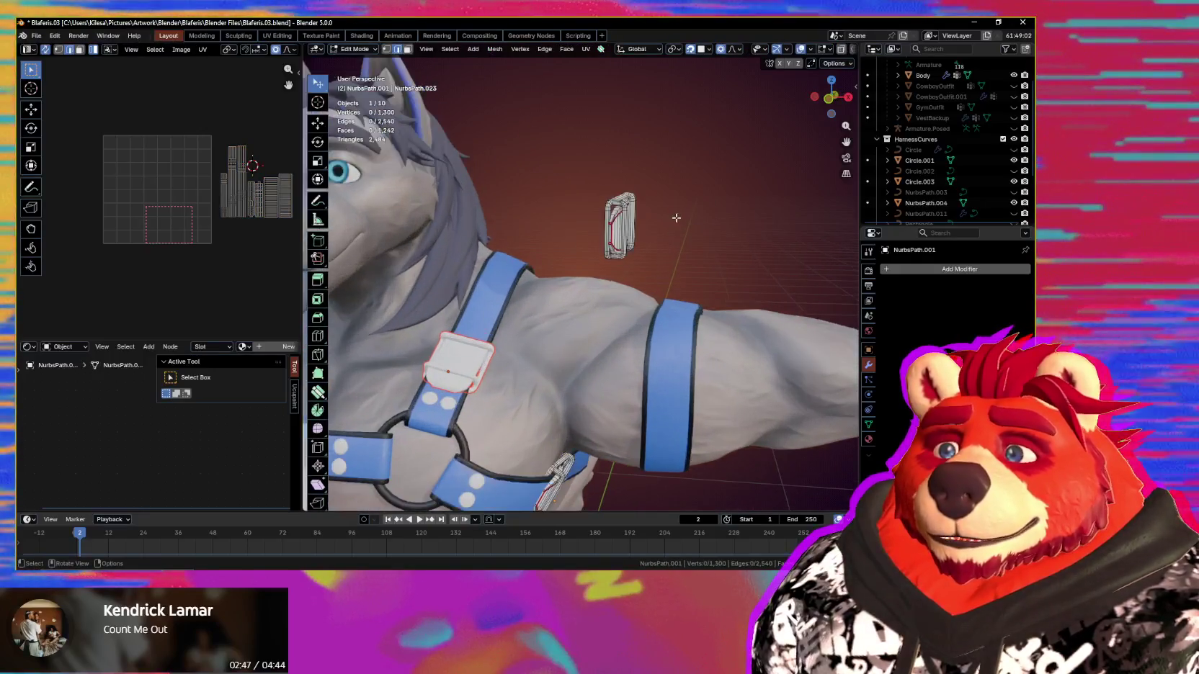
scroll(670, 199, up, 2)
click(656, 201)
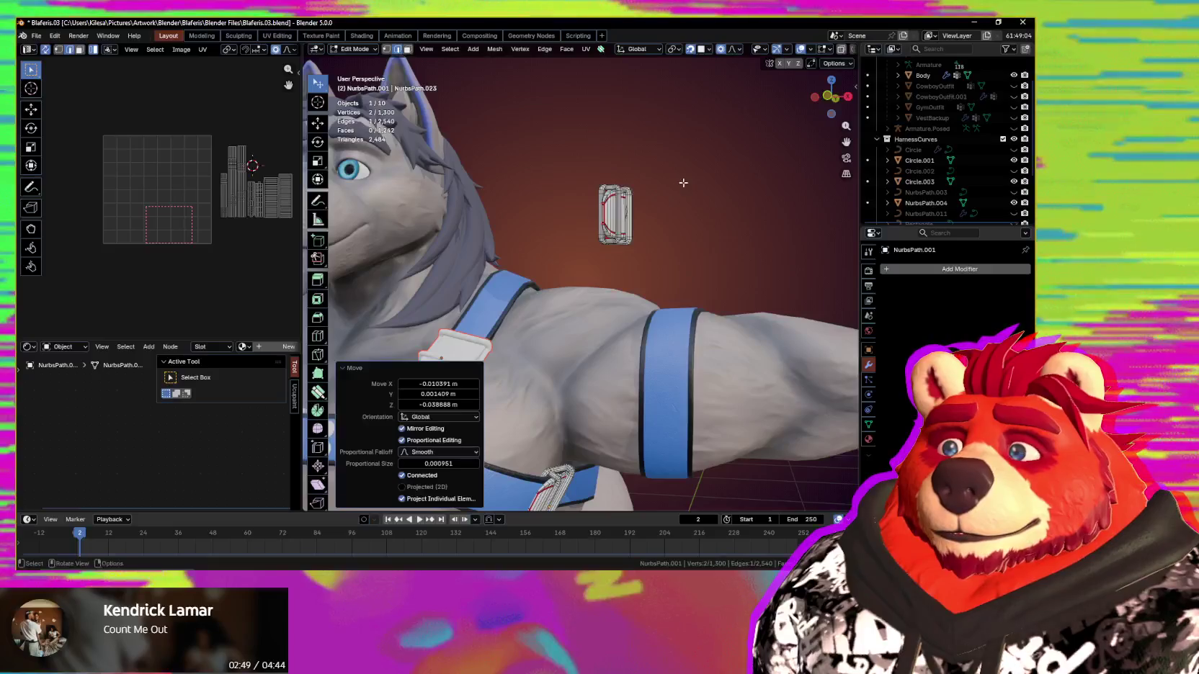
middle_drag(656, 209, 706, 315)
scroll(706, 314, down, 2)
Step: Return the mirrored buckle NurbsPath.001 to Object Mode and bring up the Apply menu
key(ctrl+Tab)
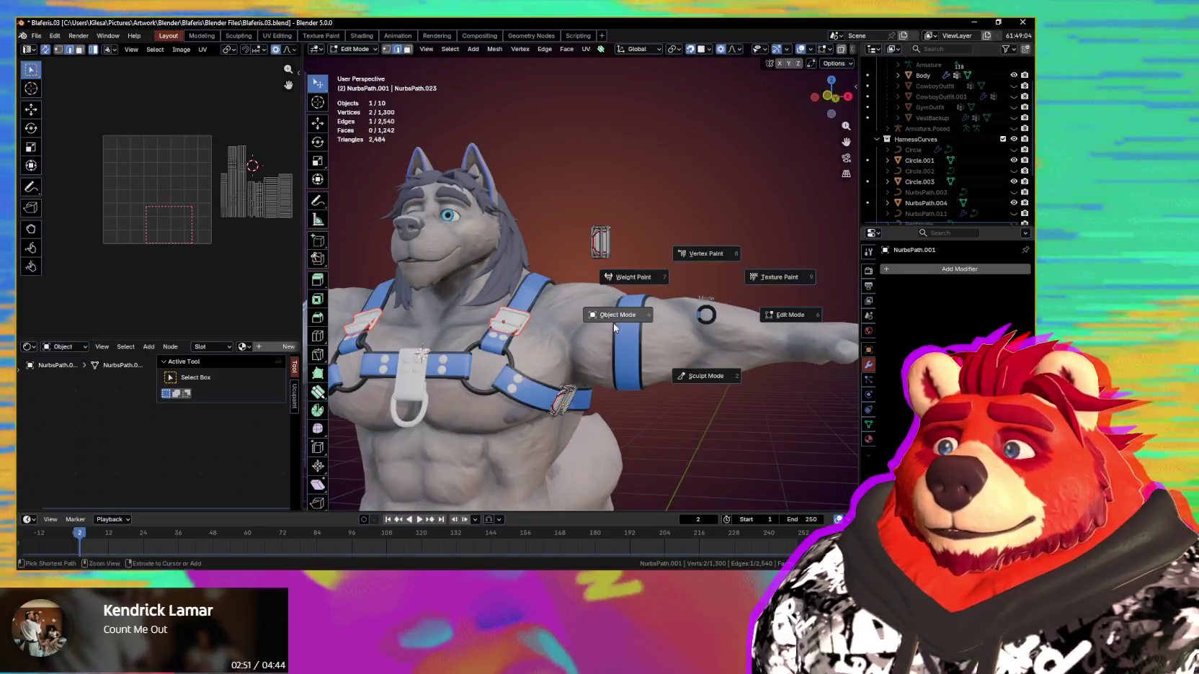
click(638, 318)
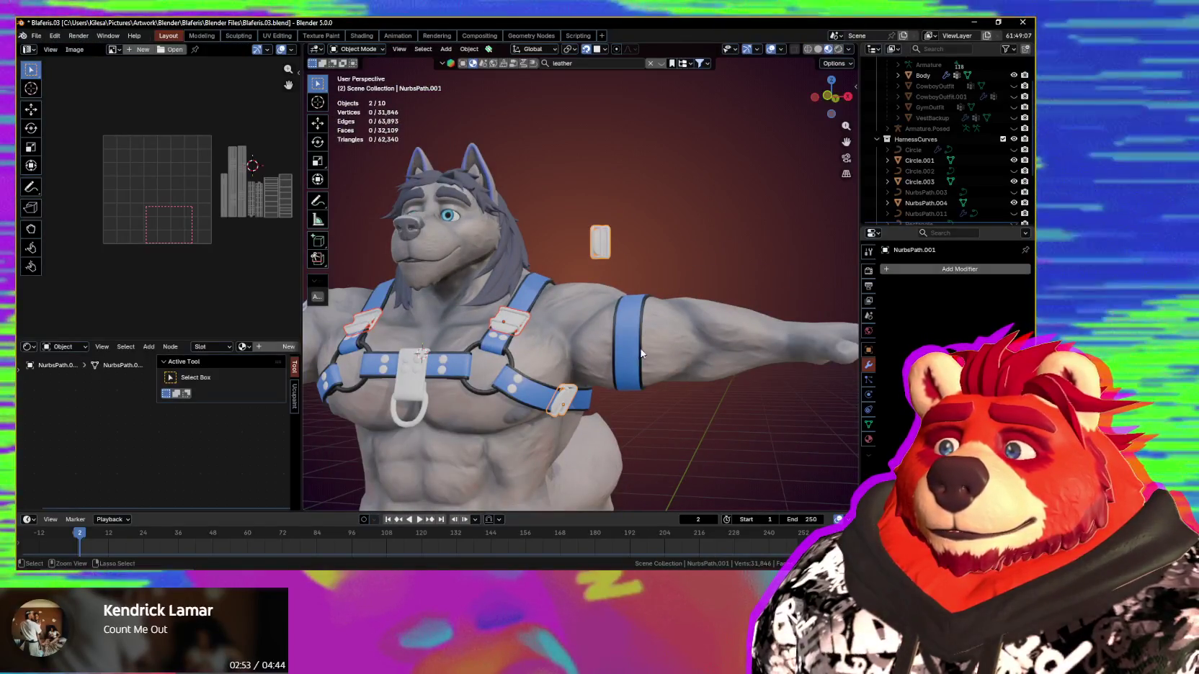
key(Tab)
middle_drag(714, 354, 670, 348)
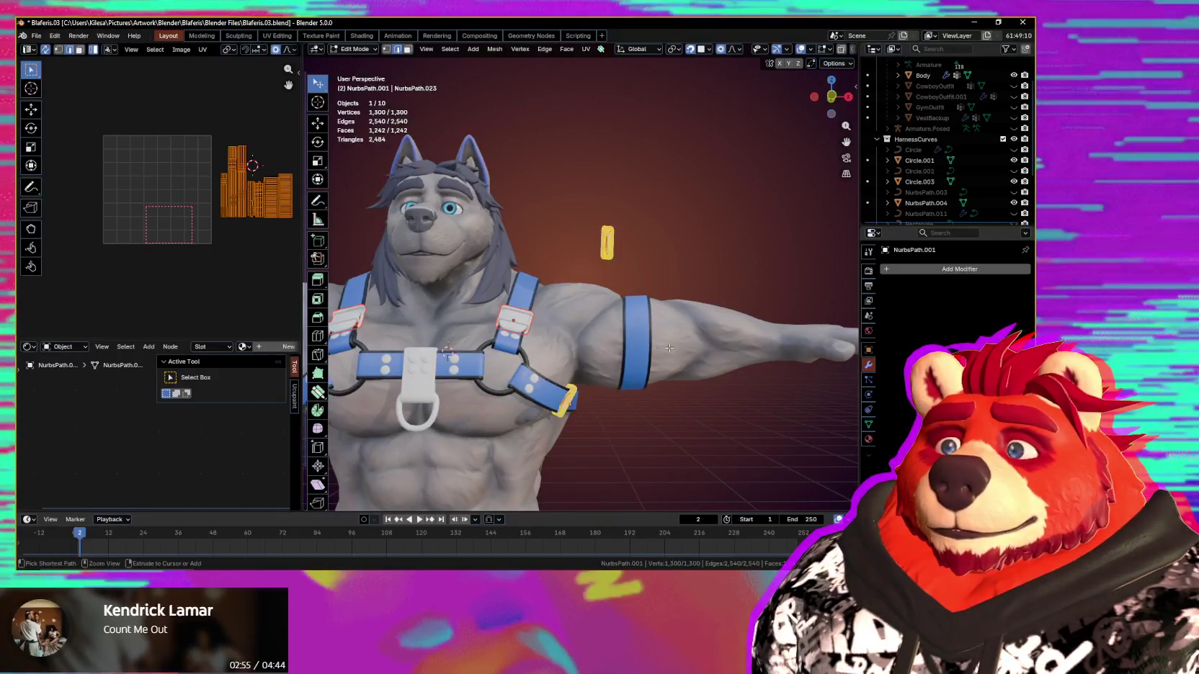
key(Tab)
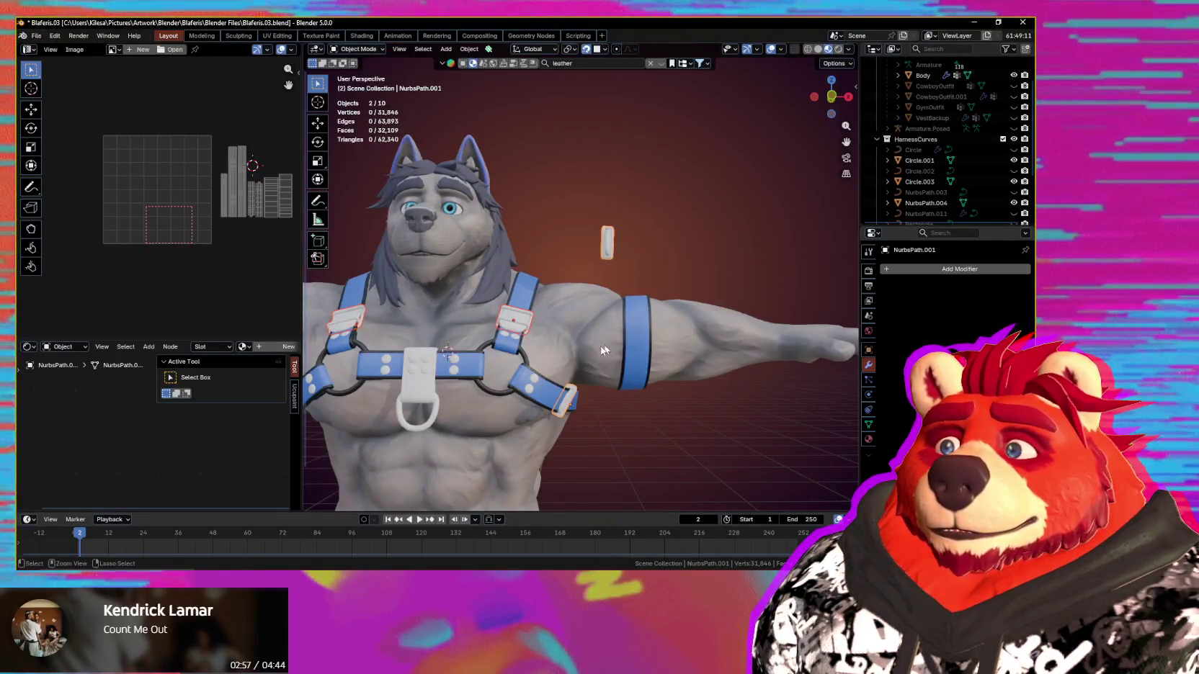
mouse_move(654, 307)
middle_down()
mouse_move(604, 284)
mouse_move(602, 353)
mouse_move(612, 323)
mouse_move(577, 283)
mouse_move(598, 296)
middle_up()
key(ctrl+a)
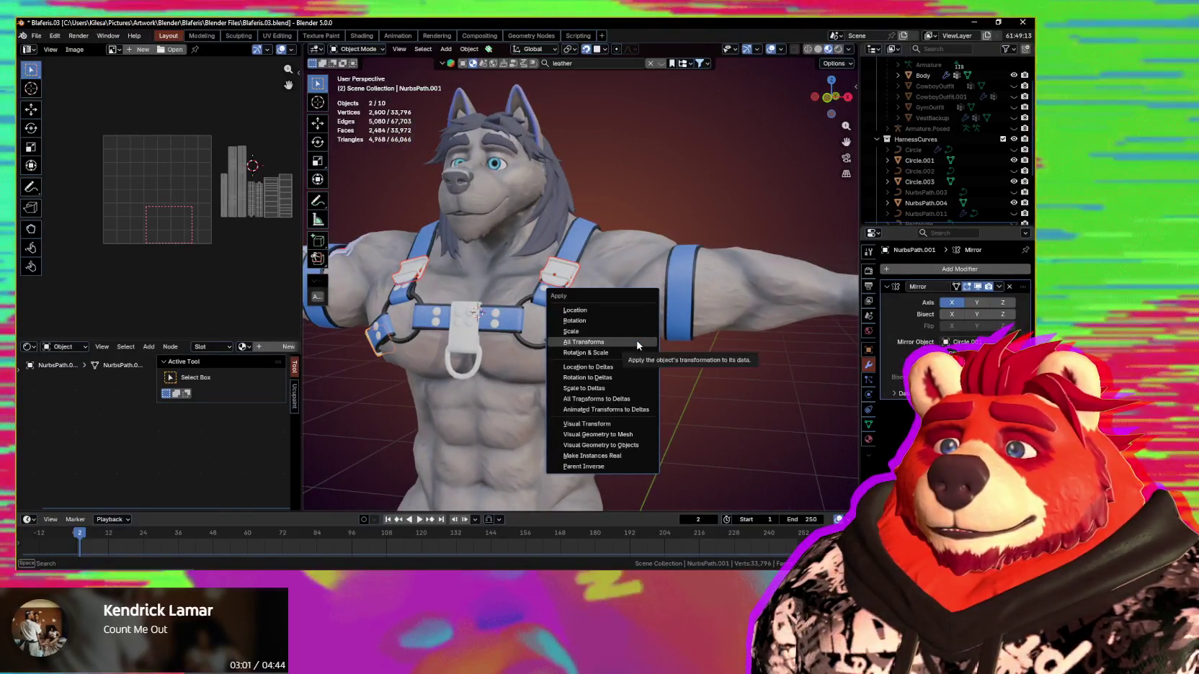
Step: Apply All Transforms to the buckle object, confirming past the warning
click(647, 343)
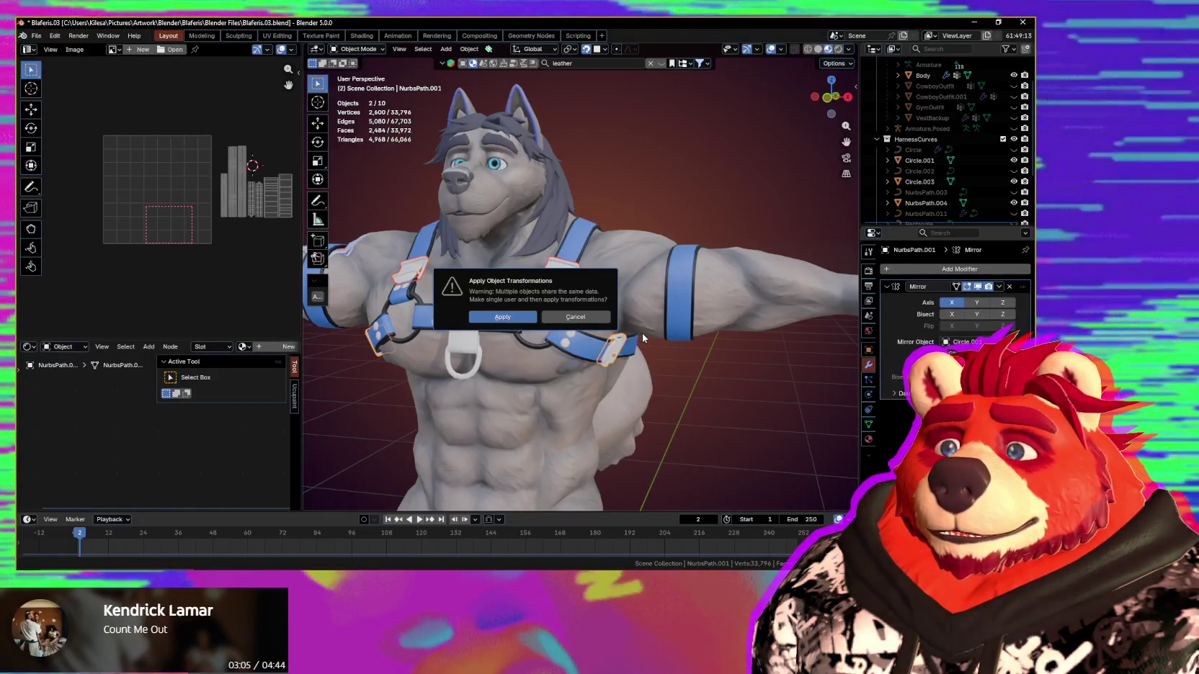
key(Return)
middle_drag(641, 333, 630, 361)
scroll(630, 360, up, 3)
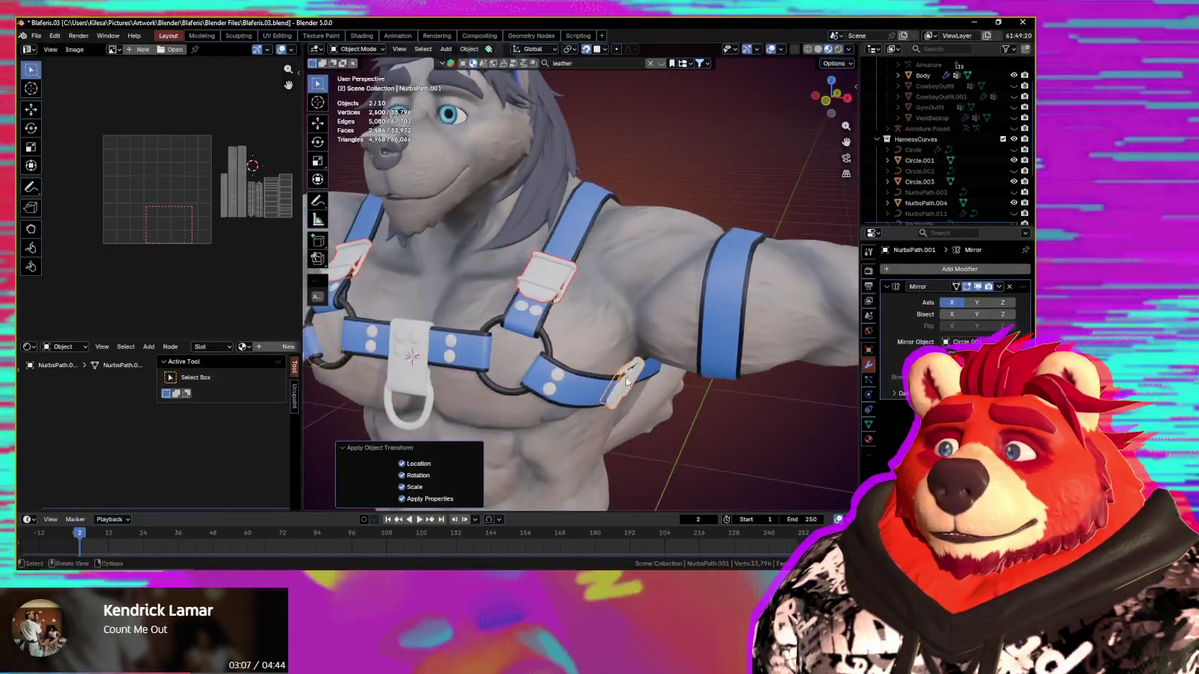
scroll(626, 377, down, 4)
mouse_move(668, 306)
middle_down()
mouse_move(662, 321)
mouse_move(670, 297)
middle_up()
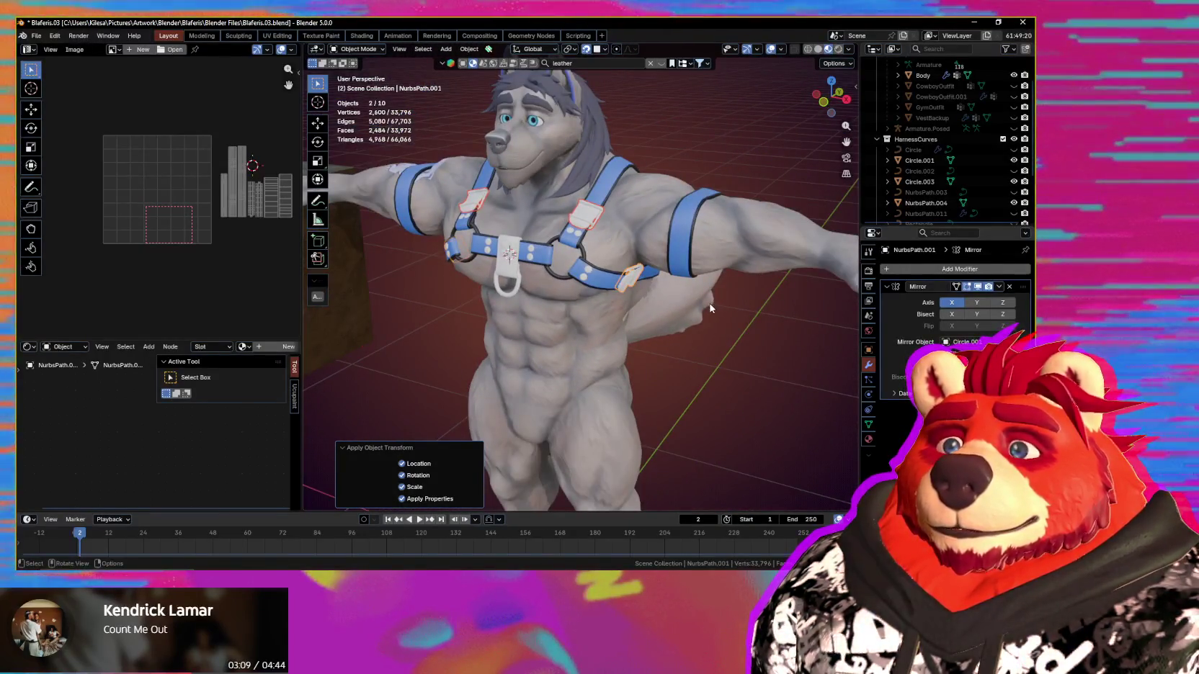
Step: Try converting the buckle object to a mesh, then undo the conversion
right_click(648, 280)
mouse_move(577, 274)
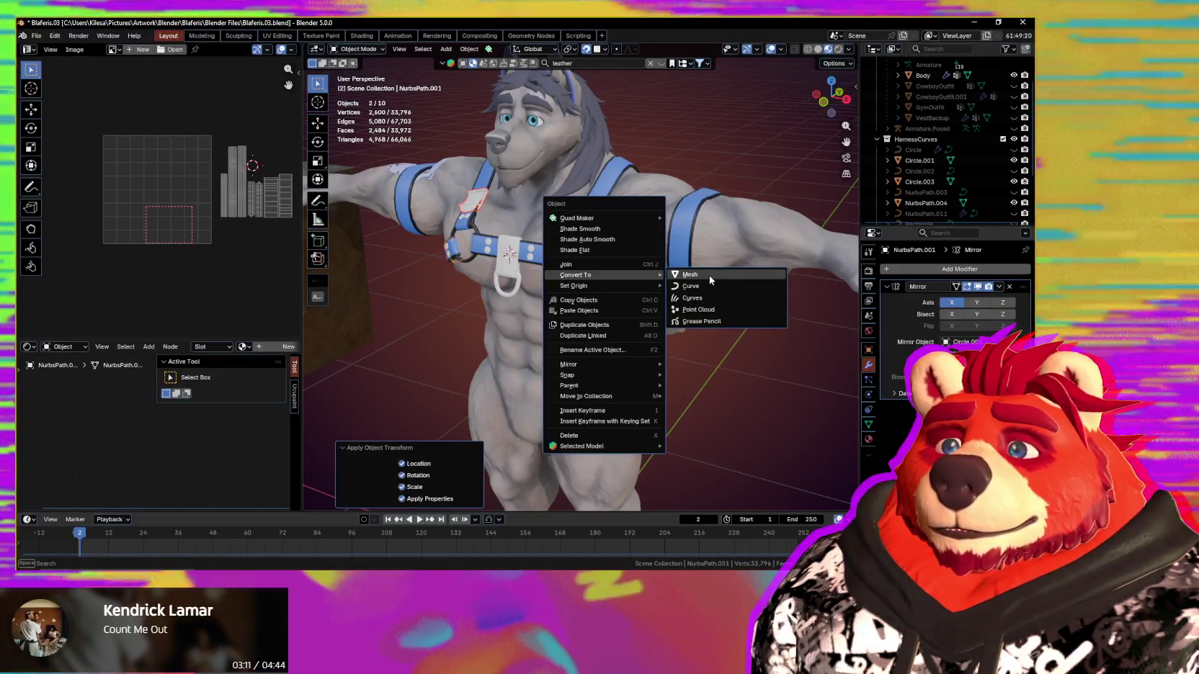
click(715, 276)
mouse_move(663, 278)
middle_down()
mouse_move(709, 271)
mouse_move(627, 281)
middle_up()
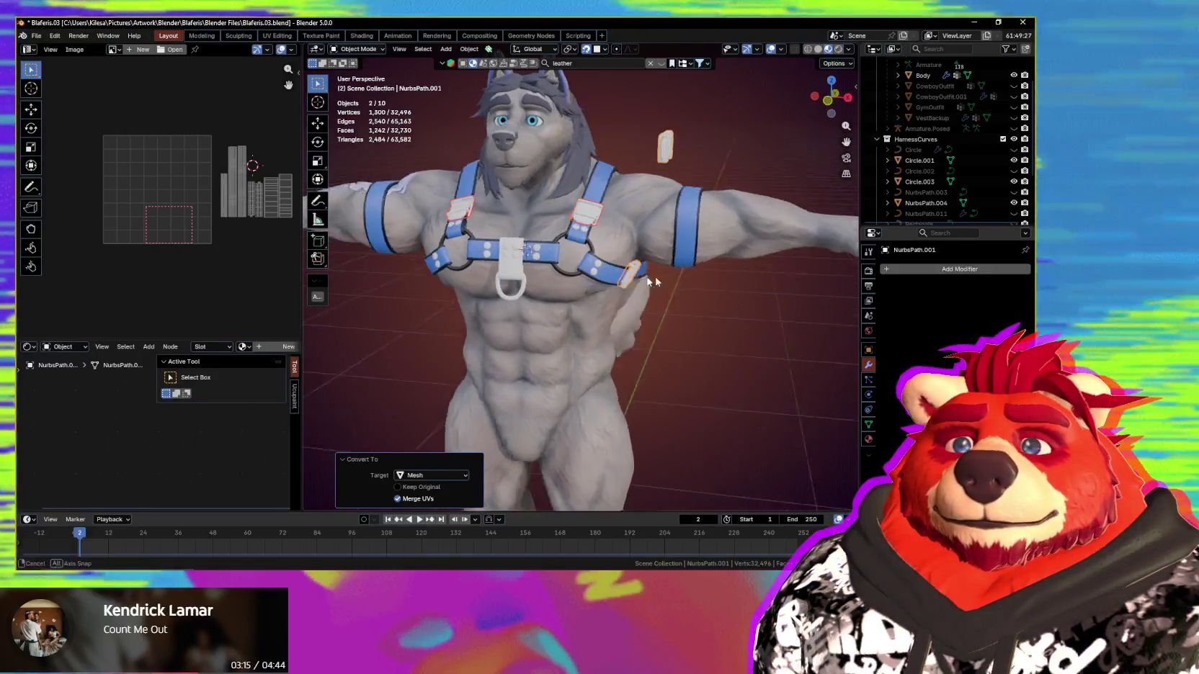
key(ctrl+z)
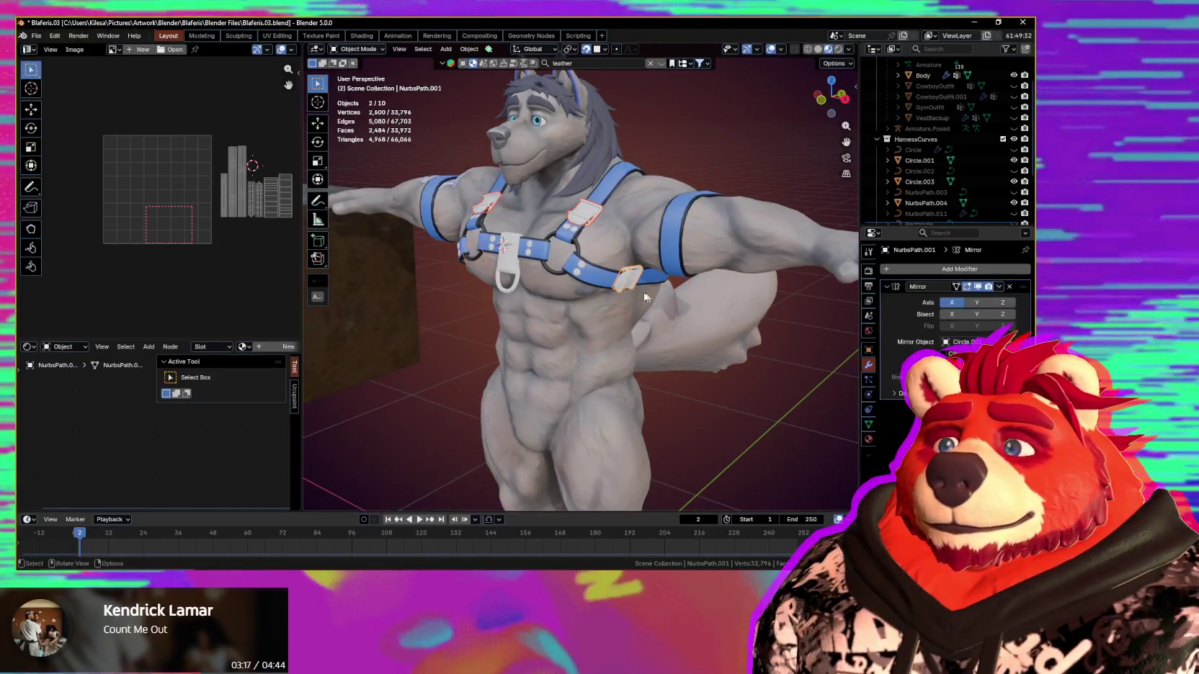
click(637, 282)
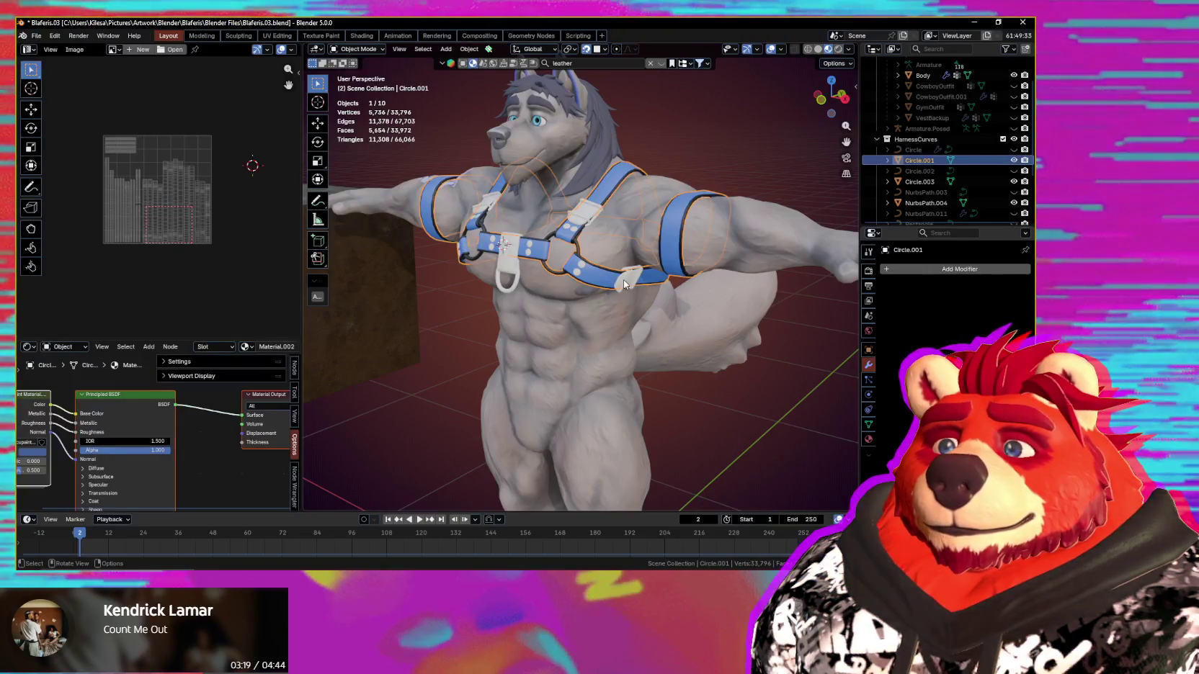
Step: Apply the Mirror modifier on NurbsPath.001, confirming the single-user dialog
click(626, 282)
key(KP_1)
scroll(651, 300, up, 2)
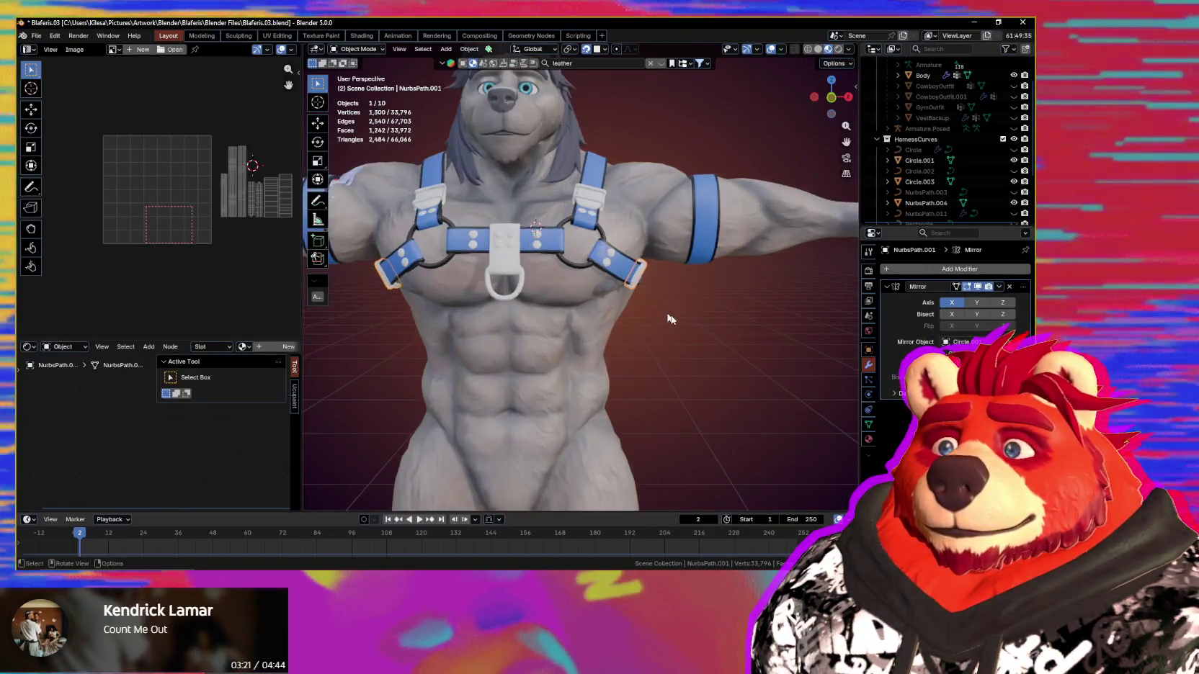
scroll(674, 316, up, 2)
key(ctrl+a)
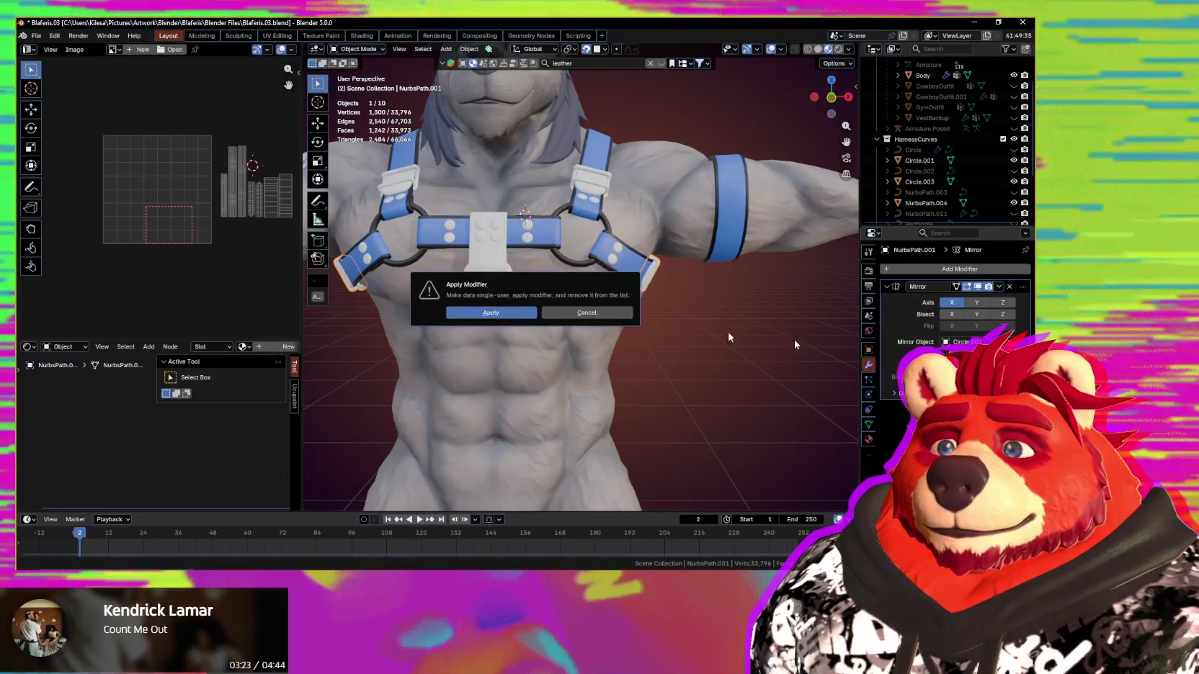
click(518, 316)
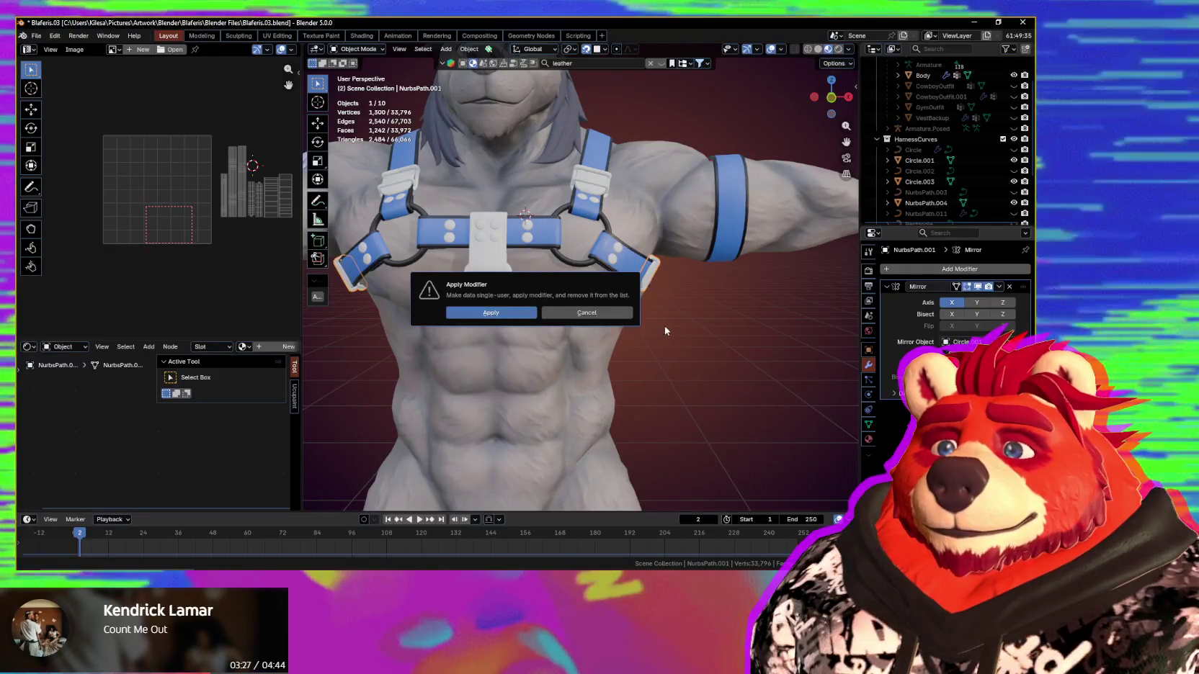
Step: Select NurbsPath.006 and apply its Mirror modifier too
mouse_move(679, 330)
middle_down()
mouse_move(630, 330)
mouse_move(709, 321)
mouse_move(678, 295)
middle_up()
scroll(678, 296, down, 5)
mouse_move(624, 349)
middle_down()
mouse_move(617, 400)
mouse_move(648, 326)
mouse_move(590, 256)
mouse_move(628, 335)
mouse_move(702, 353)
mouse_move(671, 328)
mouse_move(638, 212)
middle_up()
scroll(648, 326, up, 3)
click(590, 256)
key(ctrl+a)
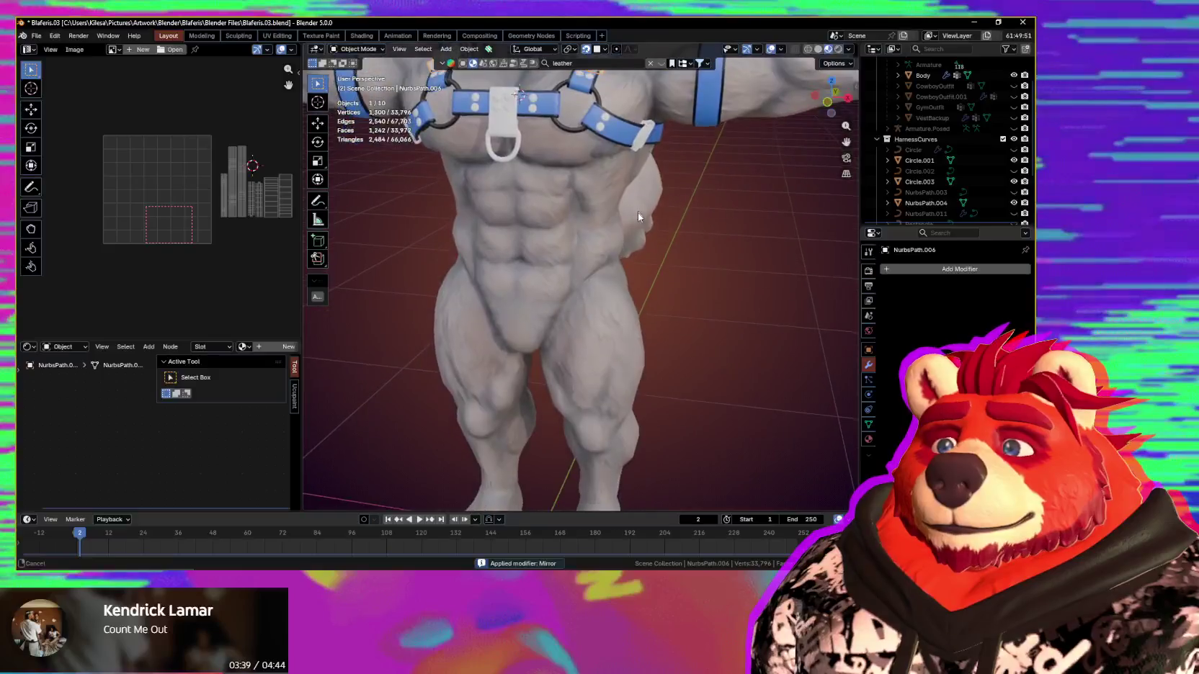
Step: Apply All Transforms to the NurbsPath.006 buckle
scroll(625, 281, down, 3)
middle_drag(625, 280, 656, 265)
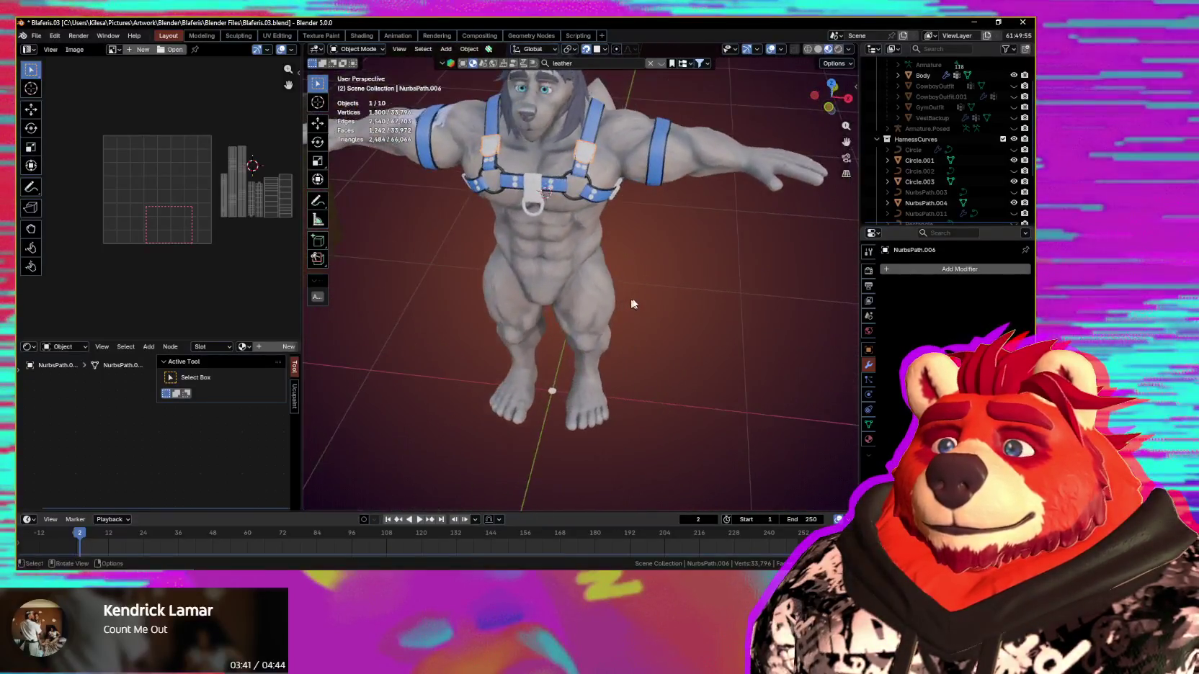
key(ctrl+a)
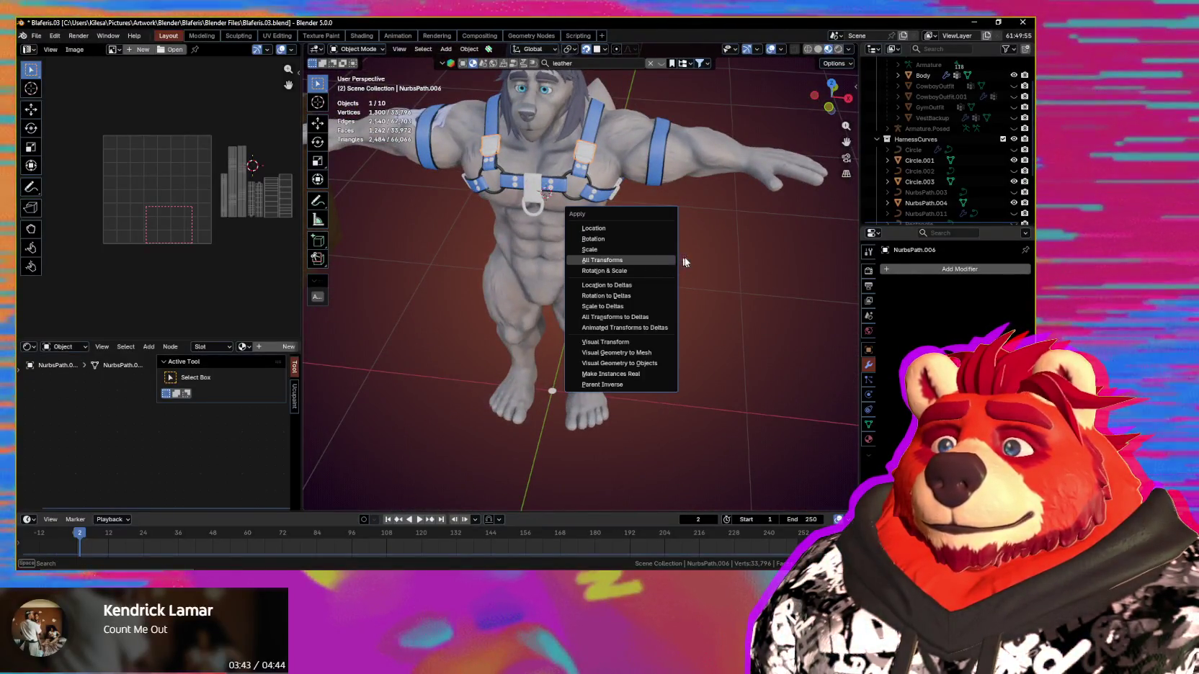
key(Return)
middle_drag(697, 265, 628, 286)
scroll(629, 285, up, 3)
scroll(603, 316, up, 2)
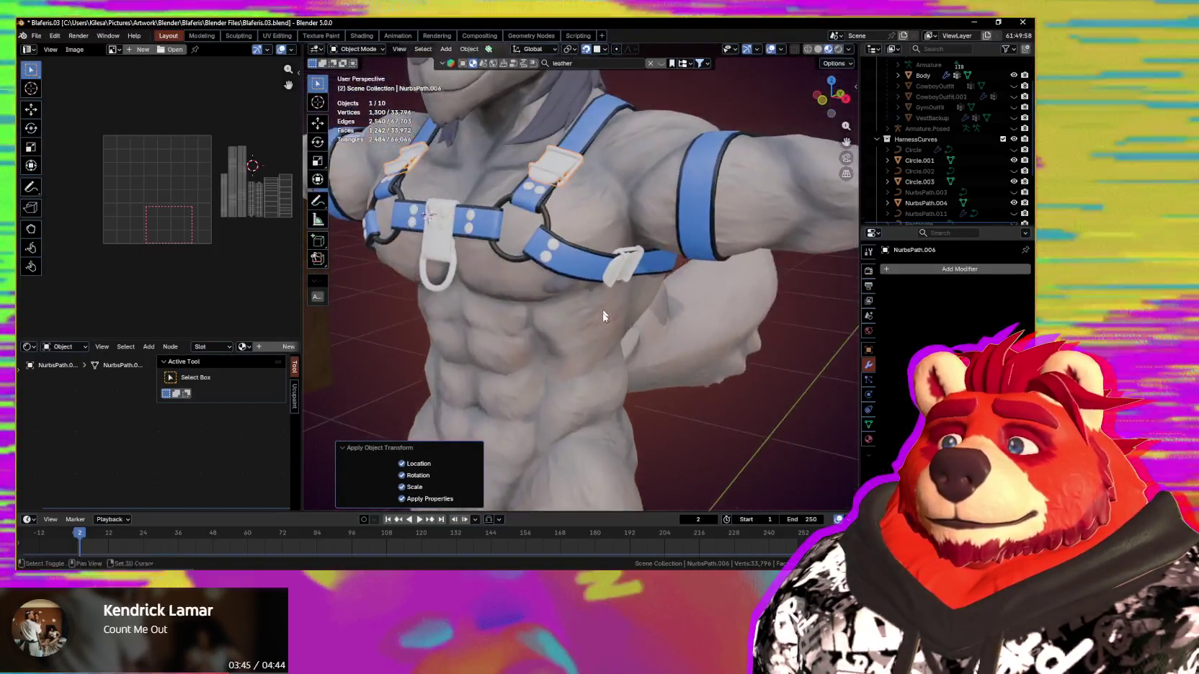
scroll(604, 316, up, 2)
Step: Briefly enter Edit Mode on the buckle, return to Object Mode and inspect the buckles
key(Tab)
scroll(651, 275, up, 3)
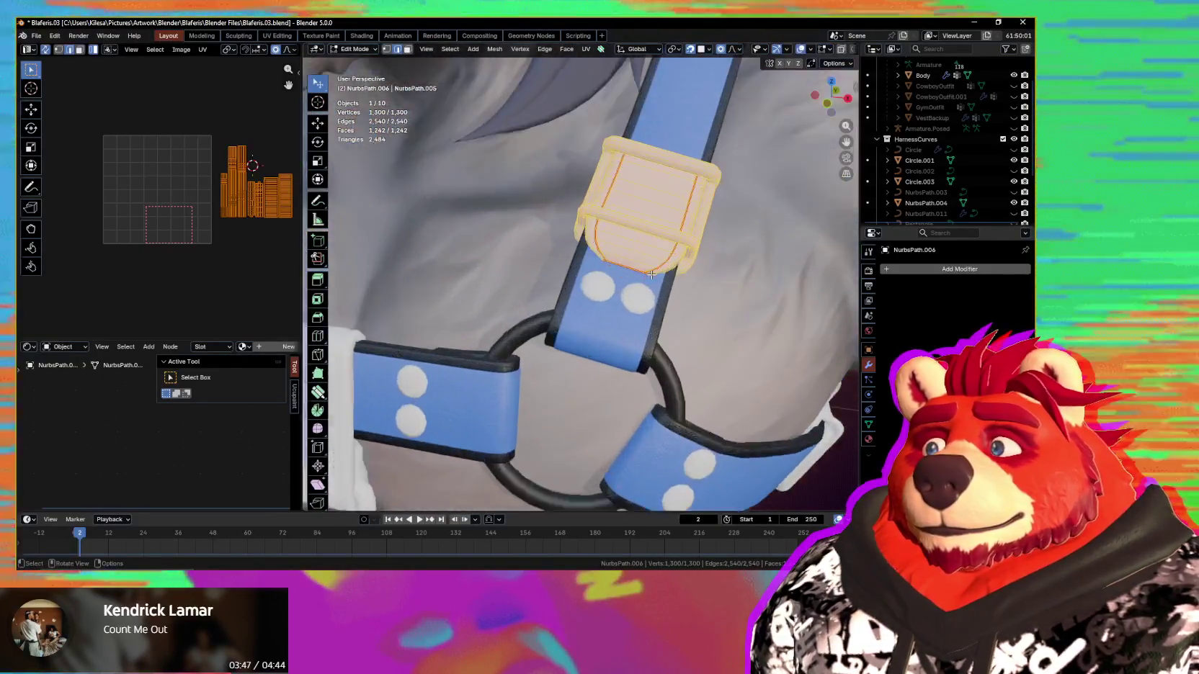
scroll(651, 274, down, 3)
scroll(685, 317, down, 2)
scroll(723, 360, down, 4)
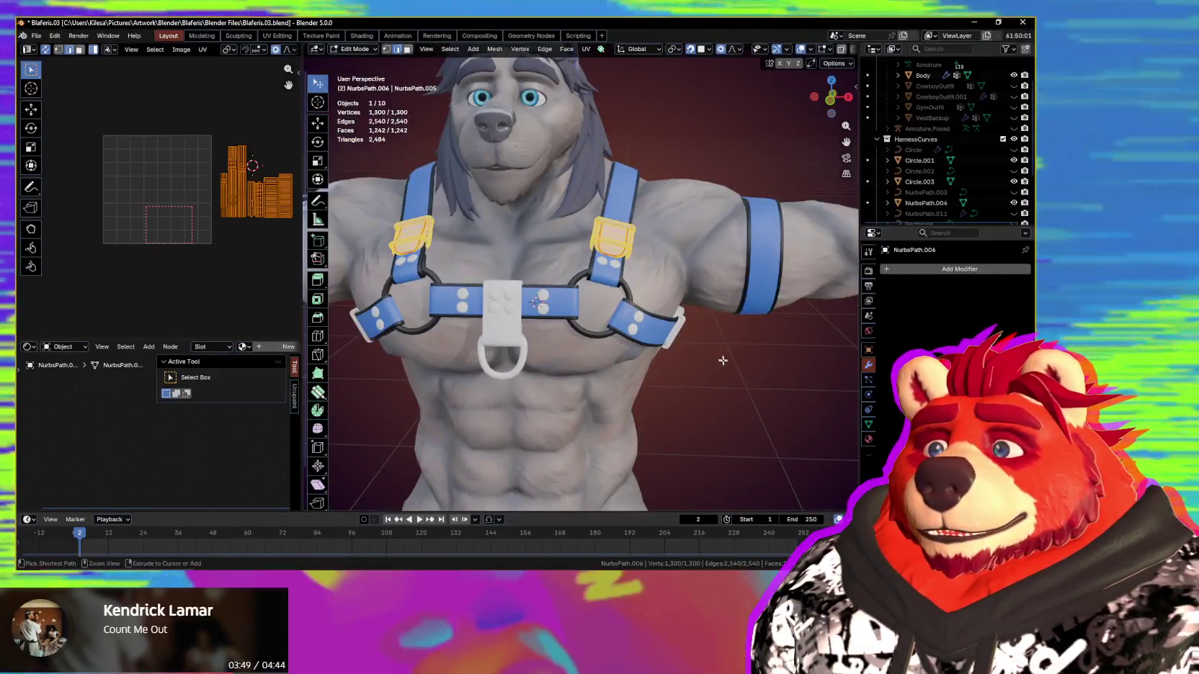
key(ctrl+Tab)
click(569, 380)
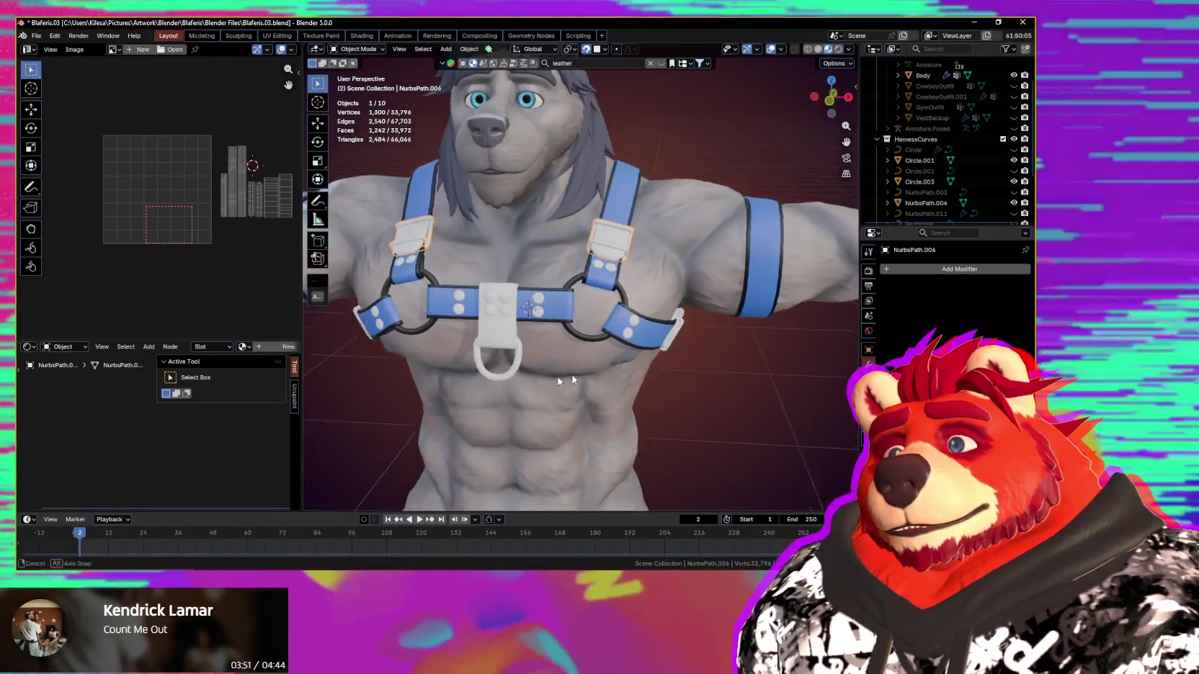
middle_drag(559, 381, 647, 339)
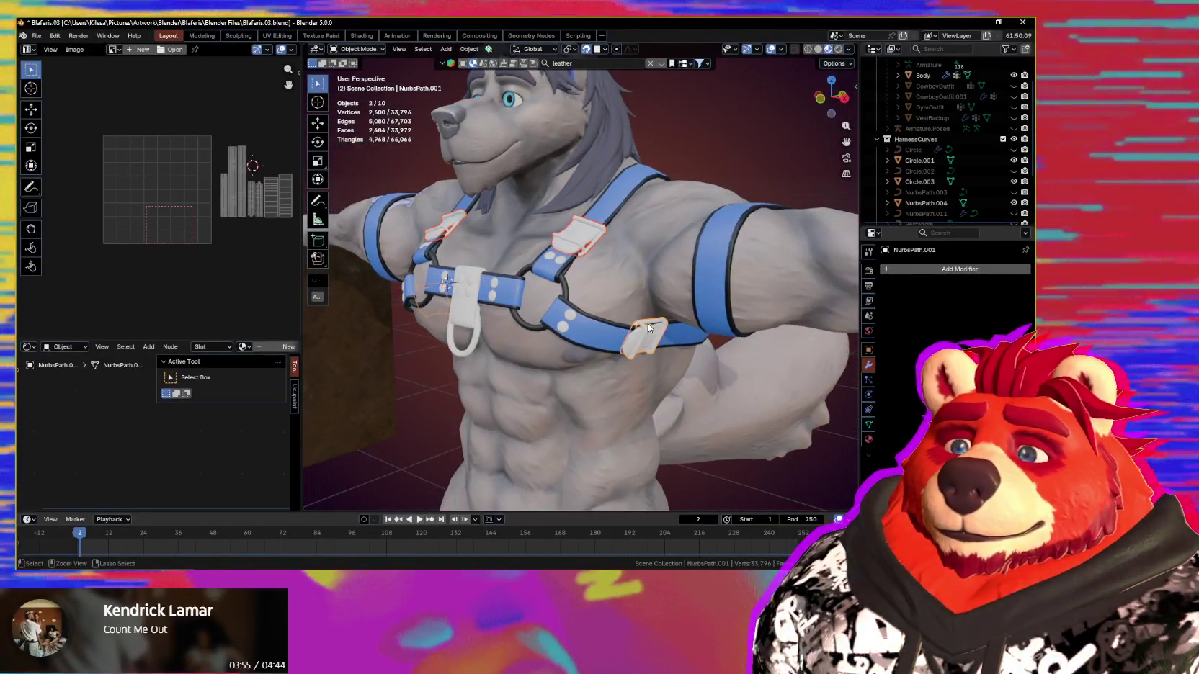
mouse_move(647, 327)
middle_down()
mouse_move(655, 348)
mouse_move(587, 347)
mouse_move(642, 352)
middle_up()
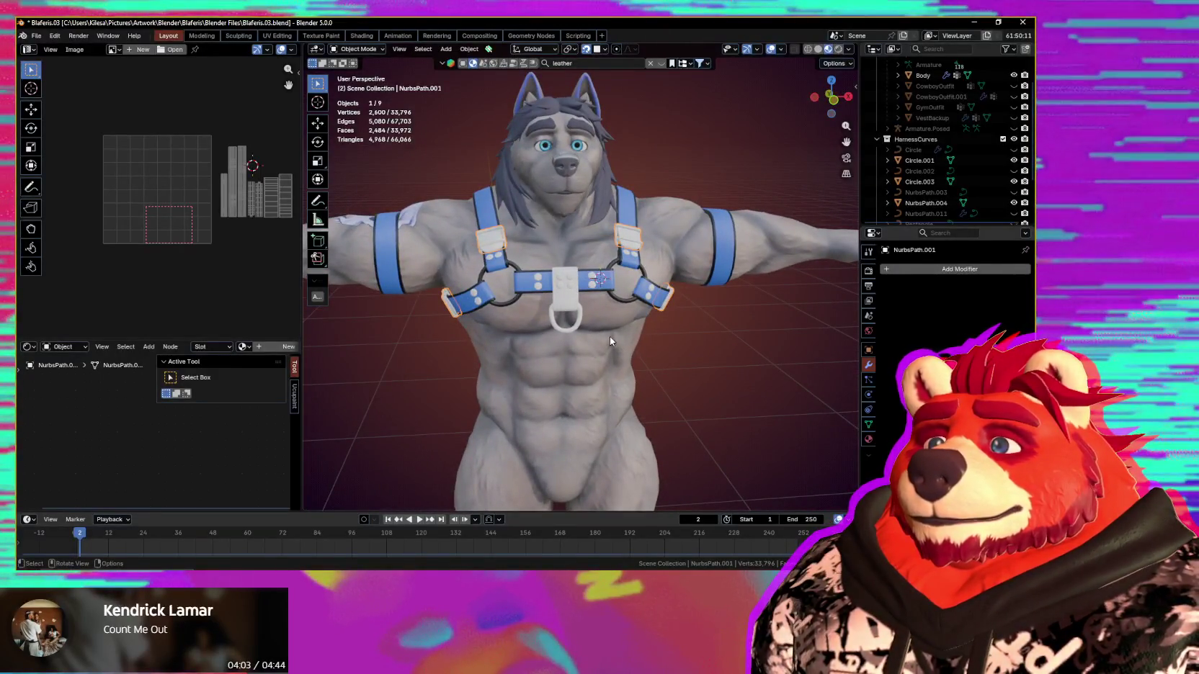
middle_drag(609, 337, 583, 339)
Step: In Edit Mode on the joined buckles, select only the upper-right strap buckle
key(Tab)
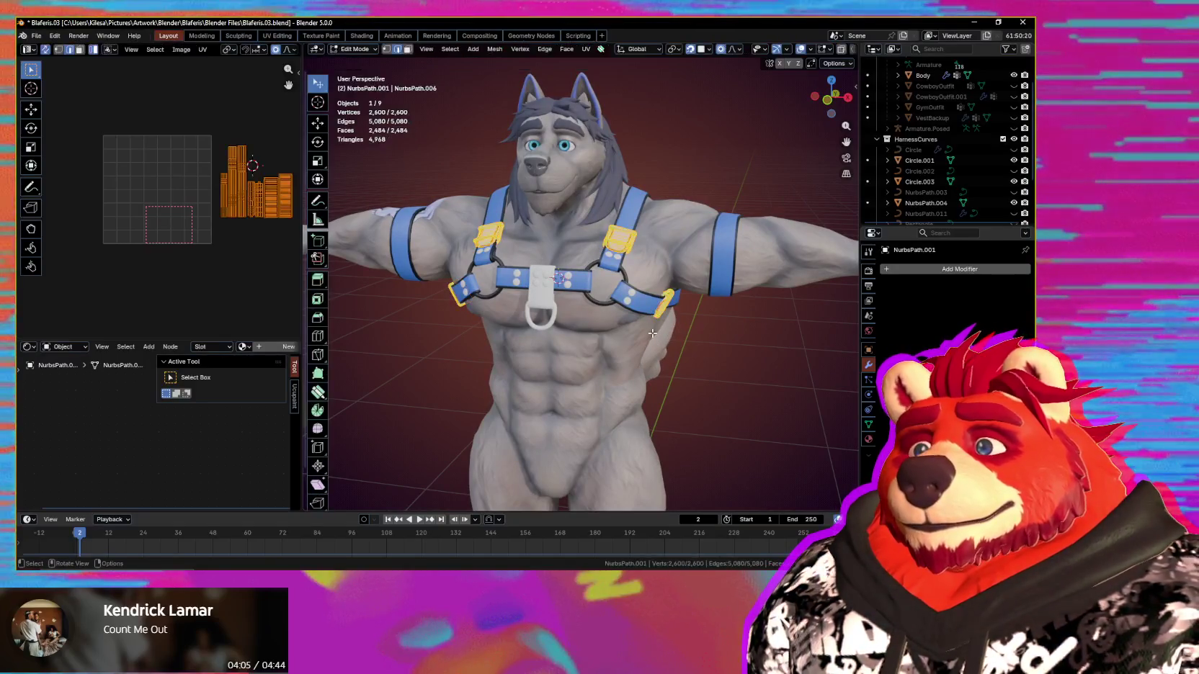
scroll(655, 310, up, 1)
scroll(674, 278, up, 1)
scroll(692, 245, up, 1)
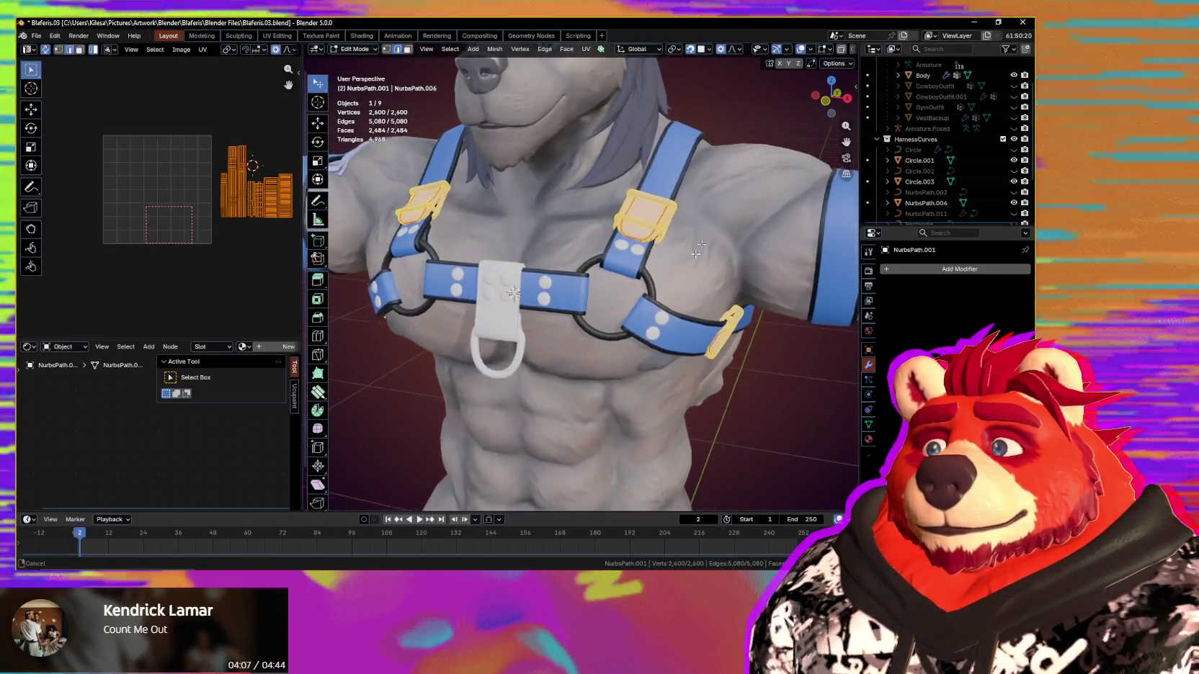
scroll(709, 217, up, 1)
key(alt+a)
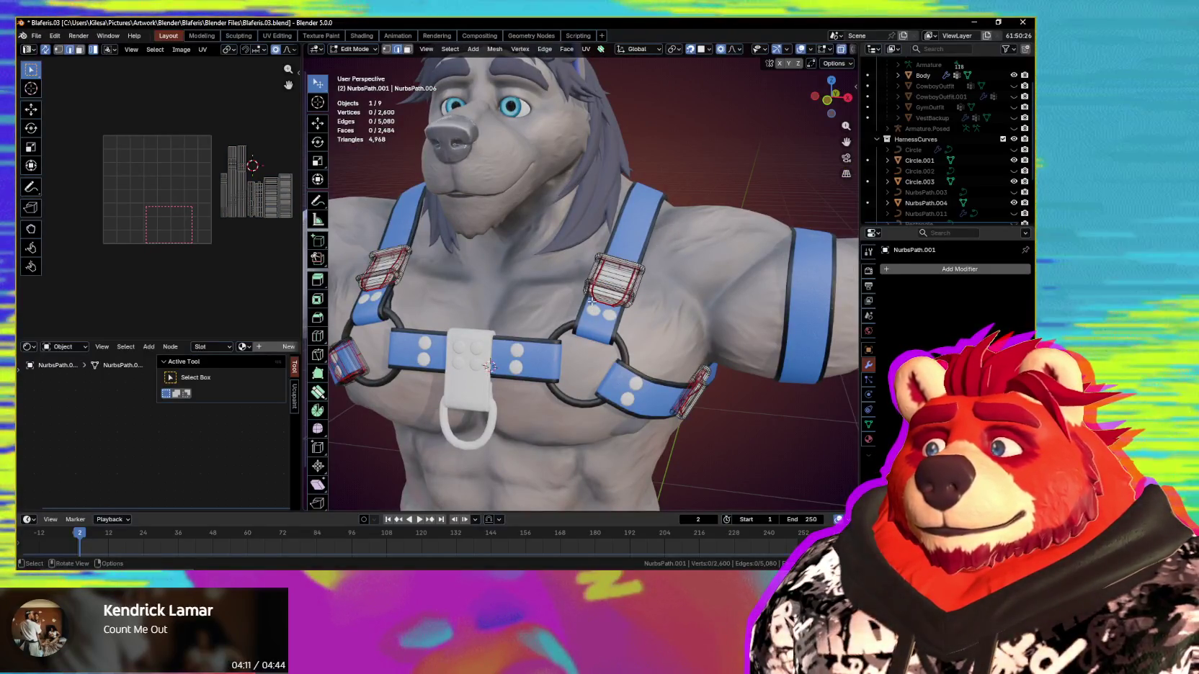
drag(674, 232, 582, 310)
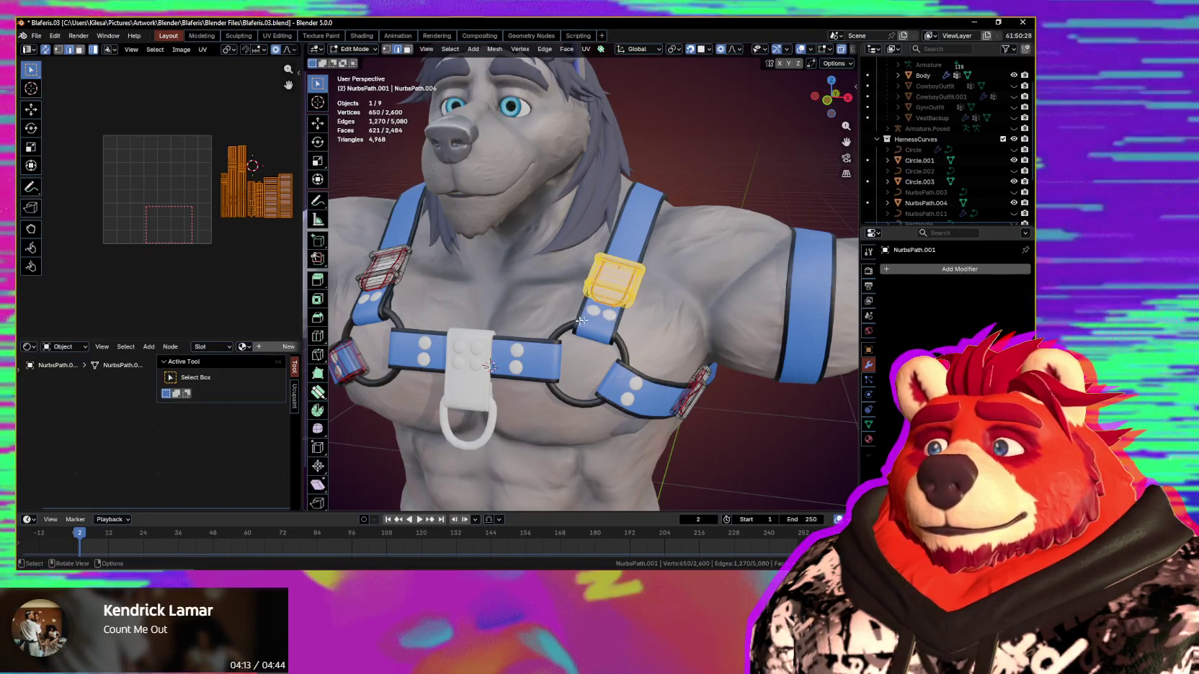
middle_drag(190, 230, 135, 281)
Step: Slide the upper-right buckle's UV islands vertically, then the lower chest buckle's horizontally
key(g)
key(y)
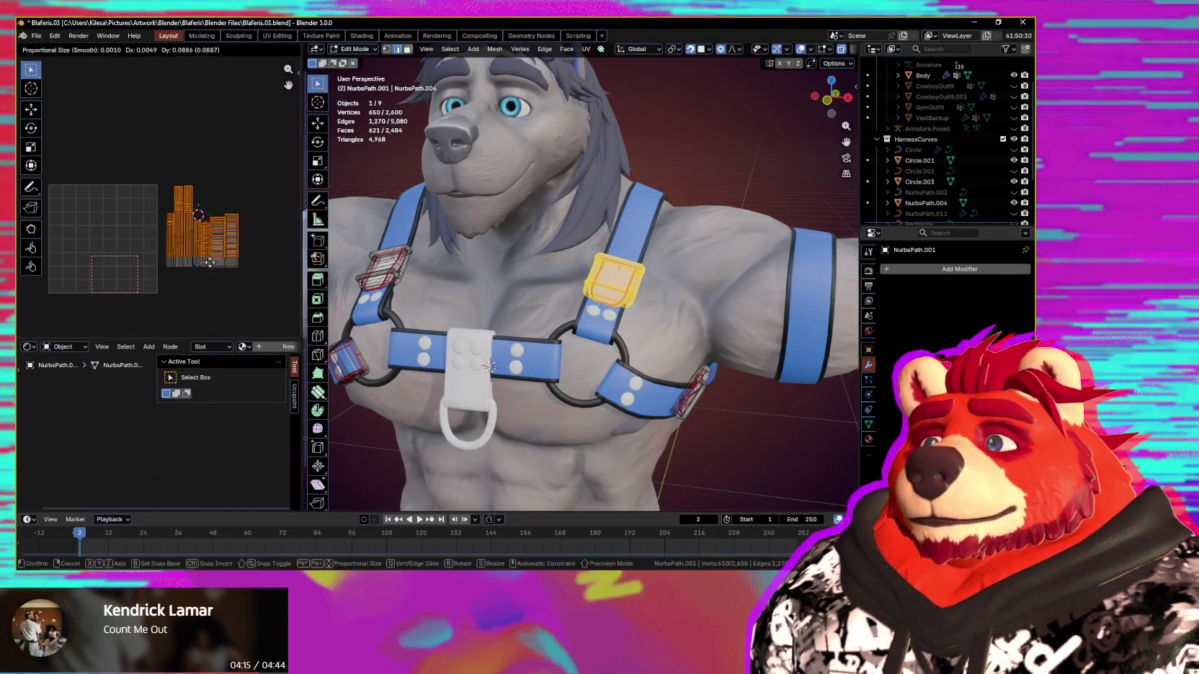
middle_drag(489, 365, 635, 378)
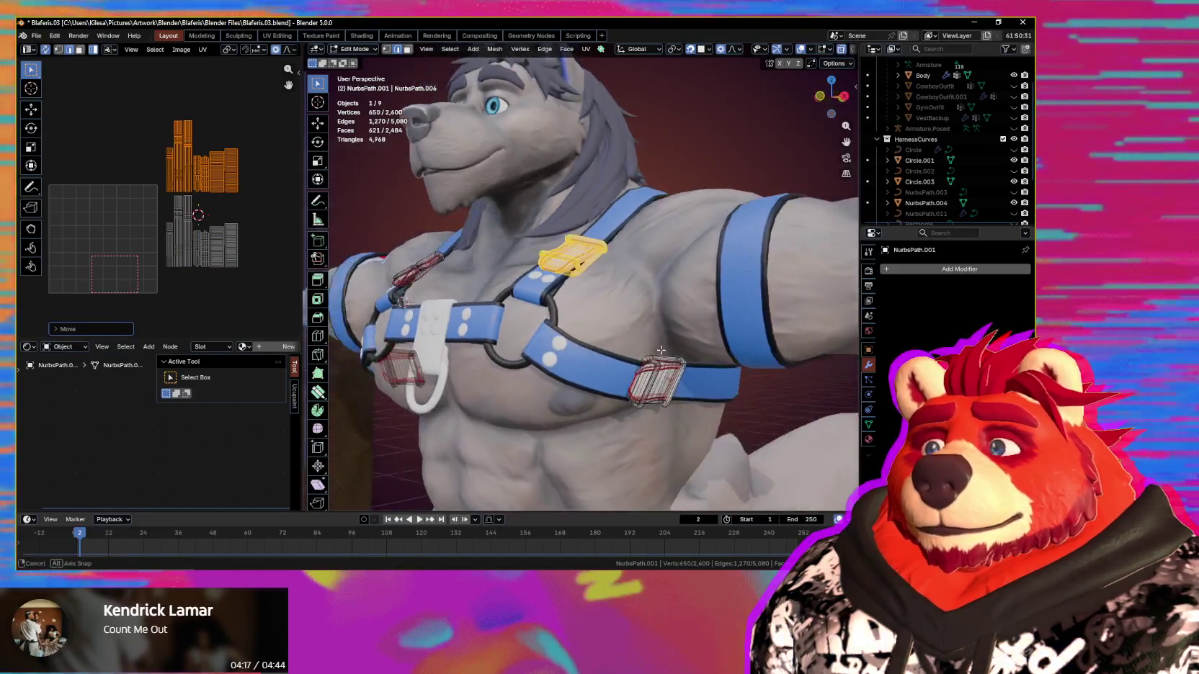
click(652, 382)
key(g)
key(x)
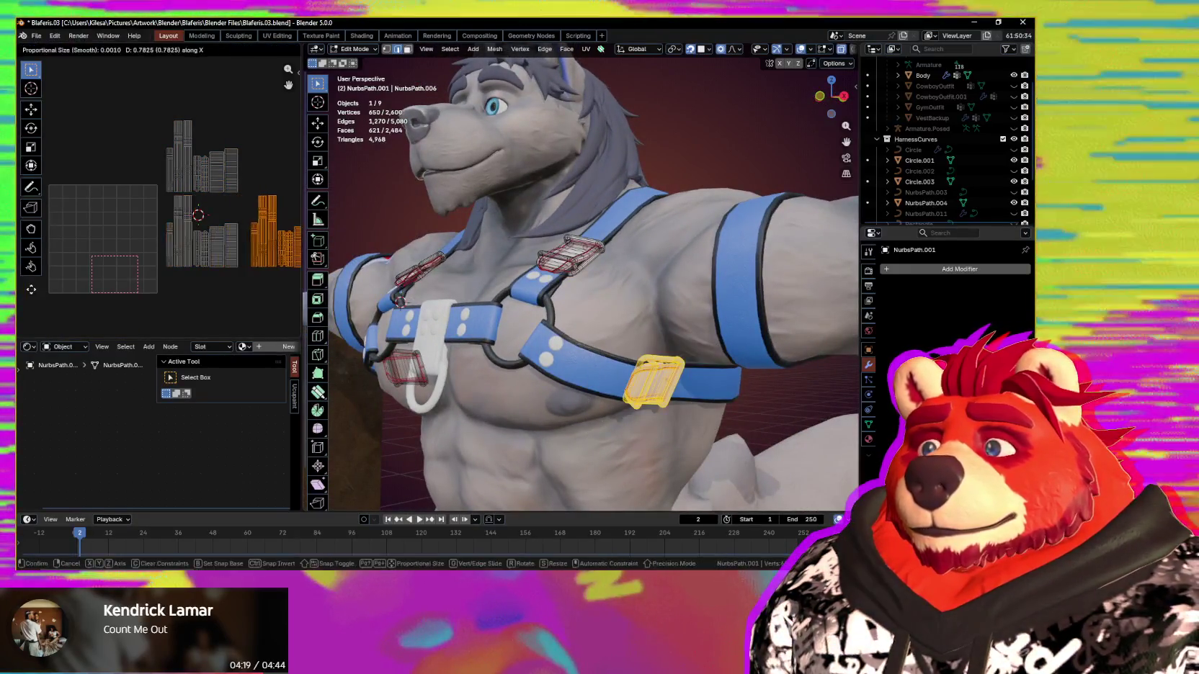
key(Return)
Step: Box-select the left buckle and move its UV islands into their own spot
mouse_move(649, 328)
middle_down()
mouse_move(516, 328)
mouse_move(461, 346)
middle_up()
key(b)
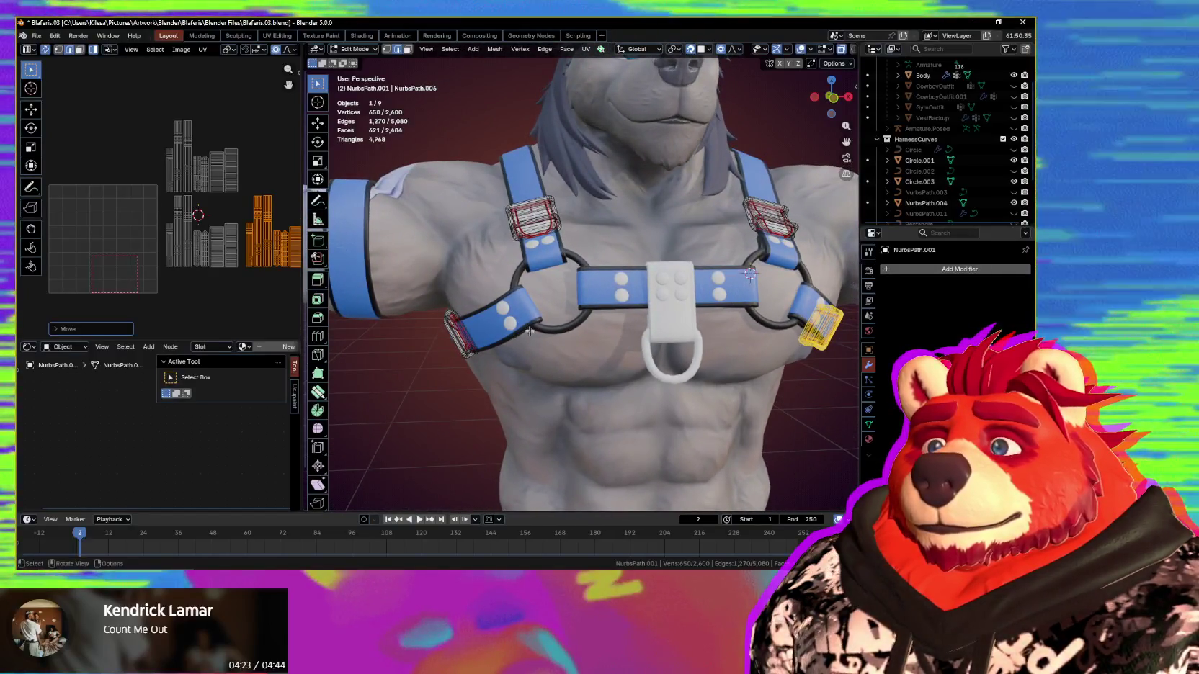
drag(436, 306, 481, 360)
middle_drag(190, 283, 165, 290)
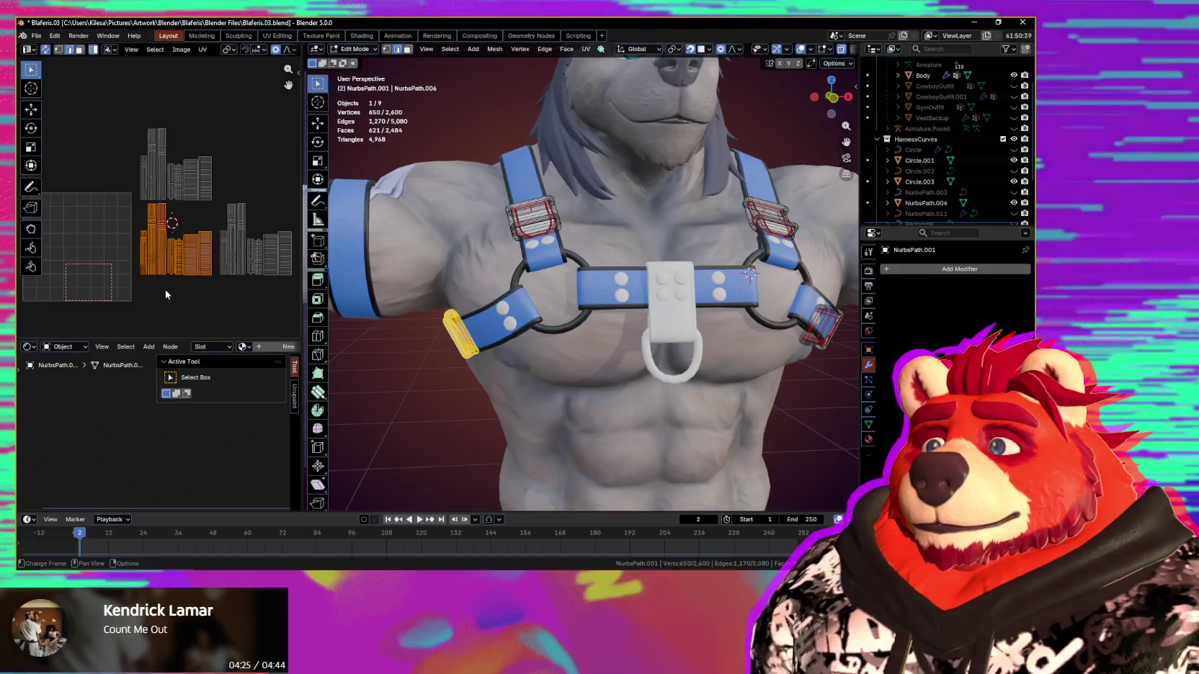
key(g)
key(x)
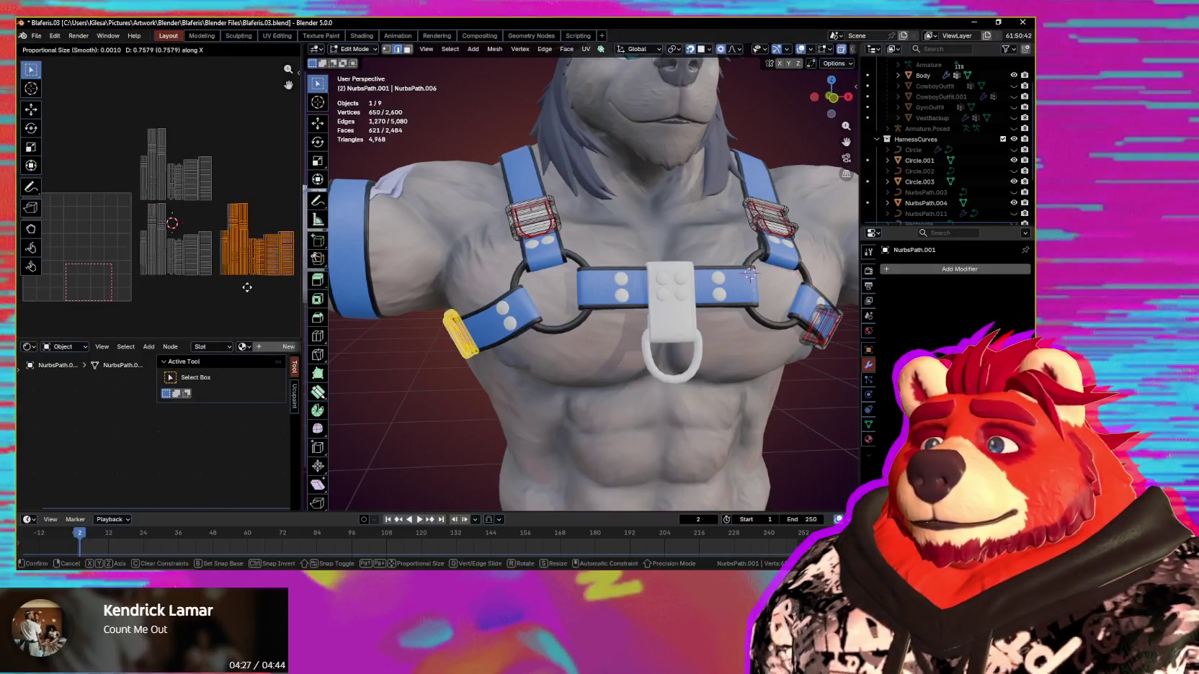
key(g)
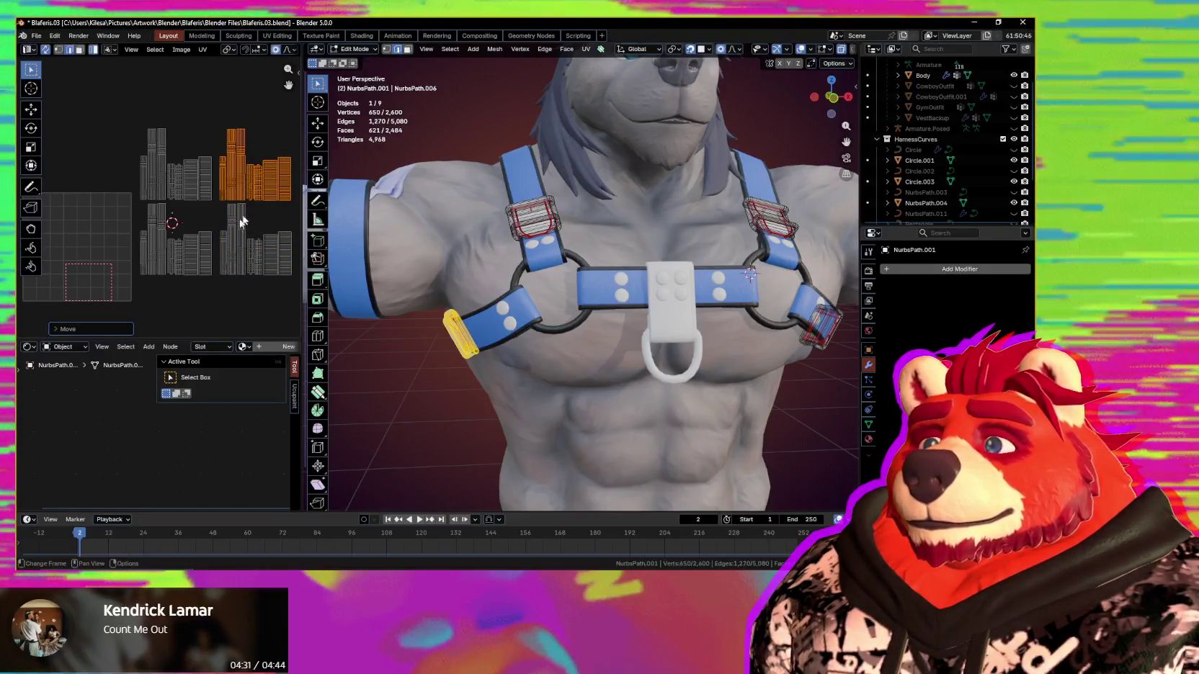
scroll(220, 276, up, 2)
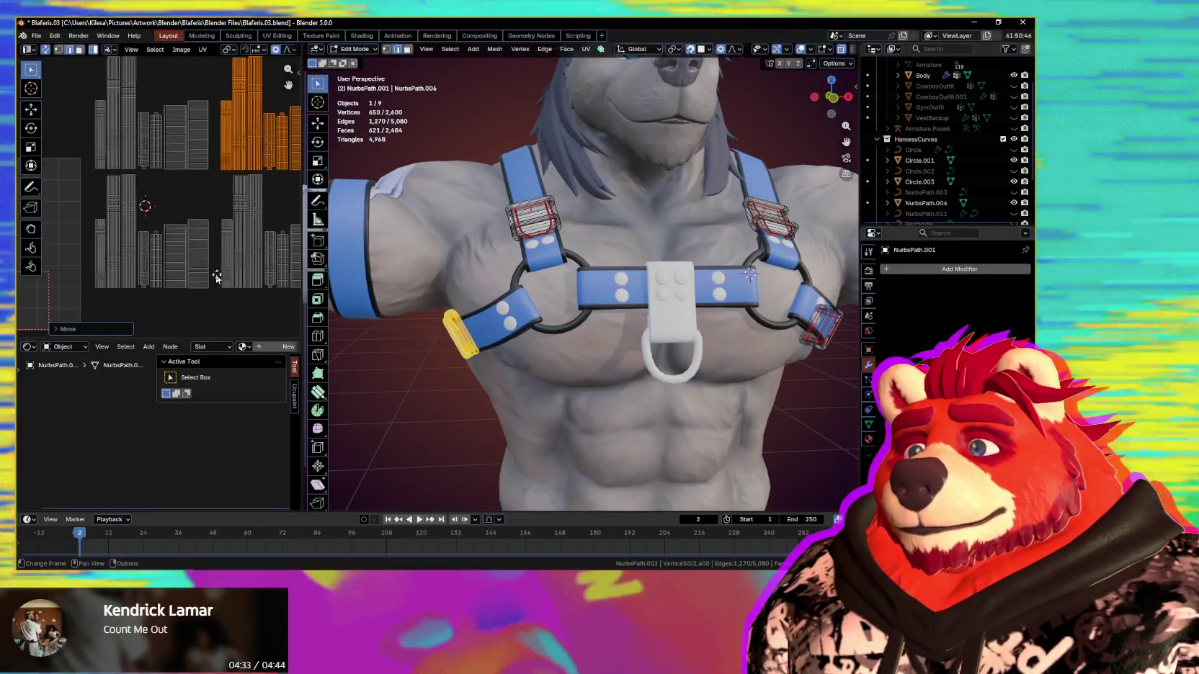
scroll(217, 276, down, 1)
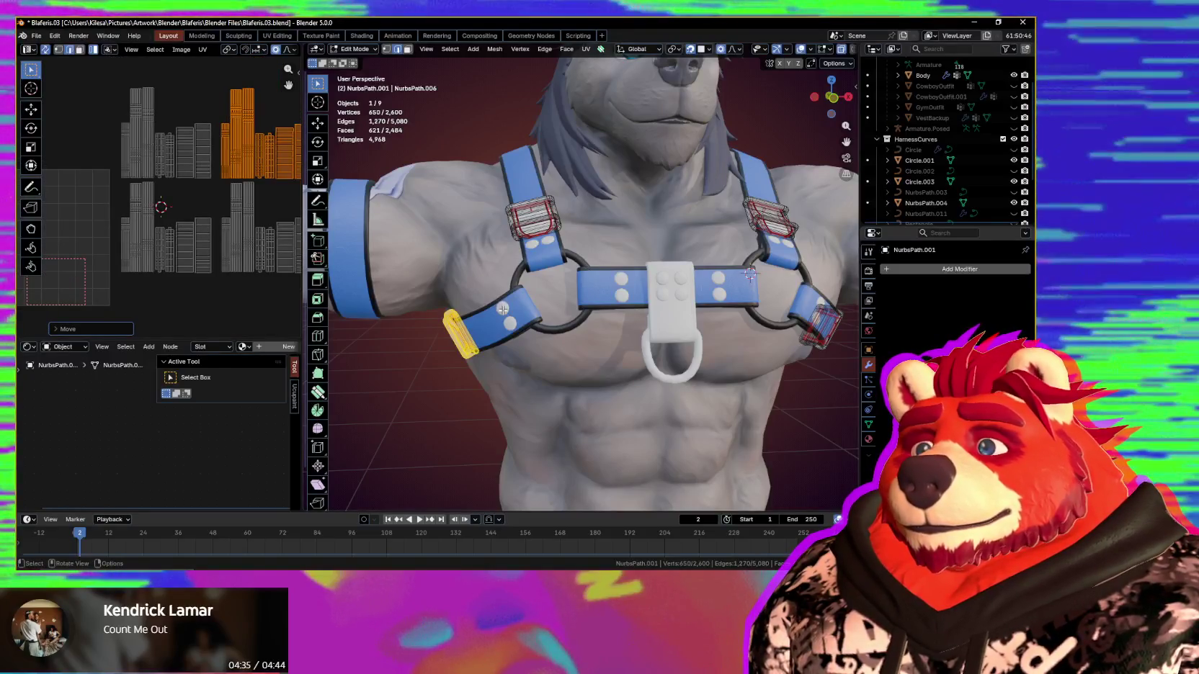
middle_drag(231, 253, 202, 289)
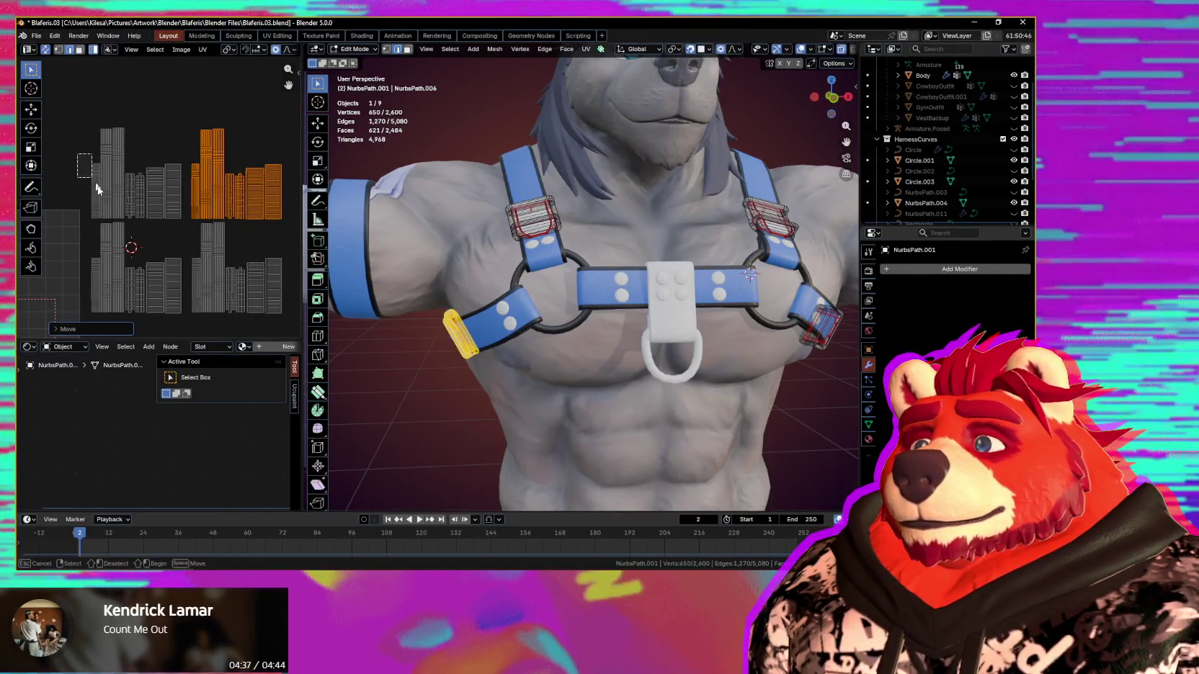
Step: Select all four buckle island groups in the two-by-two UV layout
drag(120, 209, 121, 210)
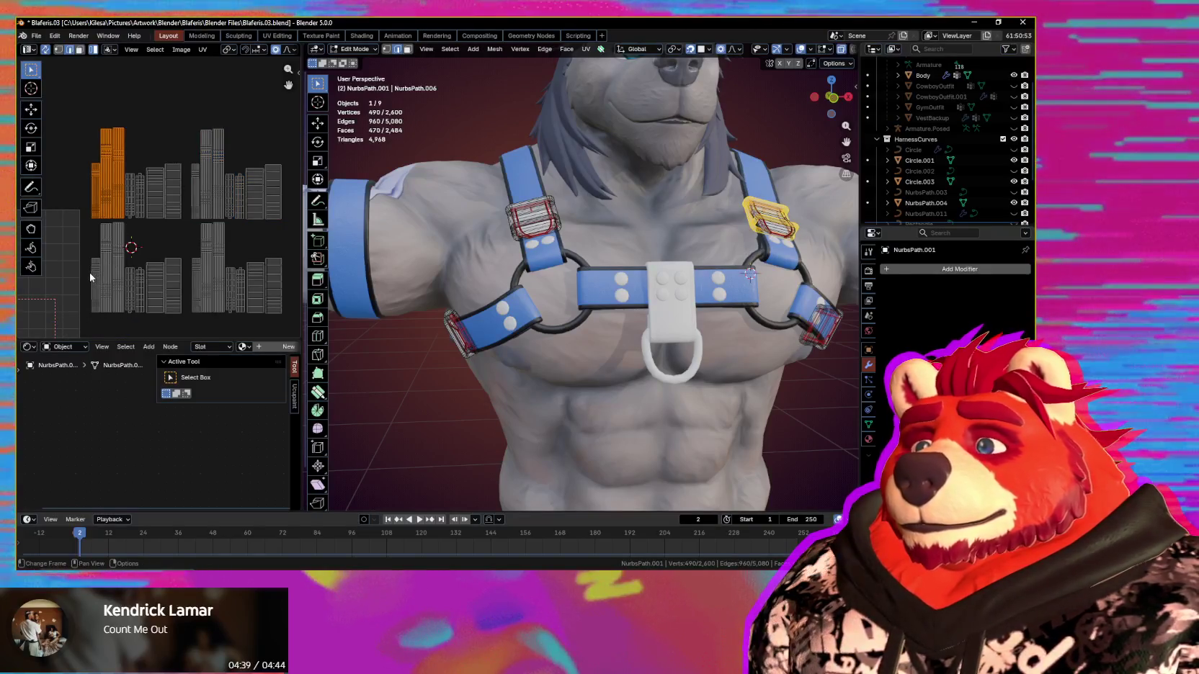
drag(106, 298, 107, 300)
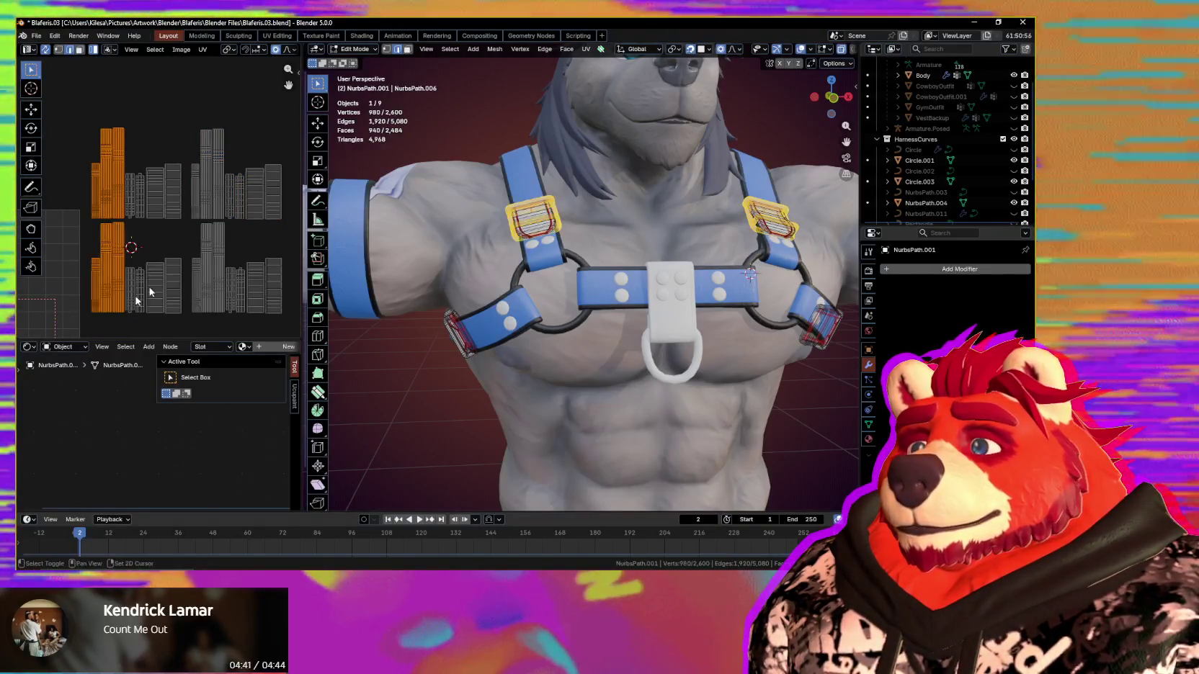
key(b)
drag(219, 208, 220, 210)
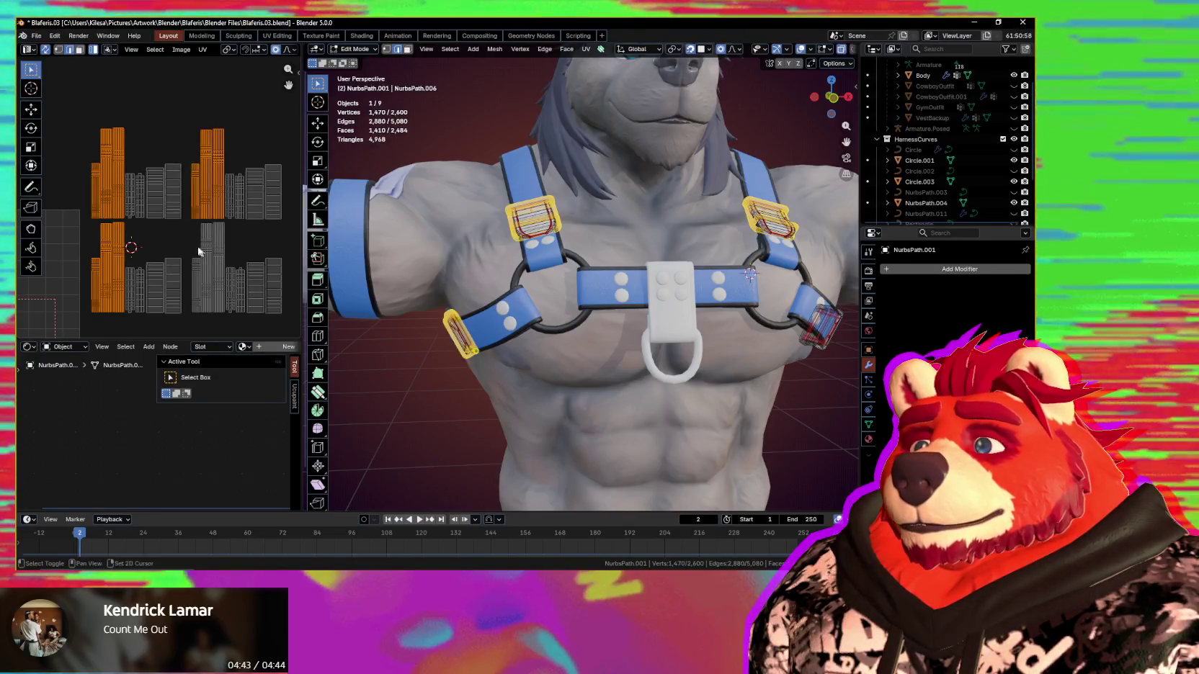
drag(216, 292, 218, 294)
scroll(218, 293, down, 2)
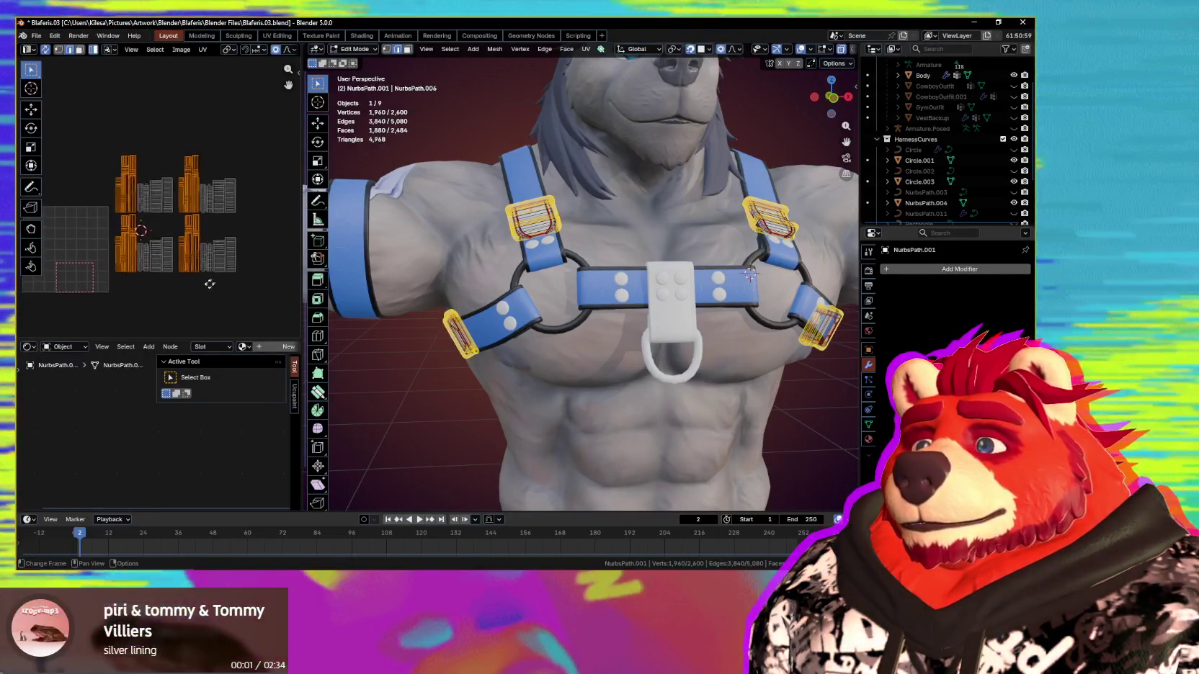
Step: Slide the selected buckle island left along X, then distribute the islands evenly in a row with Mio3 UV
key(n)
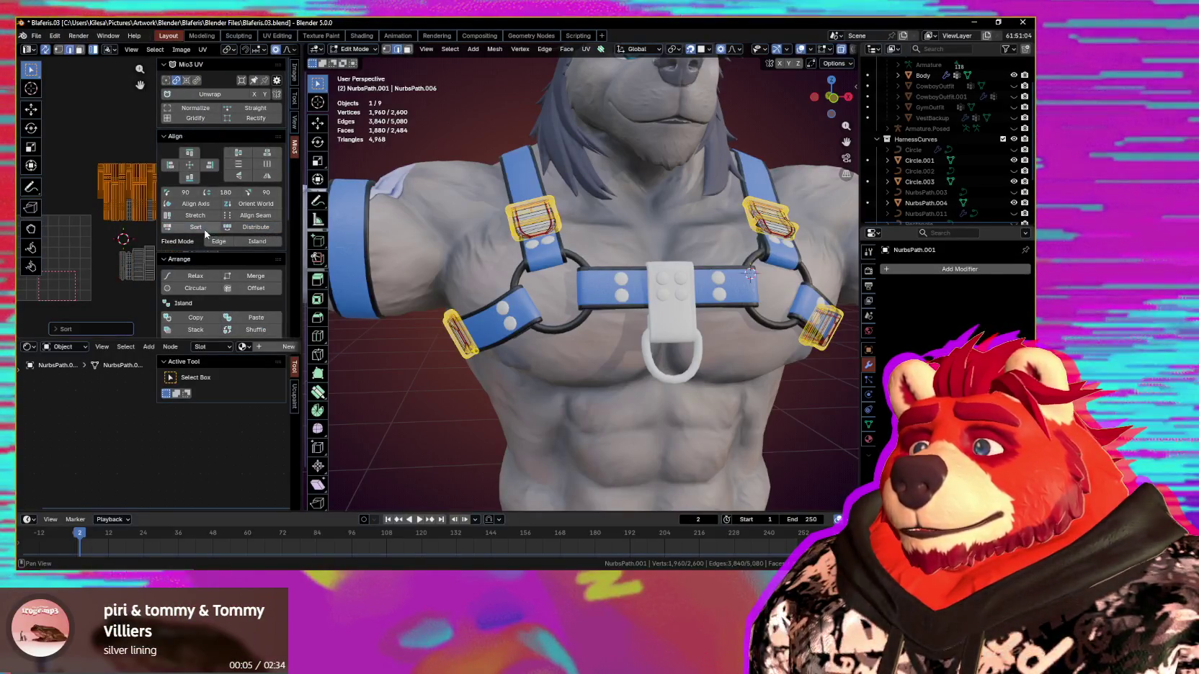
key(g)
key(x)
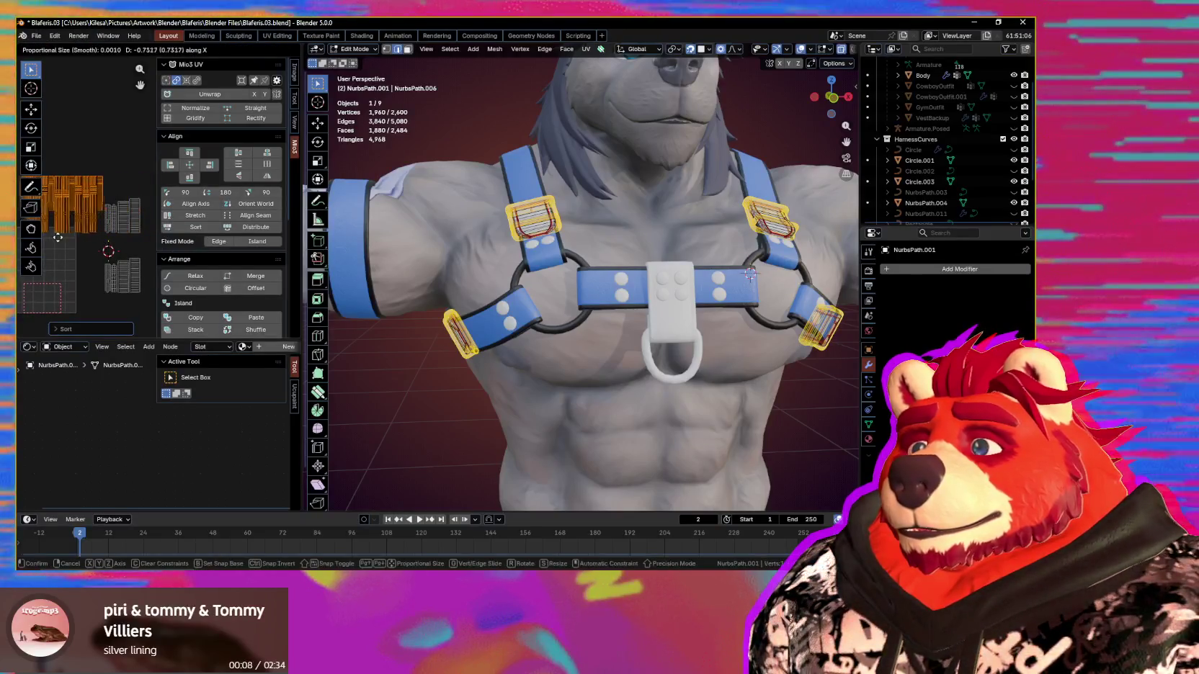
click(60, 236)
click(248, 227)
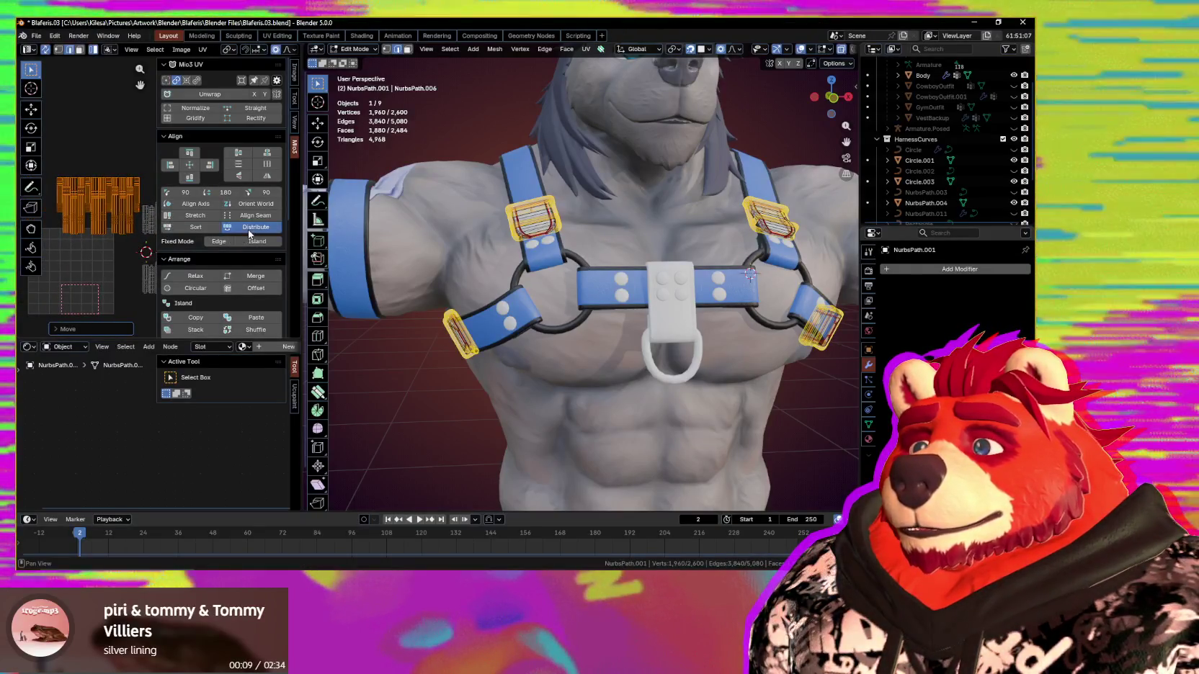
middle_drag(79, 253, 135, 274)
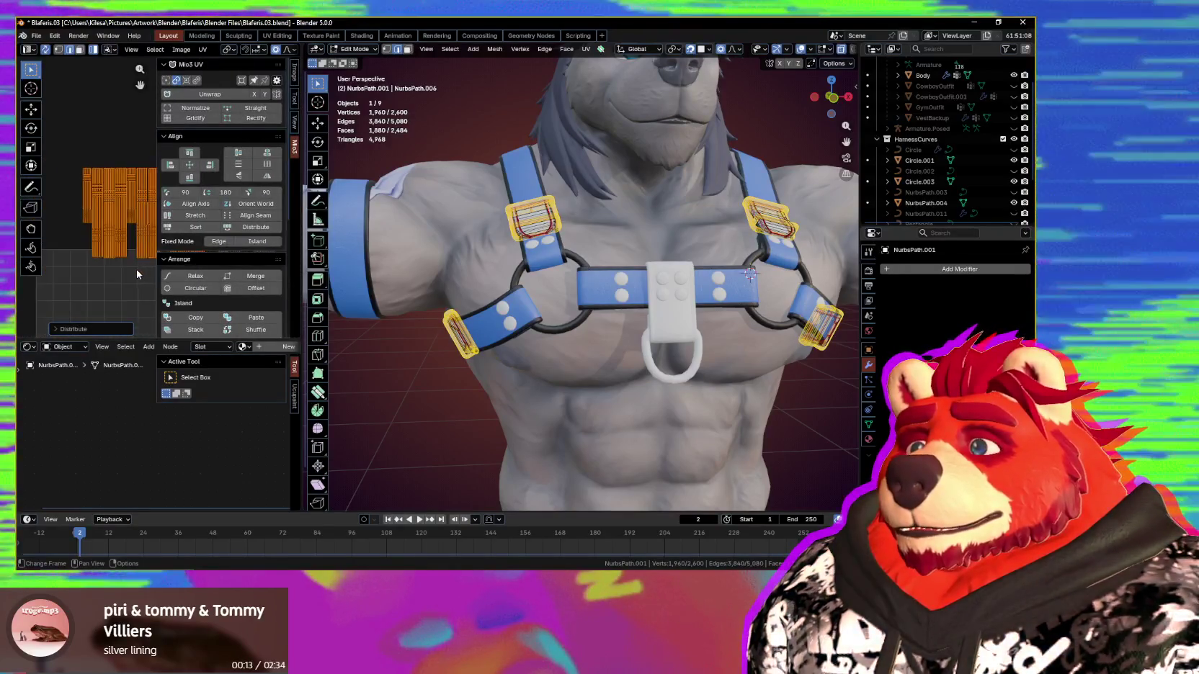
key(n)
Step: Scale the distributed islands down slightly, then select the lower-left UV island
scroll(179, 268, up, 2)
scroll(179, 292, up, 2)
scroll(181, 289, up, 1)
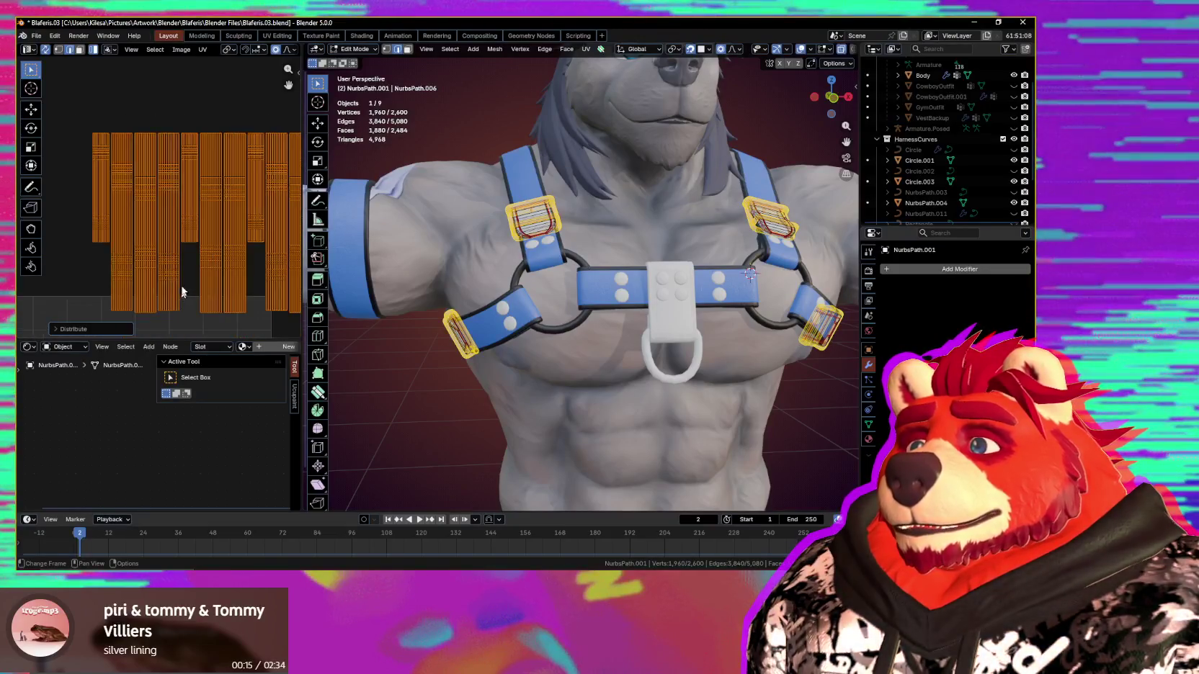
scroll(182, 282, up, 1)
scroll(181, 276, down, 1)
scroll(177, 267, down, 1)
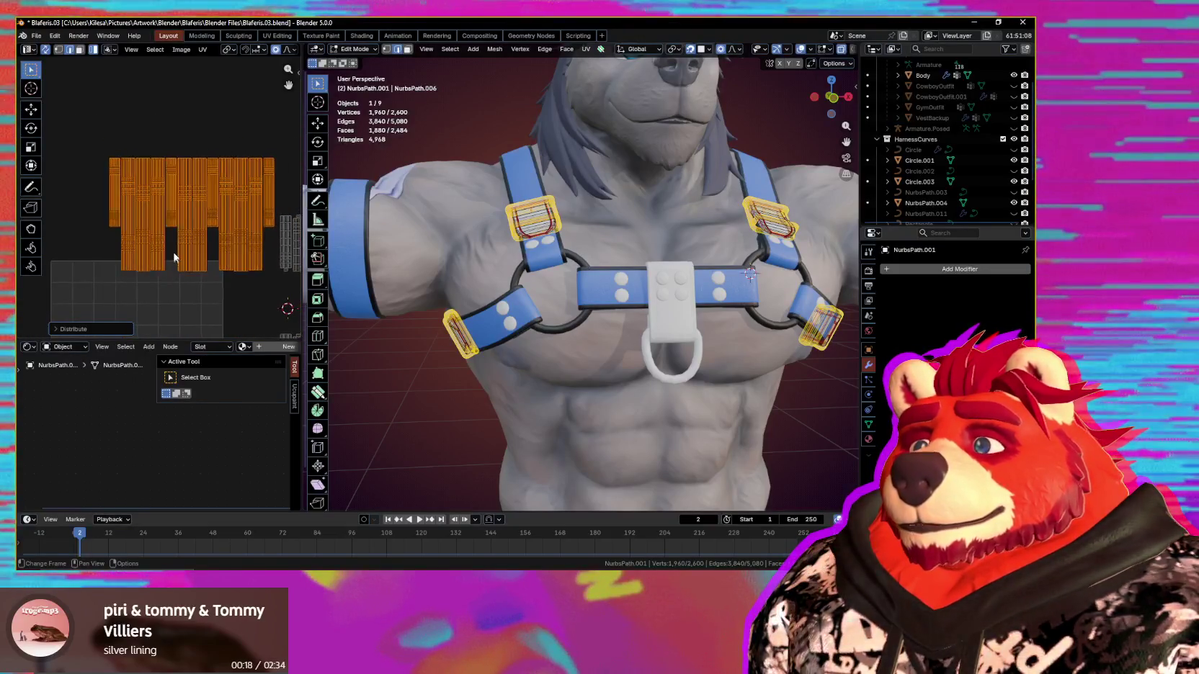
scroll(173, 255, down, 1)
scroll(238, 278, up, 1)
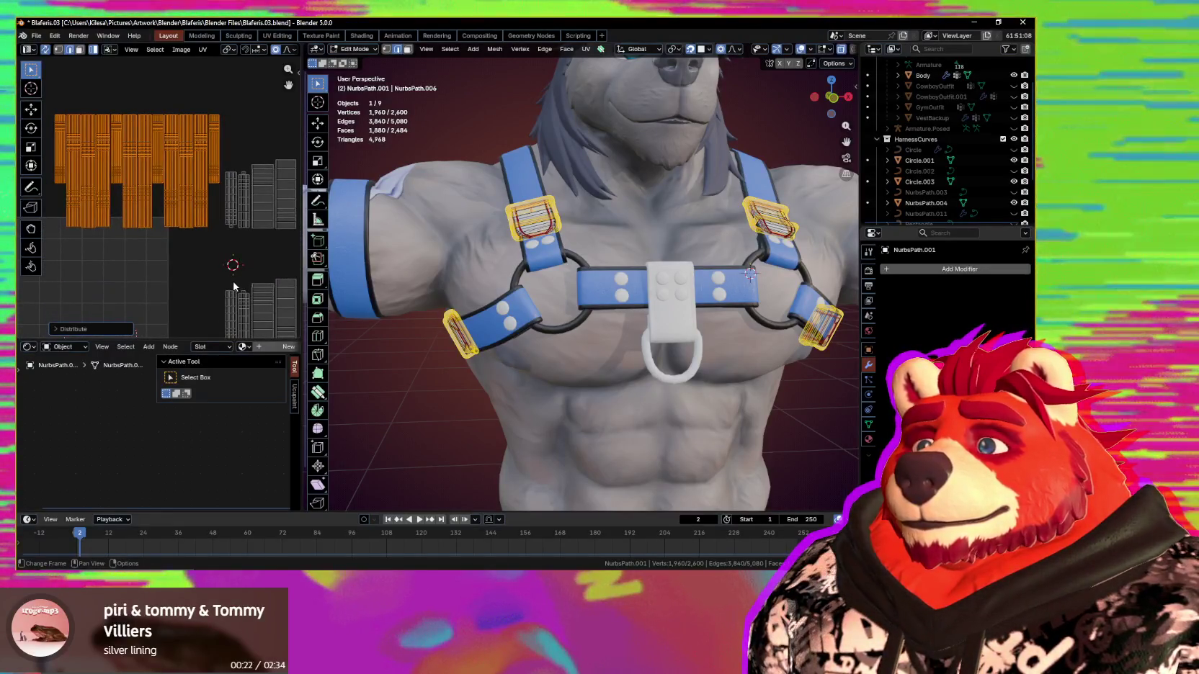
key(s)
click(193, 236)
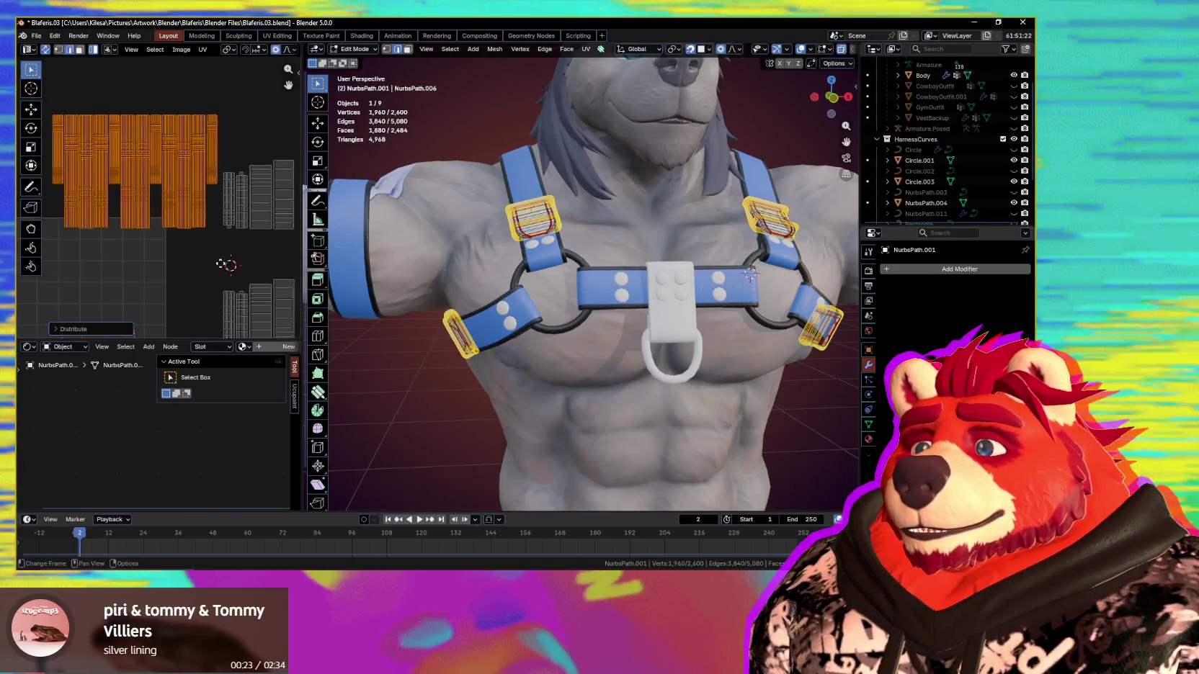
scroll(180, 259, down, 1)
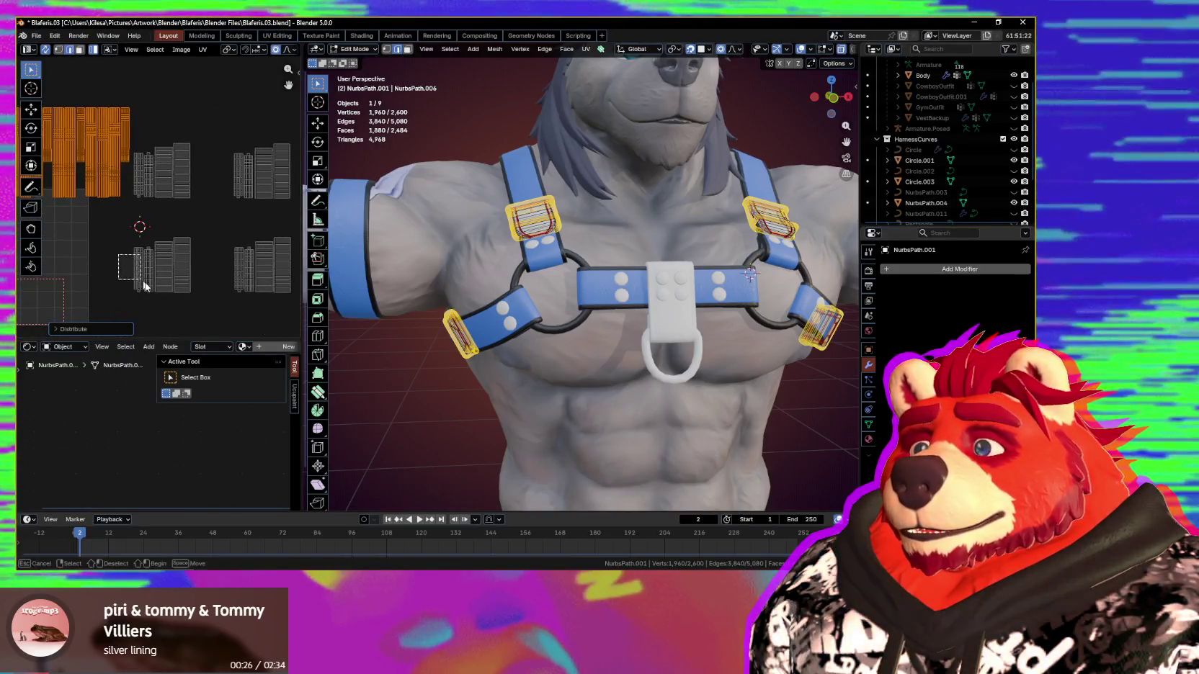
click(152, 252)
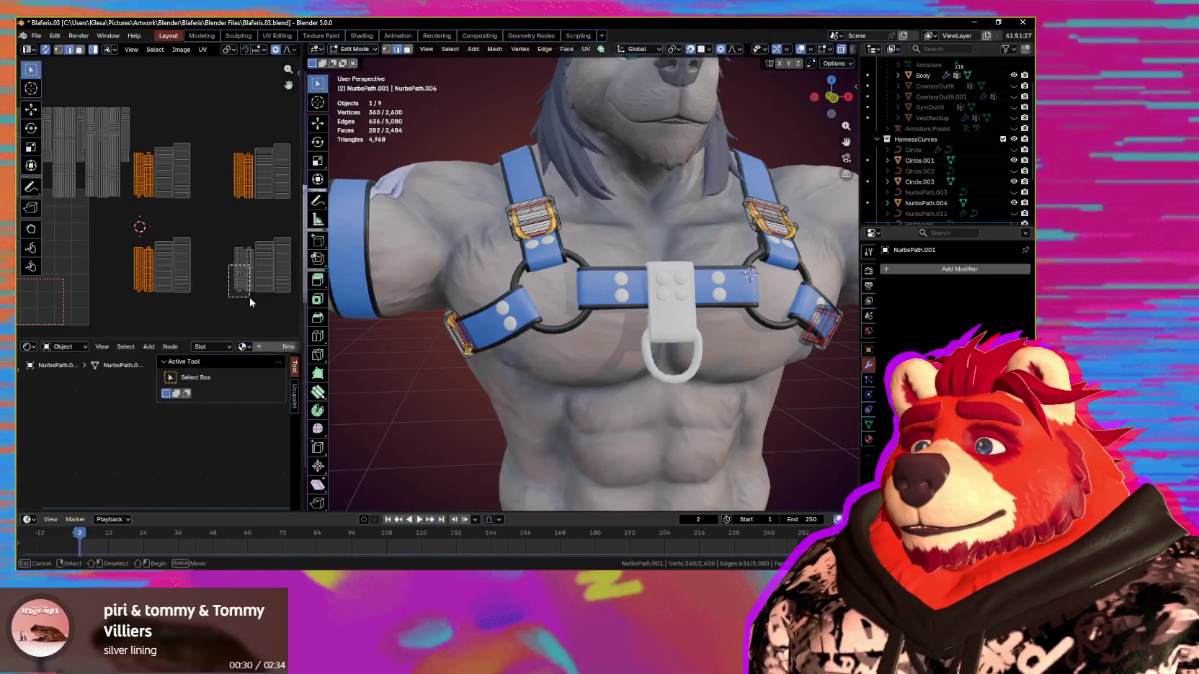
Step: Sort and evenly distribute the selected islands, then move them into the grid area
key(n)
click(196, 227)
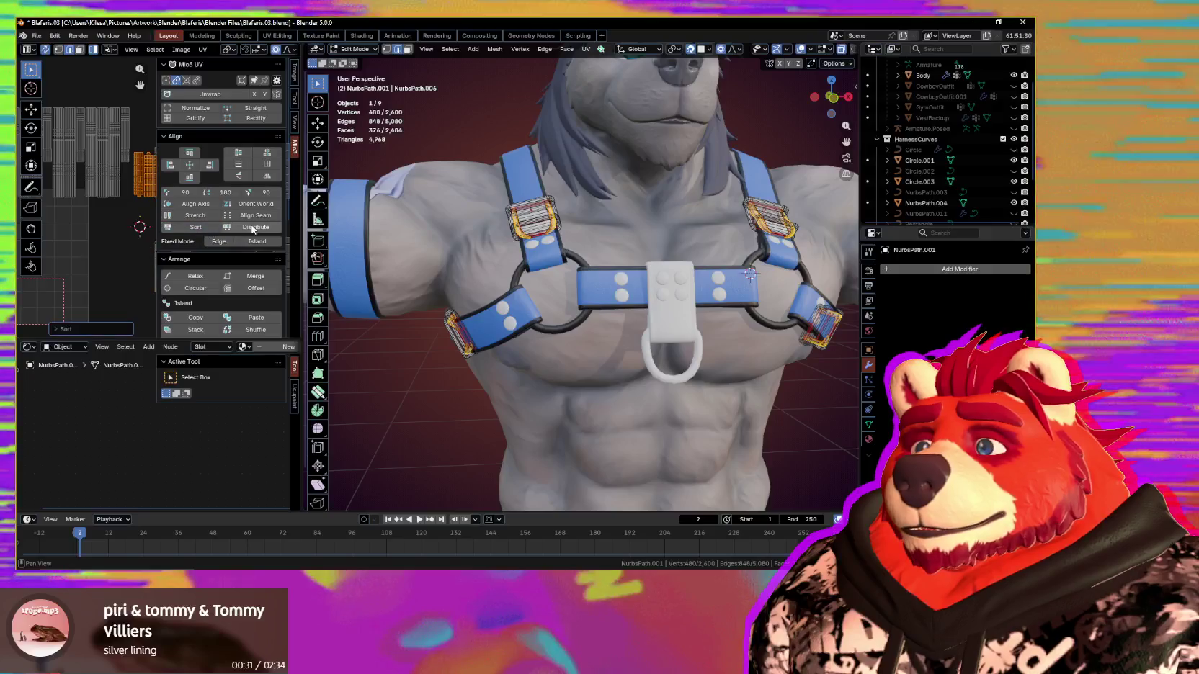
click(252, 229)
key(n)
scroll(180, 216, down, 1)
scroll(216, 238, up, 1)
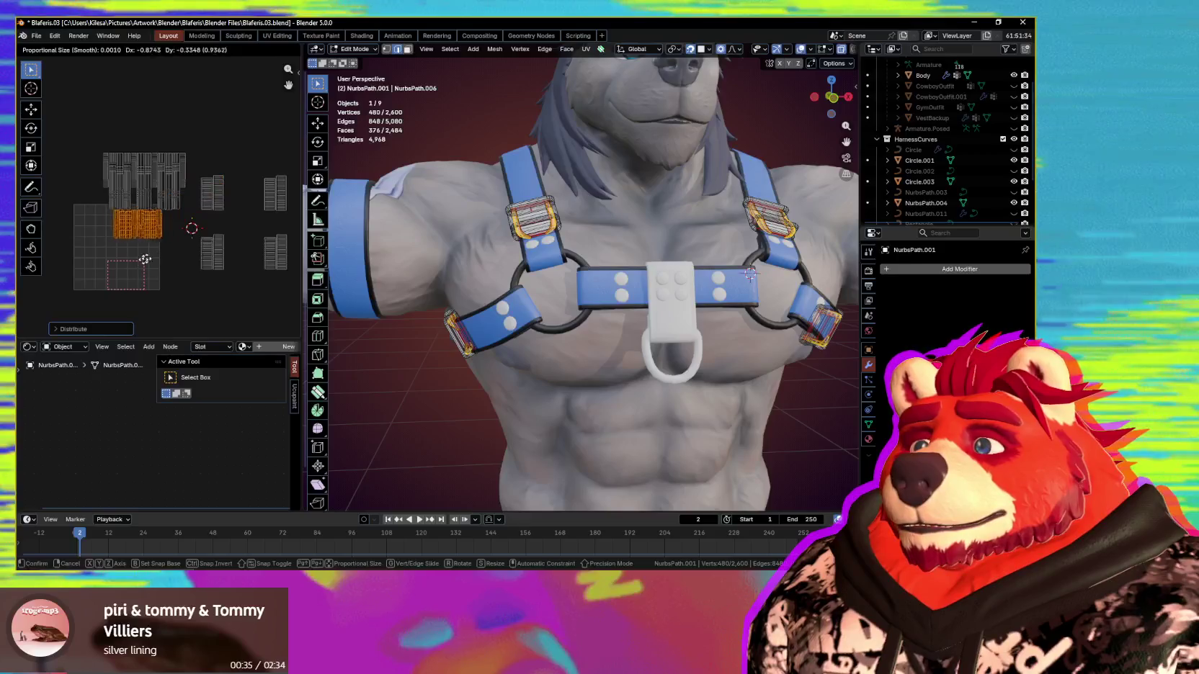
click(142, 266)
ctrl+scroll(165, 251, down, 2)
Step: Distribute the right-hand buckle islands into a row, move them toward the grid, then select all islands
mouse_move(251, 183)
mouse_down()
mouse_move(121, 287)
mouse_move(136, 281)
mouse_up()
key(n)
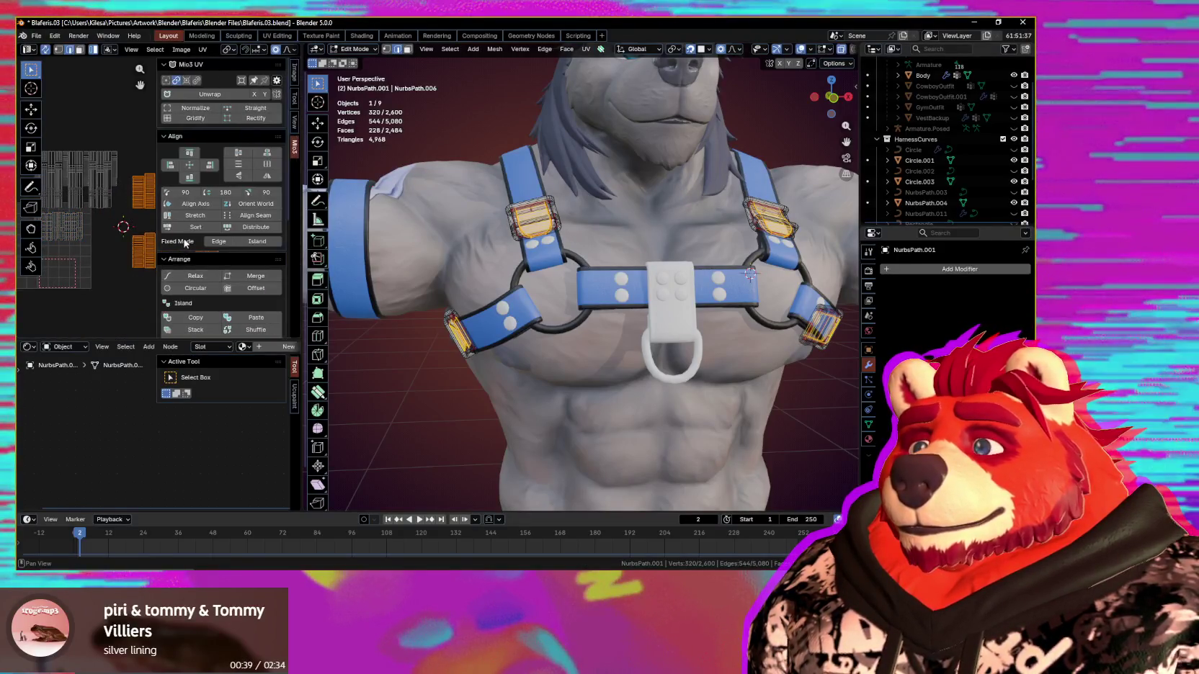
click(250, 229)
key(n)
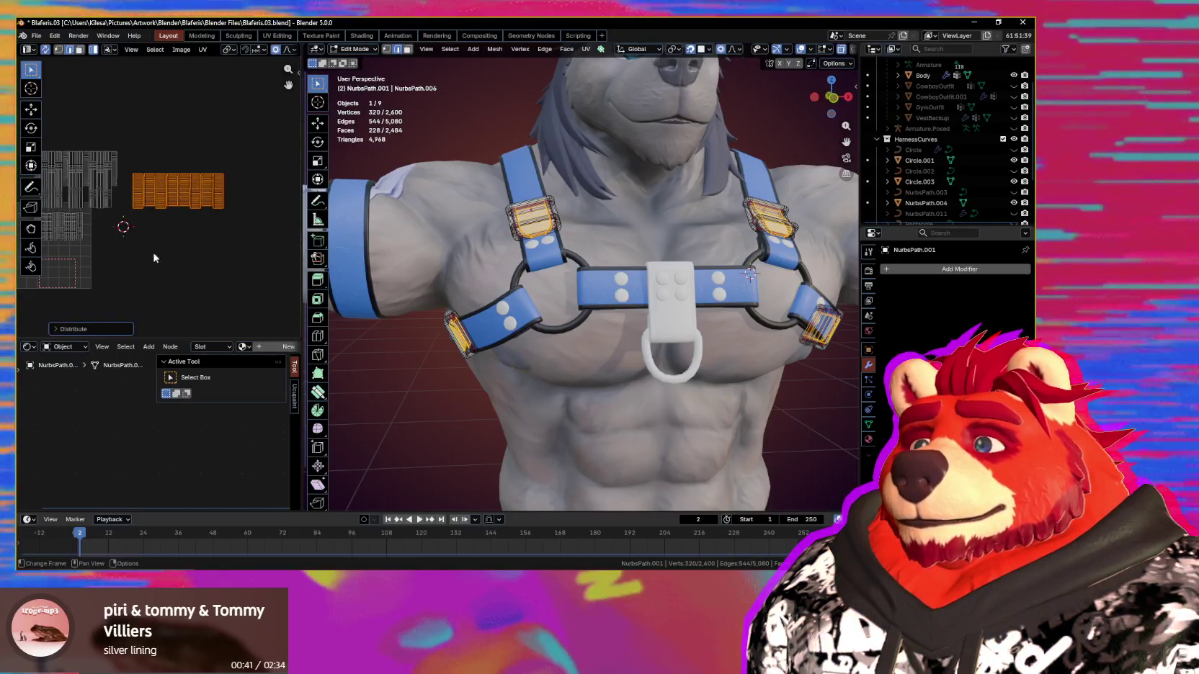
scroll(153, 251, up, 3)
key(g)
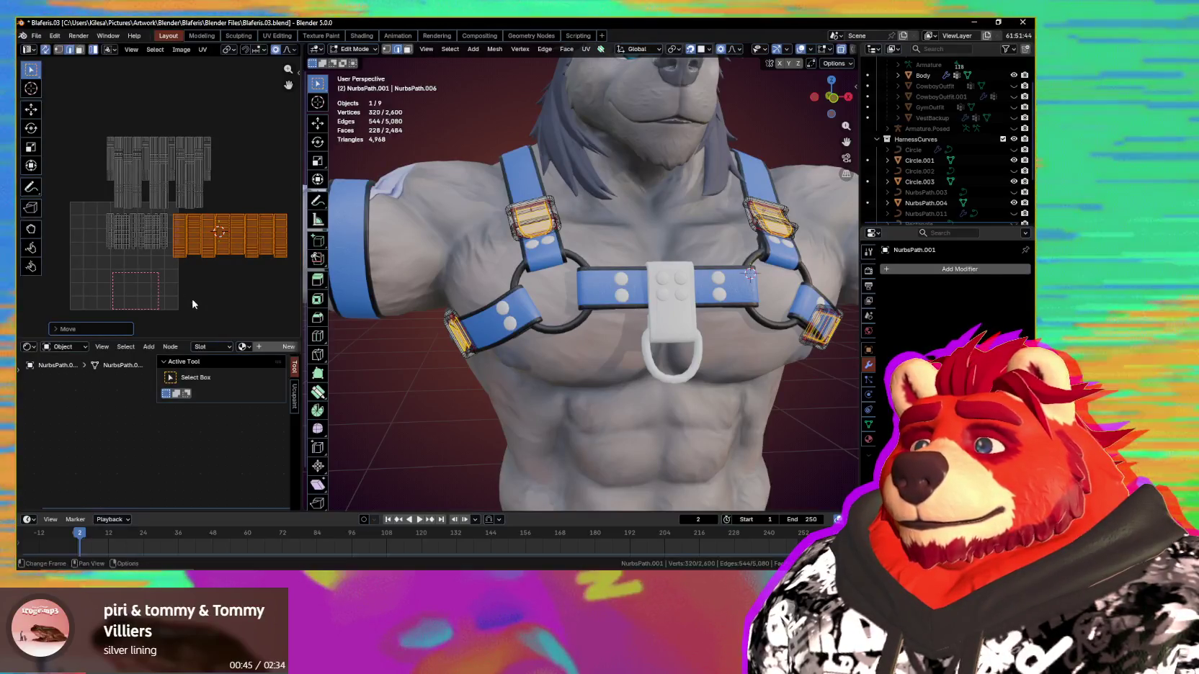
scroll(193, 304, down, 3)
drag(65, 132, 243, 261)
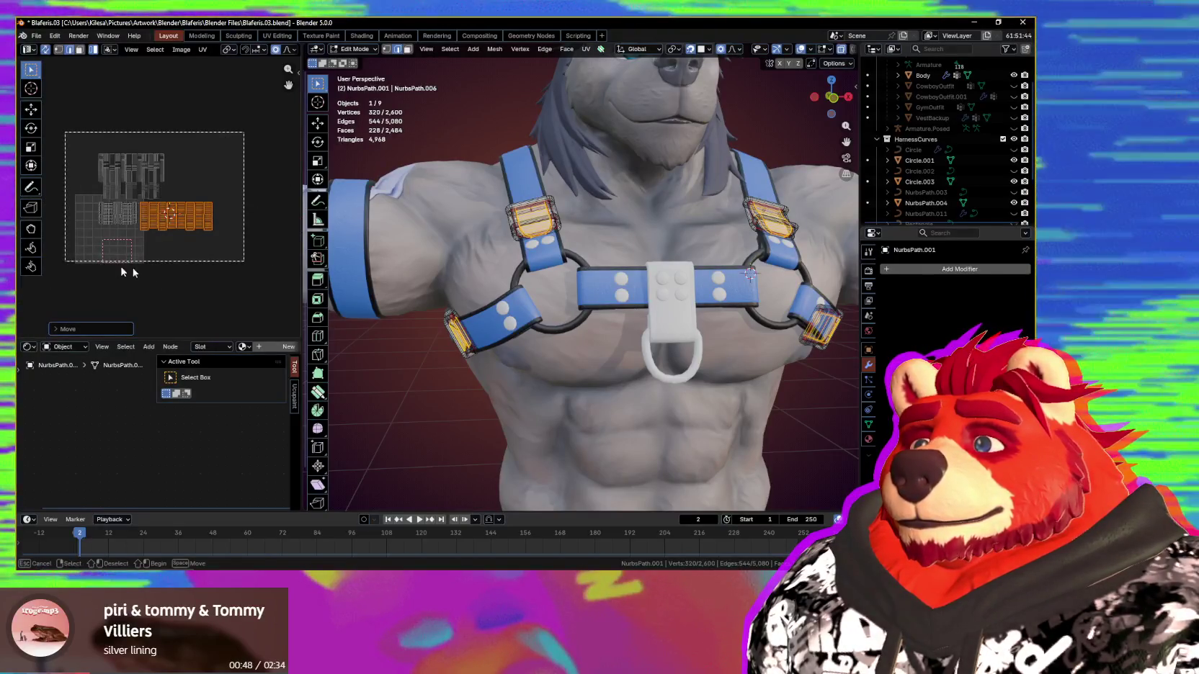
Step: Move all the buckle islands up and right, then scale them to about half size
key(g)
click(274, 243)
key(s)
click(168, 239)
scroll(173, 264, up, 2)
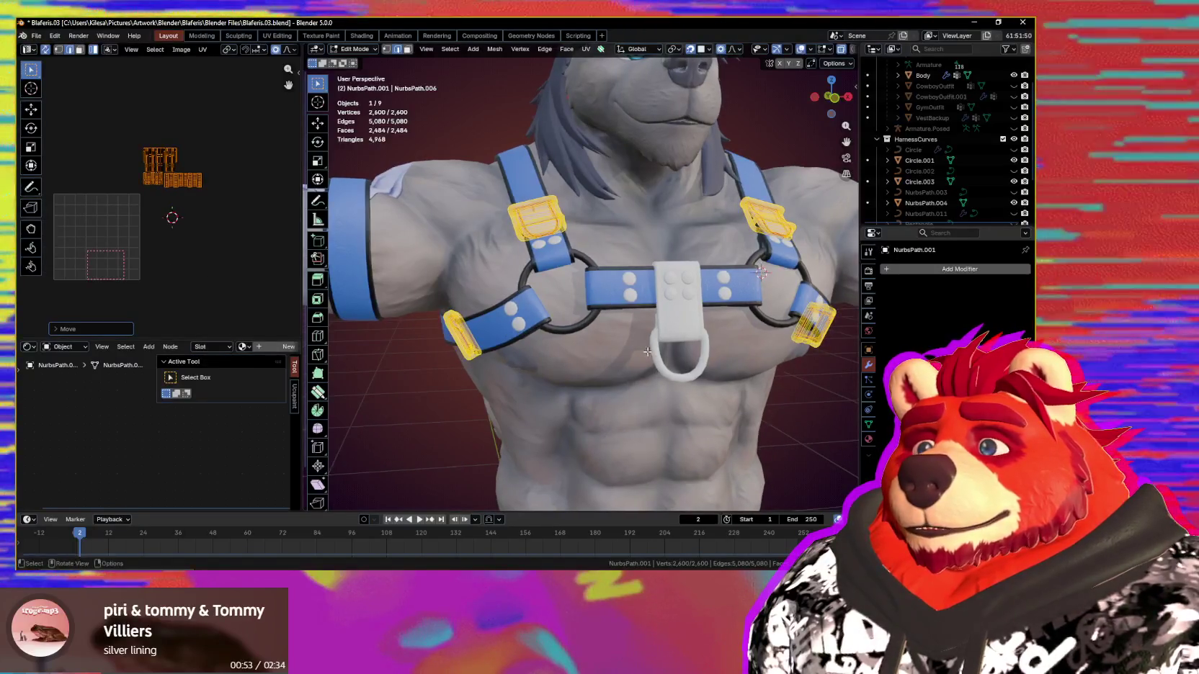
key(ctrl+Tab)
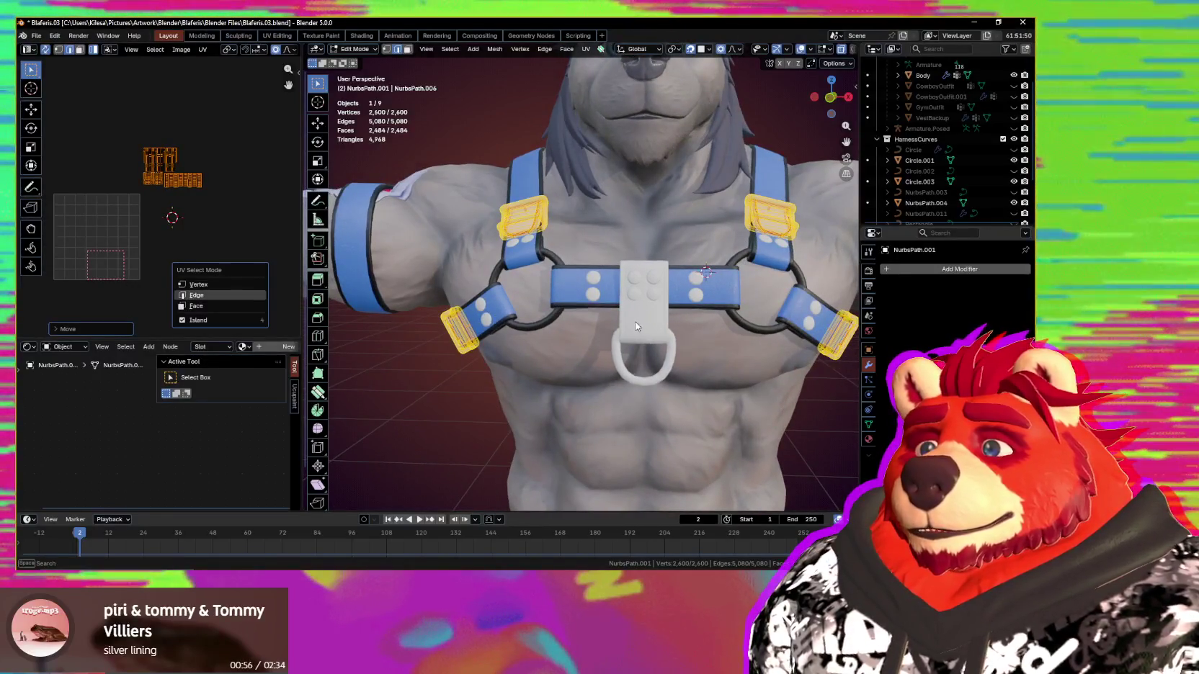
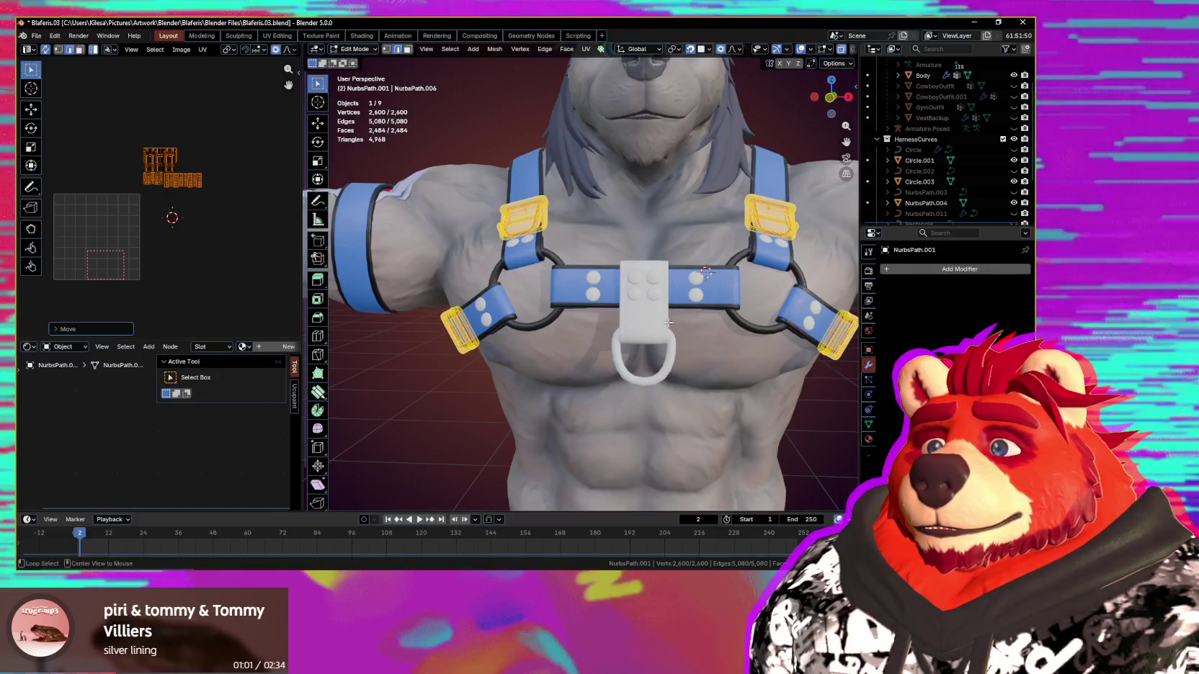
Step: Switch editing to the centre strap keeper NurbsPath.004 and frame it in the view
middle_drag(699, 316, 664, 328)
key(alt+q)
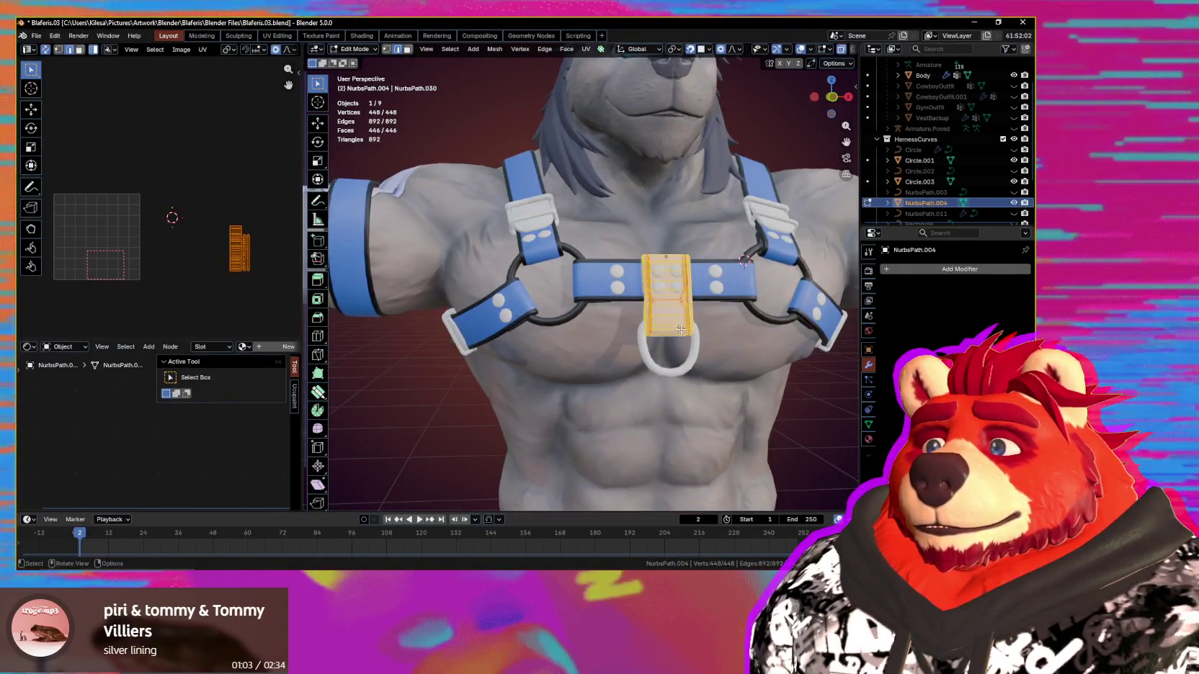
key(KP_Decimal)
Step: Slide the keeper's UV island further left along X, then return to Object Mode
key(g)
key(x)
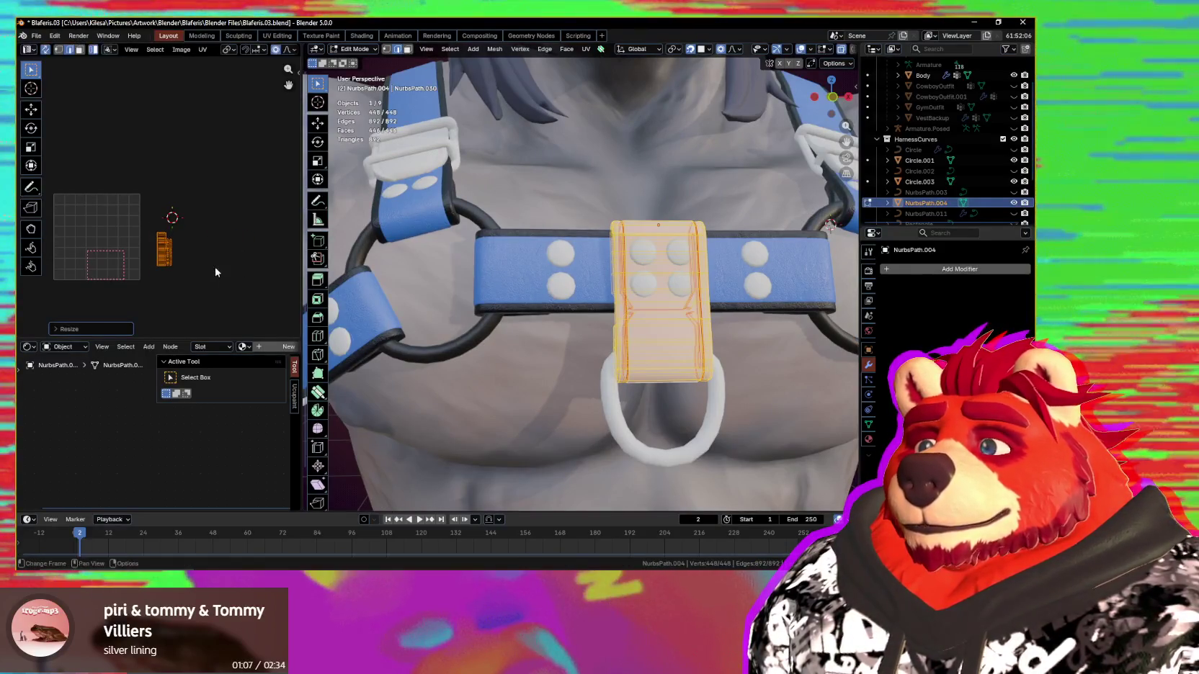
scroll(522, 361, down, 2)
scroll(216, 267, down, 1)
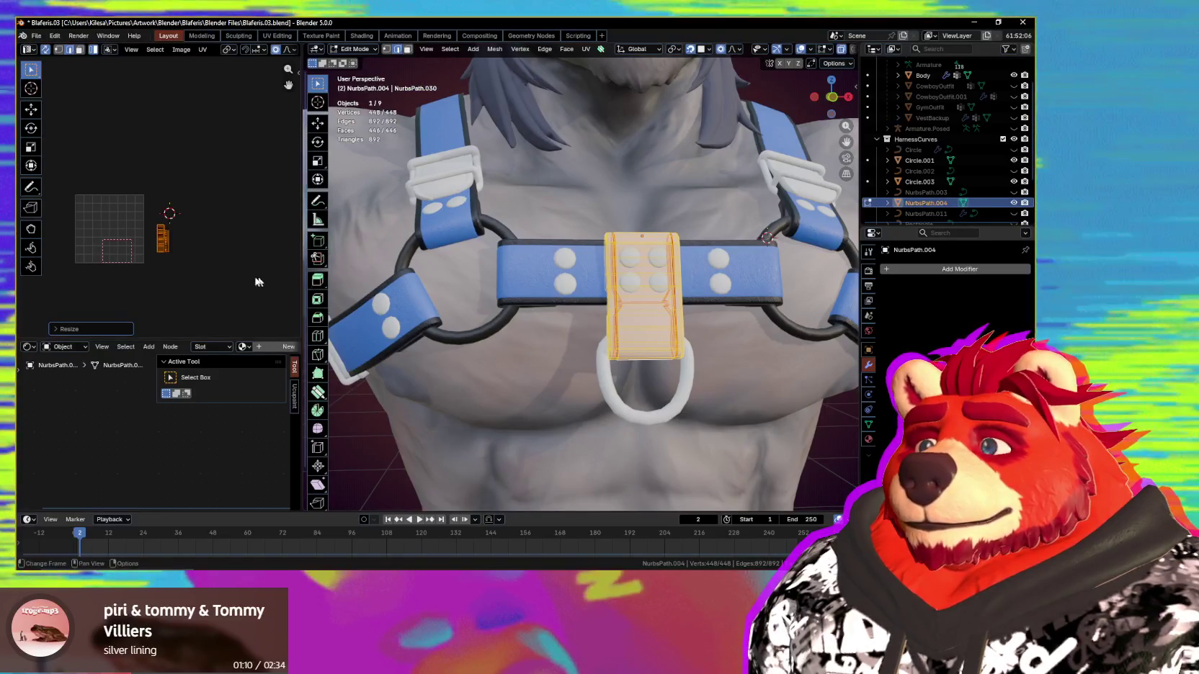
key(g)
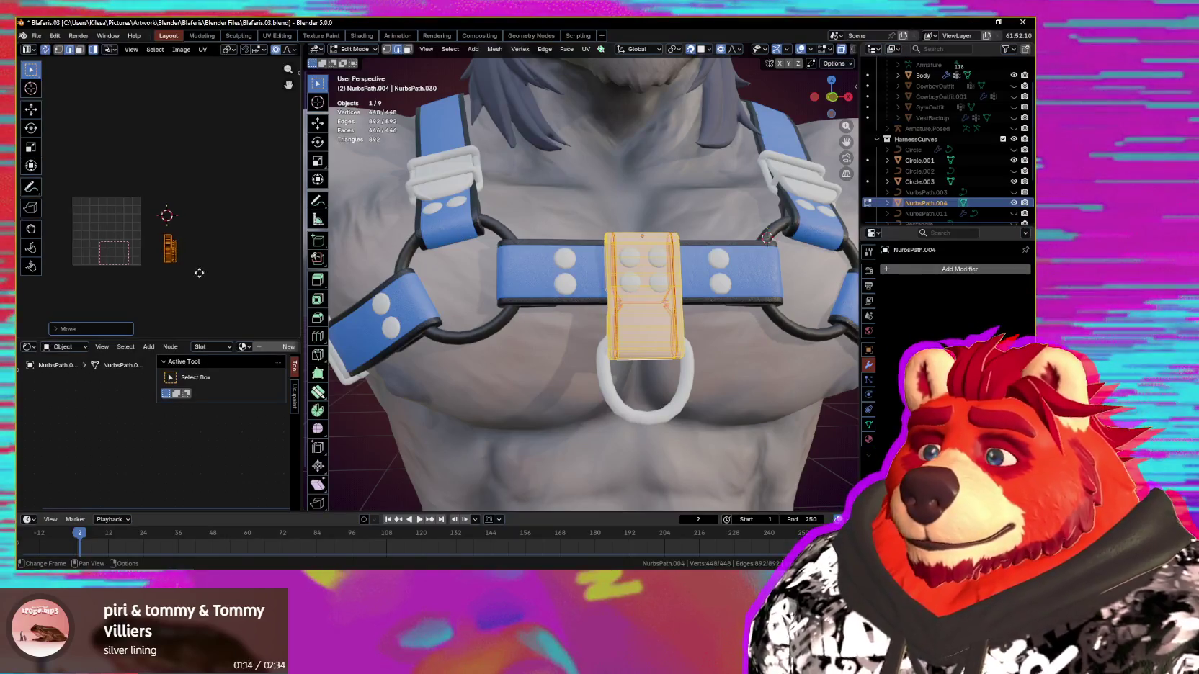
key(ctrl+Tab)
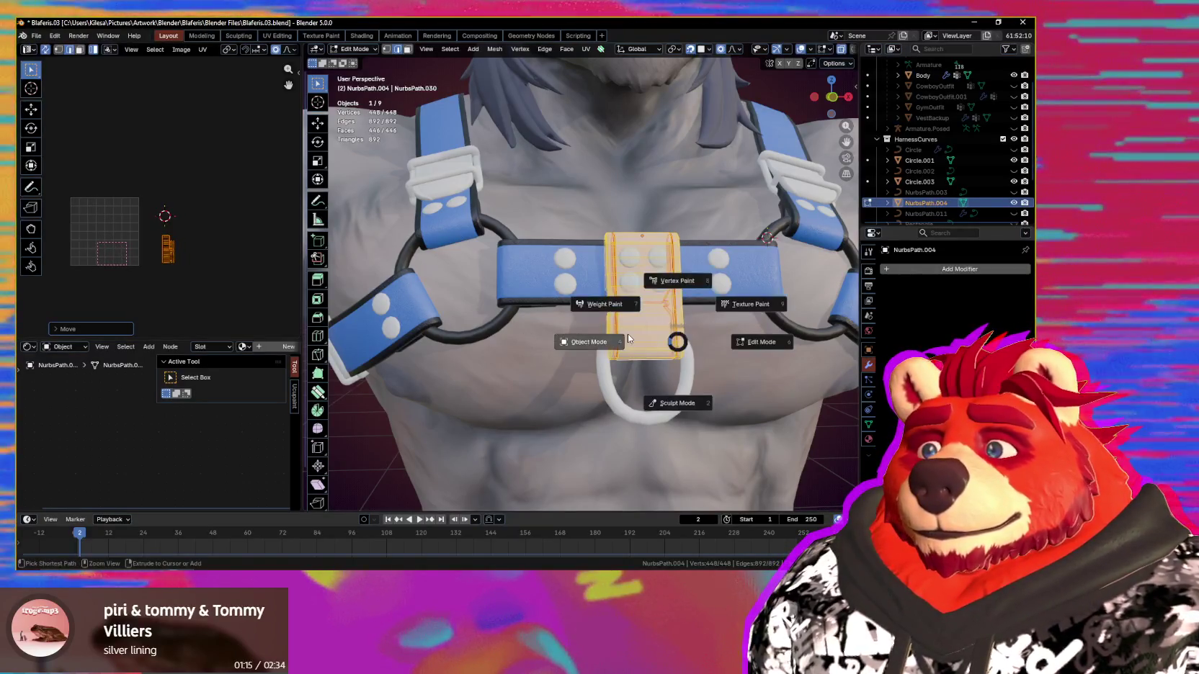
click(627, 334)
Step: Add the buckles, strap ends and Circle.001 to the selection and edit them together
scroll(630, 345, down, 3)
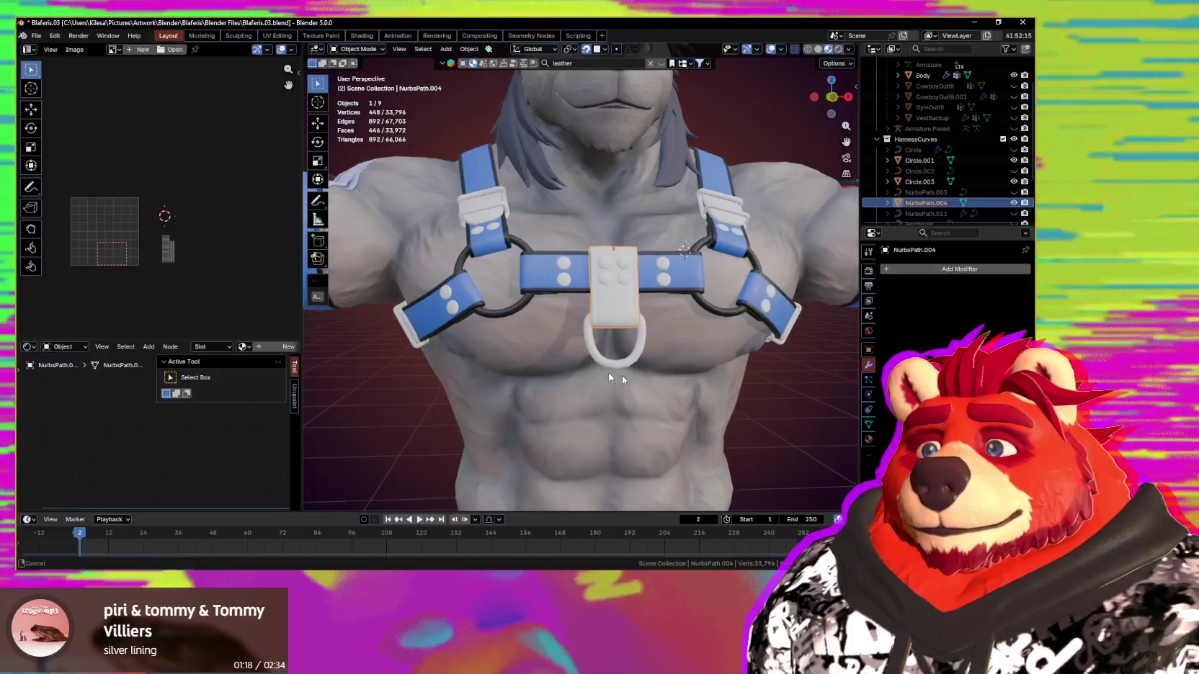
middle_drag(622, 375, 541, 315)
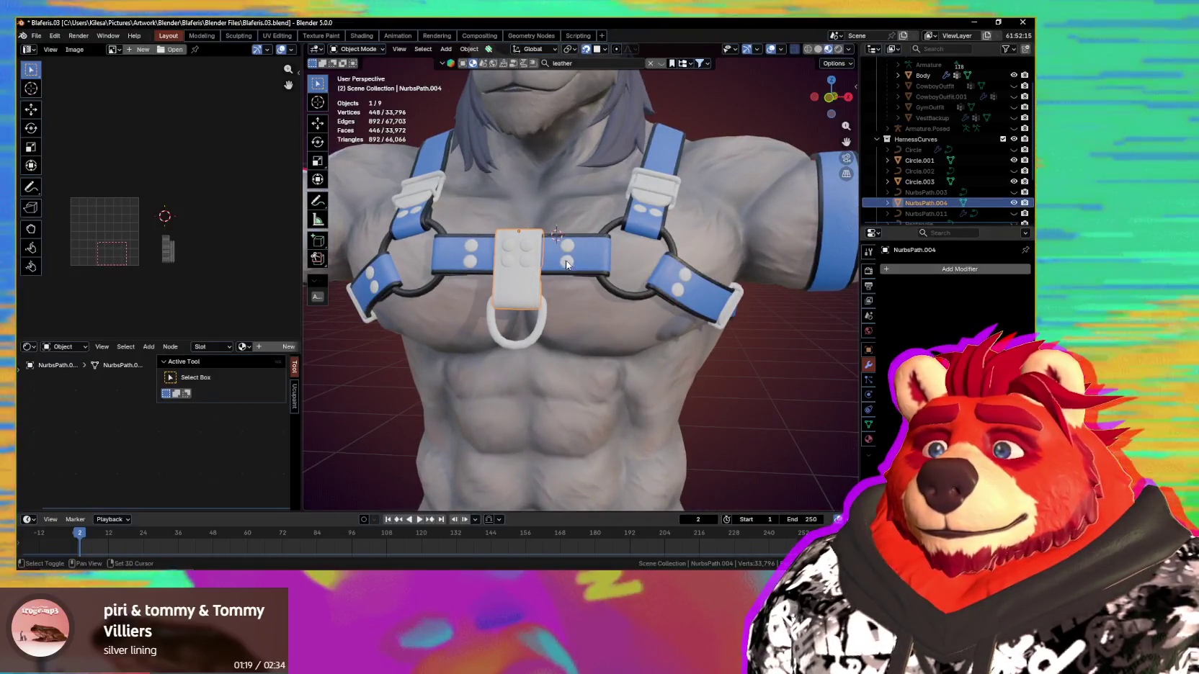
shift+click(658, 194)
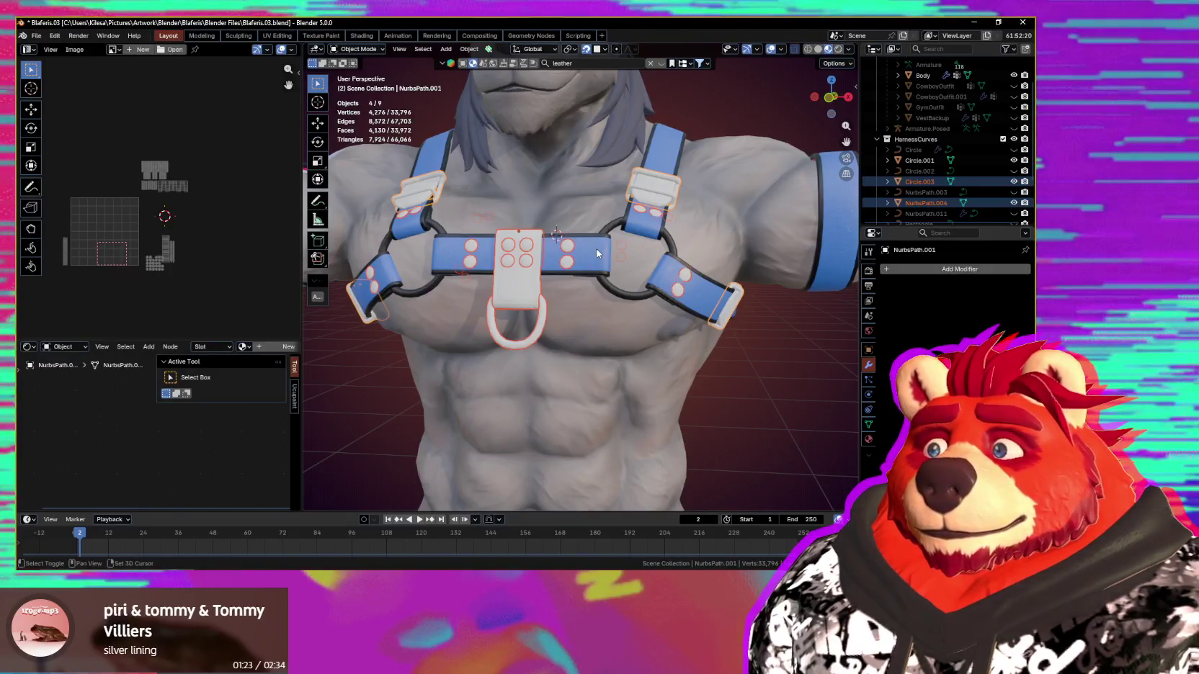
shift+click(410, 234)
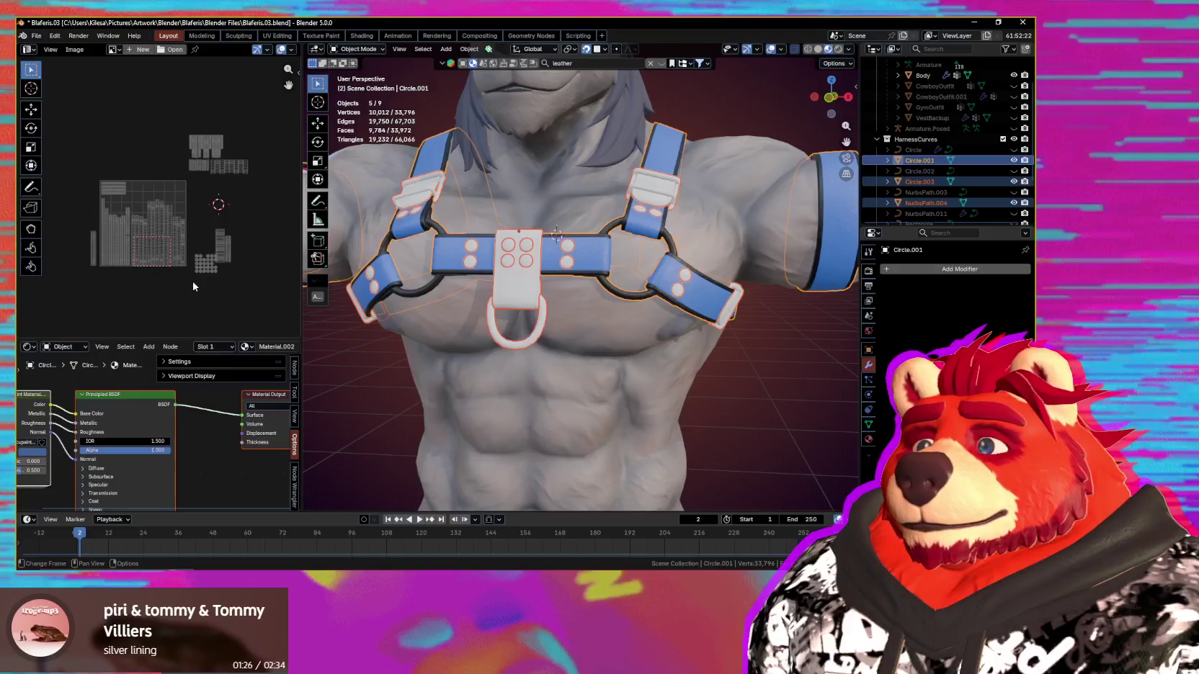
key(Tab)
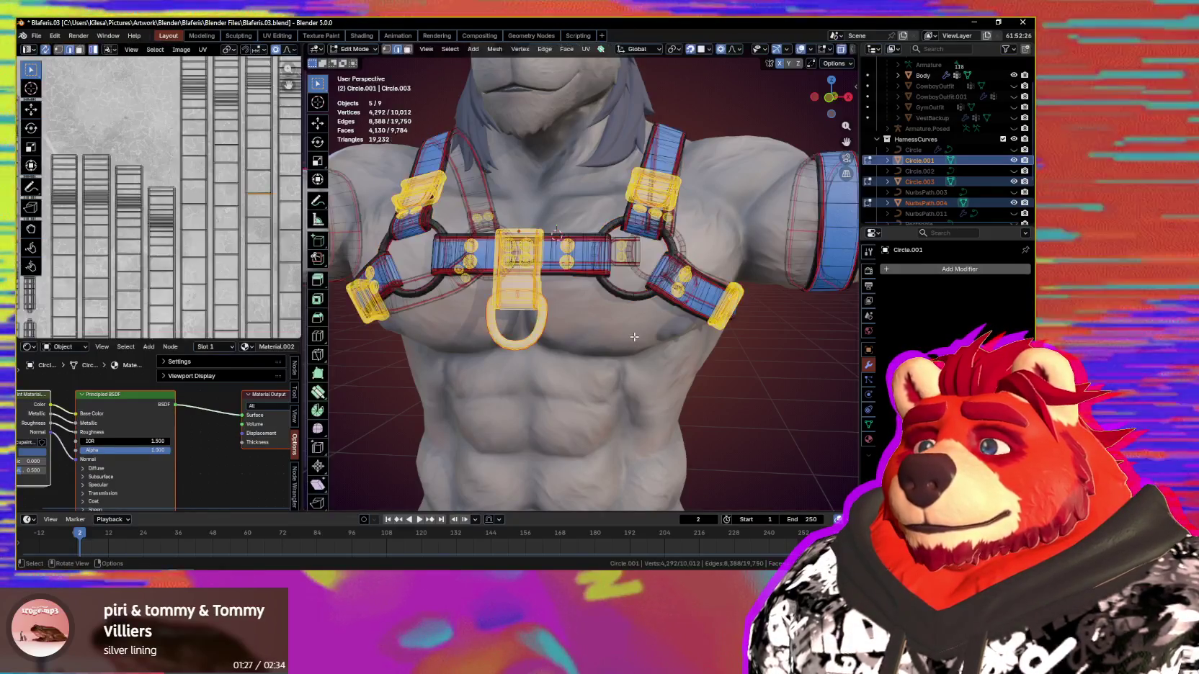
Step: Set the proportional editing falloff to Smooth
scroll(168, 254, down, 4)
scroll(168, 253, up, 1)
scroll(168, 253, down, 2)
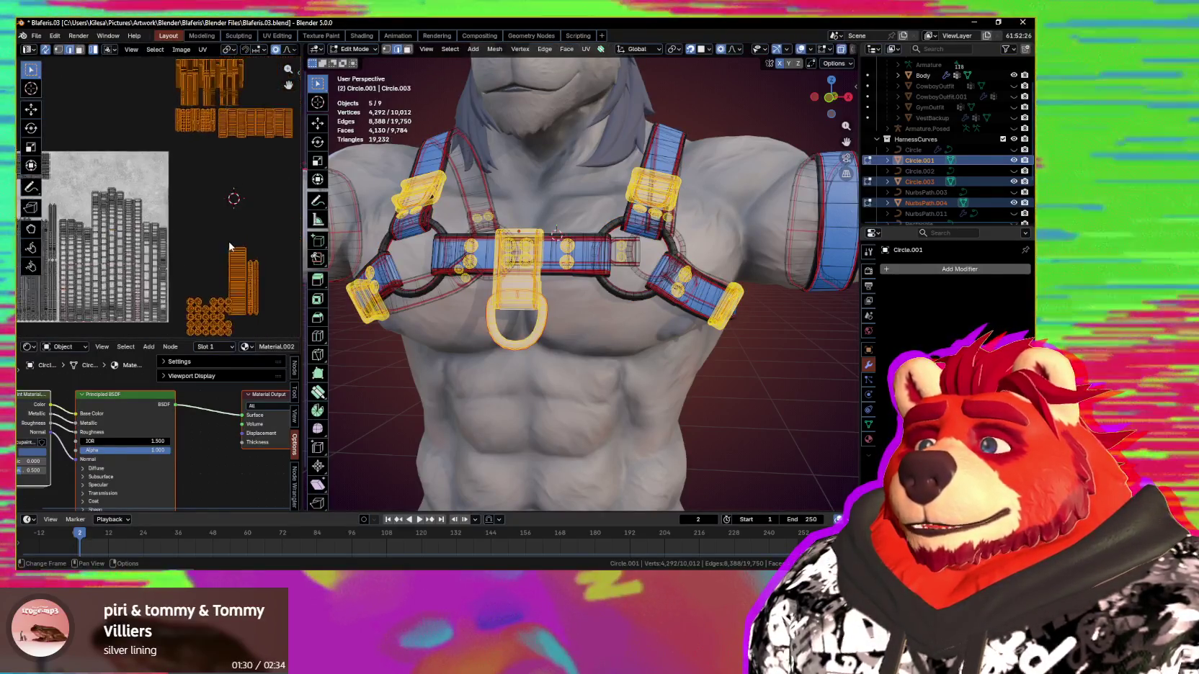
scroll(251, 217, up, 1)
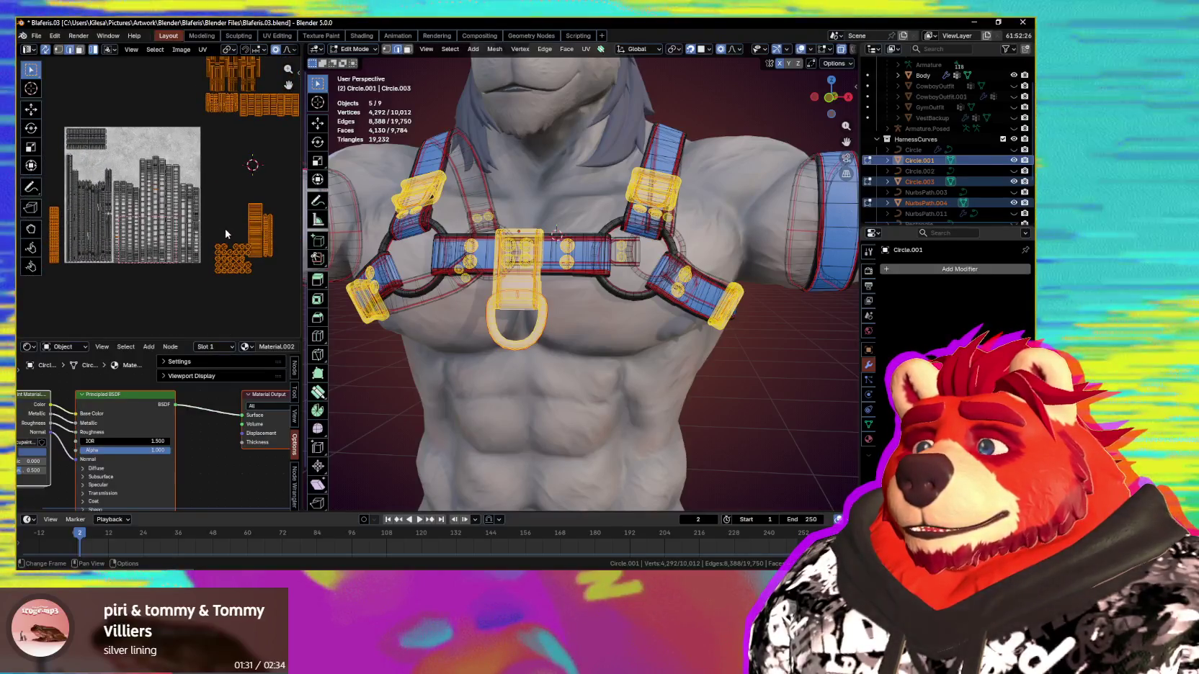
scroll(216, 235, up, 1)
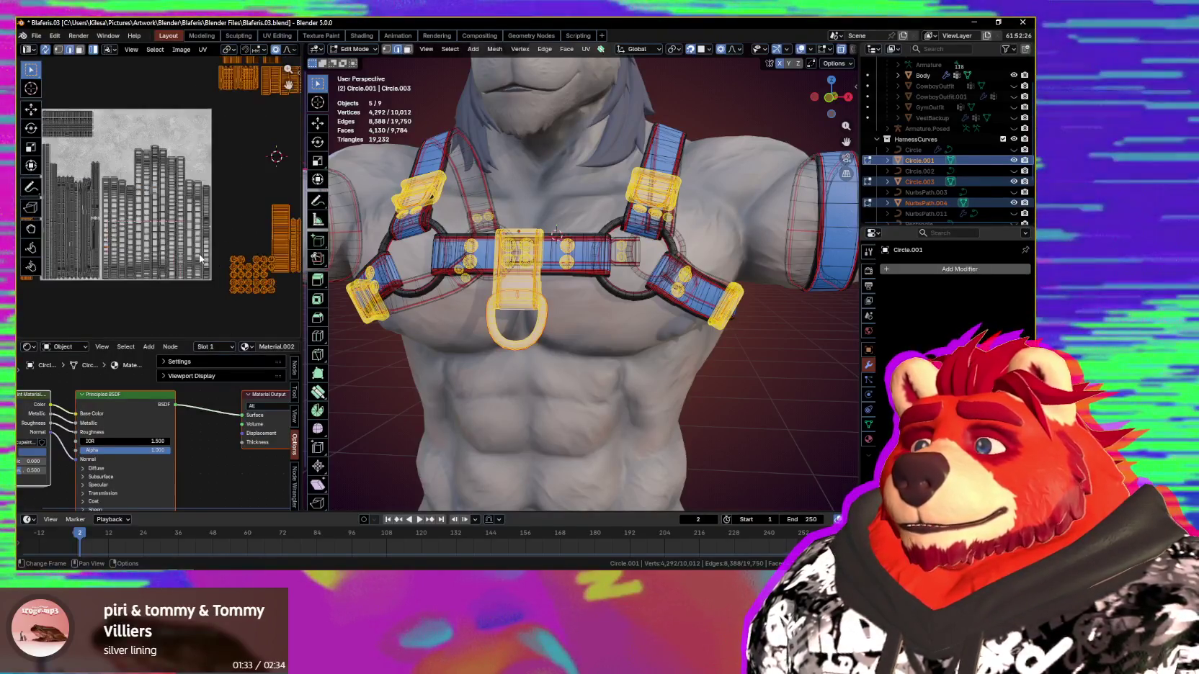
scroll(201, 258, down, 1)
shift+scroll(197, 260, up, 1)
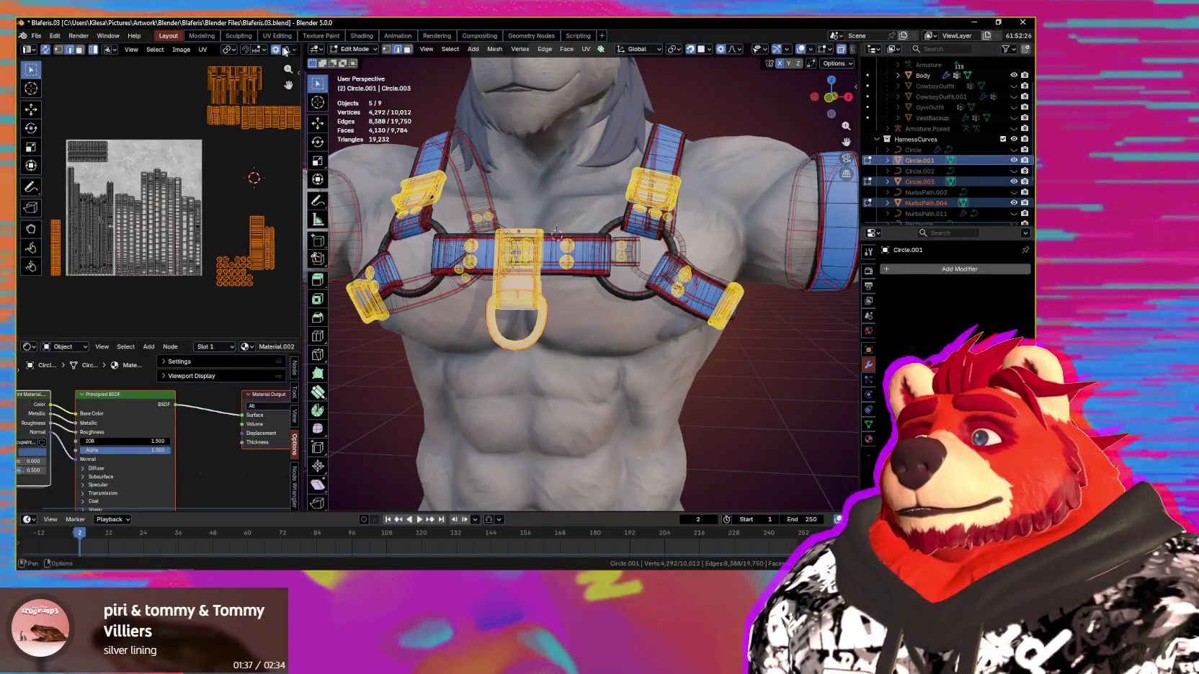
click(269, 86)
Step: Turn on the UV Stretch overlay, measured by Area
scroll(247, 50, down, 3)
middle_drag(252, 61, 139, 59)
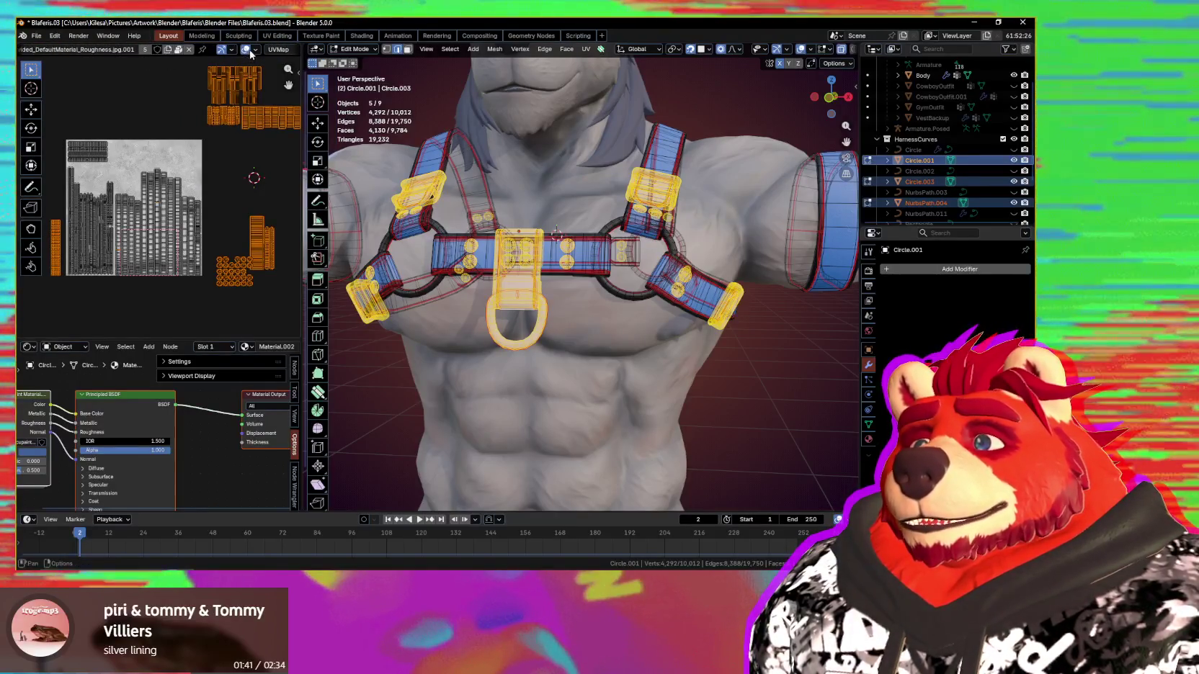
click(255, 51)
click(184, 169)
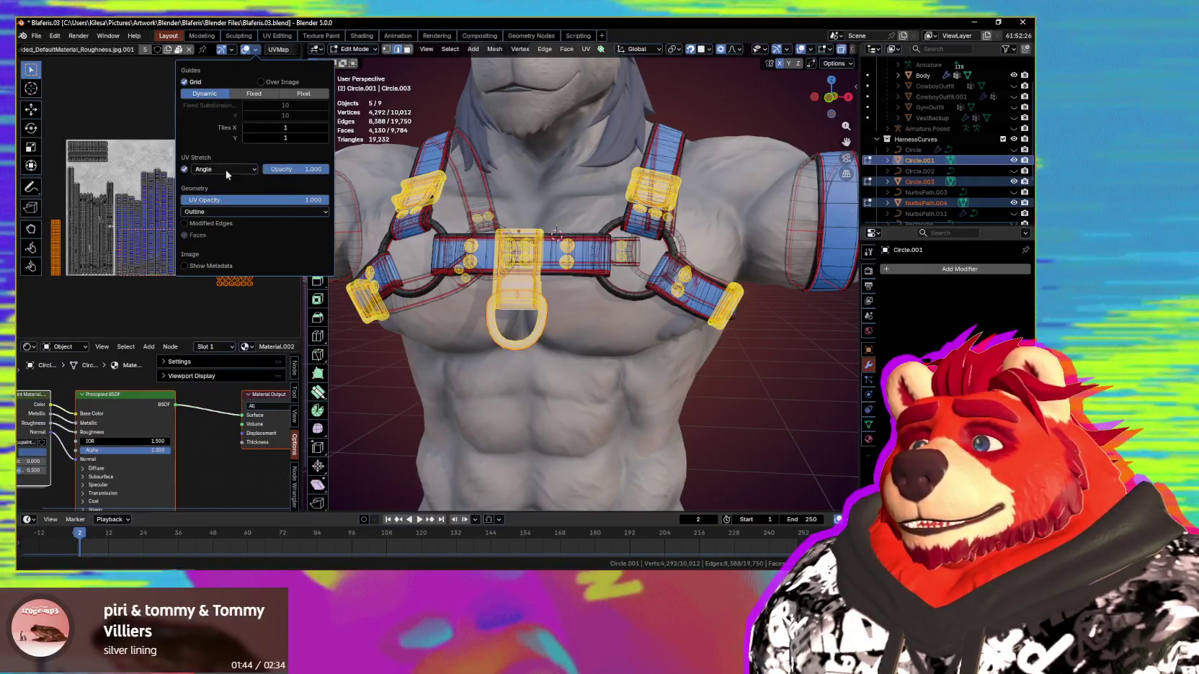
click(226, 169)
click(216, 209)
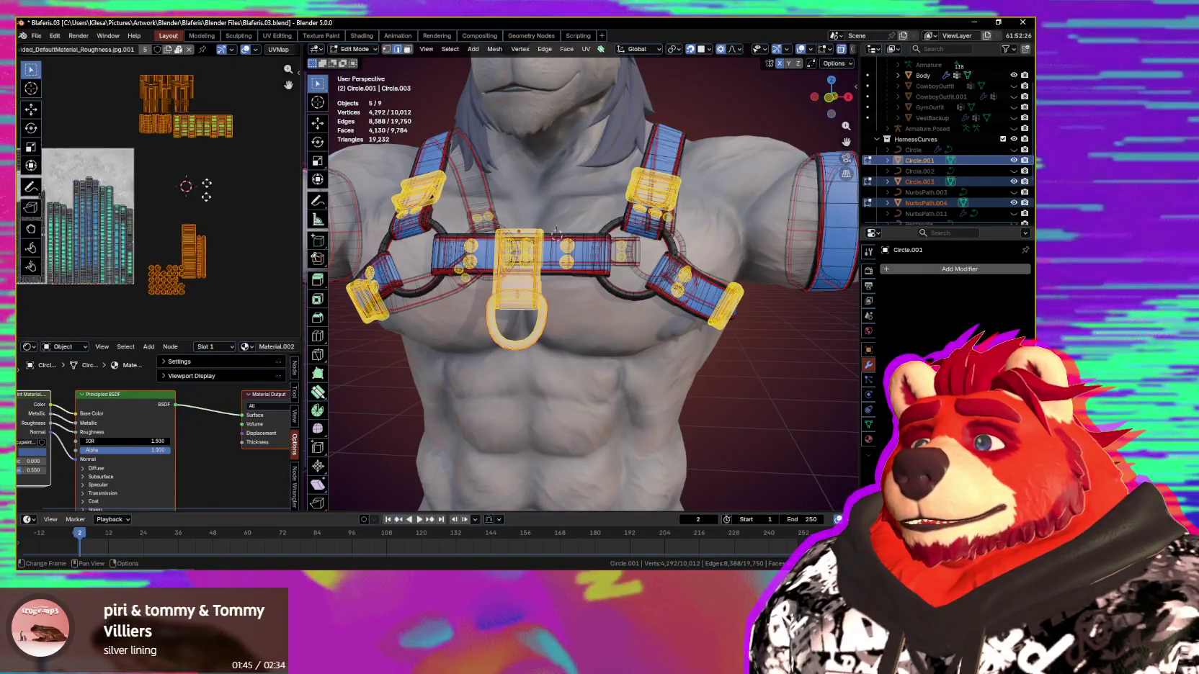
scroll(167, 238, up, 3)
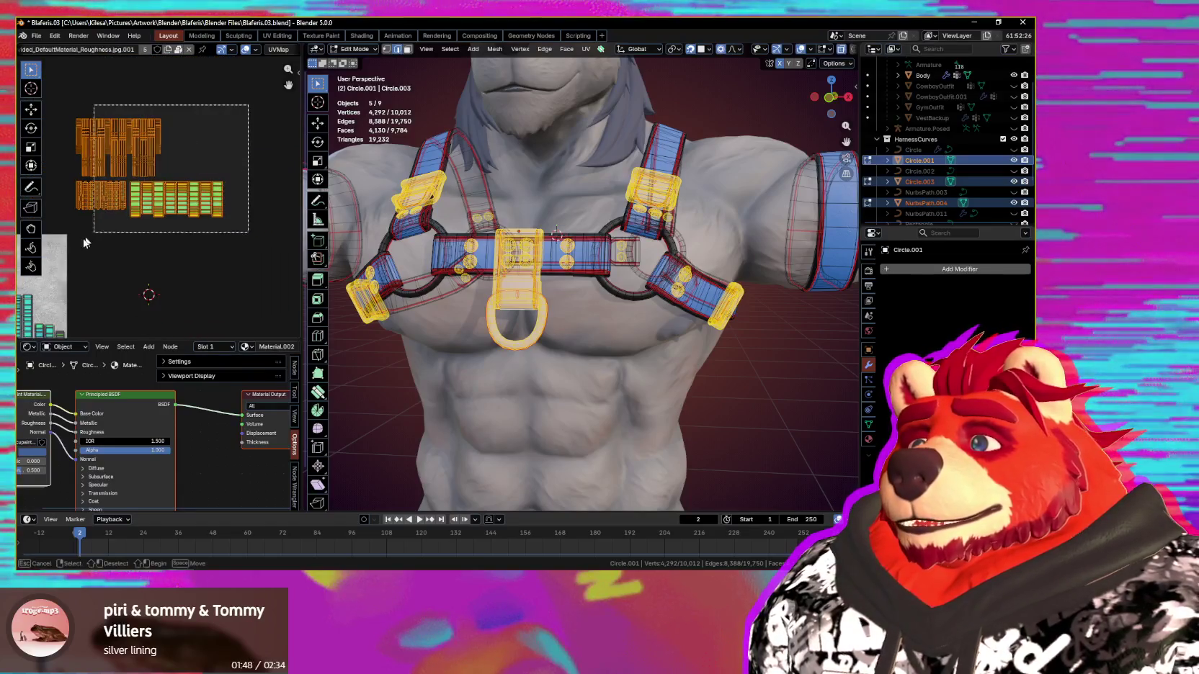
Step: Deselect the D-ring UVs and scale the remaining selected islands
drag(81, 252, 81, 253)
scroll(203, 258, up, 2)
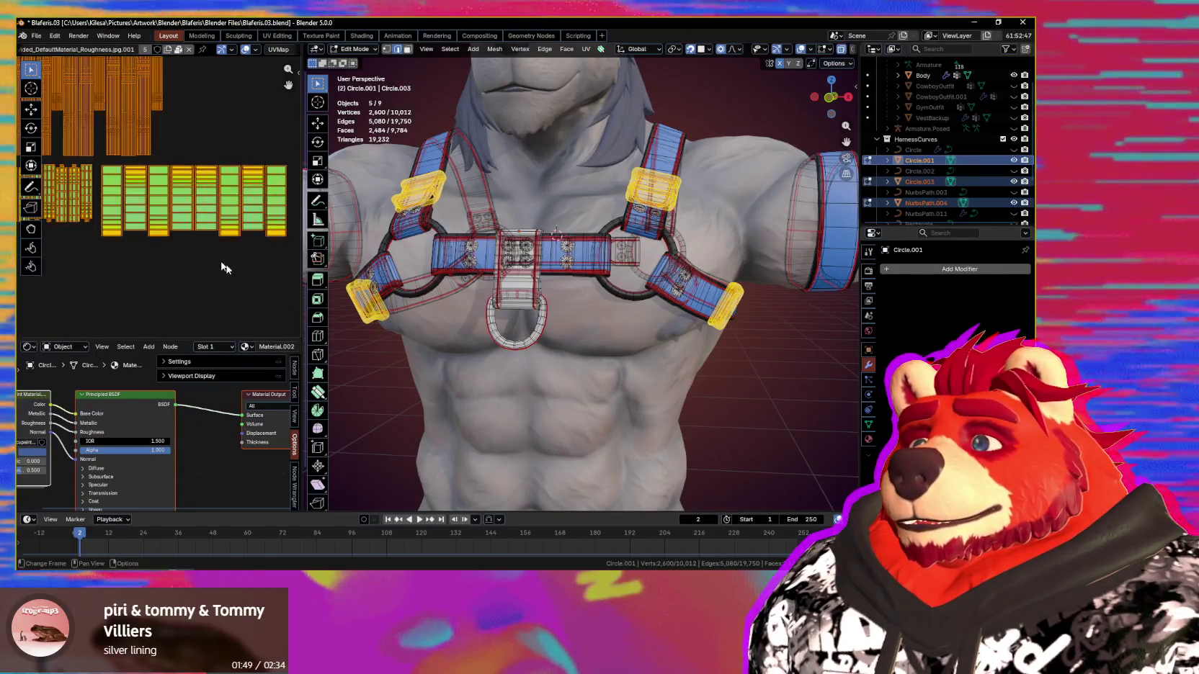
key(s)
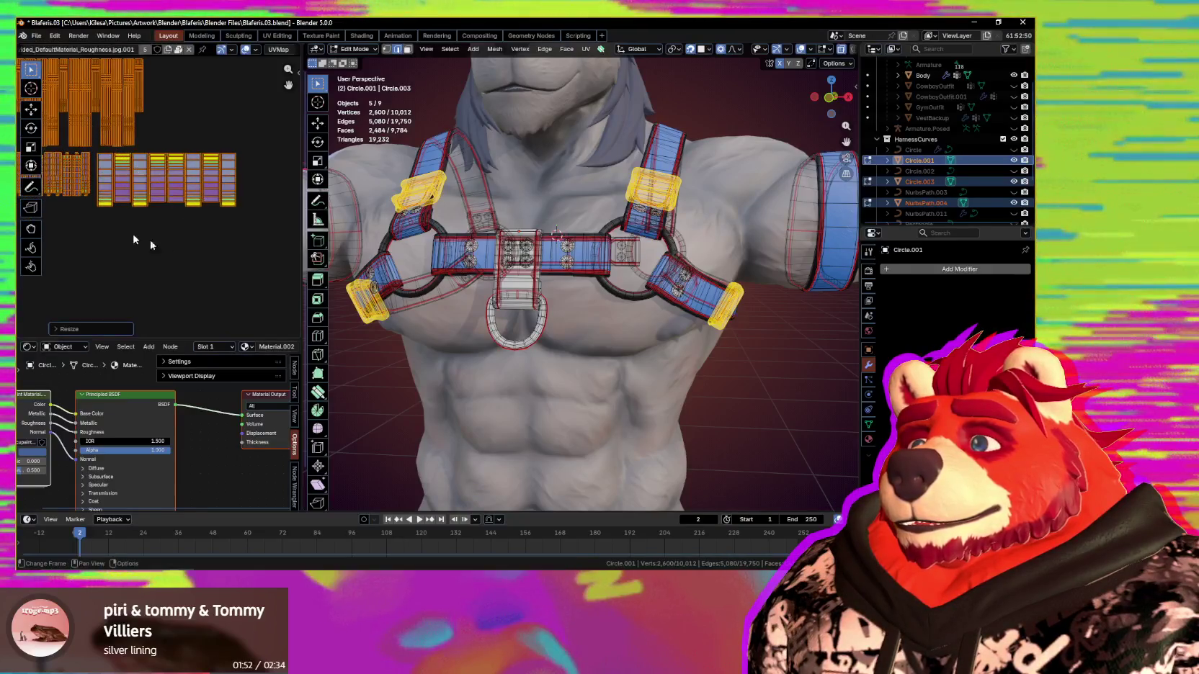
scroll(173, 209, up, 2)
scroll(201, 167, up, 2)
scroll(201, 172, down, 2)
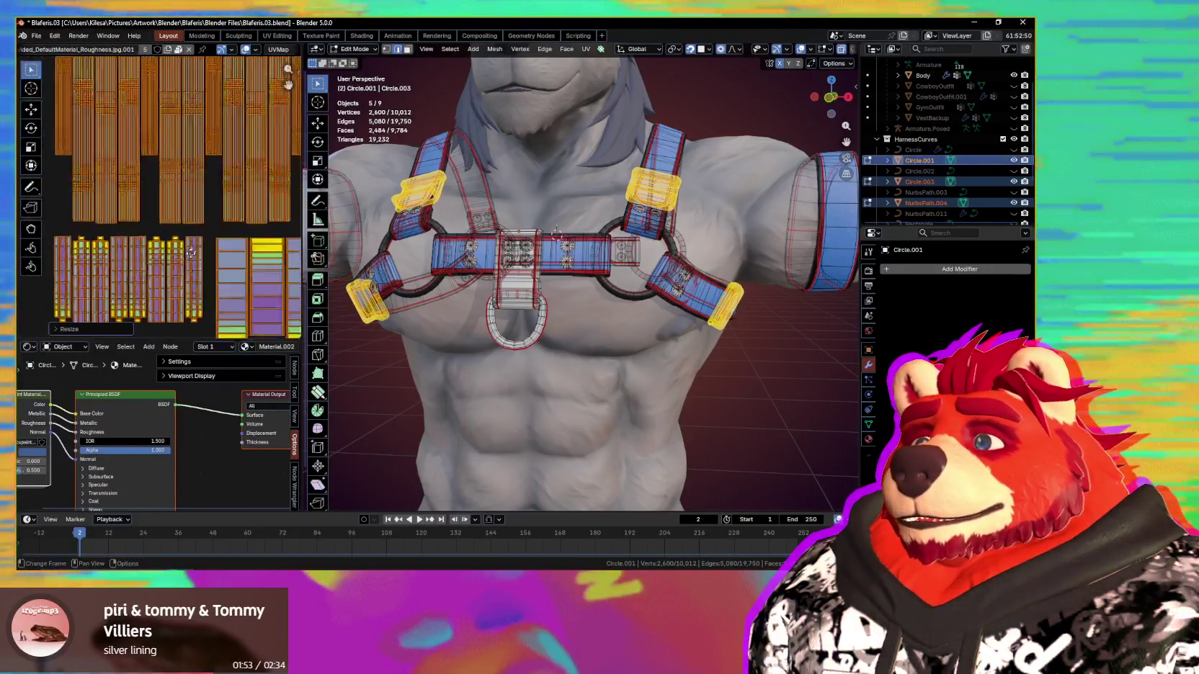
Step: Select the top row of strap UV islands, shrink them and move them into place
drag(52, 80, 263, 232)
drag(268, 107, 45, 194)
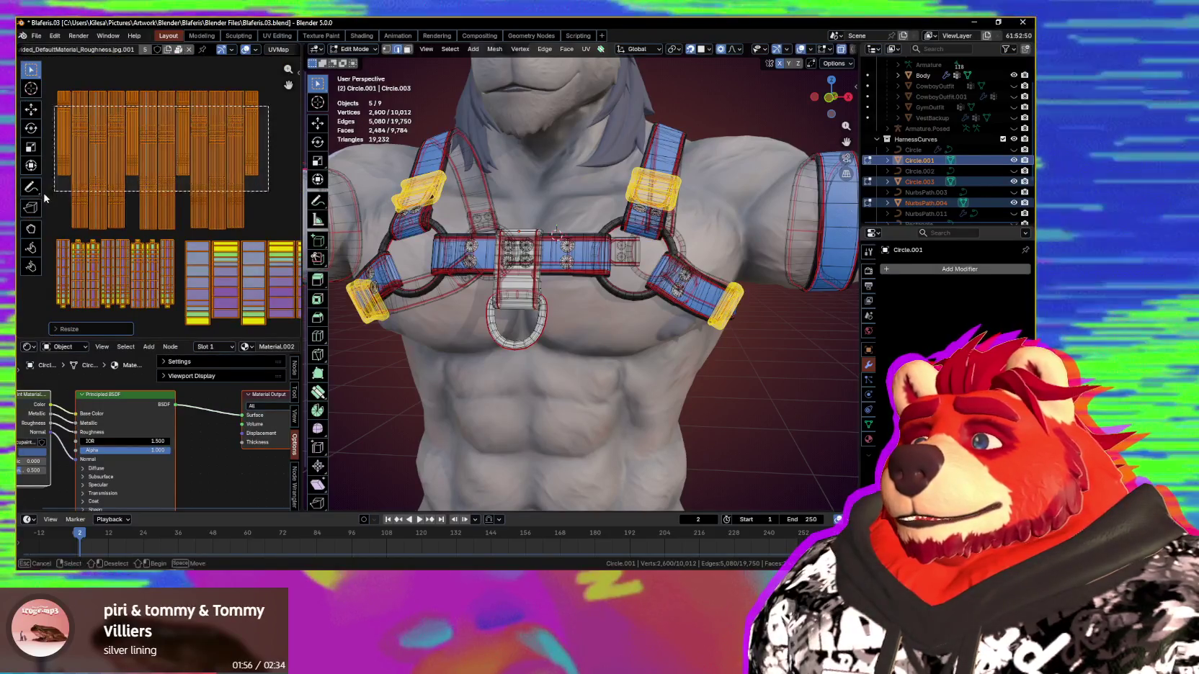
scroll(207, 229, up, 2)
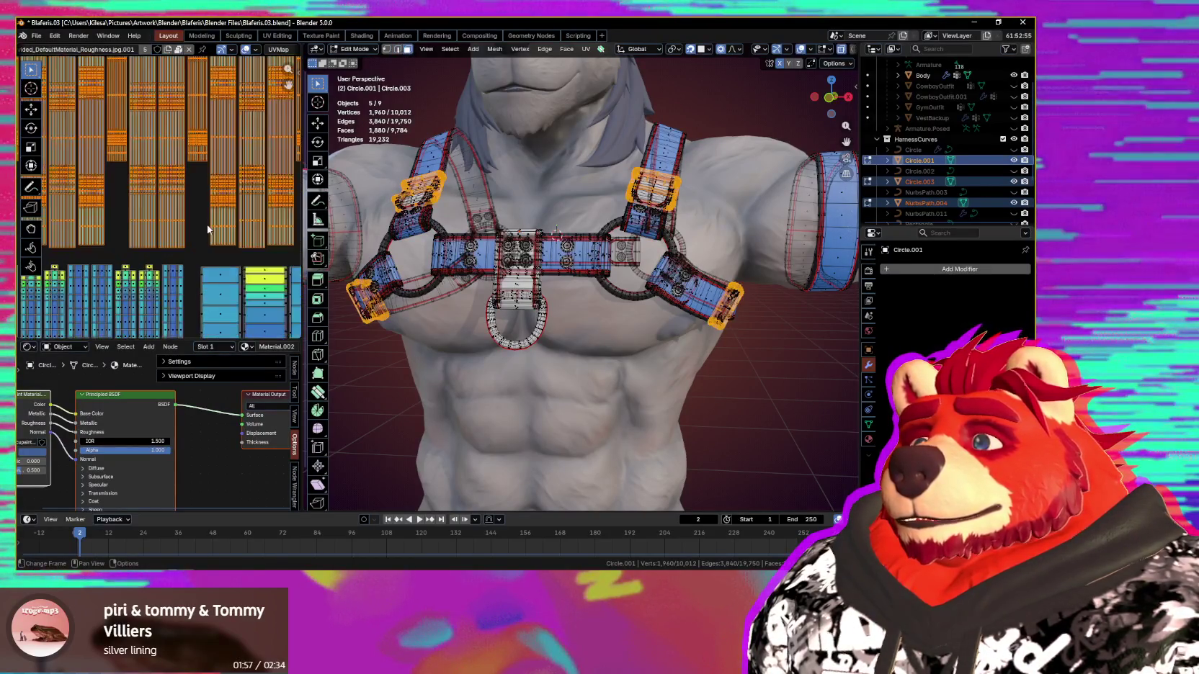
key(s)
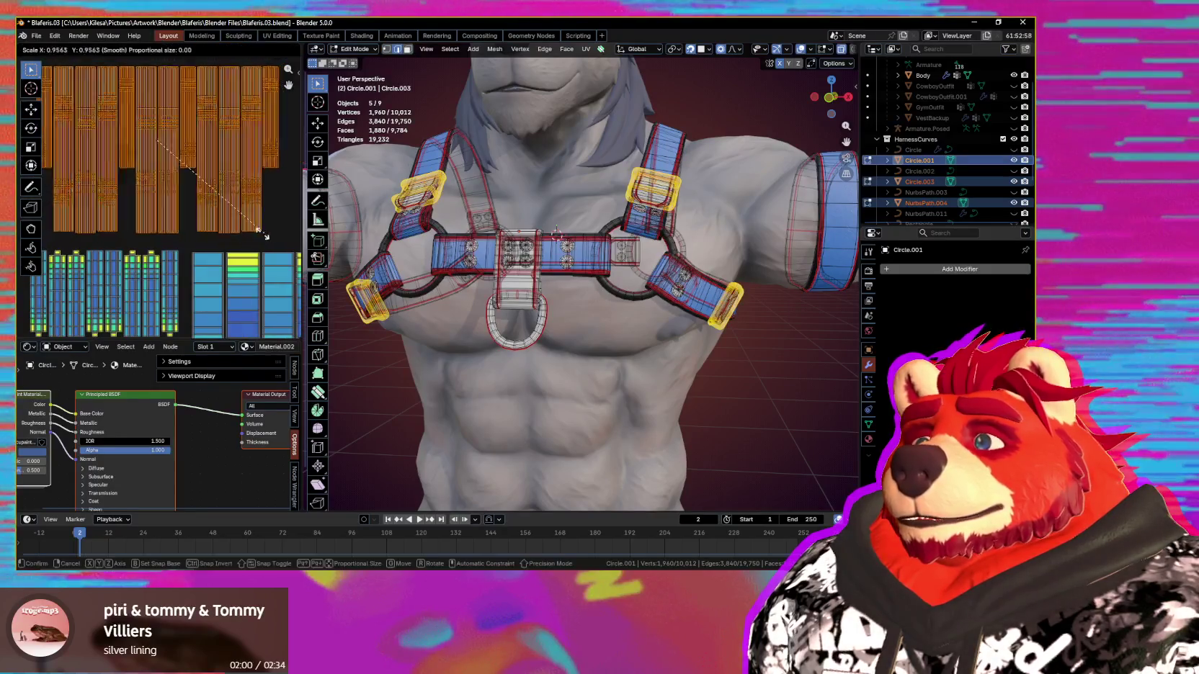
click(236, 230)
scroll(252, 245, up, 4)
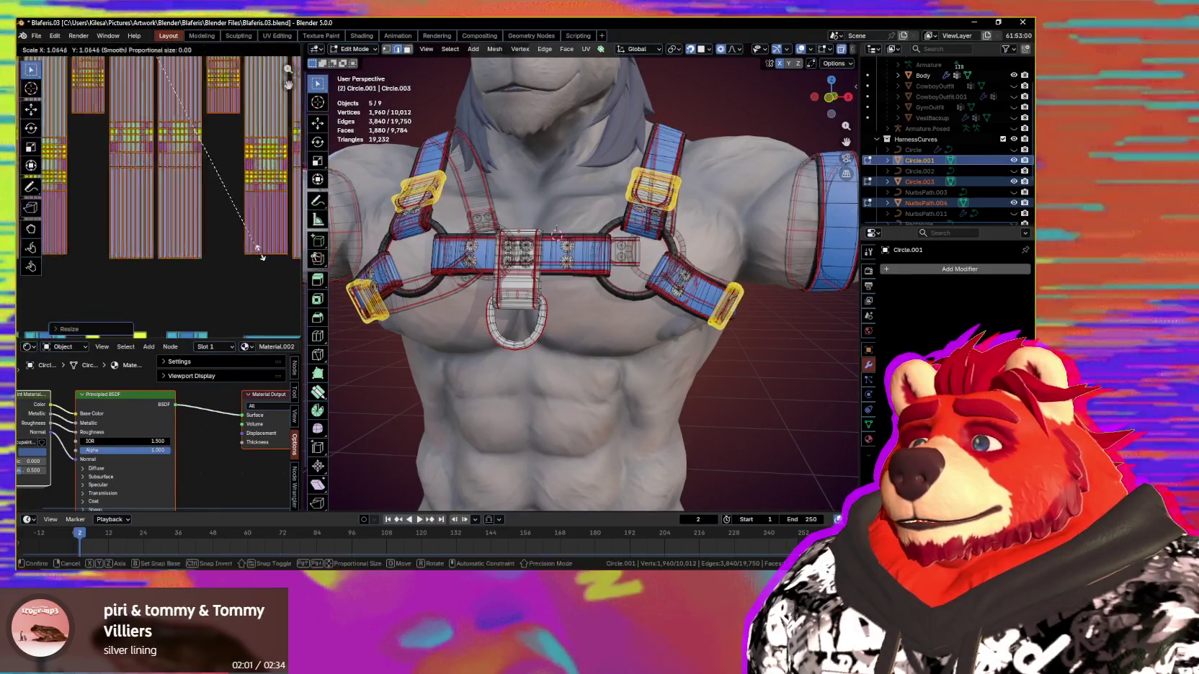
scroll(271, 267, down, 3)
key(g)
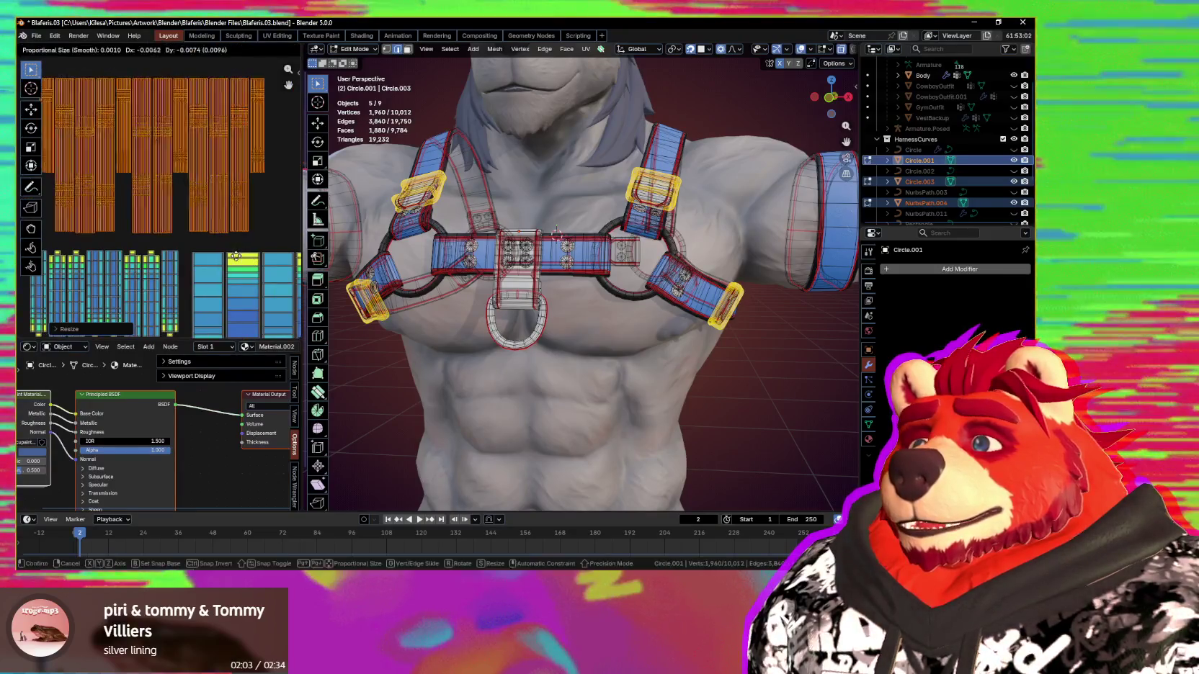
click(235, 261)
scroll(230, 245, down, 3)
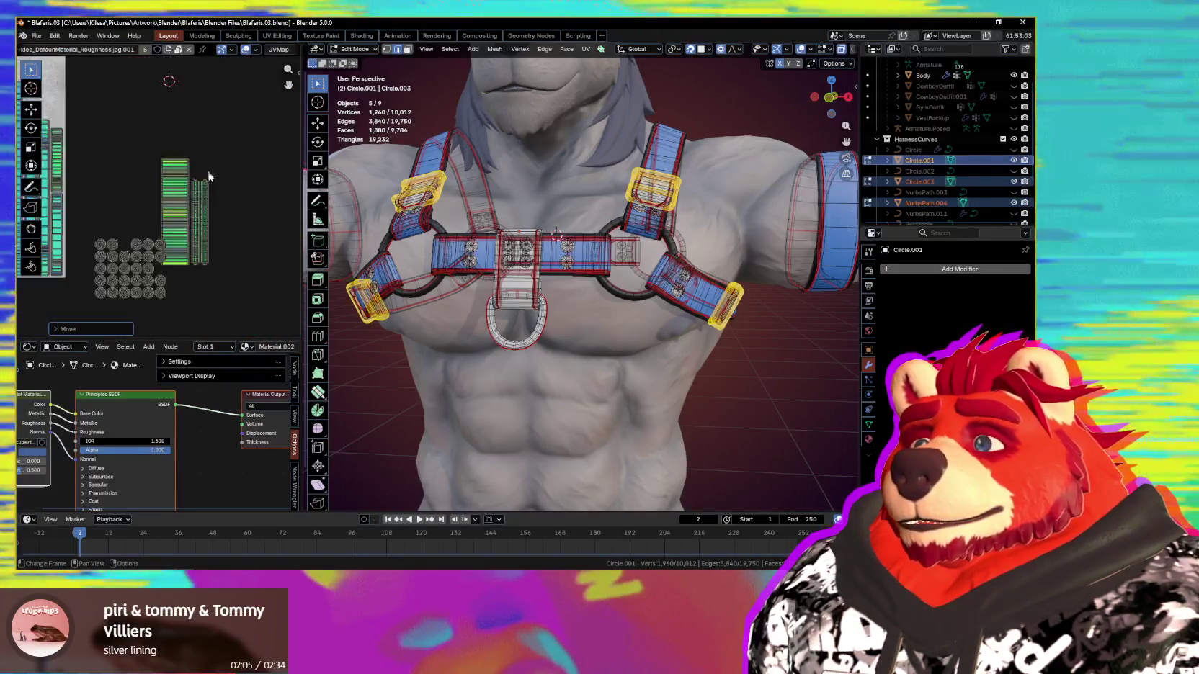
scroll(213, 176, up, 3)
Step: Select the centre keeper piece's UVs and shrink them
click(214, 196)
scroll(214, 198, up, 2)
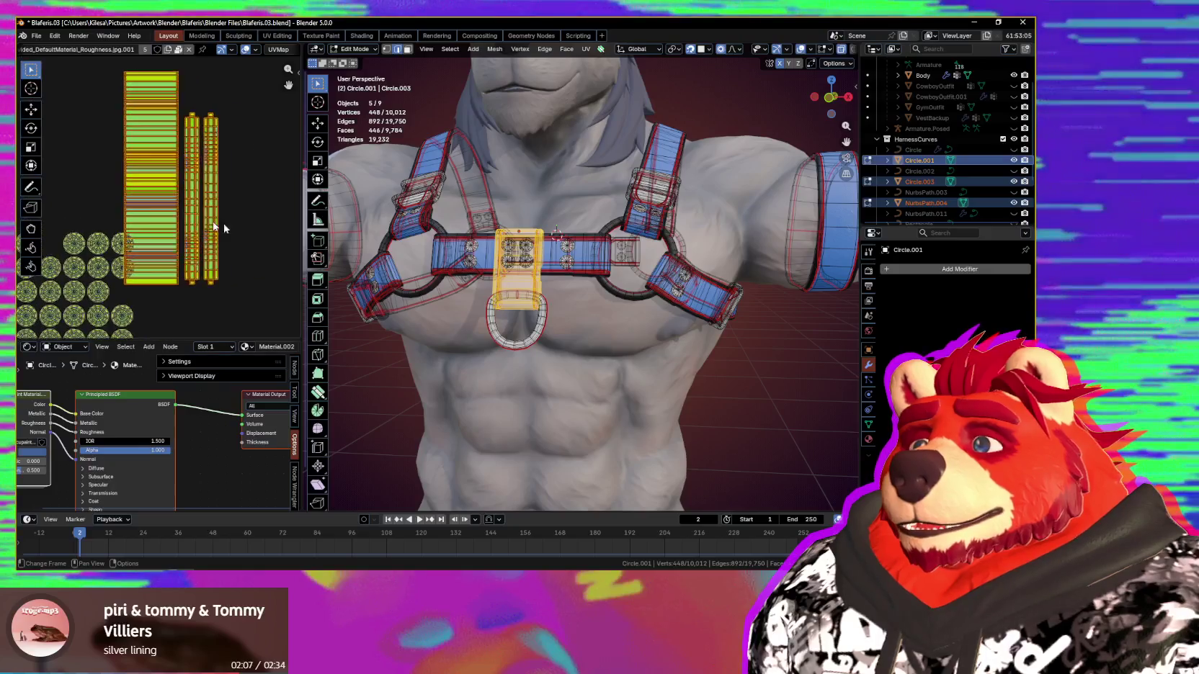
key(s)
scroll(237, 219, up, 3)
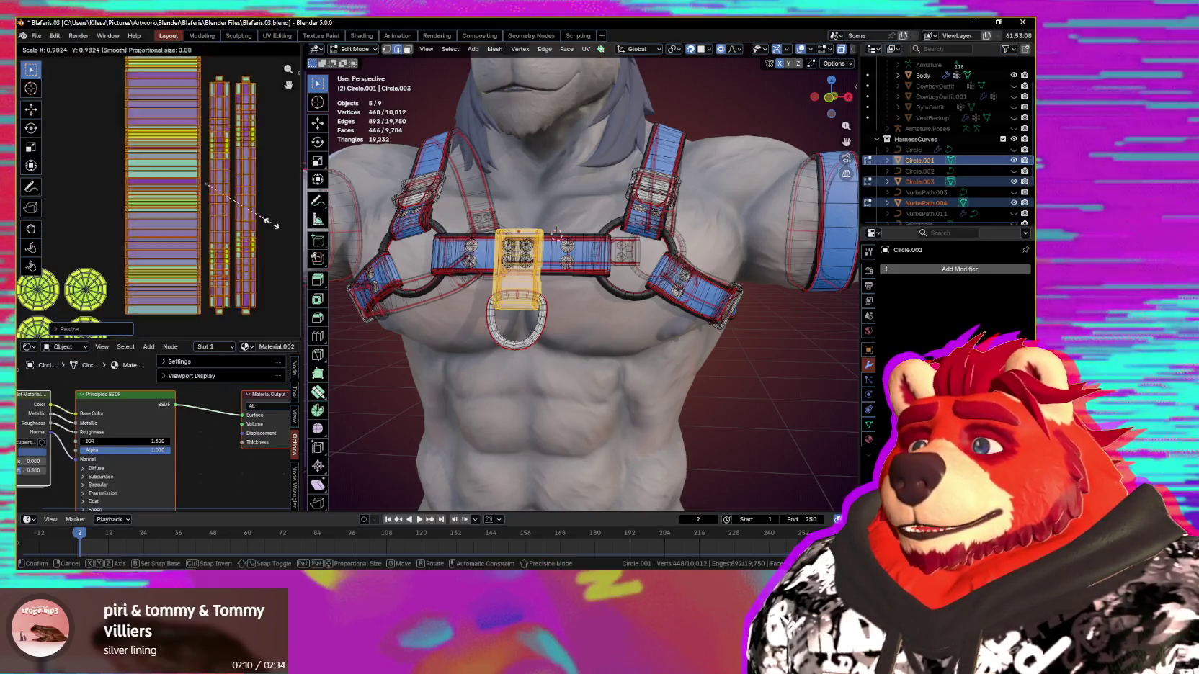
scroll(267, 239, down, 3)
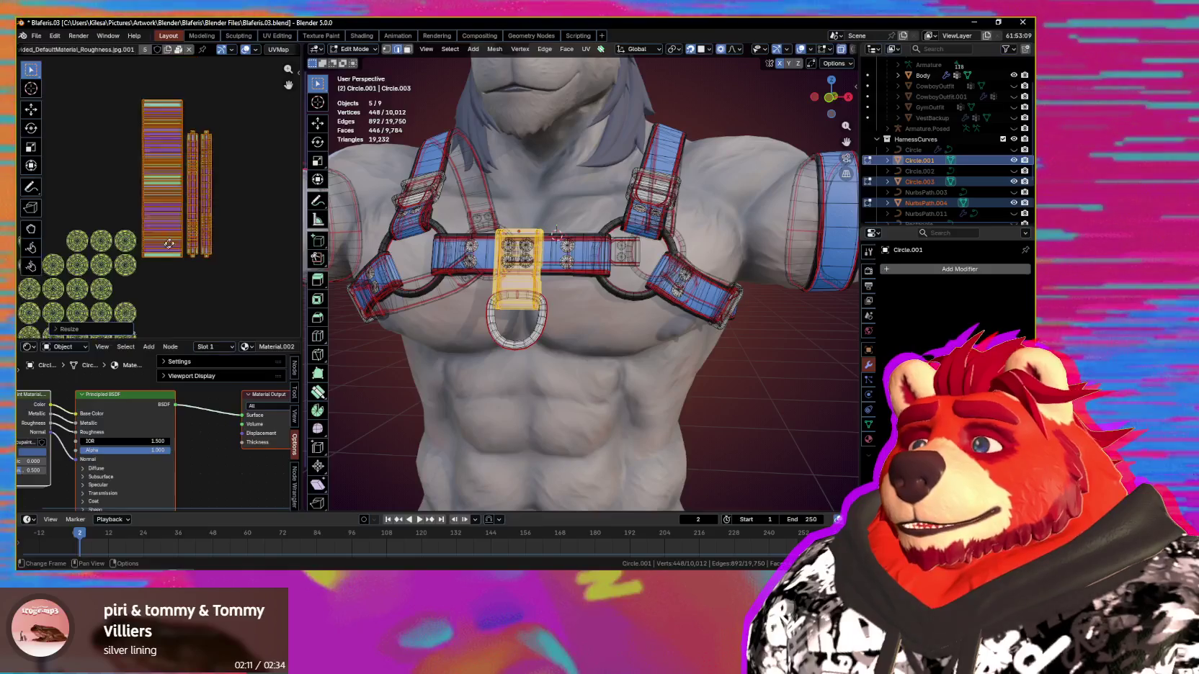
scroll(167, 172, up, 1)
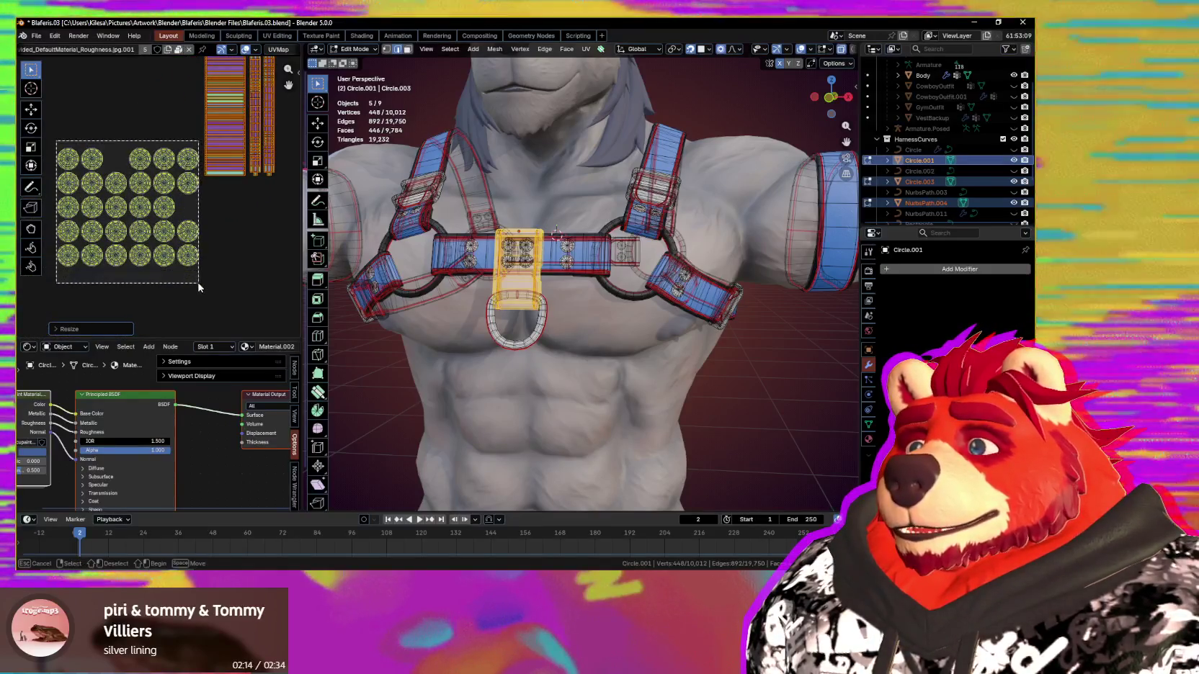
Step: Select all the circular stud UV islands, rescale them and move them
drag(58, 144, 205, 289)
scroll(214, 286, up, 1)
key(s)
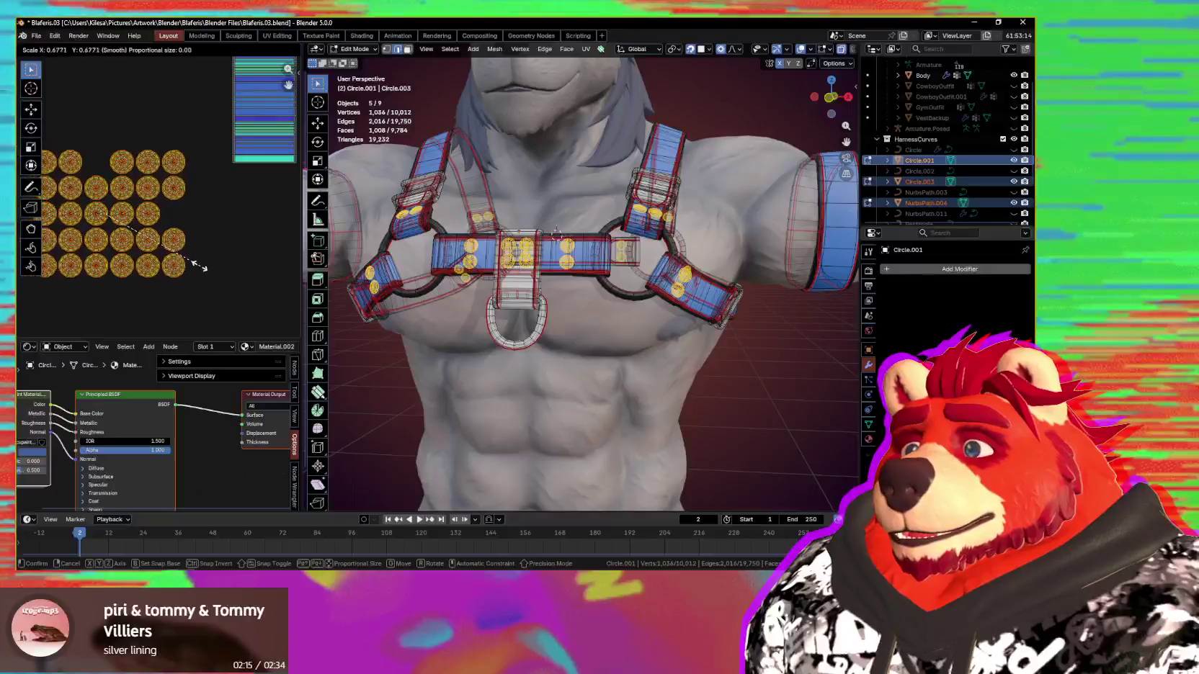
scroll(172, 259, up, 5)
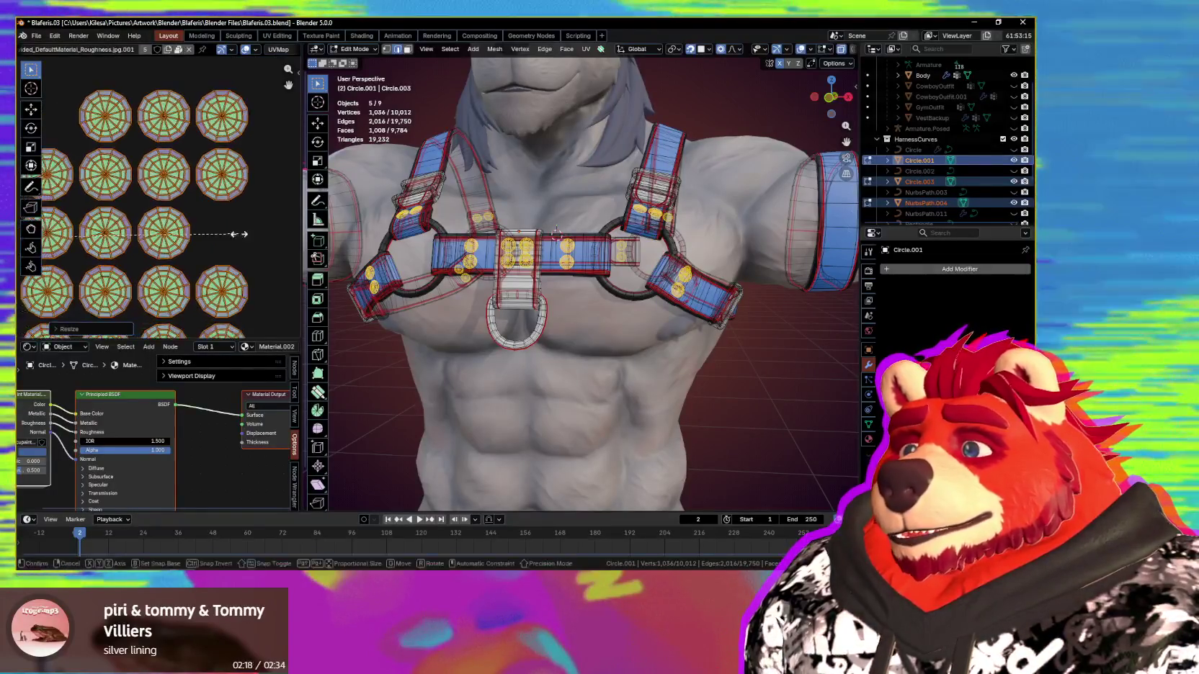
key(s)
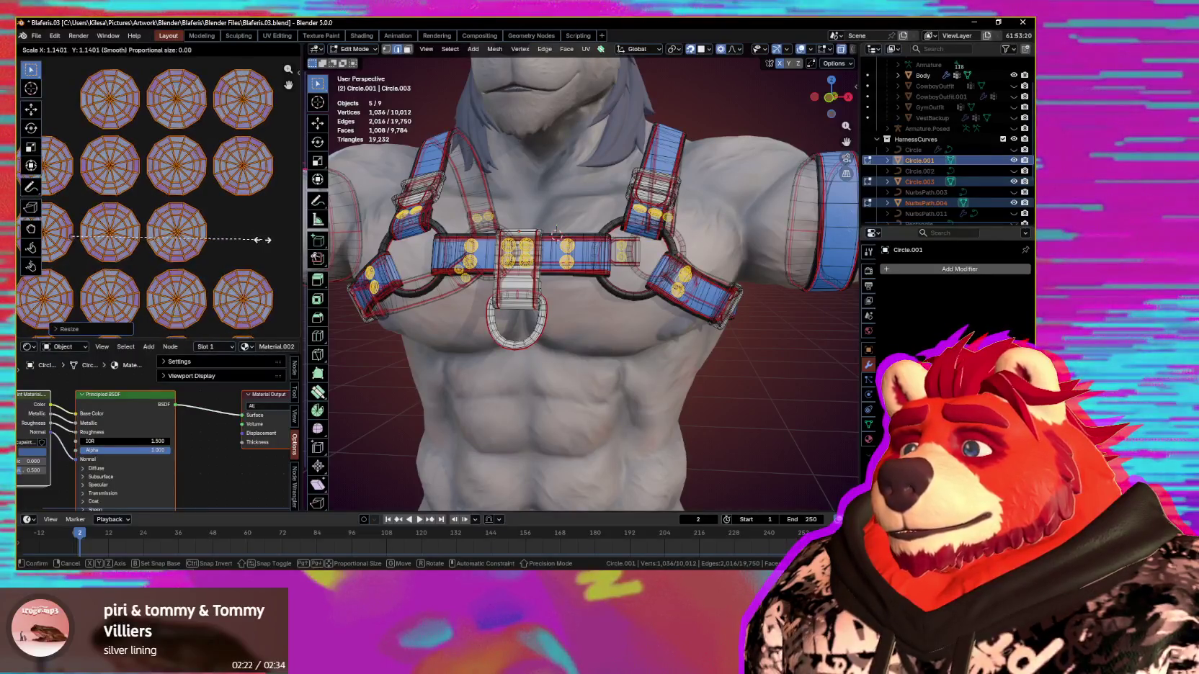
scroll(259, 236, down, 5)
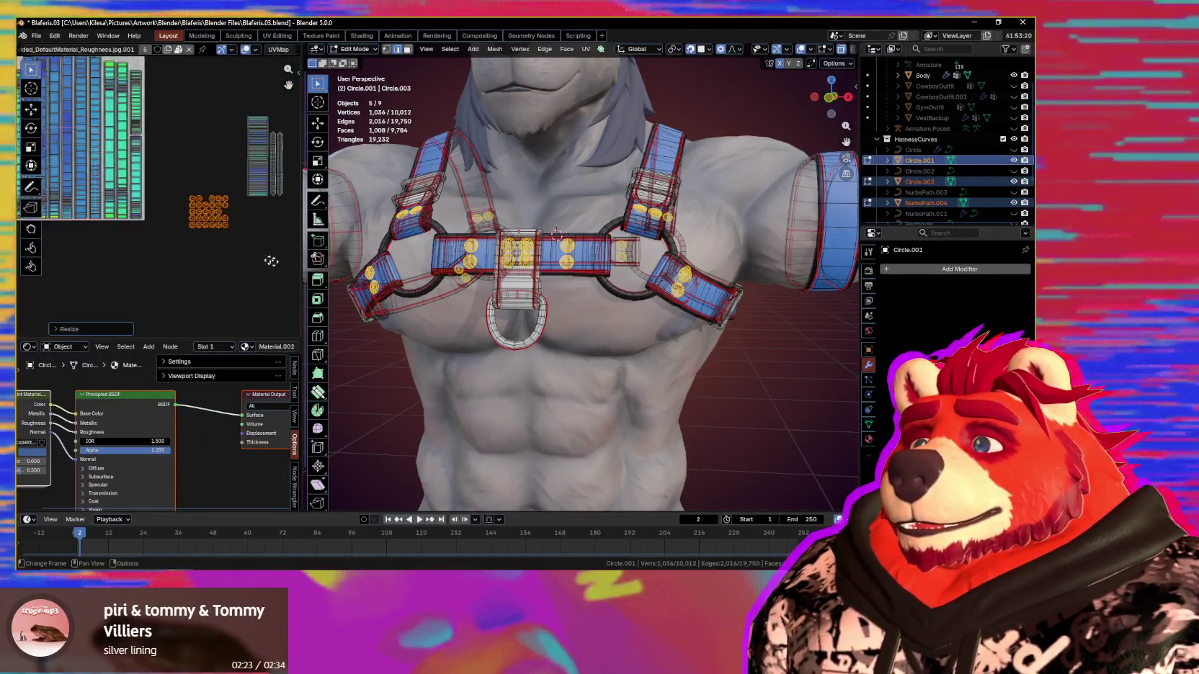
middle_drag(268, 289, 262, 287)
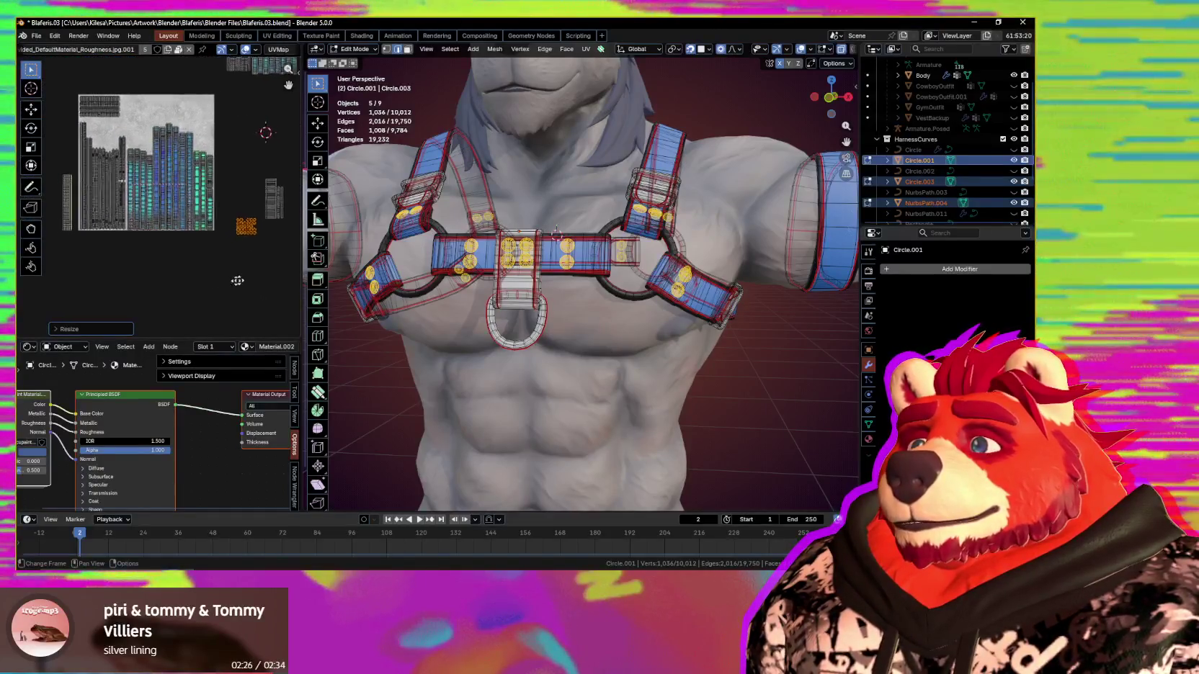
key(g)
middle_drag(160, 278, 240, 275)
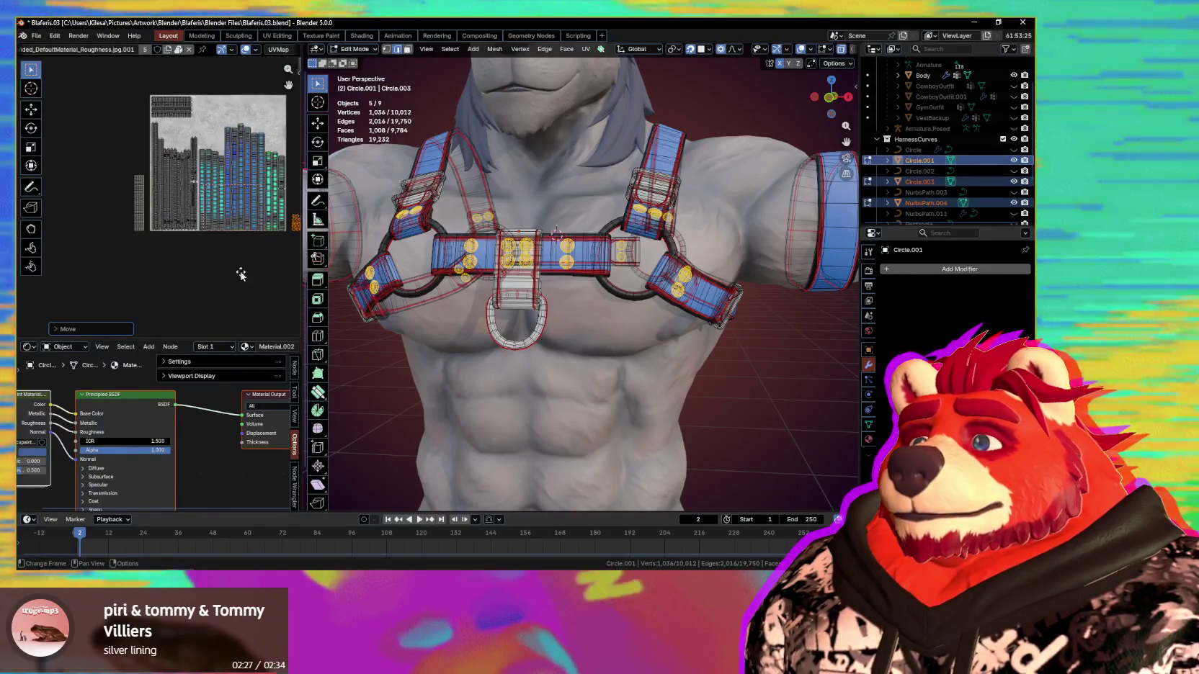
Step: Select the D-ring's UV island, resize it and move it to a new spot
click(138, 209)
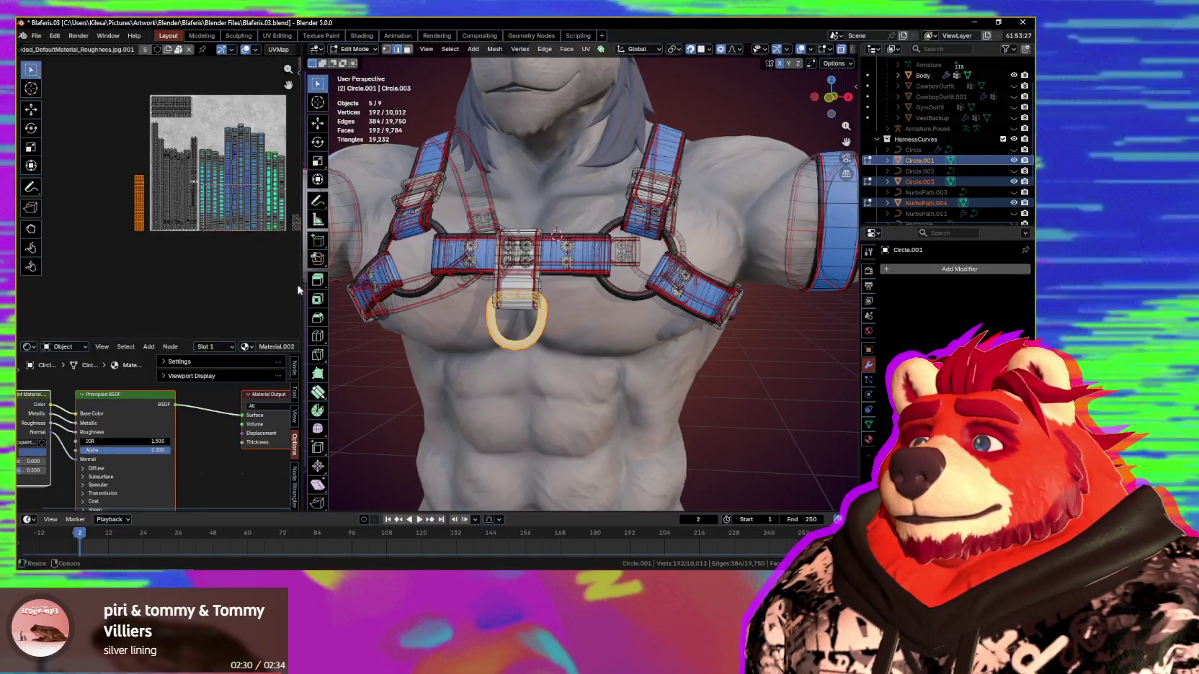
scroll(172, 268, up, 2)
key(s)
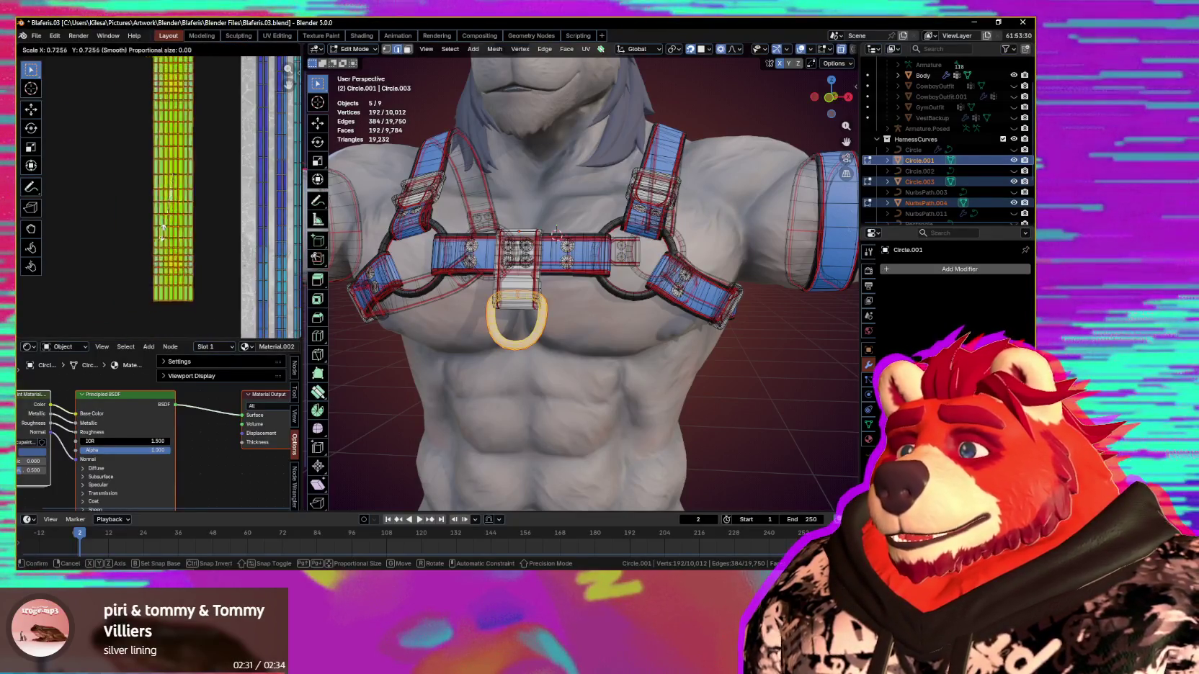
click(153, 216)
scroll(180, 227, down, 3)
scroll(147, 263, down, 2)
key(g)
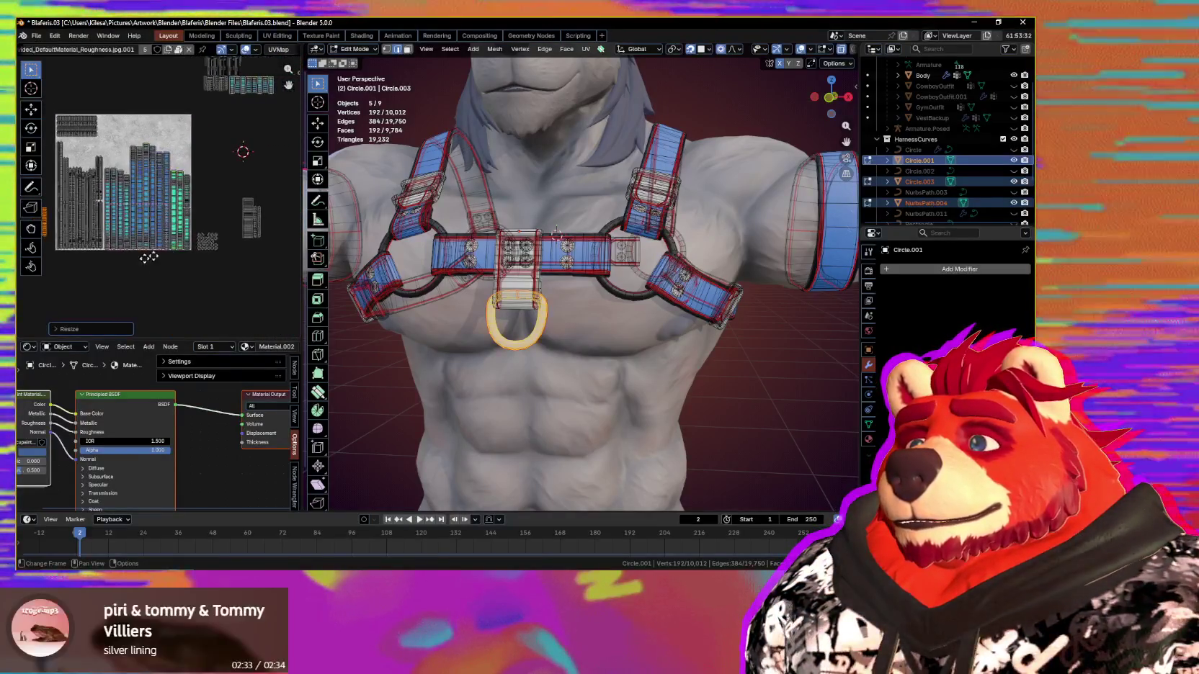
scroll(114, 192, up, 3)
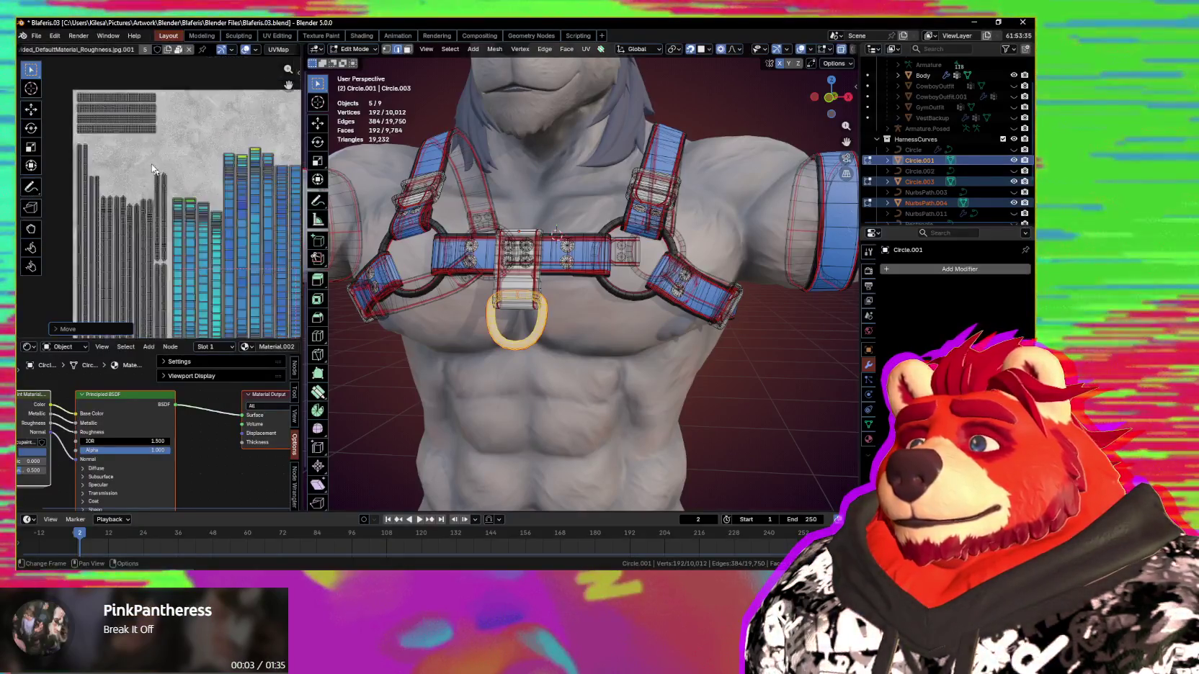
scroll(180, 225, down, 3)
scroll(180, 225, up, 2)
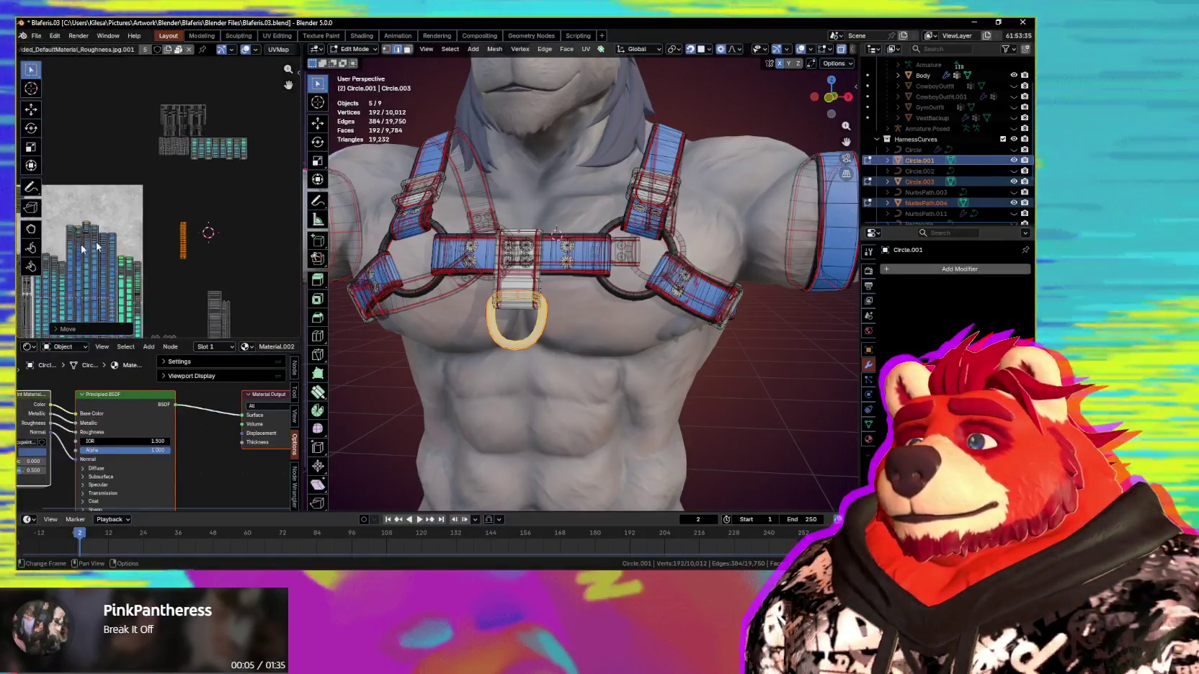
middle_drag(294, 155, 245, 155)
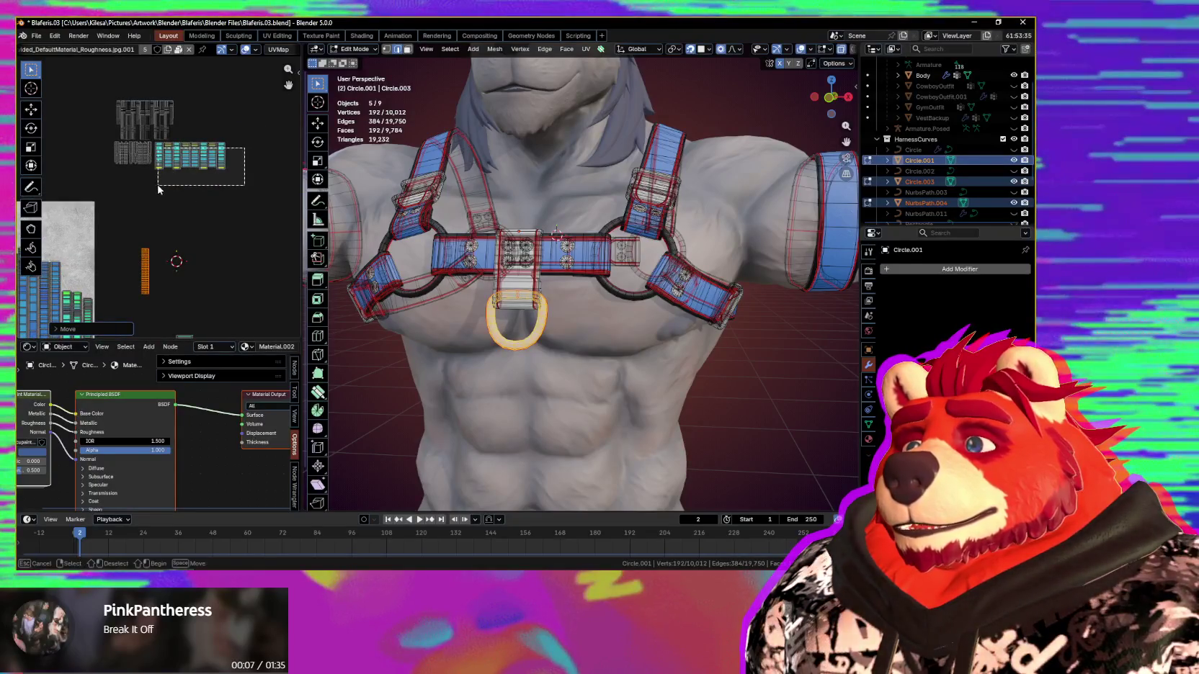
Step: Select the buckle UV islands and move them left toward the texture
middle_drag(121, 211, 236, 206)
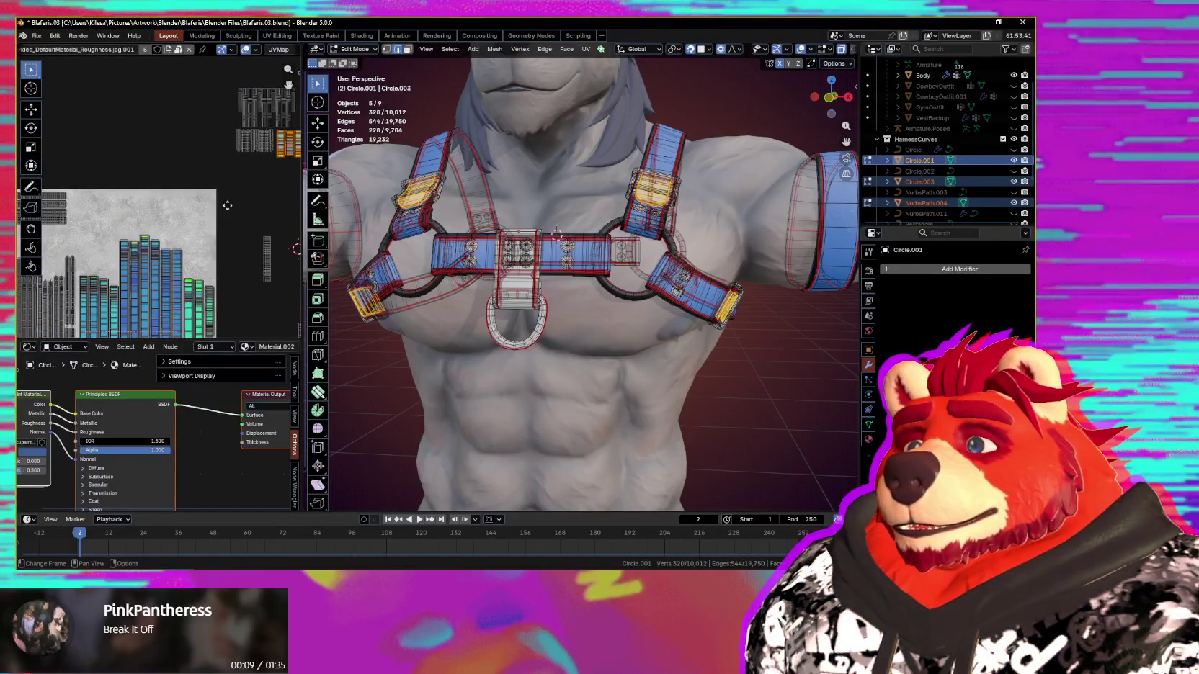
click(21, 266)
middle_drag(281, 155, 224, 174)
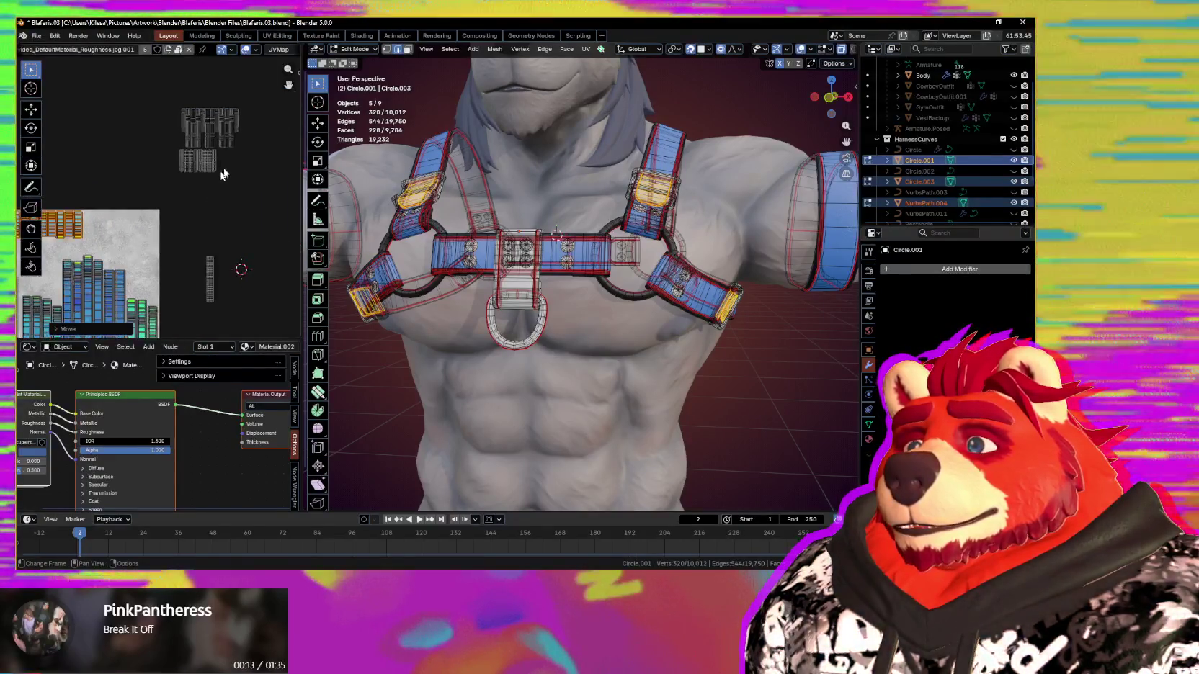
scroll(164, 200, up, 1)
key(g)
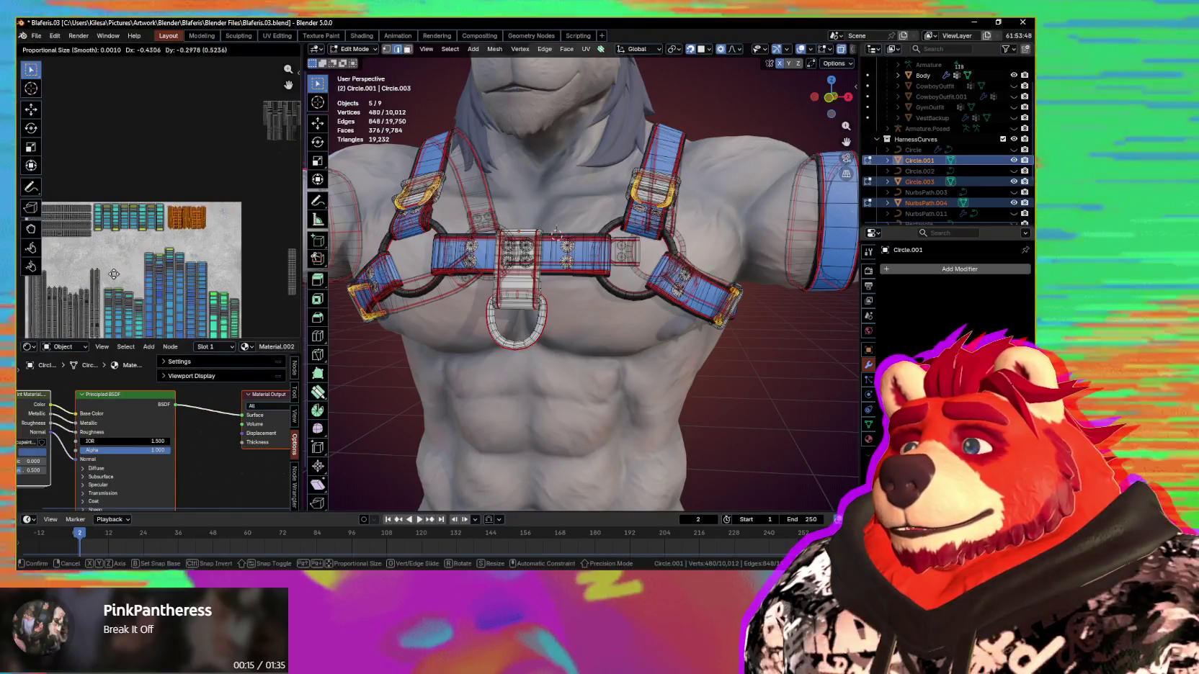
click(114, 270)
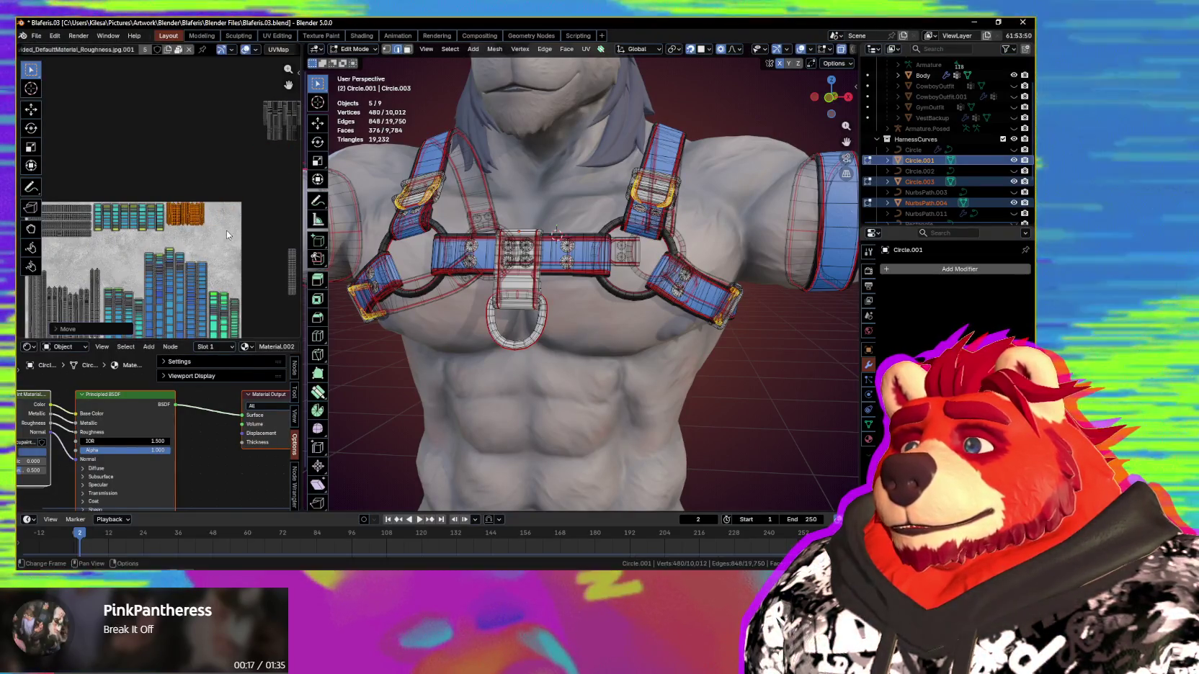
scroll(227, 229, up, 2)
scroll(216, 235, up, 1)
key(g)
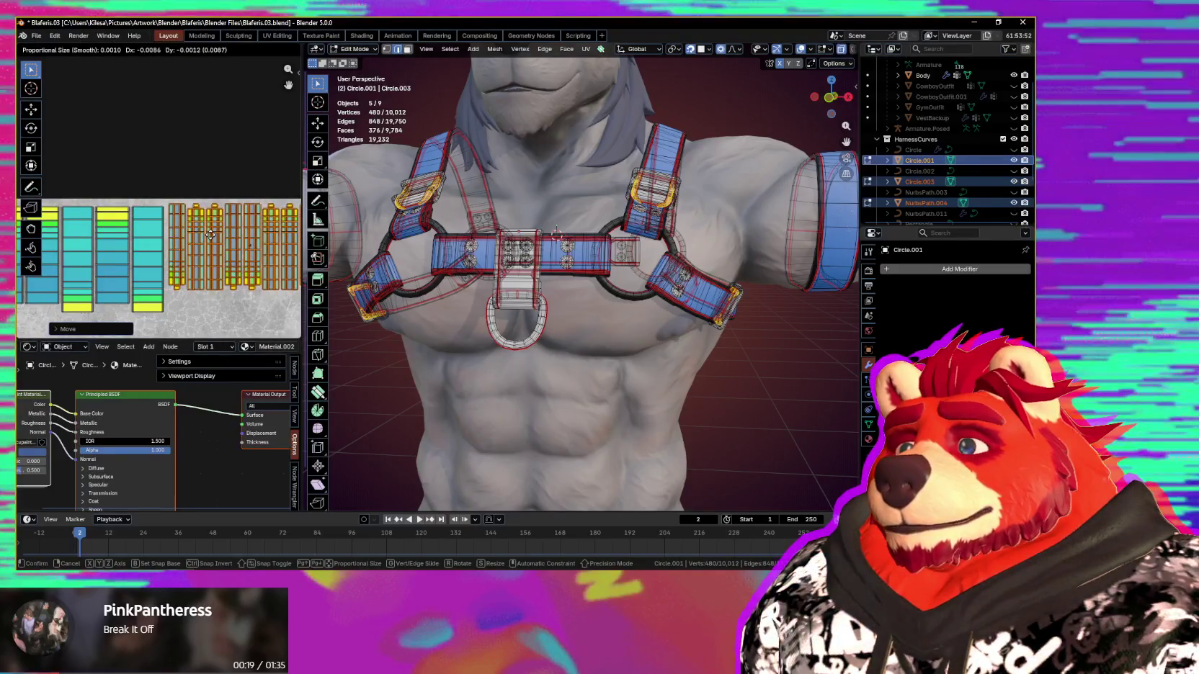
scroll(230, 252, up, 2)
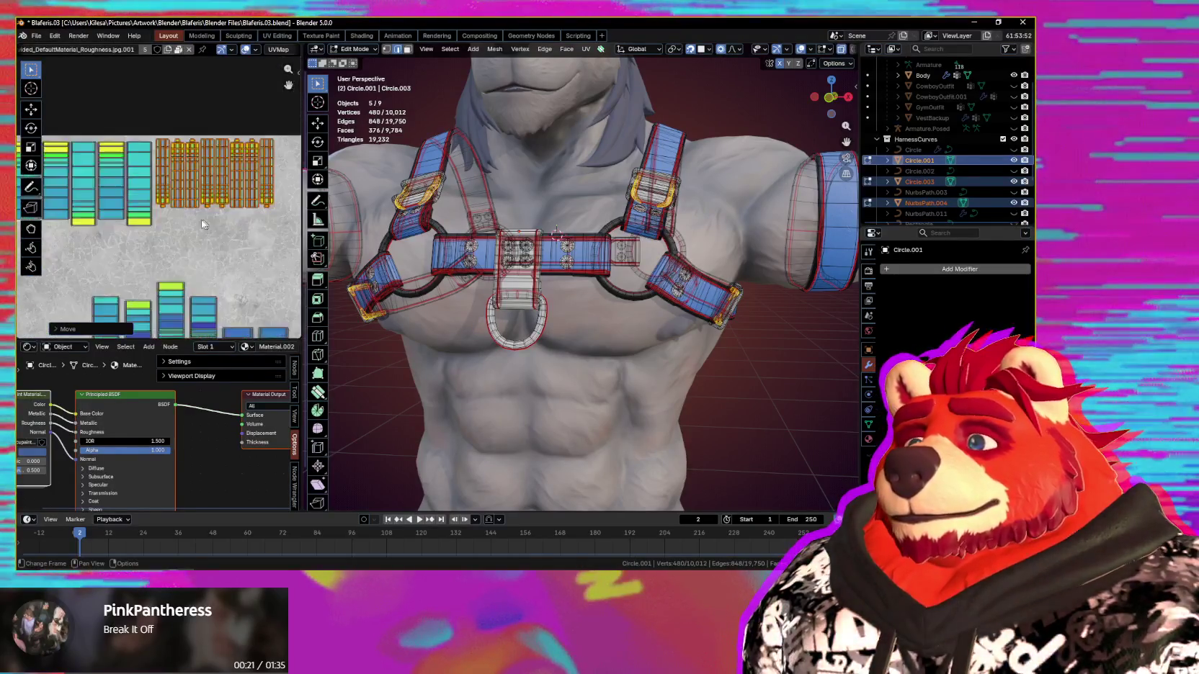
Step: Shrink the buckle islands slightly and place them in their new spot
key(g)
key(y)
key(s)
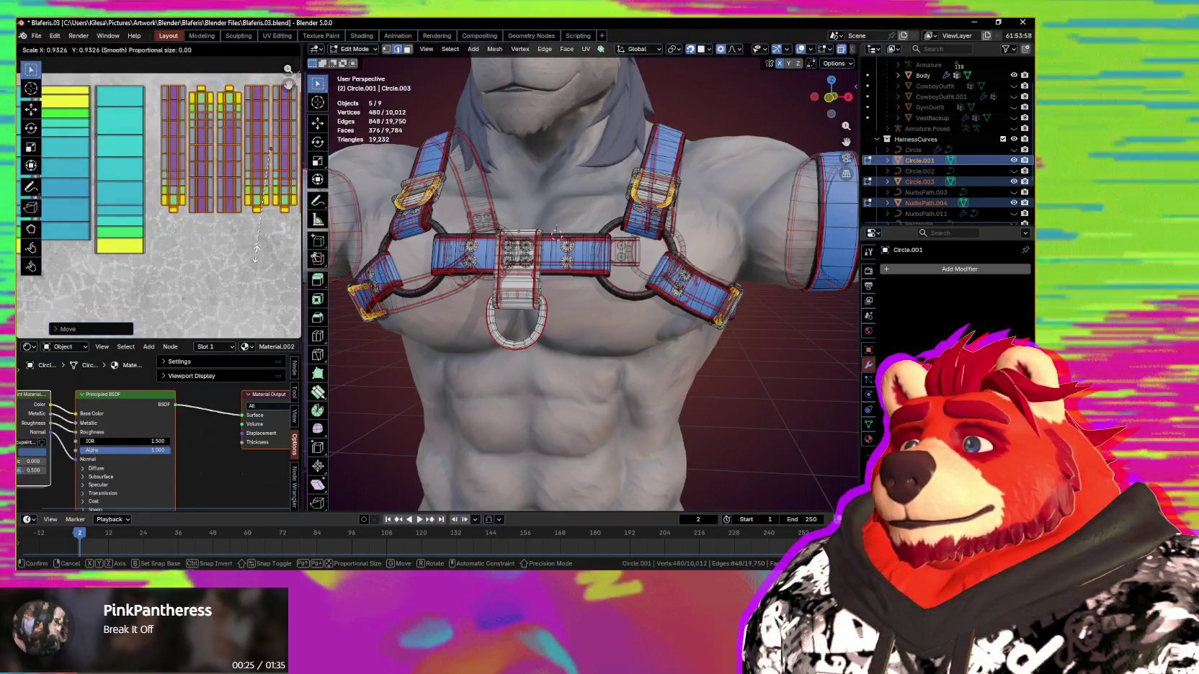
key(g)
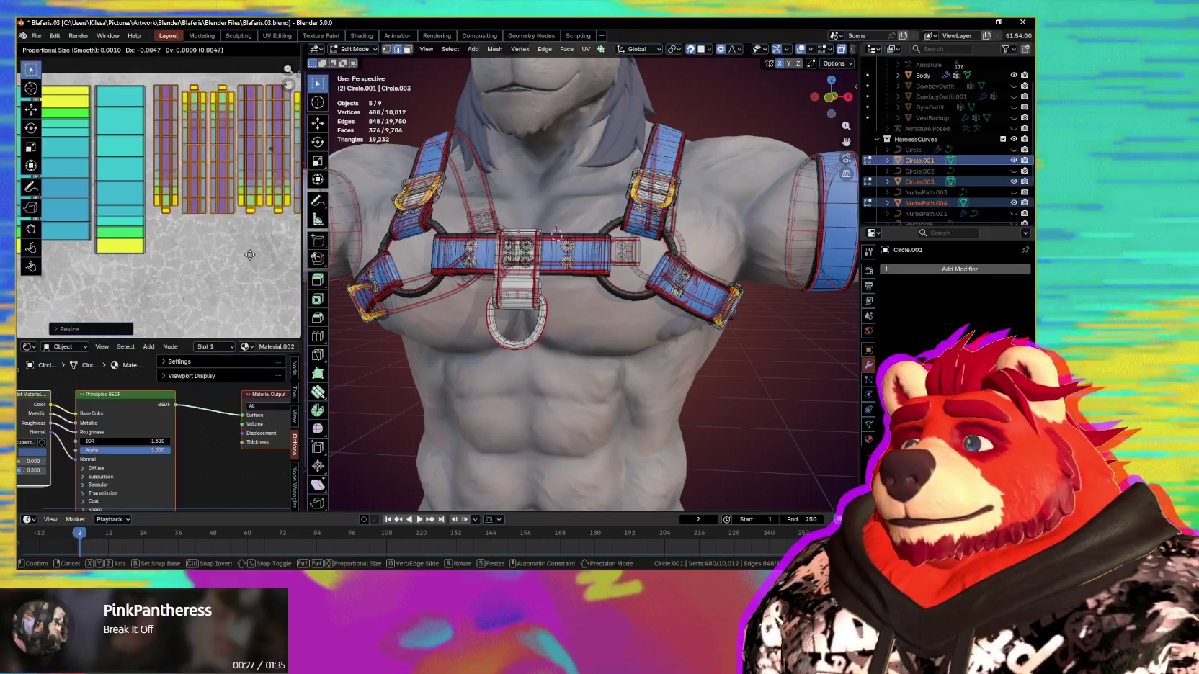
click(231, 254)
scroll(232, 254, down, 4)
scroll(231, 254, up, 2)
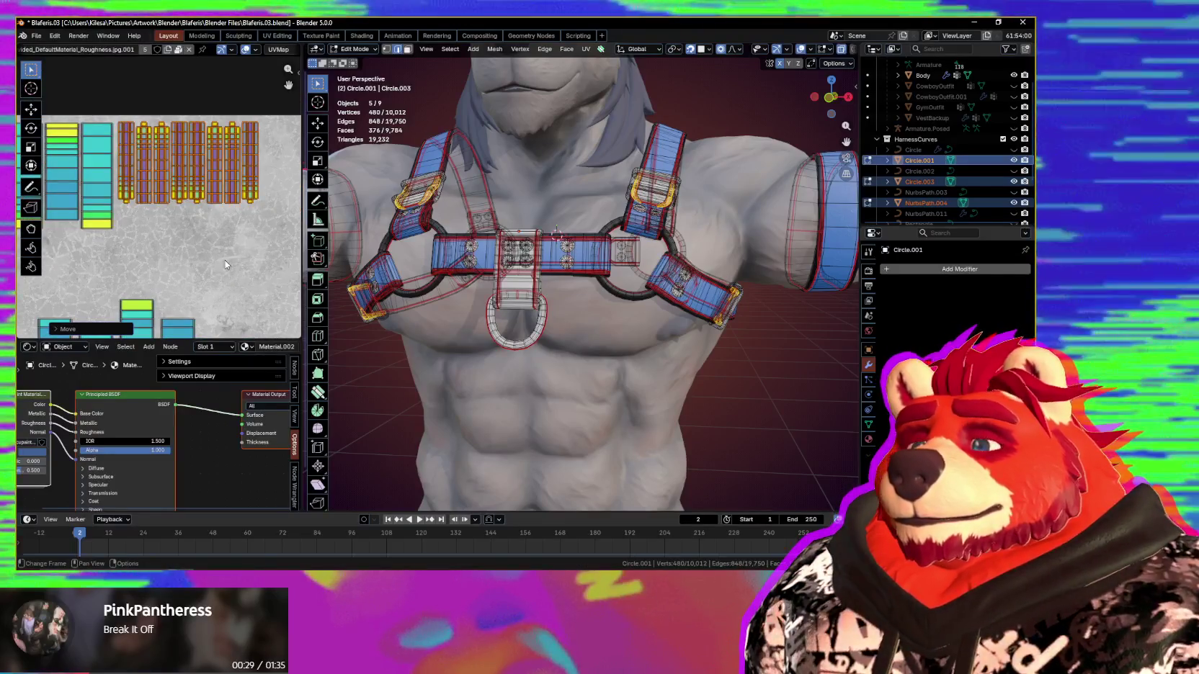
Step: Change the pivot point and rescale the selected buckle islands, enlarging them again
key(period)
click(223, 295)
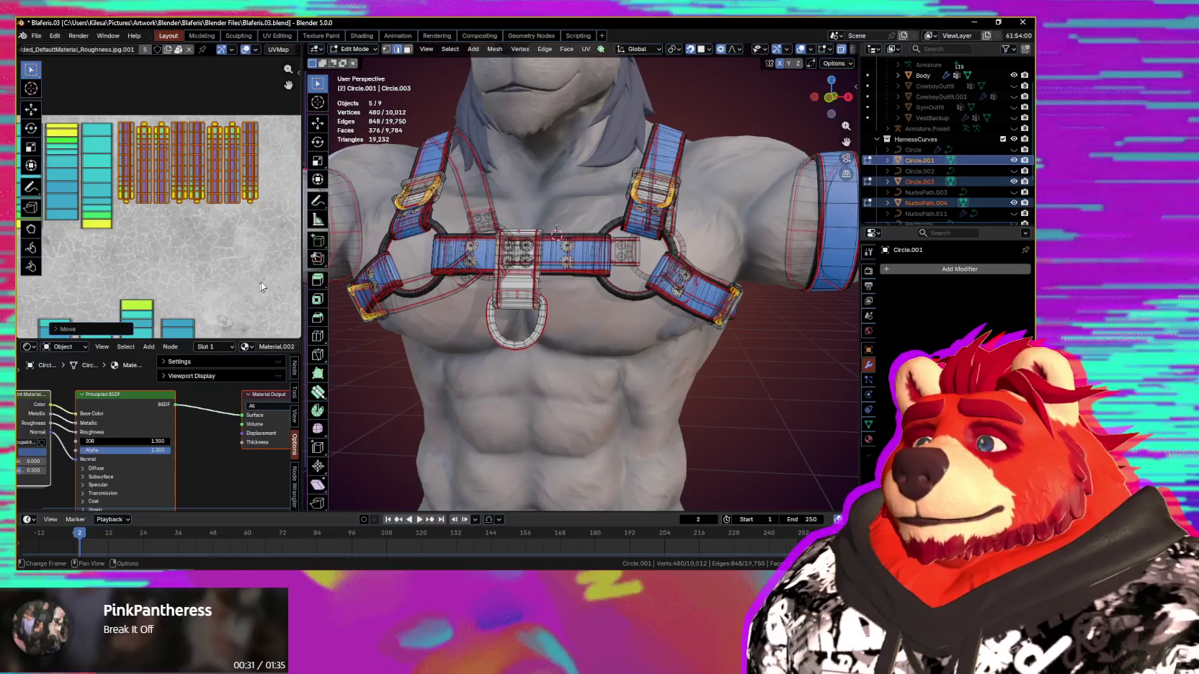
key(s)
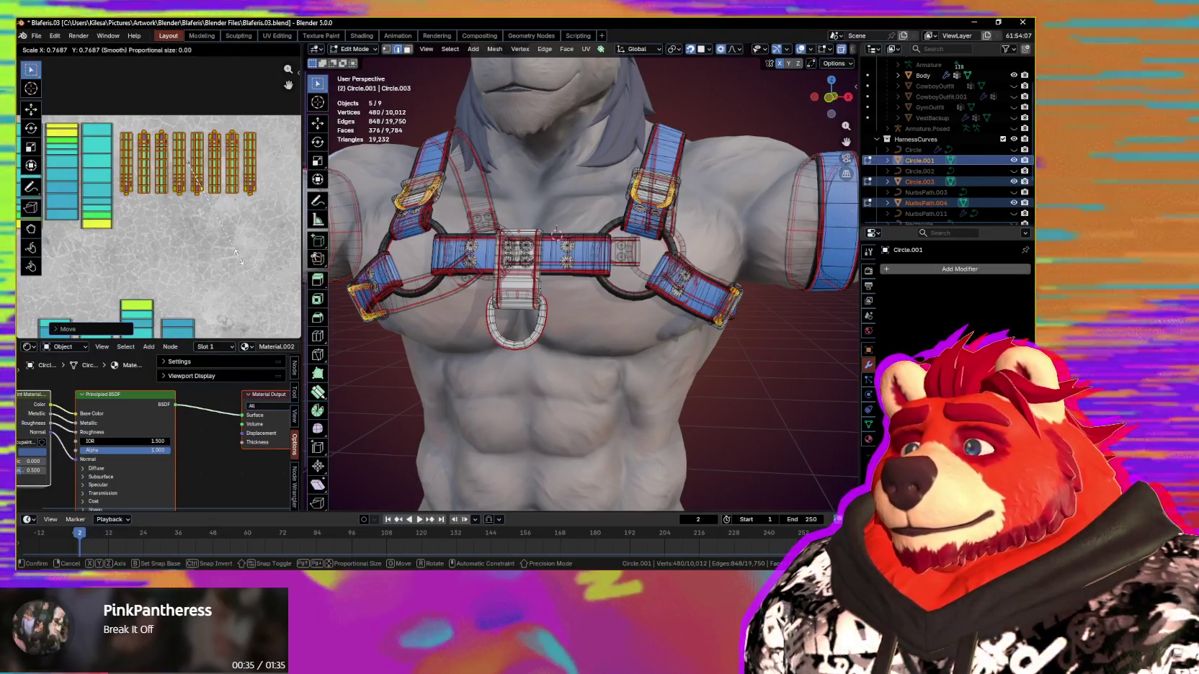
click(238, 256)
key(period)
key(s)
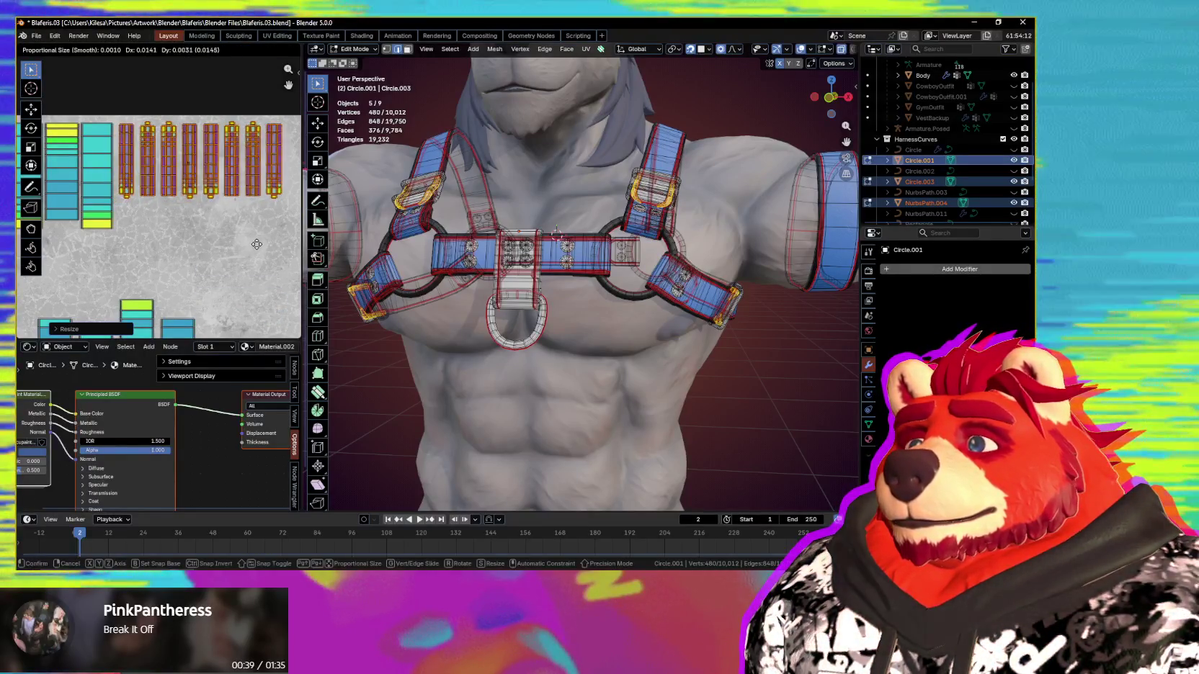
click(222, 235)
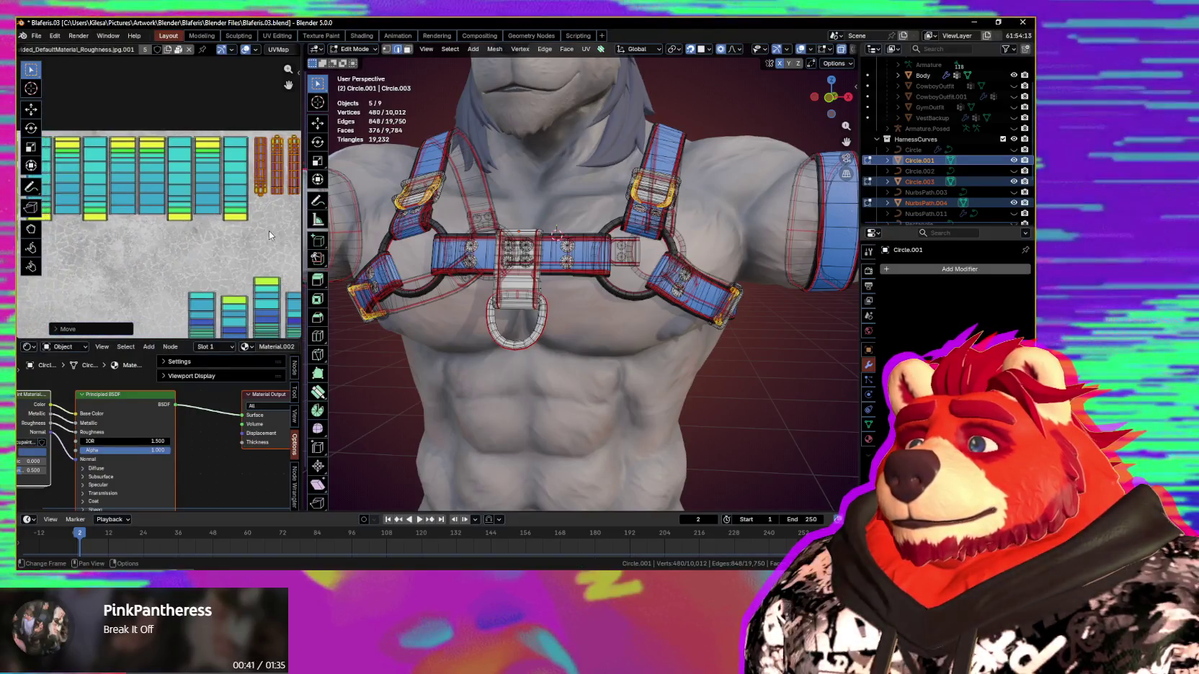
Step: Move the islands and select a subset of the buckle islands
key(g)
middle_drag(187, 235, 232, 179)
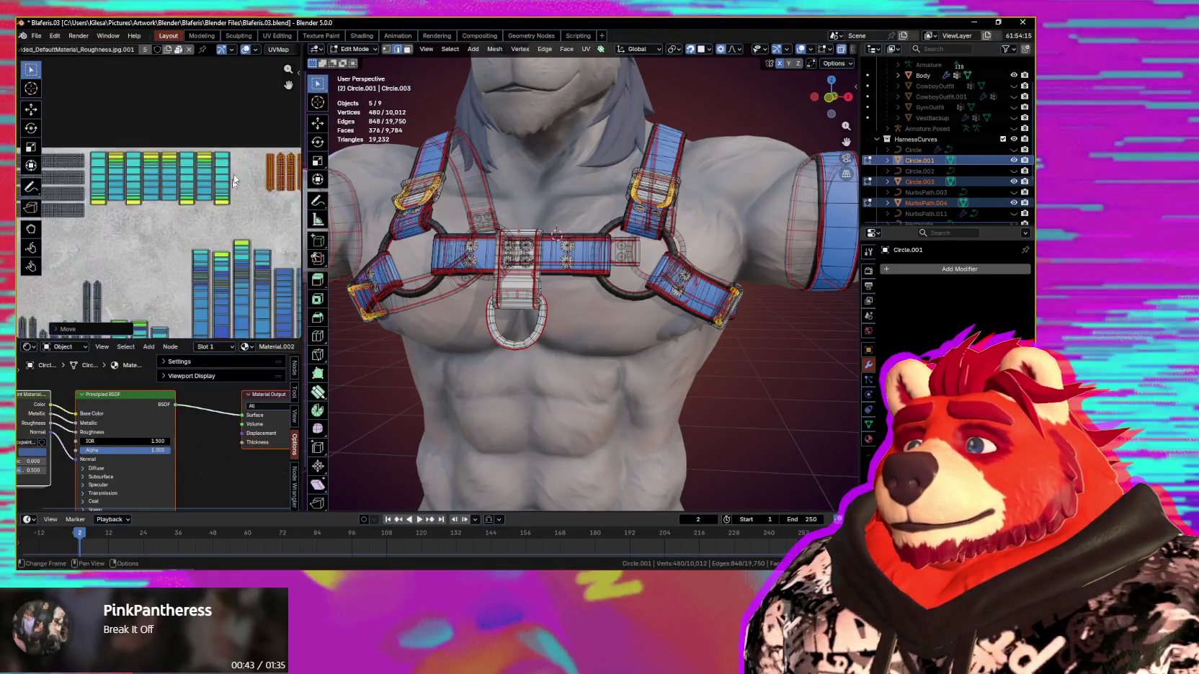
drag(94, 221, 133, 218)
Step: Distribute the selected islands evenly using Mio3 UV with 0.01 spacing
key(n)
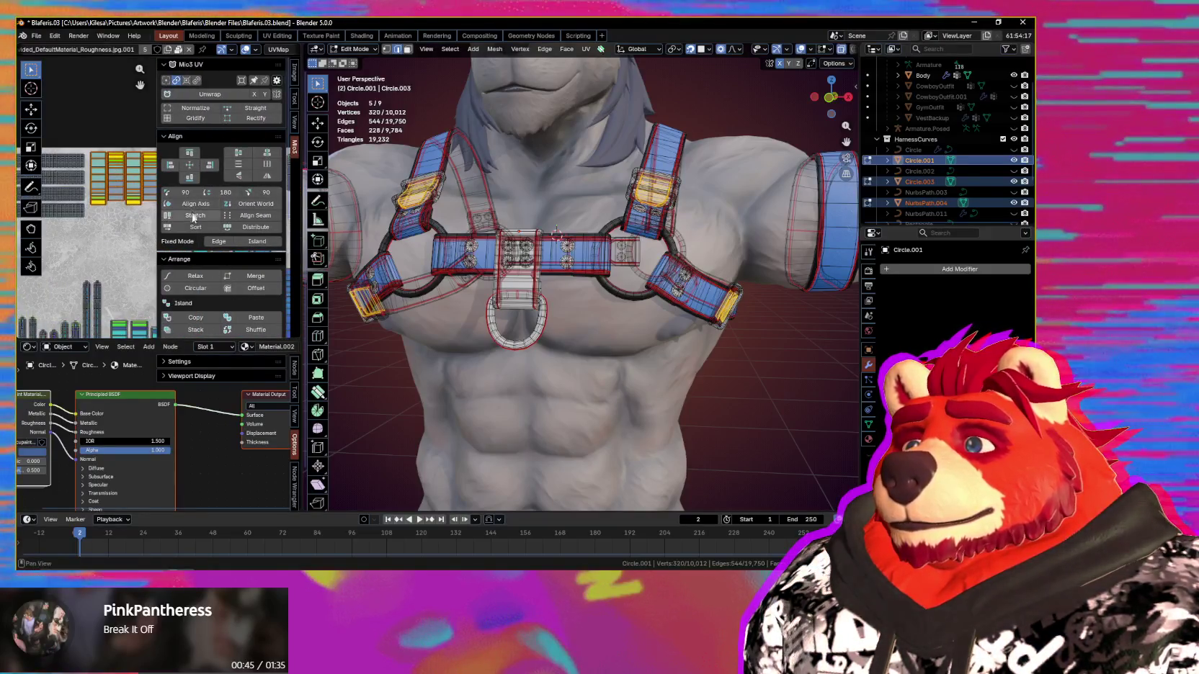
click(209, 243)
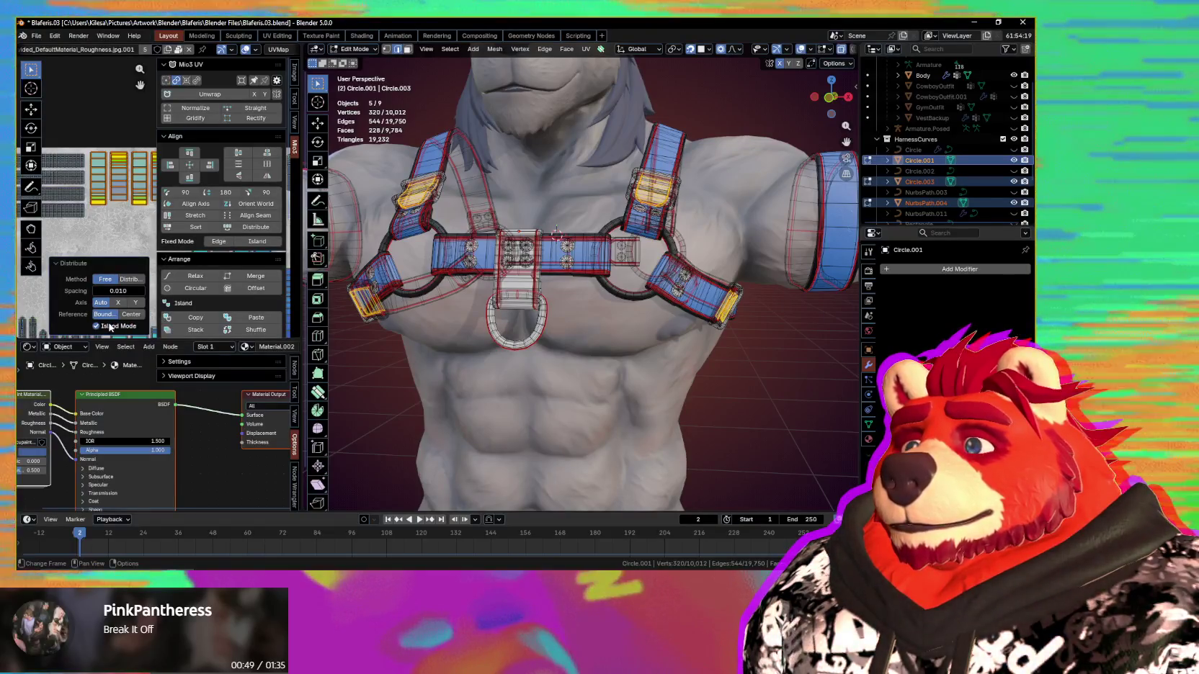
click(121, 291)
text(0.01)
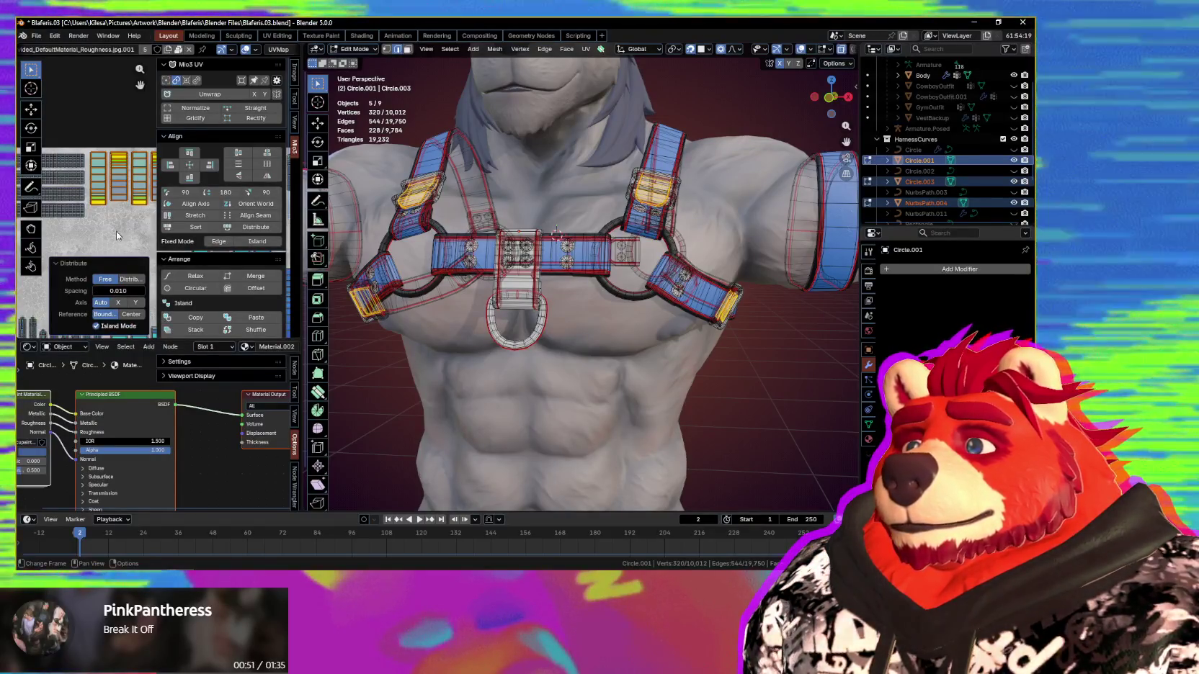
key(Return)
Step: Hide the sidebar and move the distributed islands to a new spot
key(n)
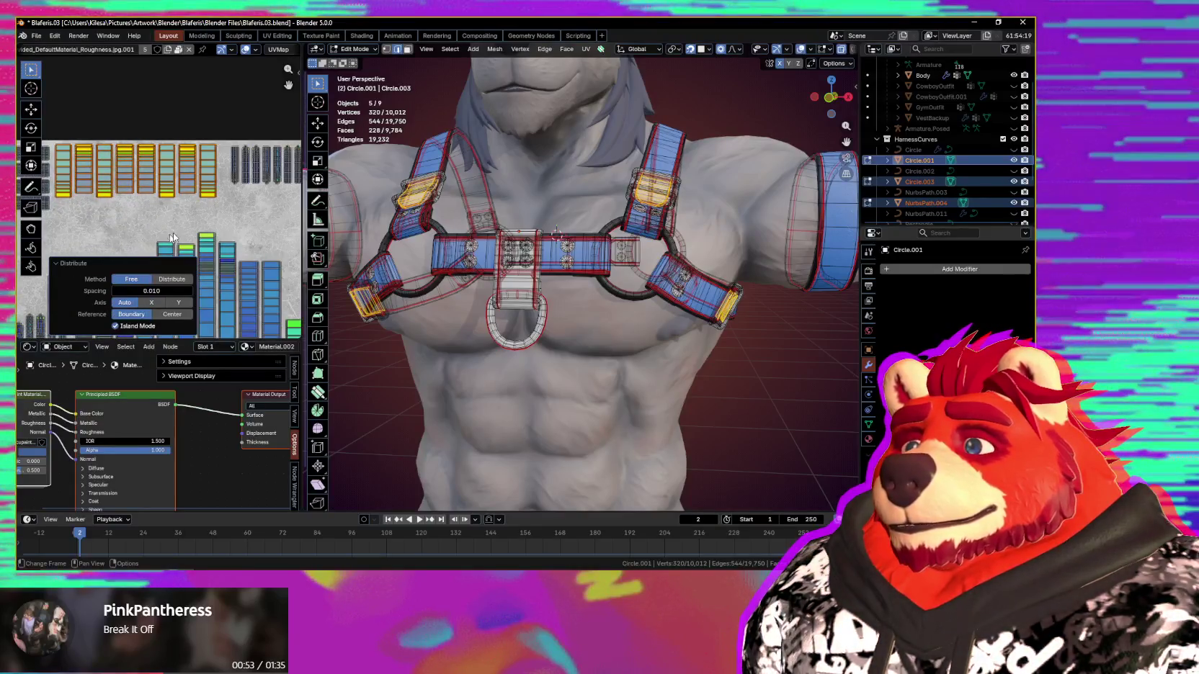
scroll(173, 227, right, 3)
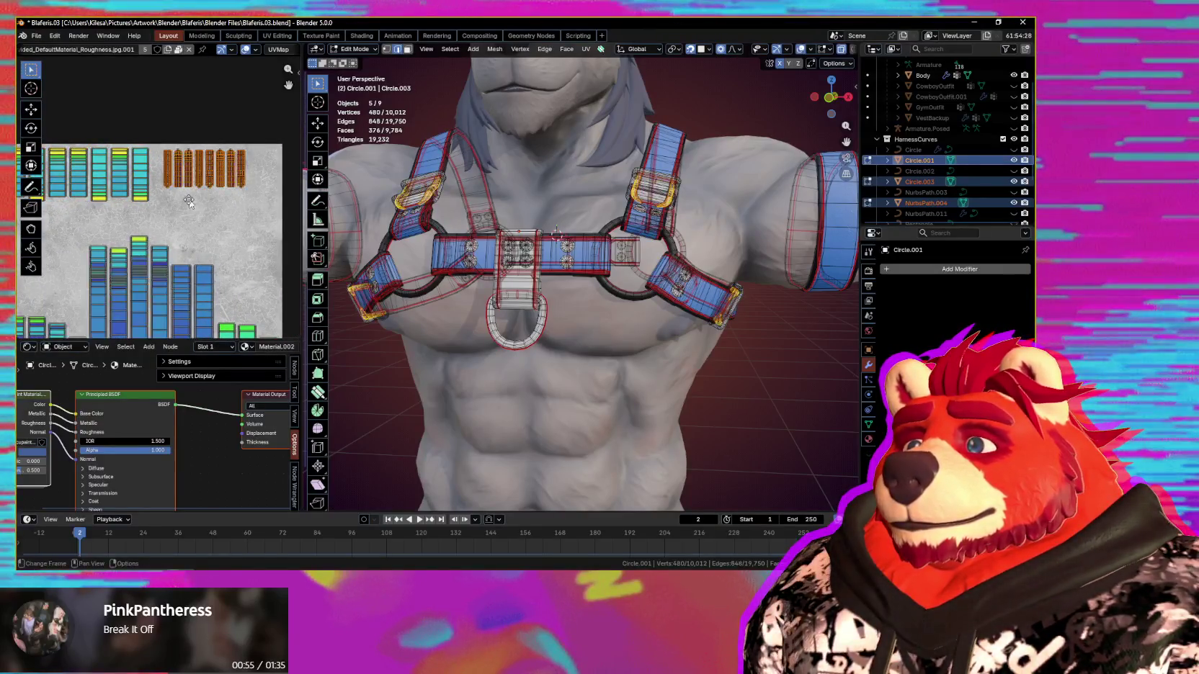
click(178, 199)
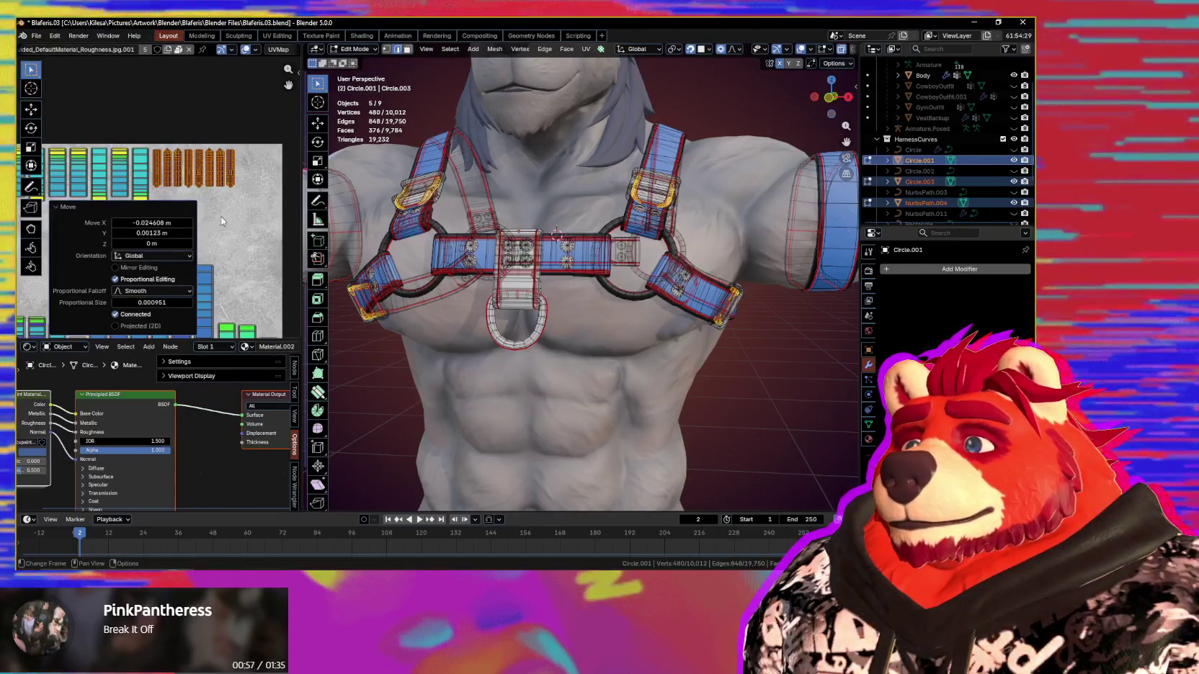
scroll(158, 220, down, 5)
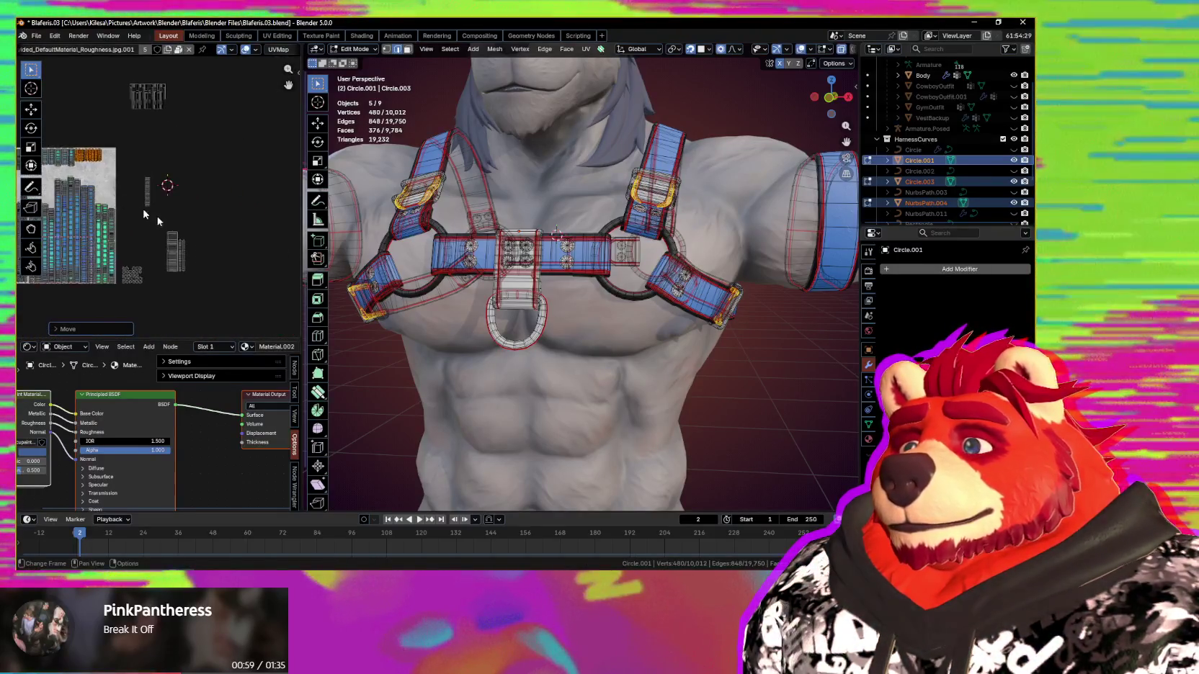
Step: Select the centre harness plate's UV islands and move them to a new position
scroll(158, 221, up, 2)
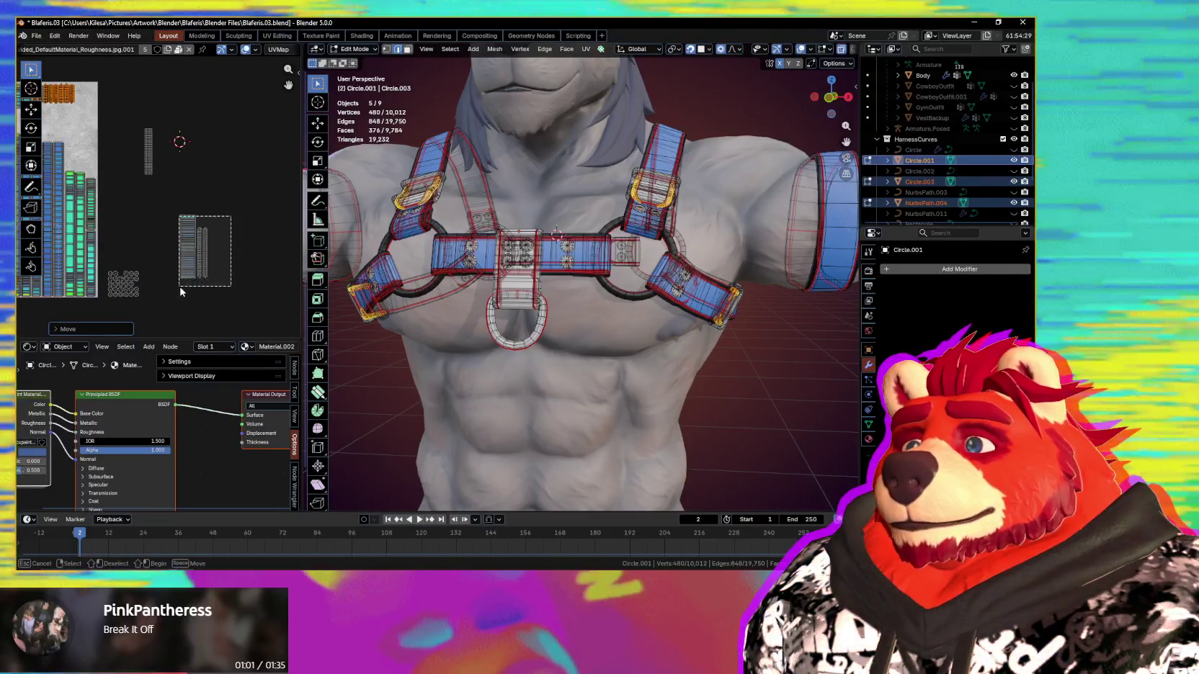
drag(181, 288, 180, 287)
mouse_move(55, 209)
middle_down()
mouse_move(168, 219)
mouse_move(147, 214)
middle_up()
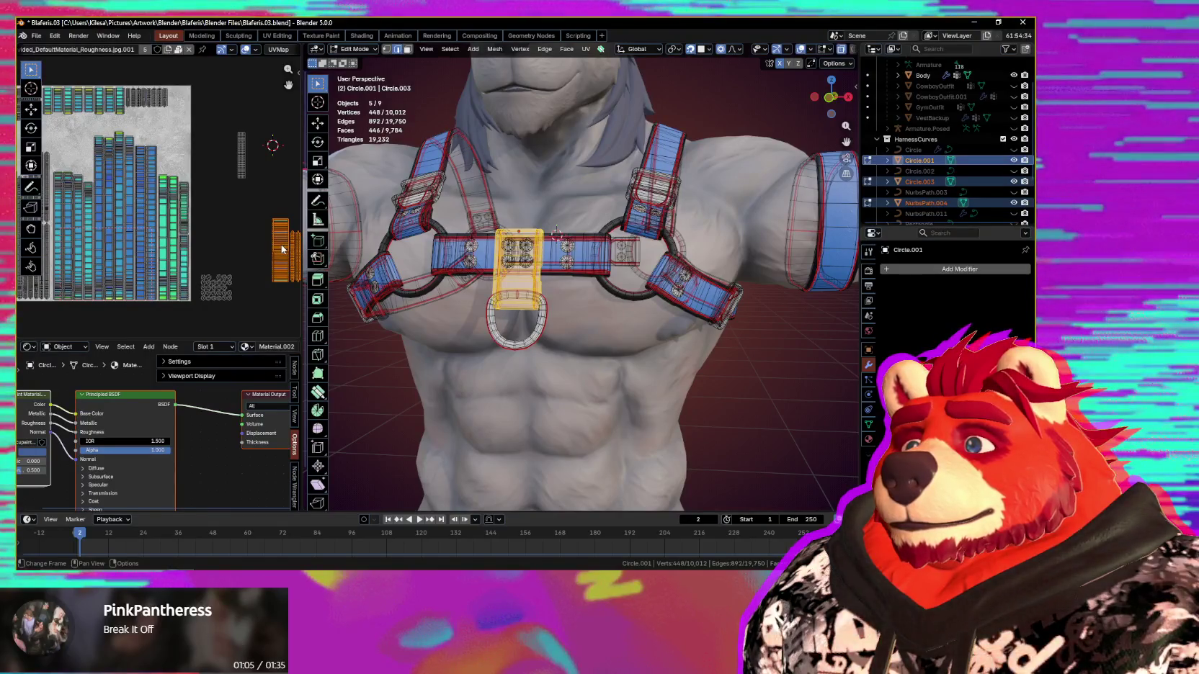
middle_drag(282, 249, 230, 238)
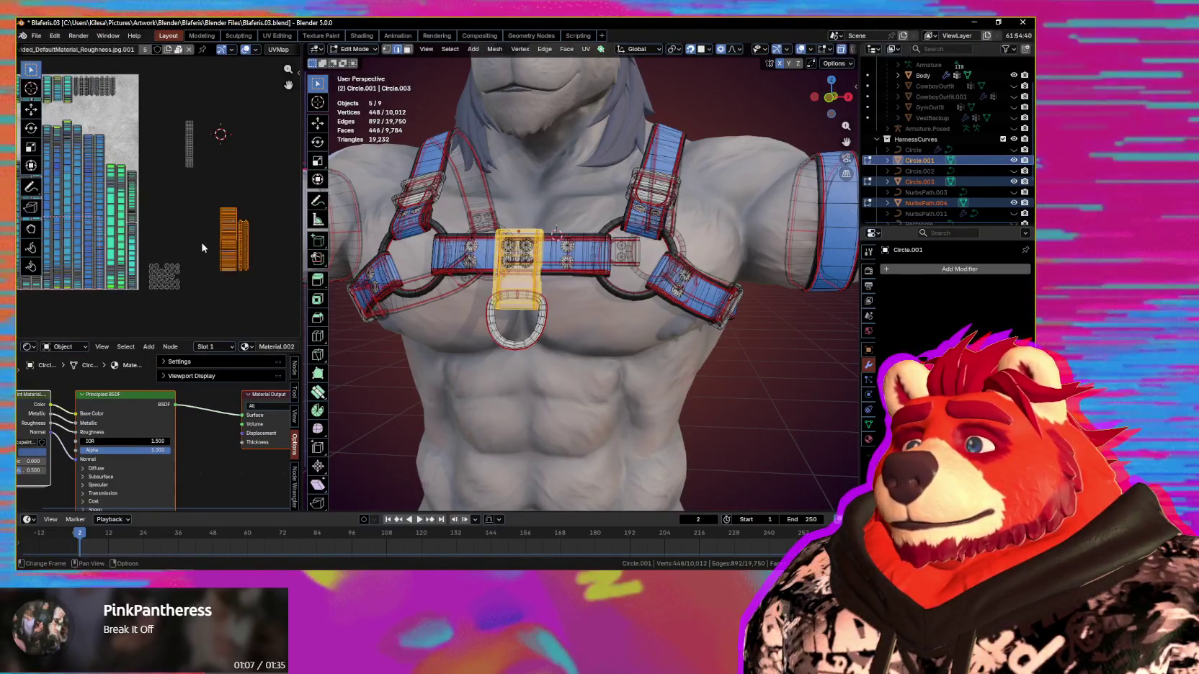
click(85, 131)
Step: Move the orange D-ring island to the left on the texture
middle_drag(158, 189, 170, 201)
scroll(170, 201, up, 3)
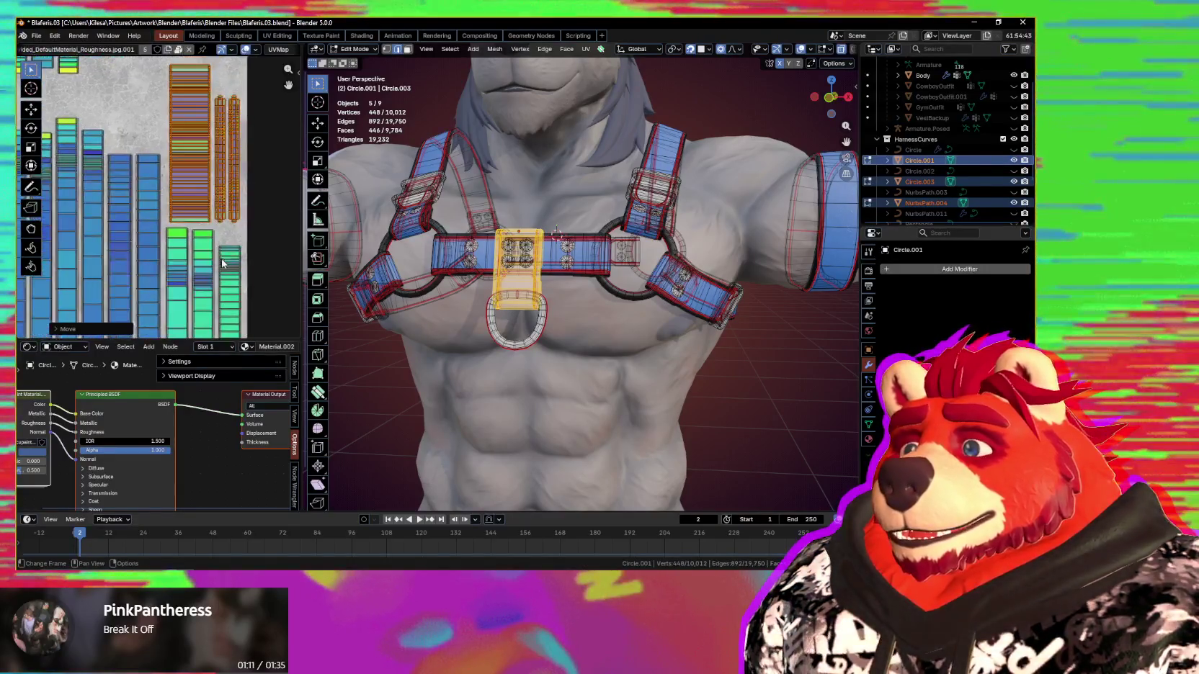
scroll(222, 258, down, 3)
click(186, 252)
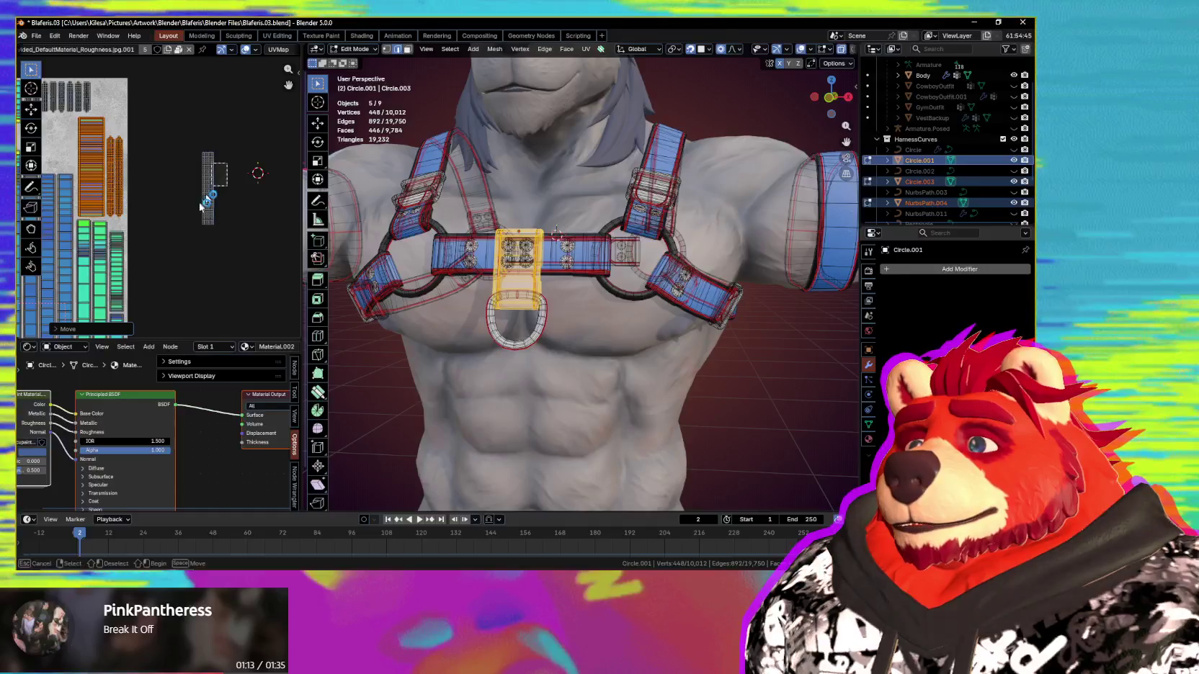
scroll(189, 251, down, 2)
scroll(216, 260, down, 2)
middle_drag(88, 264, 160, 269)
scroll(118, 266, up, 2)
Step: Rotate the D-ring island 90° to lie horizontally and move it into place
key(g)
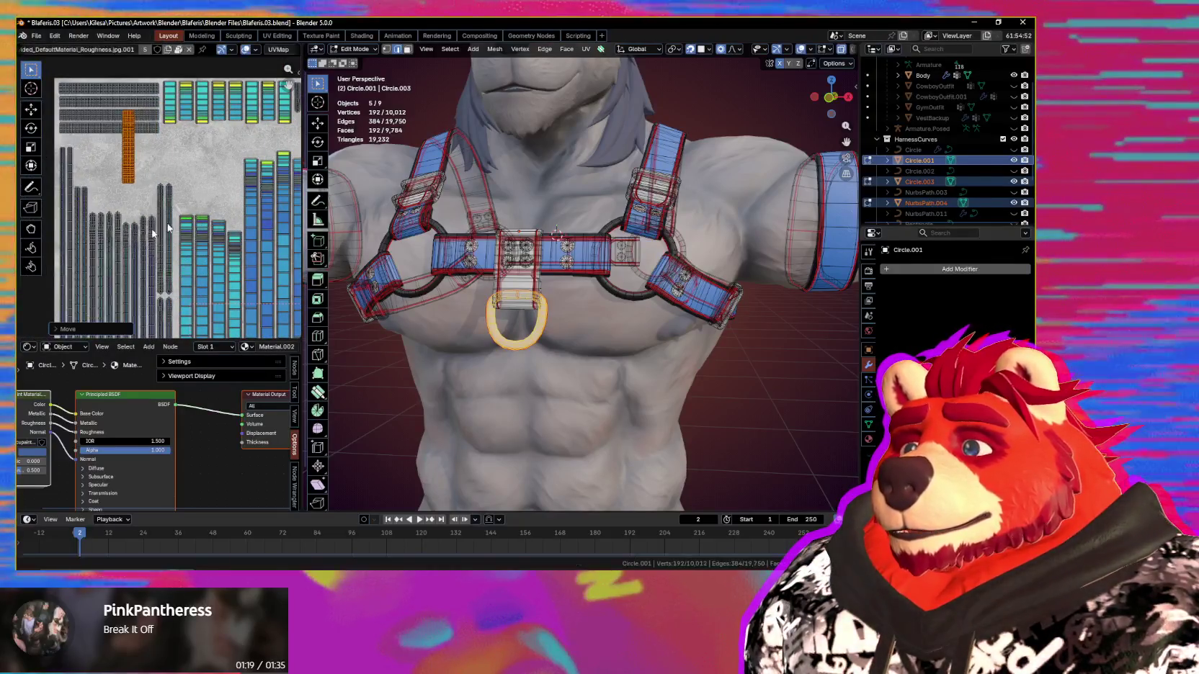
text(r90)
key(Return)
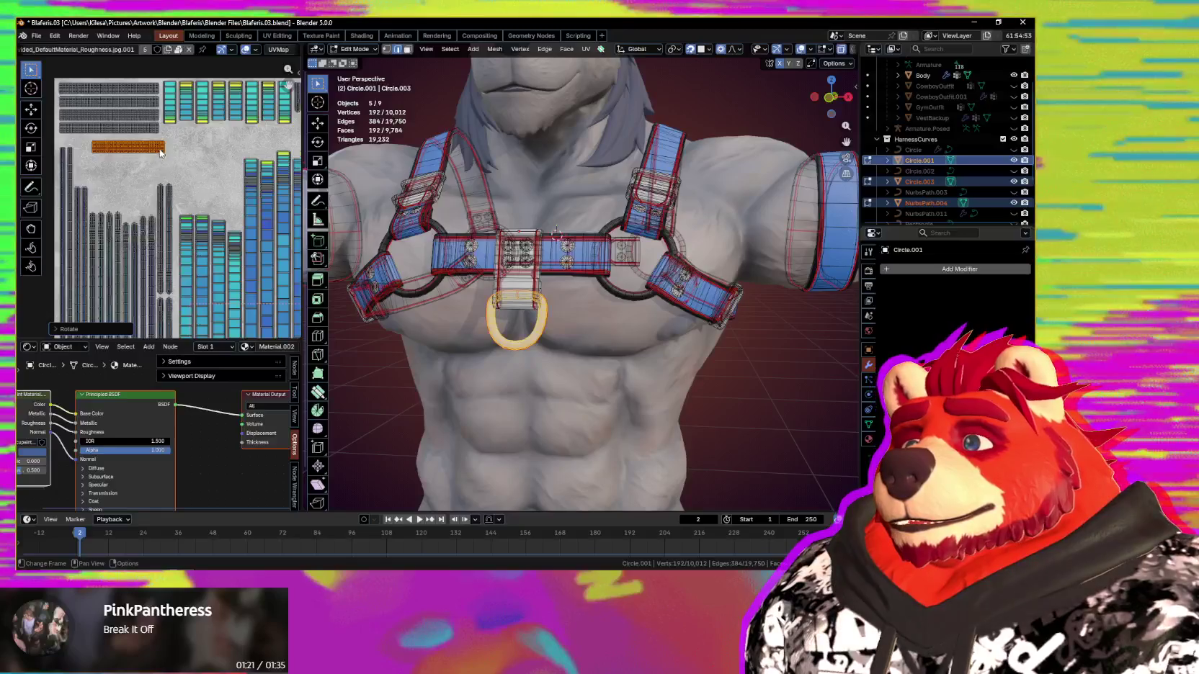
key(g)
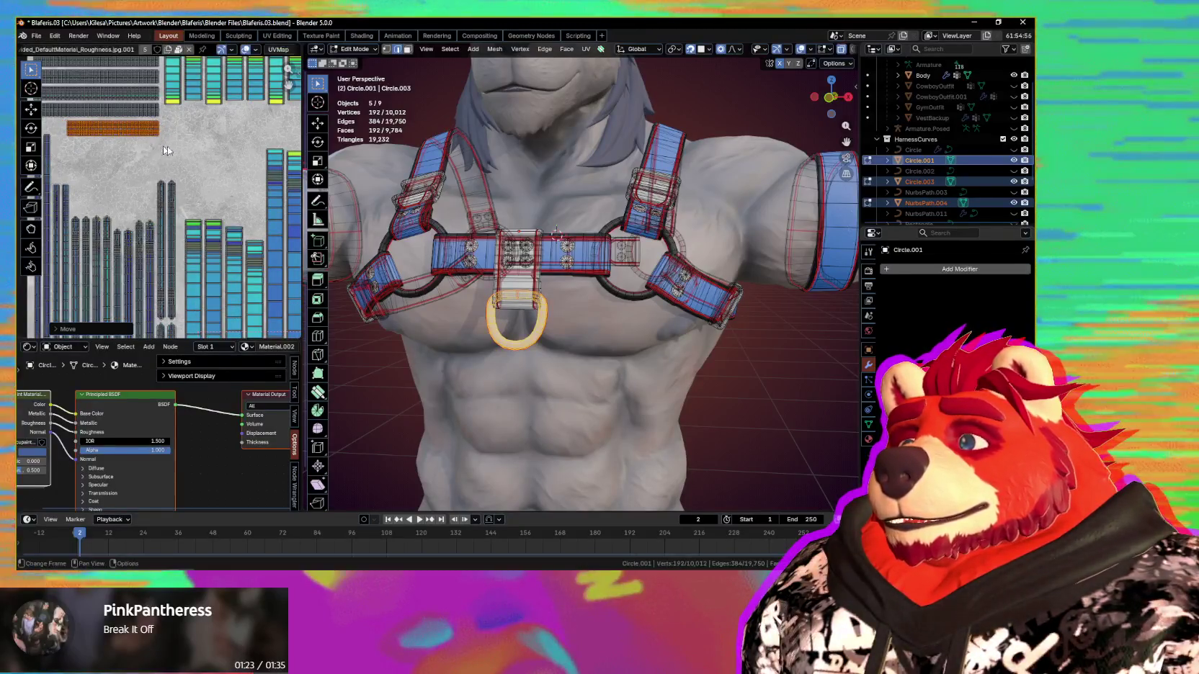
scroll(166, 149, down, 4)
middle_drag(214, 238, 221, 332)
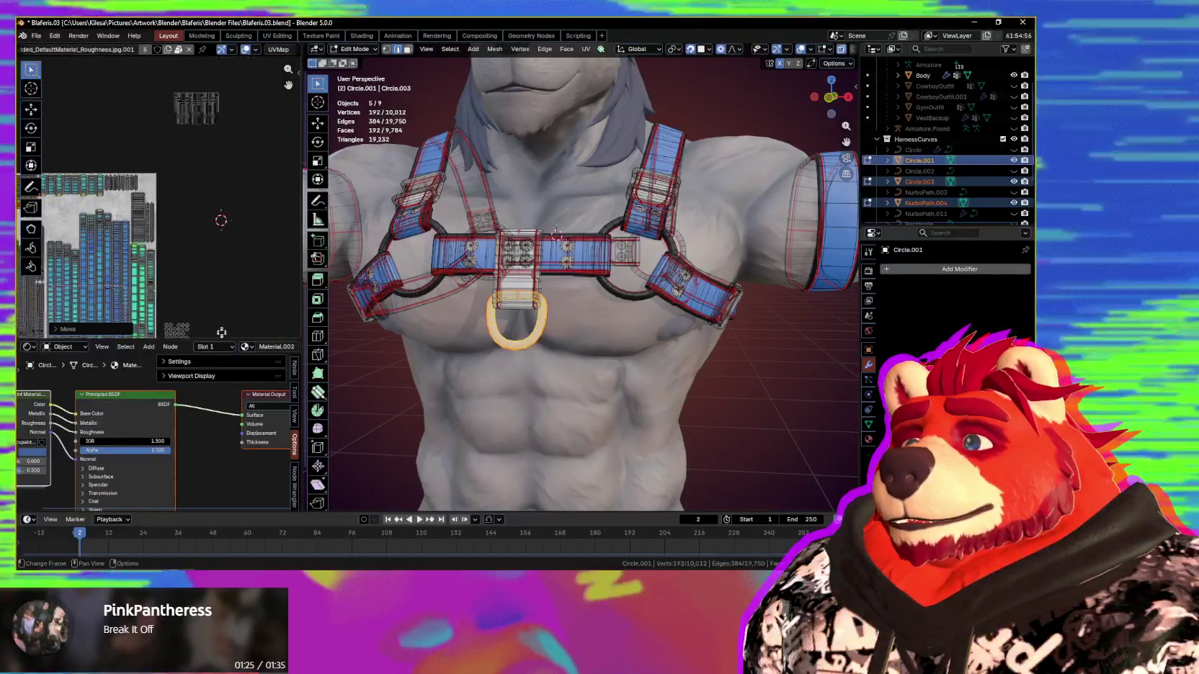
scroll(214, 234, up, 3)
scroll(166, 259, up, 2)
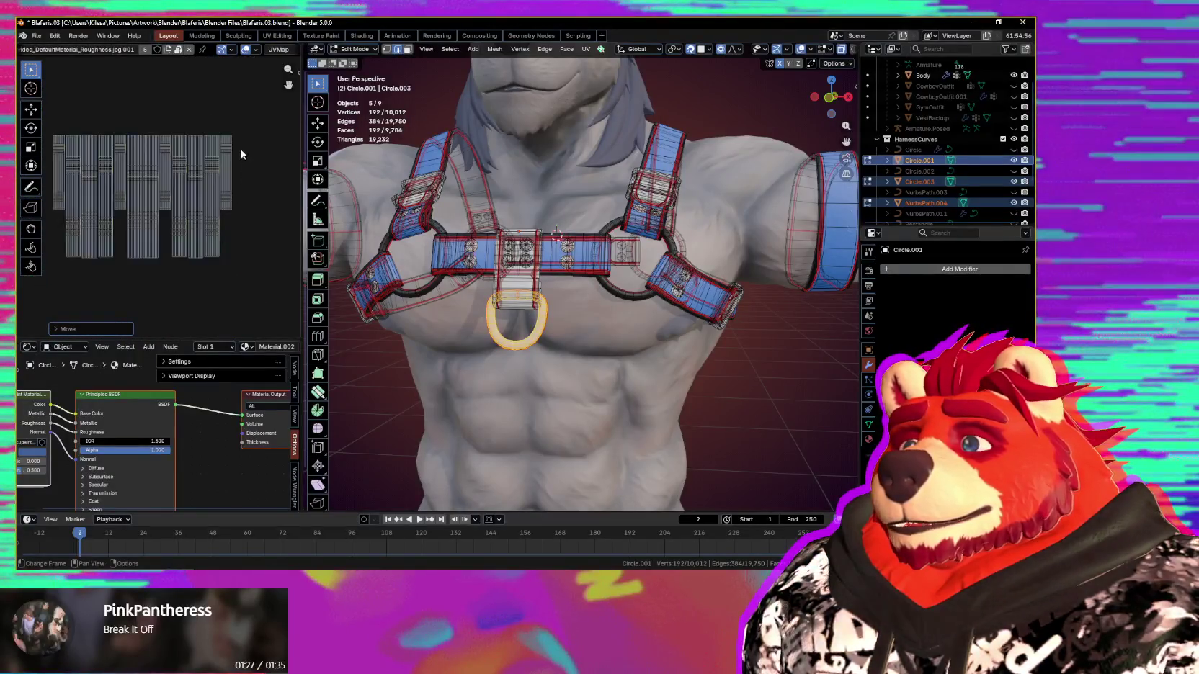
Step: Select the buckle UV islands instead of the D-ring and reposition them in the layout
key(ctrl+z)
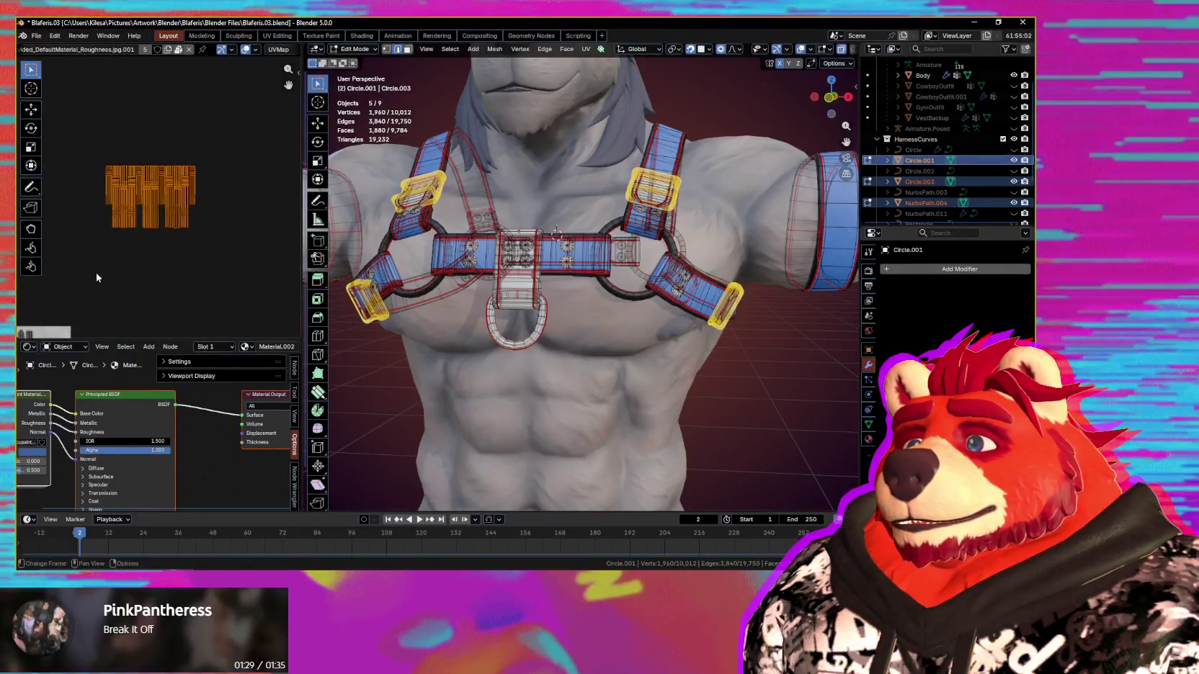
key(g)
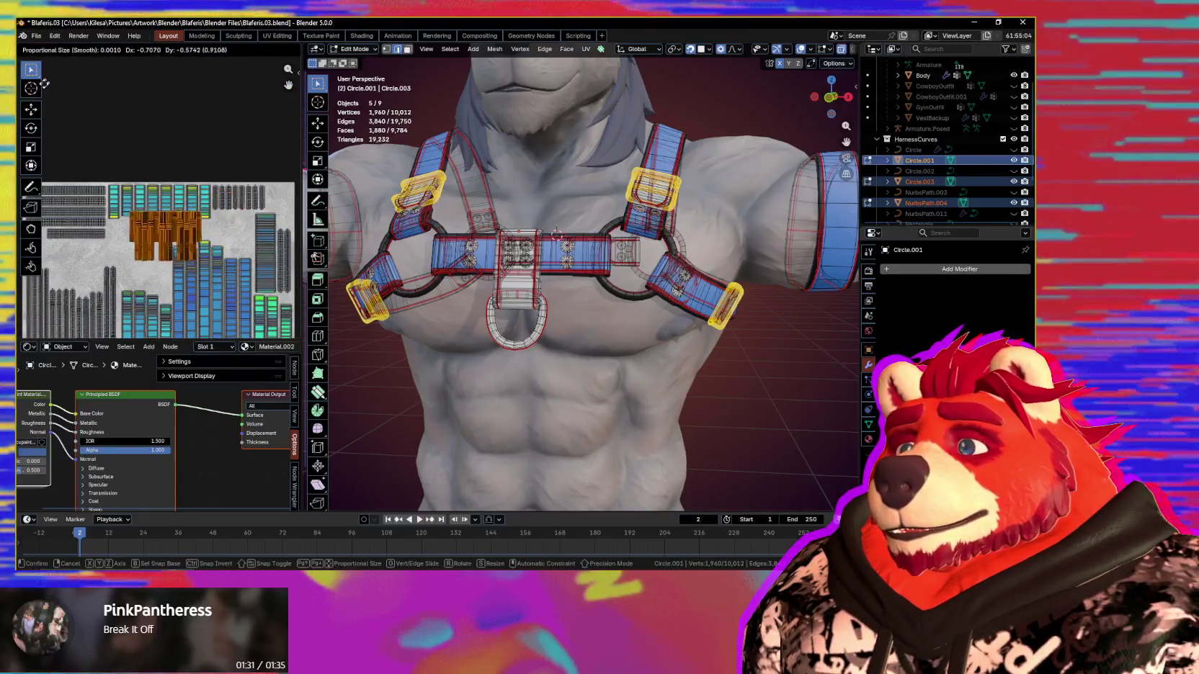
click(225, 164)
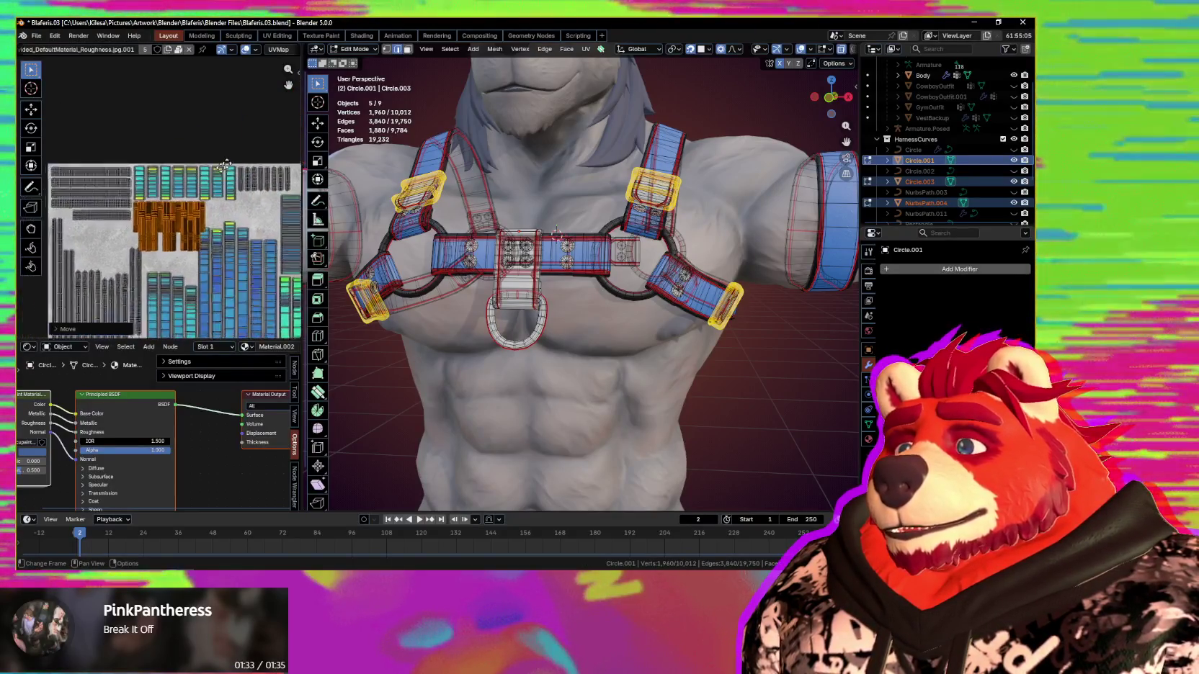
scroll(178, 180, up, 4)
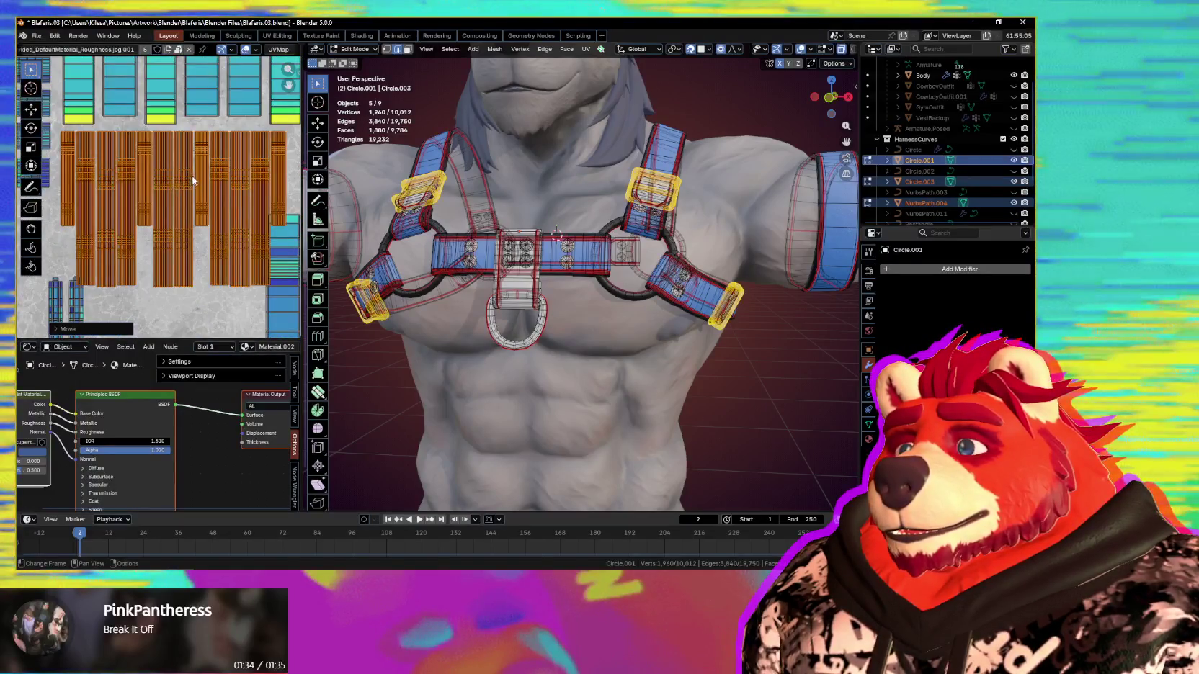
key(g)
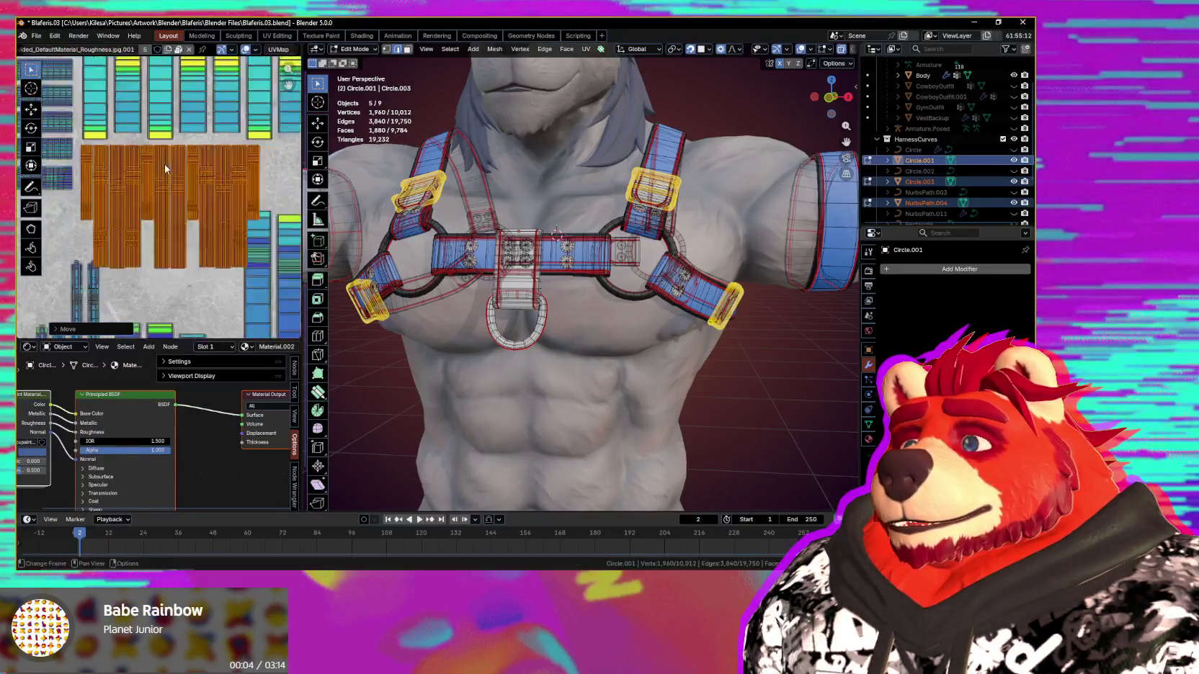
scroll(184, 137, down, 3)
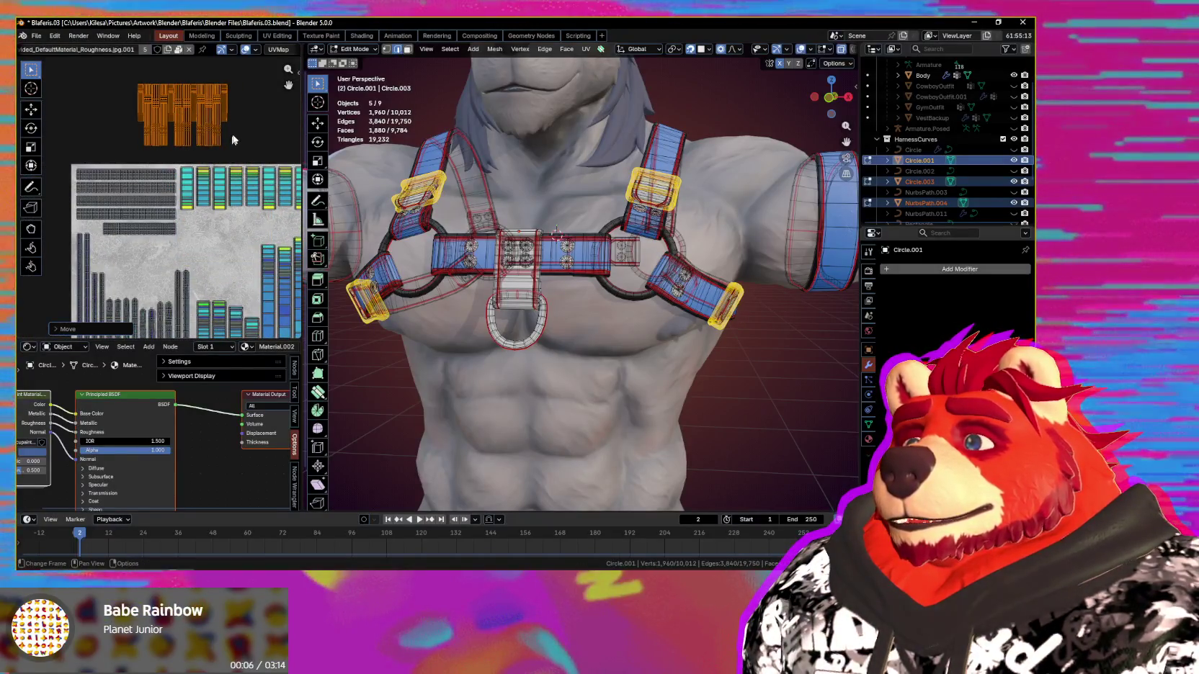
Step: Evenly distribute a subset of buckle islands with Mio3 UV, using whole-island mode
middle_drag(146, 159, 187, 149)
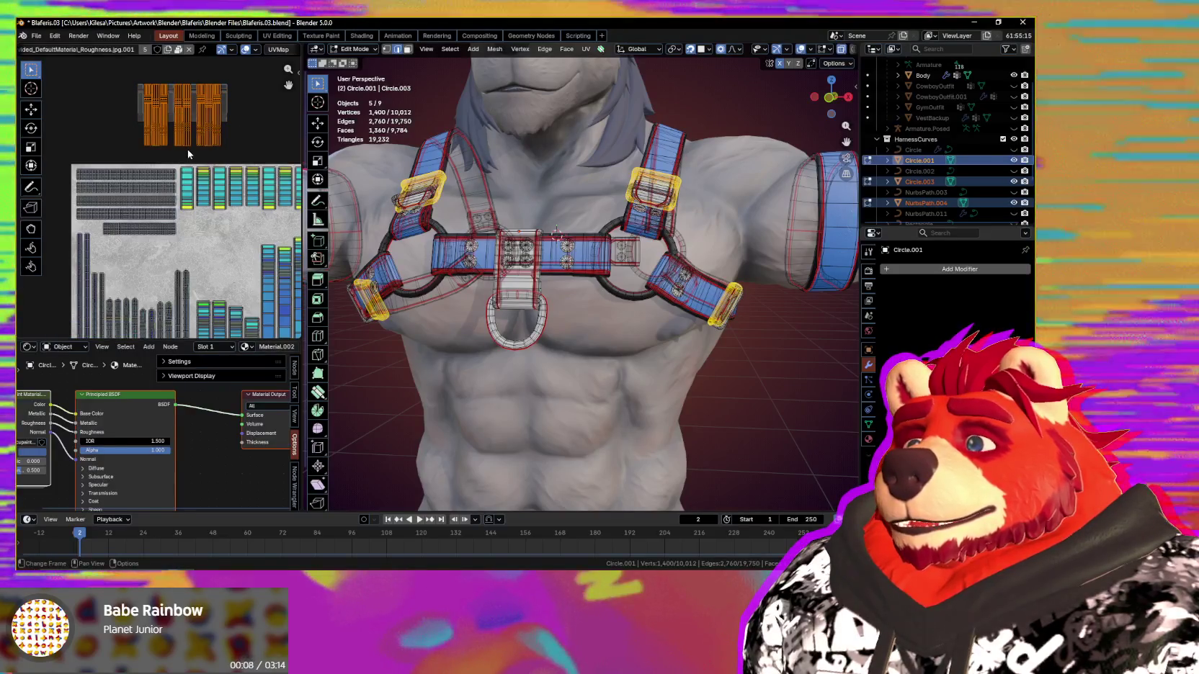
key(n)
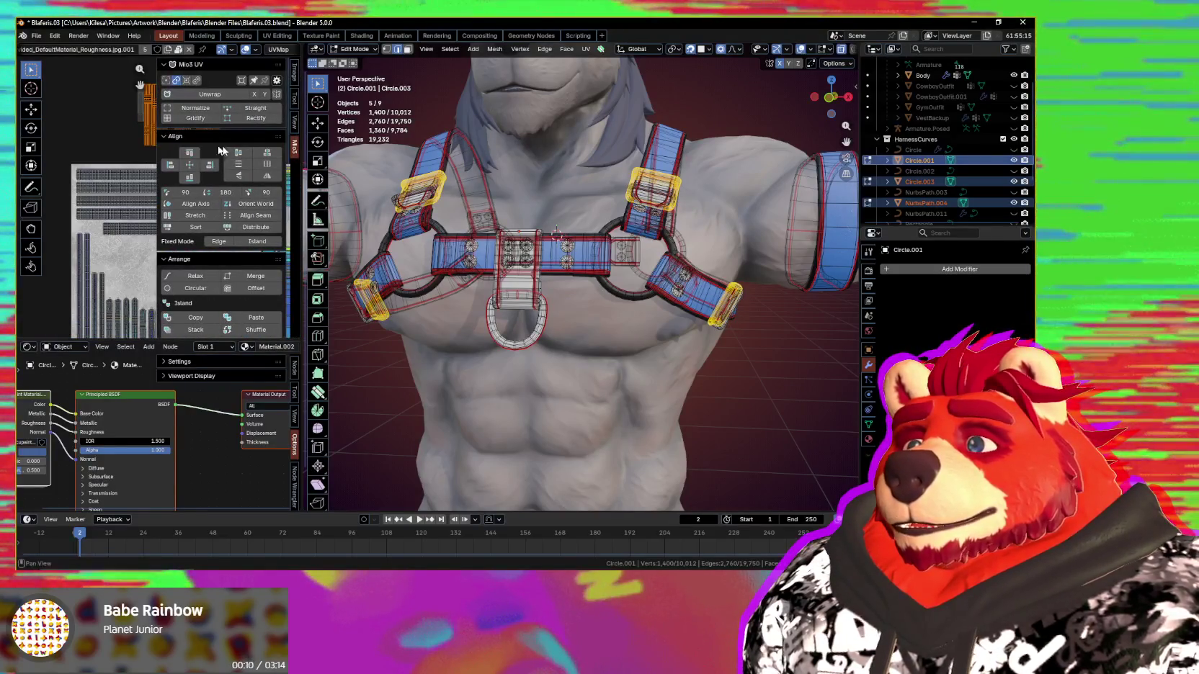
click(238, 228)
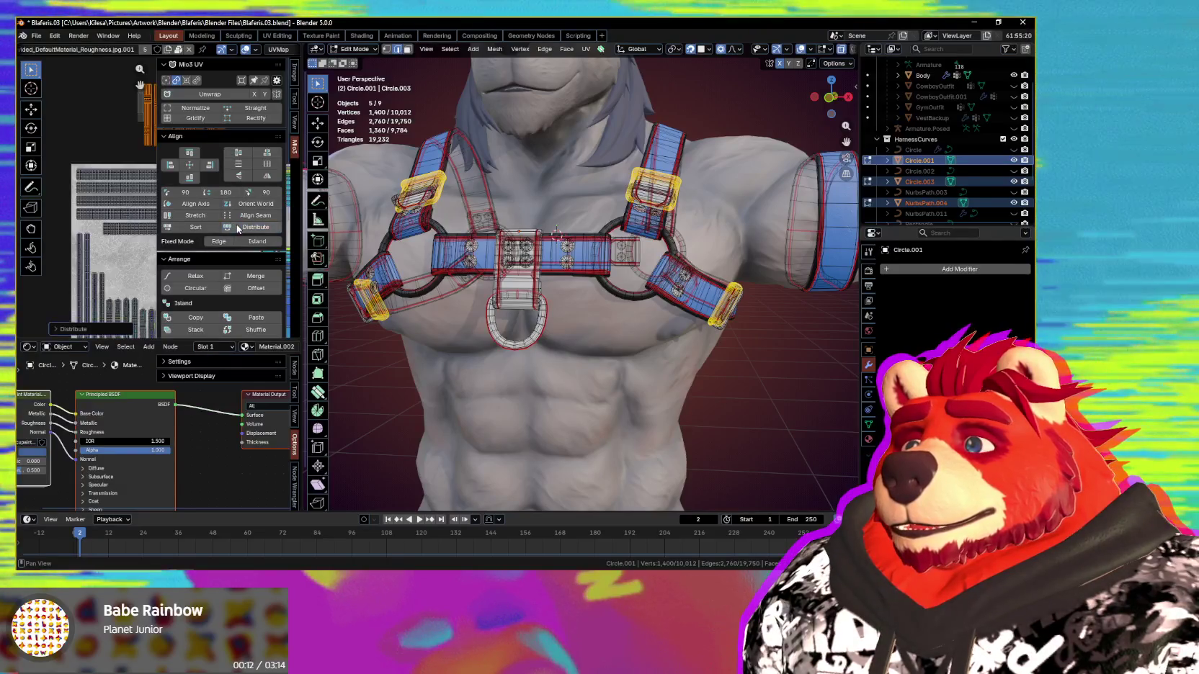
key(n)
middle_drag(214, 181, 221, 217)
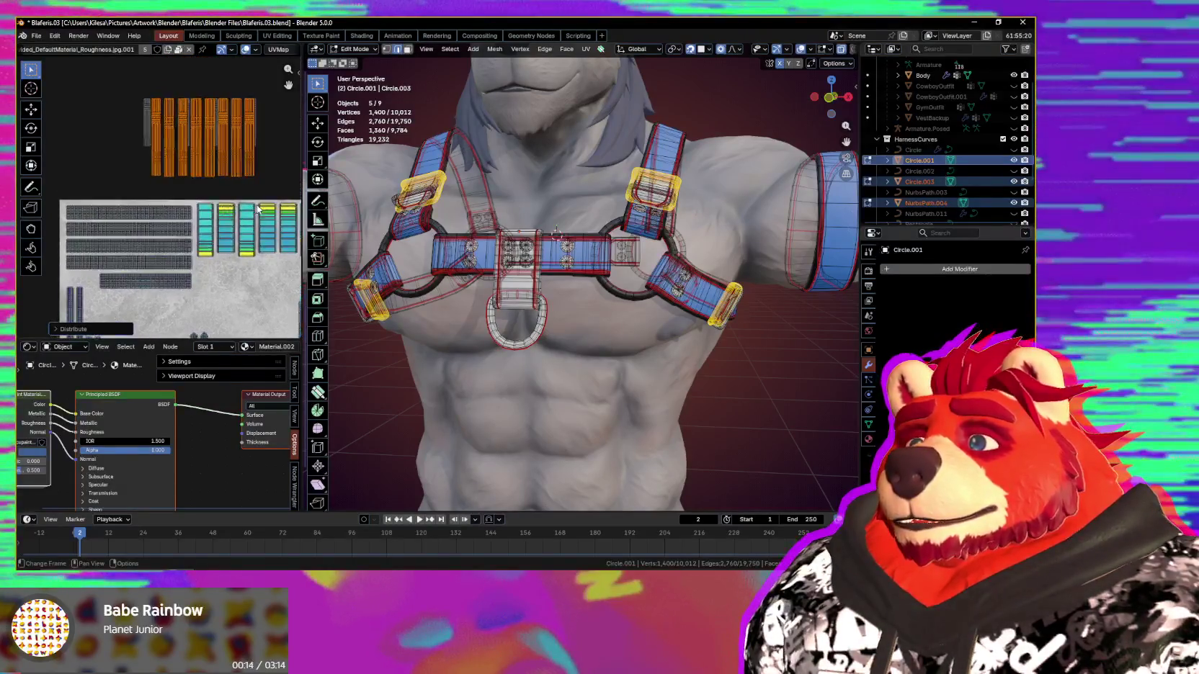
click(154, 209)
key(n)
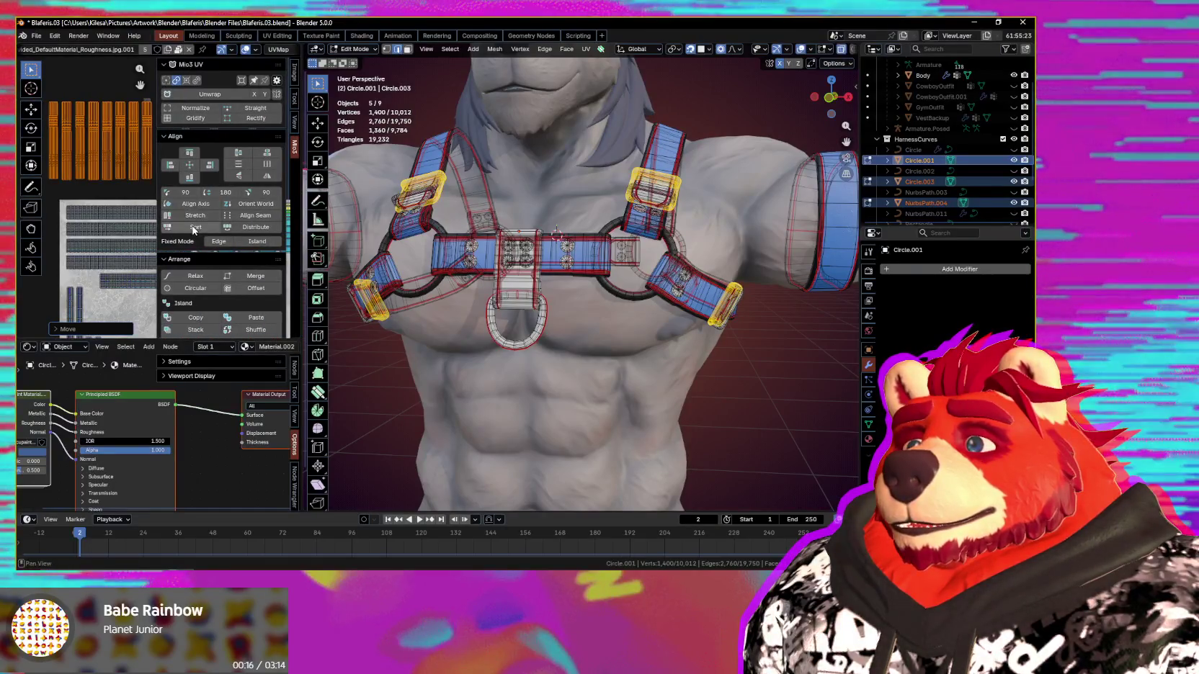
click(243, 238)
key(n)
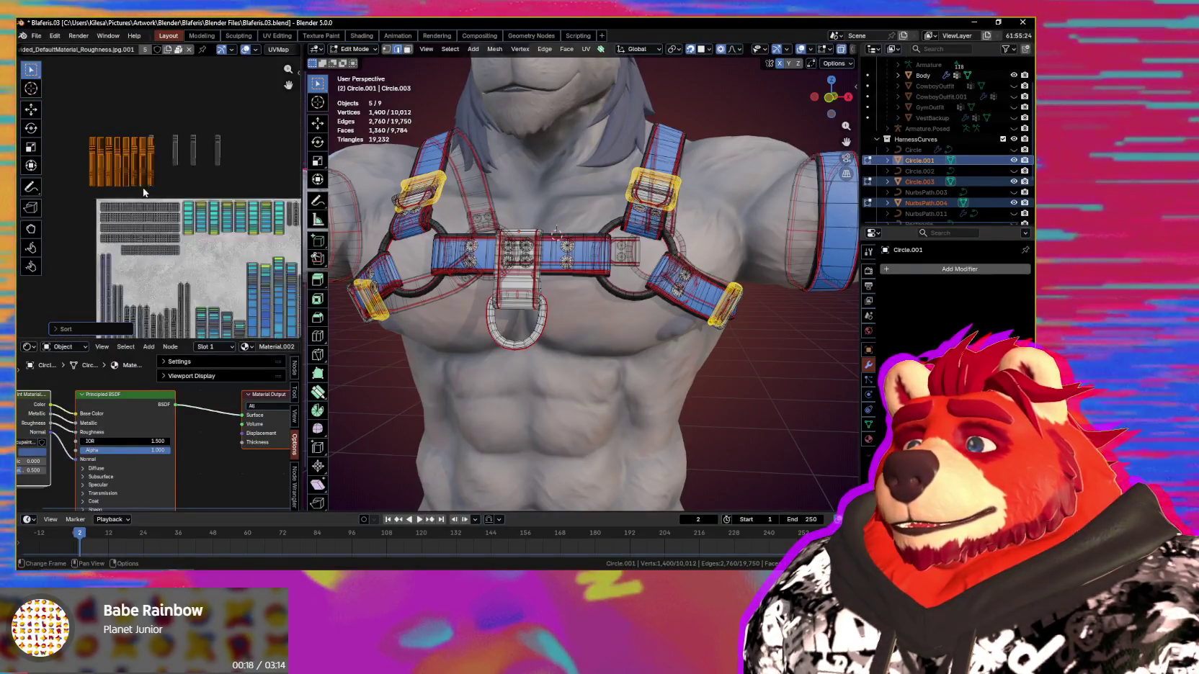
Step: Move the orange island, rotate it 90°, and bring the islands closer together
key(g)
click(277, 275)
key(r)
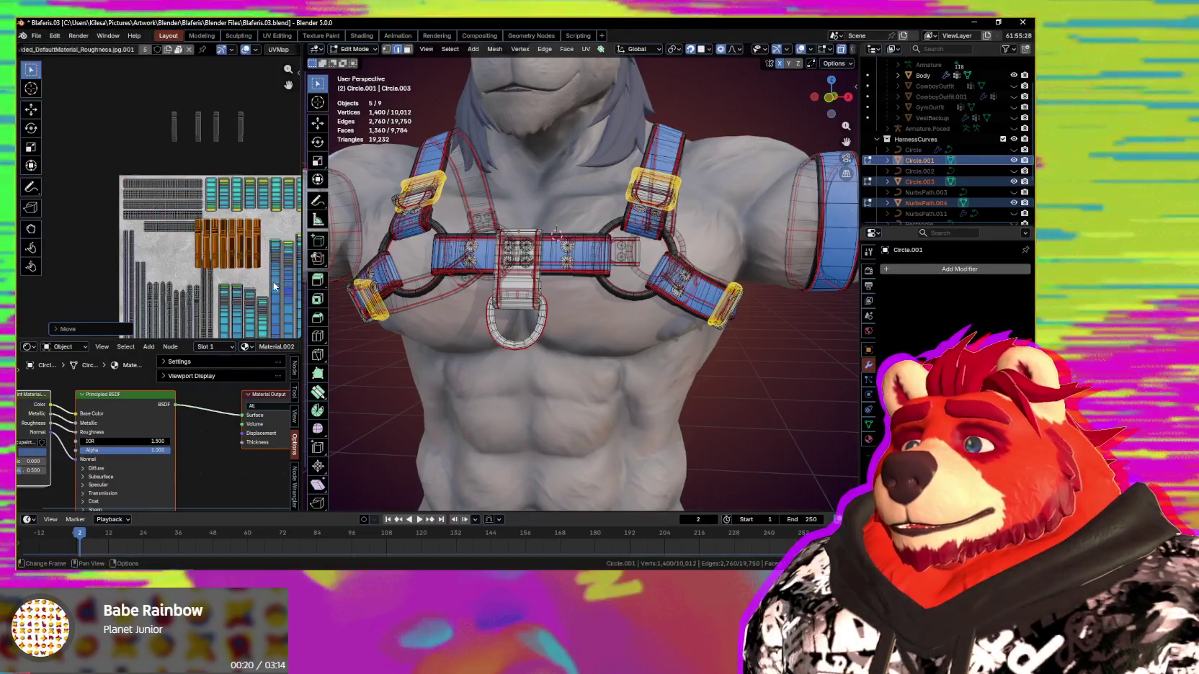
key(9)
key(0)
scroll(274, 274, up, 1)
middle_drag(275, 275, 144, 199)
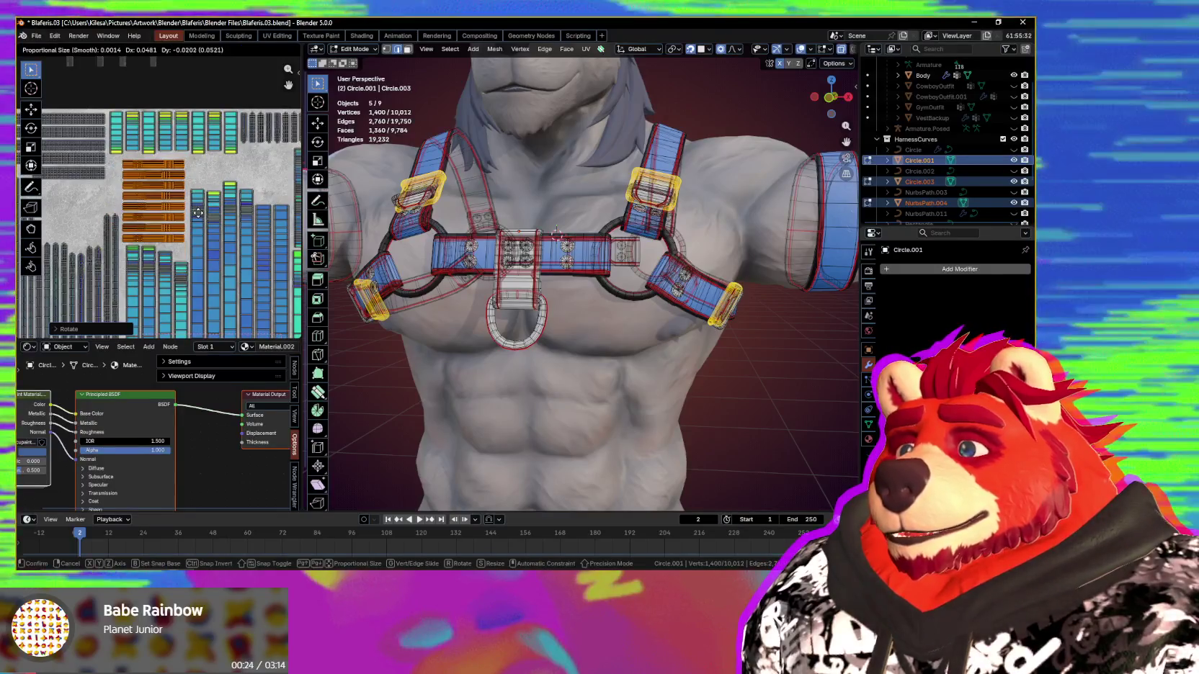
click(198, 213)
middle_drag(198, 213, 252, 299)
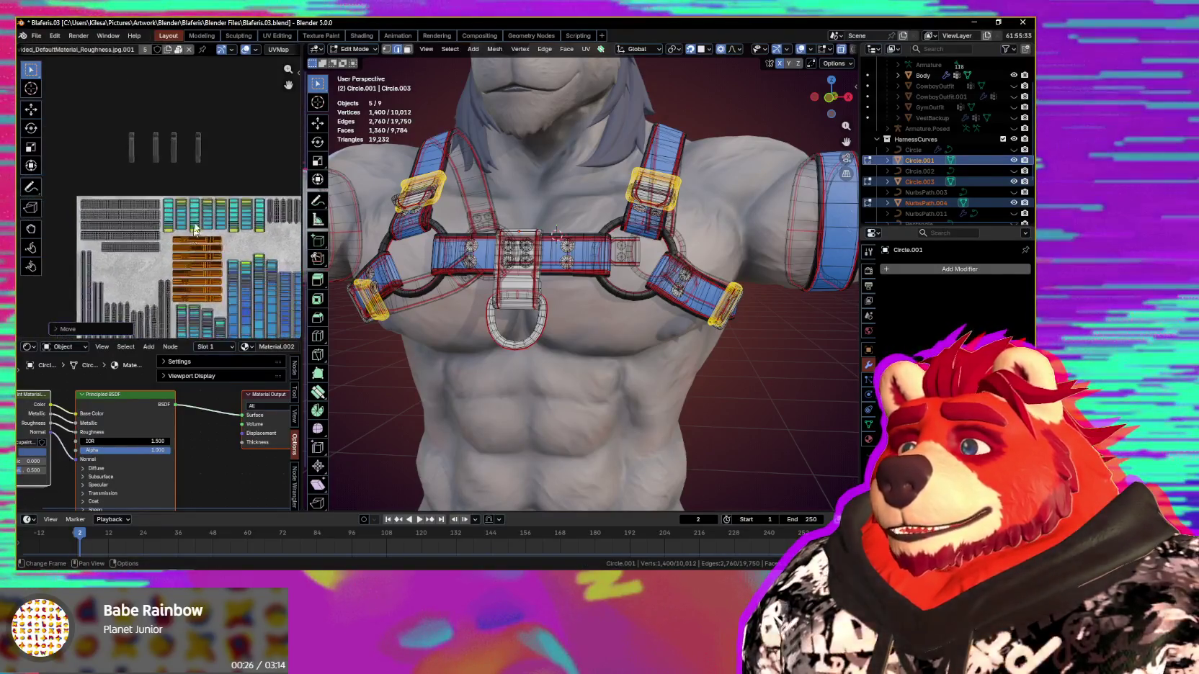
Step: Evenly distribute the selected strap UV strips with Mio3 UV and reposition them
drag(149, 169, 150, 167)
key(n)
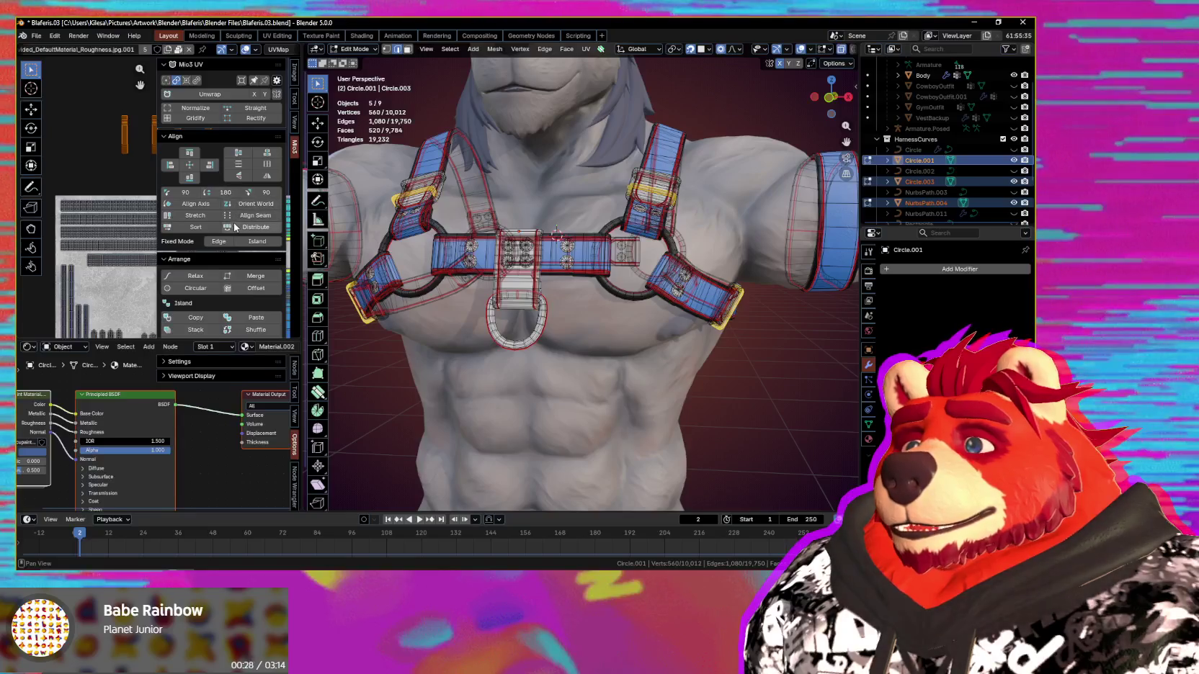
click(234, 224)
key(n)
key(g)
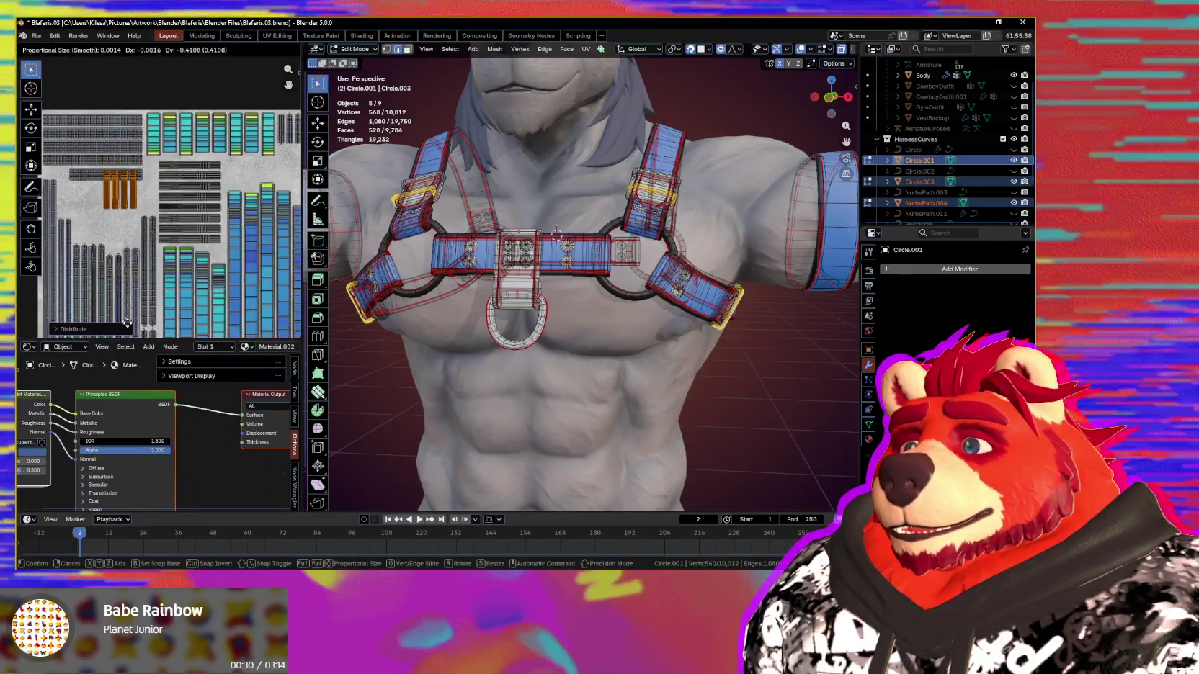
scroll(154, 292, down, 4)
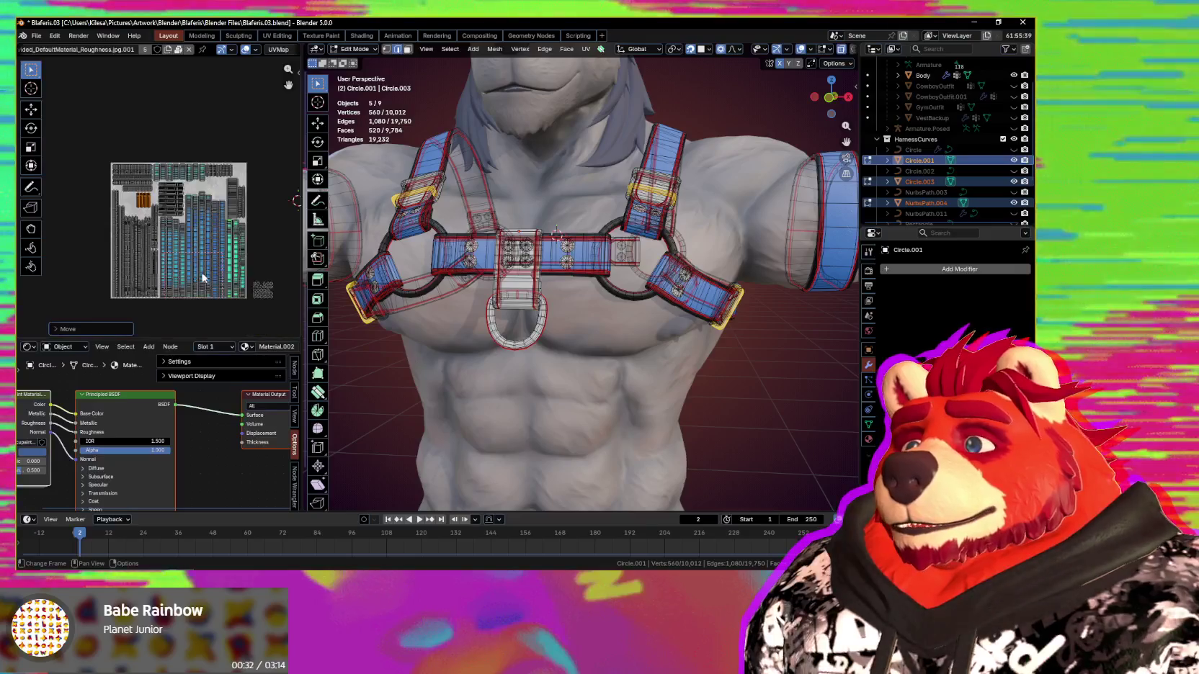
Step: Select the round stud UV islands and start moving them
middle_drag(283, 273, 197, 251)
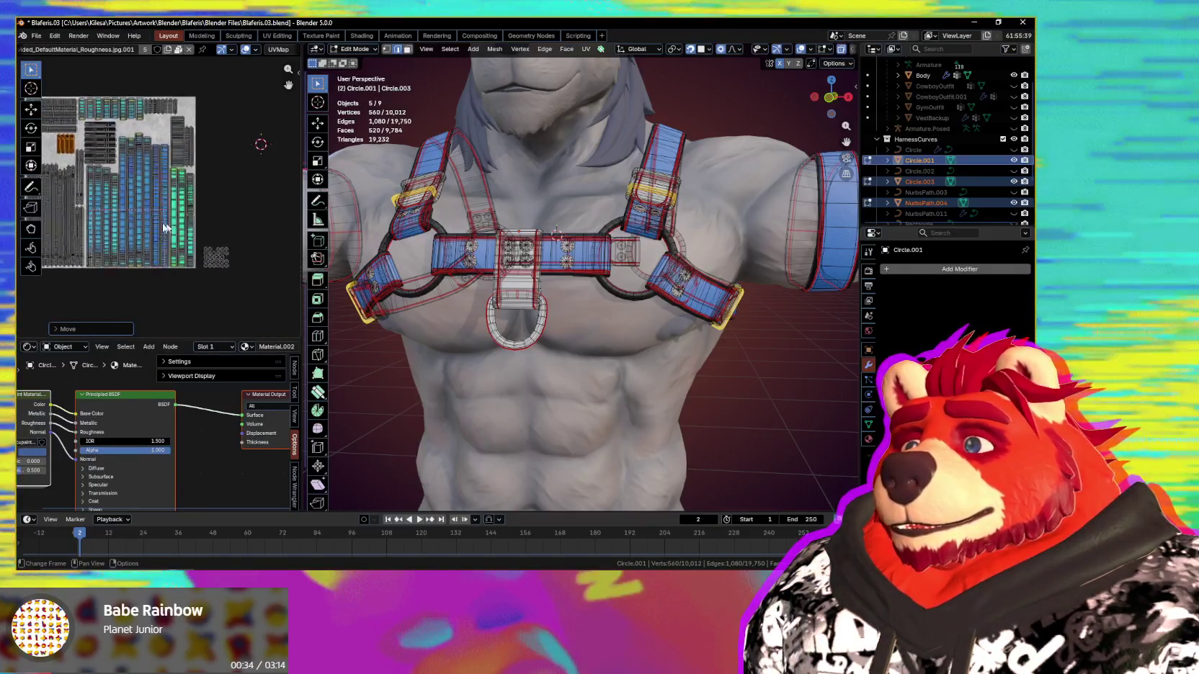
drag(243, 233, 197, 294)
key(g)
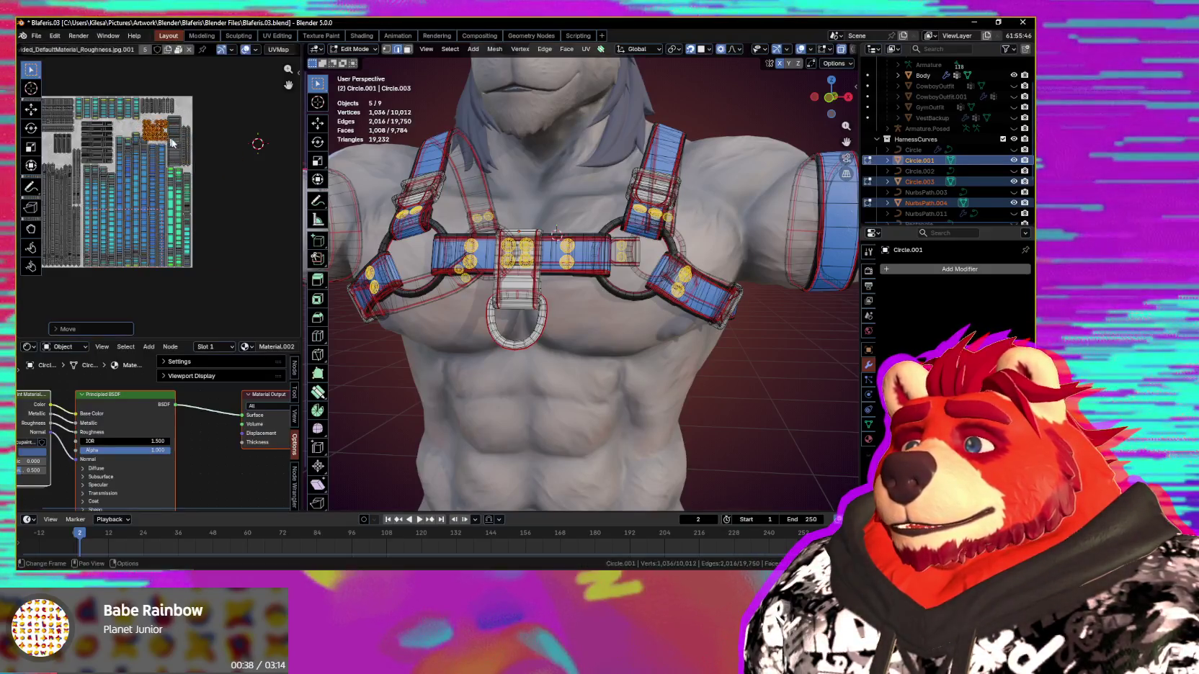
Step: Drop the stud UV islands onto the orange area of the texture
scroll(171, 142, up, 5)
scroll(187, 209, down, 2)
scroll(208, 275, up, 3)
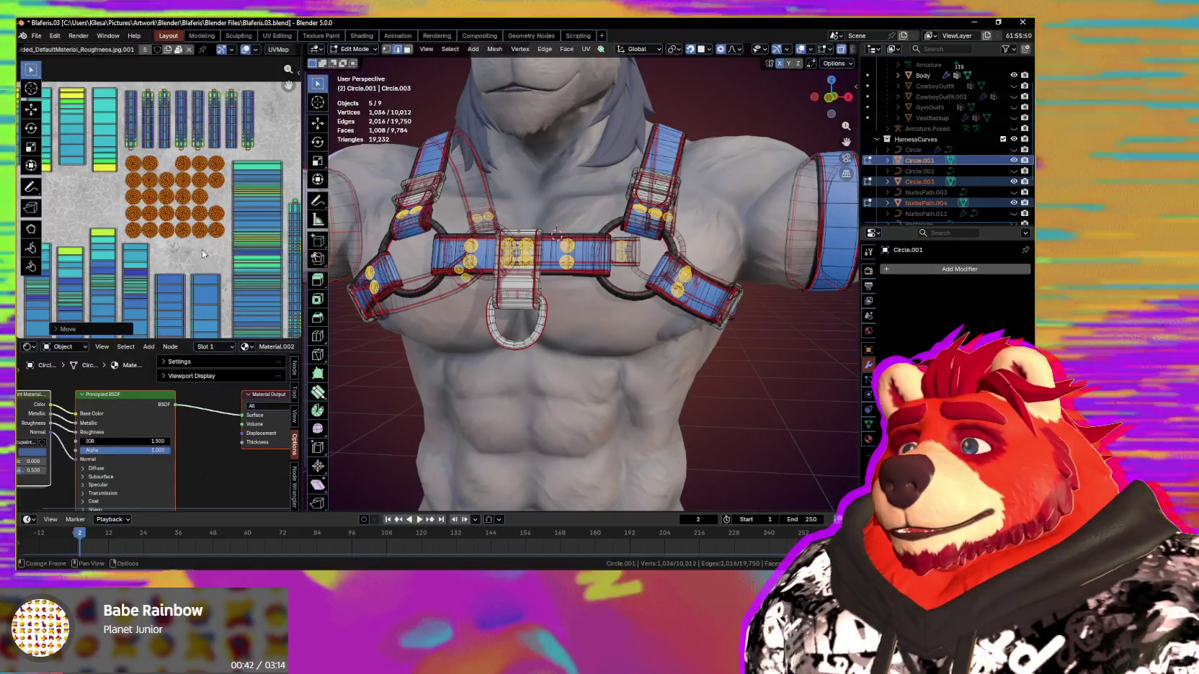
click(202, 250)
Step: Zoom and orbit around the character to check the yellow studs on the harness
scroll(206, 252, down, 5)
scroll(211, 254, down, 2)
scroll(189, 273, up, 2)
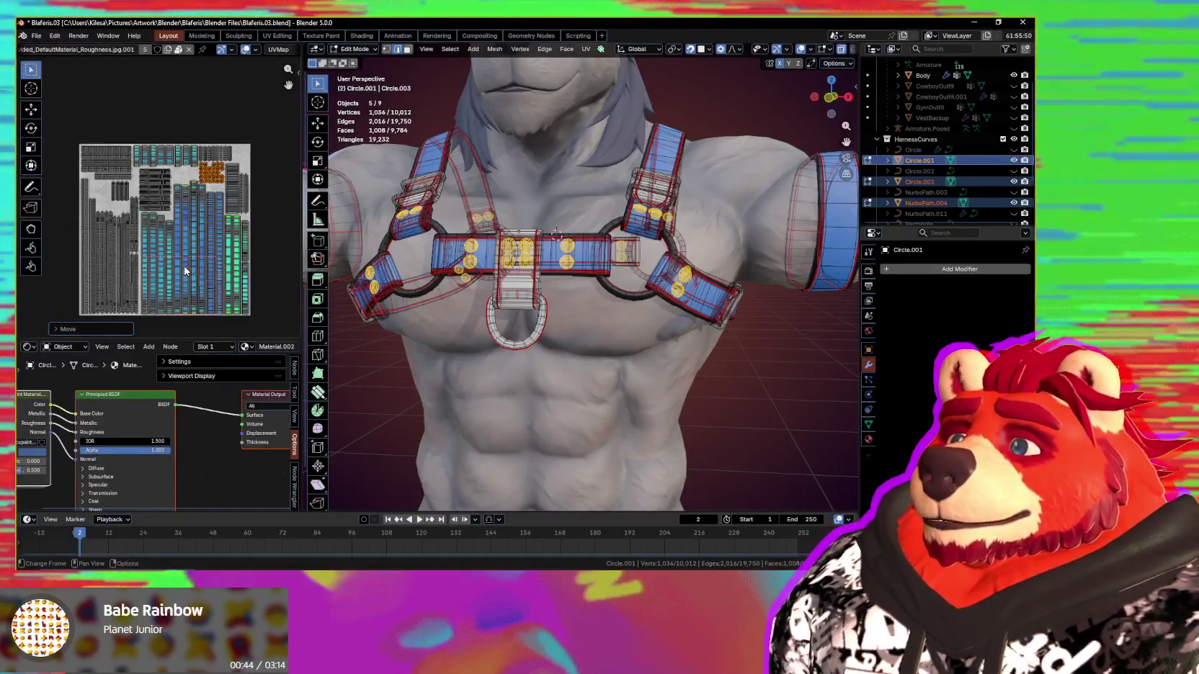
scroll(181, 266, up, 2)
scroll(195, 245, up, 2)
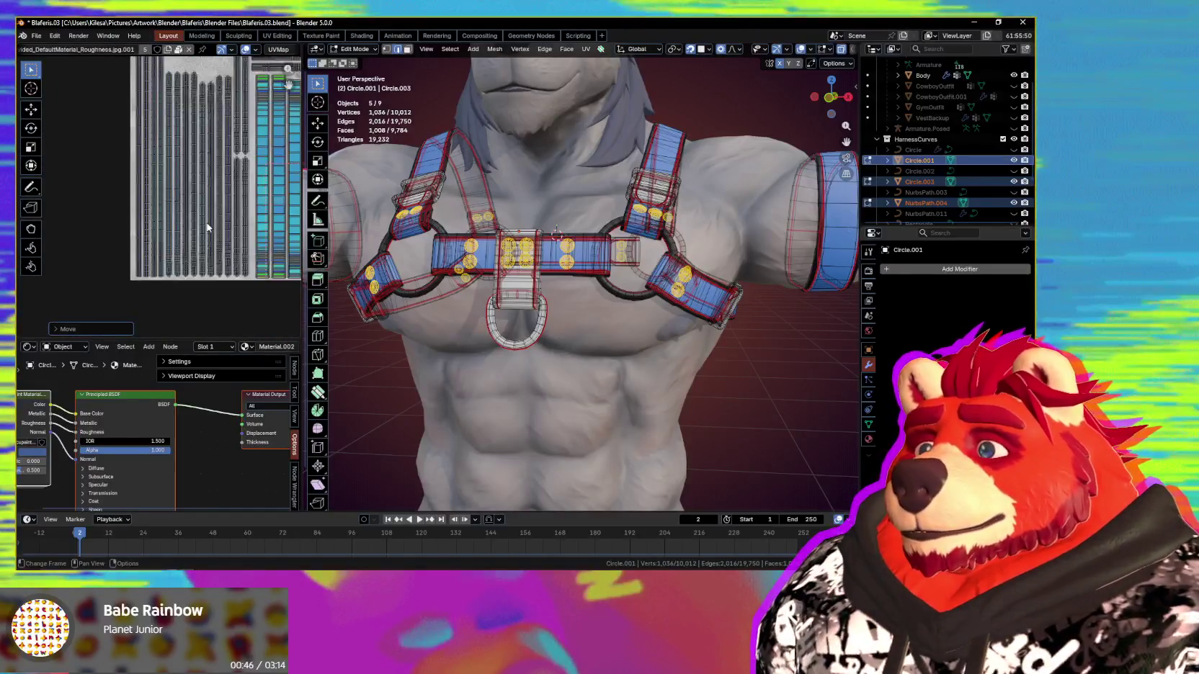
scroll(207, 228, up, 1)
scroll(205, 238, up, 1)
scroll(202, 259, down, 4)
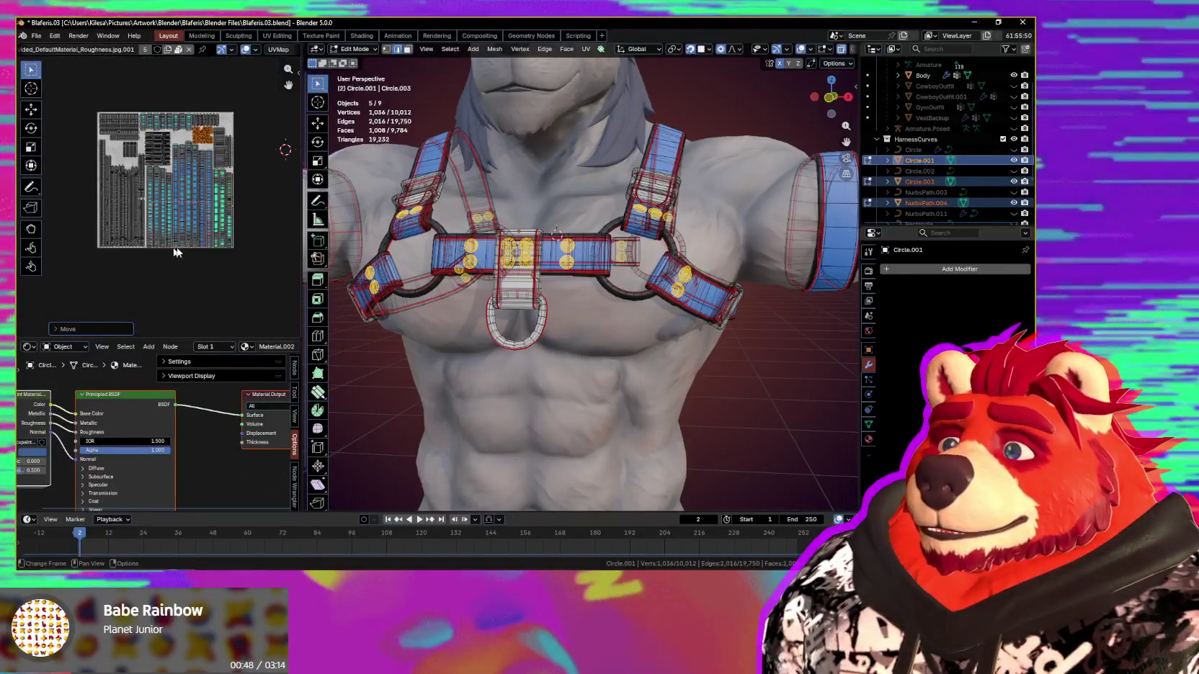
scroll(198, 278, up, 1)
scroll(202, 276, up, 1)
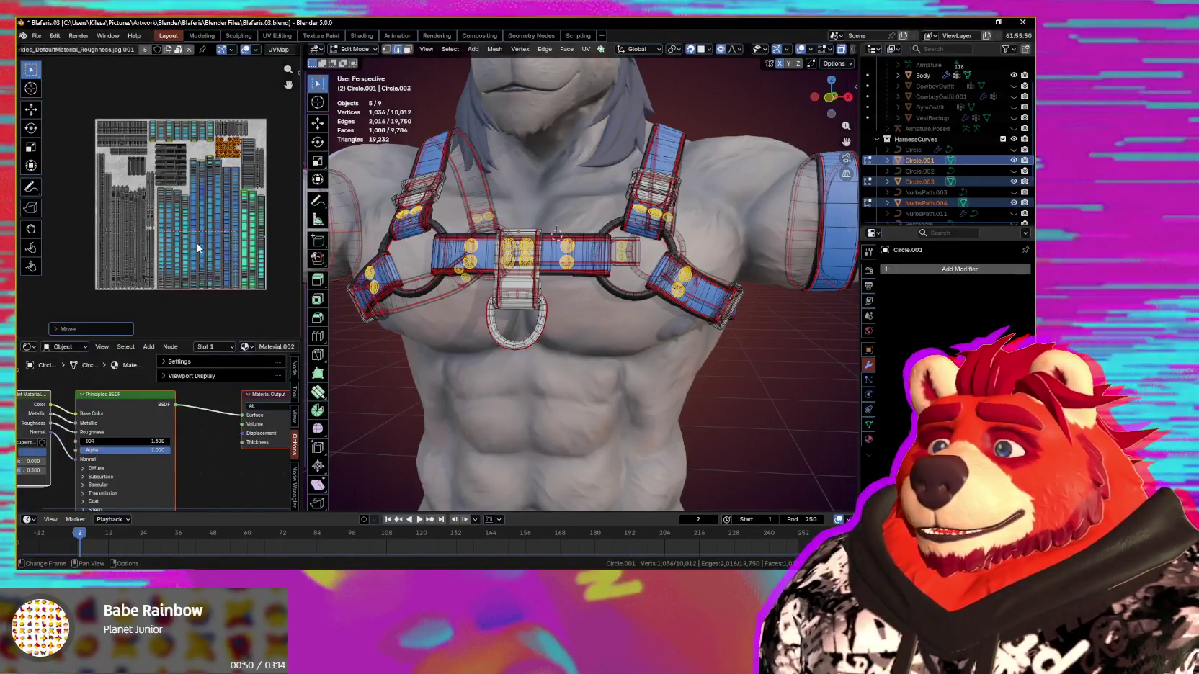
scroll(259, 283, up, 2)
scroll(231, 281, up, 2)
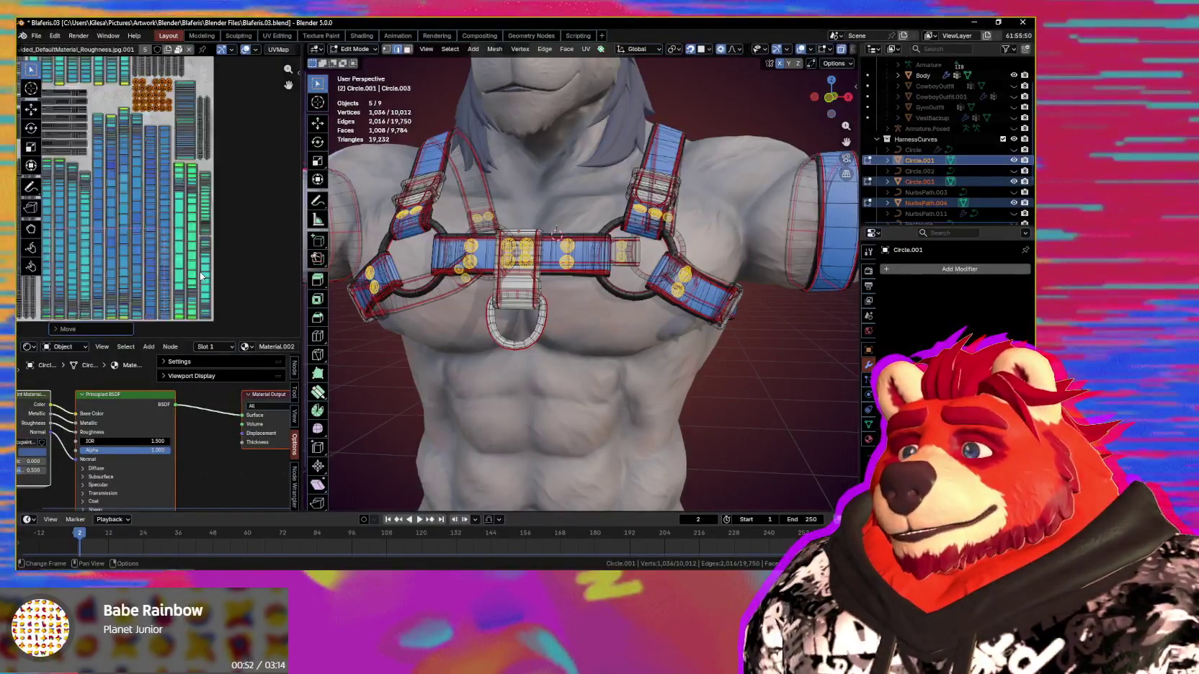
scroll(213, 279, up, 2)
scroll(576, 324, down, 1)
scroll(591, 361, down, 2)
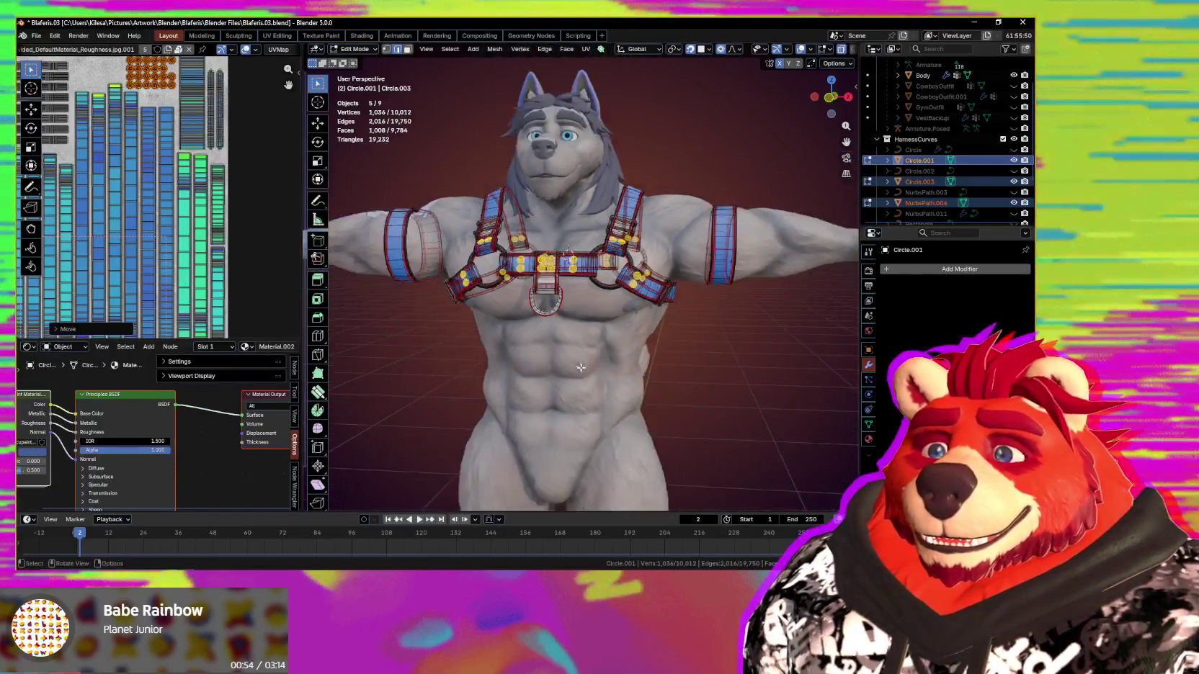
middle_drag(598, 375, 622, 387)
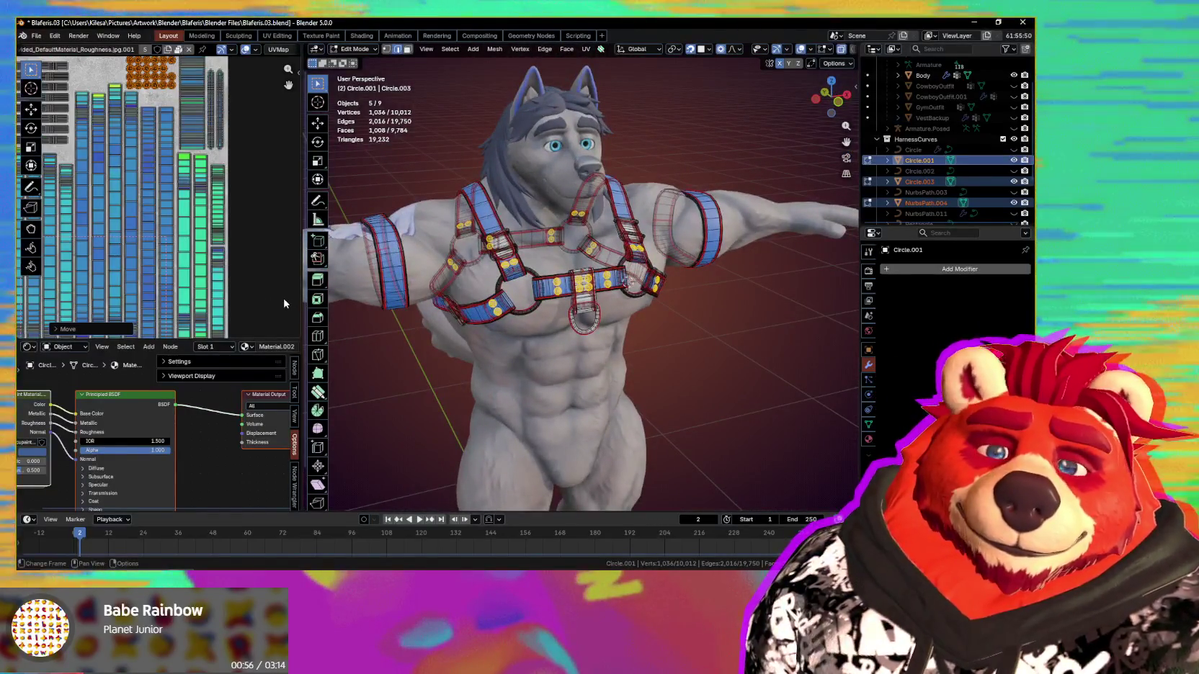
scroll(267, 288, down, 3)
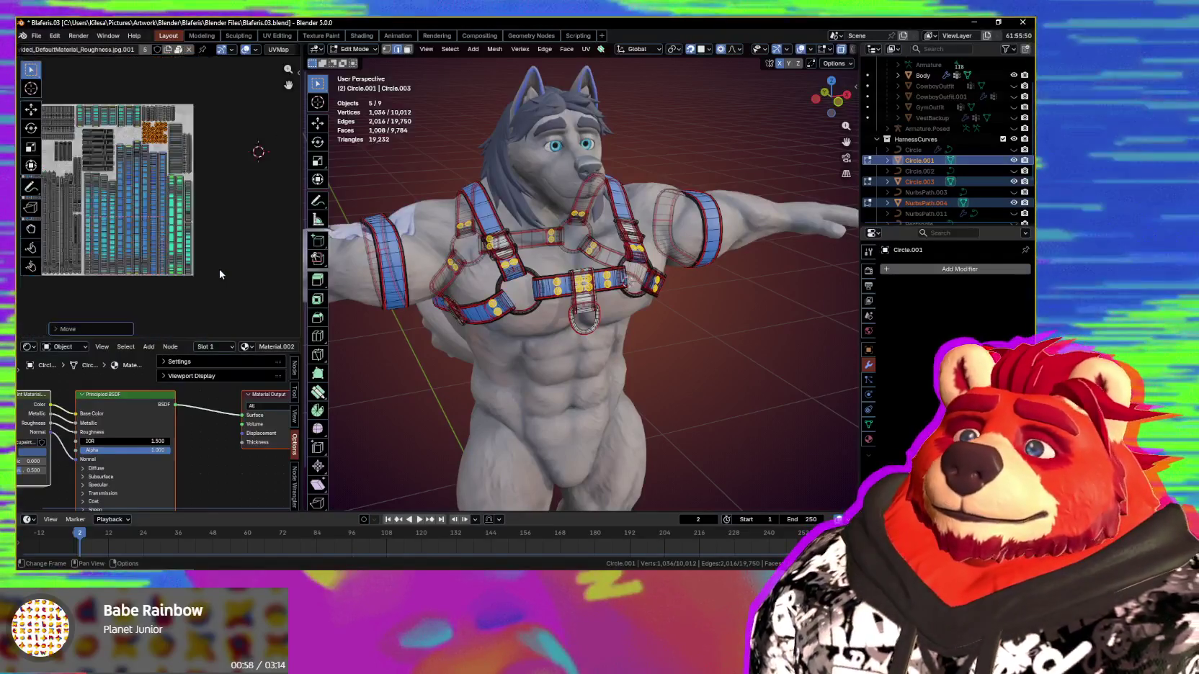
scroll(248, 267, down, 2)
scroll(251, 274, down, 1)
scroll(253, 282, up, 1)
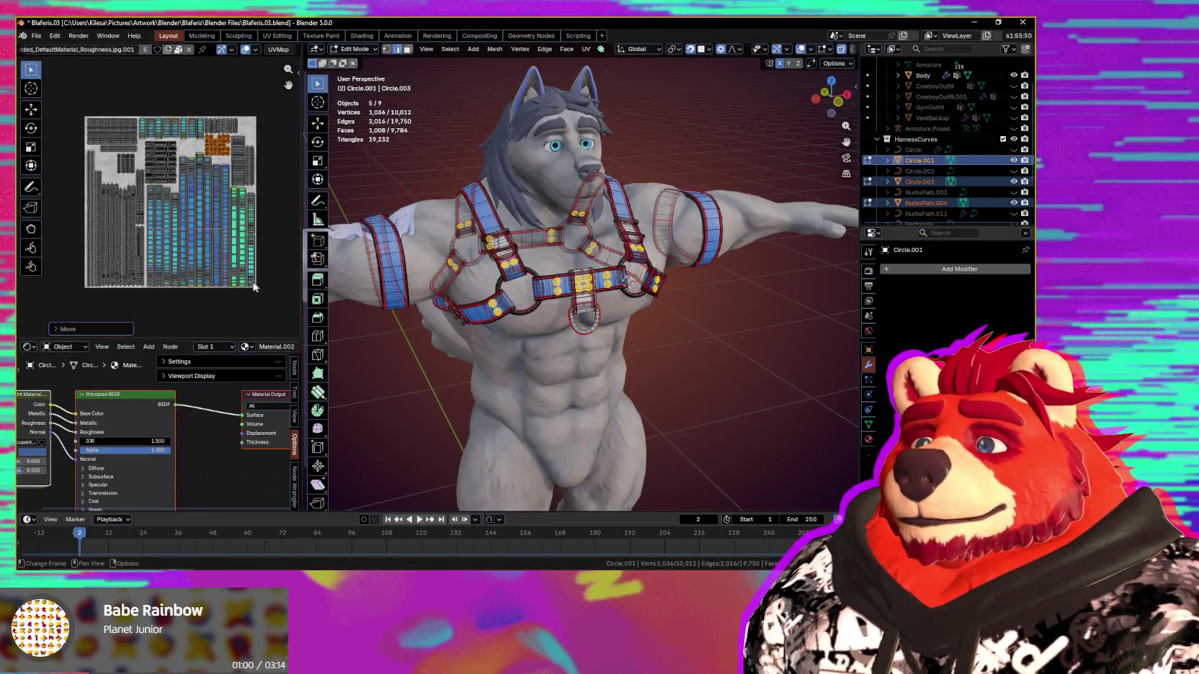
scroll(249, 285, up, 1)
scroll(235, 282, up, 1)
scroll(232, 281, down, 2)
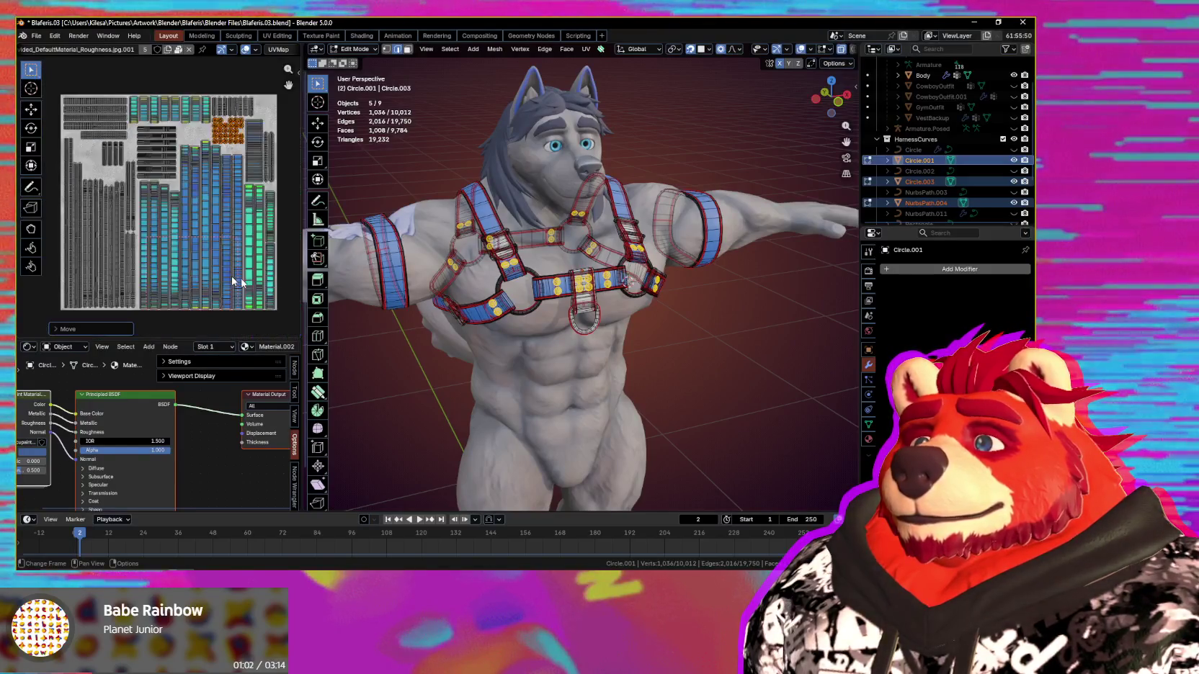
middle_drag(577, 360, 708, 366)
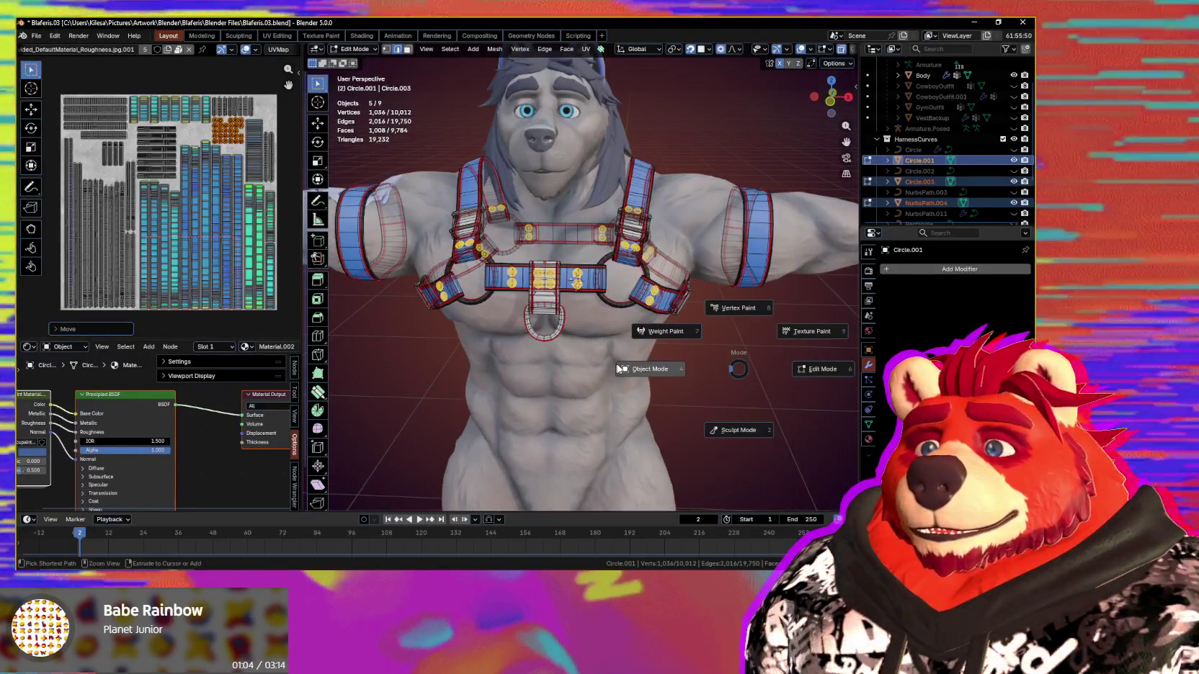
Step: In Object Mode, add the remaining harness pieces, join them, and rename the object Harness
click(617, 364)
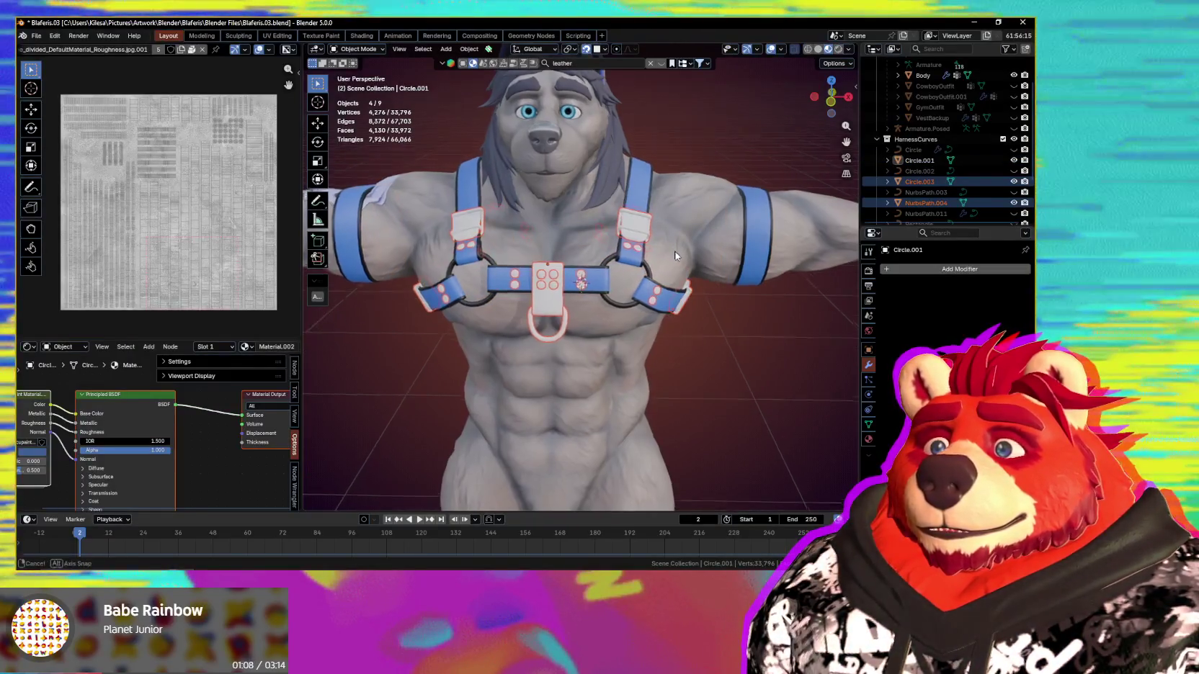
middle_drag(666, 241, 640, 196)
shift+click(640, 196)
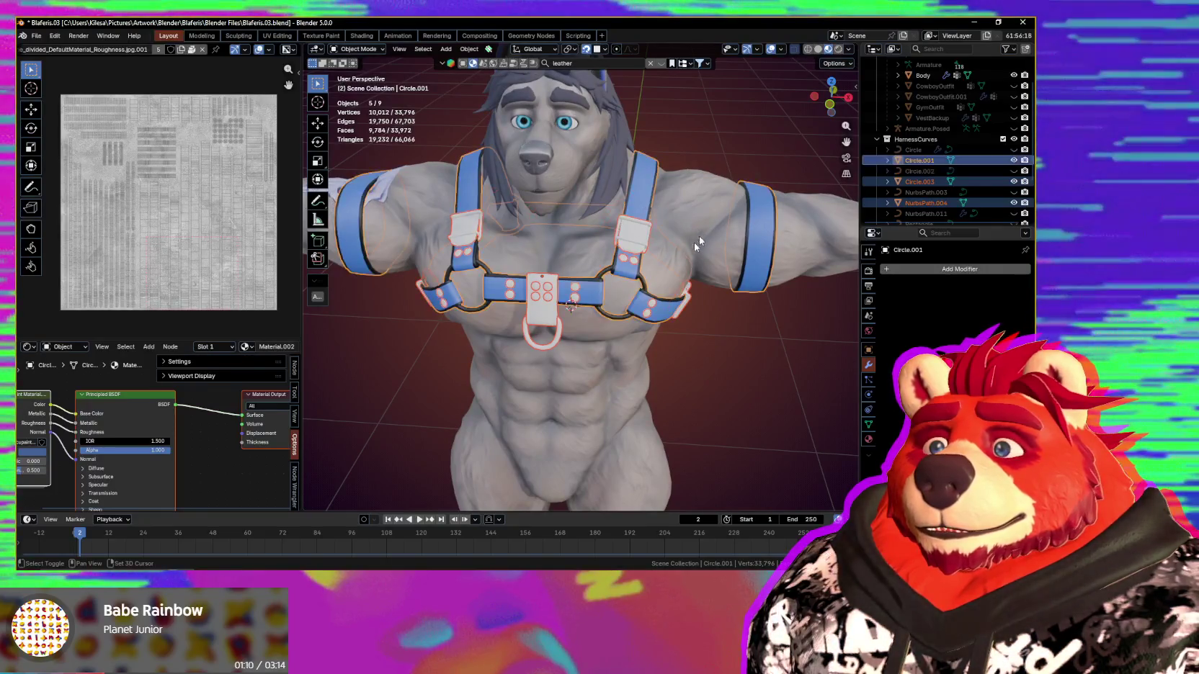
middle_drag(694, 241, 649, 356)
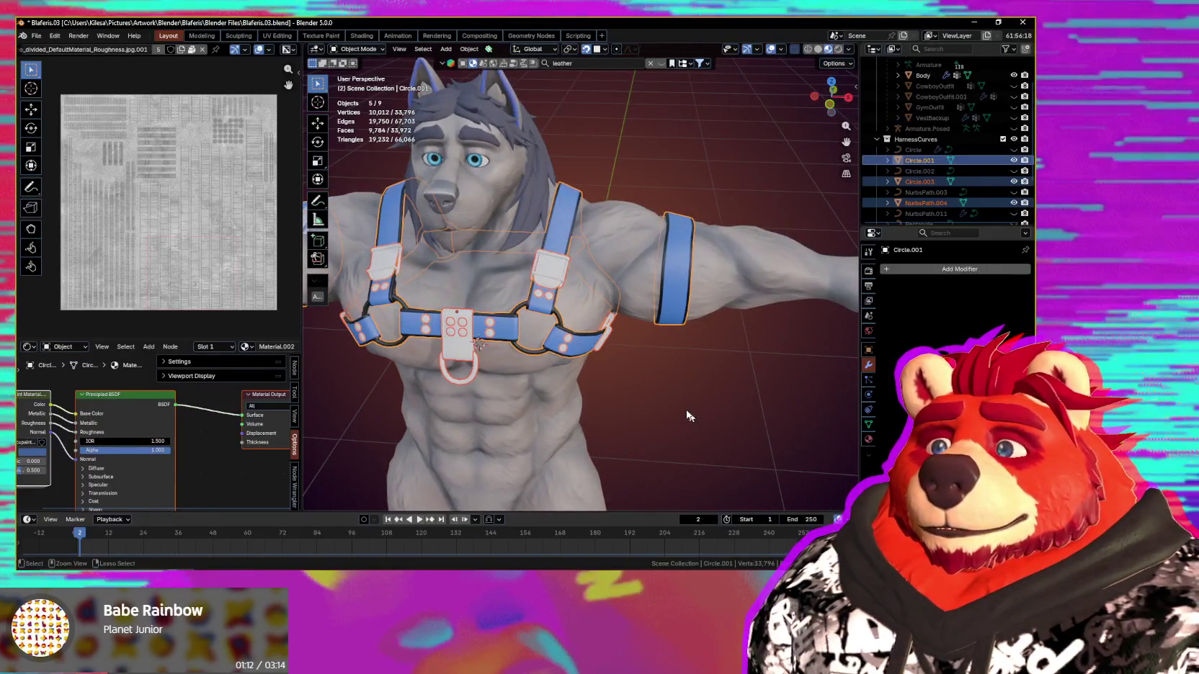
key(ctrl+z)
key(ctrl+z)
key(F2)
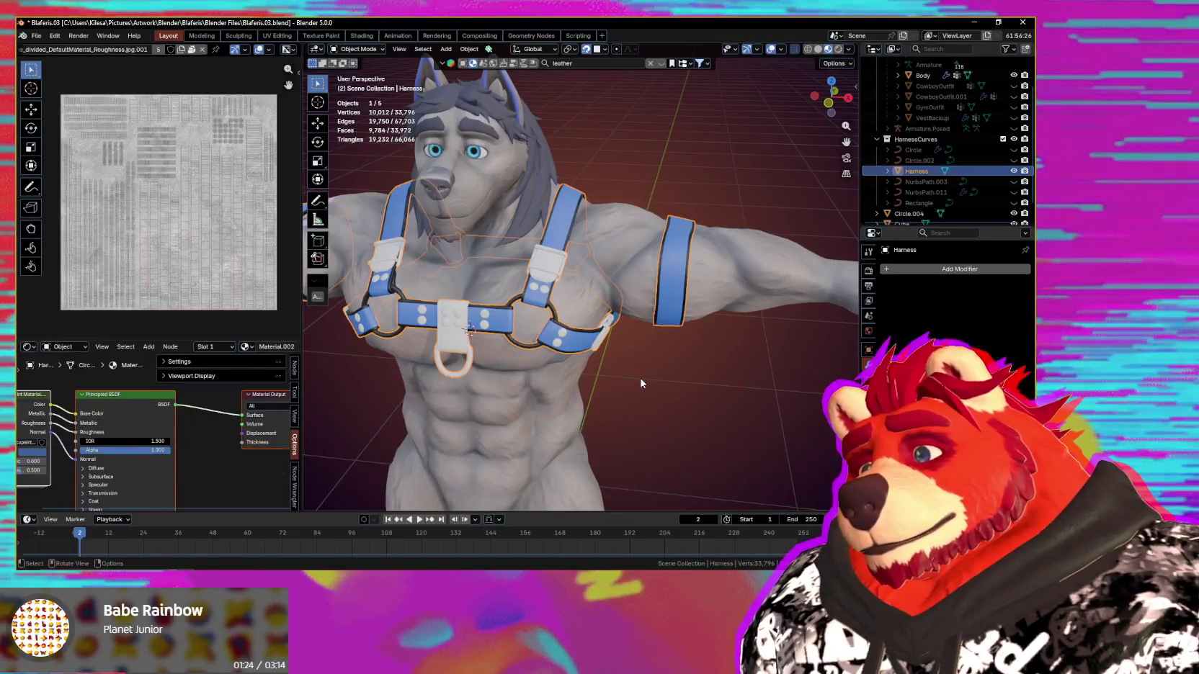
scroll(546, 282, up, 5)
Step: In Edit Mode, with see-through off, select both rings and fatten them by 0.00168 m
mouse_move(522, 348)
middle_down()
mouse_move(438, 334)
mouse_move(601, 359)
mouse_move(594, 317)
middle_up()
key(Tab)
scroll(432, 337, up, 2)
key(alt+z)
key(l)
scroll(439, 333, down, 4)
scroll(601, 359, up, 2)
key(l)
scroll(635, 324, up, 3)
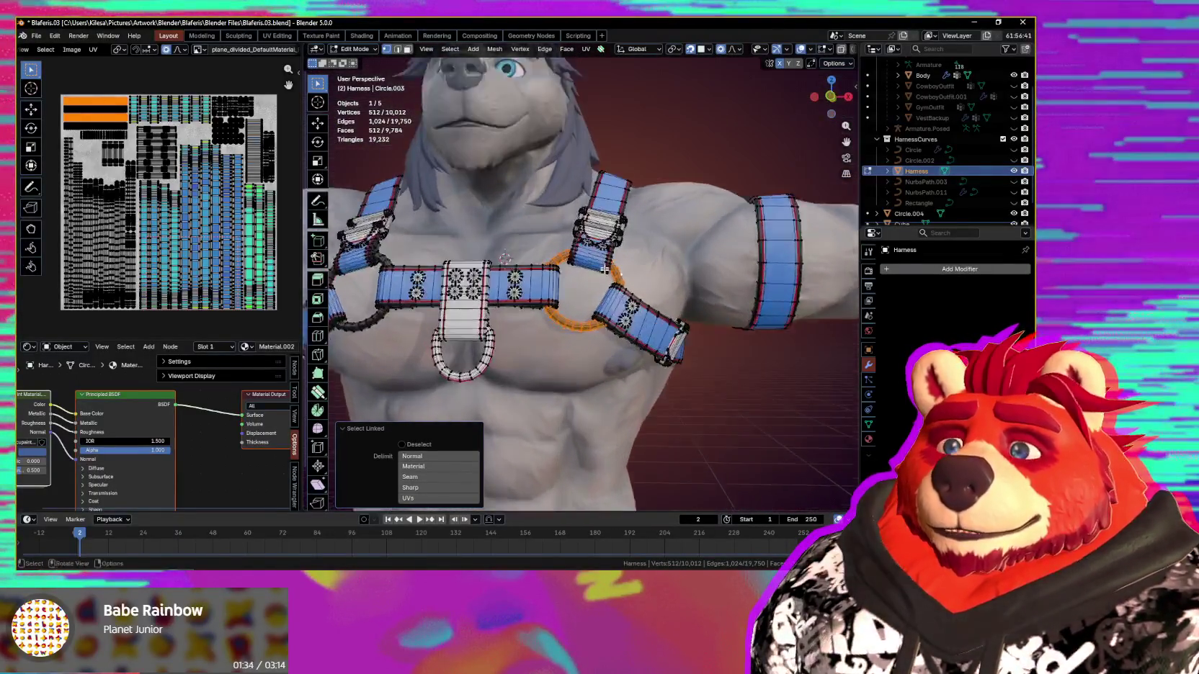
scroll(700, 346, up, 2)
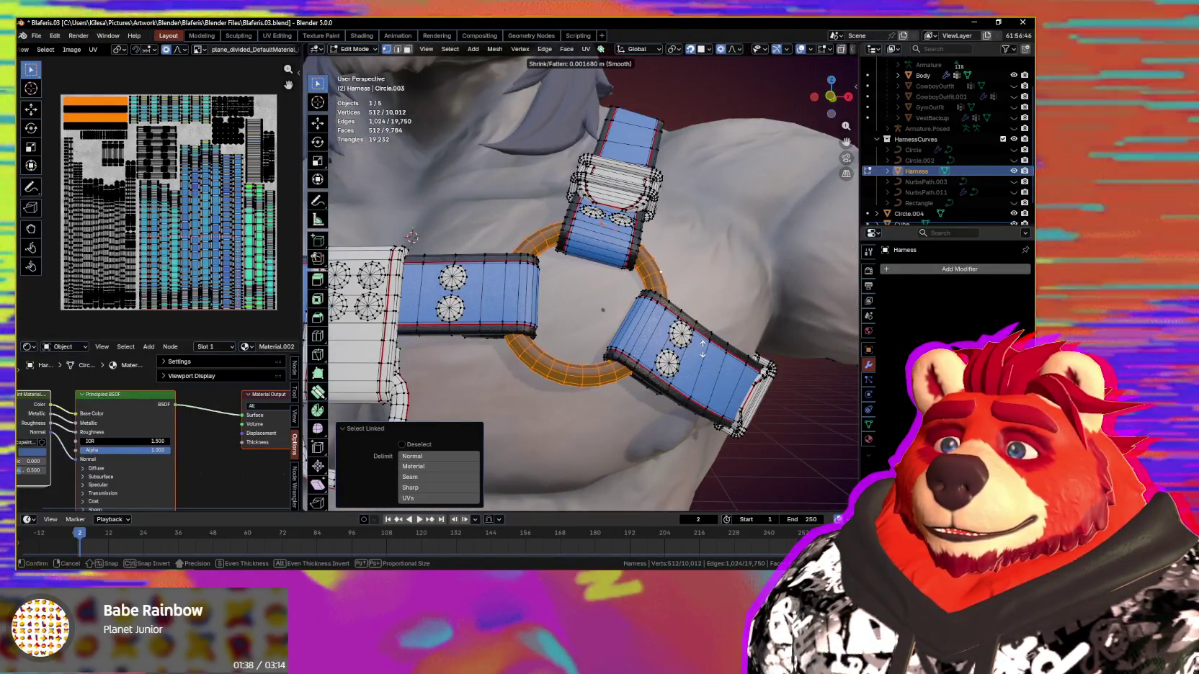
click(703, 350)
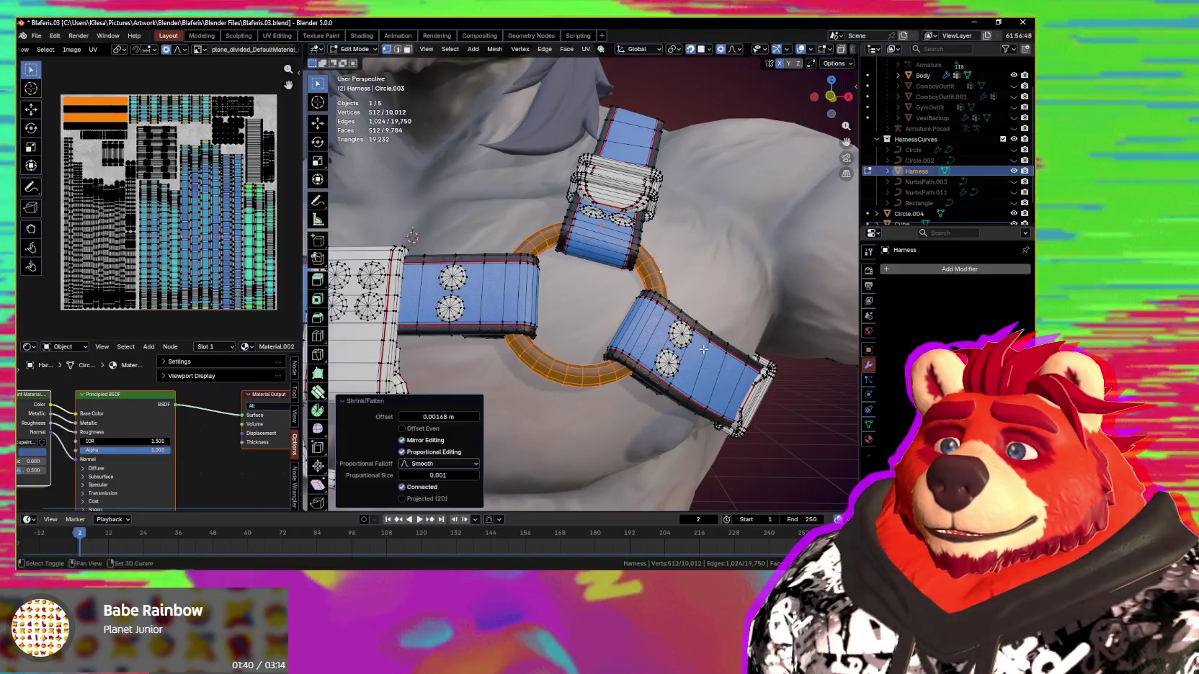
Step: Nudge the strap loop vertices near the buckle with proportional editing
scroll(657, 338, down, 3)
mouse_move(657, 339)
middle_down()
mouse_move(642, 373)
mouse_move(680, 367)
middle_up()
scroll(648, 361, up, 4)
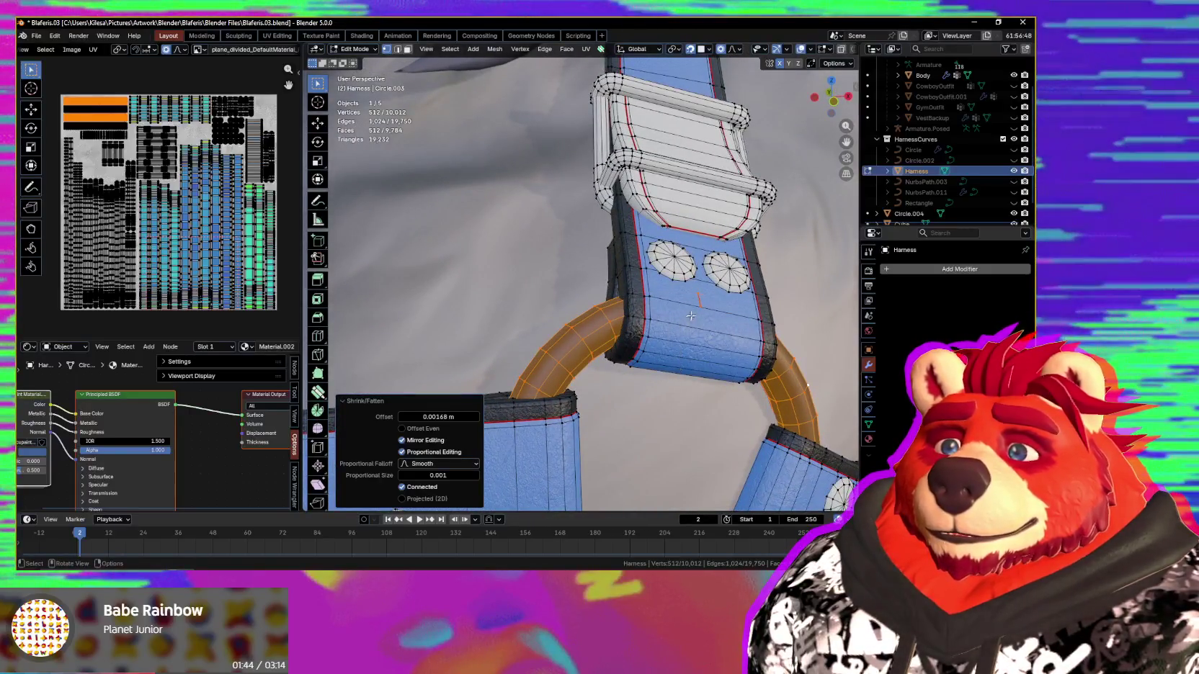
click(691, 316)
scroll(691, 315, down, 2)
key(g)
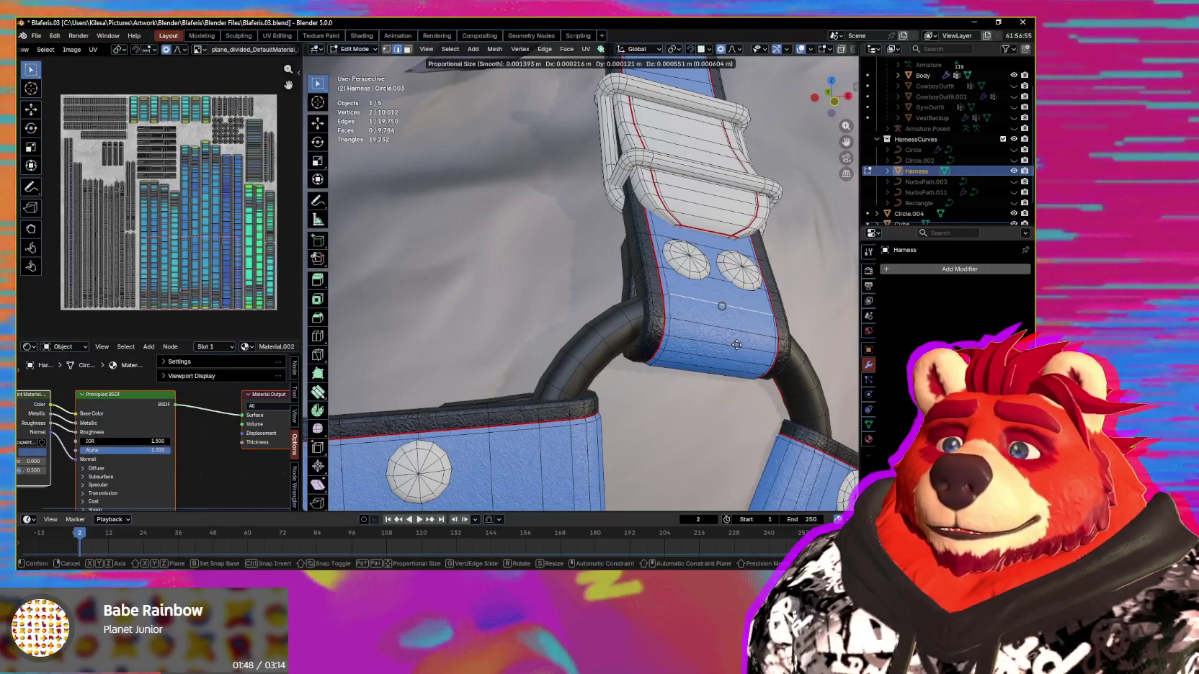
click(736, 345)
scroll(737, 345, down, 2)
scroll(736, 345, down, 3)
Step: Reshape the strap beside the chest ring with a Smooth proportional move, size 0.012
mouse_move(736, 345)
middle_down()
mouse_move(597, 316)
mouse_move(779, 323)
middle_up()
scroll(597, 315, up, 2)
scroll(653, 318, up, 2)
key(g)
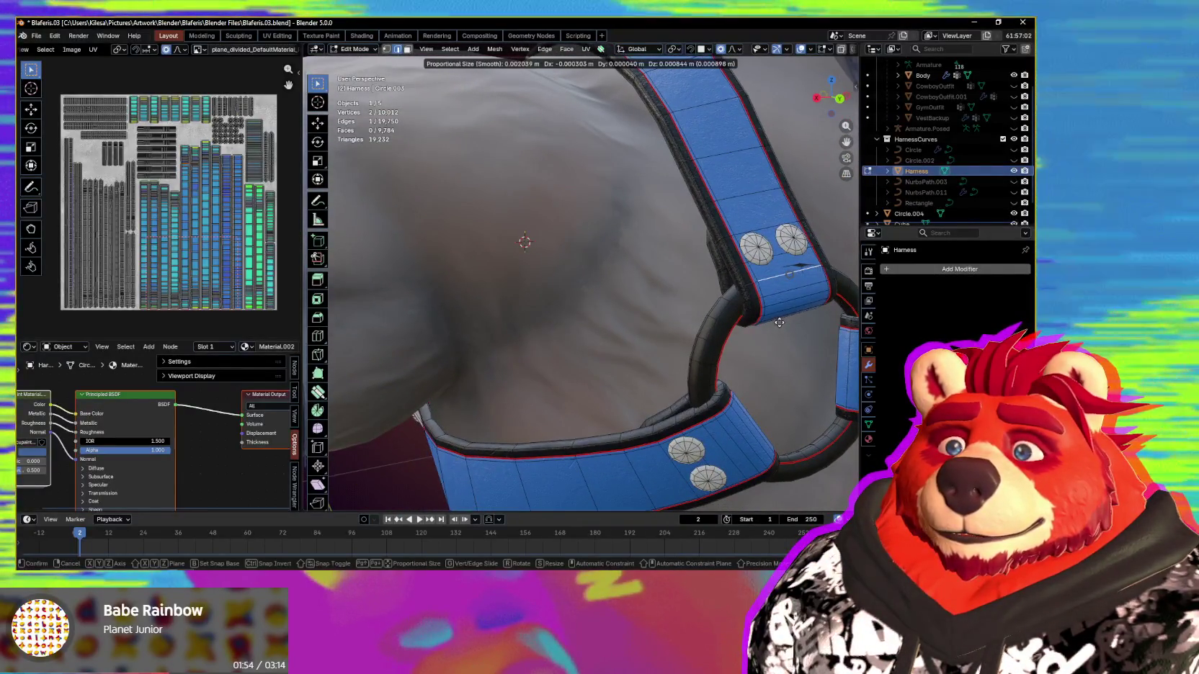
scroll(779, 322, down, 12)
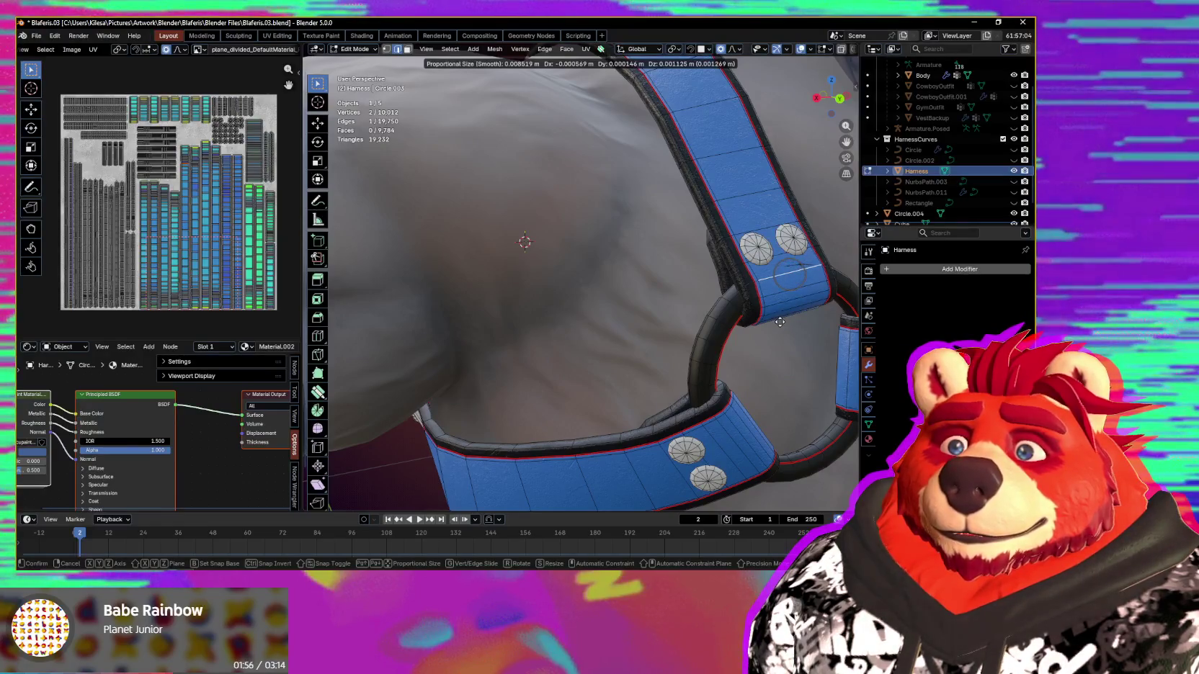
mouse_move(779, 323)
middle_down()
mouse_move(768, 335)
mouse_move(787, 329)
mouse_move(635, 345)
mouse_move(654, 356)
mouse_move(699, 303)
middle_up()
scroll(790, 328, down, 1)
click(785, 331)
middle_drag(594, 323, 712, 335)
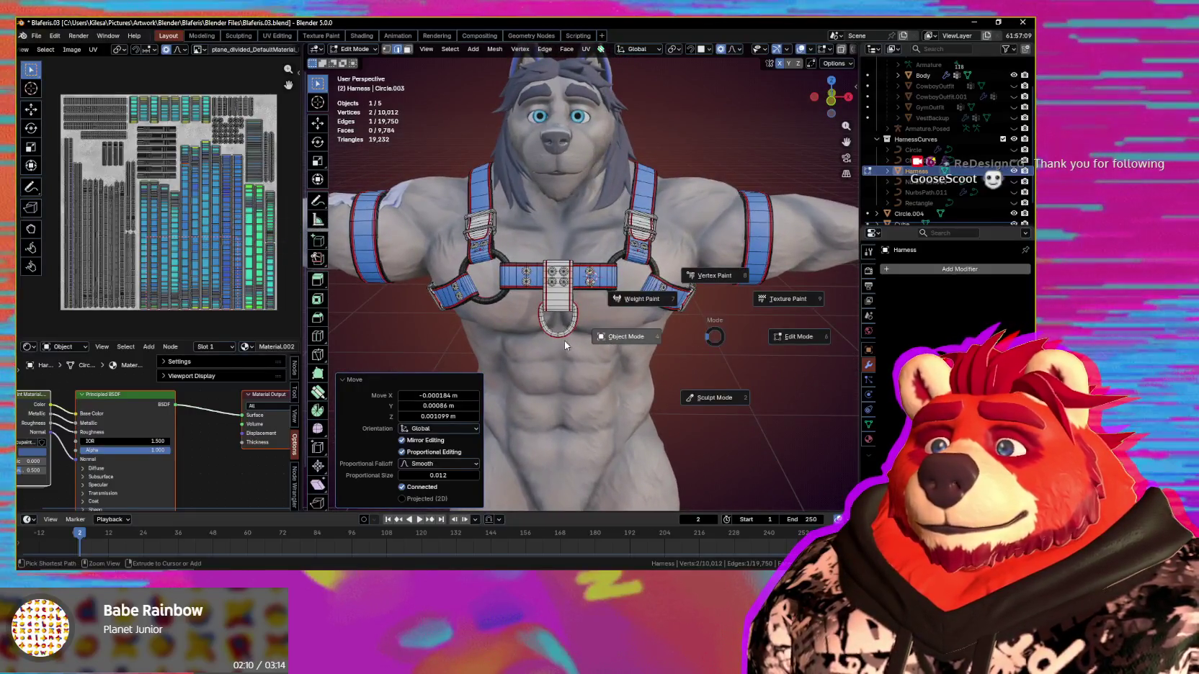
Step: Re-enter Edit Mode on the harness and box-select the buckle islands in the UV layout
click(567, 345)
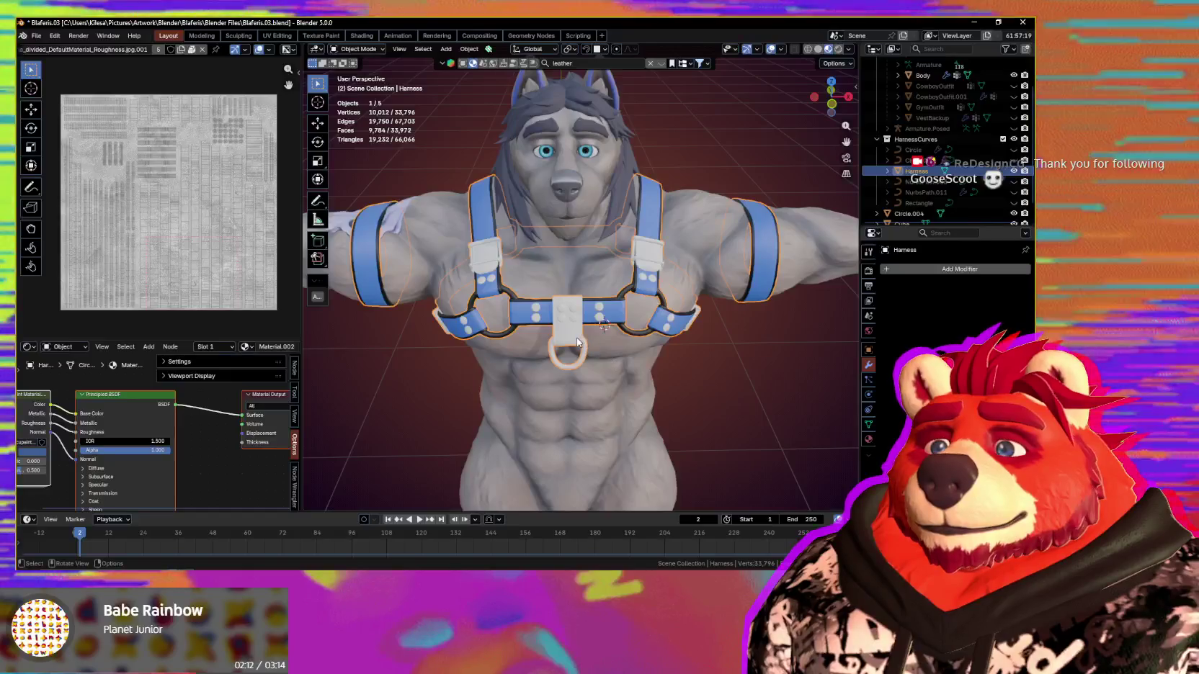
middle_drag(602, 340, 585, 330)
key(Tab)
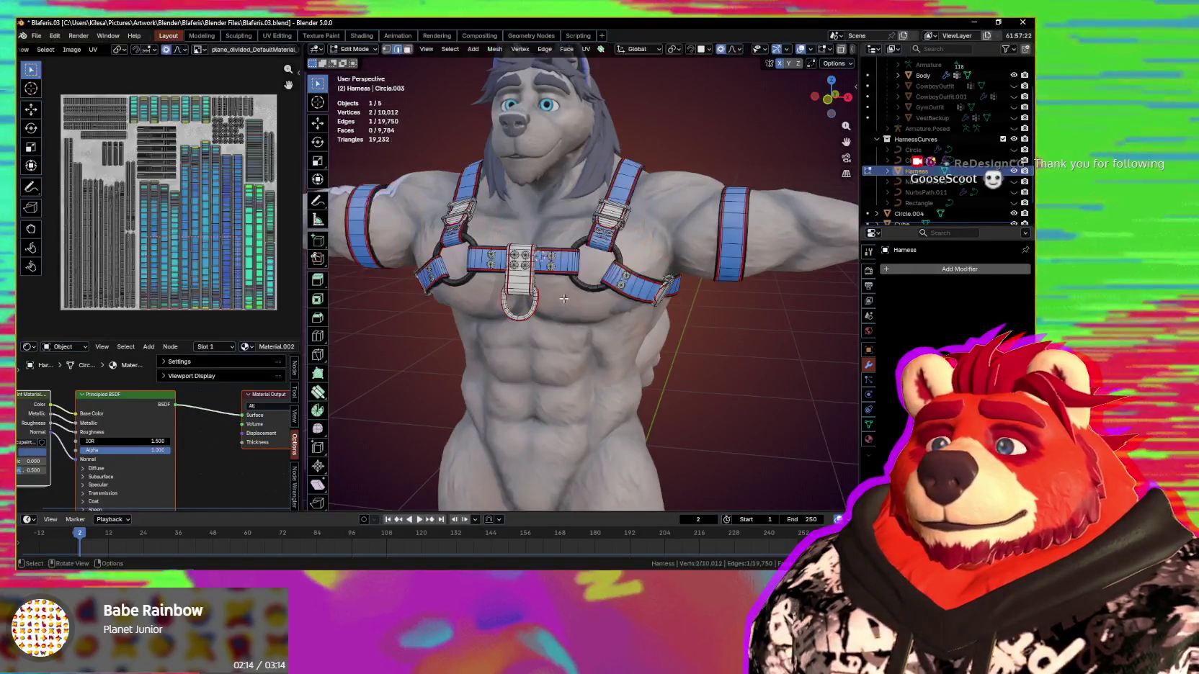
scroll(229, 140, up, 3)
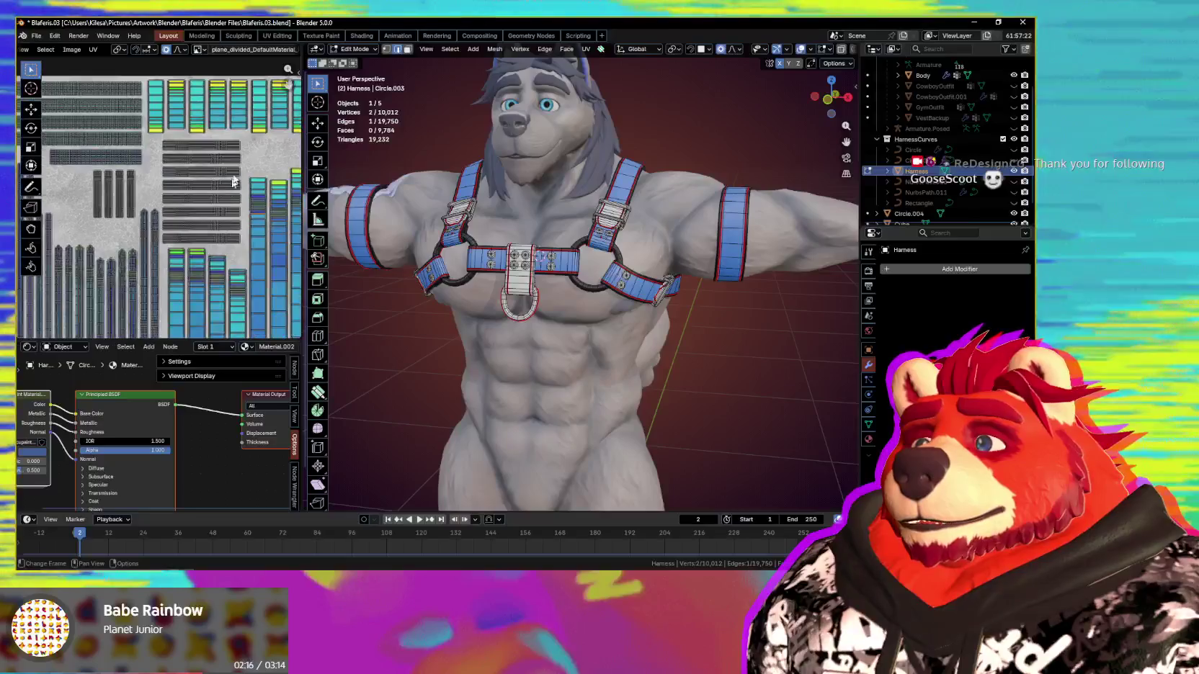
drag(229, 138, 205, 242)
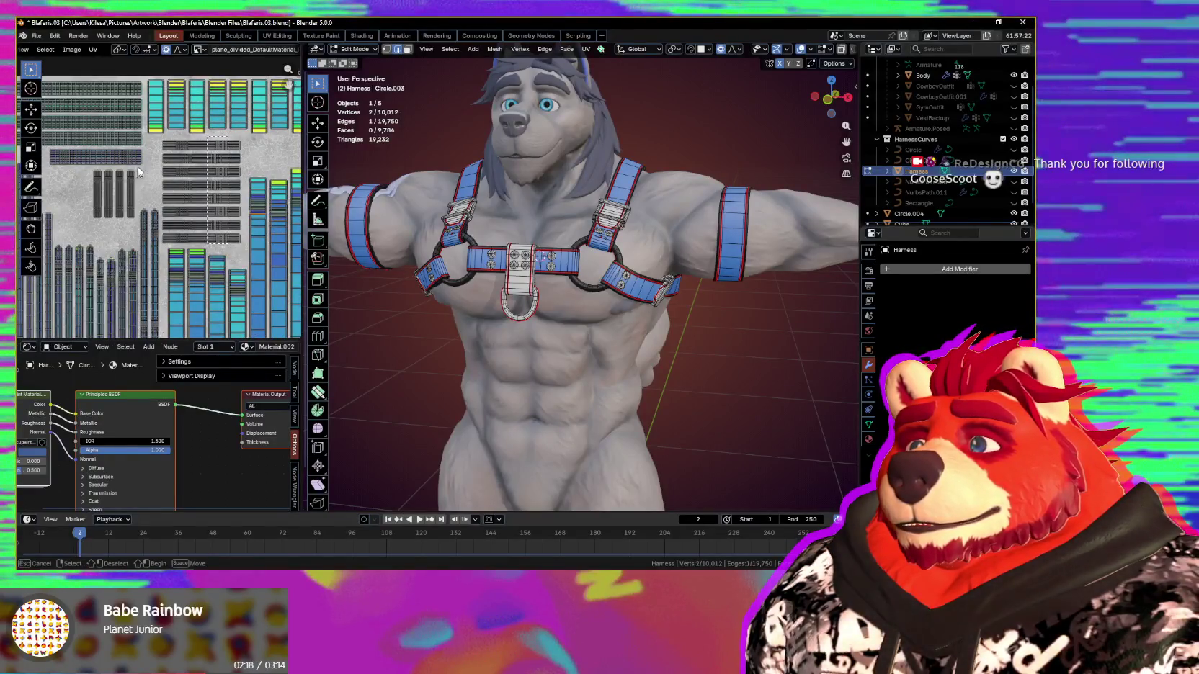
drag(139, 171, 150, 163)
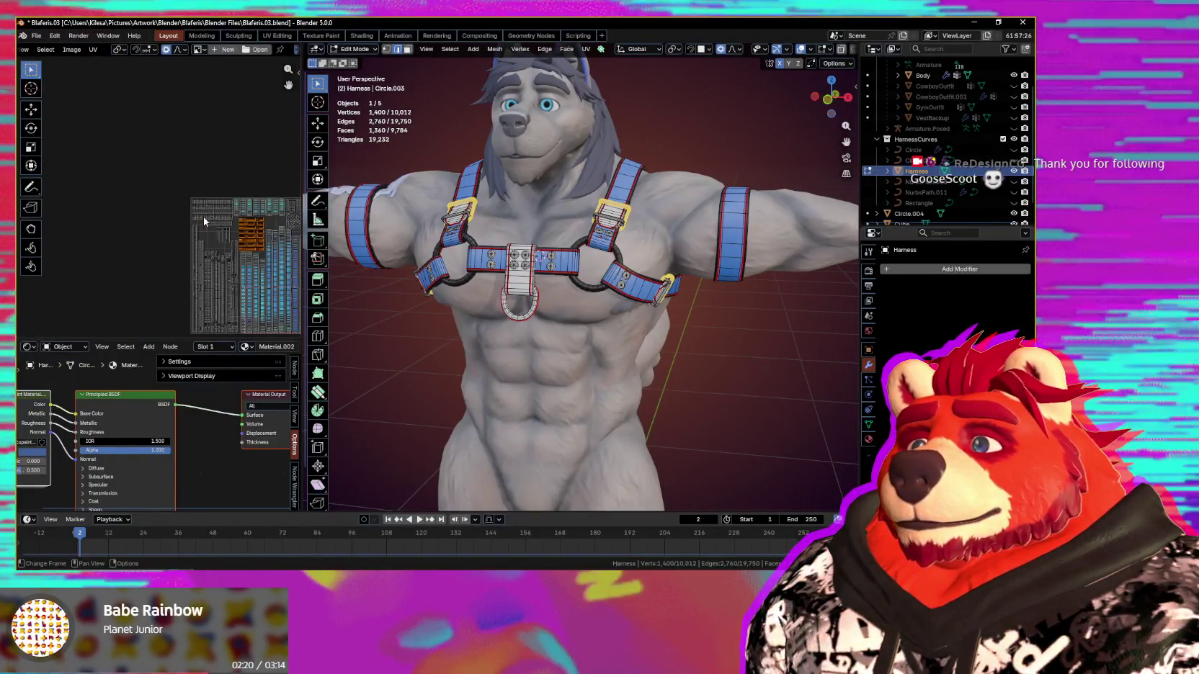
key(Home)
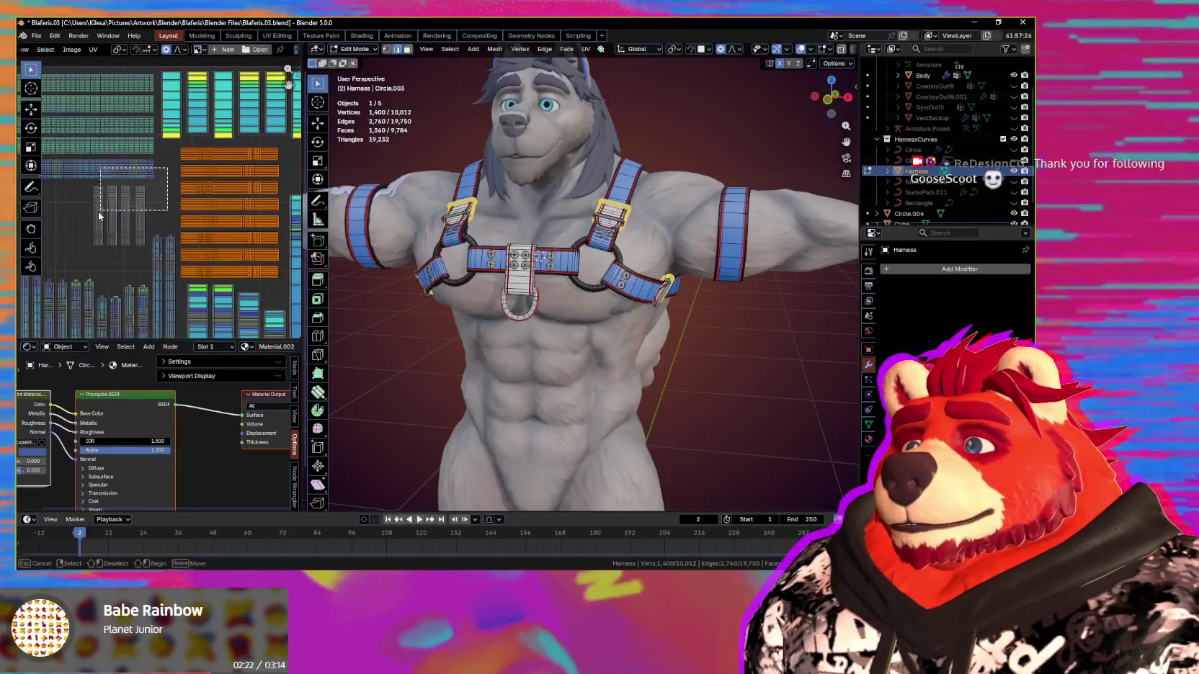
Step: Add the ring and round rivet islands to the hardware selection
drag(98, 217, 98, 217)
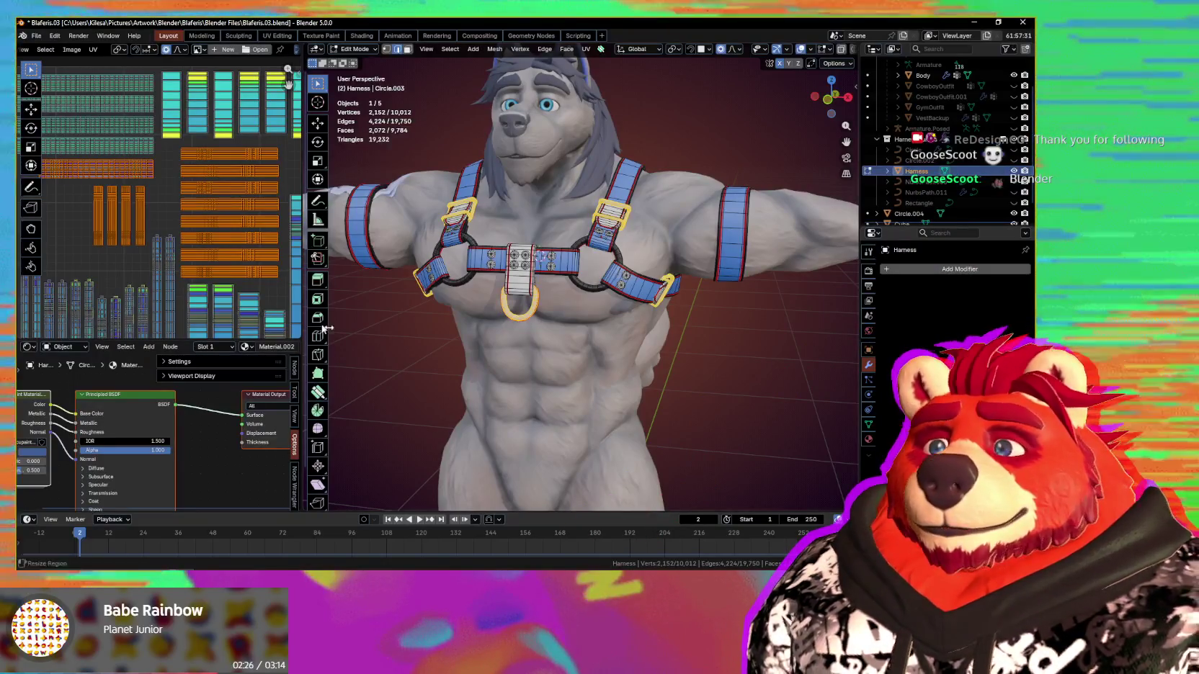
scroll(200, 238, up, 3)
middle_drag(194, 216, 200, 278)
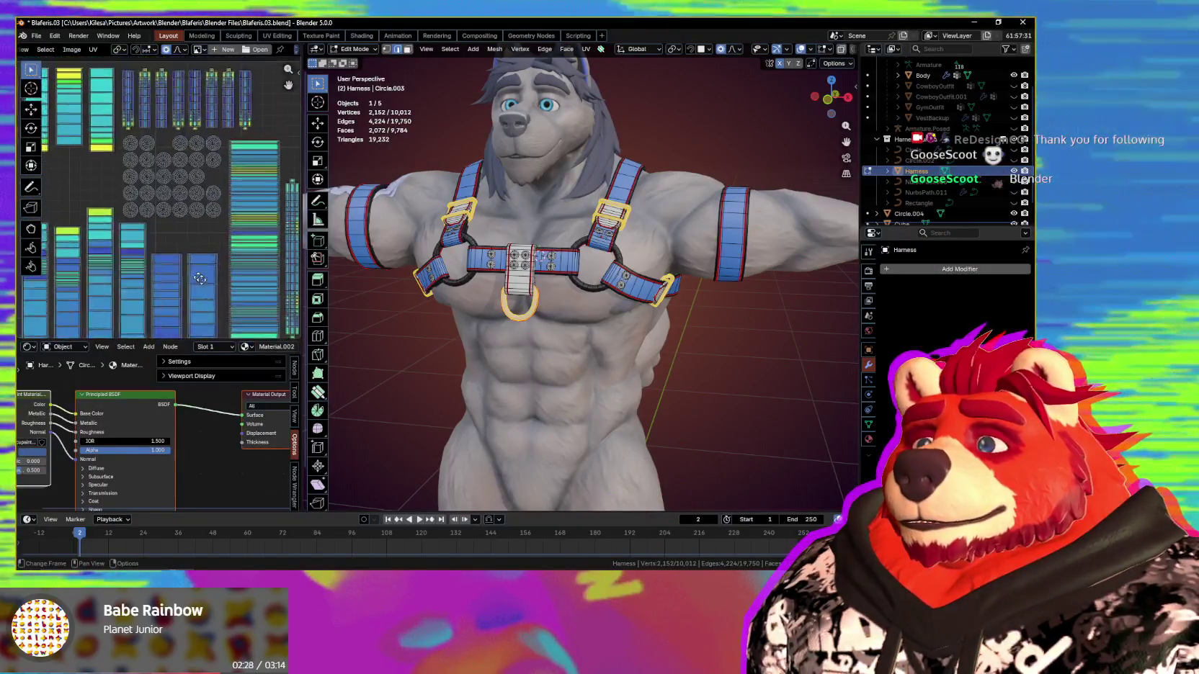
scroll(199, 278, up, 2)
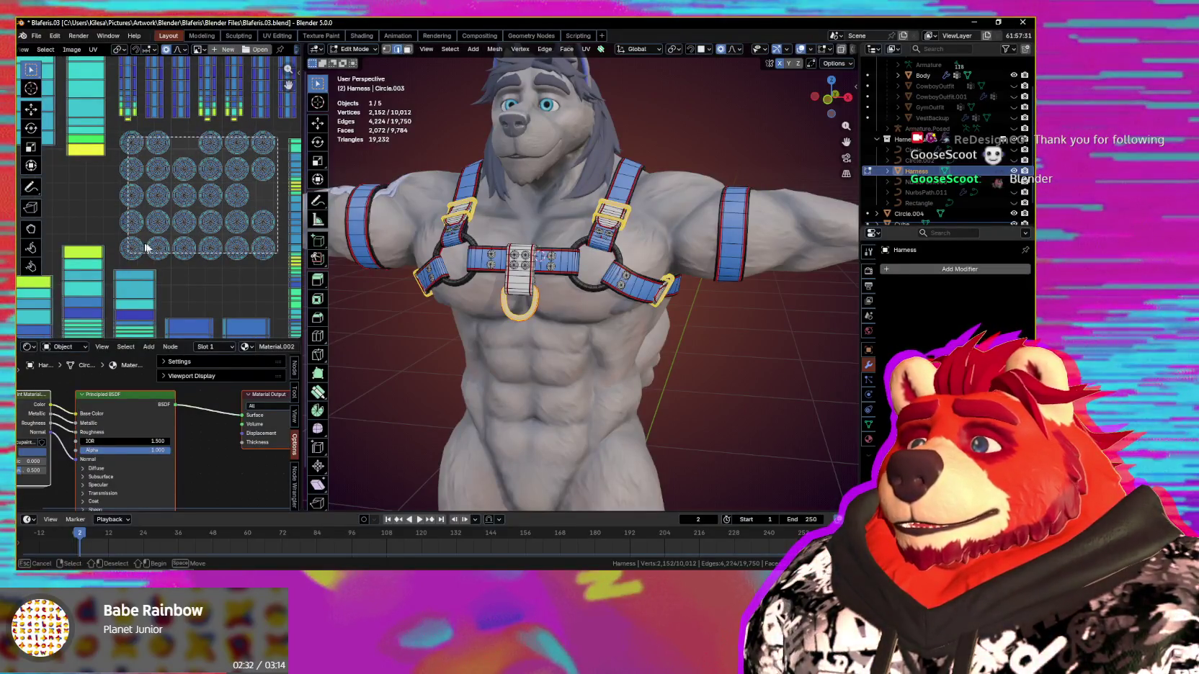
drag(146, 248, 146, 248)
scroll(181, 238, down, 3)
mouse_move(576, 302)
middle_down()
mouse_move(666, 313)
mouse_move(587, 324)
middle_up()
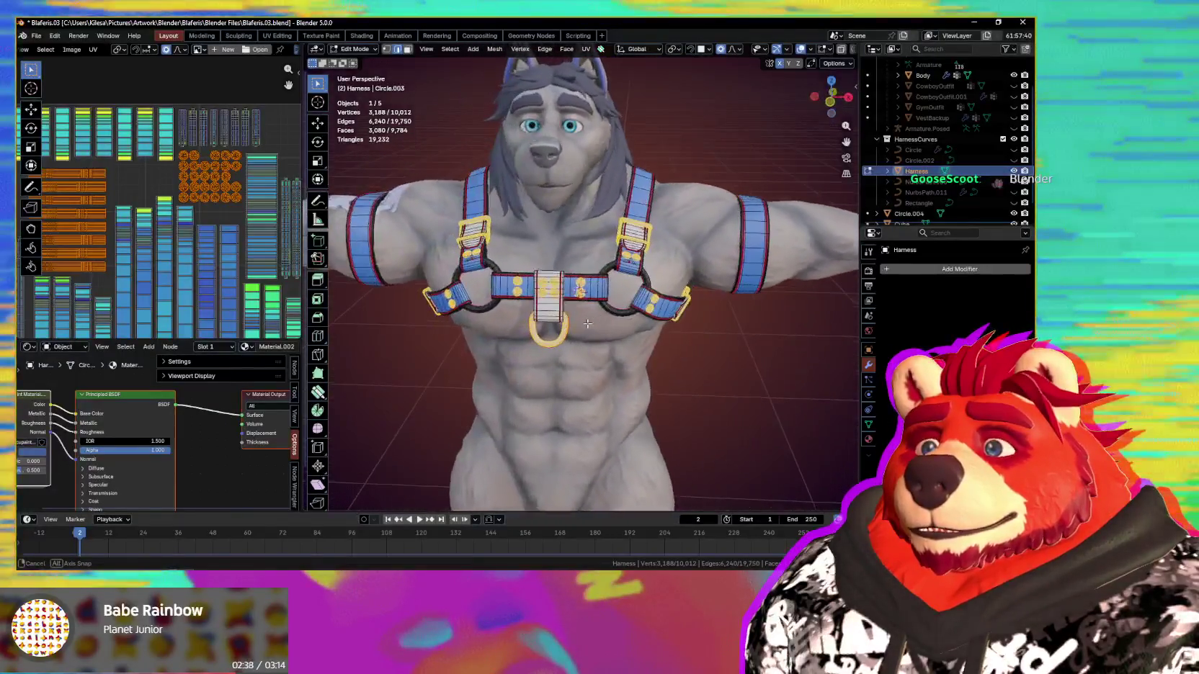
key(n)
mouse_move(587, 324)
middle_down()
mouse_move(523, 315)
mouse_move(858, 154)
middle_up()
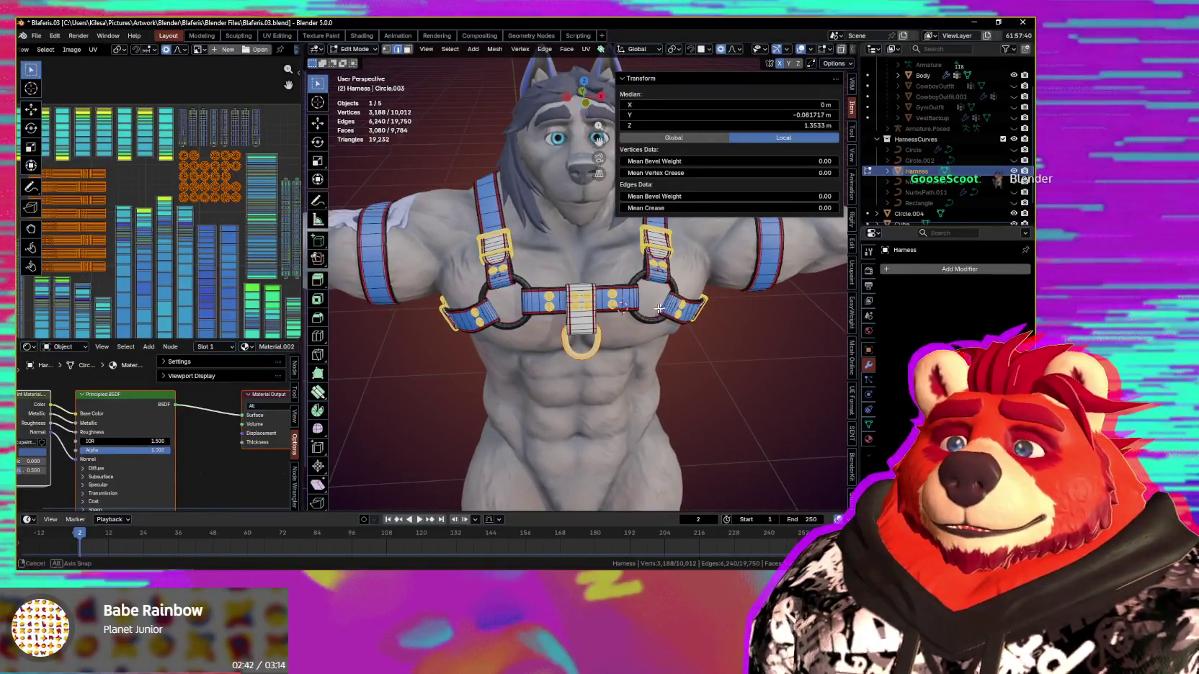
middle_drag(659, 308, 610, 351)
Step: Switch the harness to Vertex Paint and choose the top Solid Color 2 mask layer in Ucupaint
key(n)
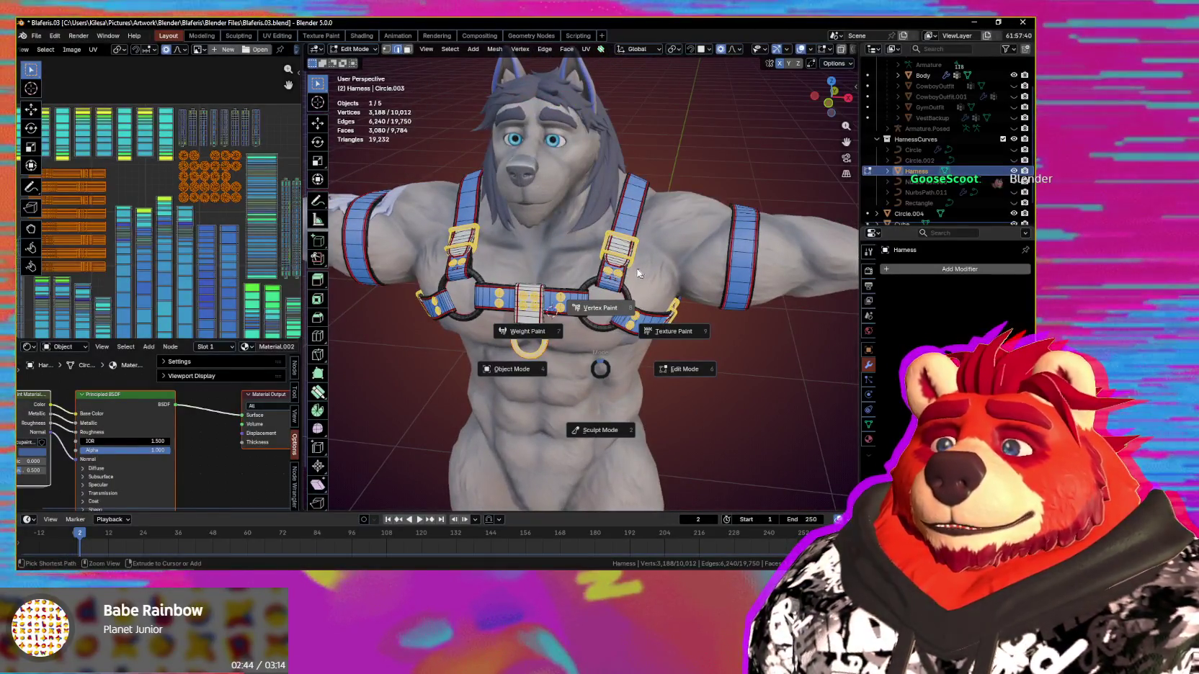
click(637, 272)
key(n)
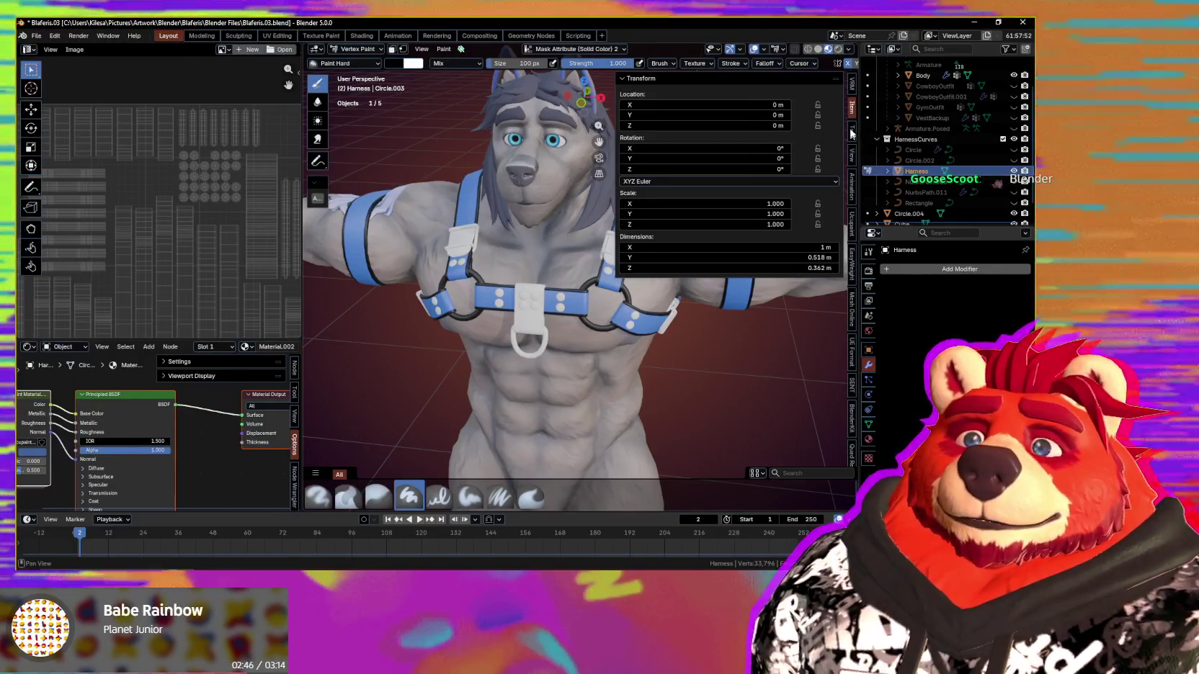
click(852, 219)
middle_drag(561, 204, 569, 225)
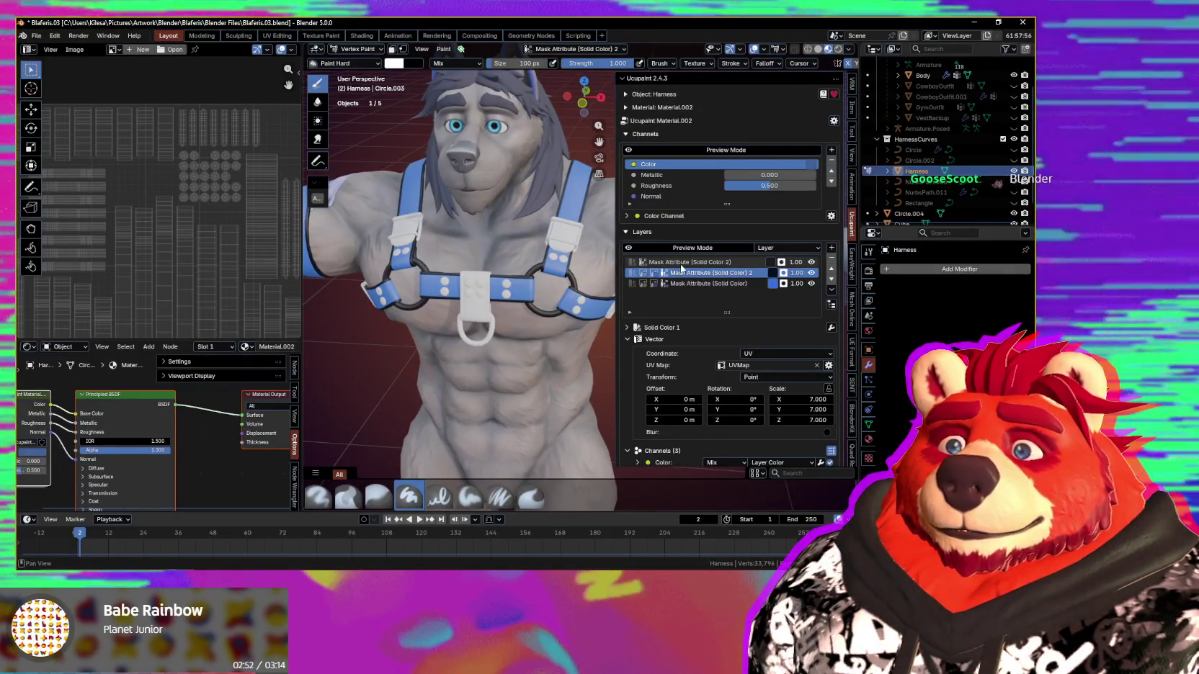
click(695, 264)
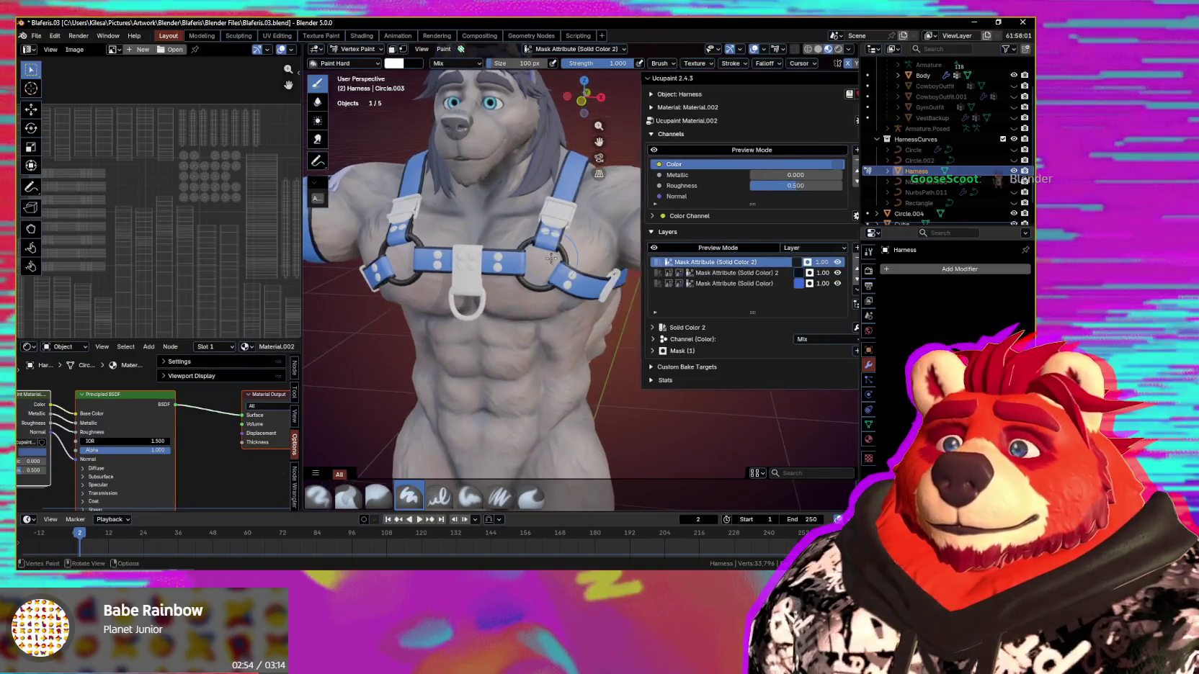
key(n)
Step: Enable the face selection mask and fill only the selected hardware faces with colour
scroll(555, 267, up, 5)
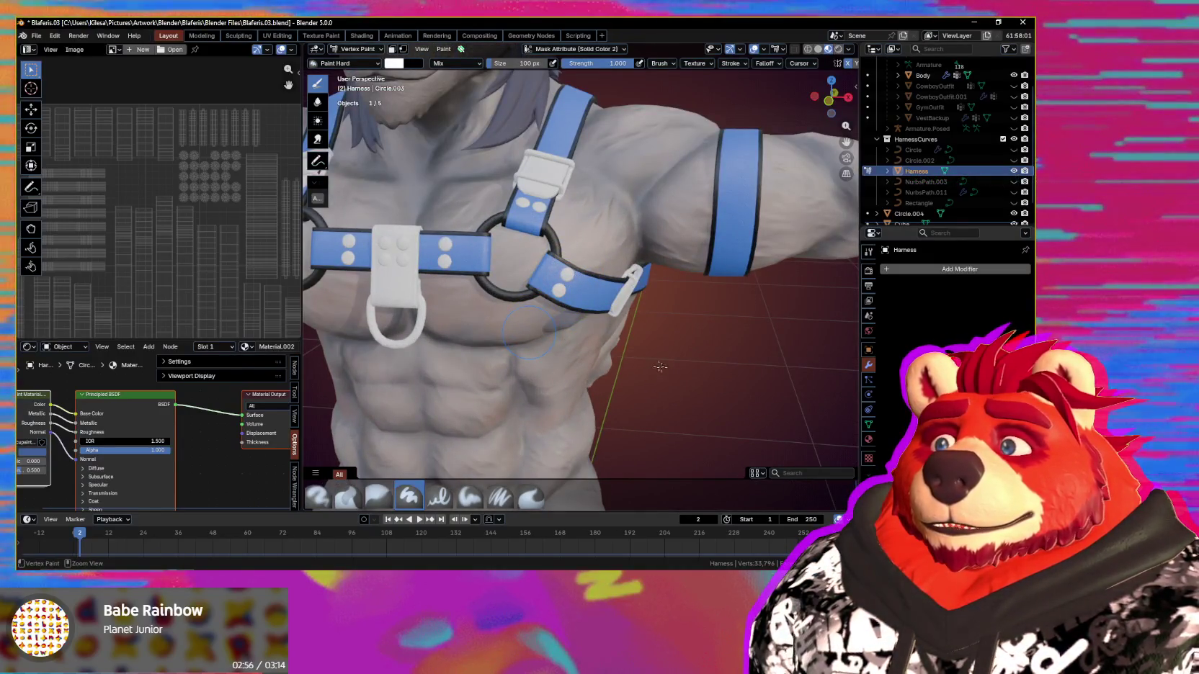
key(shift+k)
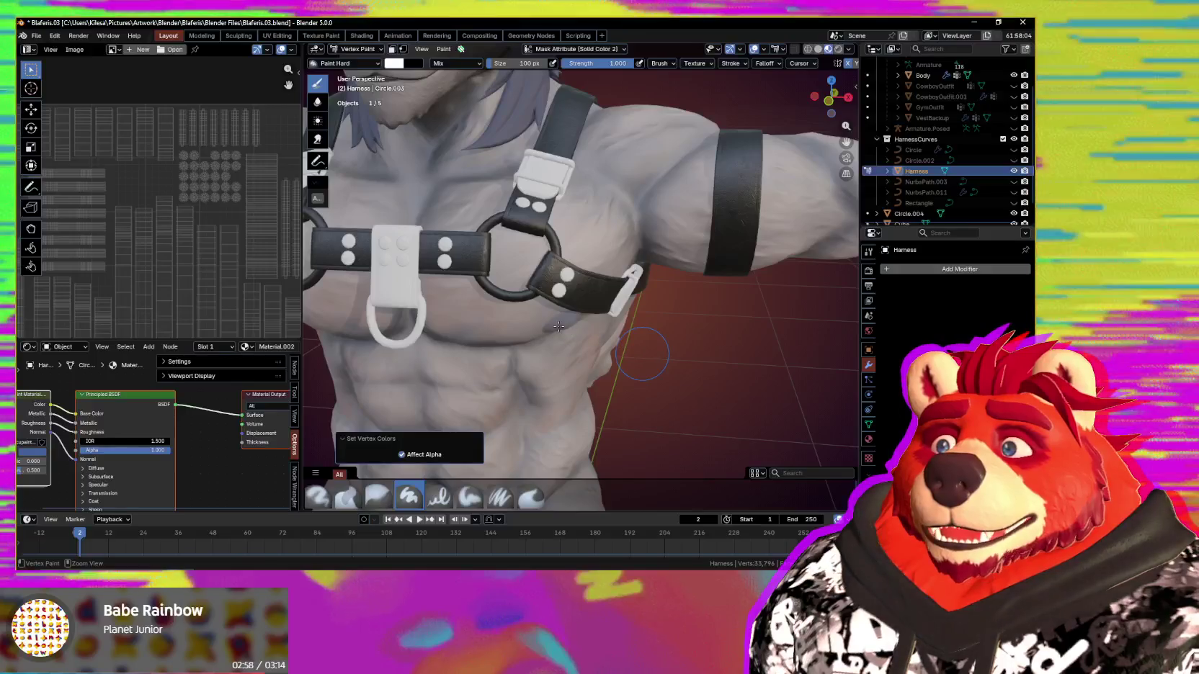
key(ctrl+z)
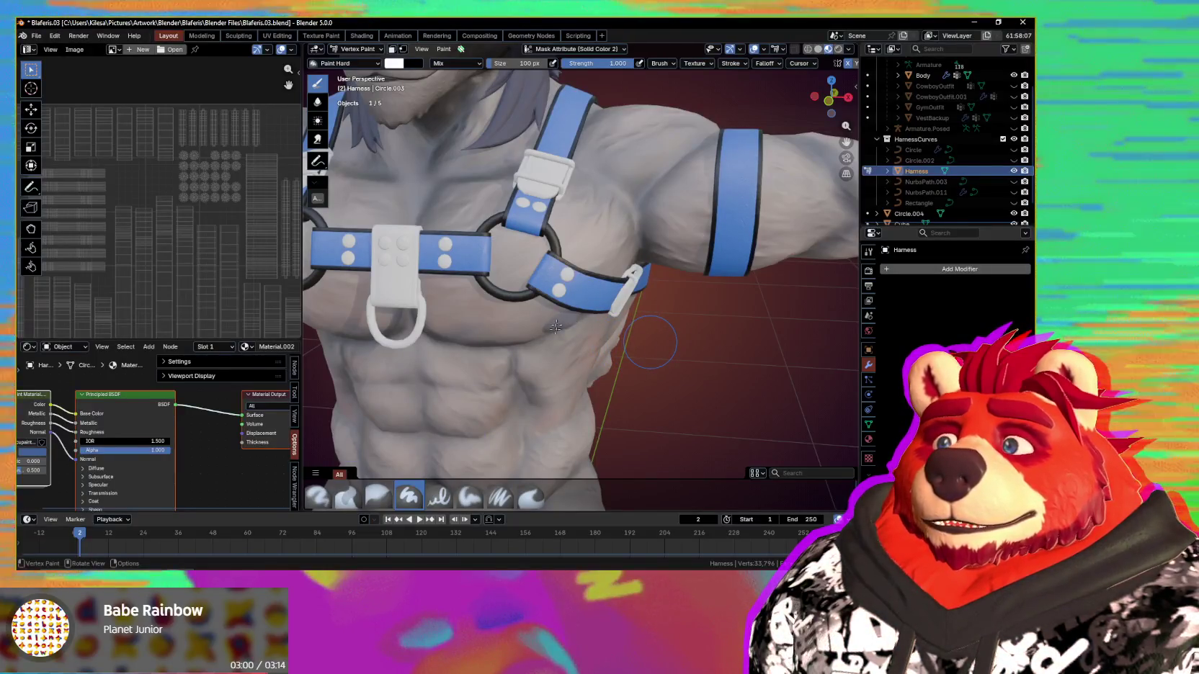
key(m)
key(shift+k)
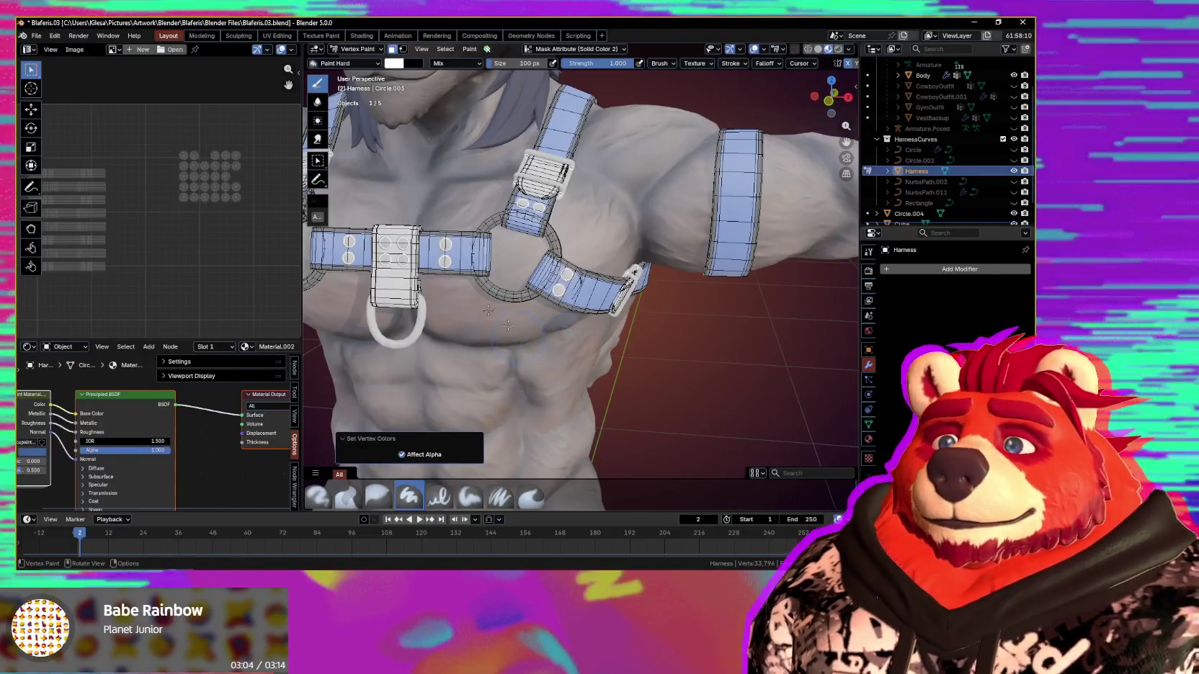
scroll(488, 310, up, 2)
scroll(488, 310, up, 1)
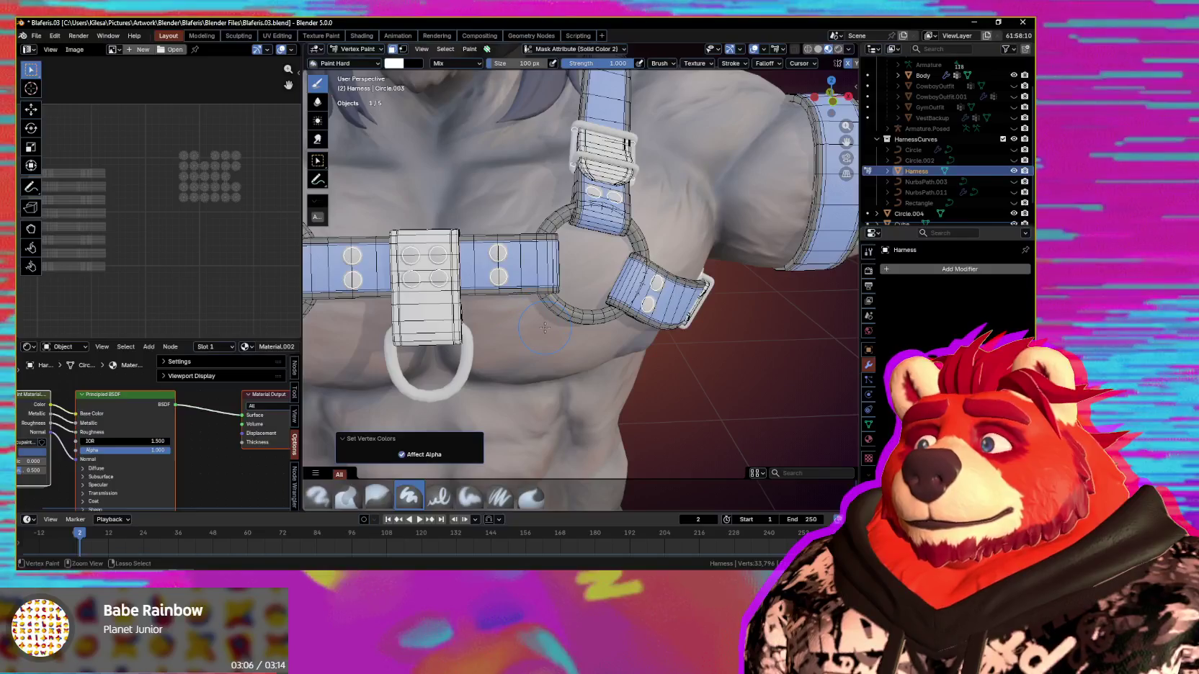
middle_drag(578, 335, 537, 345)
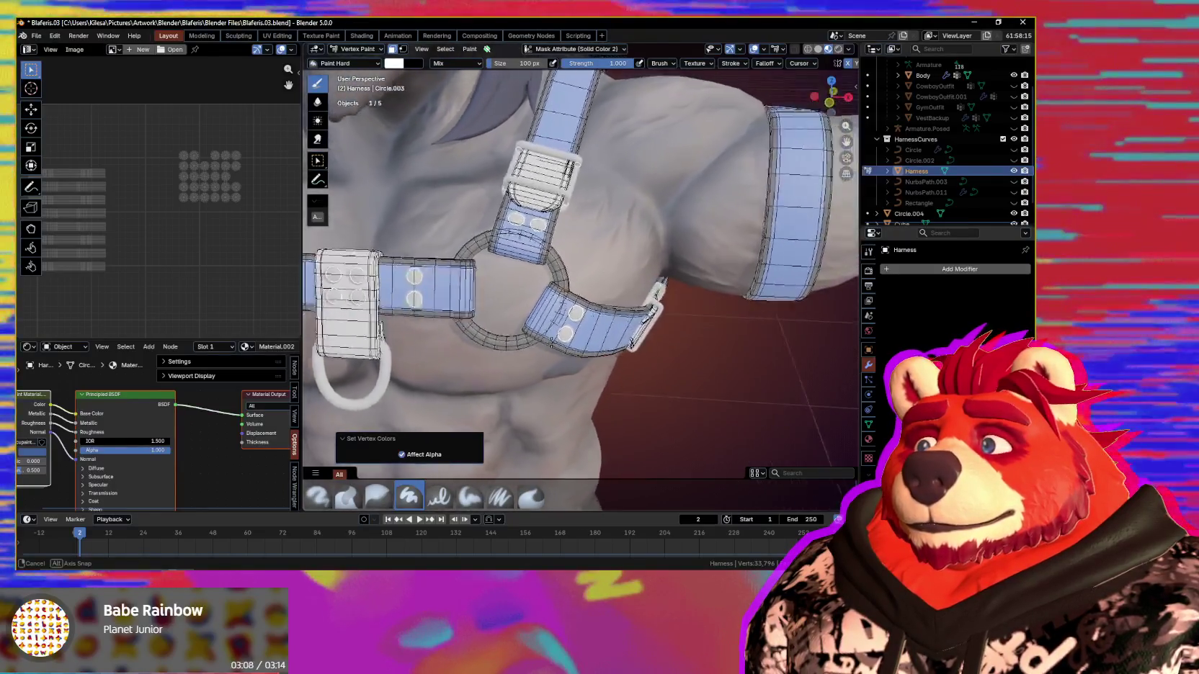
key(n)
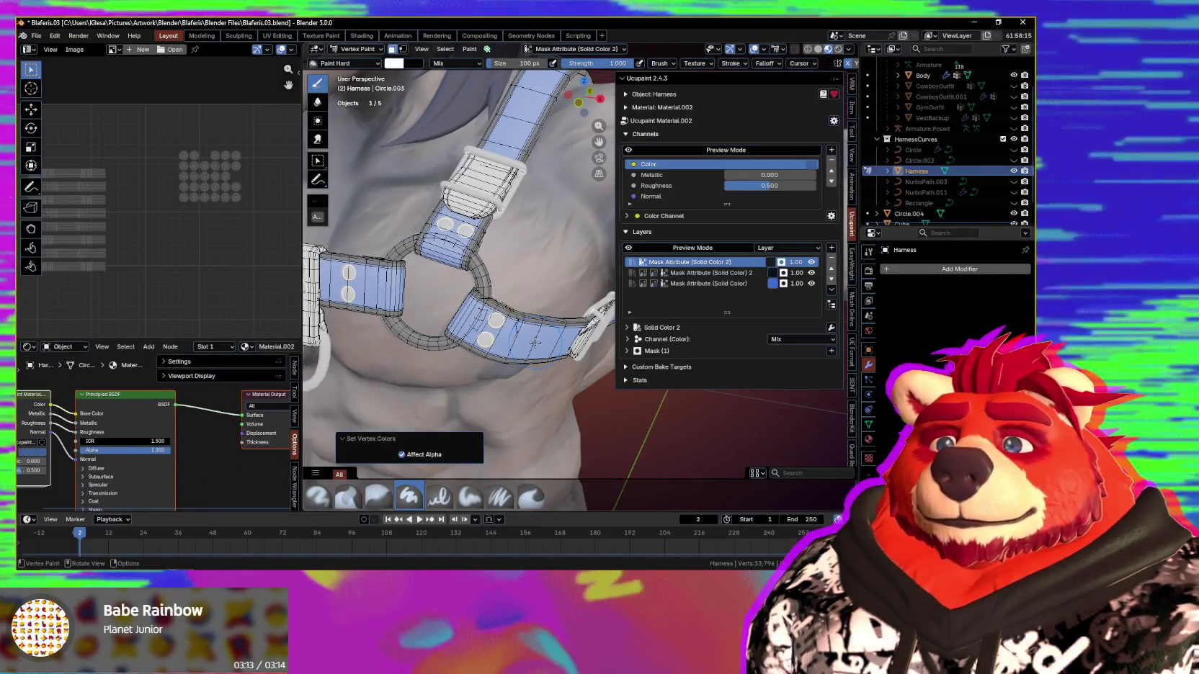
scroll(535, 341, down, 3)
middle_drag(535, 342, 539, 358)
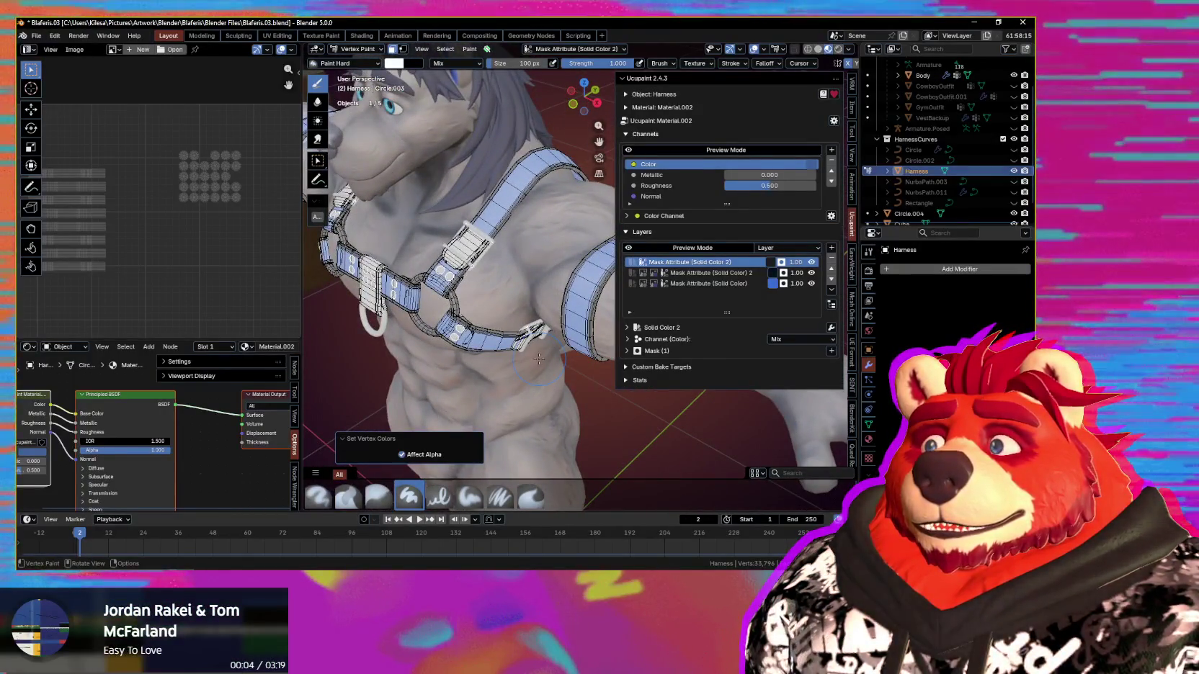
scroll(539, 359, up, 2)
scroll(538, 359, up, 2)
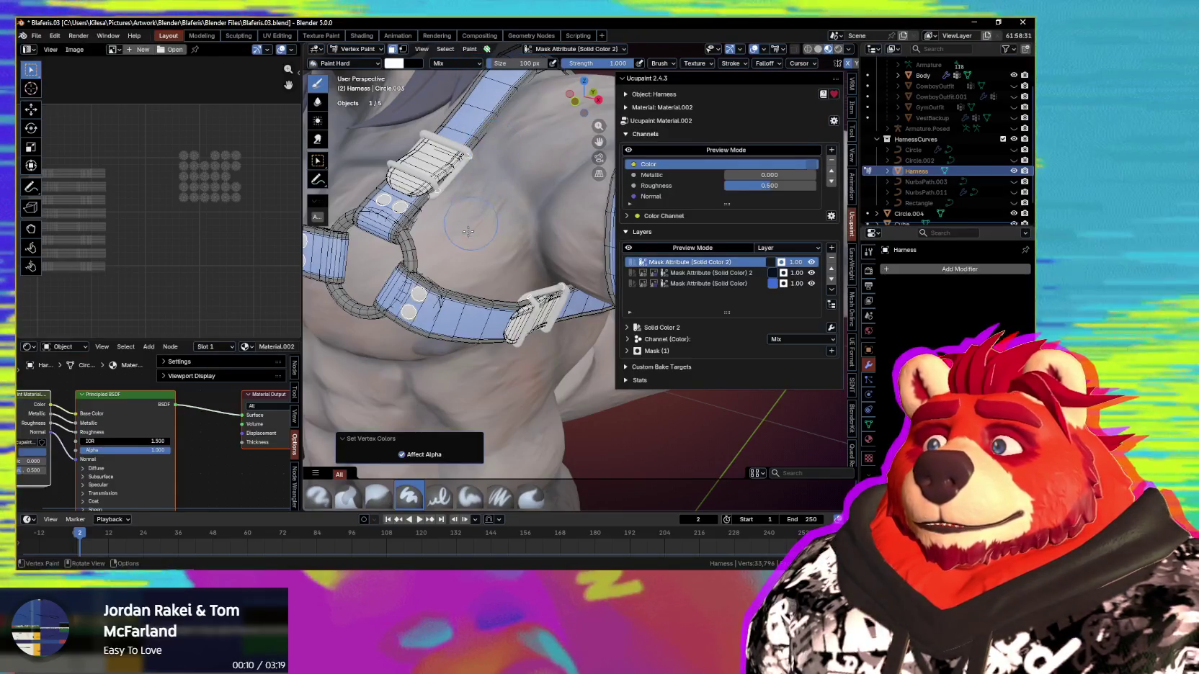
scroll(493, 141, up, 3)
mouse_move(494, 141)
middle_down()
mouse_move(476, 230)
mouse_move(651, 332)
mouse_move(617, 341)
middle_up()
scroll(476, 230, down, 3)
scroll(476, 230, down, 3)
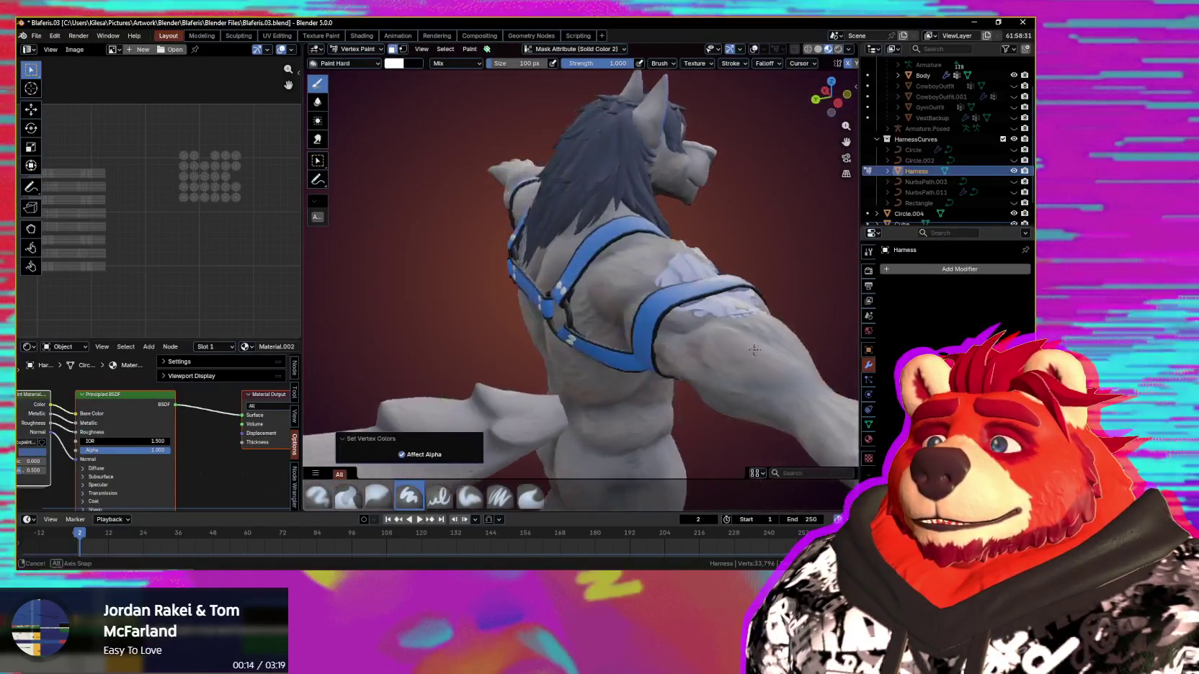
scroll(617, 342, up, 3)
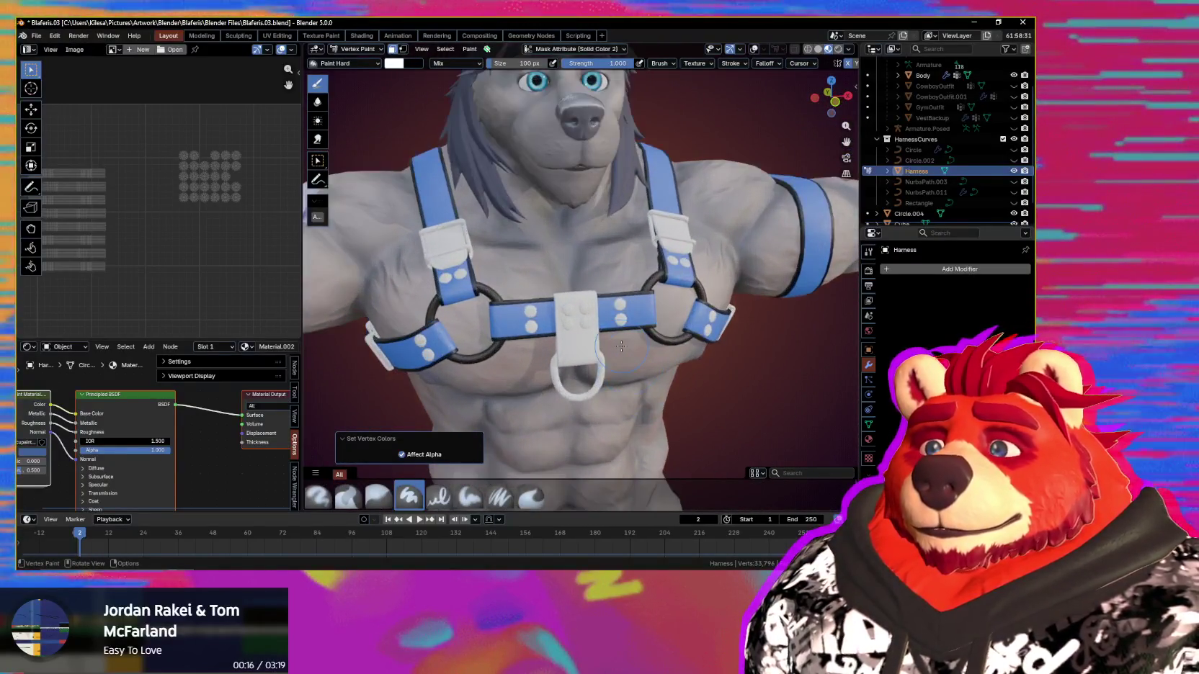
key(n)
key(n)
scroll(553, 335, down, 2)
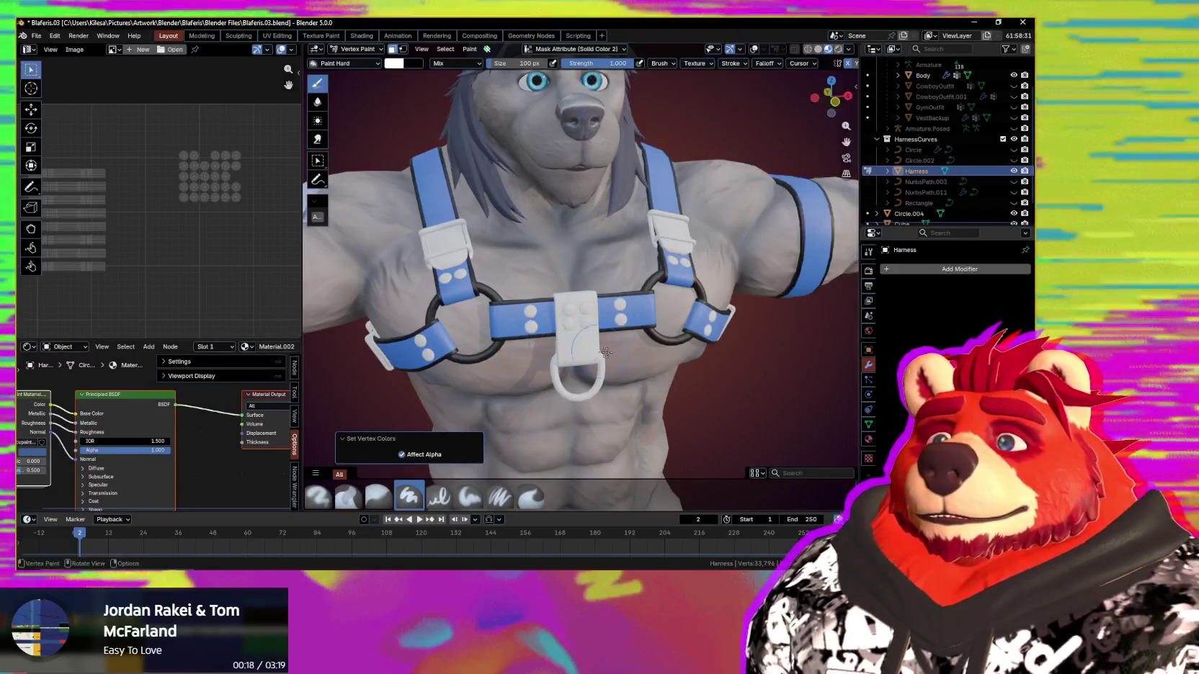
scroll(554, 335, down, 2)
scroll(914, 180, down, 1)
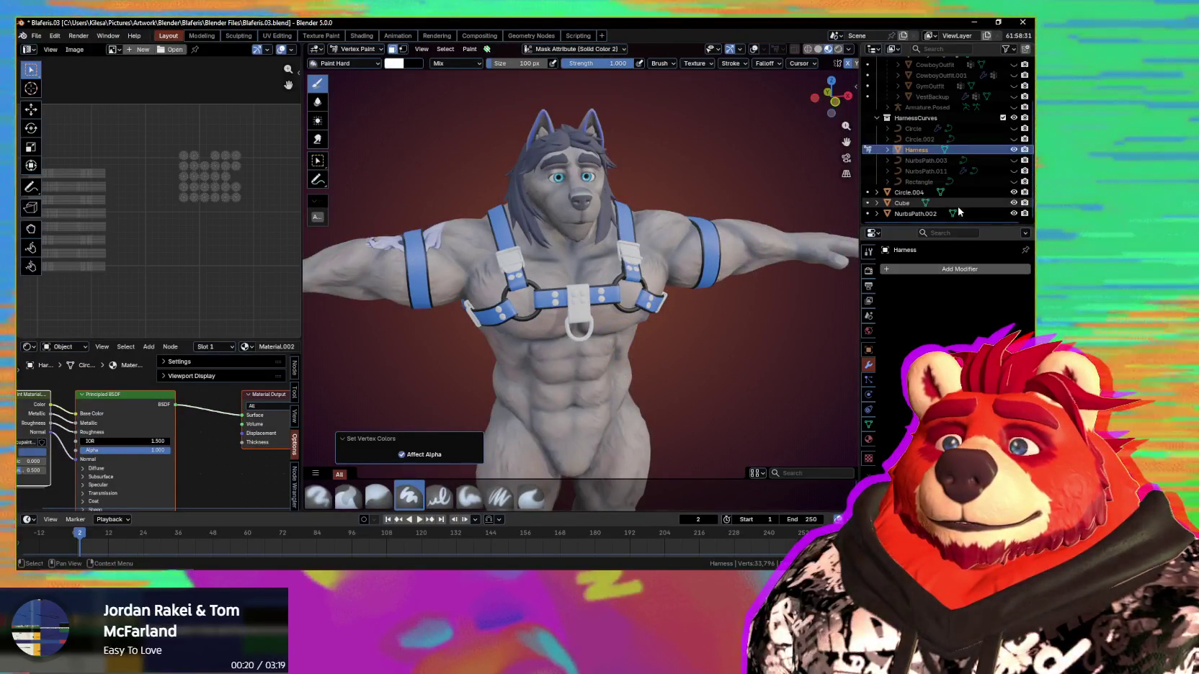
scroll(958, 212, down, 2)
middle_drag(648, 339, 704, 383)
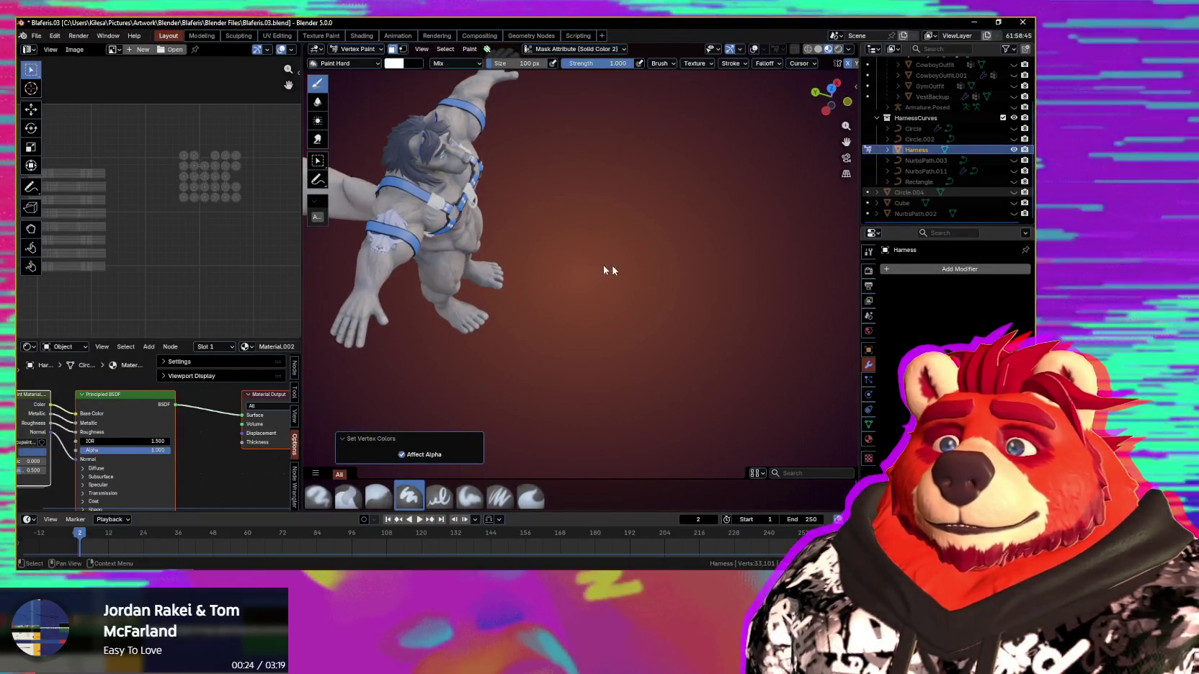
key(KP_1)
scroll(578, 311, up, 1)
scroll(578, 311, up, 1)
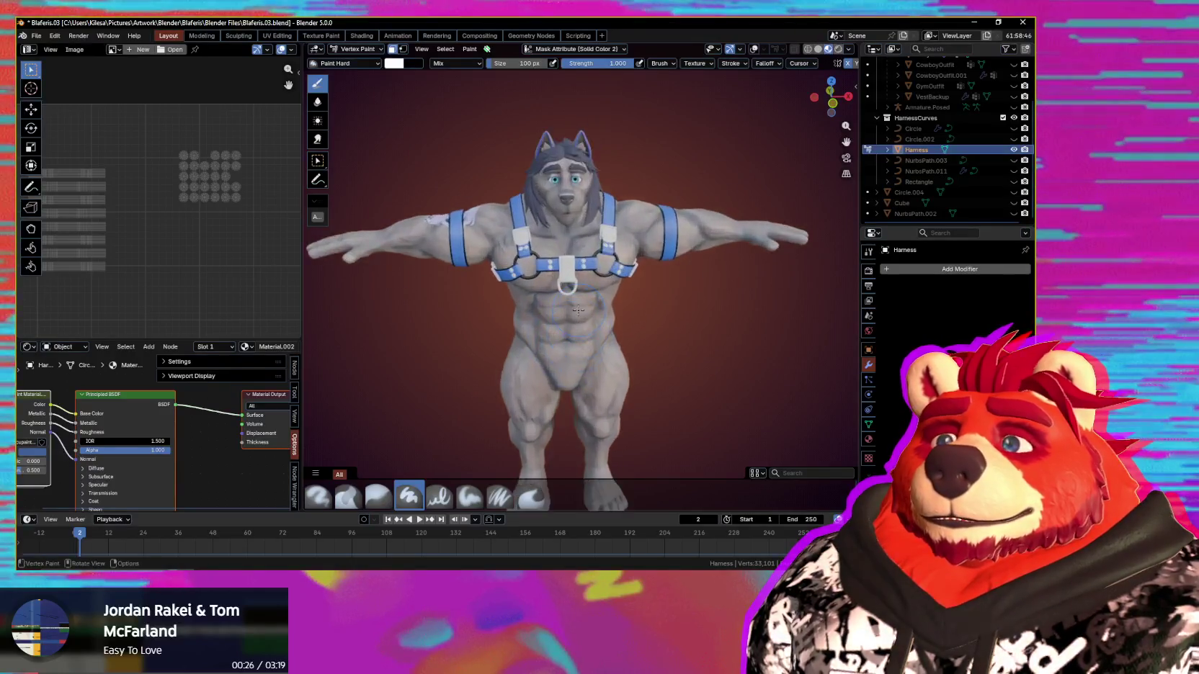
scroll(578, 311, up, 2)
scroll(573, 320, up, 1)
scroll(569, 330, up, 2)
scroll(565, 338, up, 1)
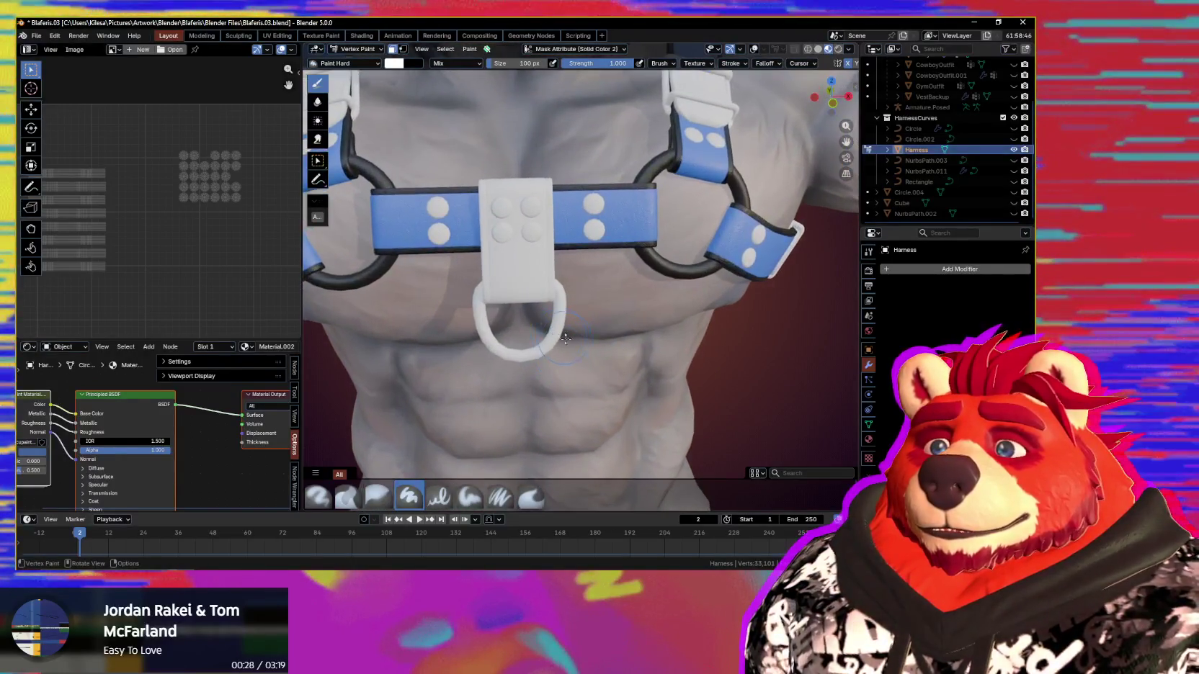
mouse_move(565, 338)
middle_down()
mouse_move(586, 311)
mouse_move(637, 351)
middle_up()
key(shift+alt+z)
scroll(587, 311, up, 3)
scroll(605, 331, down, 4)
scroll(609, 328, down, 3)
scroll(611, 324, up, 2)
scroll(612, 324, up, 2)
key(n)
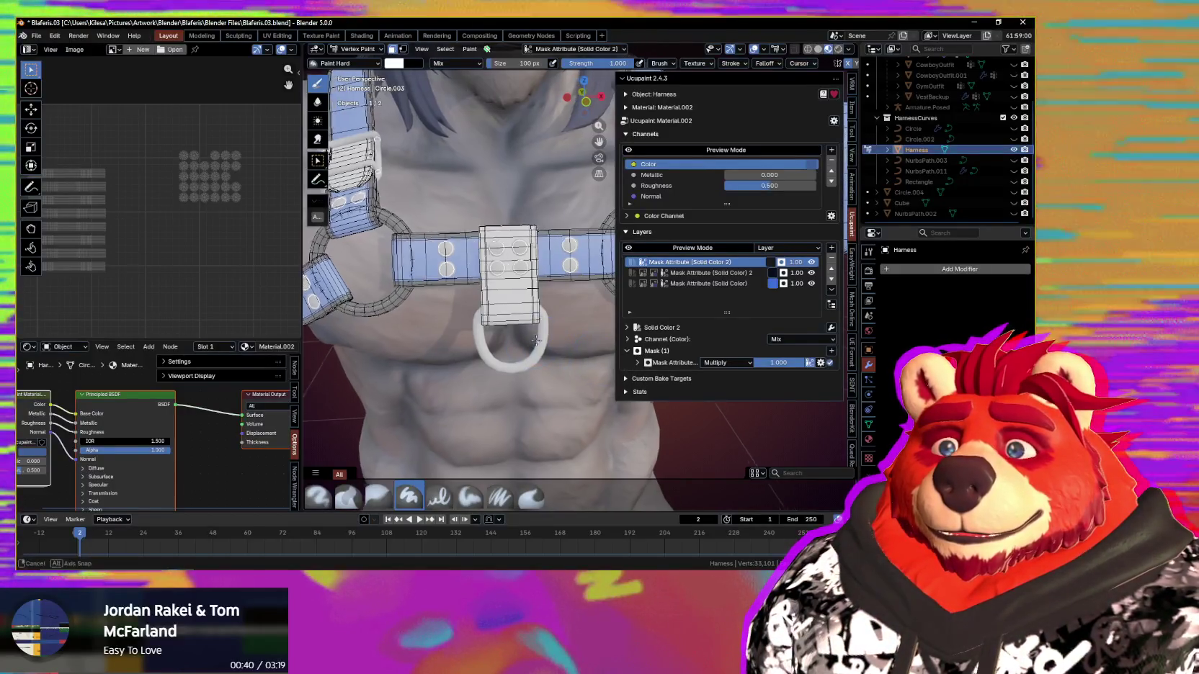
Step: Inspect the harness ring and chest belt from several angles with the sidebar hidden
key(n)
middle_drag(604, 353, 616, 356)
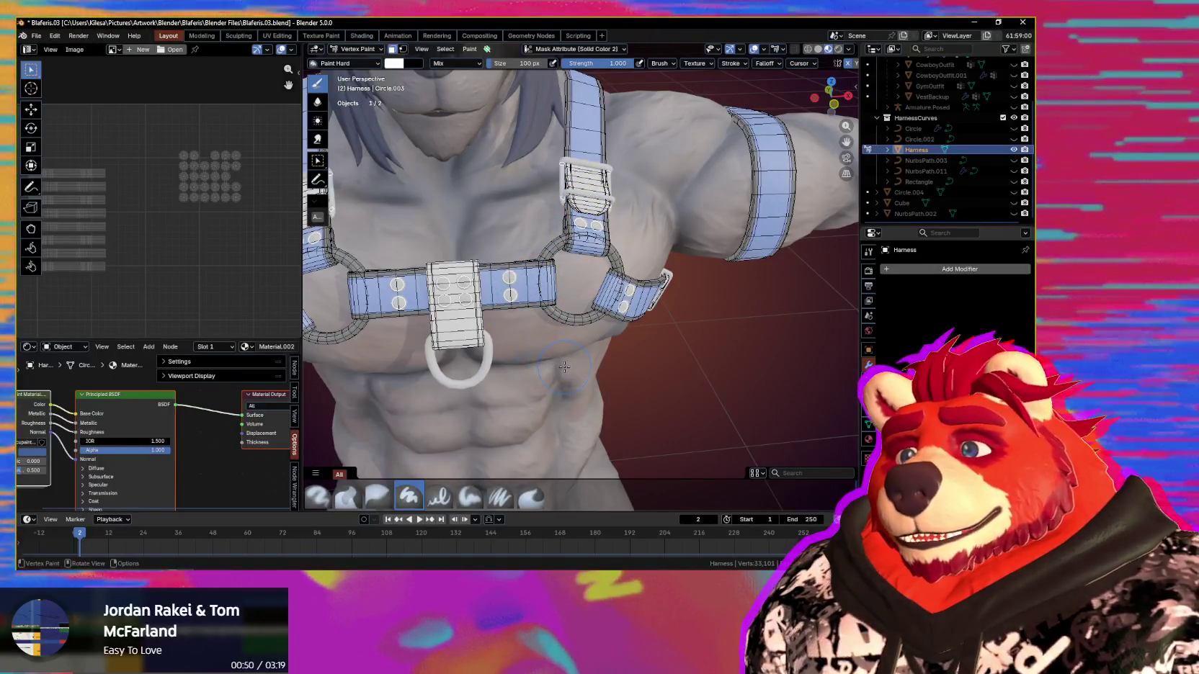
scroll(563, 366, up, 3)
middle_drag(563, 366, 625, 381)
key(n)
drag(676, 382, 616, 379)
middle_drag(591, 374, 614, 370)
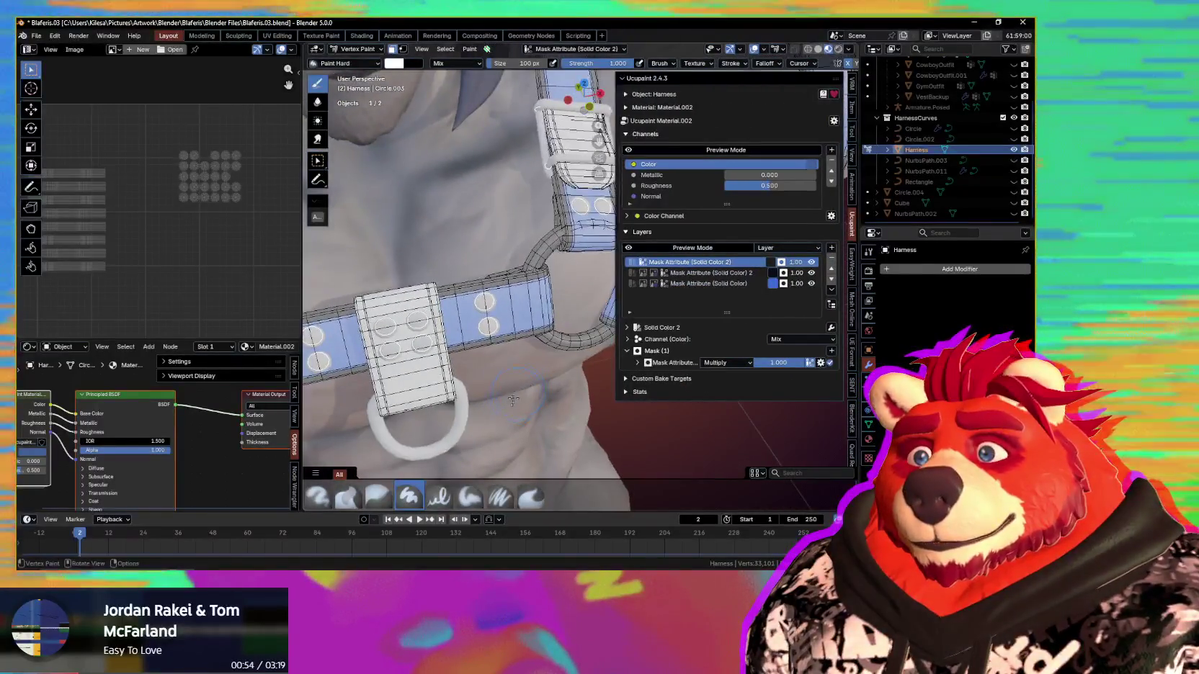
scroll(577, 378, down, 3)
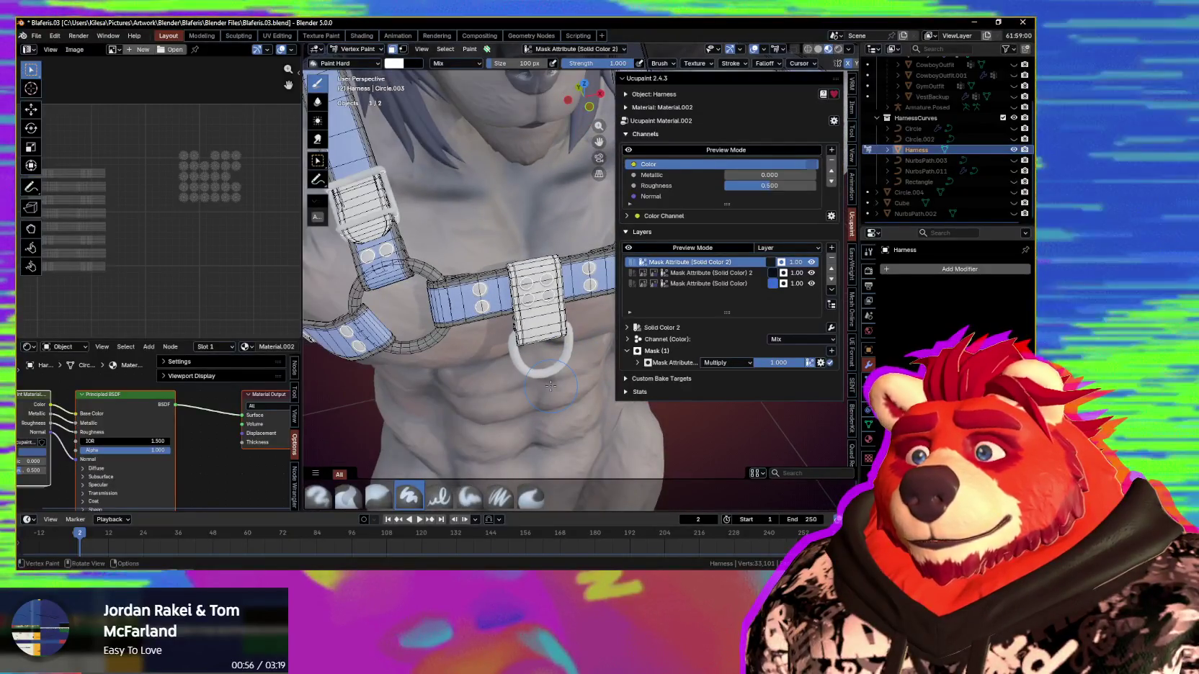
Step: Turn to a frontal harness view and expand the Mask Attribute blend and source settings
key(n)
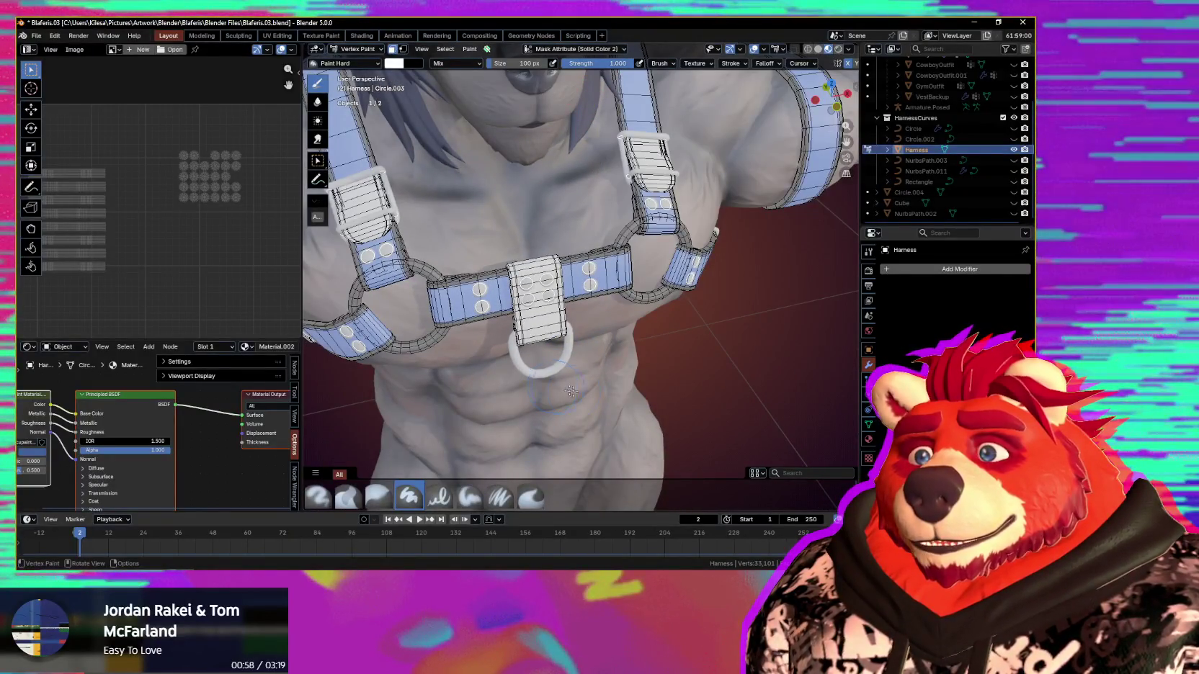
middle_drag(571, 391, 589, 386)
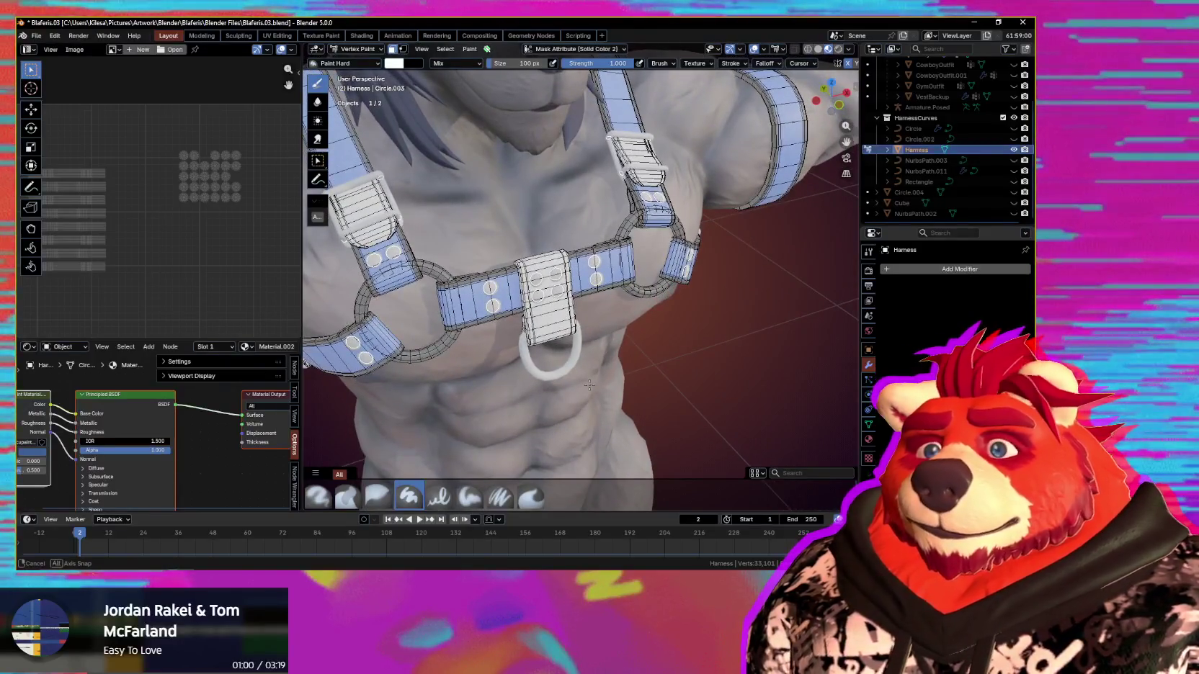
key(n)
mouse_move(590, 385)
middle_down()
mouse_move(545, 350)
mouse_move(560, 366)
mouse_move(647, 374)
middle_up()
click(638, 363)
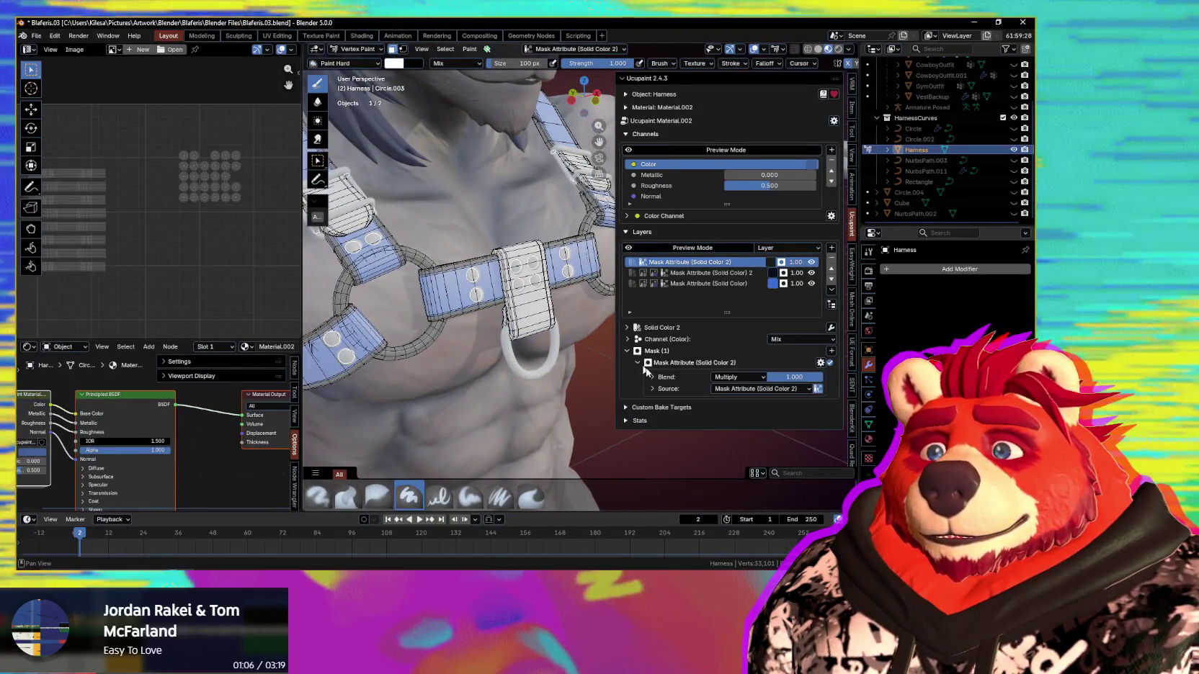
Step: Review the mask's source type and colour attribute options, cancelling the attribute replacement
click(740, 389)
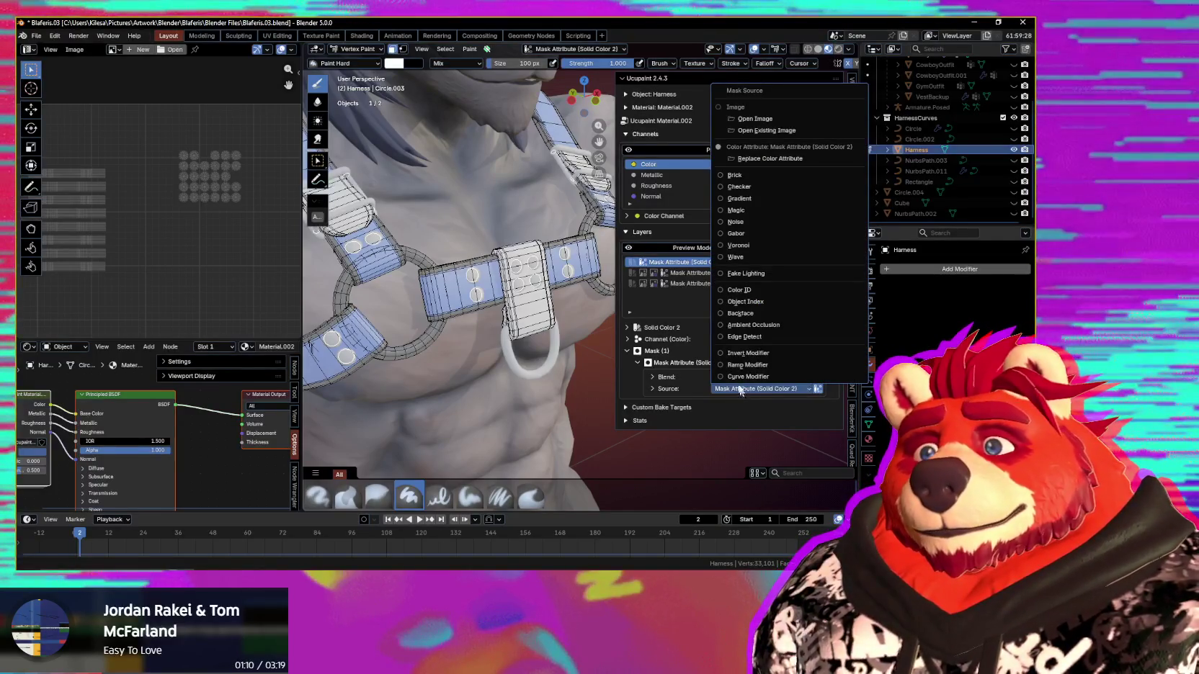
click(768, 159)
click(785, 165)
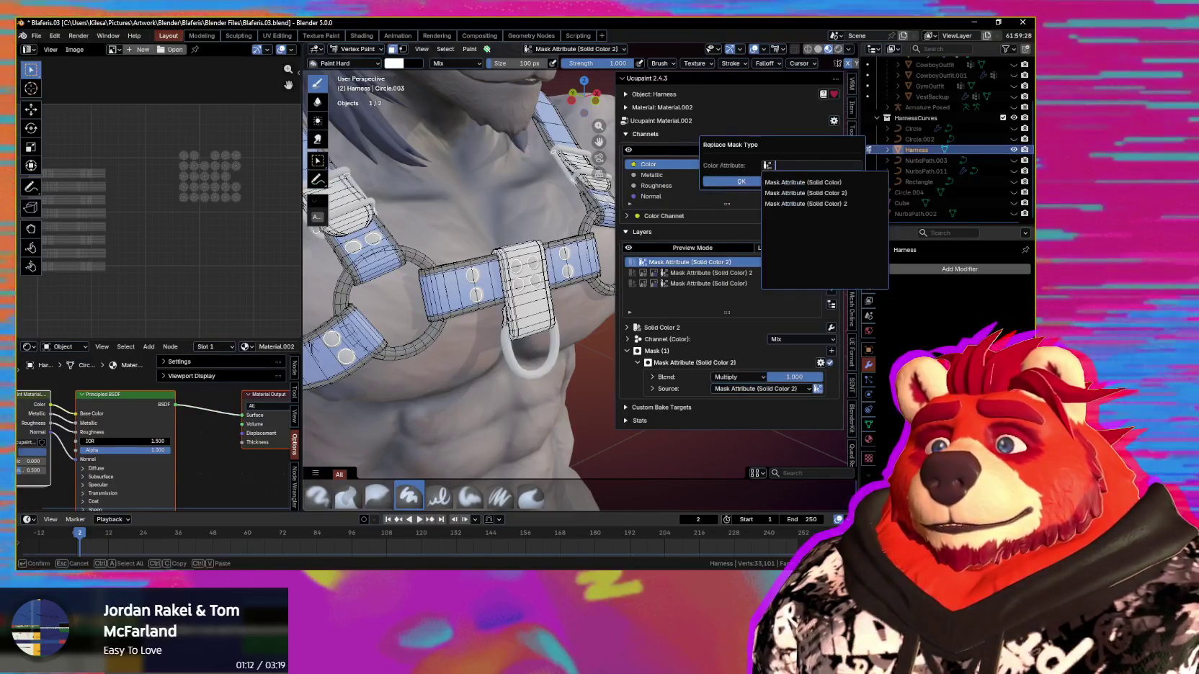
key(Escape)
Step: Add a new Color vertex attribute to the harness's colour attributes
click(798, 181)
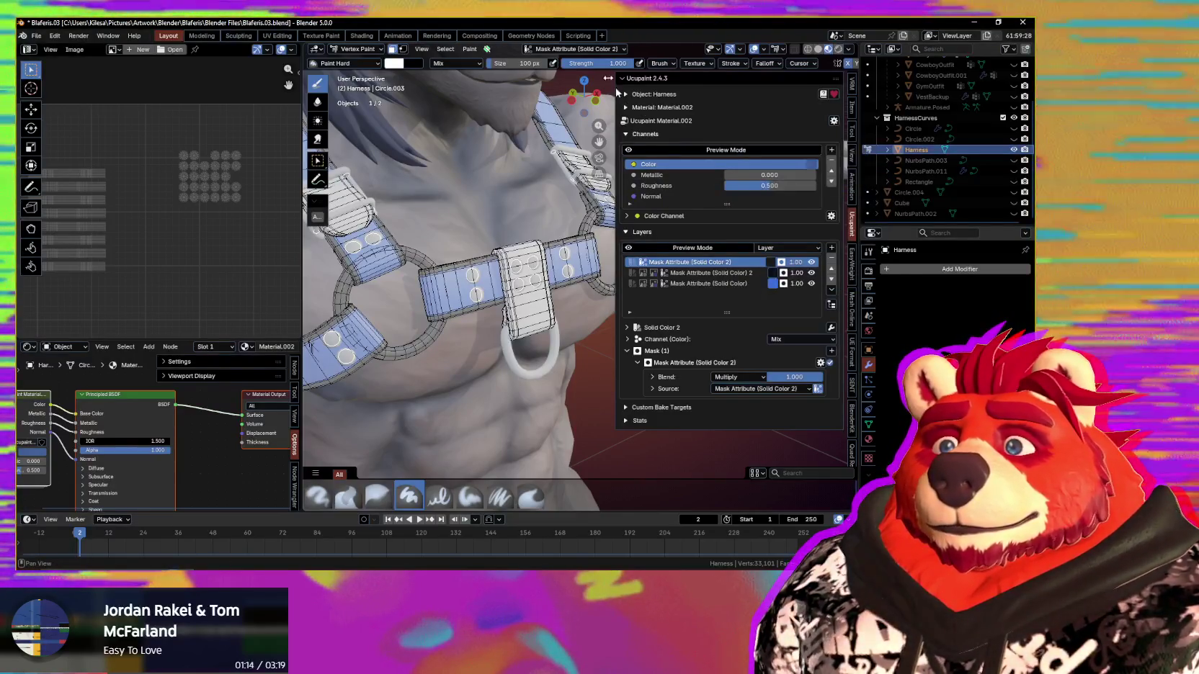
click(593, 49)
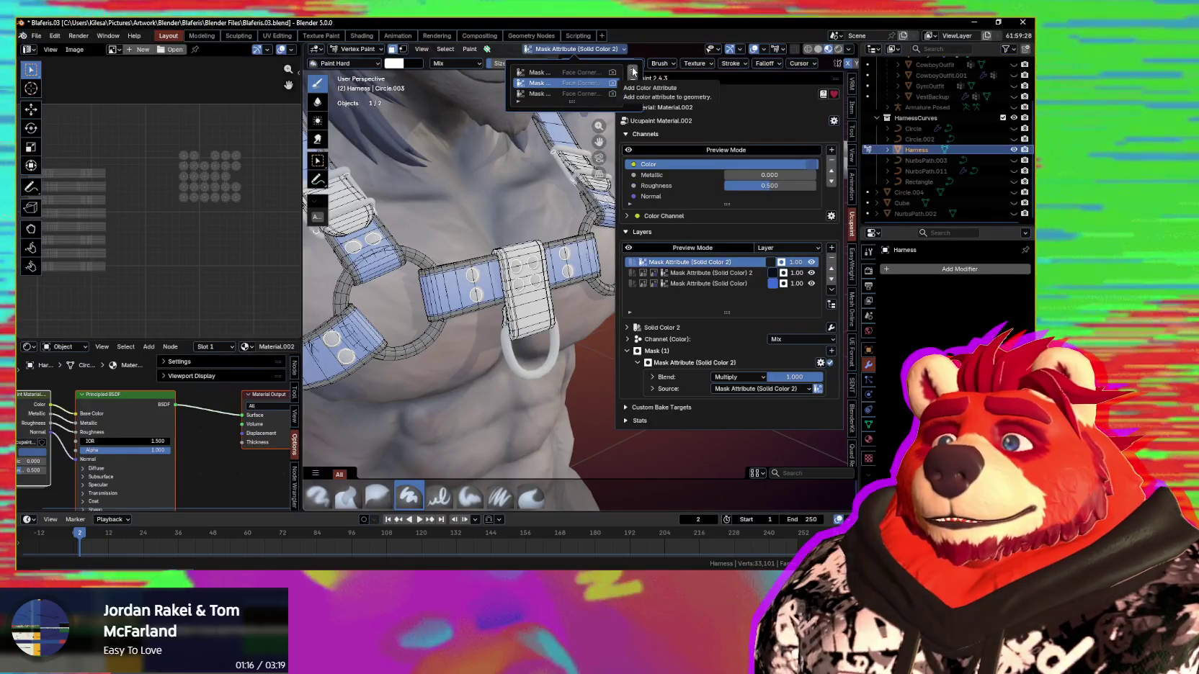
click(632, 70)
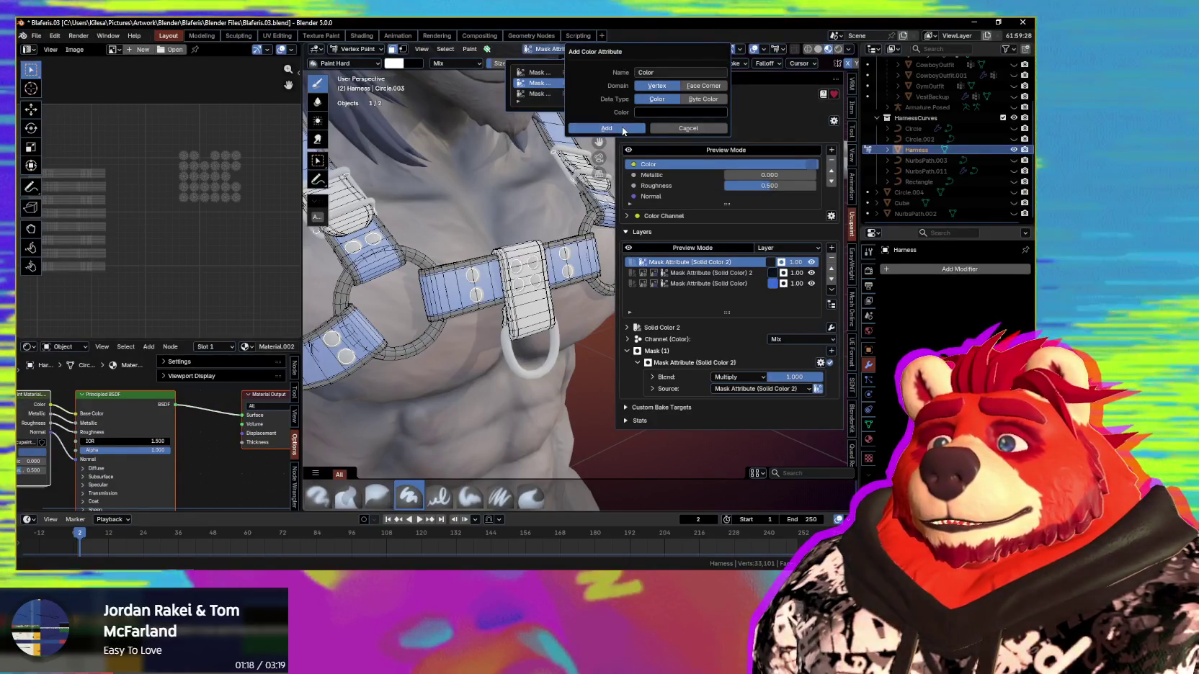
click(623, 129)
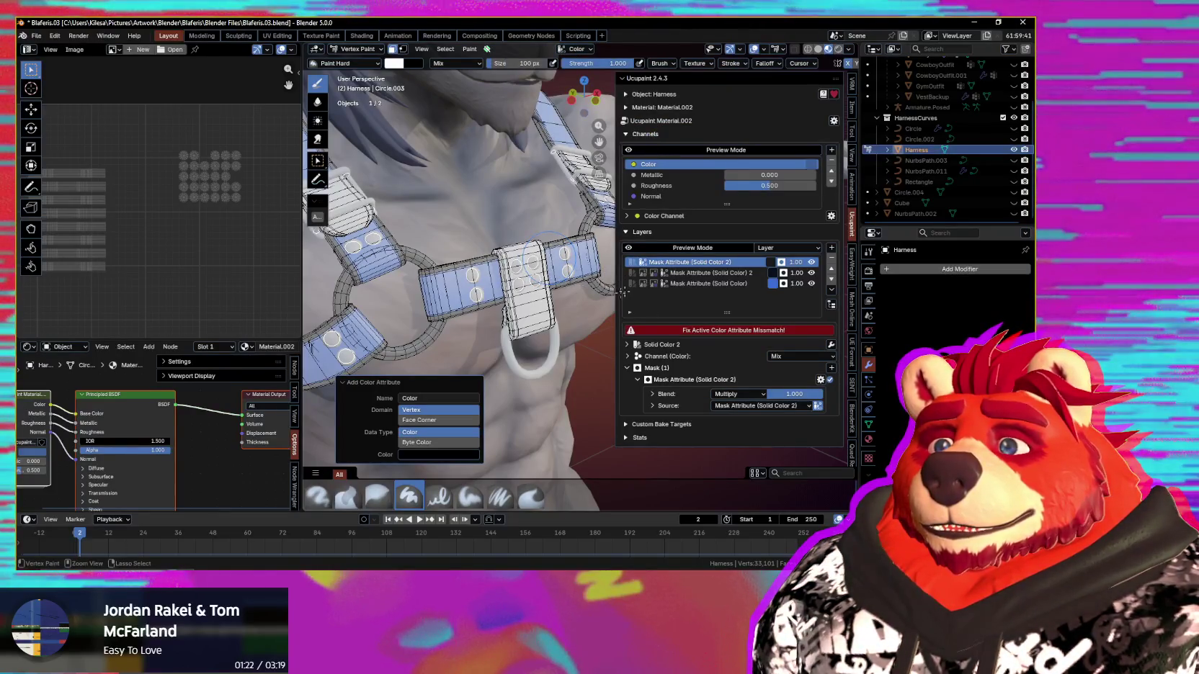
key(ctrl+z)
Step: Check the new-layer list and the mask source's input settings without changing anything
middle_drag(623, 291, 639, 306)
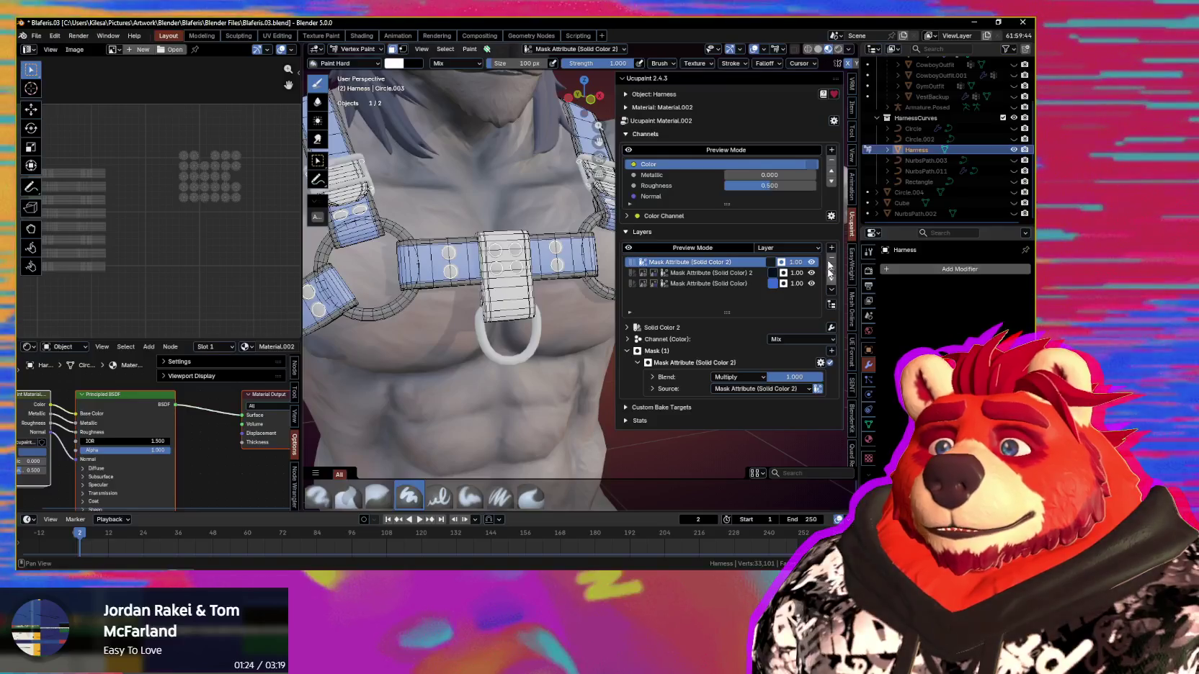
click(831, 247)
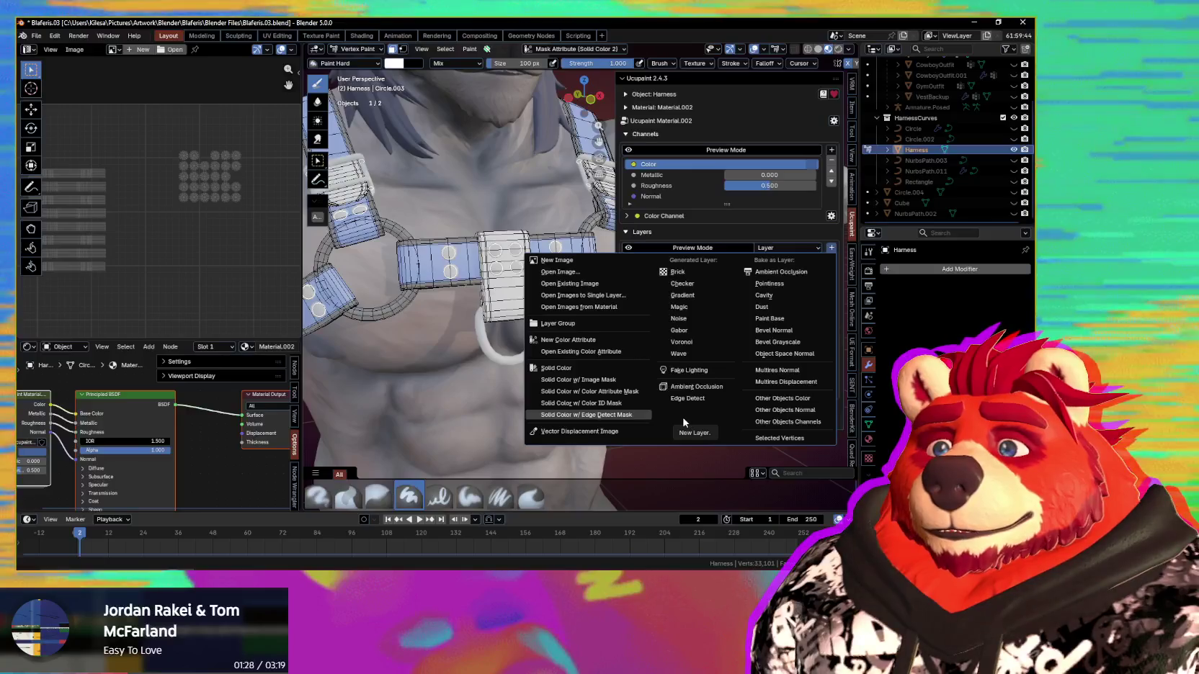
click(533, 391)
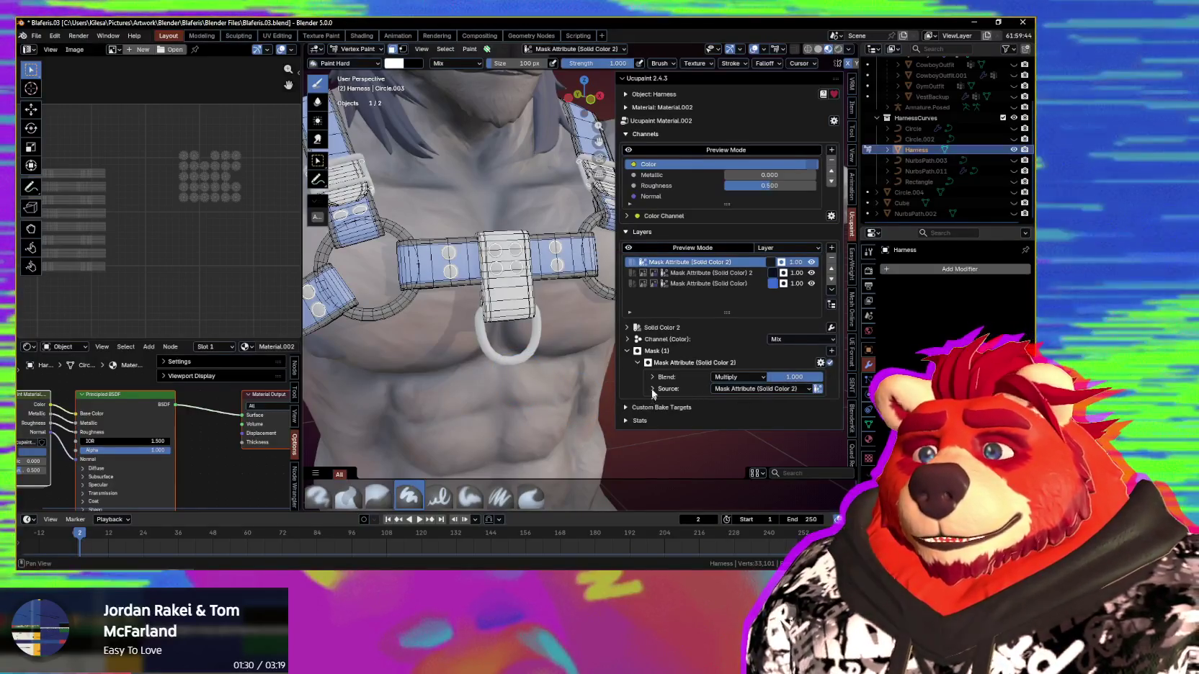
click(653, 389)
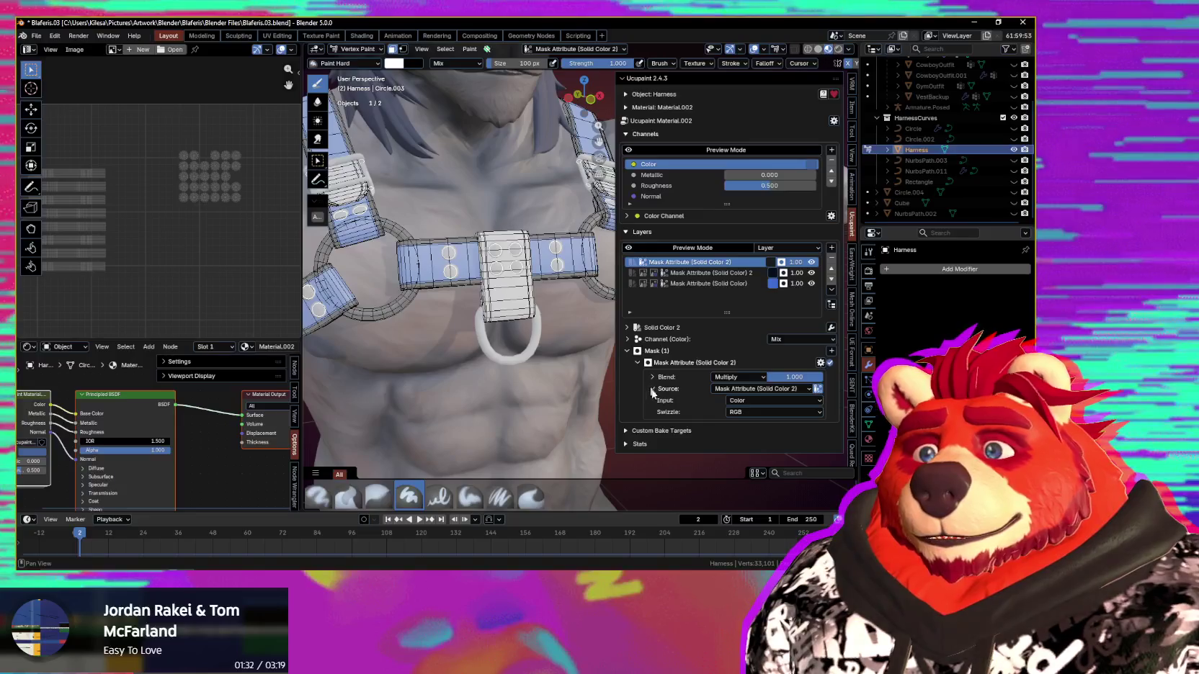
click(785, 392)
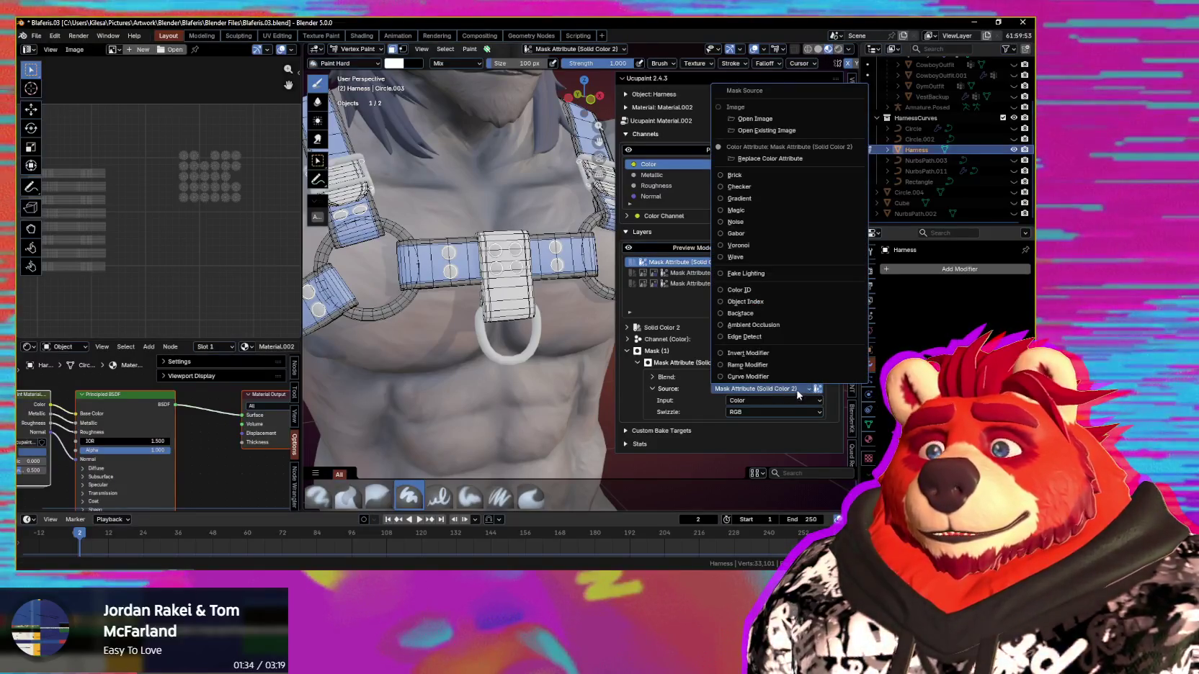
key(Escape)
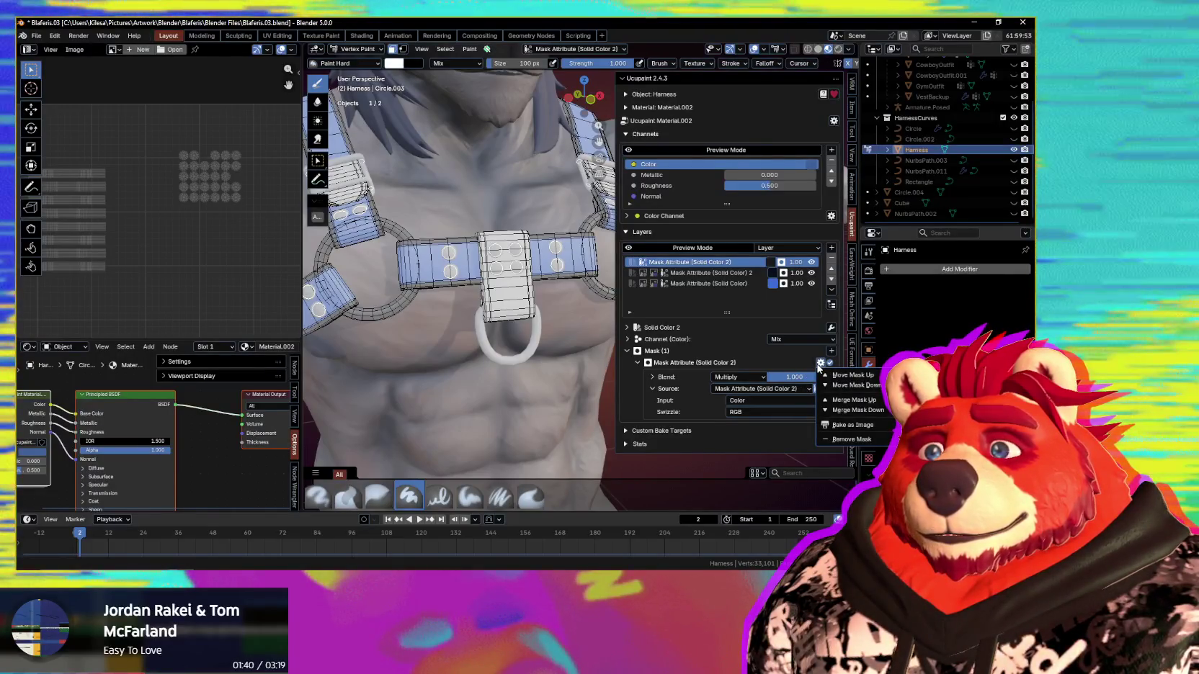
click(784, 389)
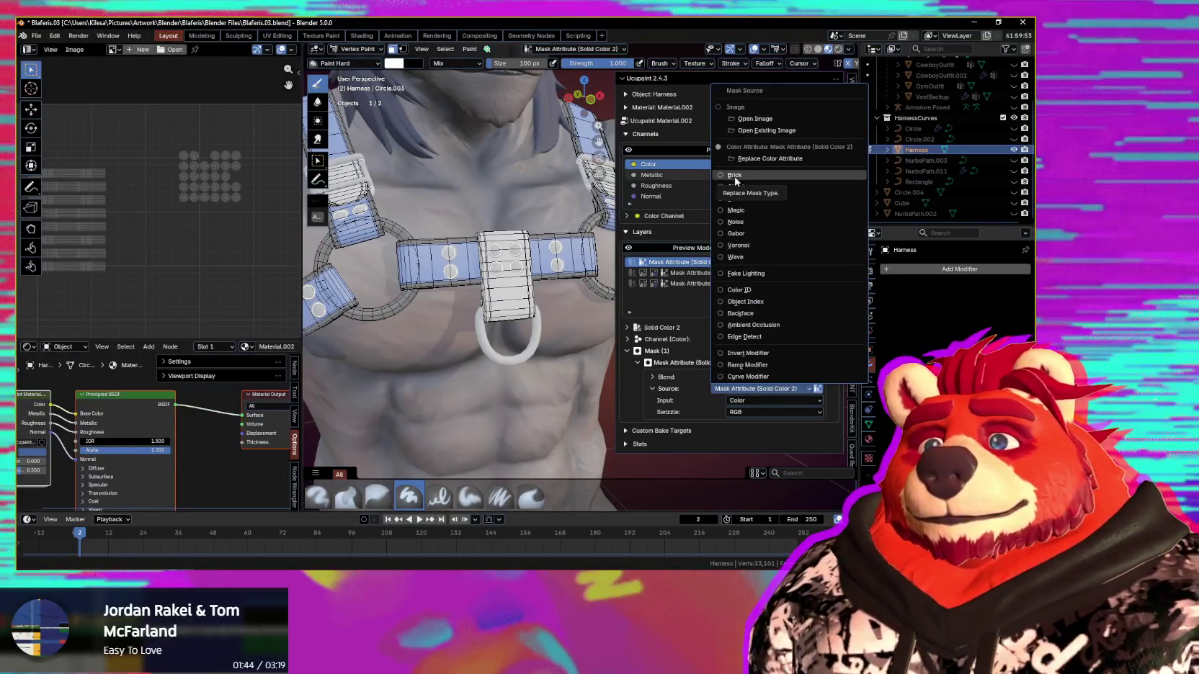
Step: Fill the harness's vertex colours with Set Vertex Colors (Shift+K)
click(869, 426)
scroll(895, 421, up, 5)
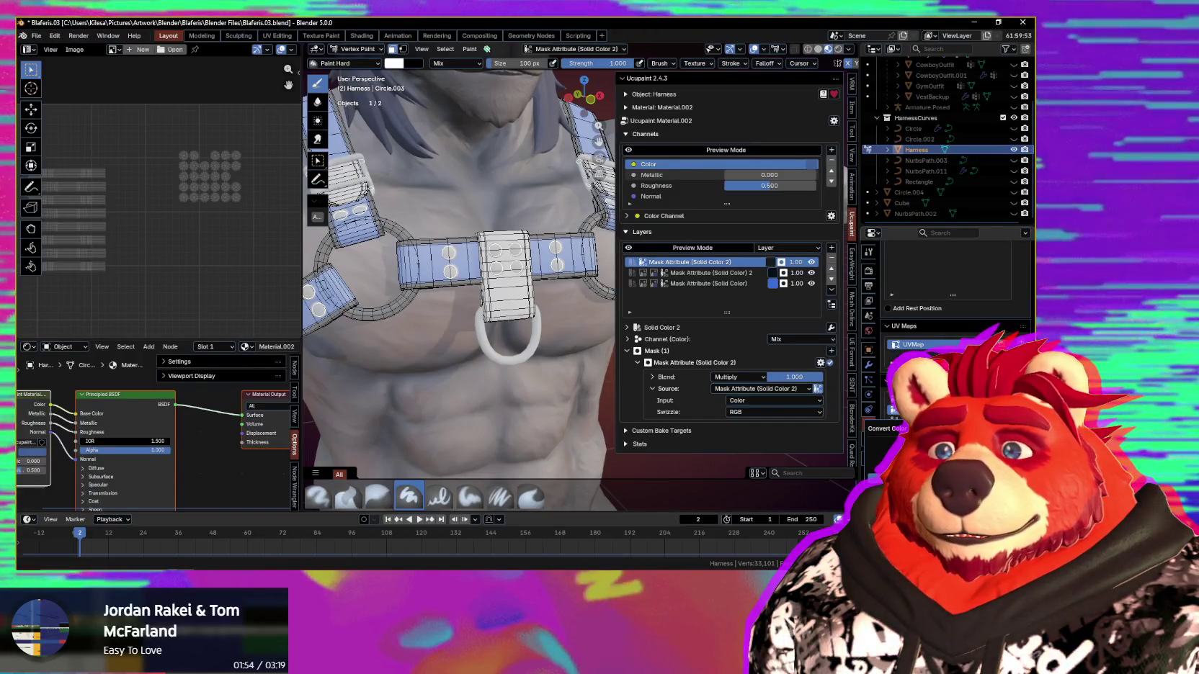
middle_drag(574, 322, 542, 343)
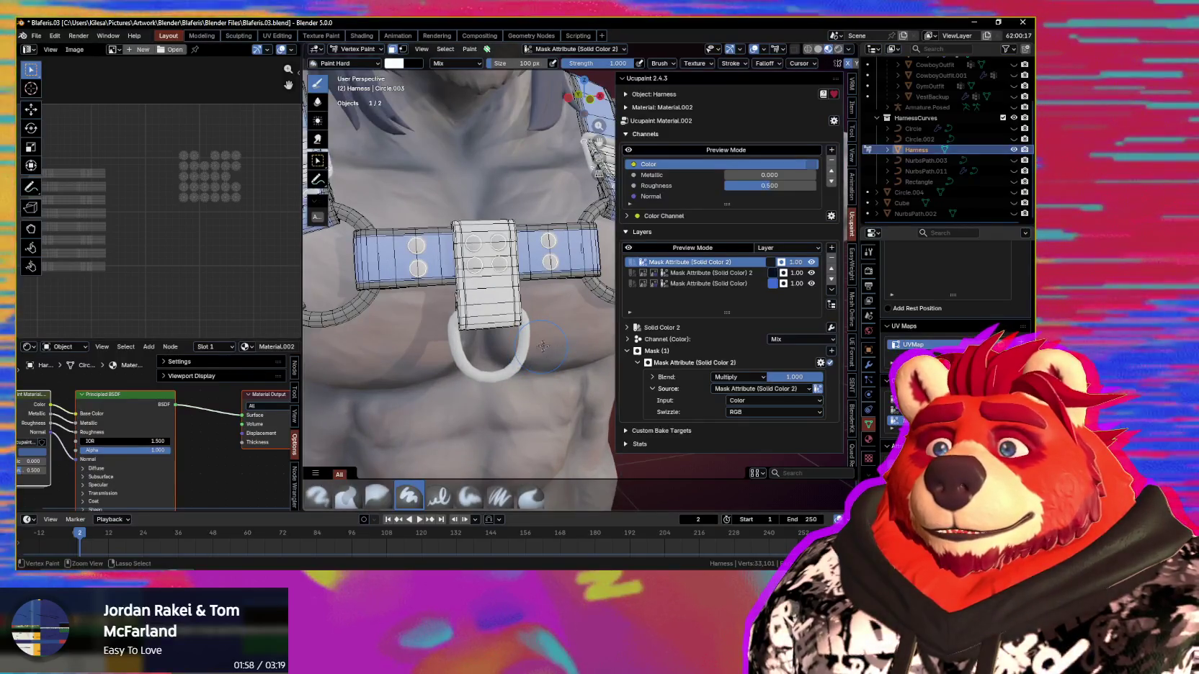
key(shift+k)
mouse_move(544, 347)
middle_down()
mouse_move(548, 357)
mouse_move(522, 365)
middle_up()
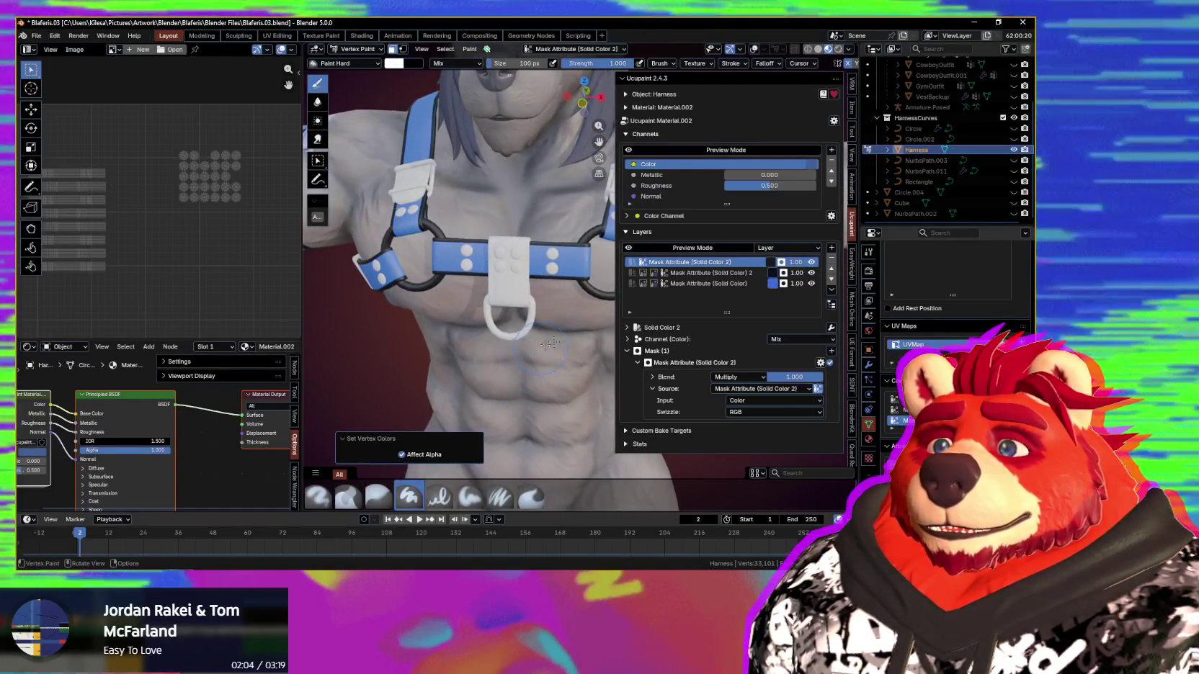
Step: Hide the top mask layer's effect and put the harness into Edit Mode
click(812, 262)
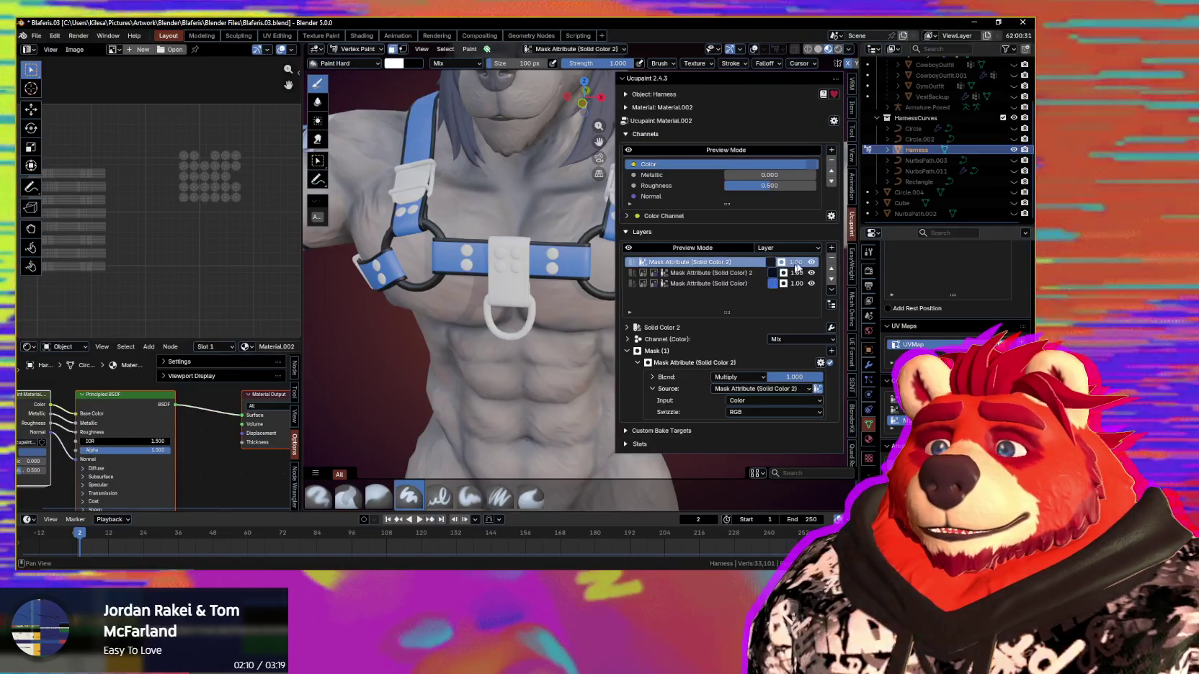
middle_drag(518, 288, 515, 274)
scroll(515, 274, up, 4)
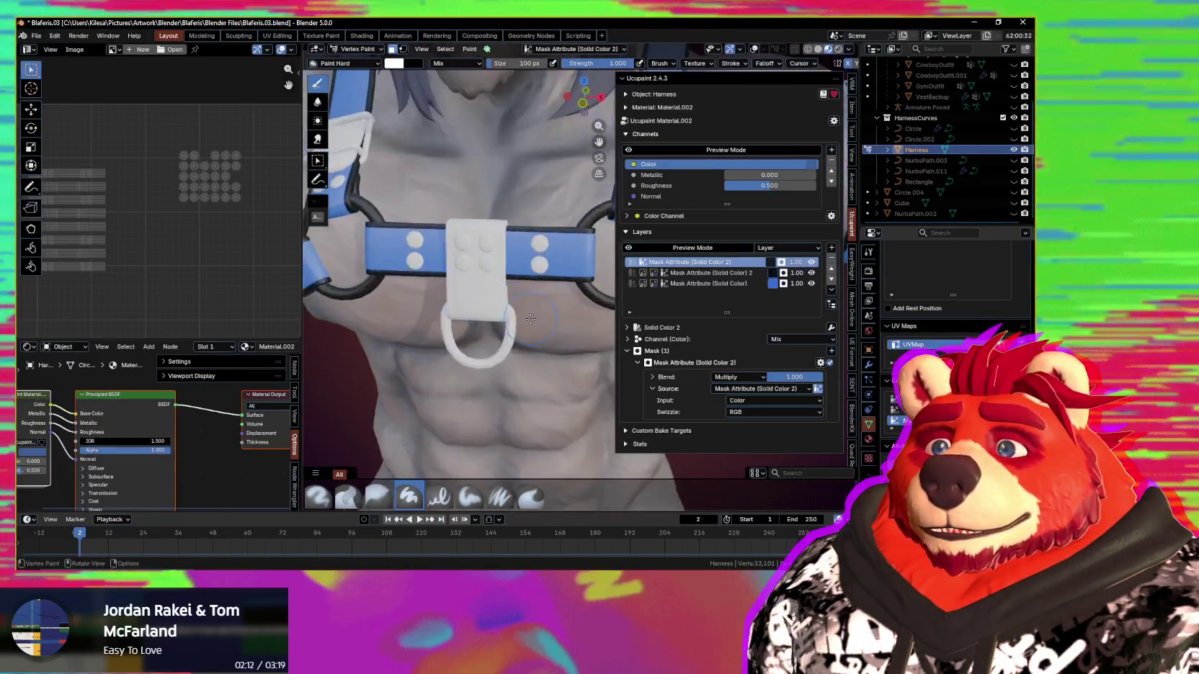
key(n)
mouse_move(615, 330)
middle_down()
mouse_move(595, 339)
mouse_move(597, 319)
mouse_move(699, 354)
mouse_move(615, 356)
middle_up()
key(Tab)
scroll(615, 356, up, 4)
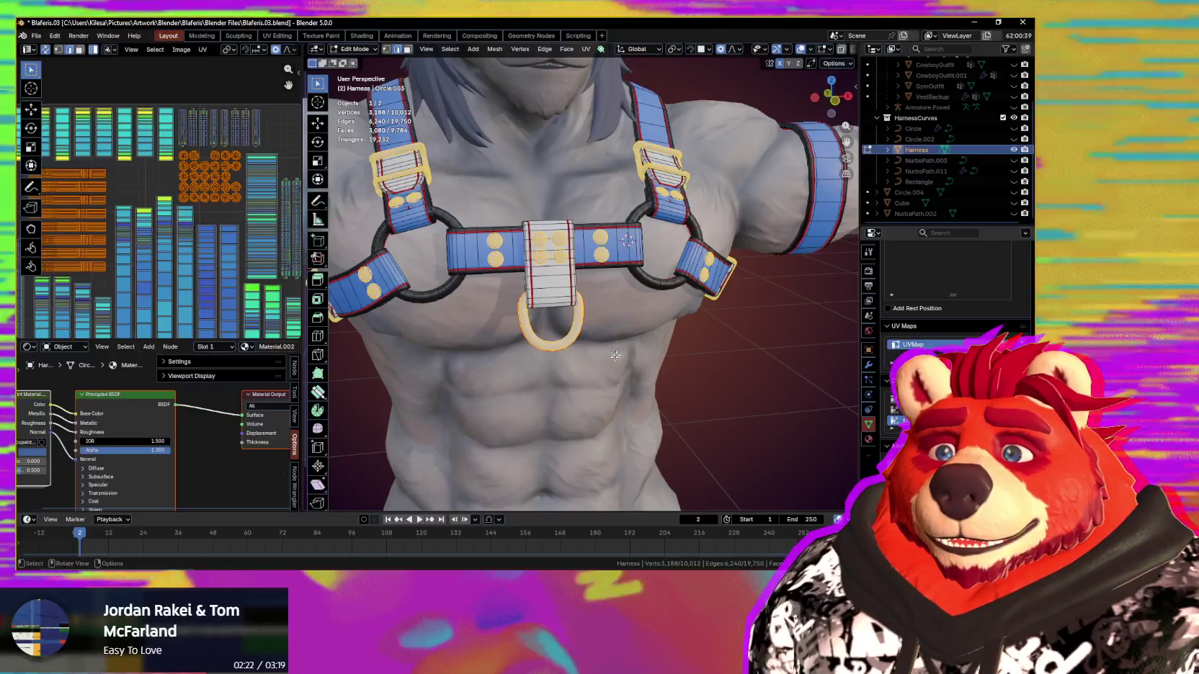
Step: Return the harness to vertex painting, framing both shoulder straps from the front
key(Tab)
mouse_move(615, 356)
middle_down()
mouse_move(604, 351)
mouse_move(655, 372)
middle_up()
scroll(951, 346, up, 2)
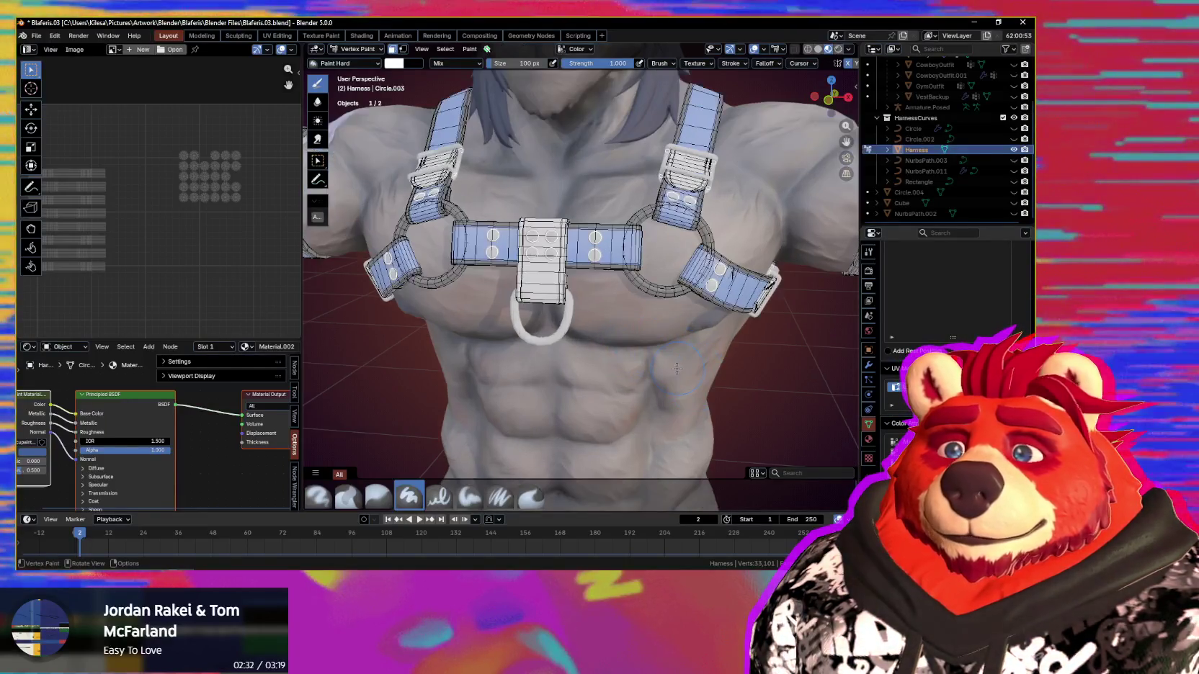
scroll(628, 334, up, 2)
key(n)
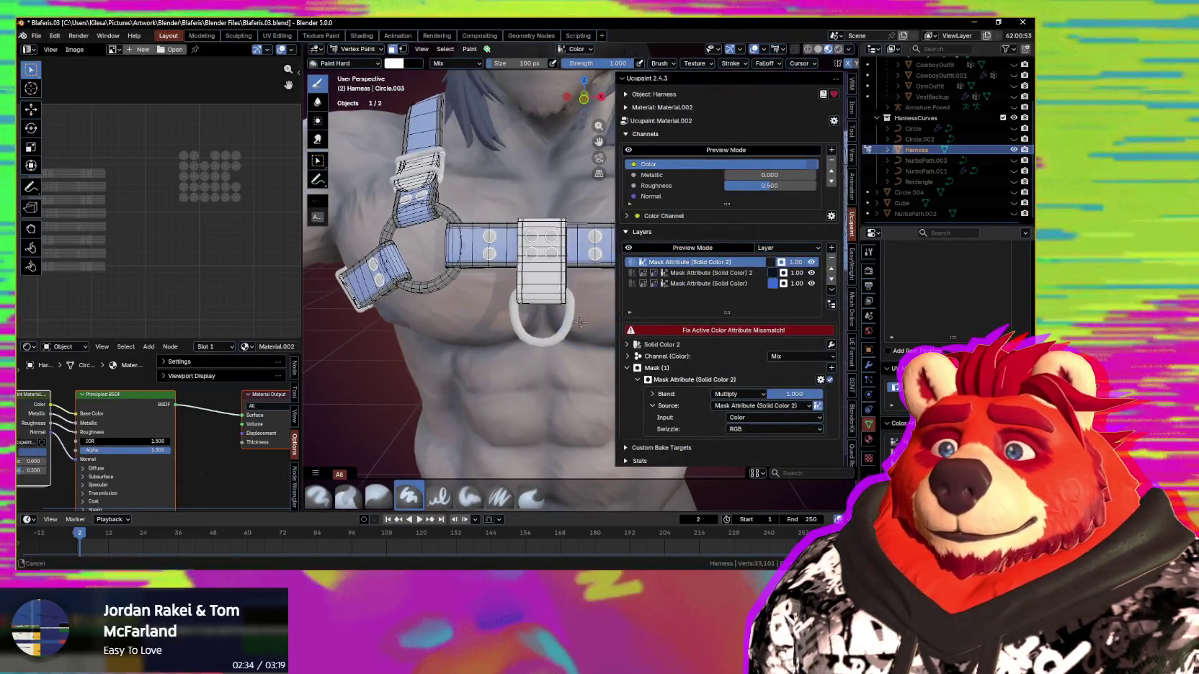
shift+middle_drag(591, 338, 533, 346)
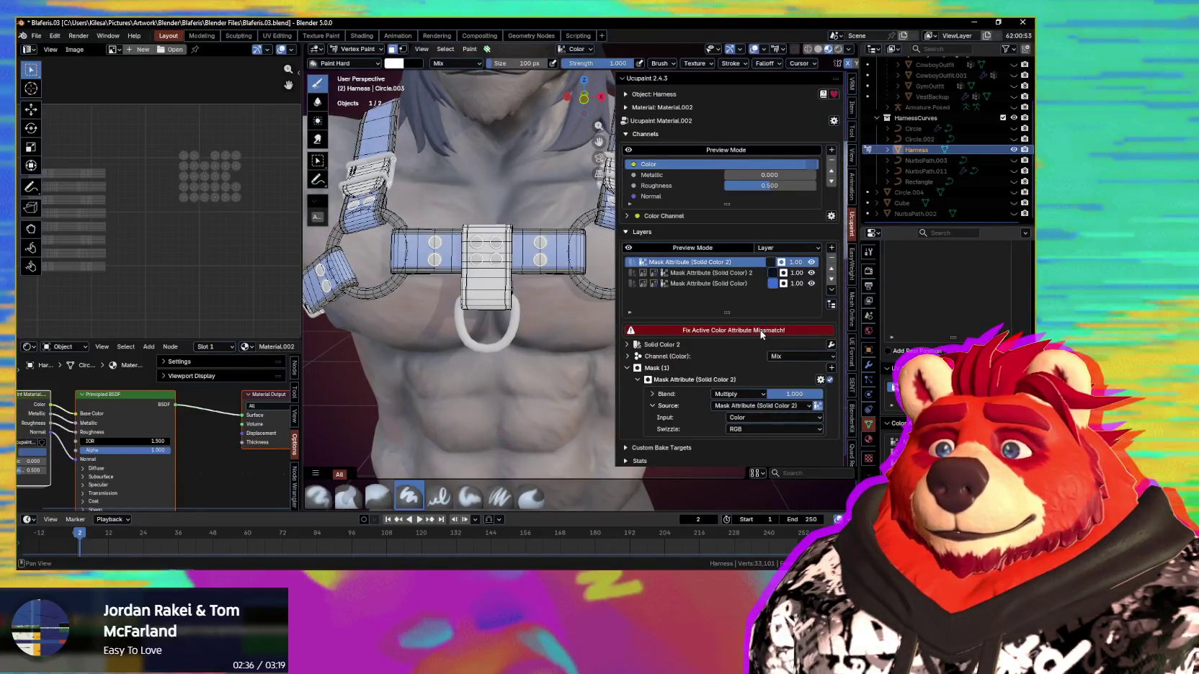
Step: Fix the active colour attribute, add and delete a Solid Color mask layer, then enter Edit Mode
click(732, 330)
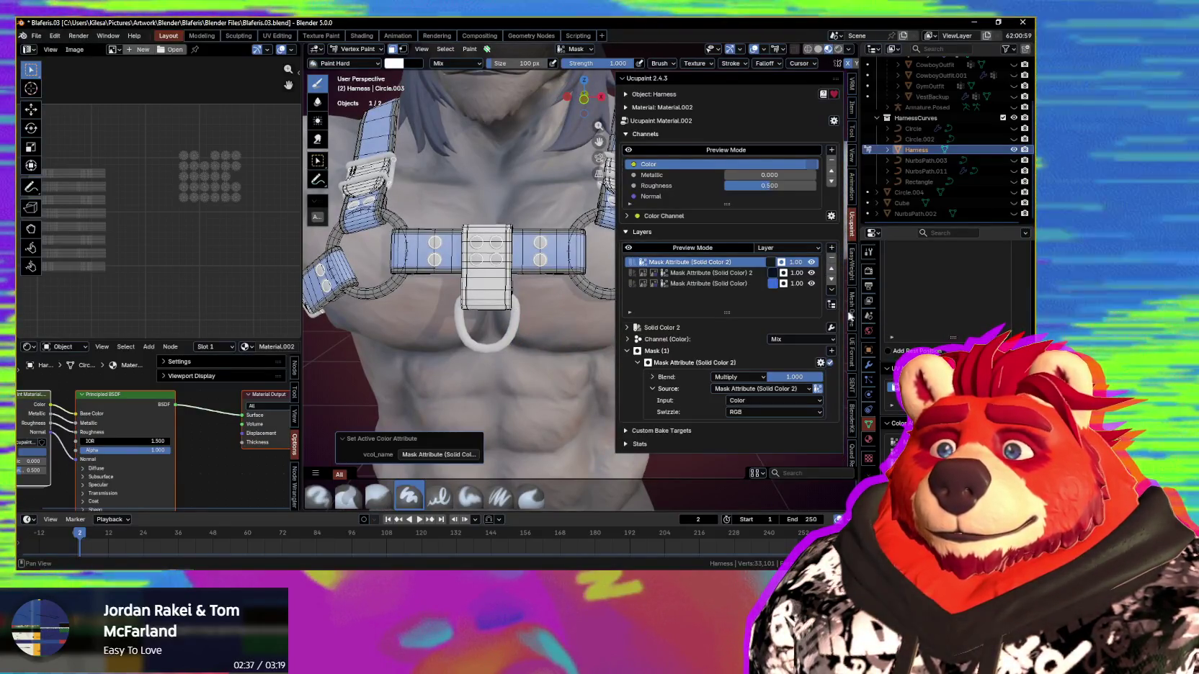
click(832, 249)
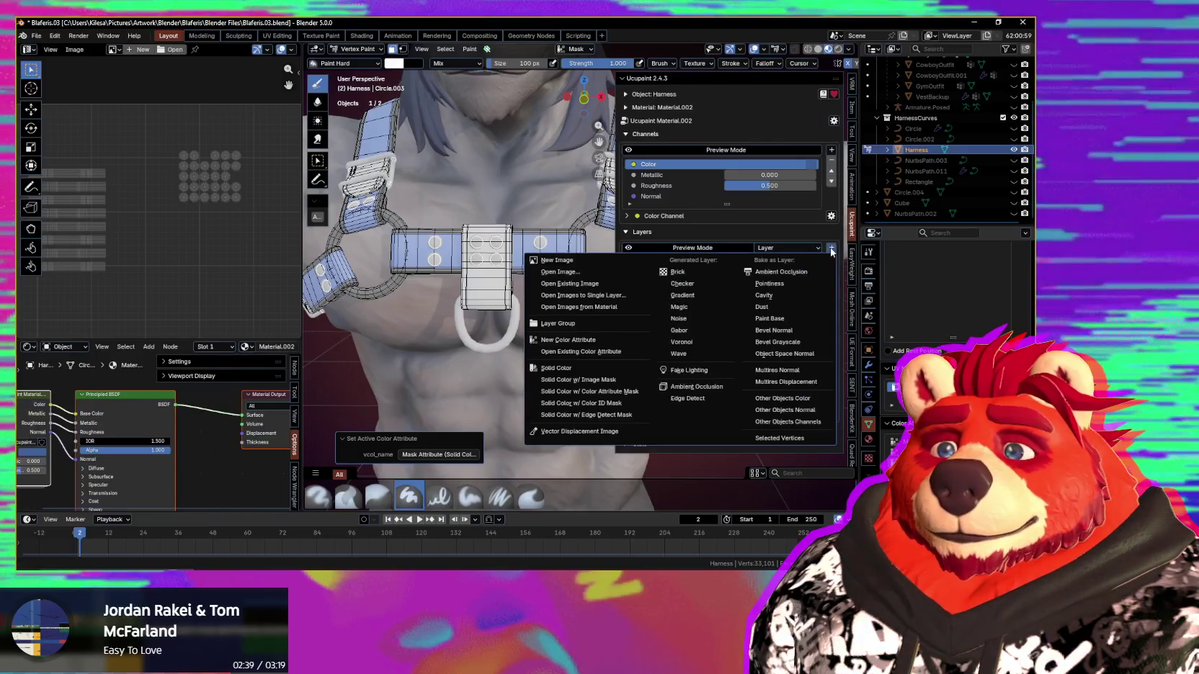
click(612, 396)
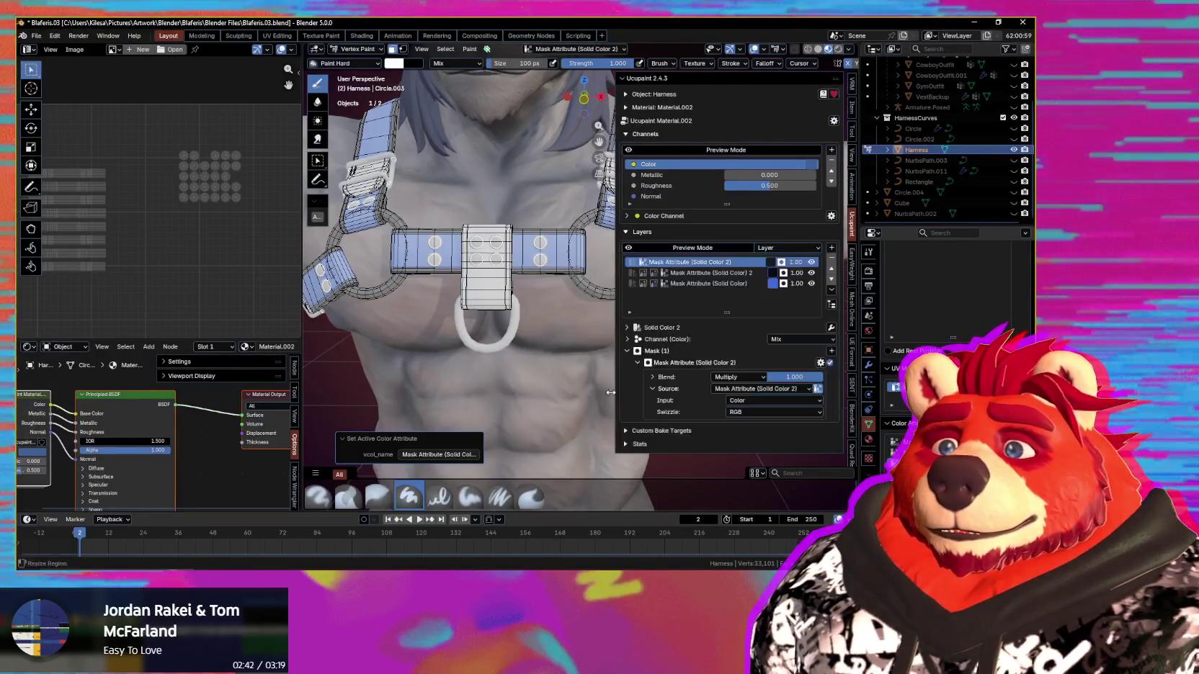
click(832, 258)
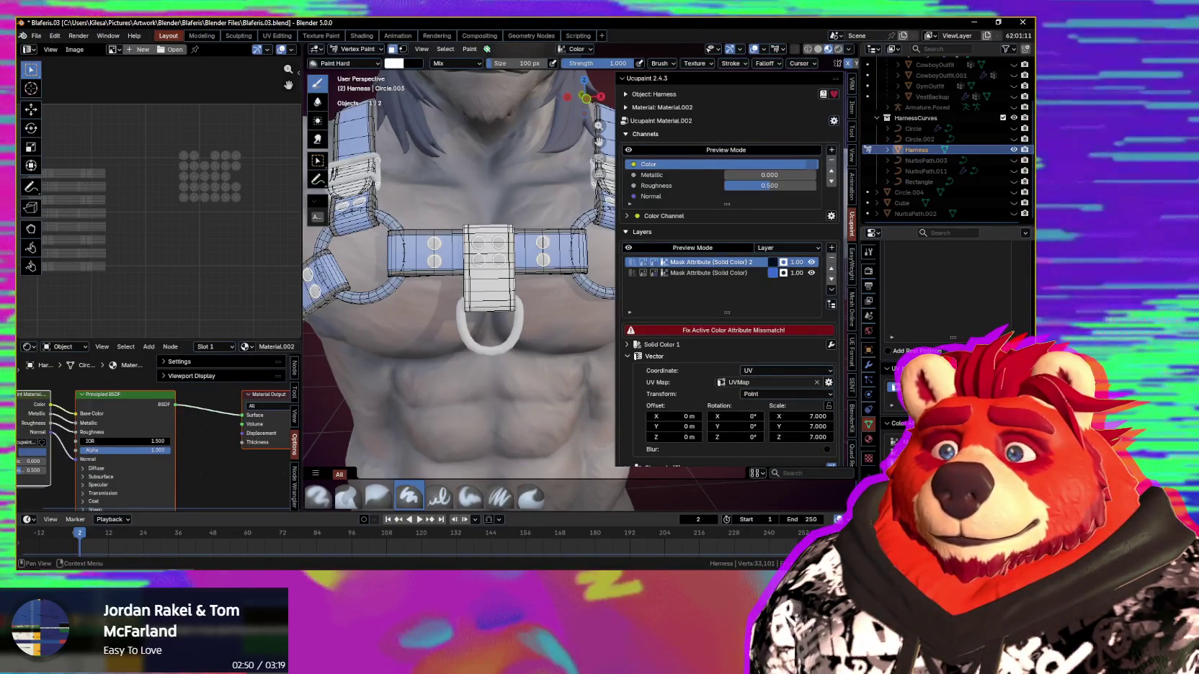
key(Tab)
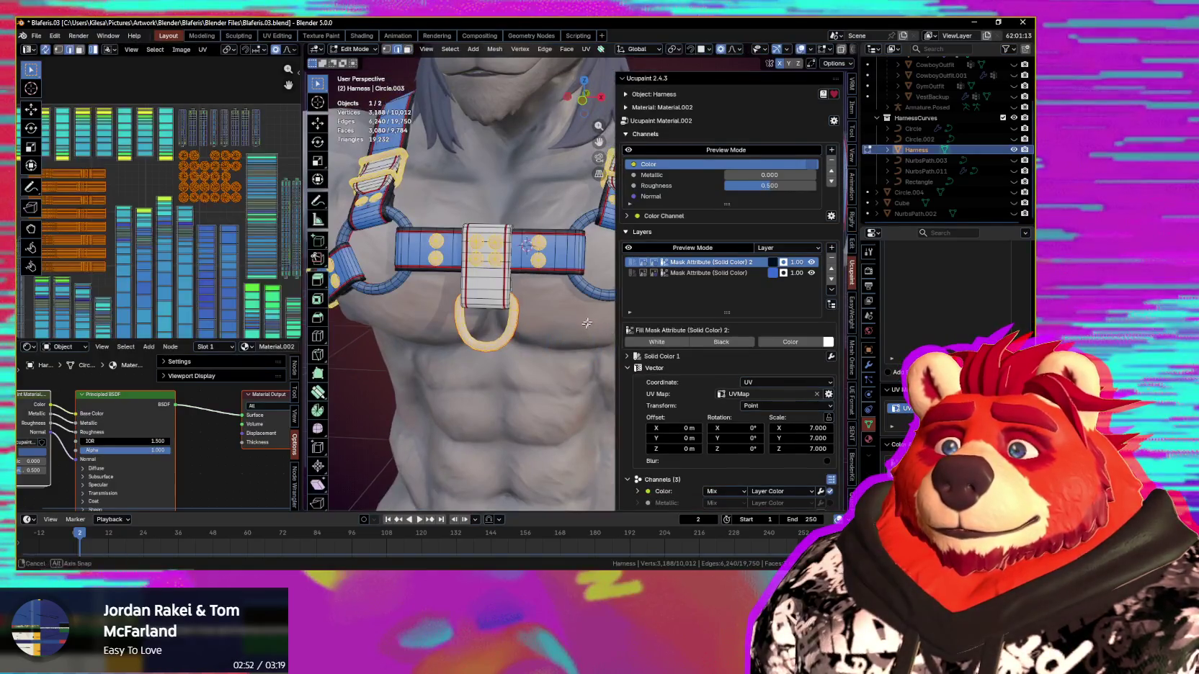
Step: Select the linked metal rings on the chest and shoulder strap with L
middle_drag(586, 323, 562, 319)
key(l)
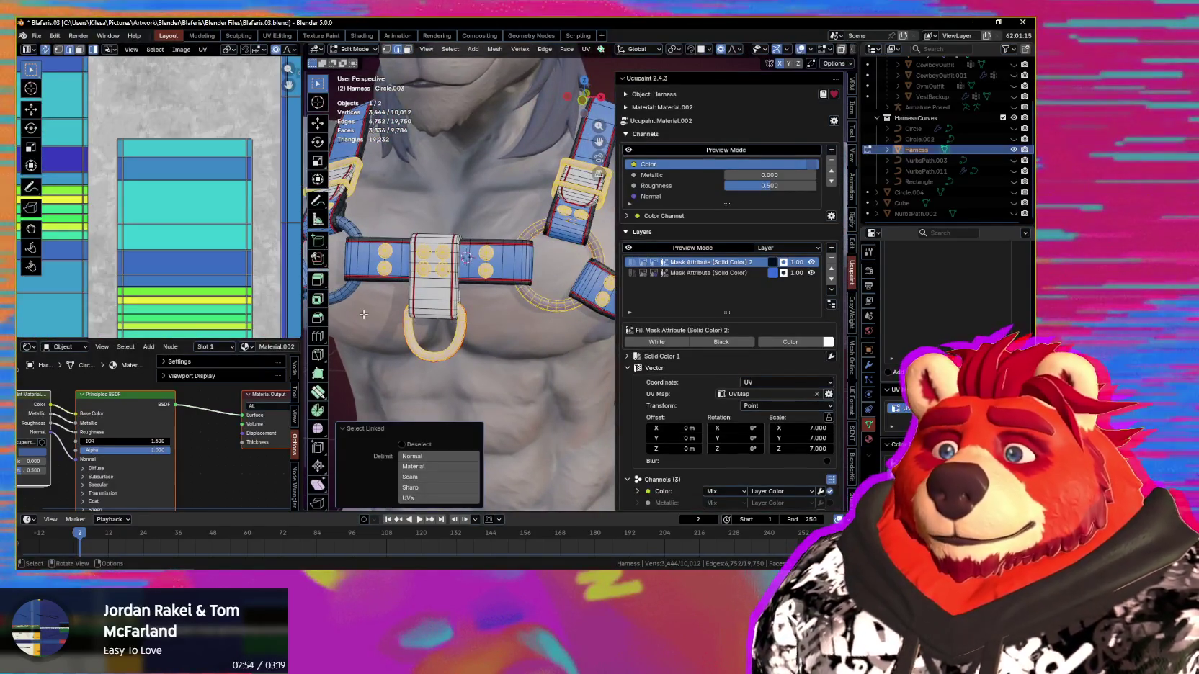
key(n)
mouse_move(348, 296)
middle_down()
mouse_move(596, 350)
mouse_move(574, 345)
middle_up()
key(l)
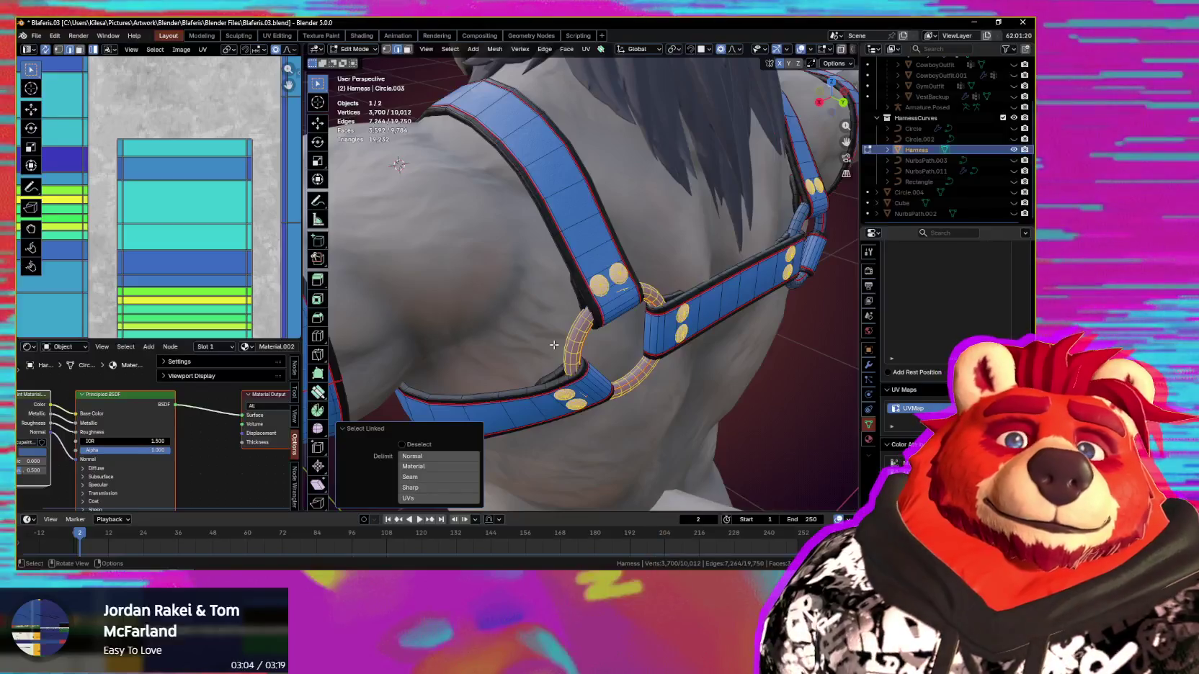
Step: Mirror the hardware selection to the opposite side with Select Mirror (Shift+Ctrl+M)
middle_drag(388, 304, 763, 304)
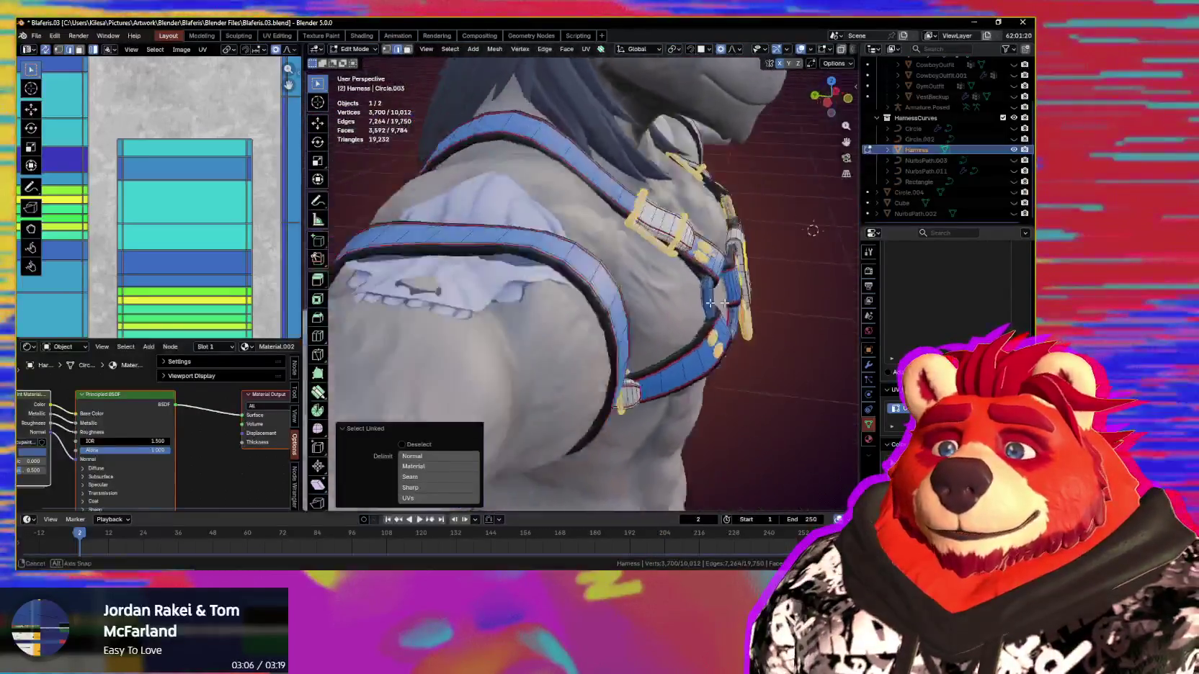
key(ctrl+shift+m)
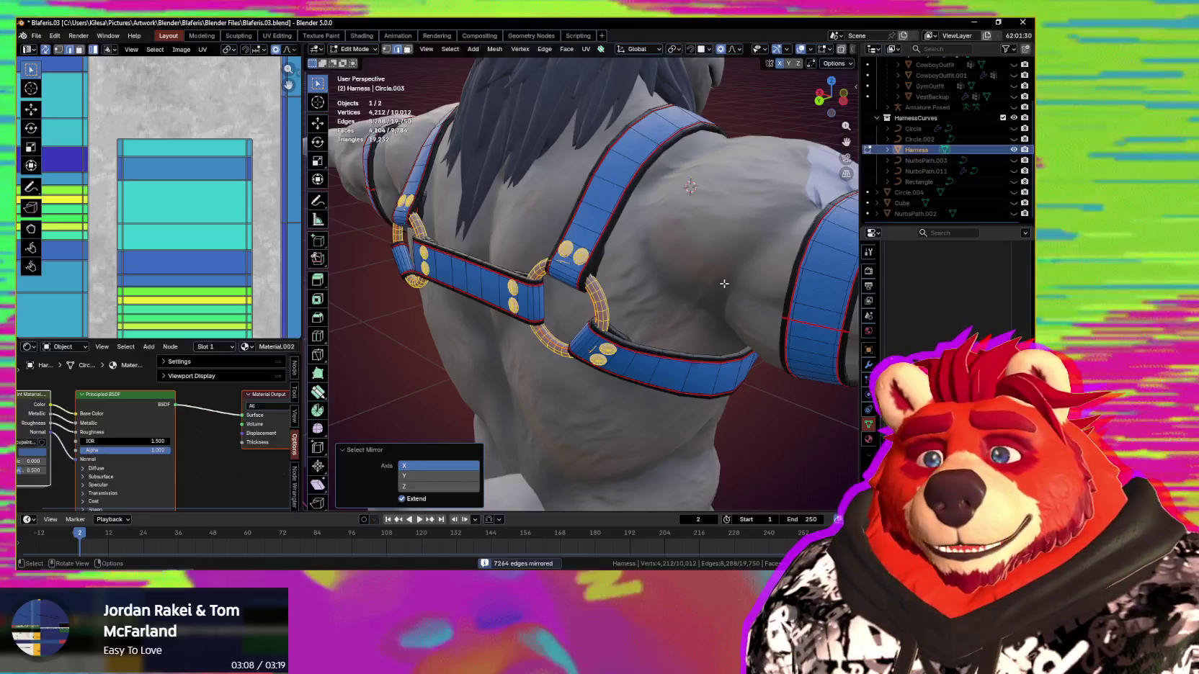
mouse_move(724, 283)
middle_down()
mouse_move(588, 281)
mouse_move(755, 309)
middle_up()
scroll(587, 281, down, 4)
key(n)
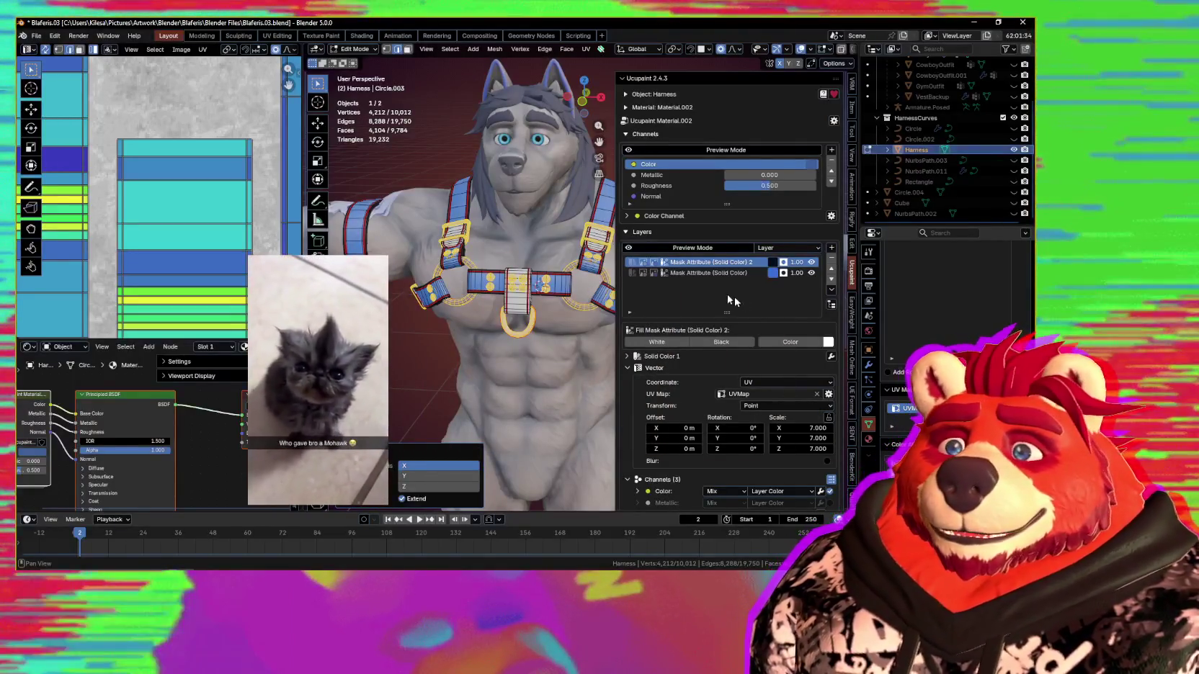
scroll(454, 265, up, 2)
scroll(454, 265, up, 2)
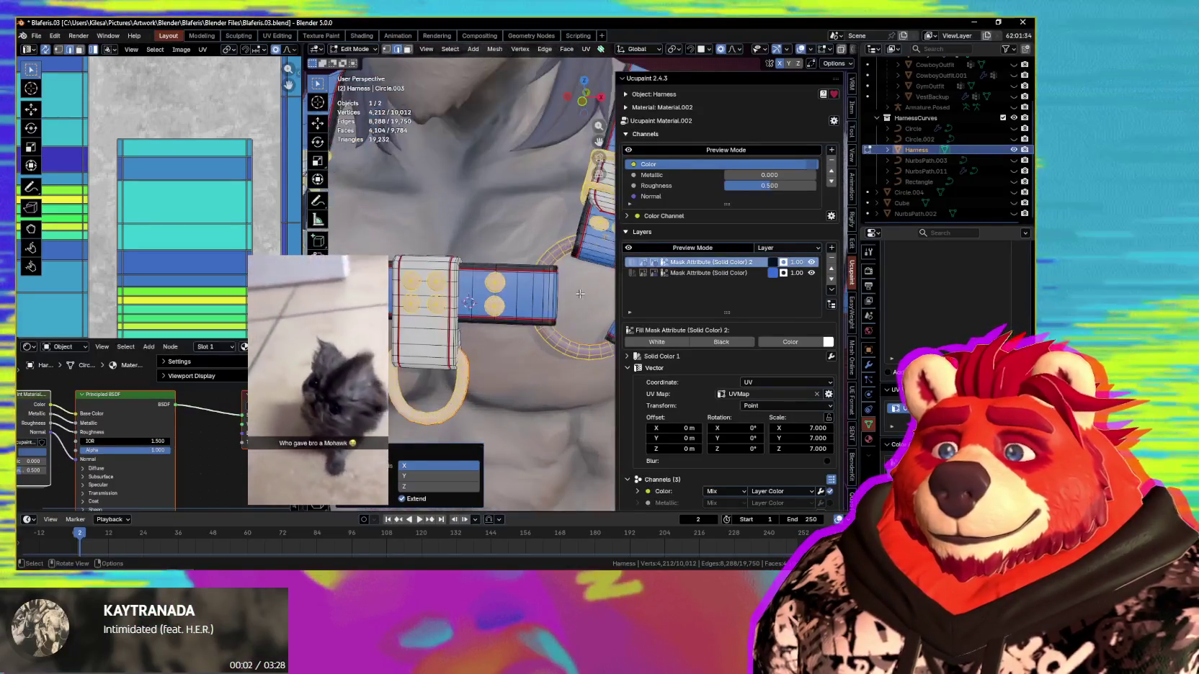
shift+middle_drag(454, 265, 831, 253)
Step: Add a Solid Color w/ Color Attribute Mask layer filling the selected hardware faces
click(831, 249)
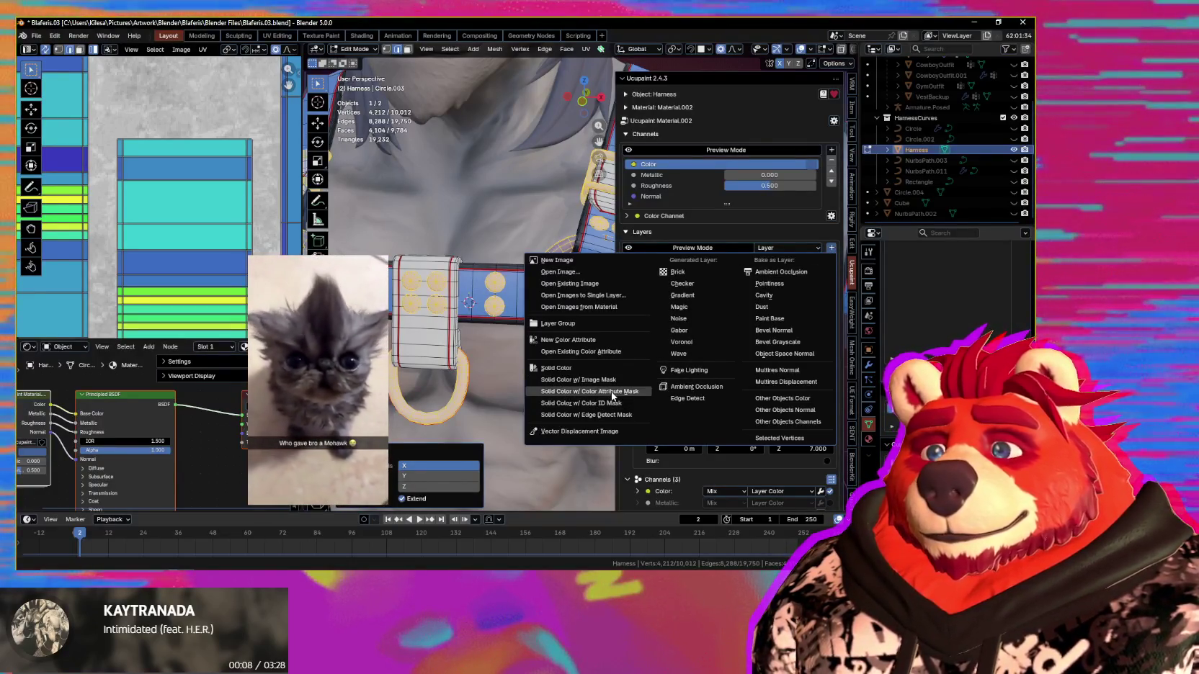
click(606, 392)
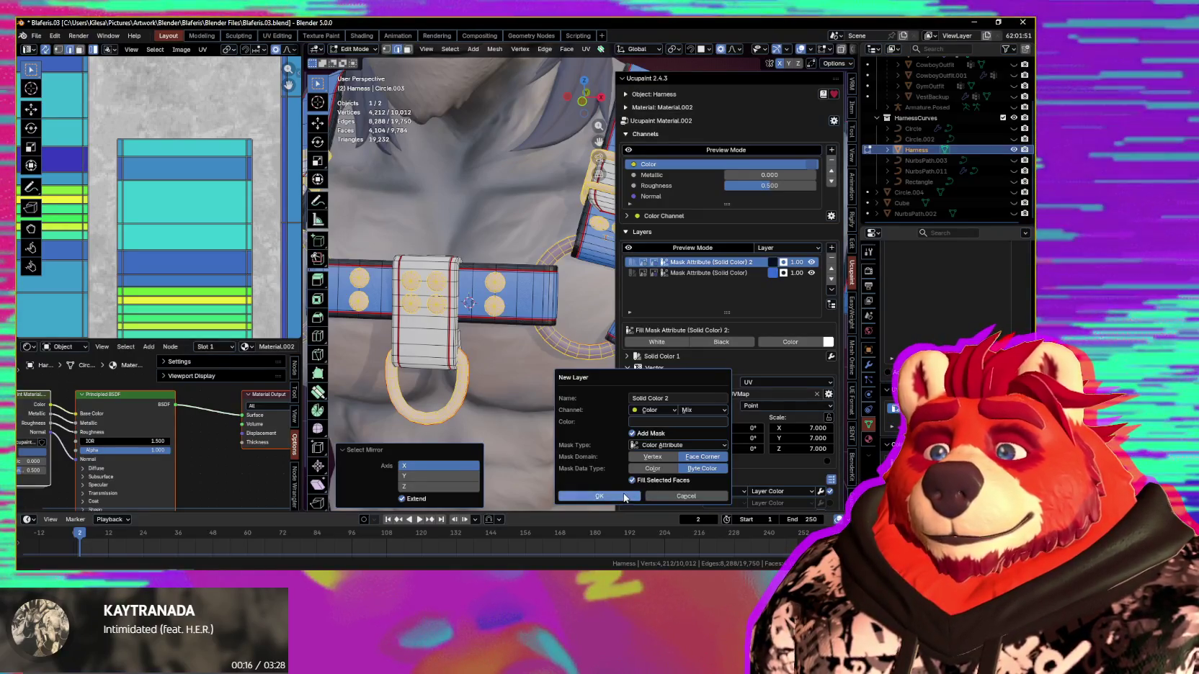
click(599, 496)
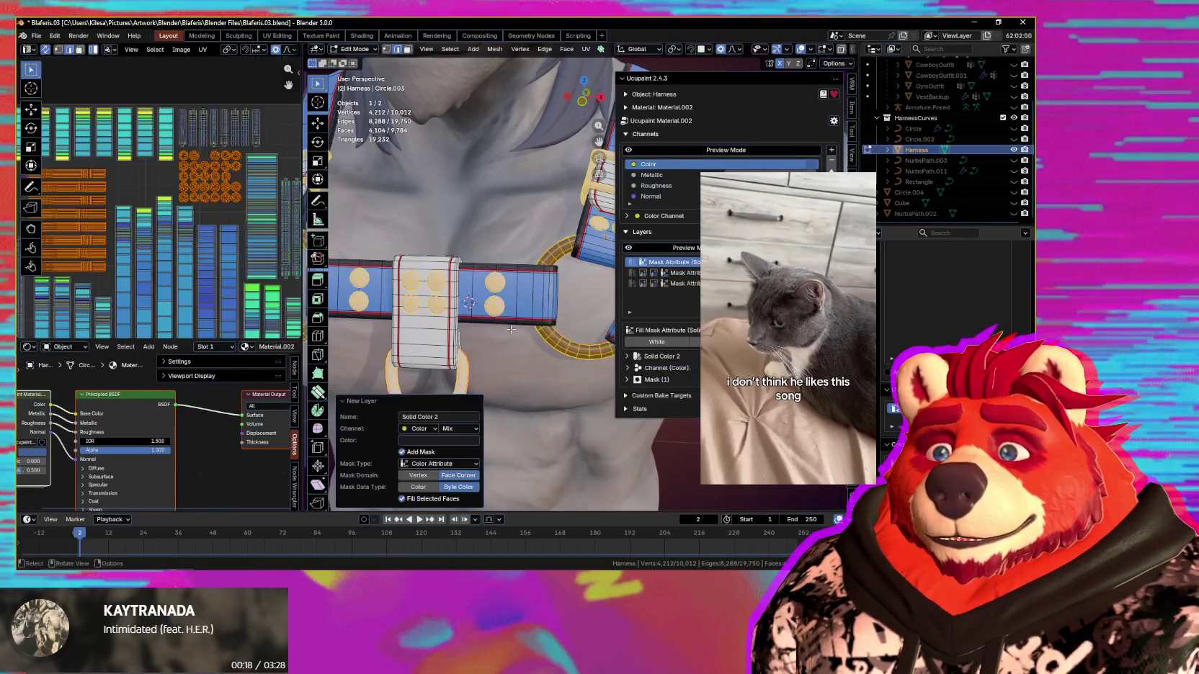
Step: Select the empty second material slot and switch the harness back to Object Mode
mouse_move(550, 367)
middle_down()
mouse_move(600, 297)
mouse_move(308, 345)
middle_up()
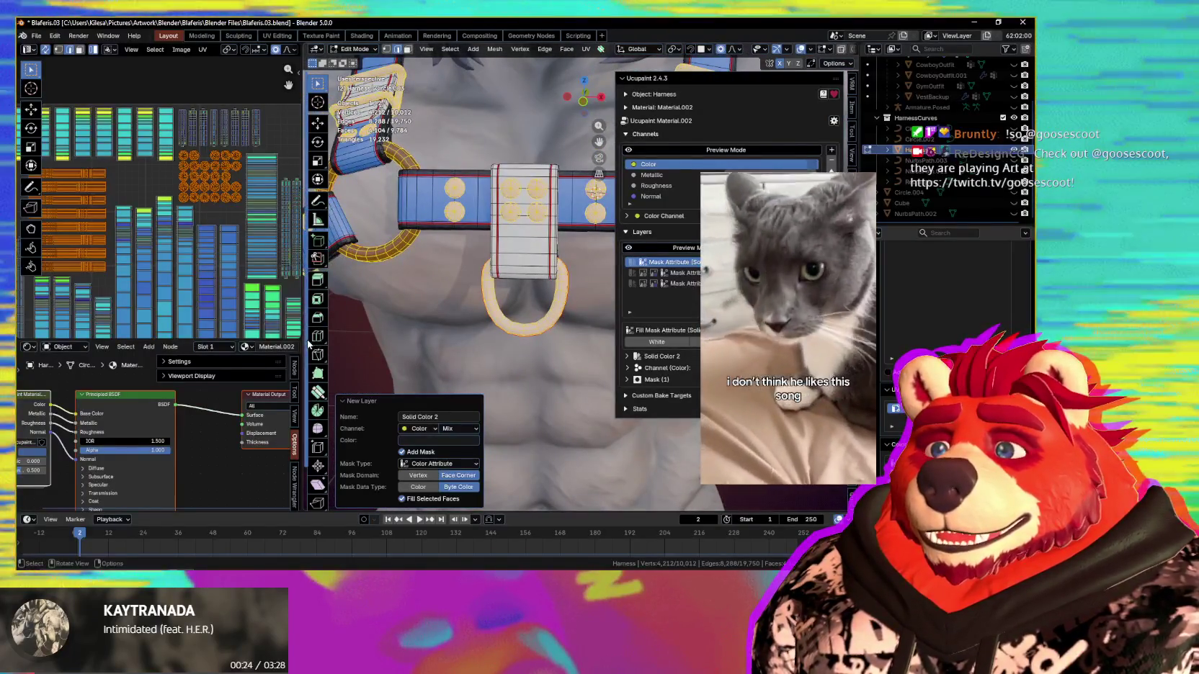
scroll(951, 325, up, 5)
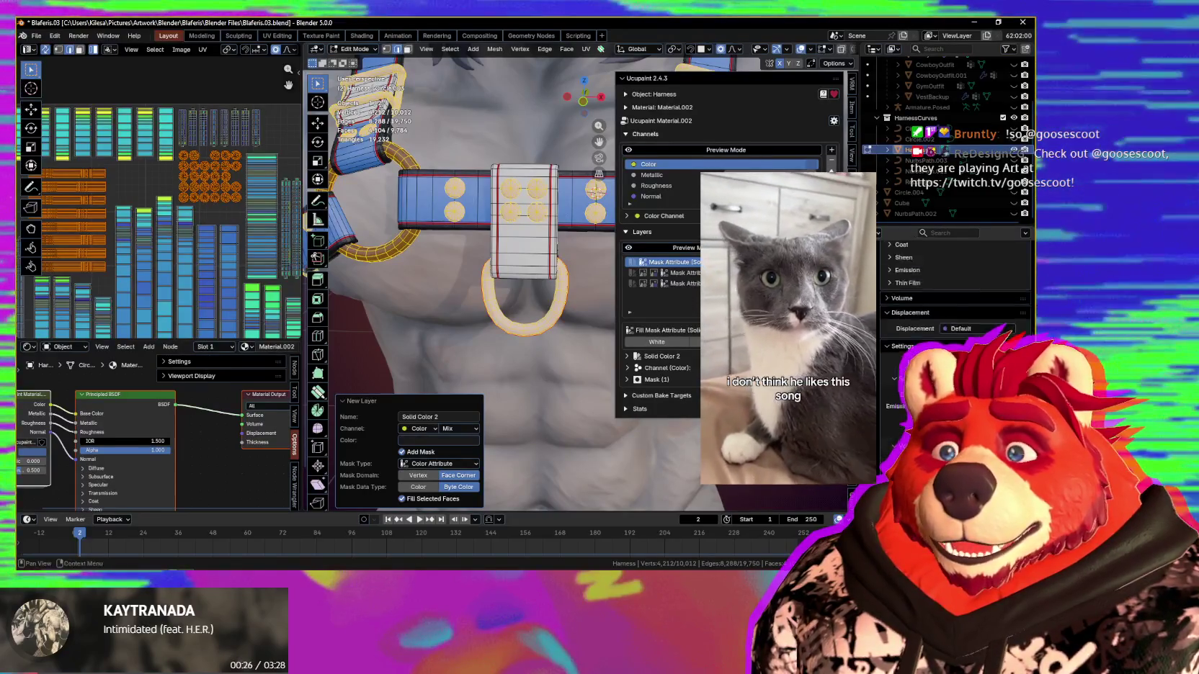
scroll(951, 324, up, 3)
scroll(951, 324, up, 3)
click(936, 282)
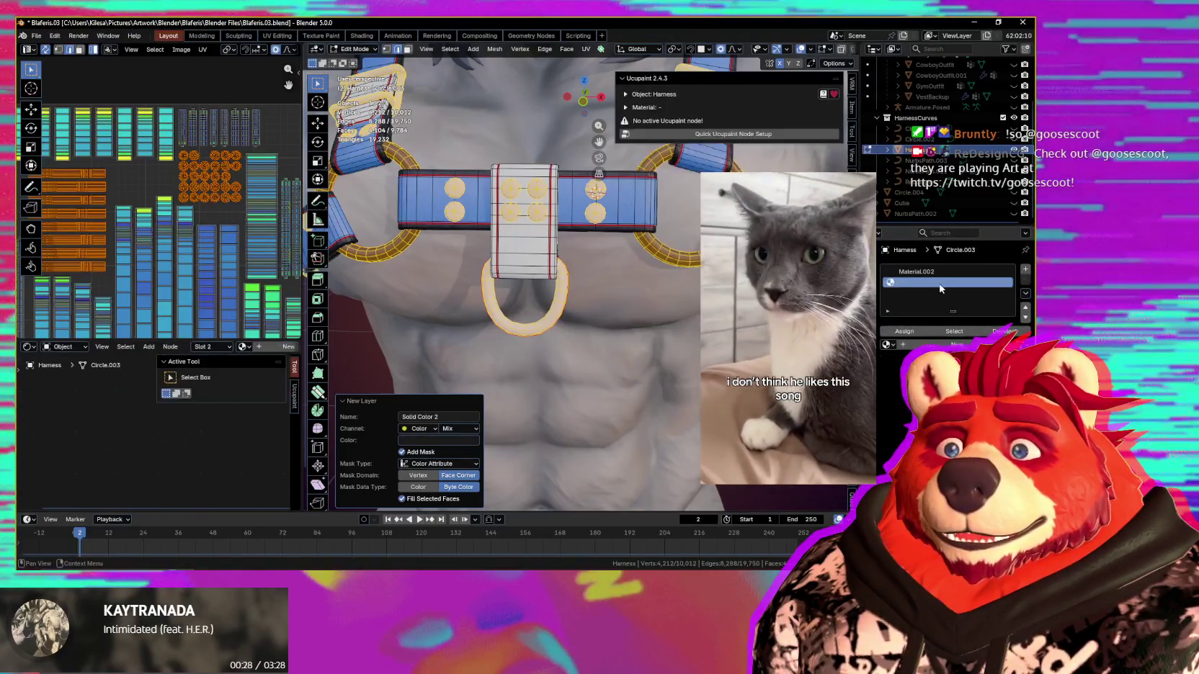
middle_drag(617, 314, 657, 319)
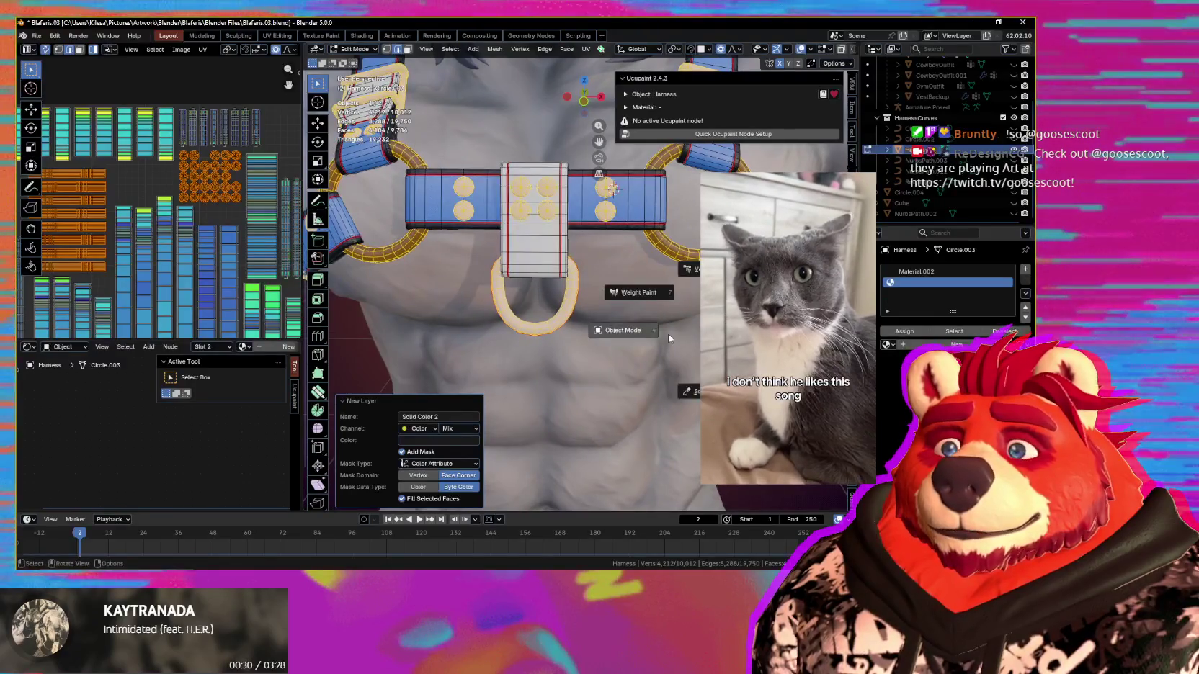
key(4)
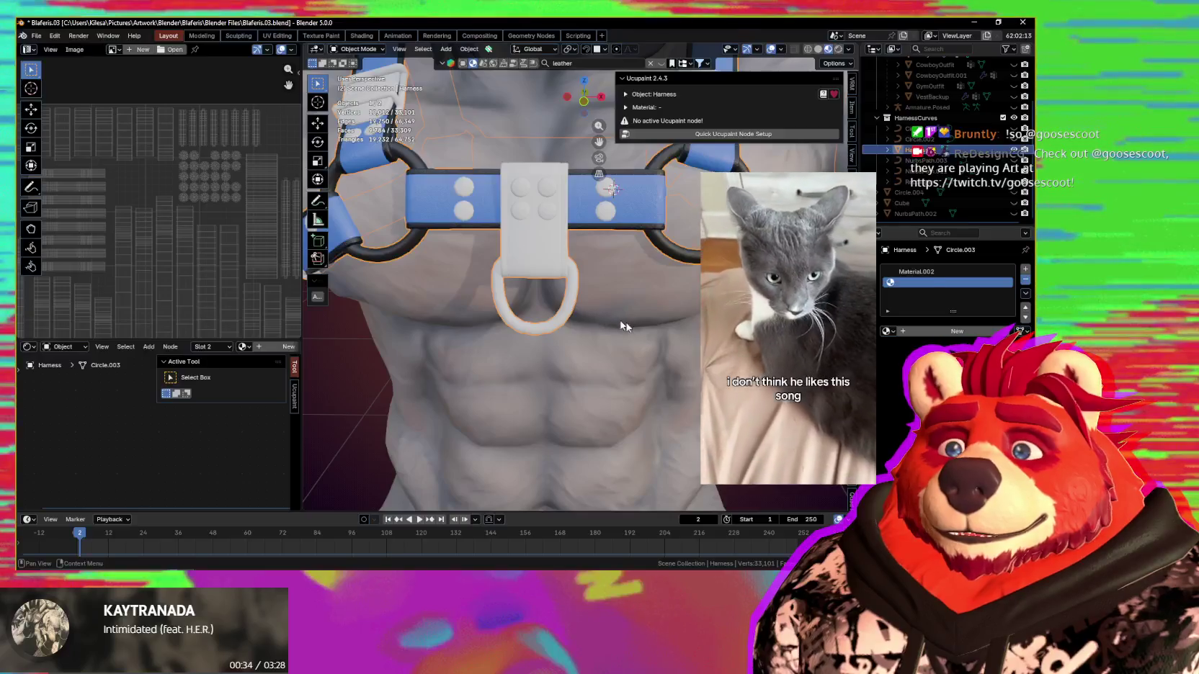
Step: Remove the empty material slot so the harness keeps only Material.002
click(1026, 279)
mouse_move(548, 328)
middle_down()
mouse_move(499, 326)
mouse_move(563, 353)
mouse_move(693, 299)
middle_up()
scroll(499, 326, down, 5)
scroll(563, 353, up, 5)
Step: Enter Edit Mode and zoom out to view the head and torso
key(Tab)
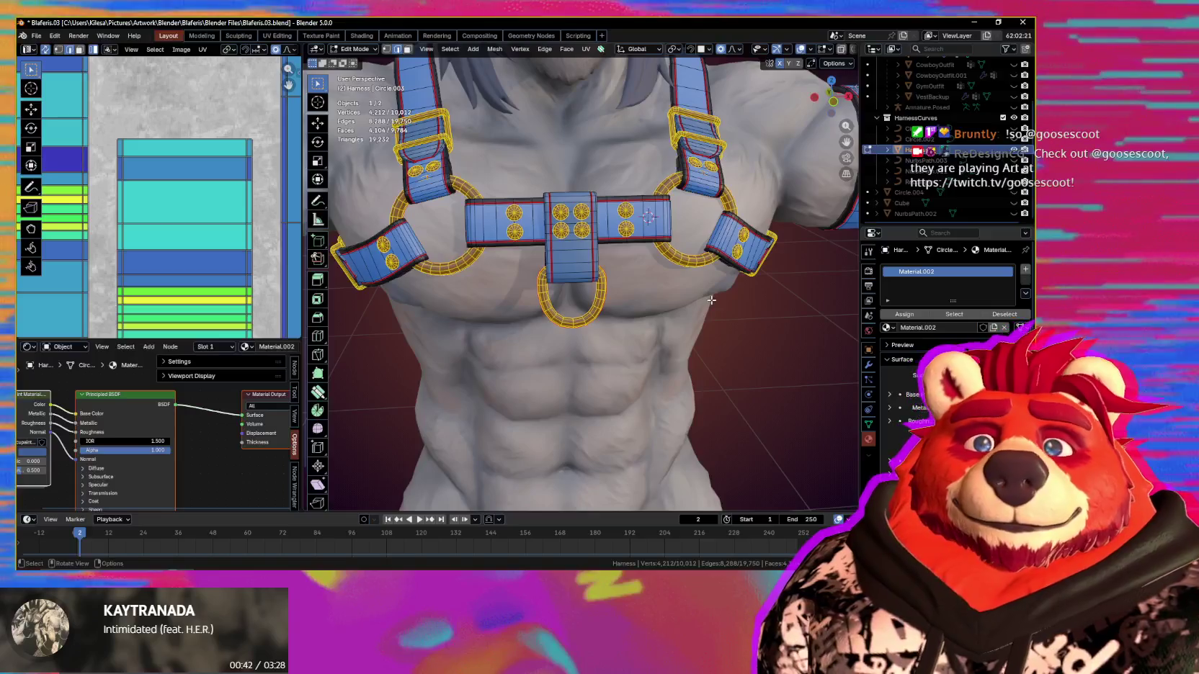
middle_drag(711, 300, 792, 403)
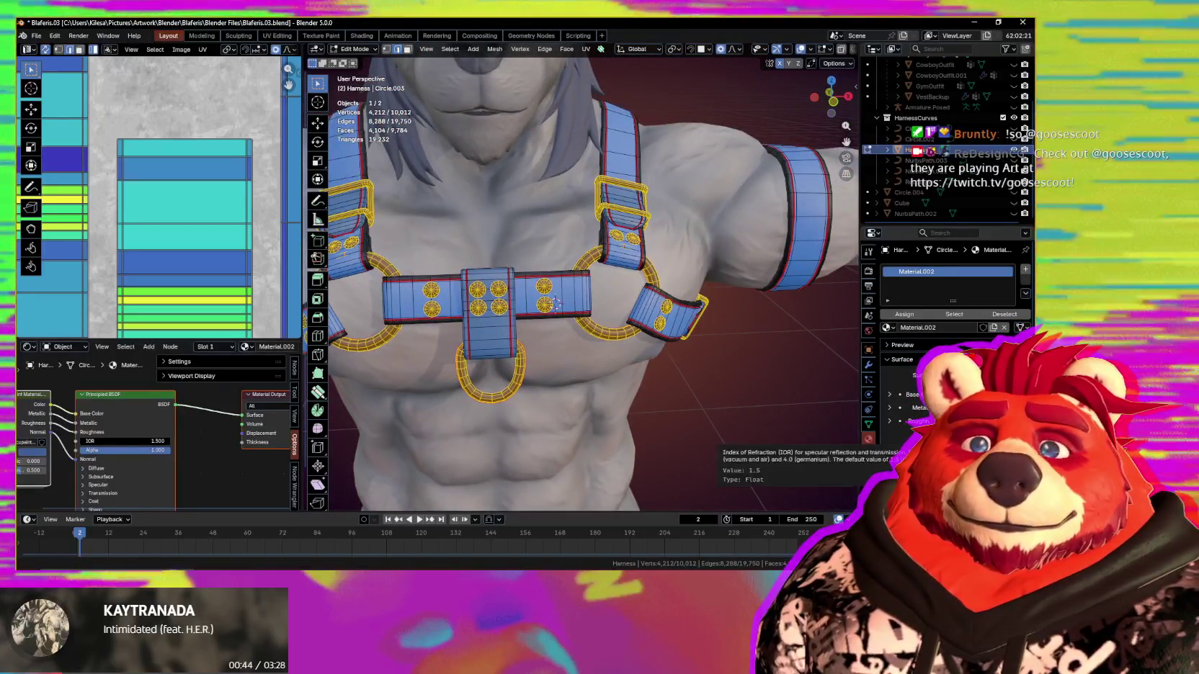
scroll(668, 393, down, 3)
middle_drag(713, 394, 668, 393)
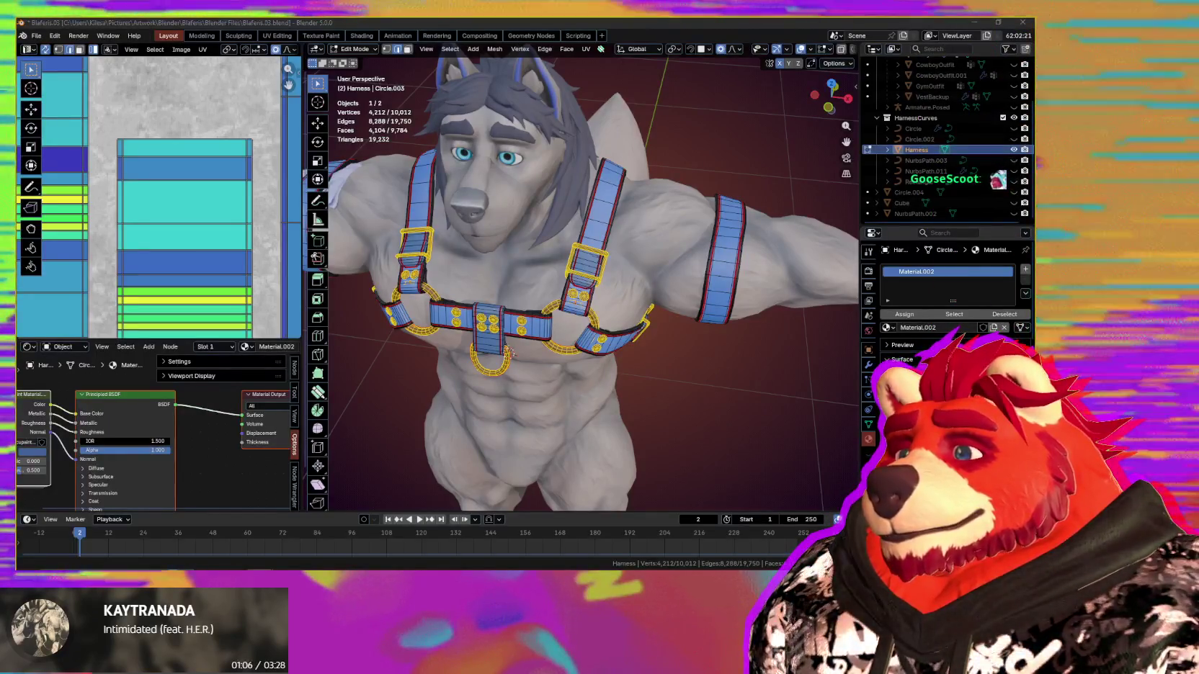
Step: Inspect the hardware from a three-quarter side view and select a chest strap island in the UV editor
middle_drag(508, 351, 564, 348)
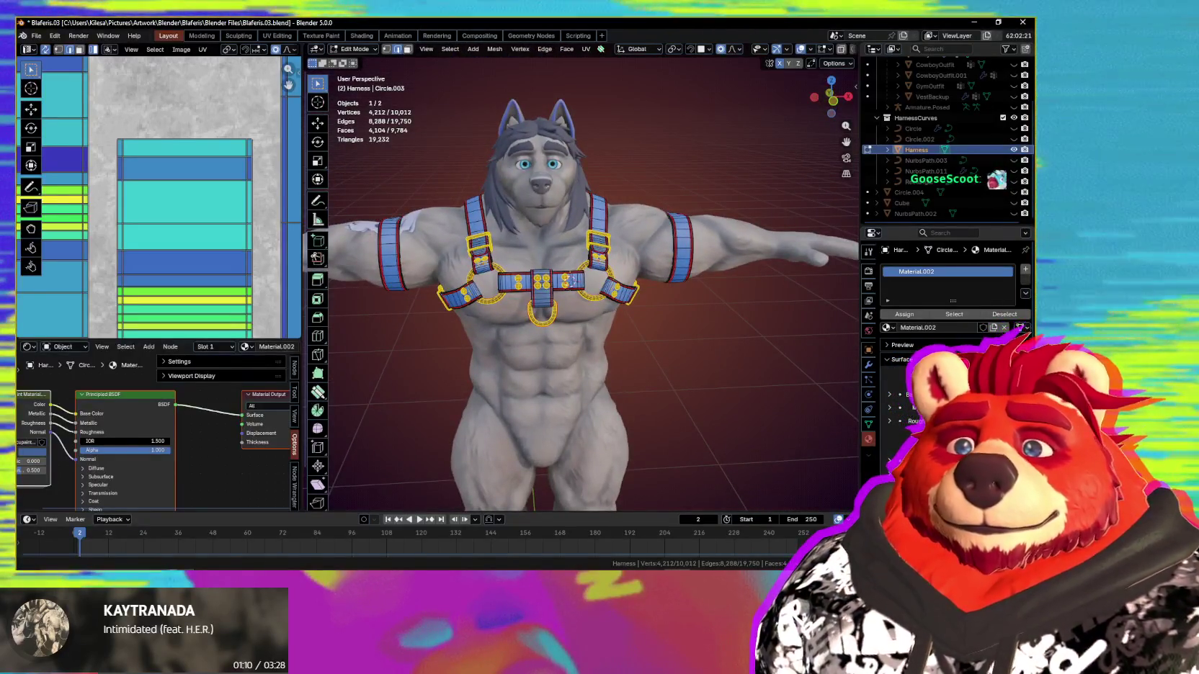
mouse_move(564, 349)
middle_down()
mouse_move(605, 351)
mouse_move(616, 324)
middle_up()
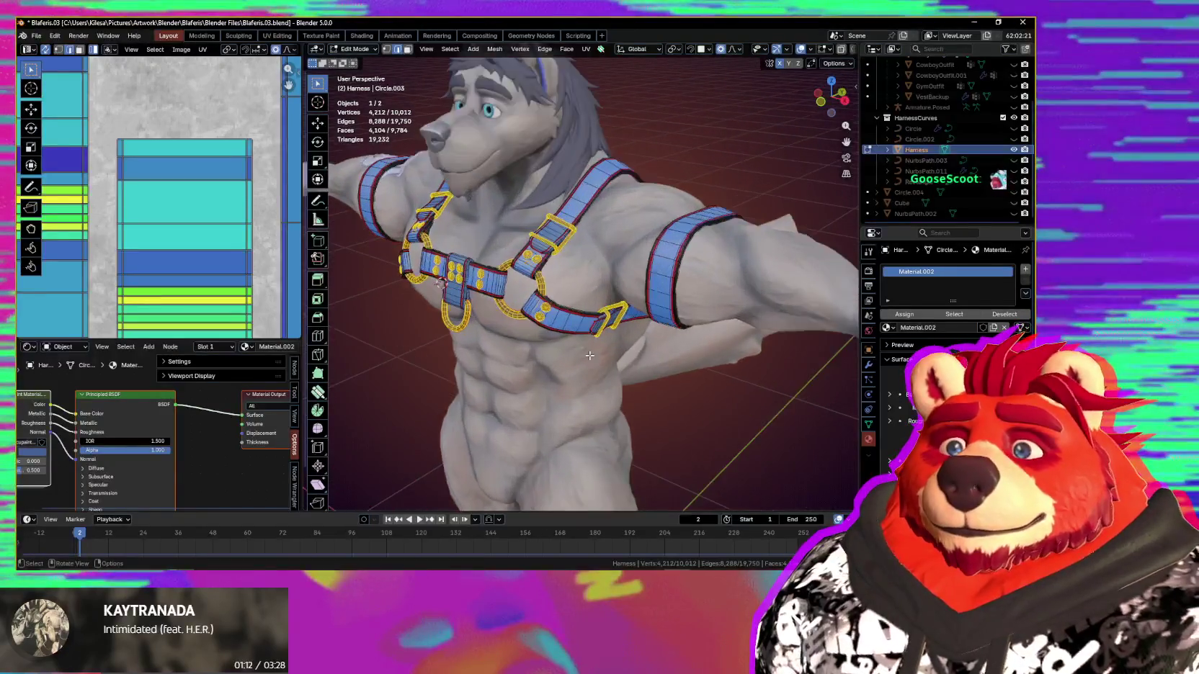
scroll(616, 324, up, 2)
scroll(620, 314, up, 2)
scroll(622, 305, up, 2)
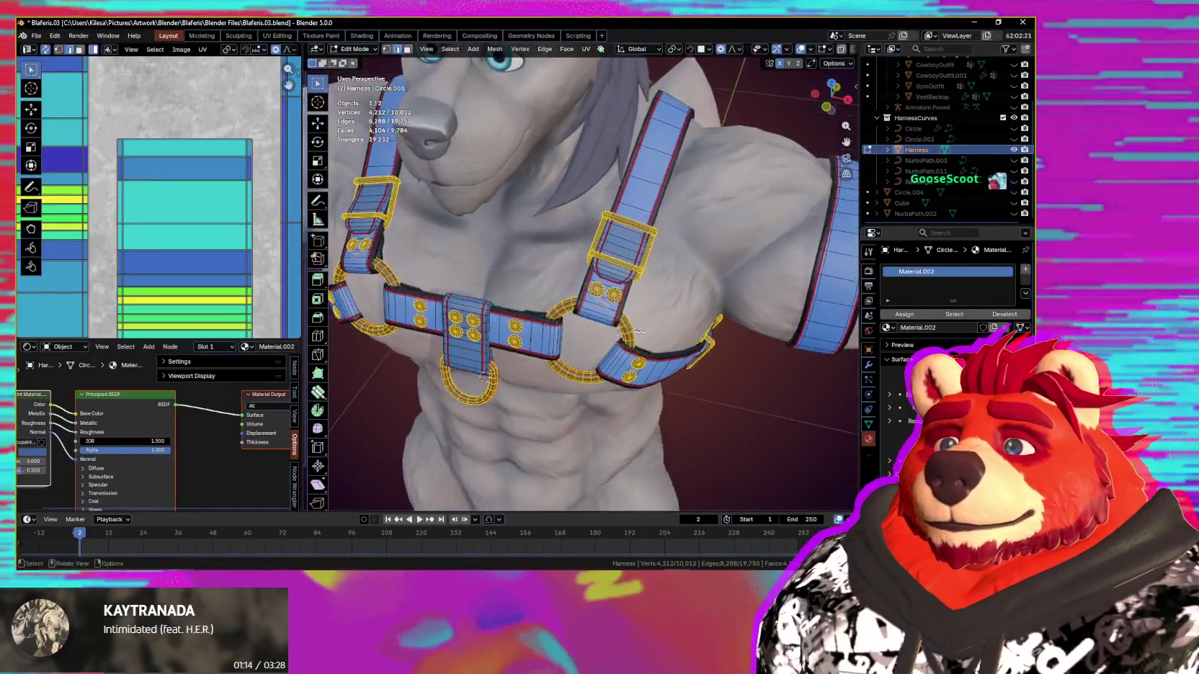
scroll(662, 331, up, 4)
scroll(188, 216, down, 3)
scroll(194, 237, down, 3)
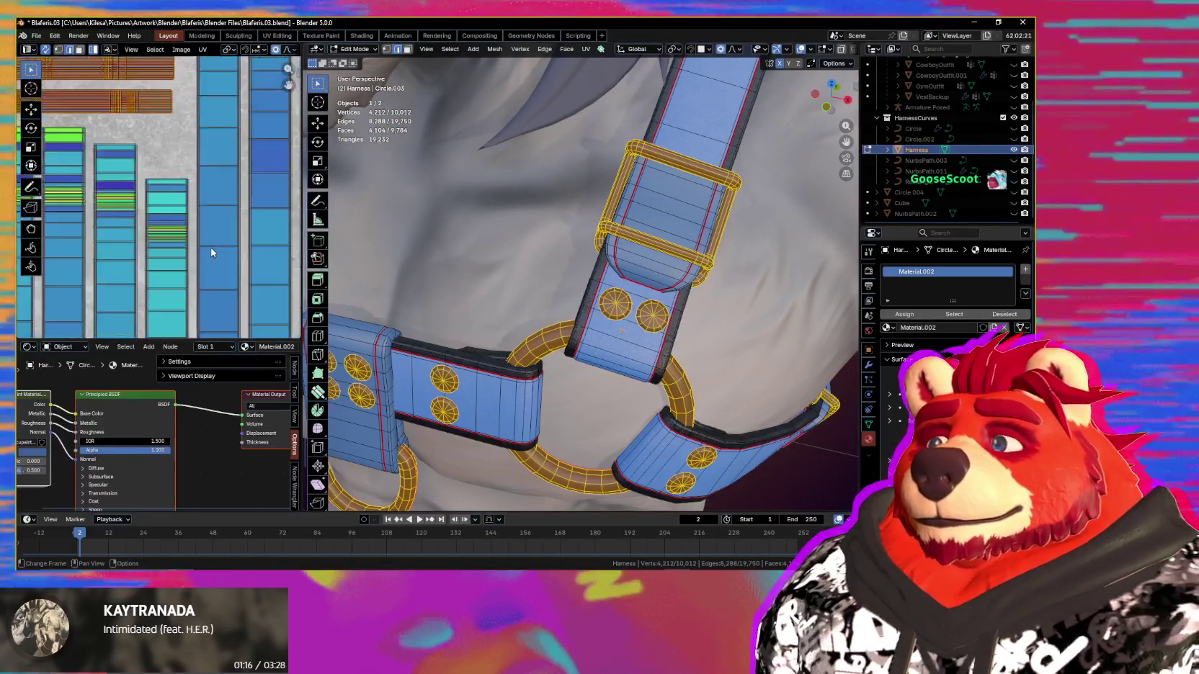
scroll(209, 259, down, 3)
scroll(185, 261, down, 2)
scroll(185, 262, up, 3)
scroll(188, 231, up, 1)
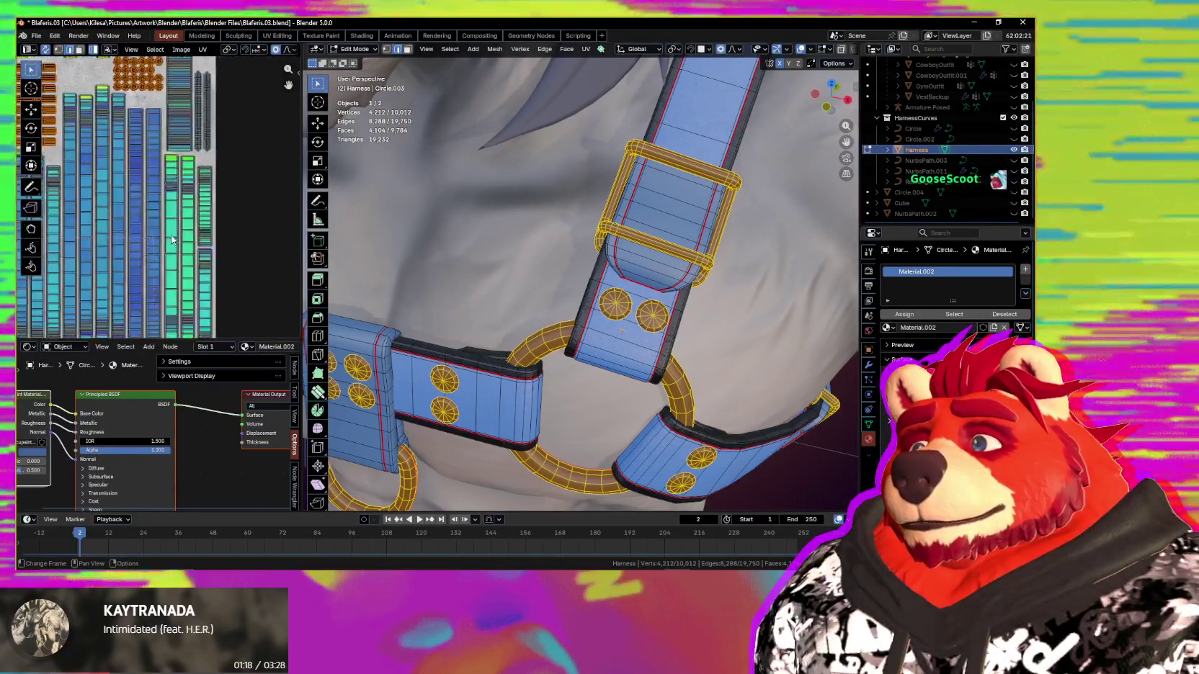
scroll(190, 183, up, 1)
click(191, 182)
scroll(191, 183, down, 2)
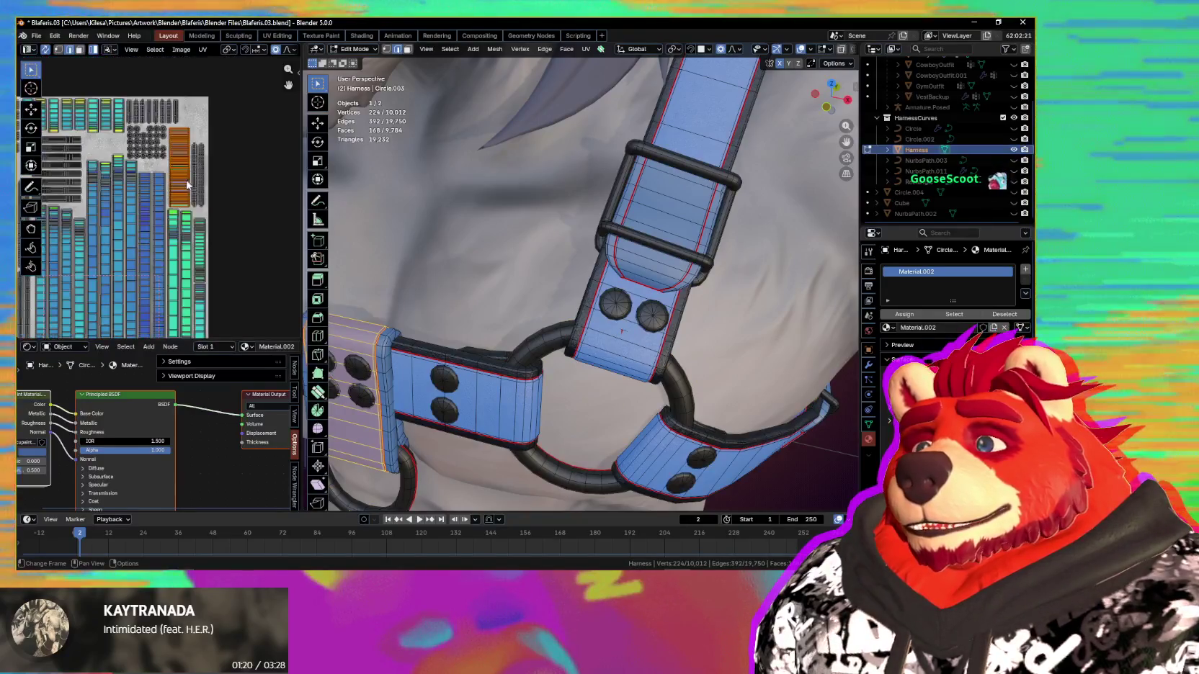